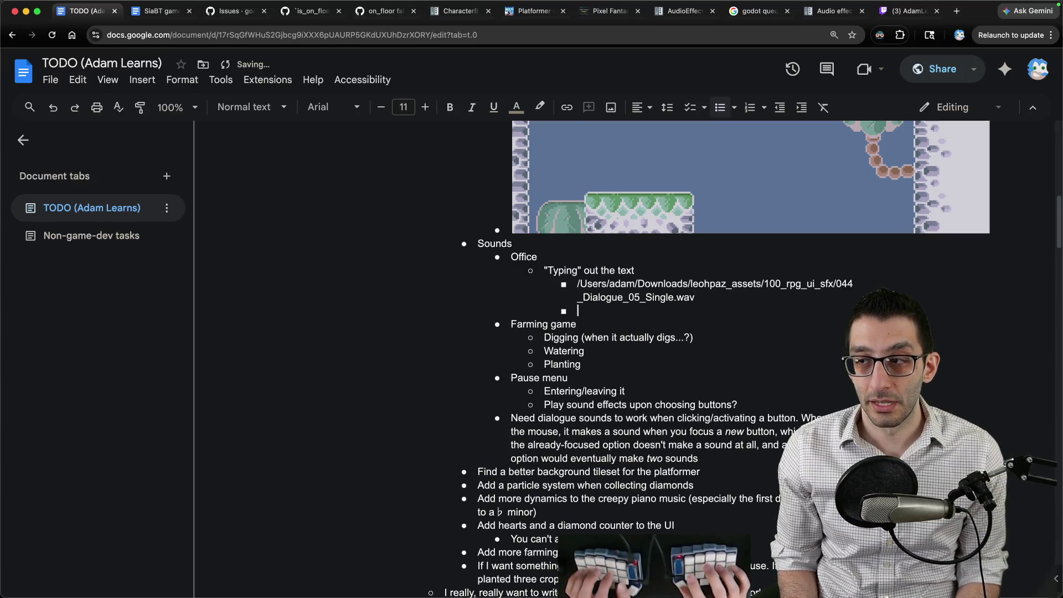
Step: Write the note under the Office dialogue sound file proposing a custom player for the AudioSystem
text(I w)
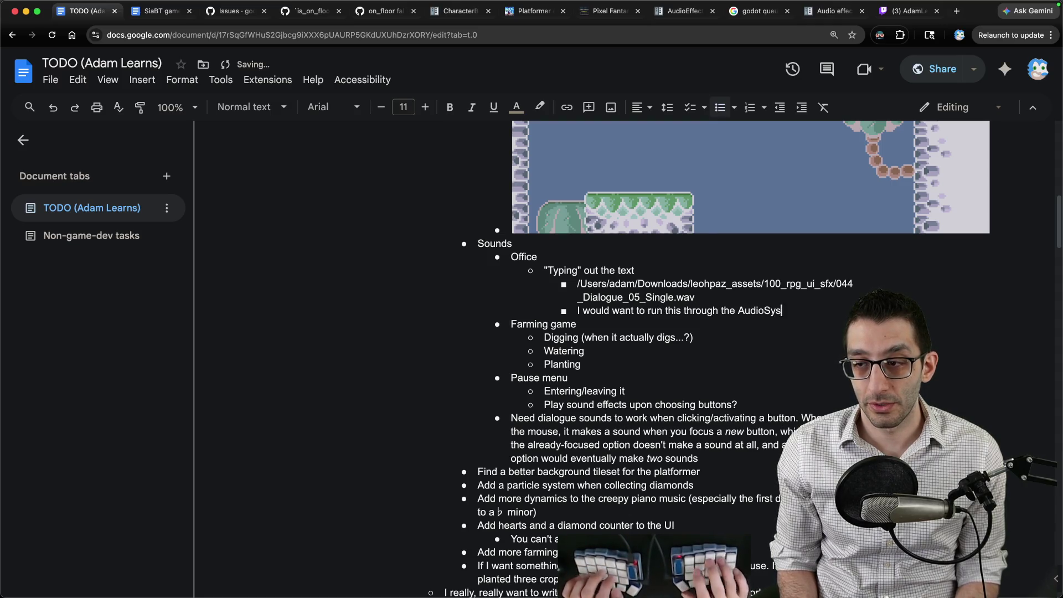
text(gets pitch-shifted correctly. Then again, we could make a)
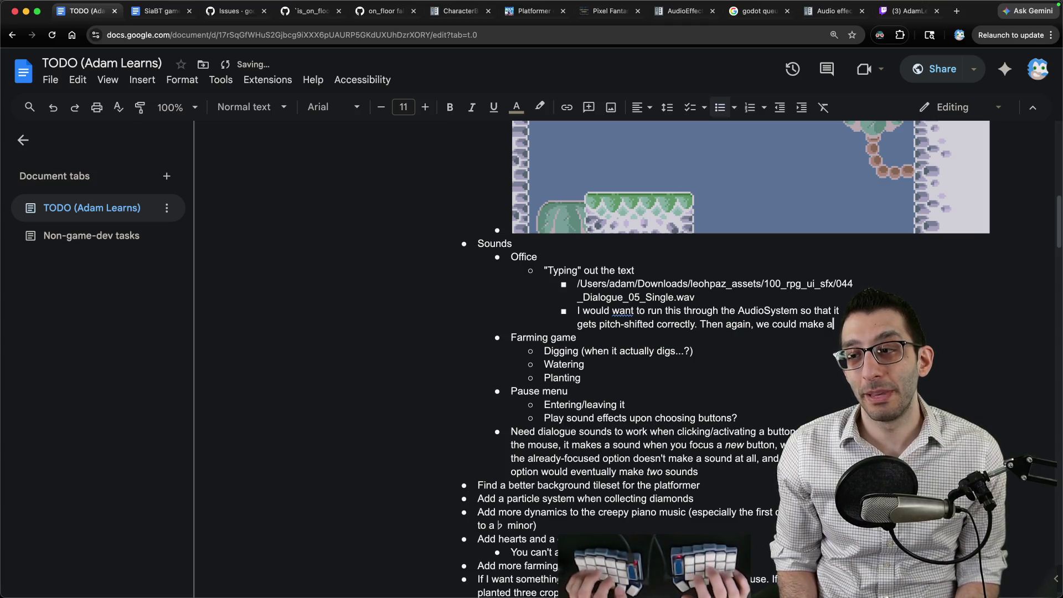
text( custom player for this.)
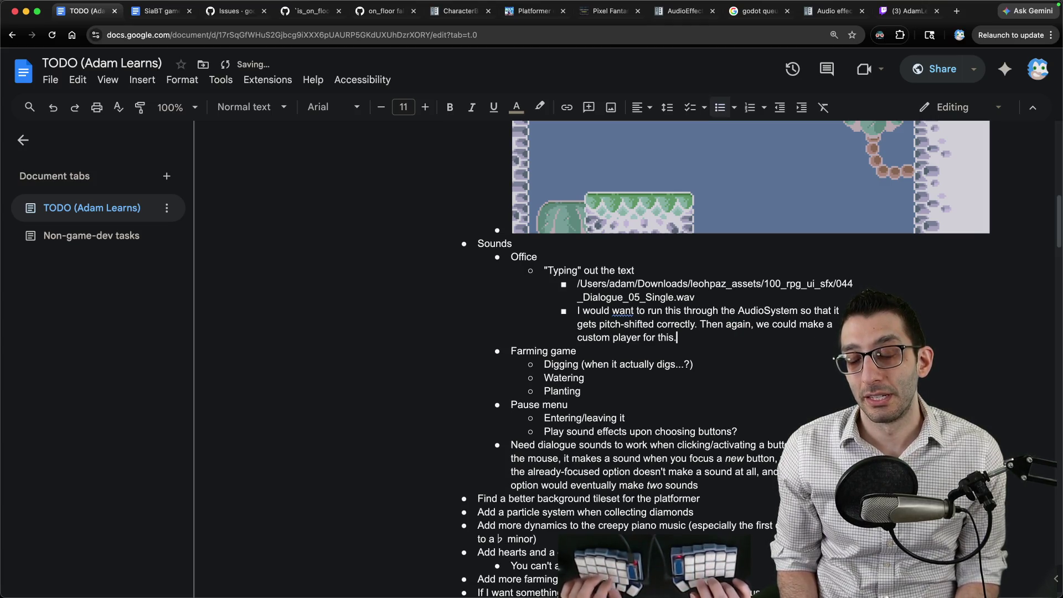
key(alt+shift+Up)
key(Right)
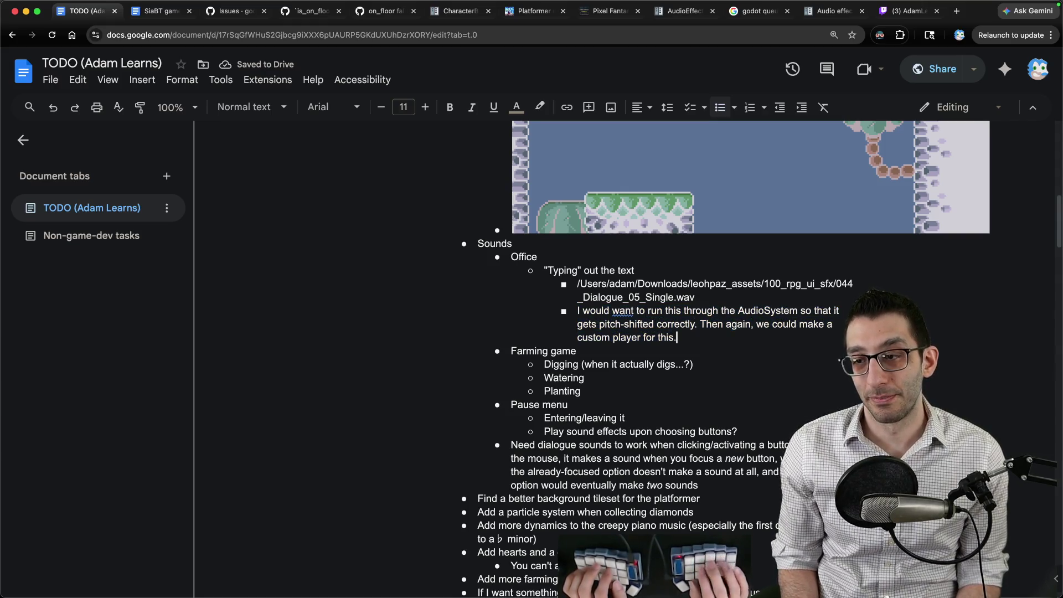
mouse_move(546, 271)
mouse_down()
mouse_move(699, 324)
mouse_move(676, 337)
mouse_up()
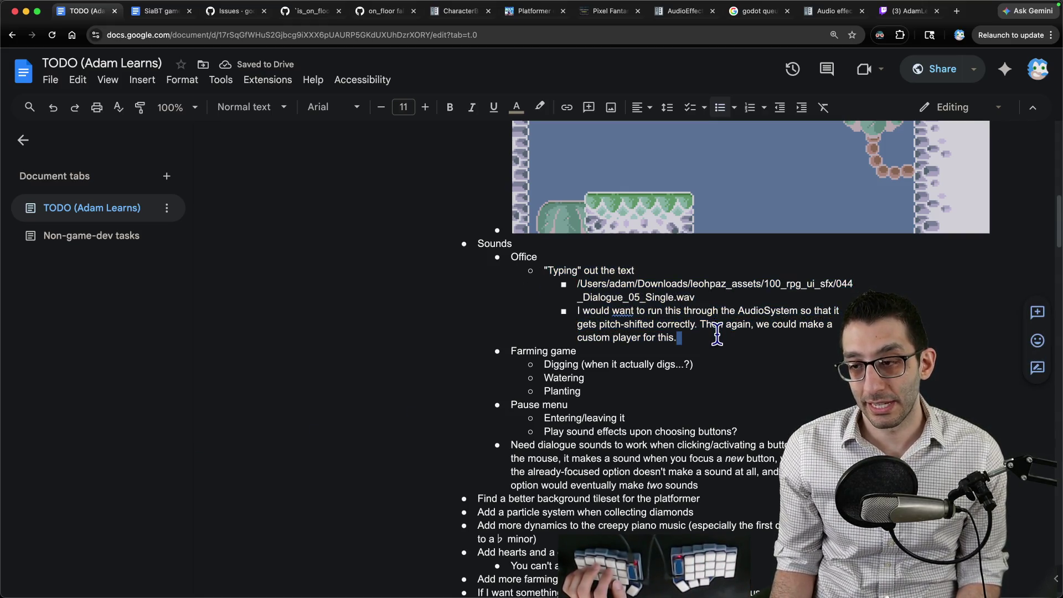
scroll(720, 332, down, 3)
scroll(757, 194, up, 2)
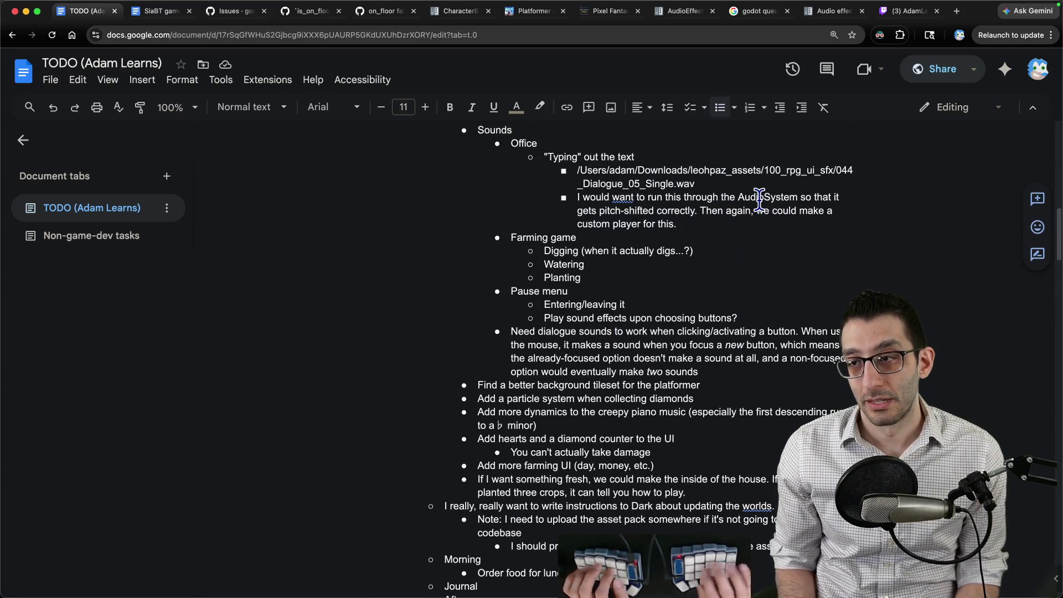
Step: Add indented sub-bullets on setting the rate and pitch bounds, and on start/stop functions
key(Return)
key(Tab)
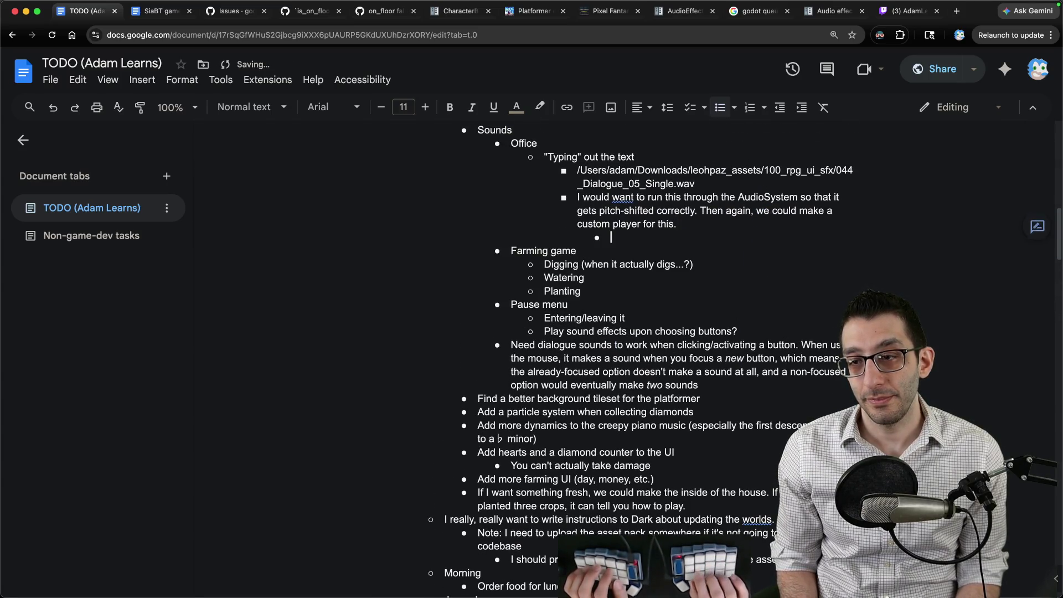
text(You could s)
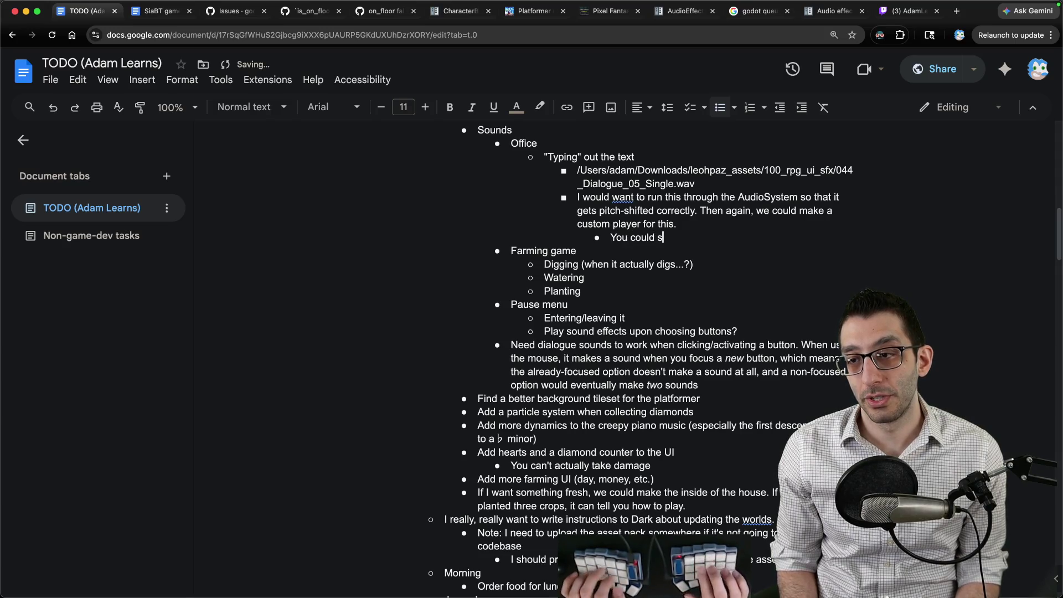
text(et the rate, the pi)
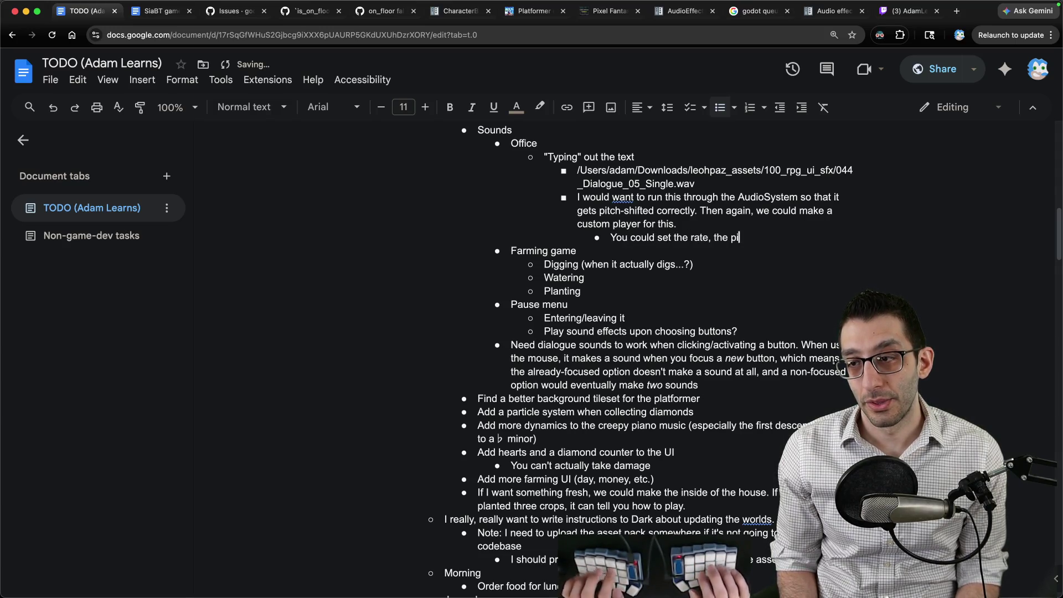
text(tch bounds,)
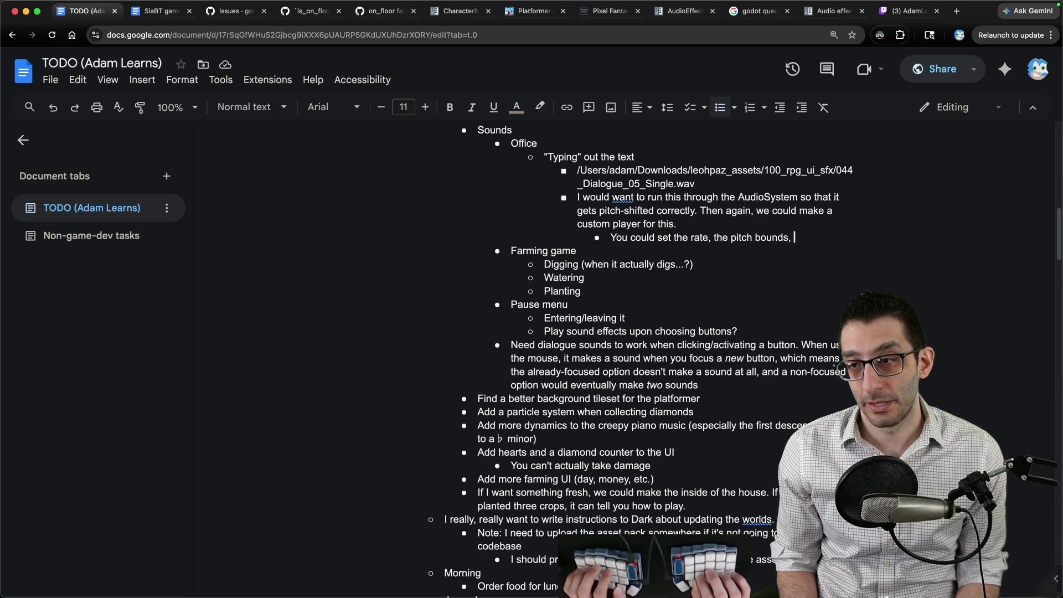
key(BackSpace)
key(BackSpace)
key(Return)
text(d have "start" and "stop" functions)
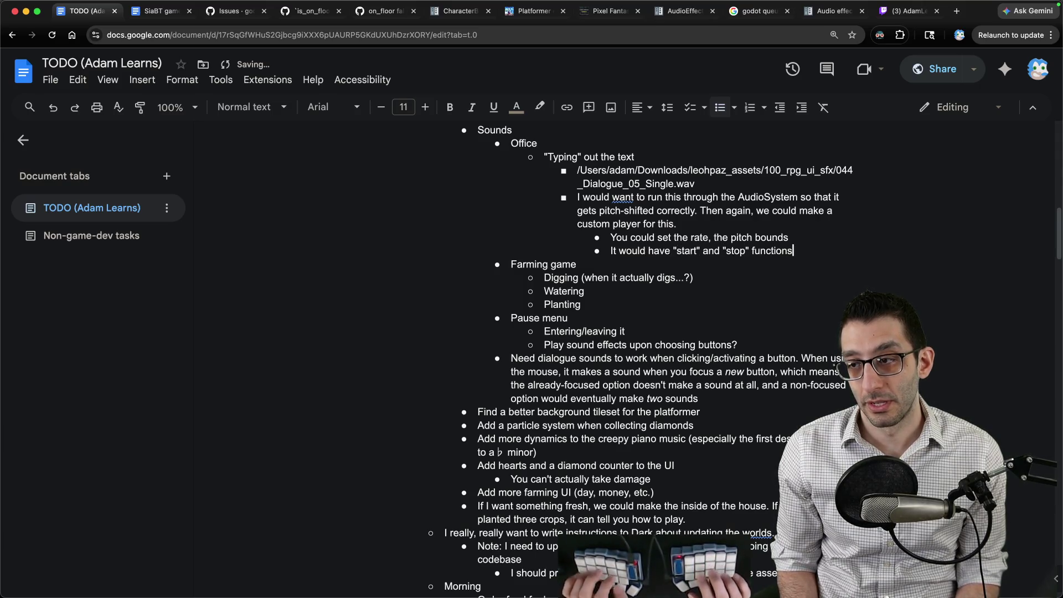
text( or properties)
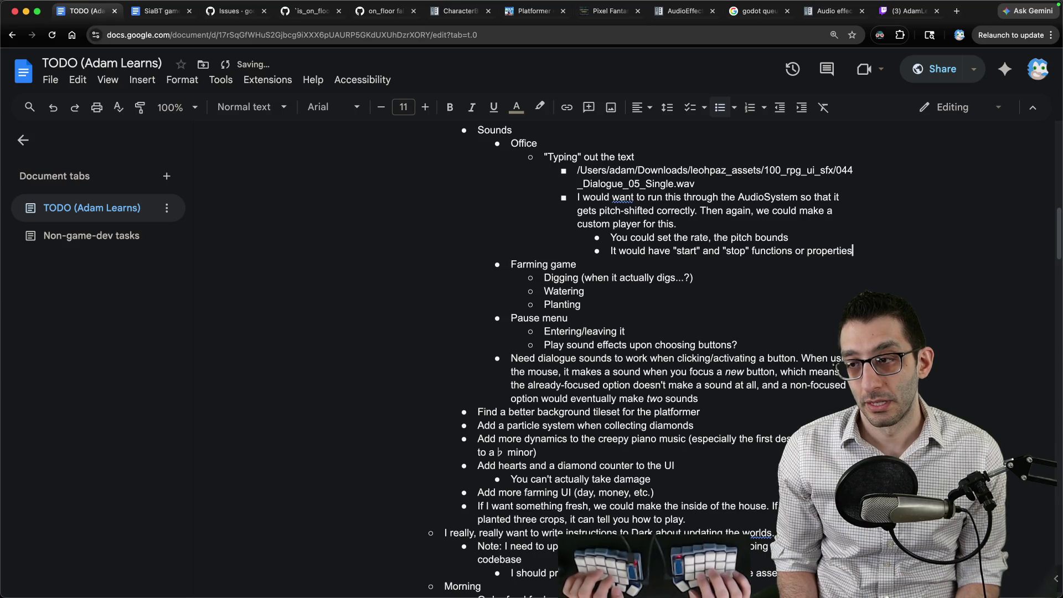
Step: Replace the start/stop wording with a "playing" property for ease of use from an animation player
key(alt+shift+Left)
key(alt+shift+Left)
key(alt+shift+Left)
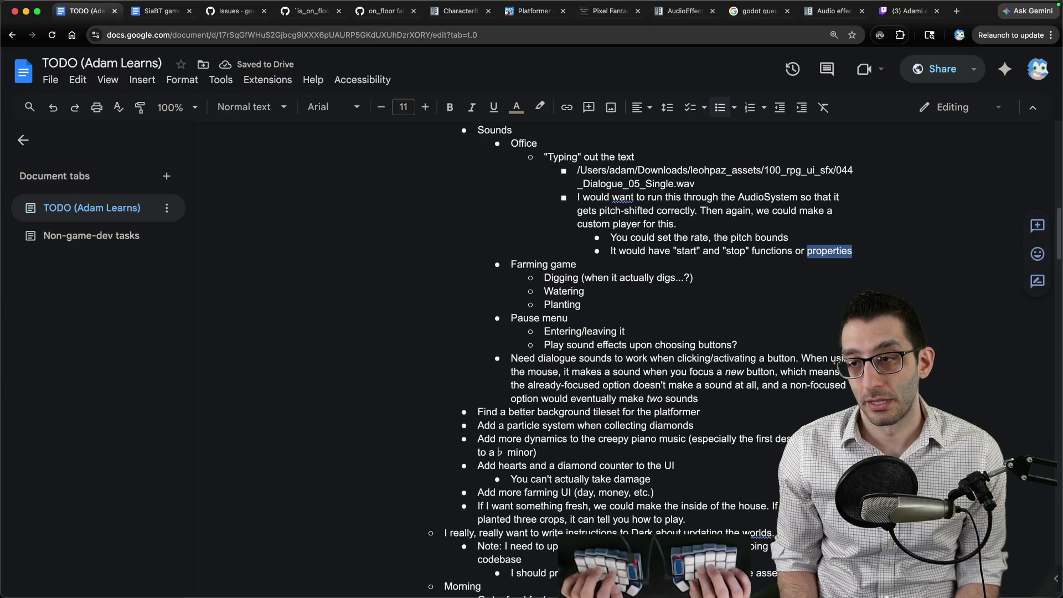
key(Right)
key(alt+BackSpace)
key(alt+BackSpace)
key(alt+BackSpace)
text(a)
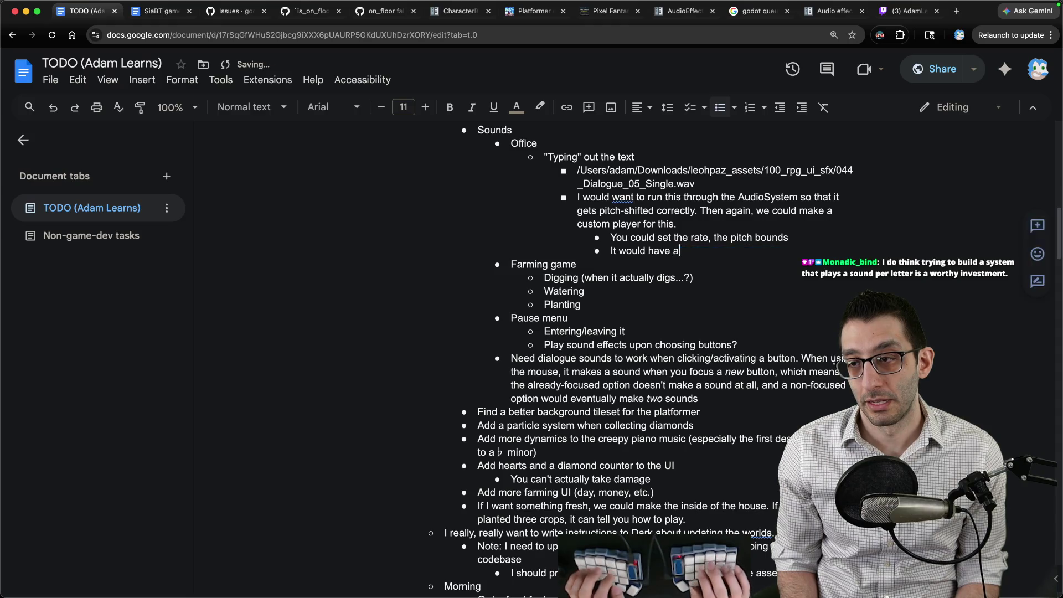
text( "p" property f)
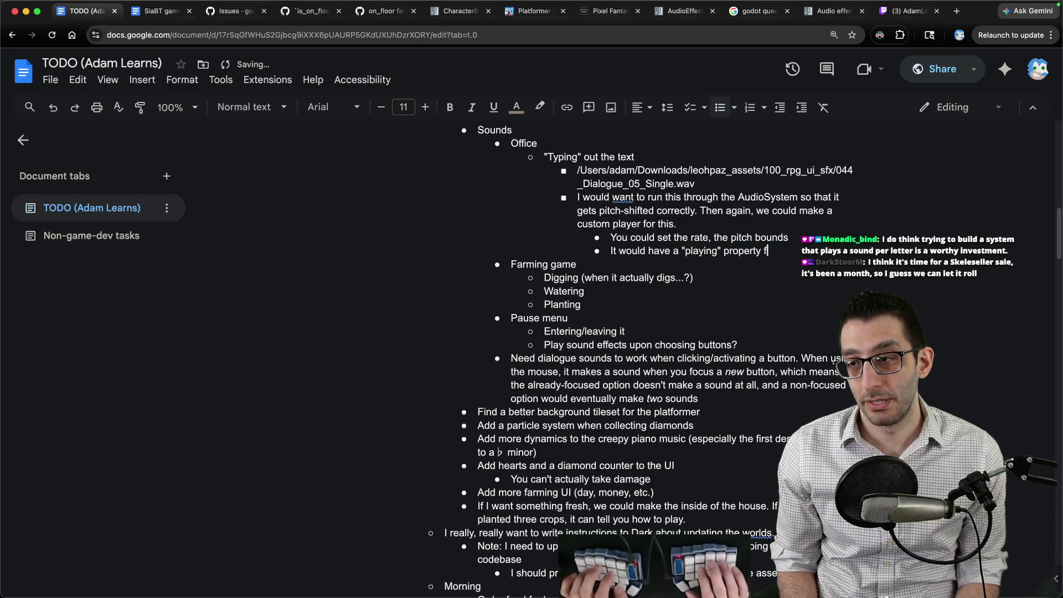
text( an animation player)
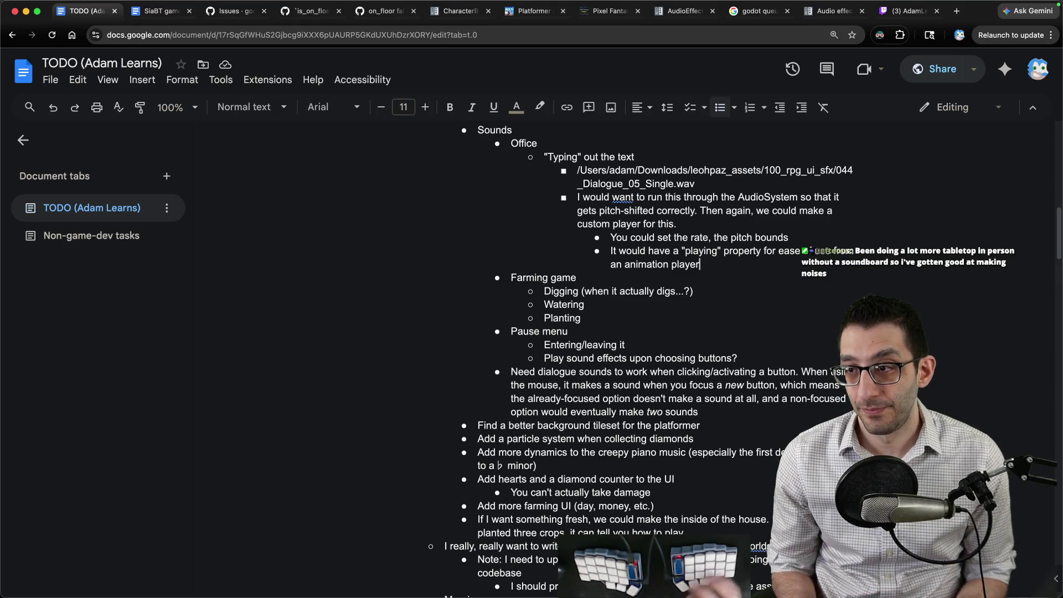
key(Up)
key(Up)
key(Up)
key(alt+Right)
key(alt+Right)
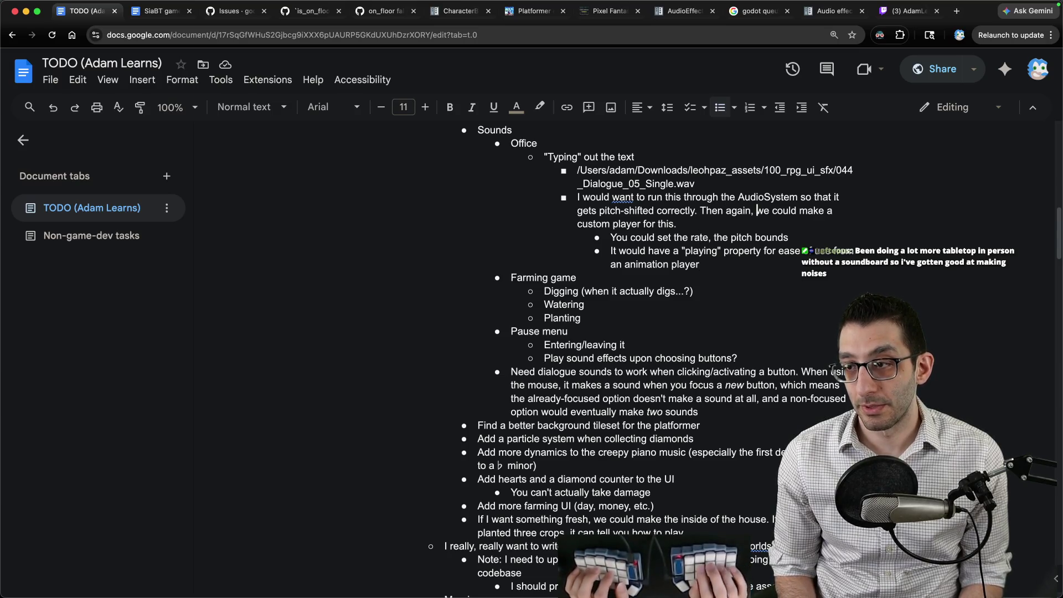
Step: Reword the note to "We should make a custom player for this" and join rate and pitch bounds with "and"
key(alt+shift+Up)
text(We should)
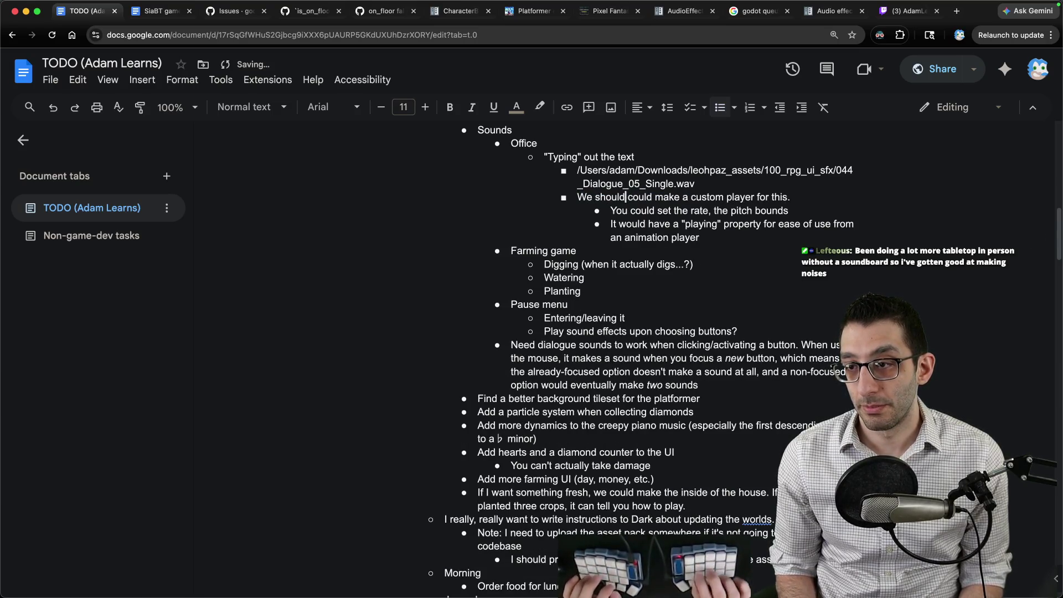
key(alt+Delete)
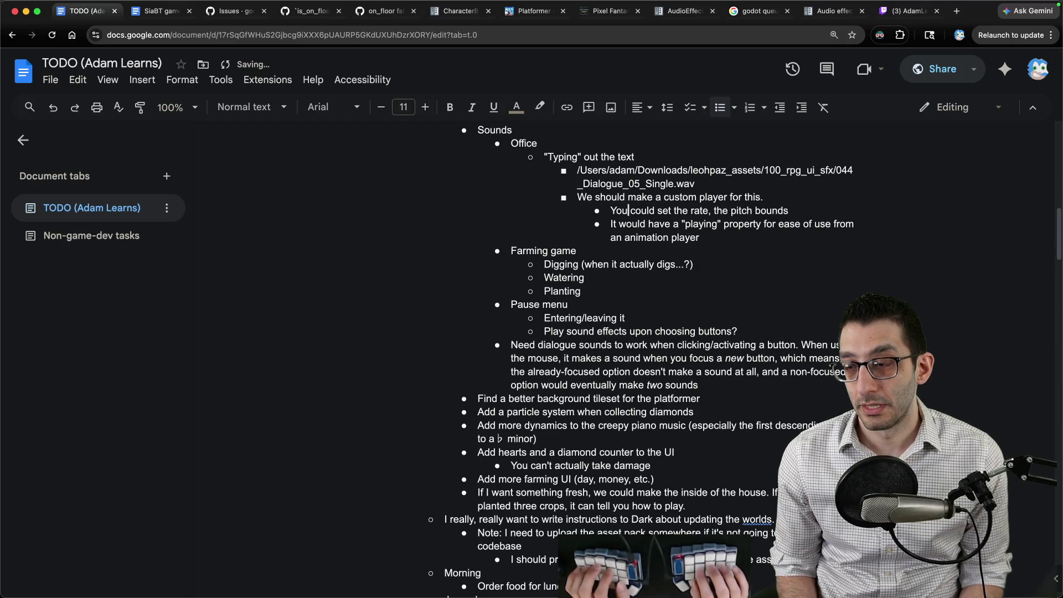
key(Down)
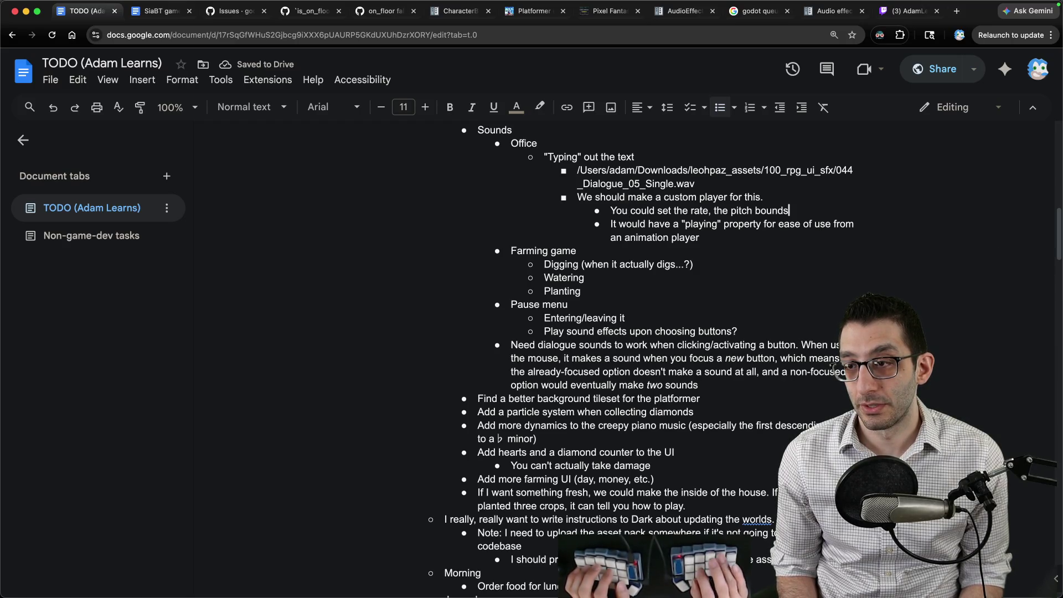
key(BackSpace)
key(BackSpace)
text(and)
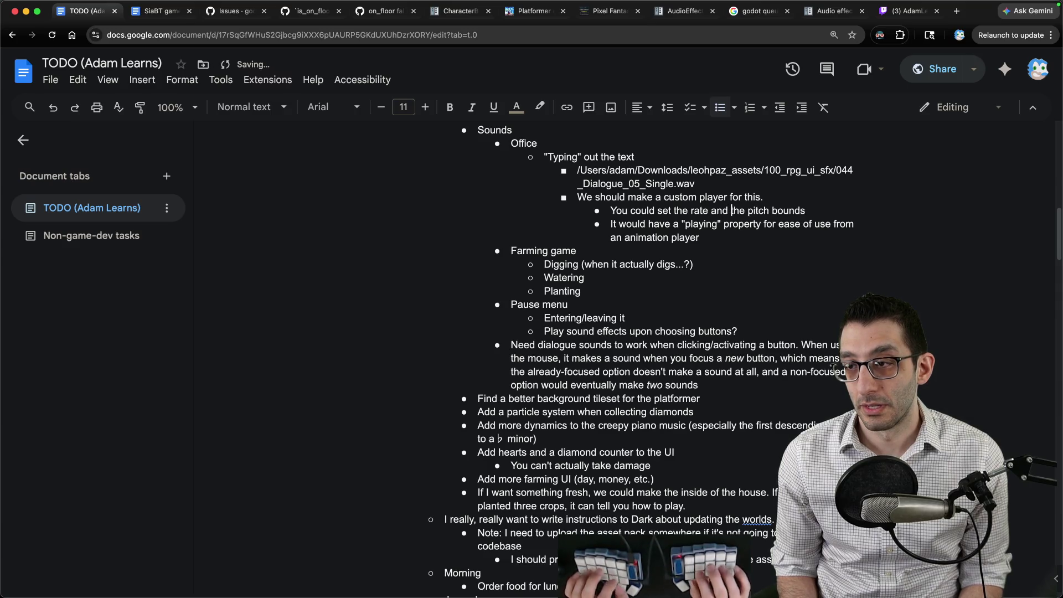
Step: Add a timer playback sub-bullet below the pitch bounds line, then open a new browser tab
key(End)
key(Return)
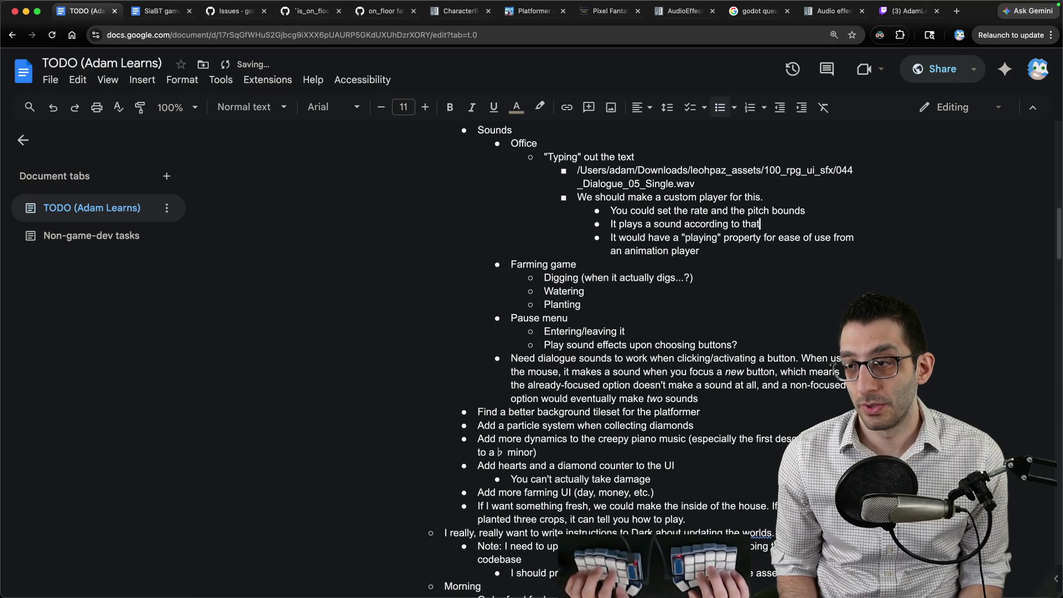
text(a timer)
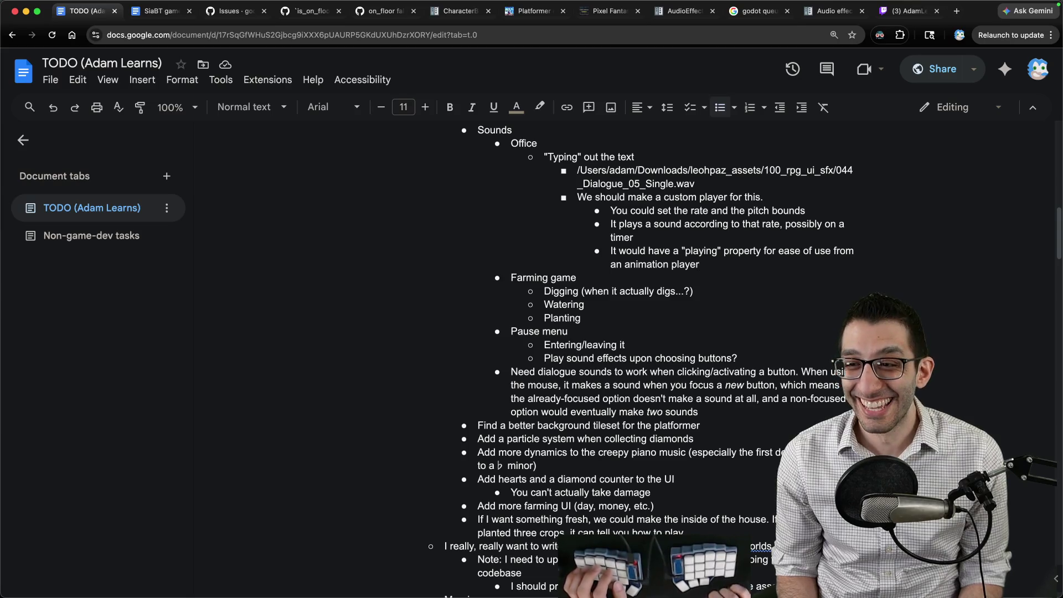
key(Up)
key(Up)
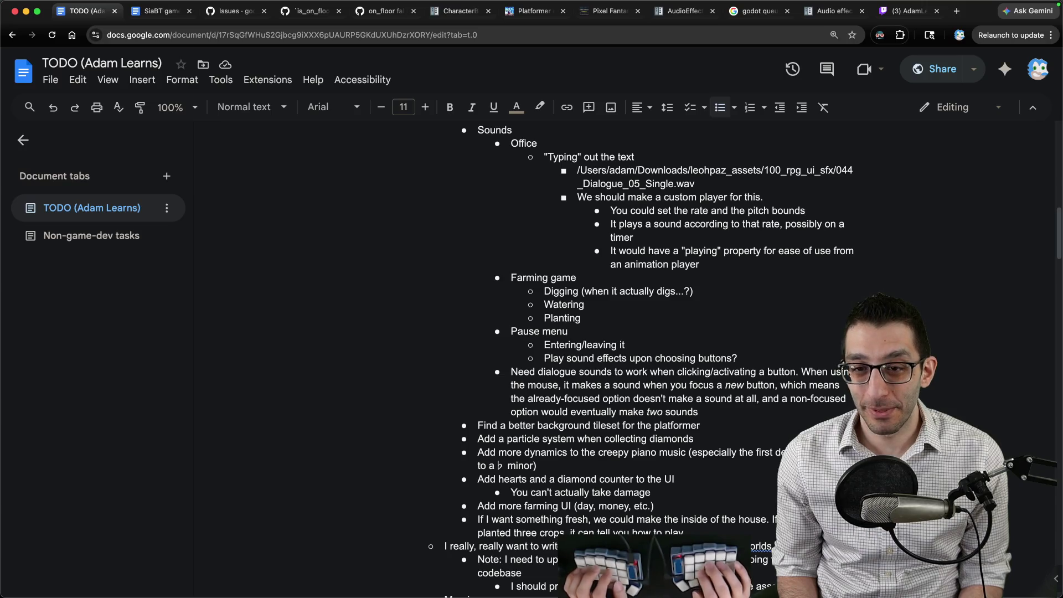
key(super+t)
Step: Search Google images for 'slay the spire board game', then close the tab and return to the TODO
text(slay the spire board)
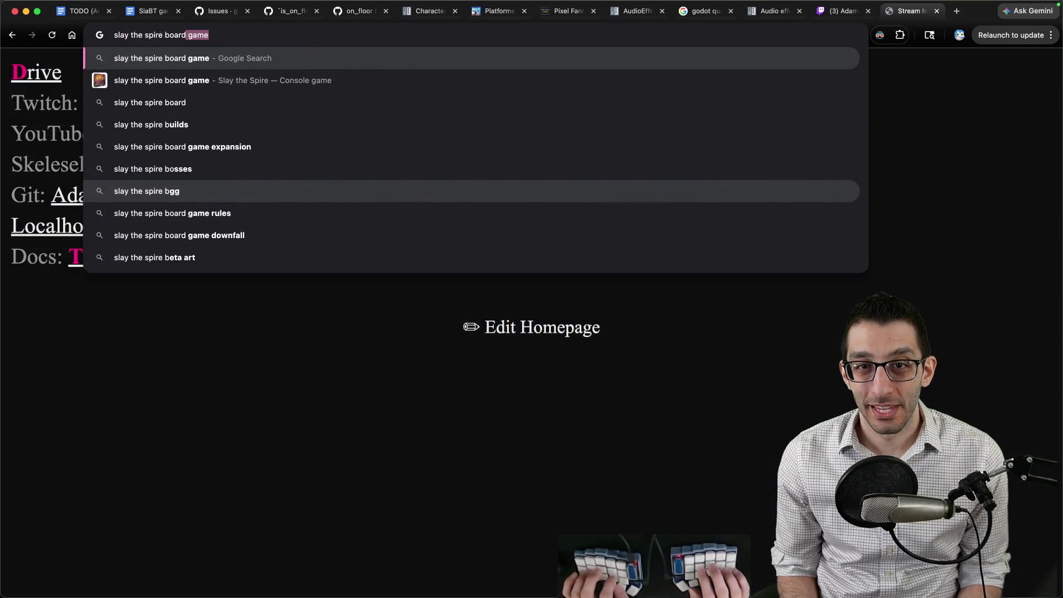
key(Return)
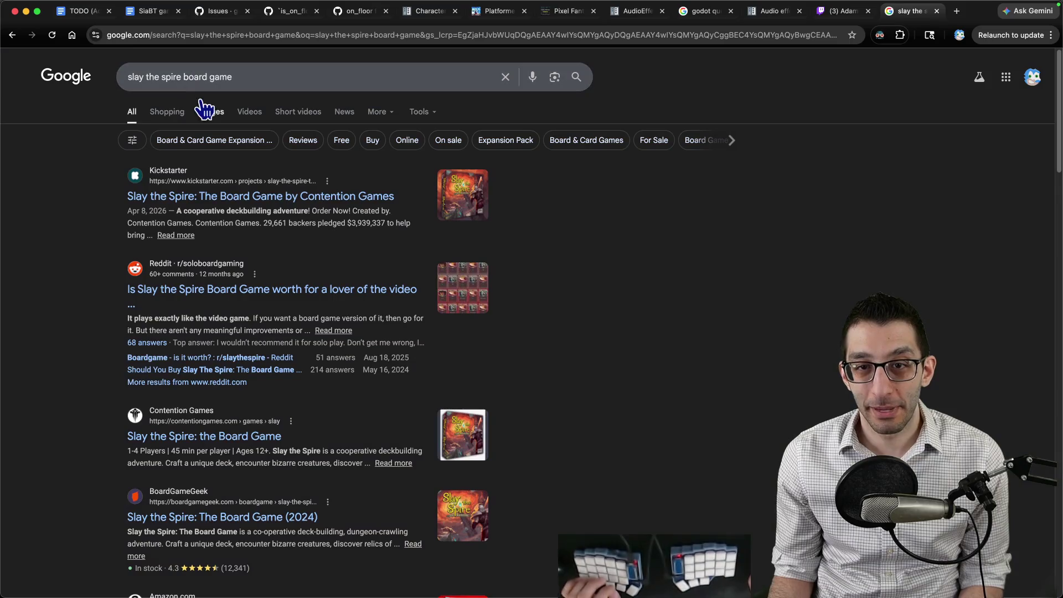
click(207, 110)
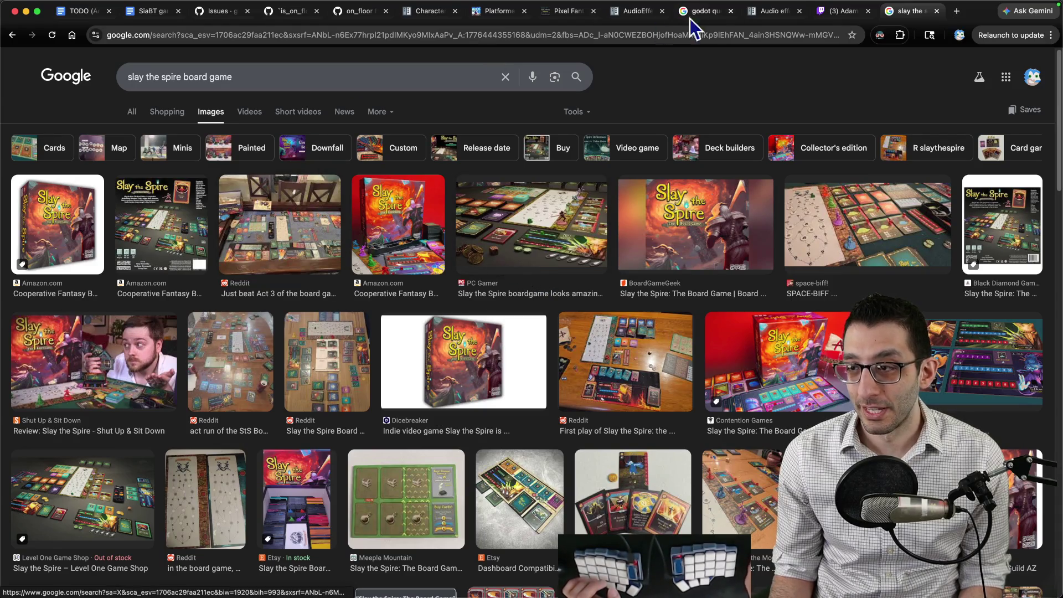
key(super+w)
key(super+1)
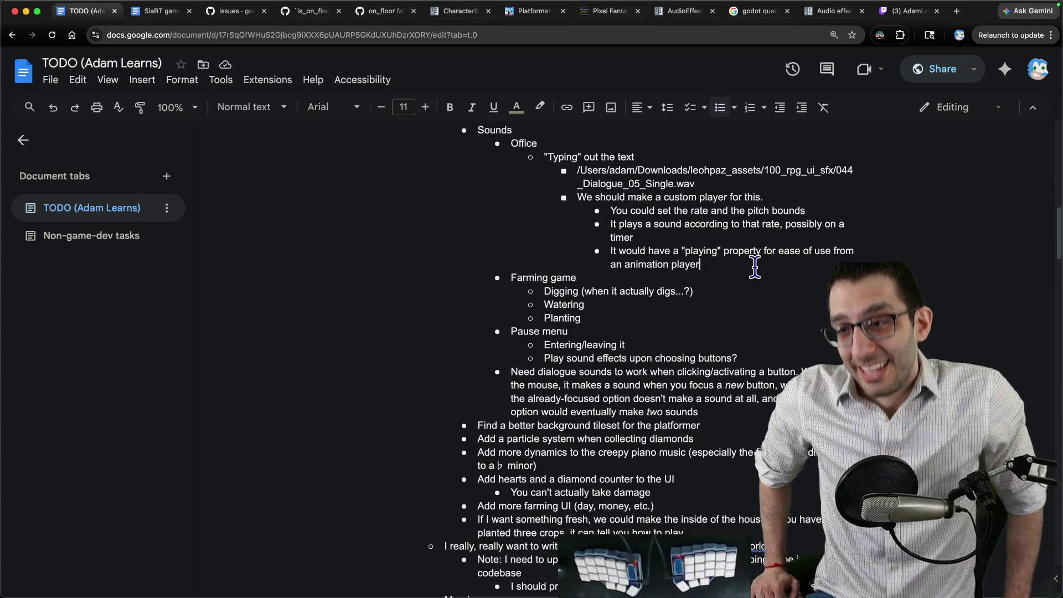
Step: Switch from the TODO notes to Rider and show the four changed files awaiting commit
drag(755, 267, 544, 157)
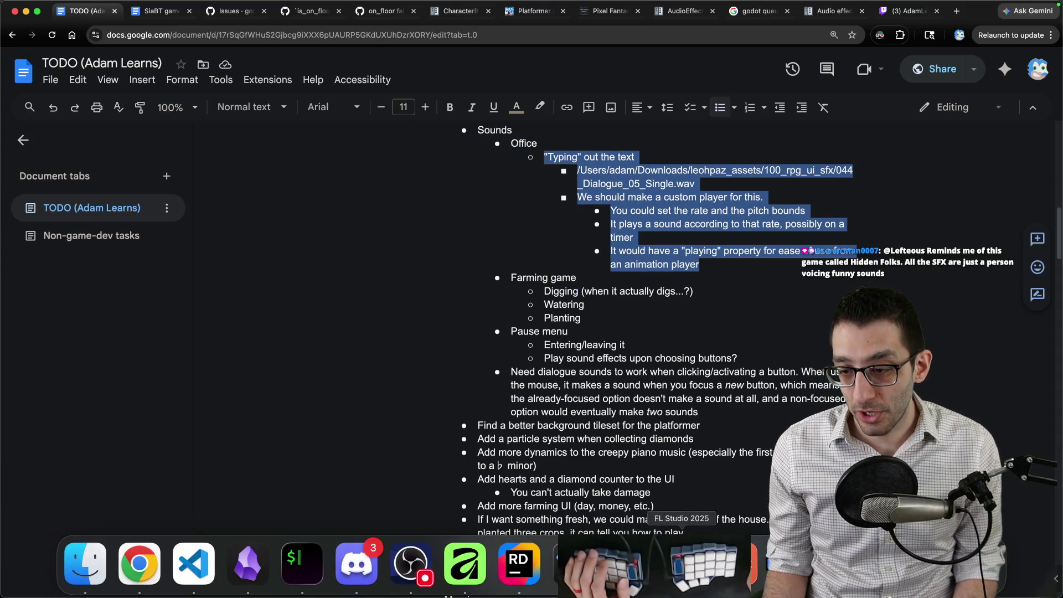
click(527, 565)
key(super+k)
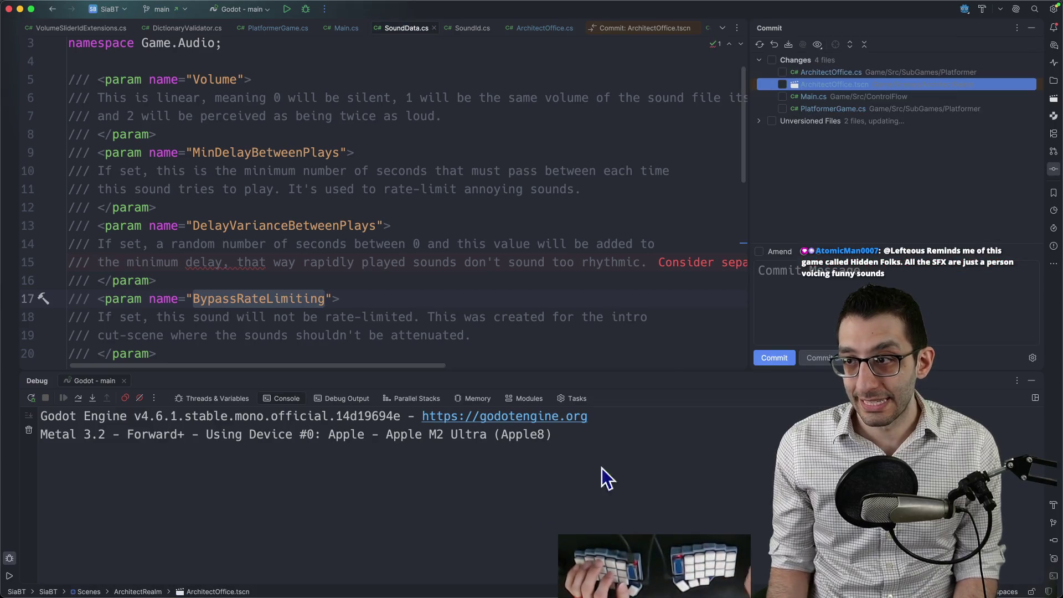
Step: Include both 11_Dark_void_shortened.wav files and PlatformerGame.cs's office.Init(_audioSystem) line in the commit
click(759, 121)
click(772, 120)
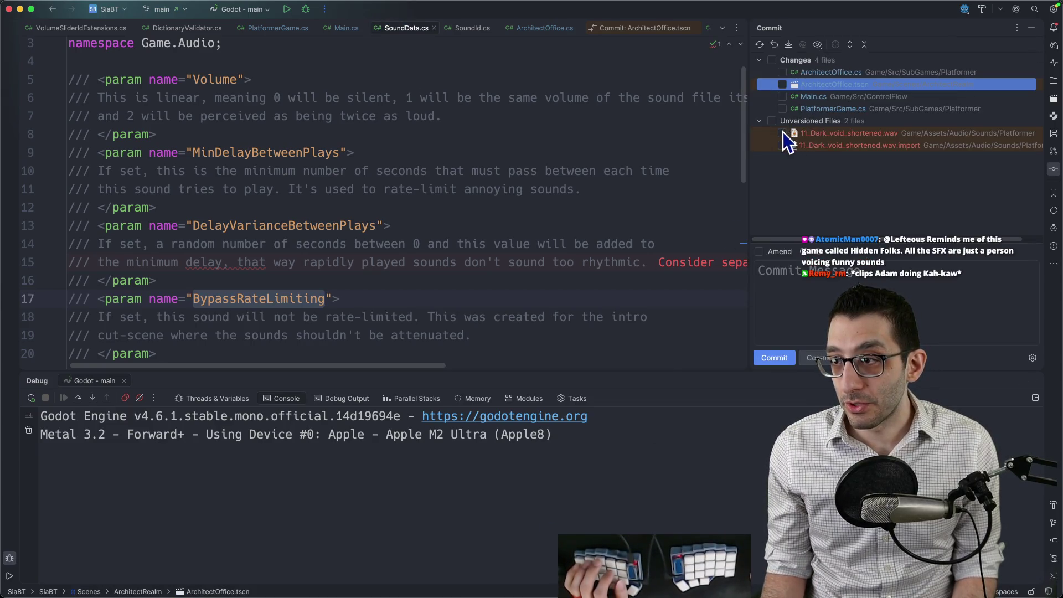
double_click(805, 109)
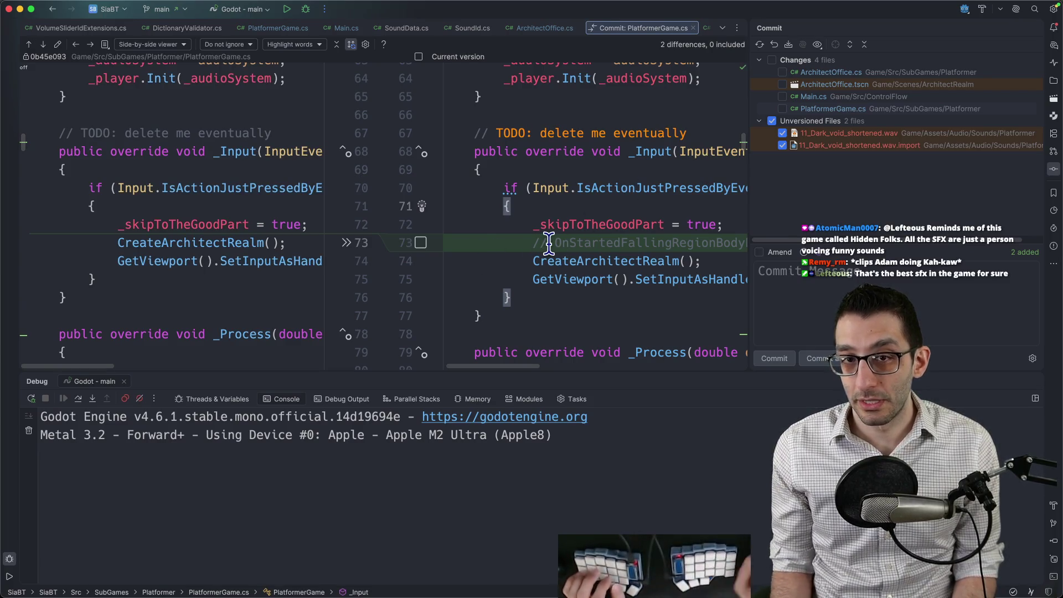
click(44, 44)
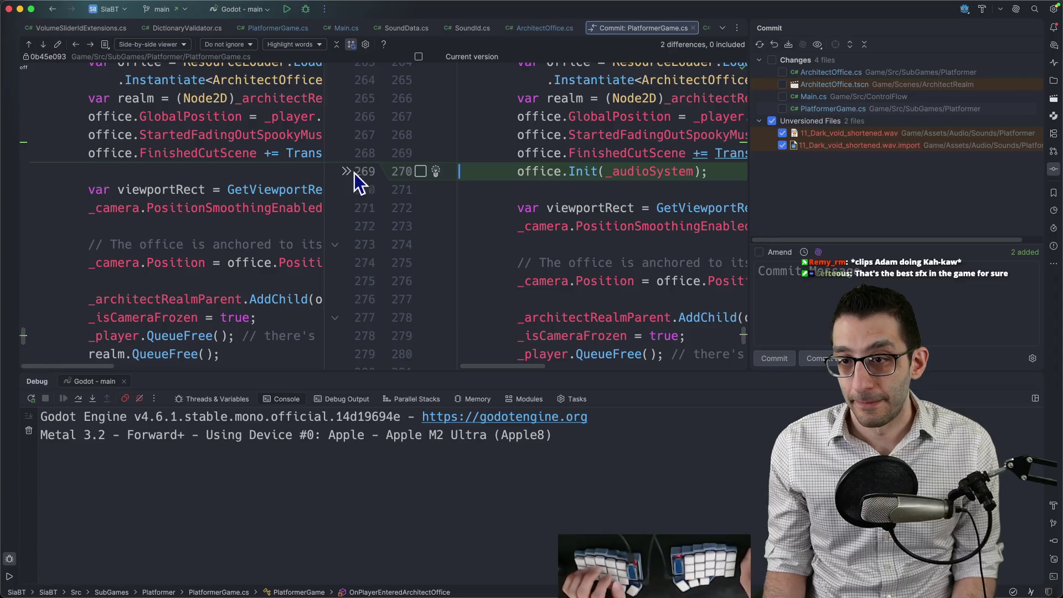
click(421, 171)
Step: Step back through the diffs to ArchitectOffice.tscn's Architect animation change
click(43, 48)
click(44, 48)
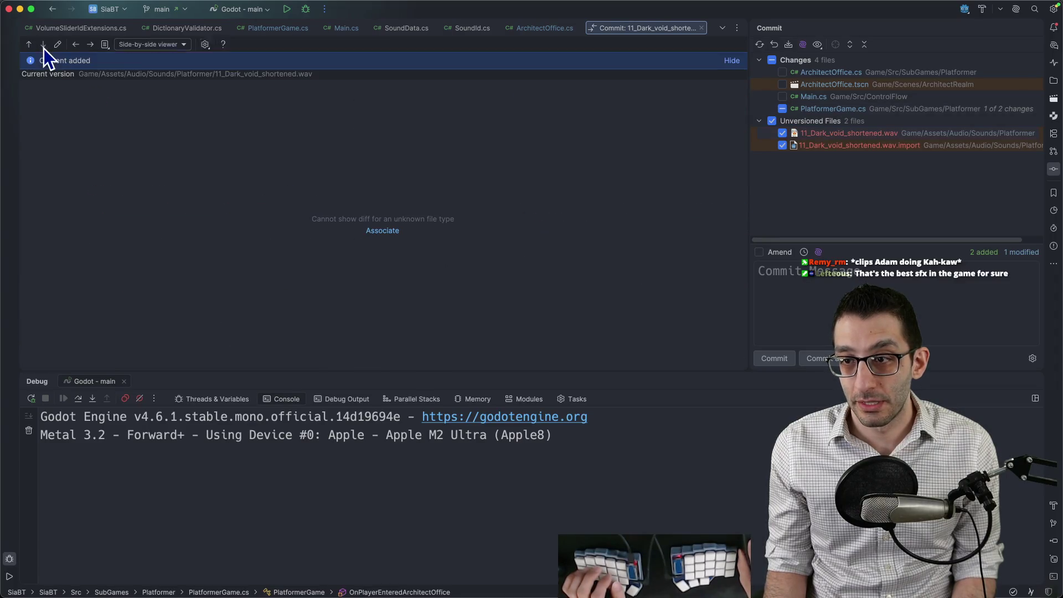
click(29, 46)
click(28, 46)
click(28, 47)
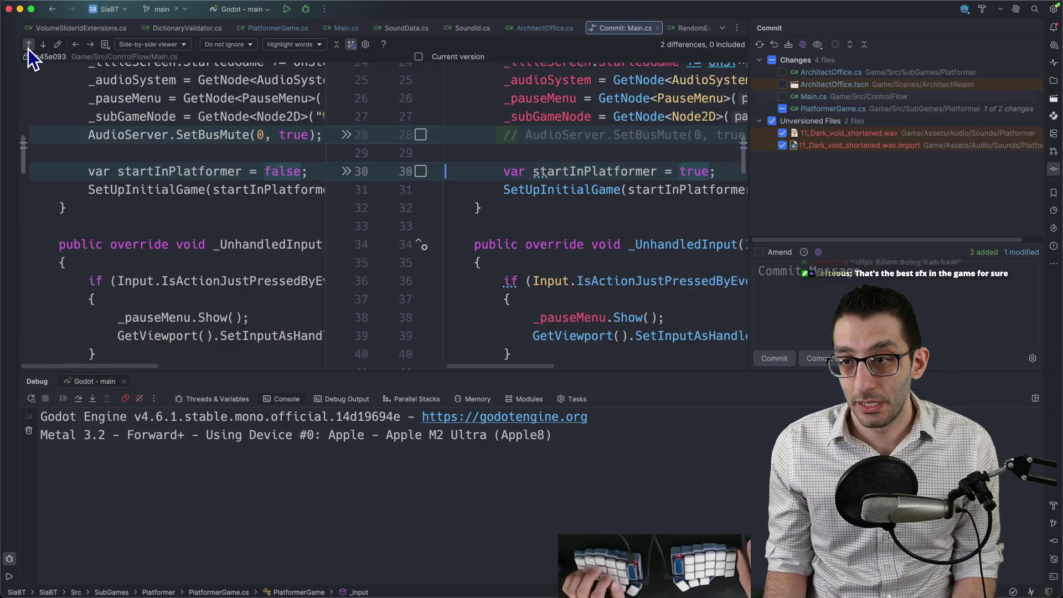
click(29, 48)
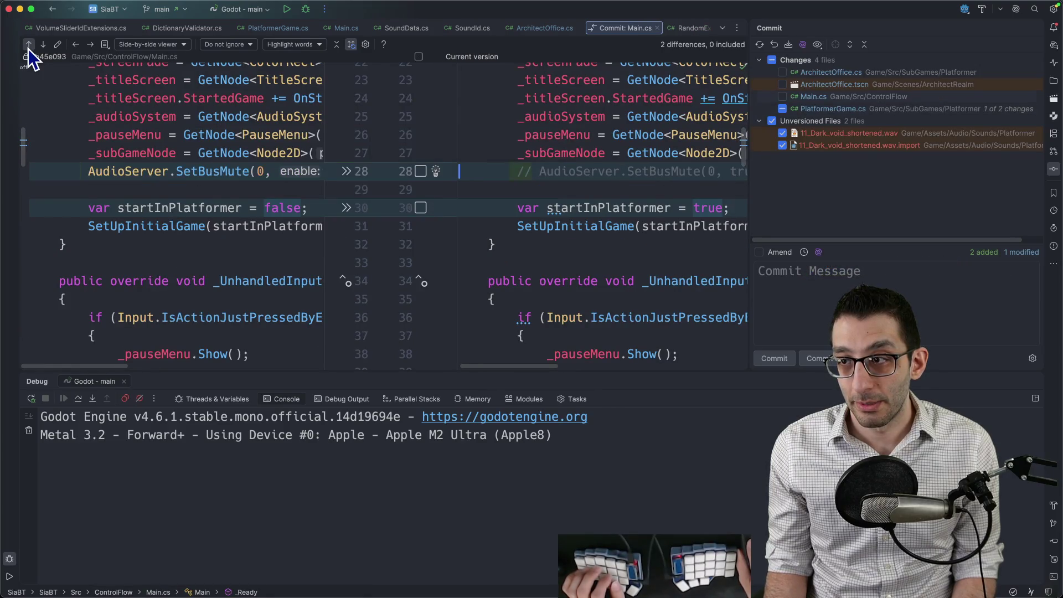
click(28, 48)
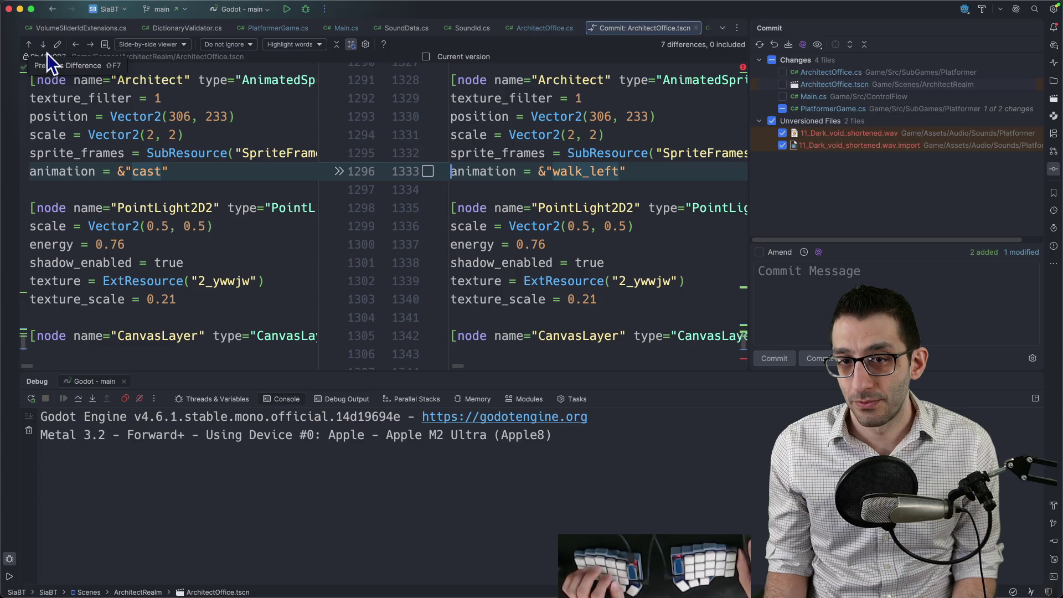
Step: Revert the Architect animation to cast and include the PortalSound node, tracks/12, tracks/14 and PlayFootstepSound calls
click(340, 171)
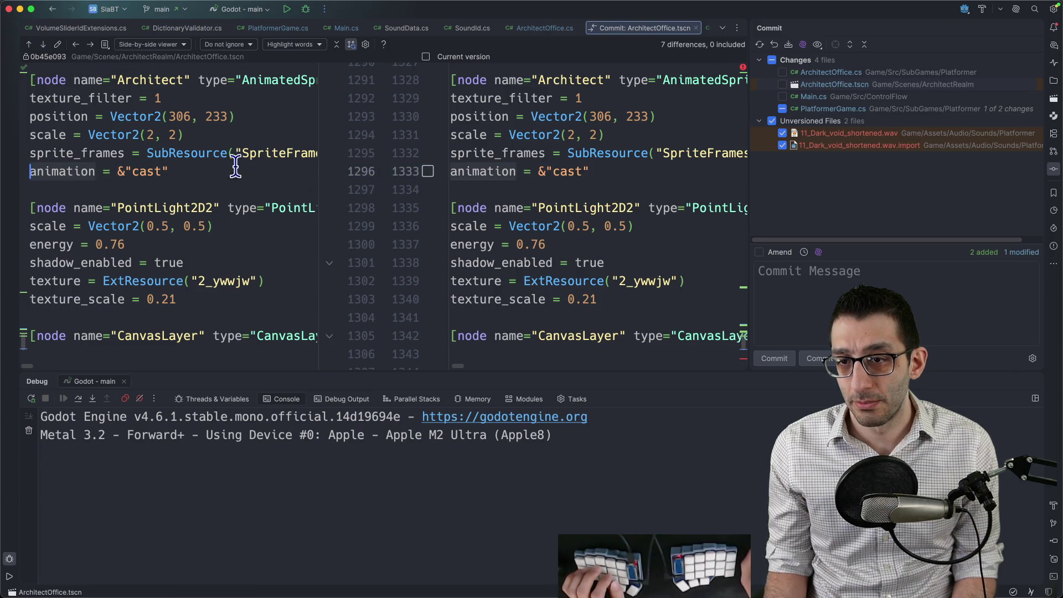
click(42, 45)
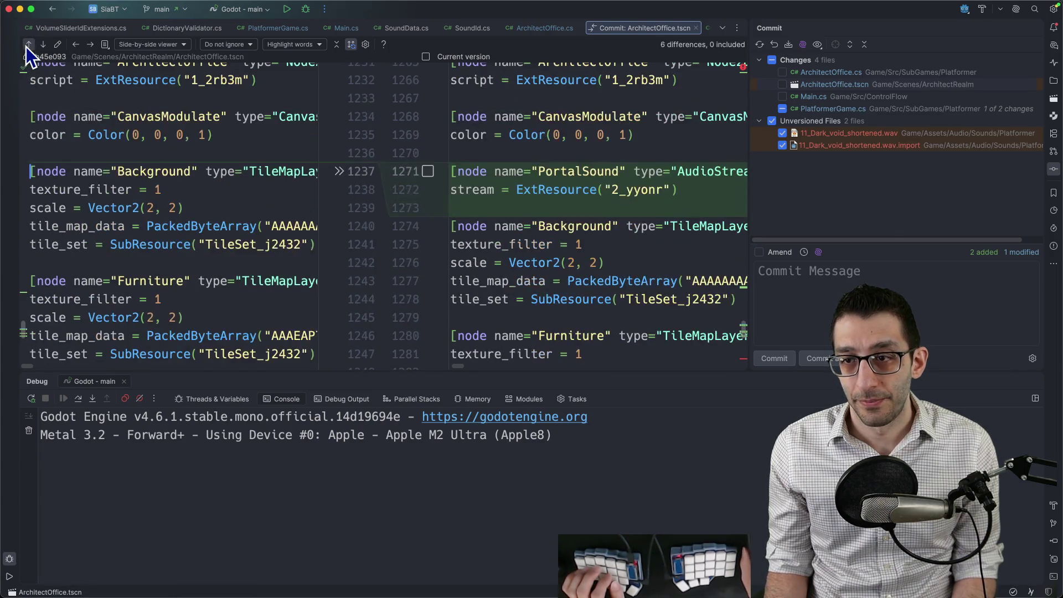
click(428, 171)
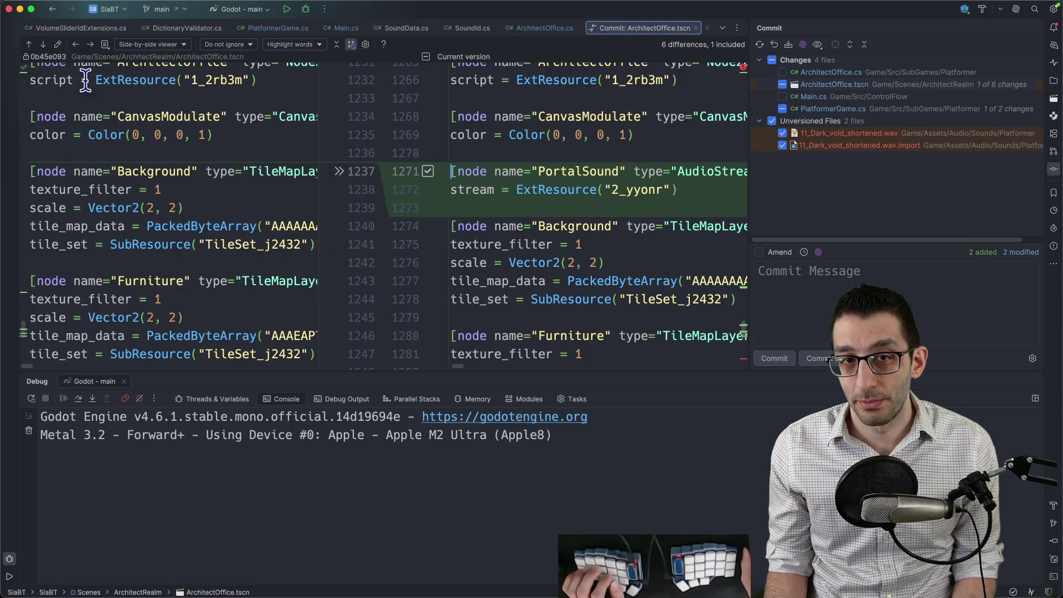
click(28, 45)
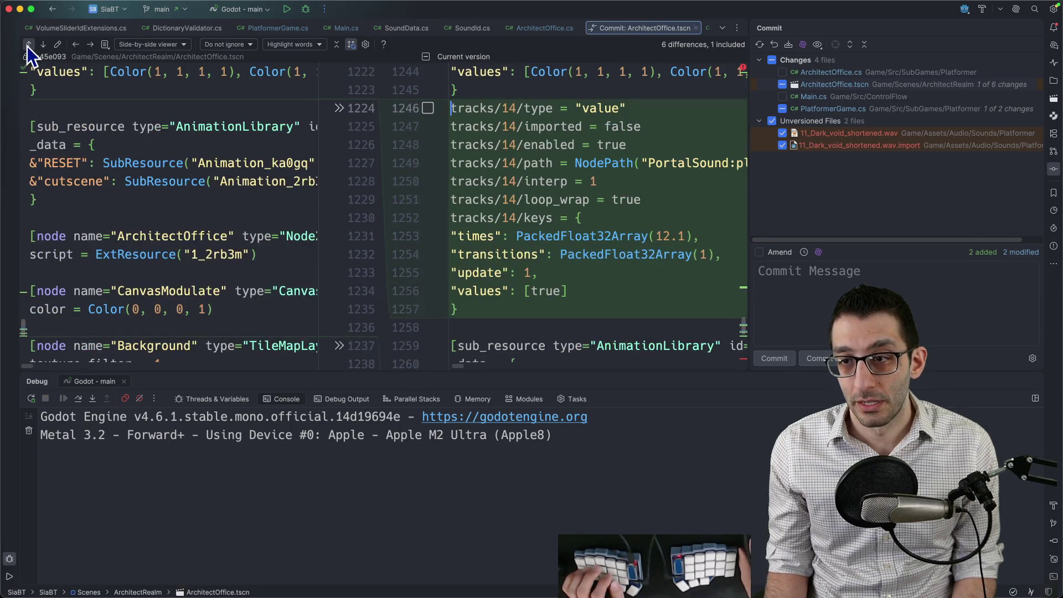
click(428, 108)
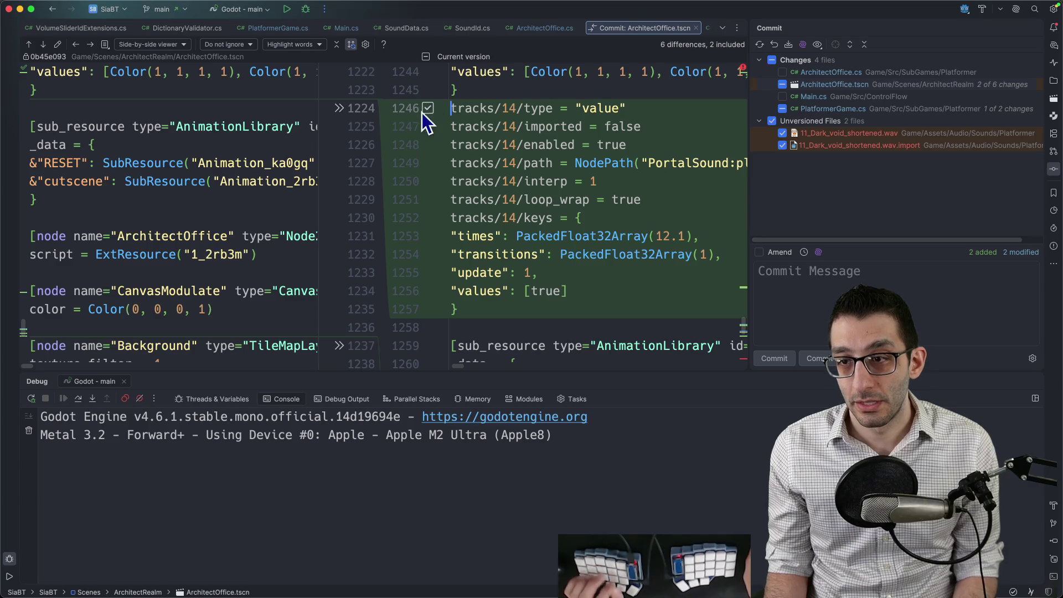
click(29, 45)
click(428, 152)
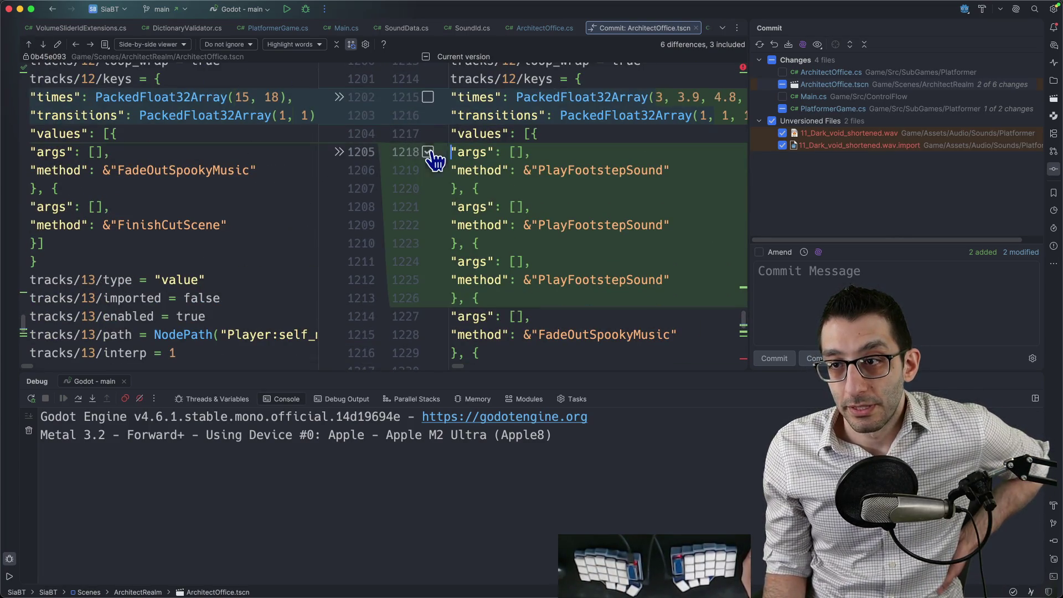
click(428, 97)
click(29, 45)
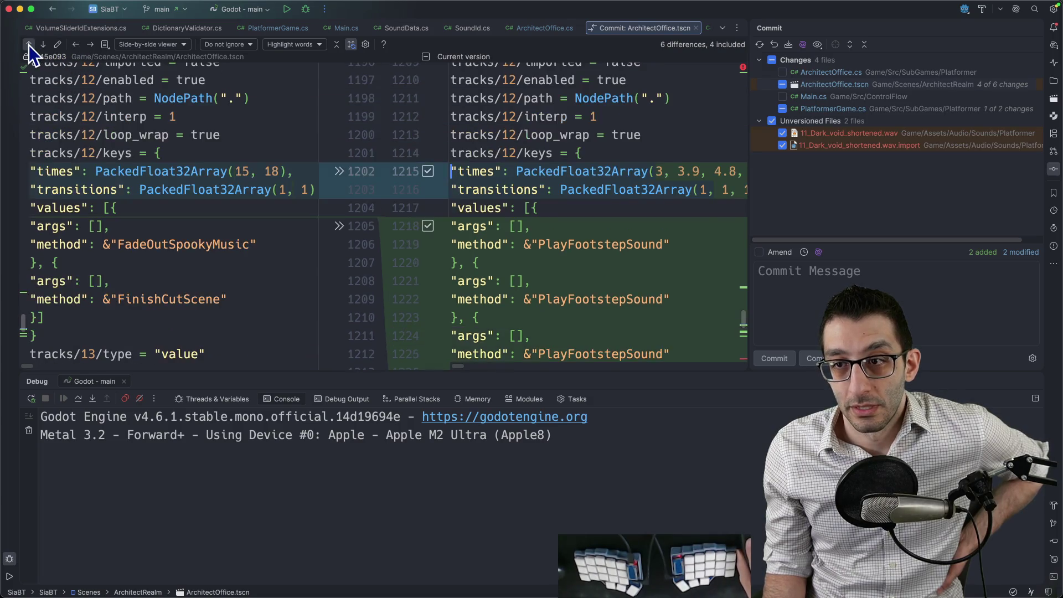
click(29, 45)
click(428, 109)
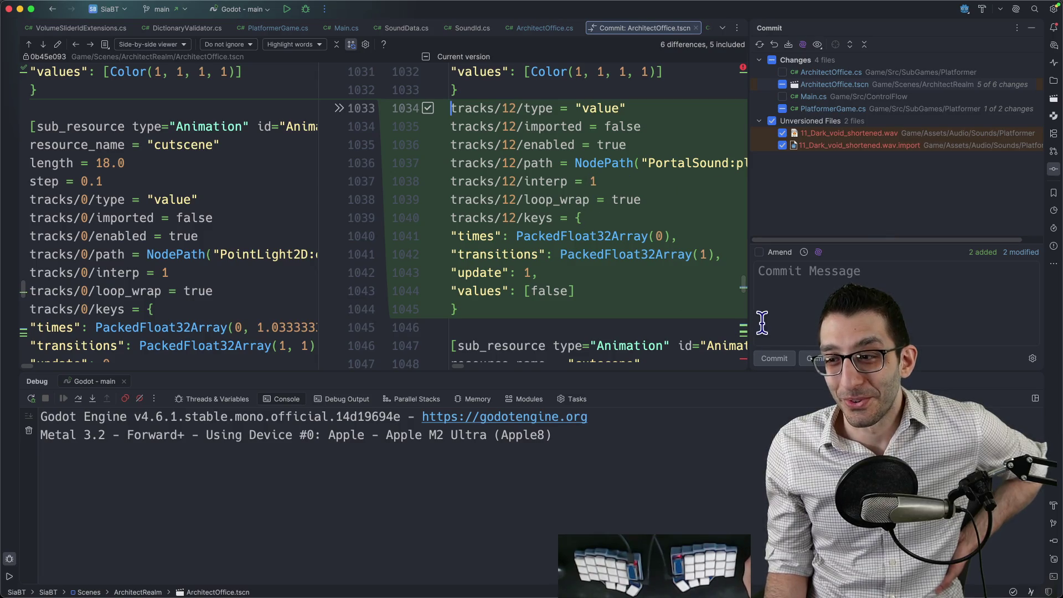
Step: Include the new AudioStream resource line at the top of ArchitectOffice.tscn
key(super+0)
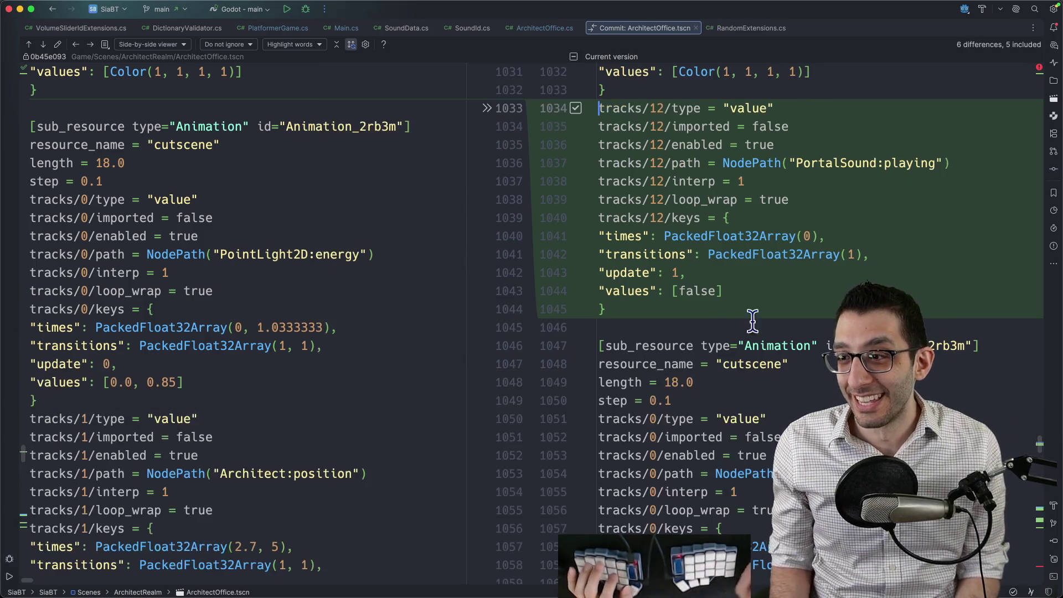
scroll(1042, 448, down, 10)
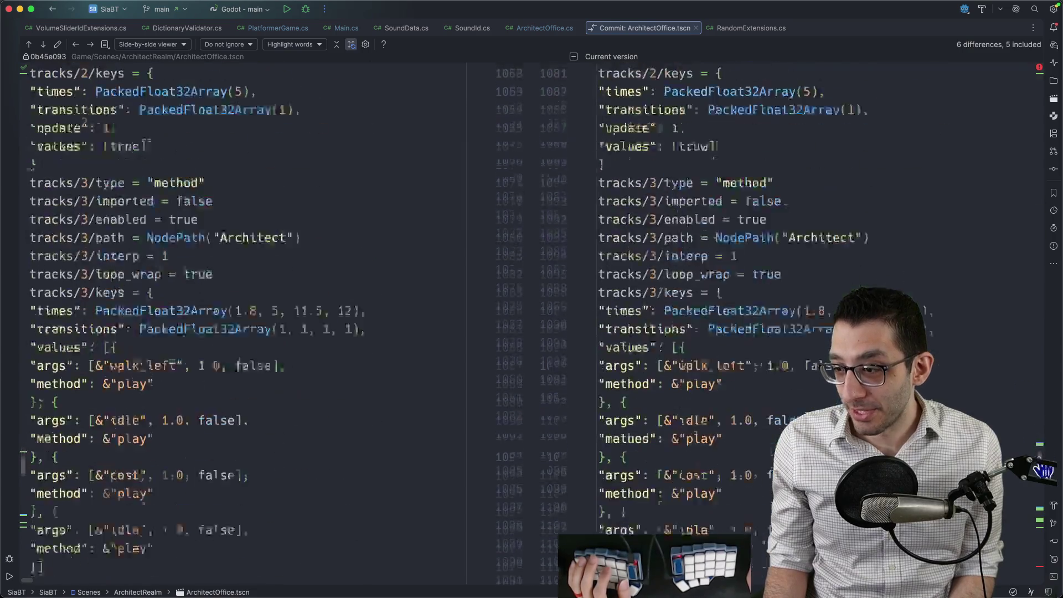
scroll(1041, 448, up, 12)
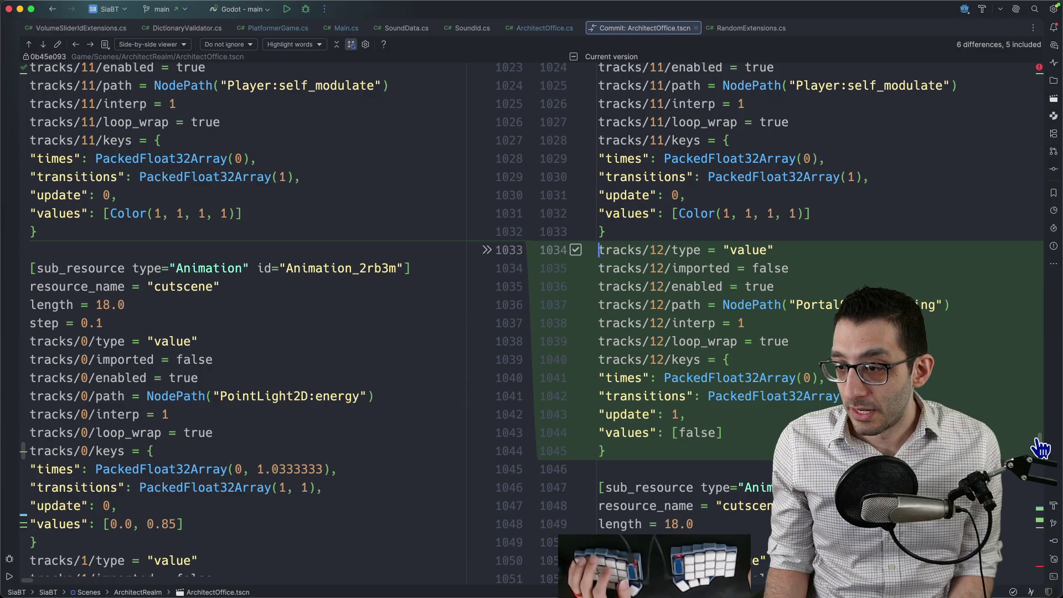
click(30, 44)
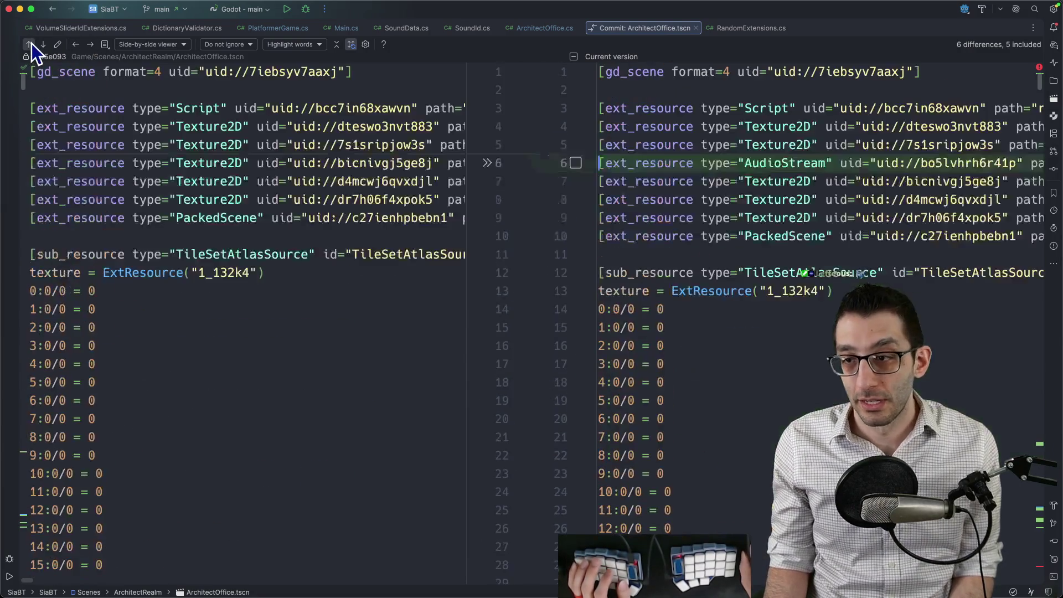
scroll(663, 166, right, 5)
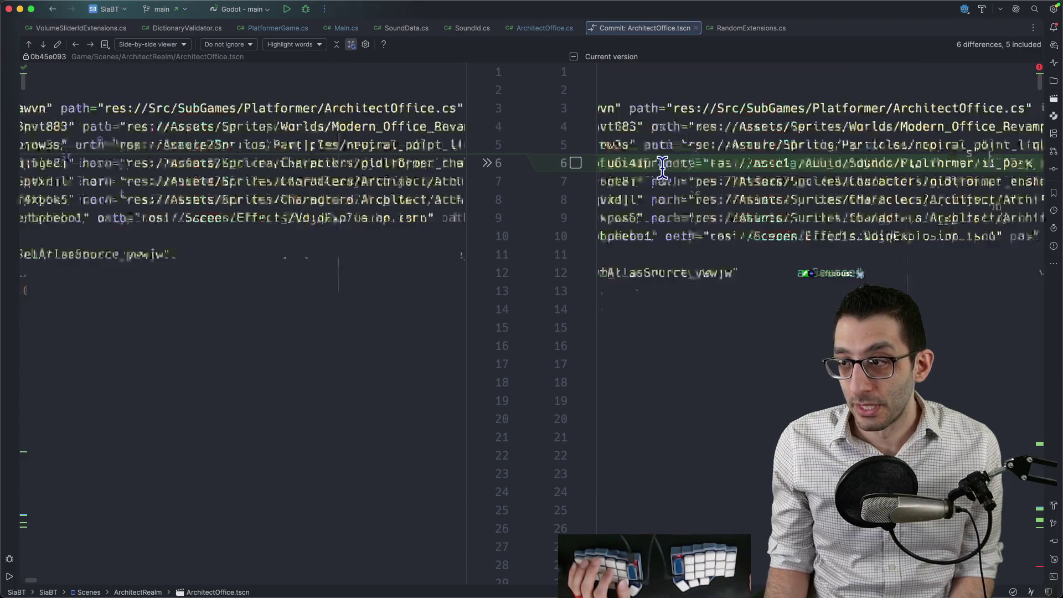
scroll(663, 166, left, 5)
click(576, 163)
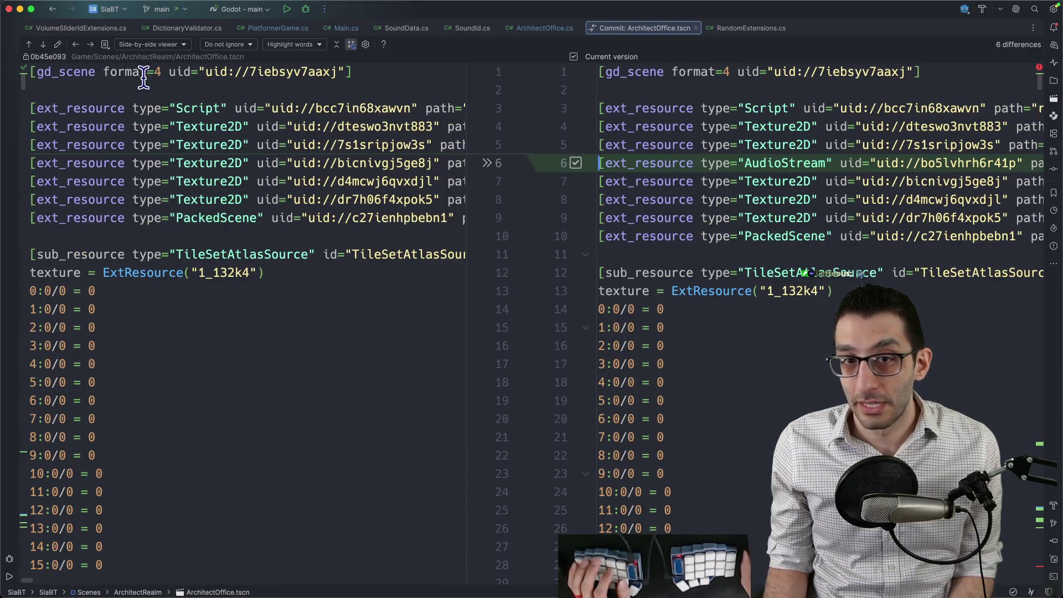
Step: Include ArchitectOffice.cs's using Game.Audio, _audioSystem field, Init and PlayFootstepSound methods in the commit
click(30, 47)
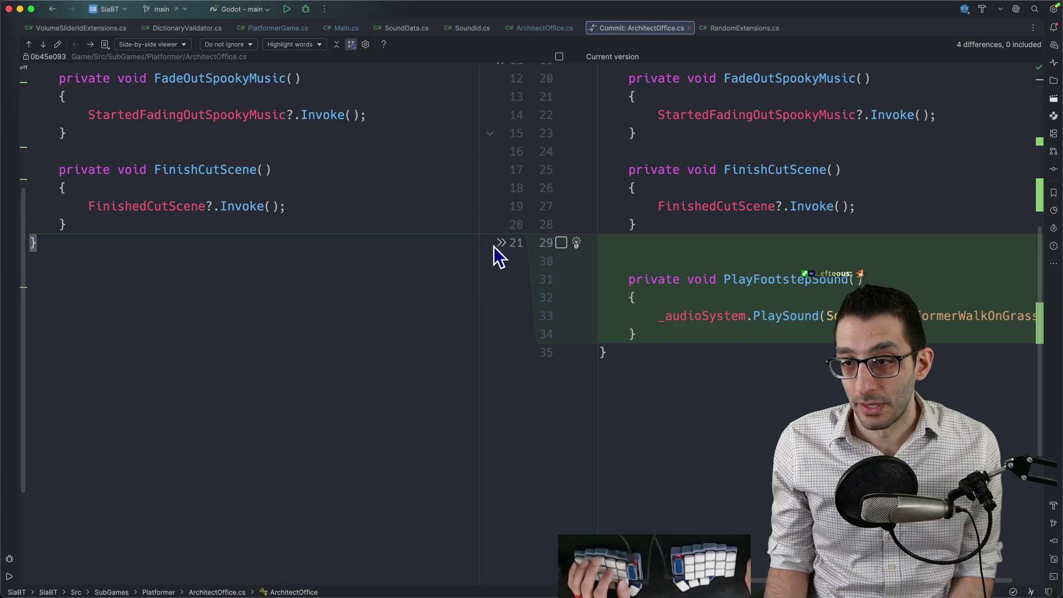
click(561, 242)
click(32, 47)
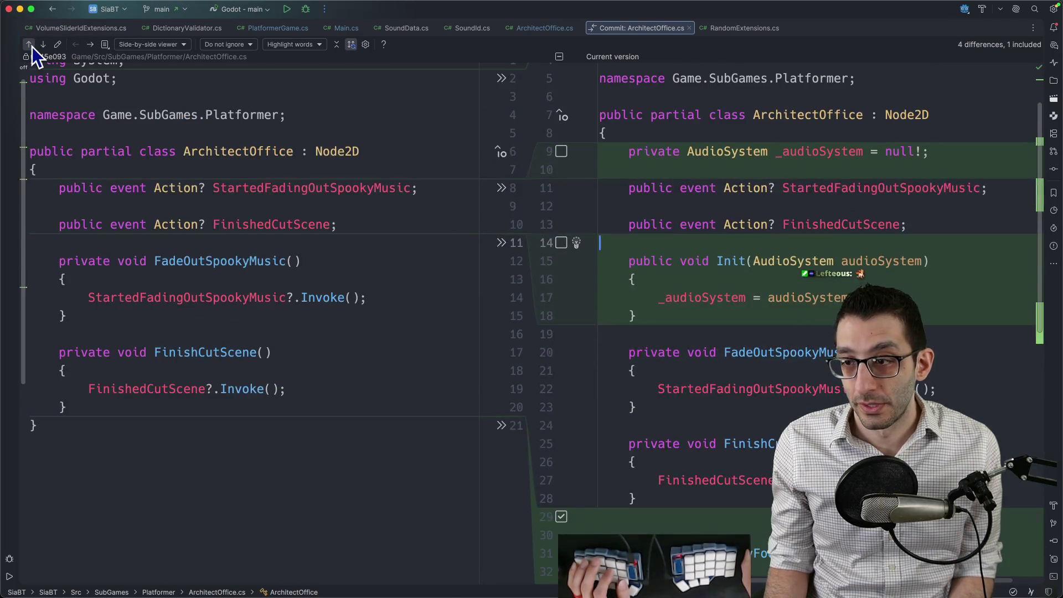
click(561, 242)
click(562, 151)
scroll(478, 191, up, 1)
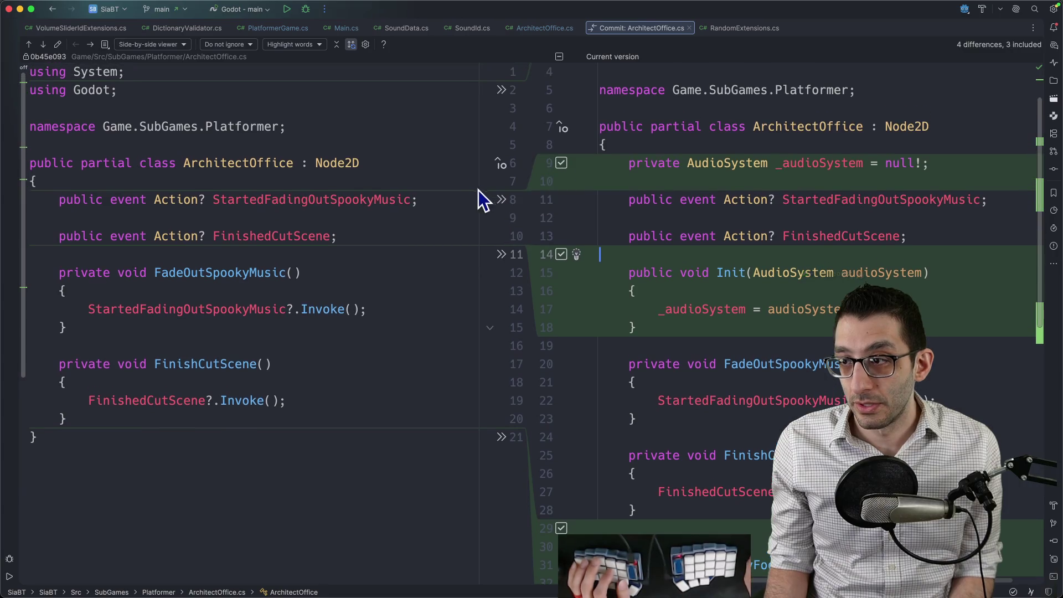
click(28, 45)
click(28, 45)
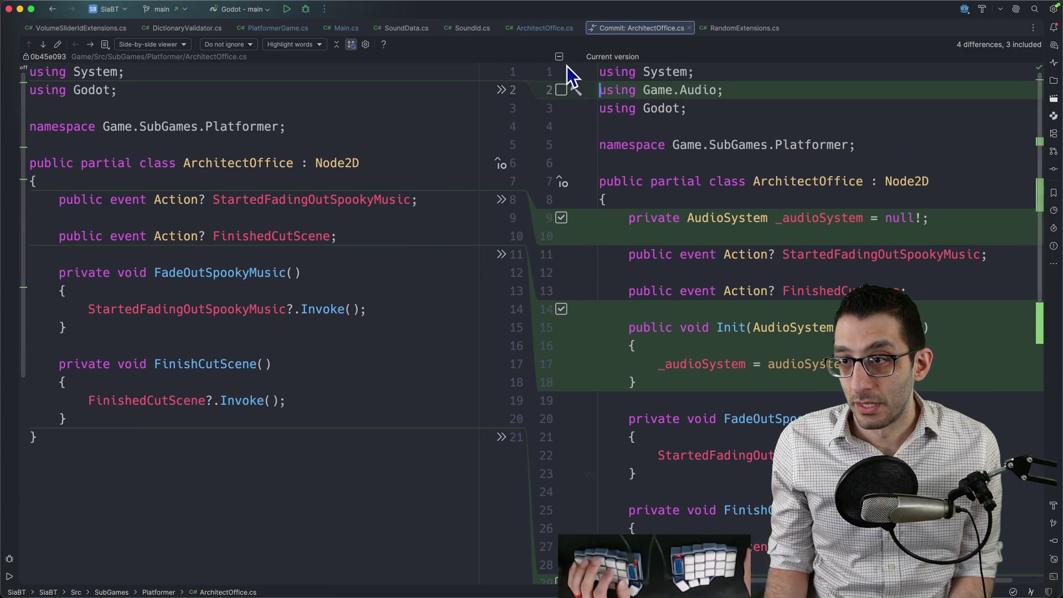
click(562, 90)
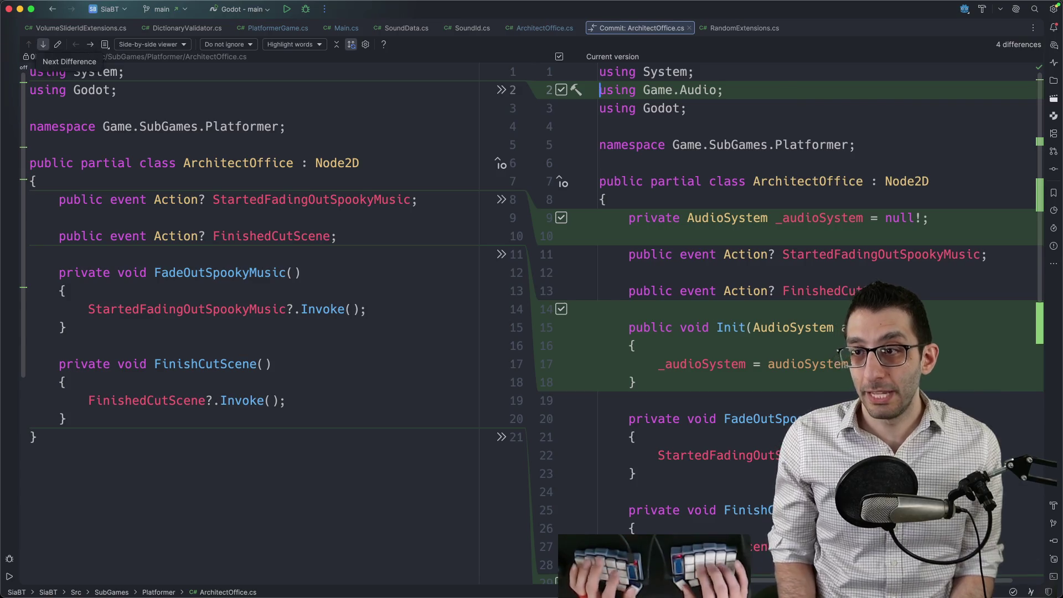
key(super+0)
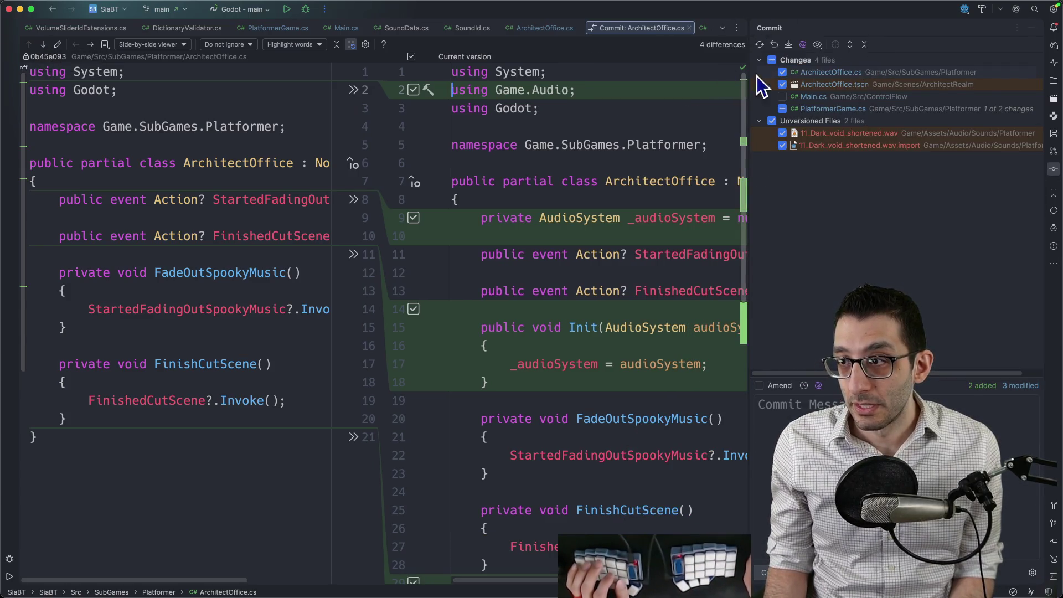
Step: Review the ArchitectOffice.tscn and PlatformerGame.cs diffs before committing
click(823, 84)
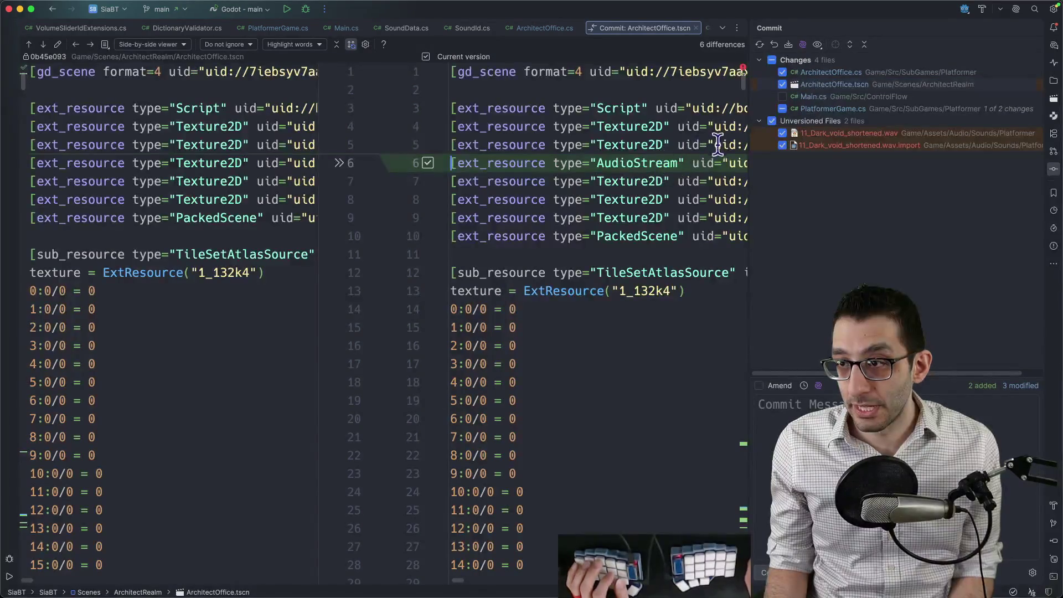
click(747, 446)
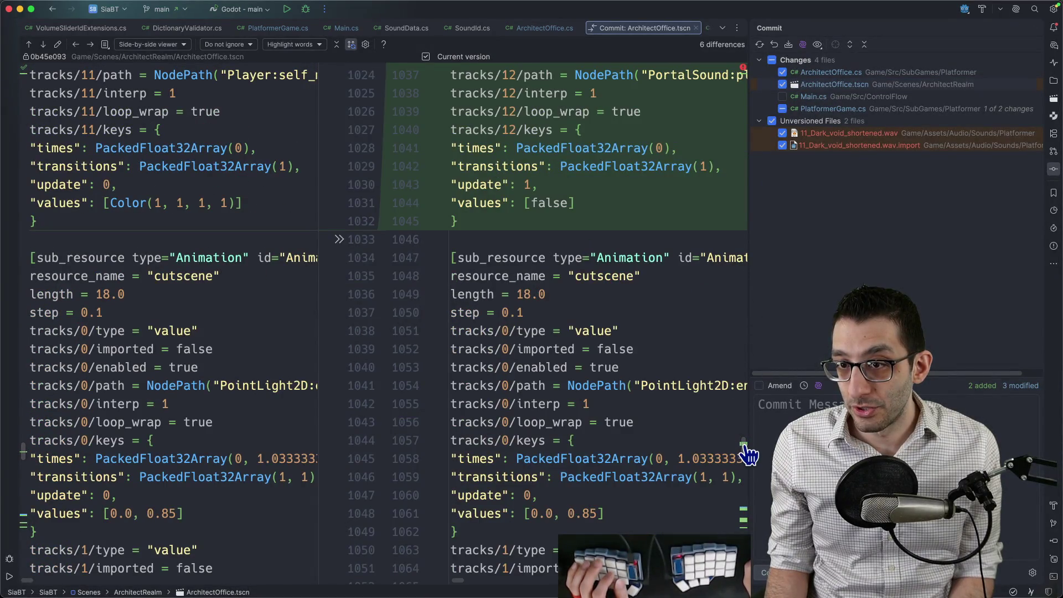
drag(748, 454, 753, 536)
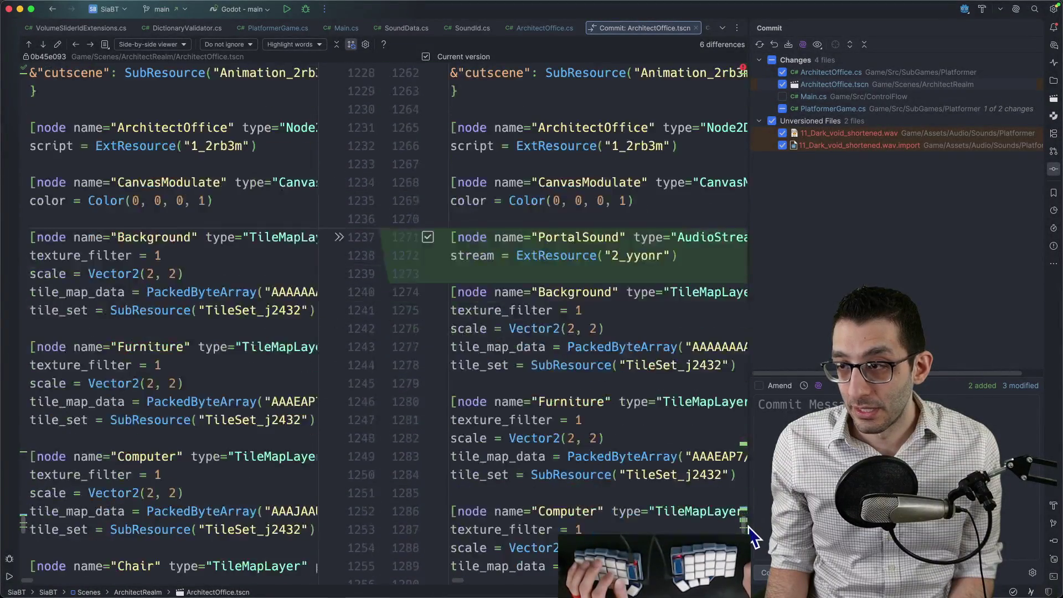
click(812, 110)
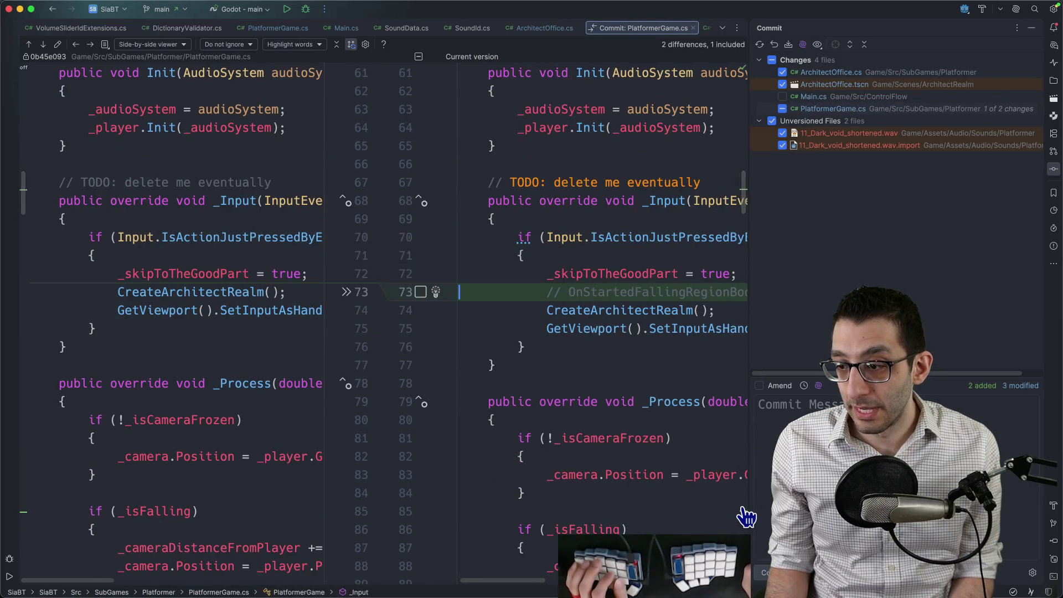
click(744, 518)
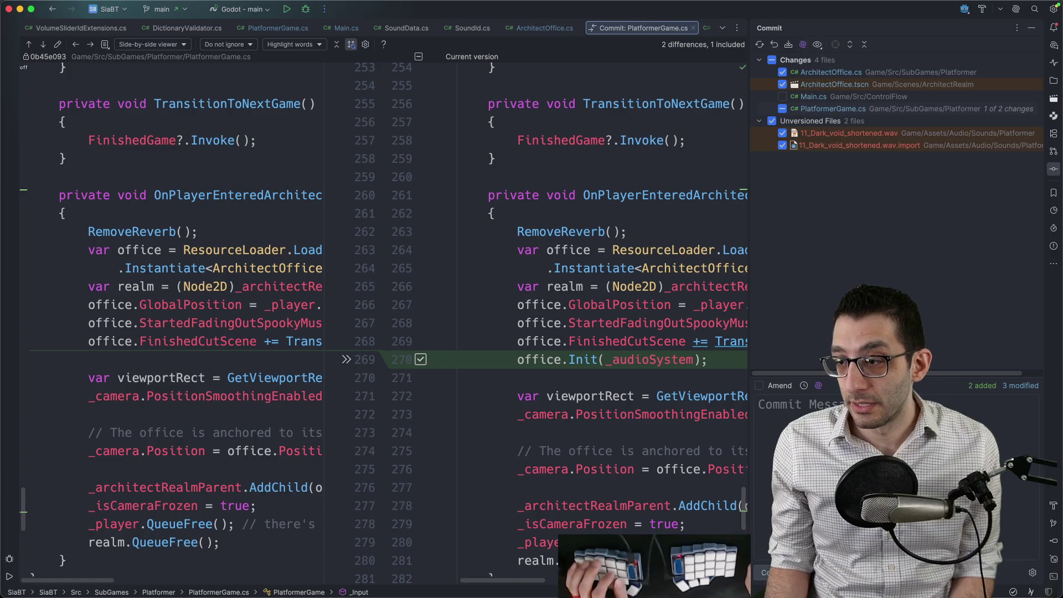
Step: Write a commit message and commit the office cutscene sound changes
key(super+k)
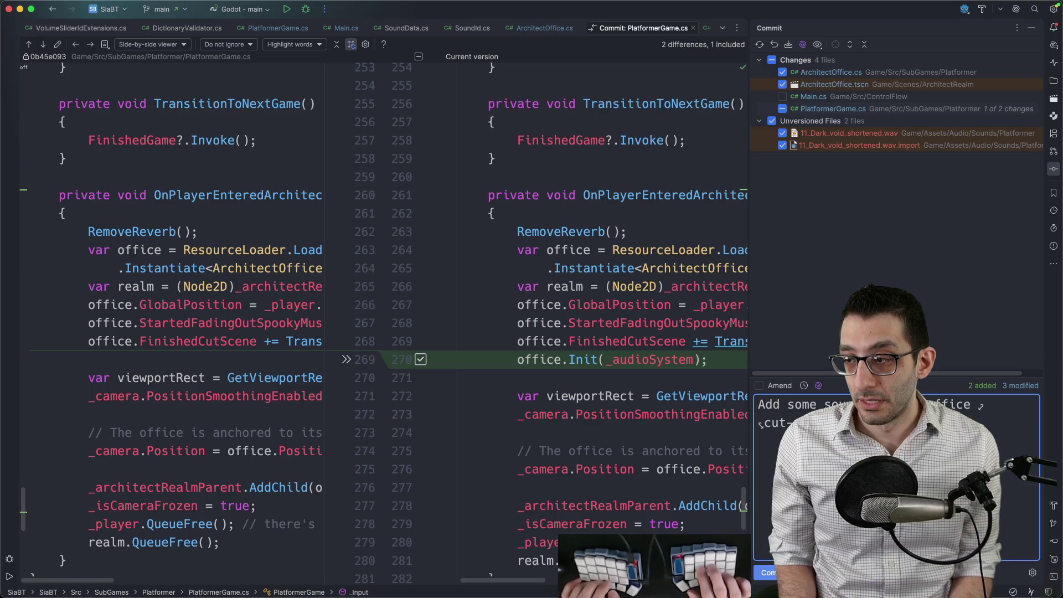
key(super+Return)
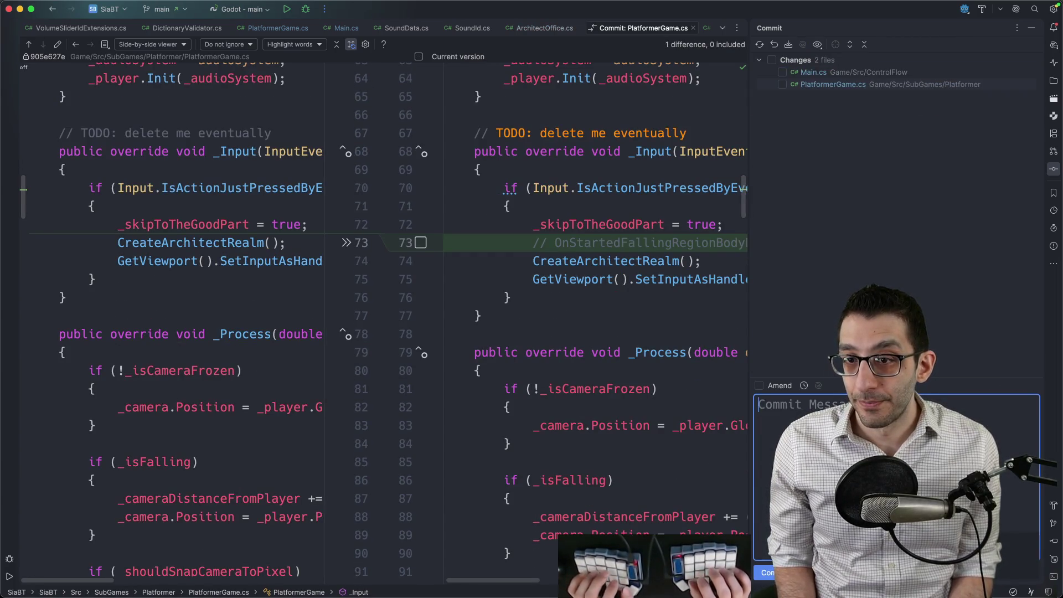
key(super+Tab)
Step: Select the Farming game items in the TODO document, then go back to Rider
click(693, 291)
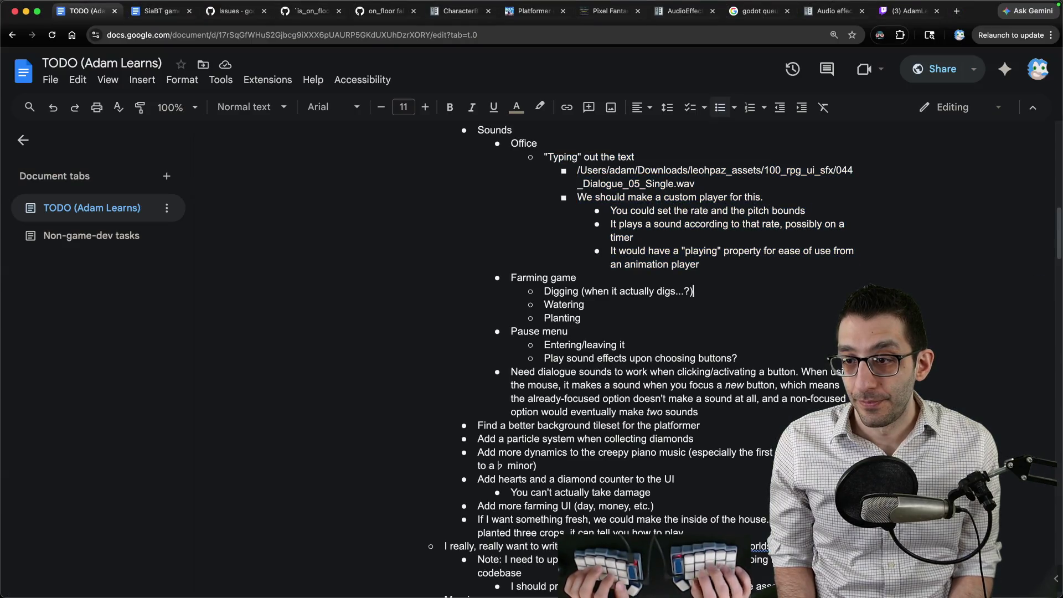
key(shift+Up)
key(shift+Up)
key(shift+Up)
key(super+shift+Left)
key(super+Tab)
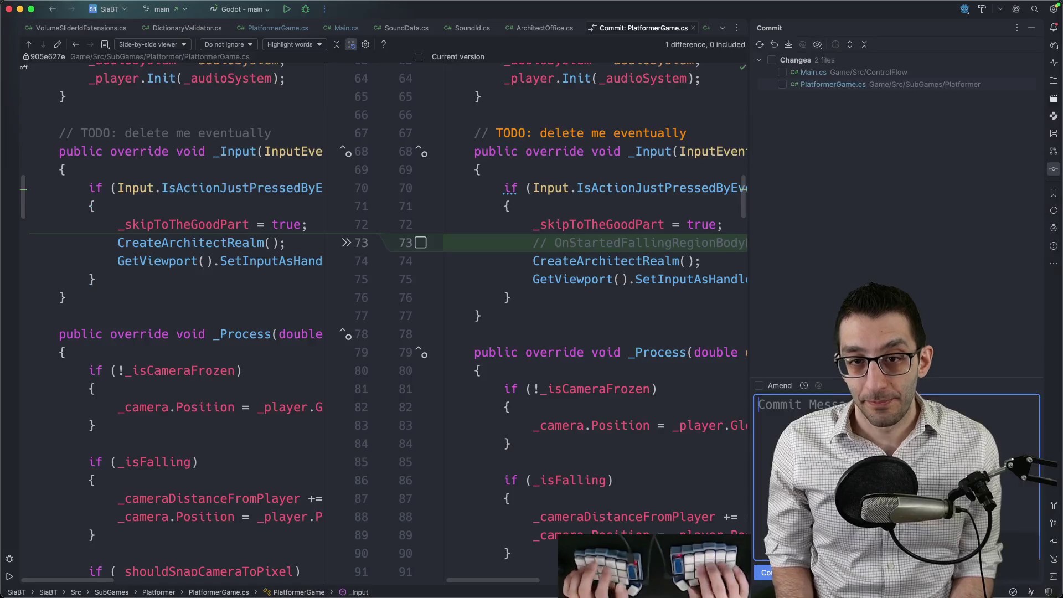
Step: Open Main.cs and comment out the AudioServer.SetBusMute call
key(super+shift+o)
text(Main)
key(Return)
key(super+slash)
key(Down)
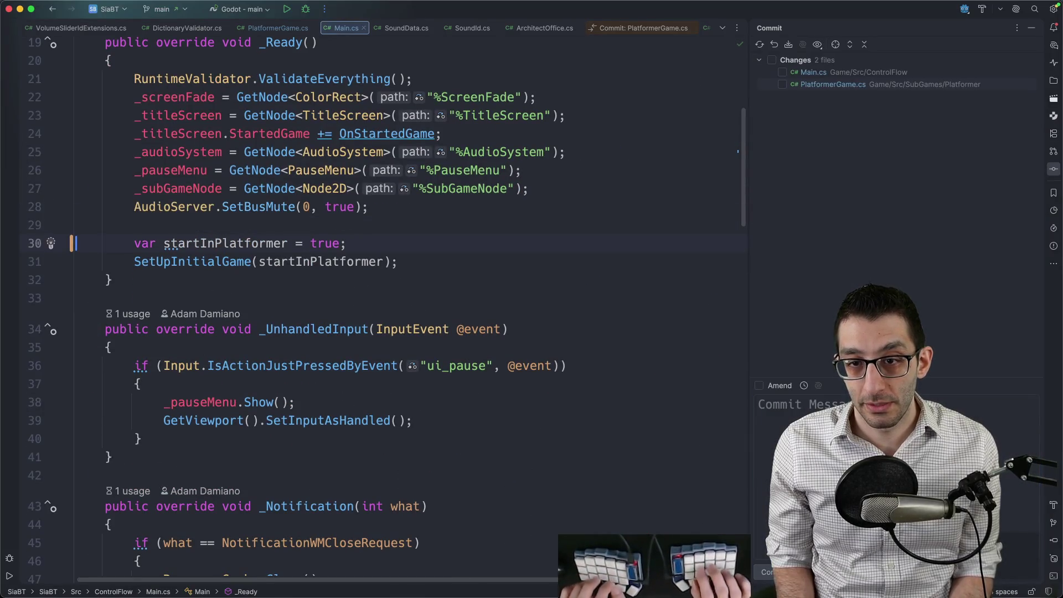
key(Up)
key(Up)
key(super+slash)
Step: Set startInPlatformer to false on line 30, then return to the TODO document
key(Down)
key(Left)
key(Left)
key(BackSpace)
key(BackSpace)
key(BackSpace)
text(fals)
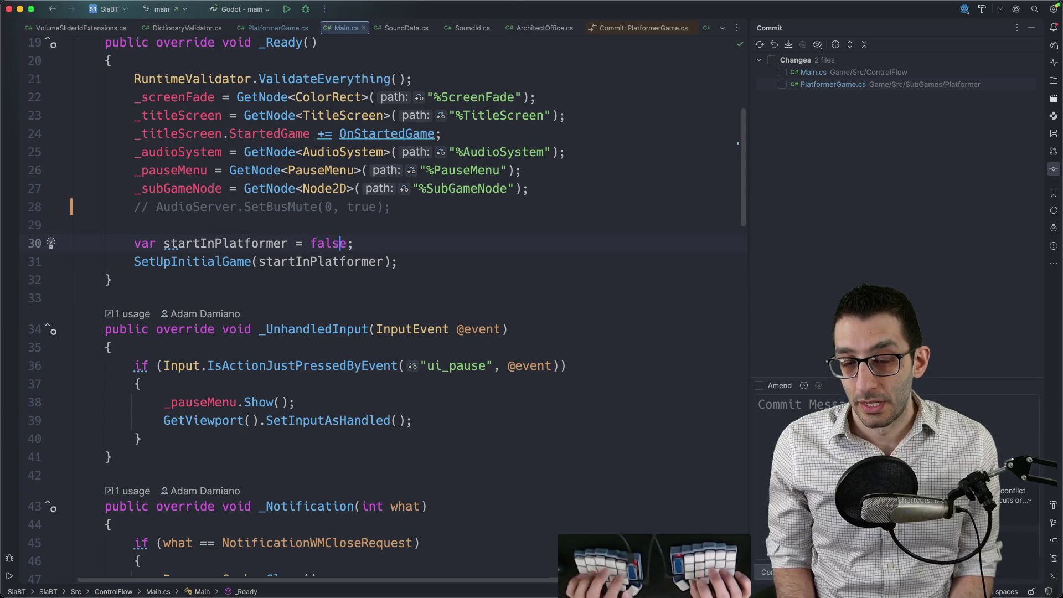
key(super+Tab)
click(582, 291)
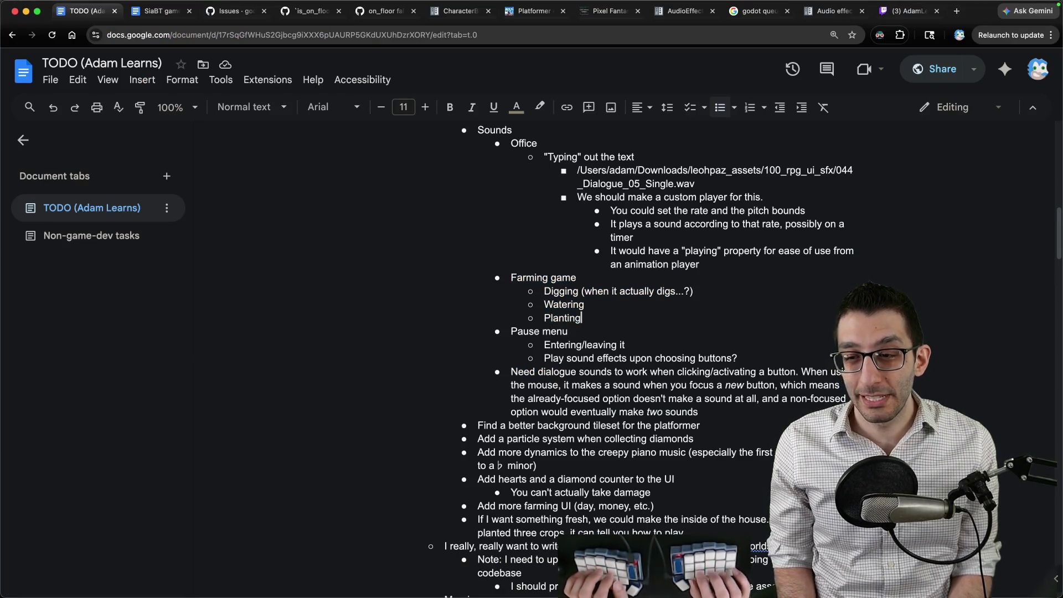
Step: Add a Dialogue sounds bullet, try moving it under the Office notes, then delete it
key(Return)
text(Dialogue sound)
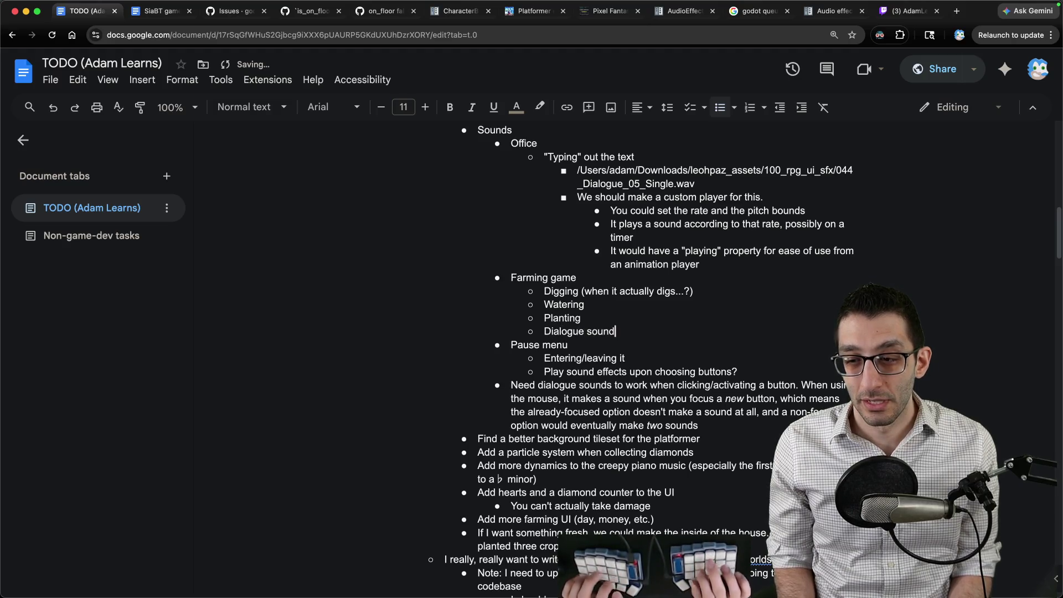
key(super+shift+Left)
key(ctrl+shift+Up)
key(ctrl+shift+Up)
key(ctrl+shift+Up)
key(Tab)
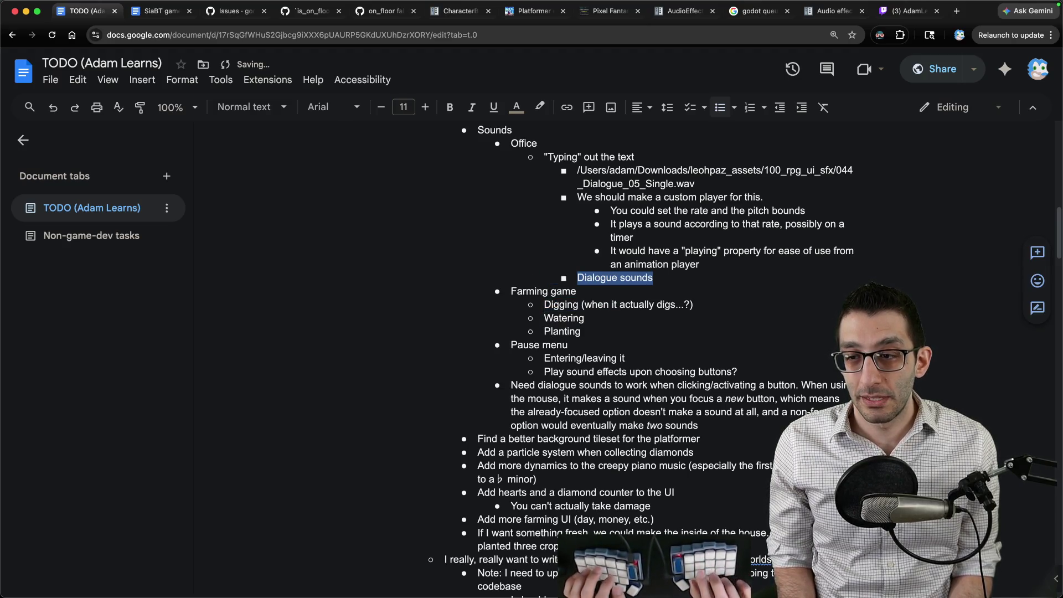
key(Right)
key(super+shift+Left)
key(BackSpace)
key(BackSpace)
key(BackSpace)
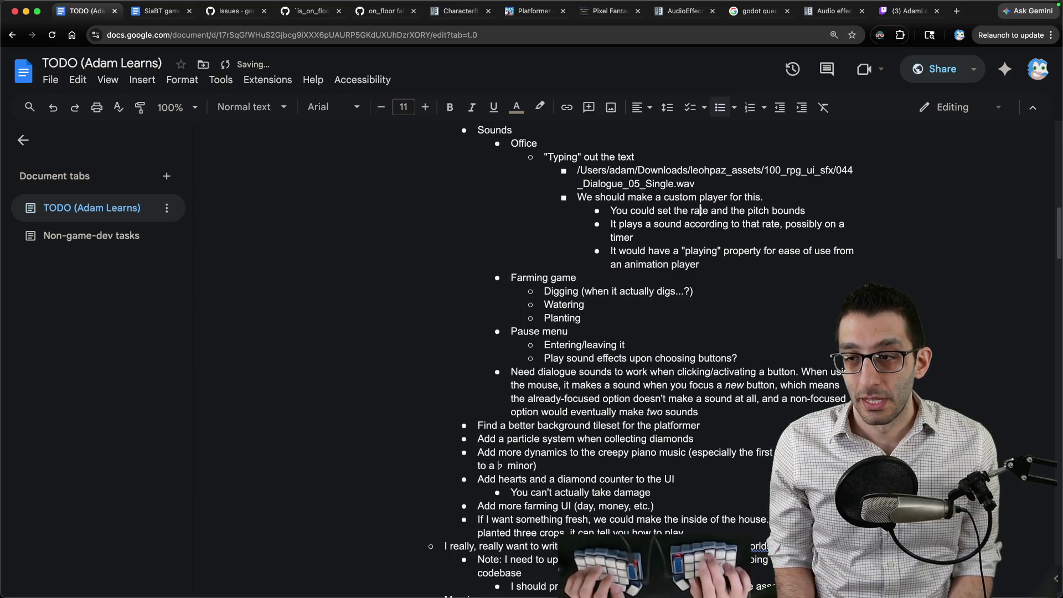
Step: Insert a sub-bullet above the rate bullet about first checking whether Yarn Spinner handles it
key(super+Left)
key(Return)
key(Up)
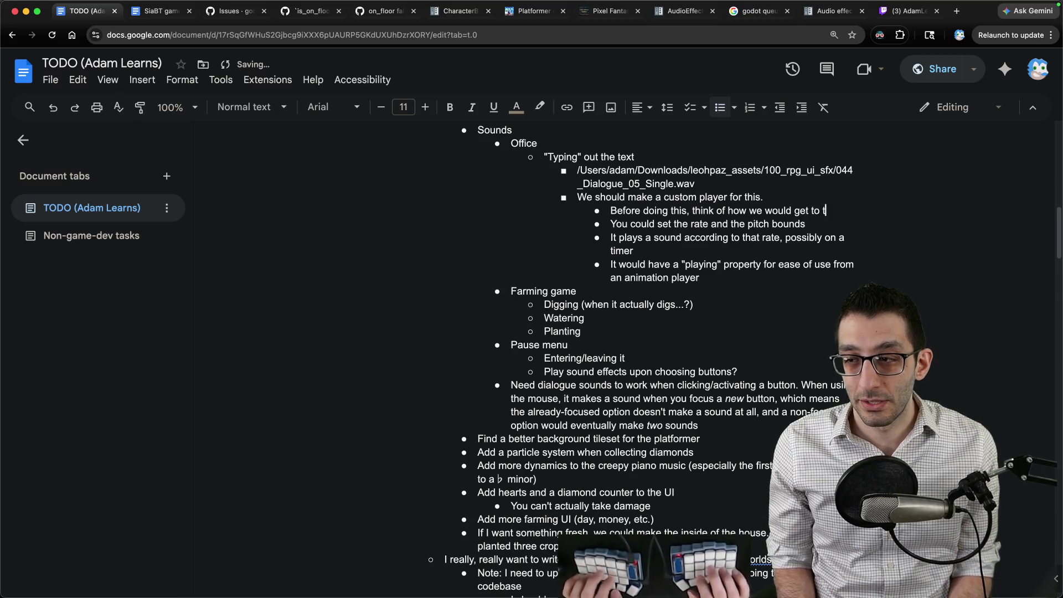
text(to work for Yarn Sp)
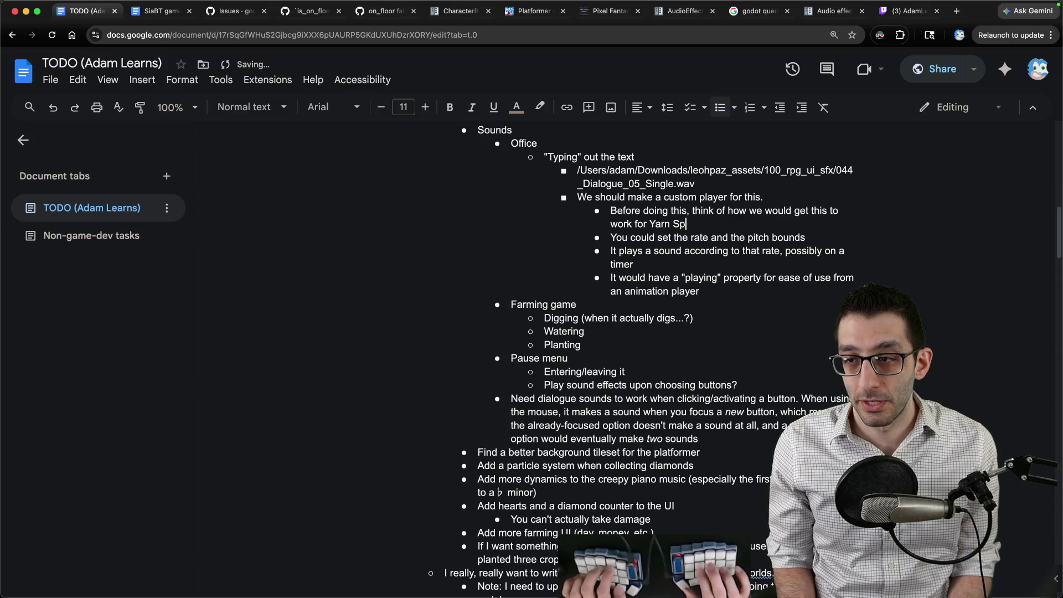
text( hey may)
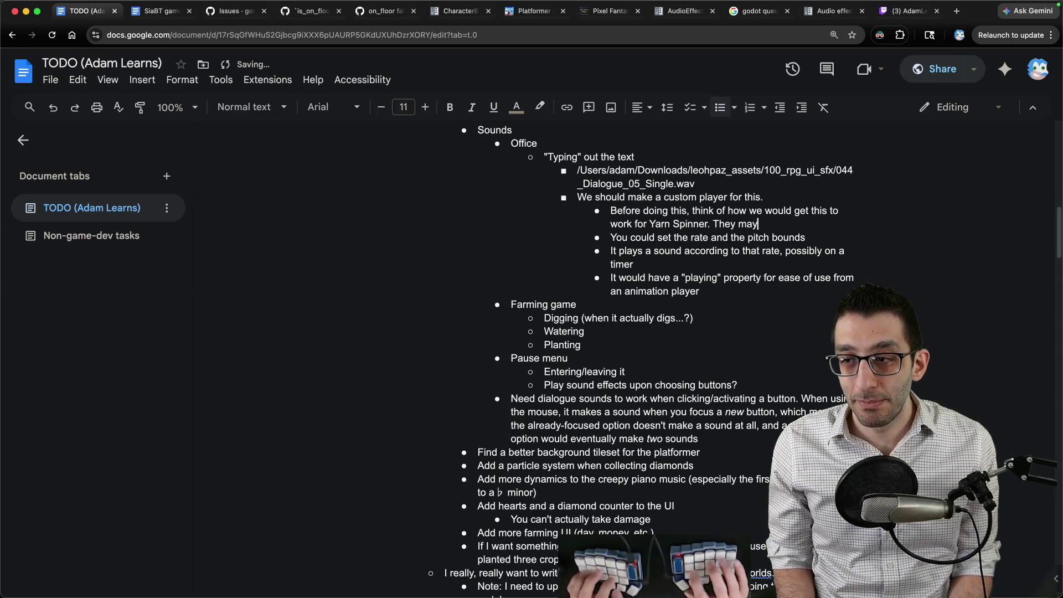
text(tem built-in to the point where I shouldn't even roll my)
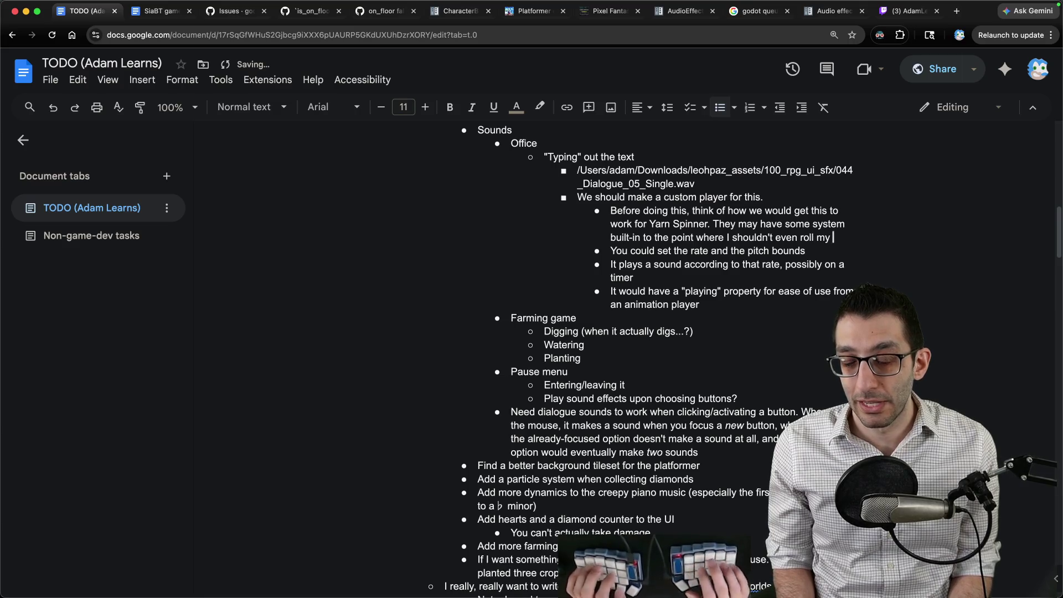
text(I should just use Yarn Spinner for the office scen)
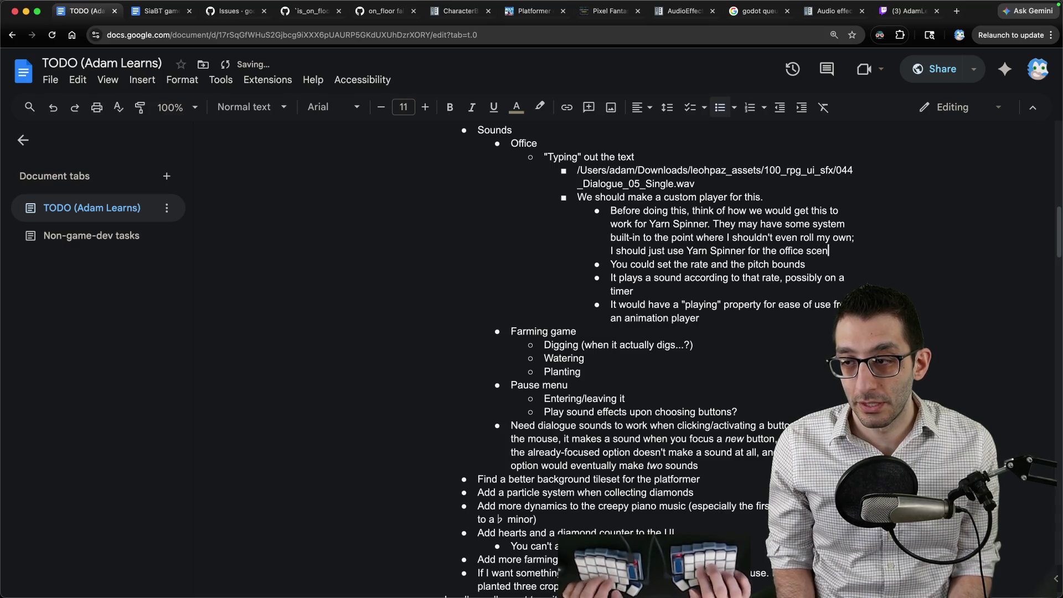
text(e as well.)
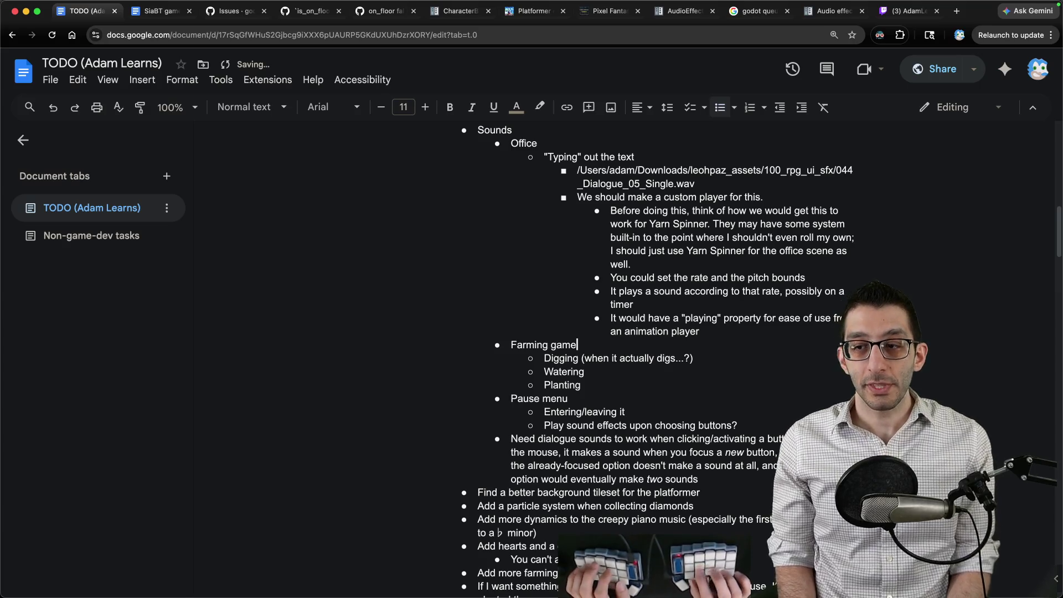
key(Down)
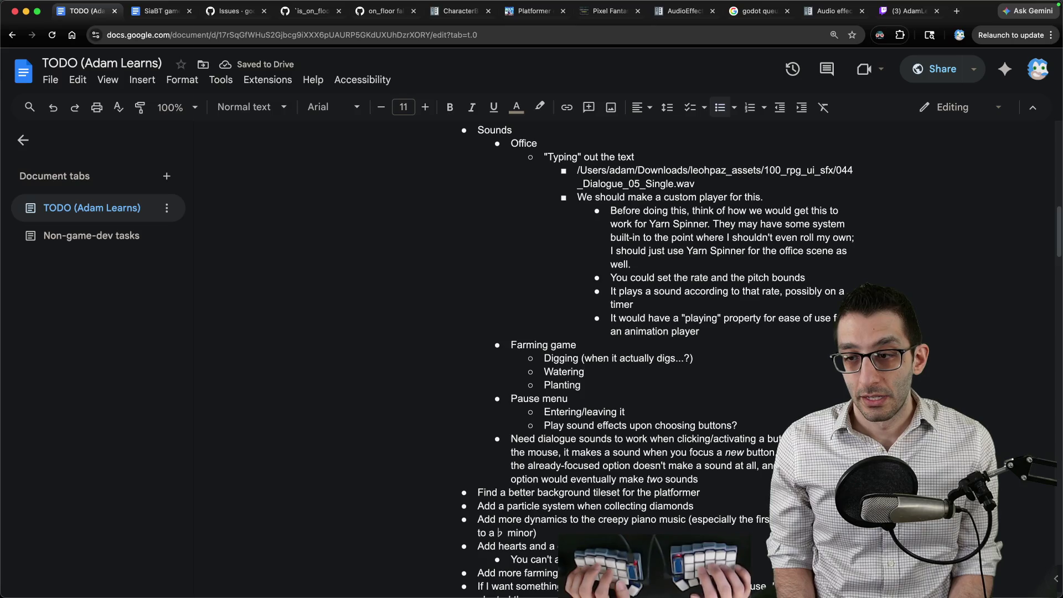
key(super+Tab)
Step: Search the asset folder for 'dig', audition Dig_1.wav and Dig_2.wav, and reveal Dig_1.wav in its folder
key(ctrl+Tab)
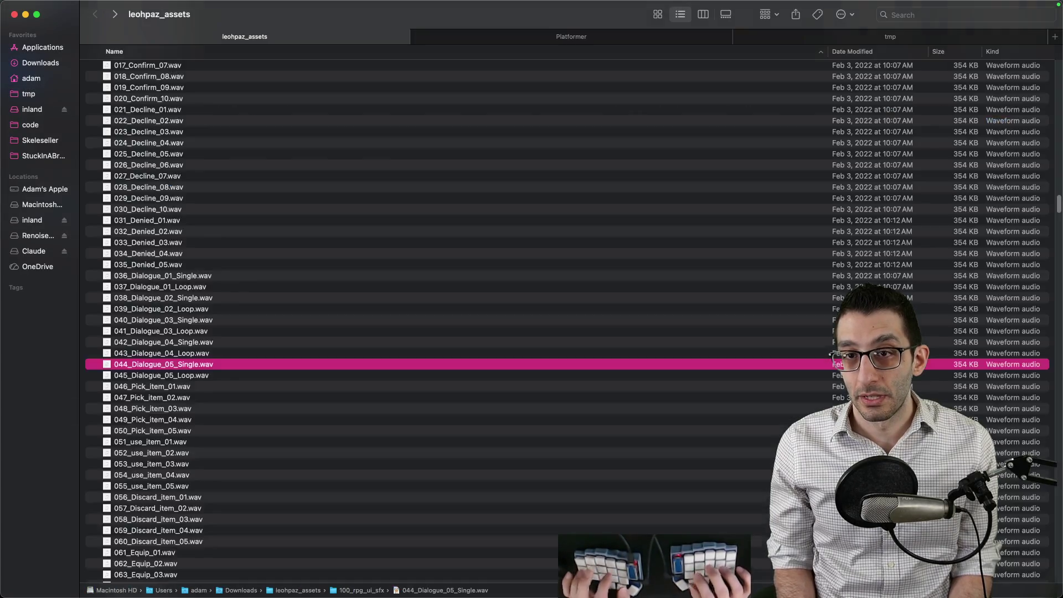
click(974, 14)
text(dig)
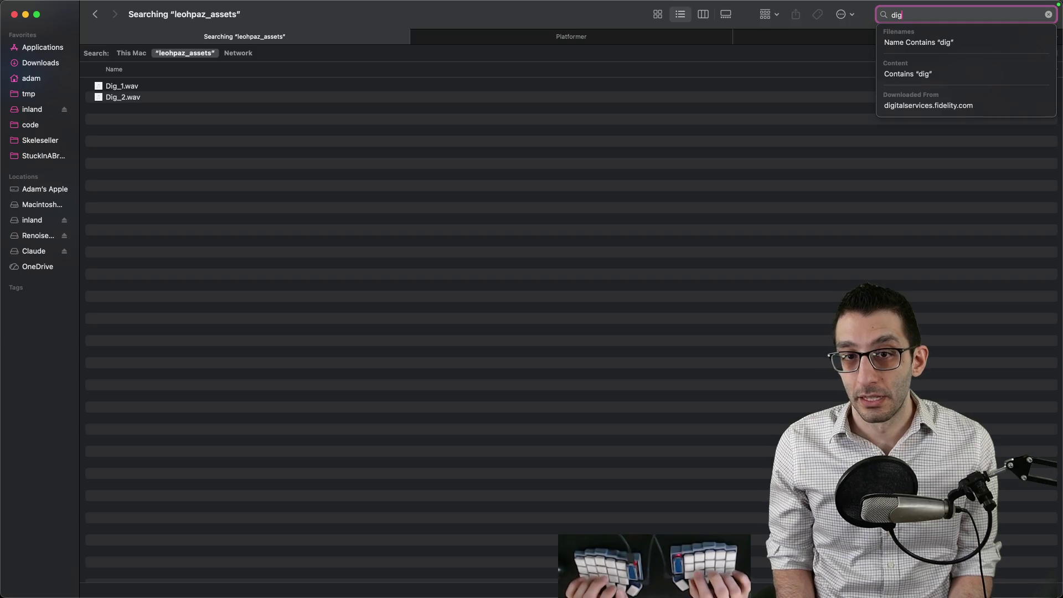
click(127, 91)
key(space)
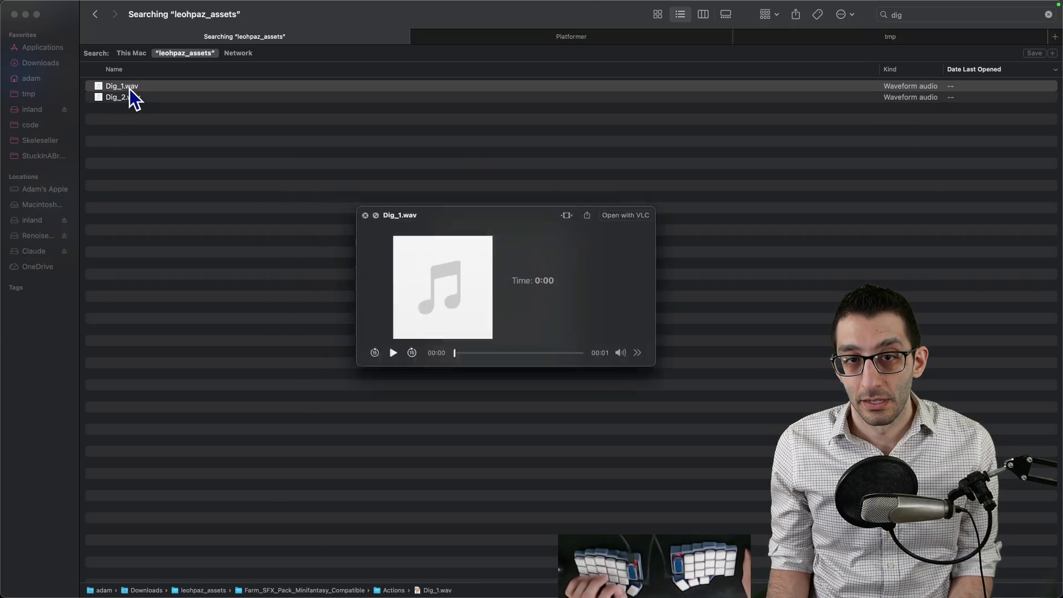
click(127, 98)
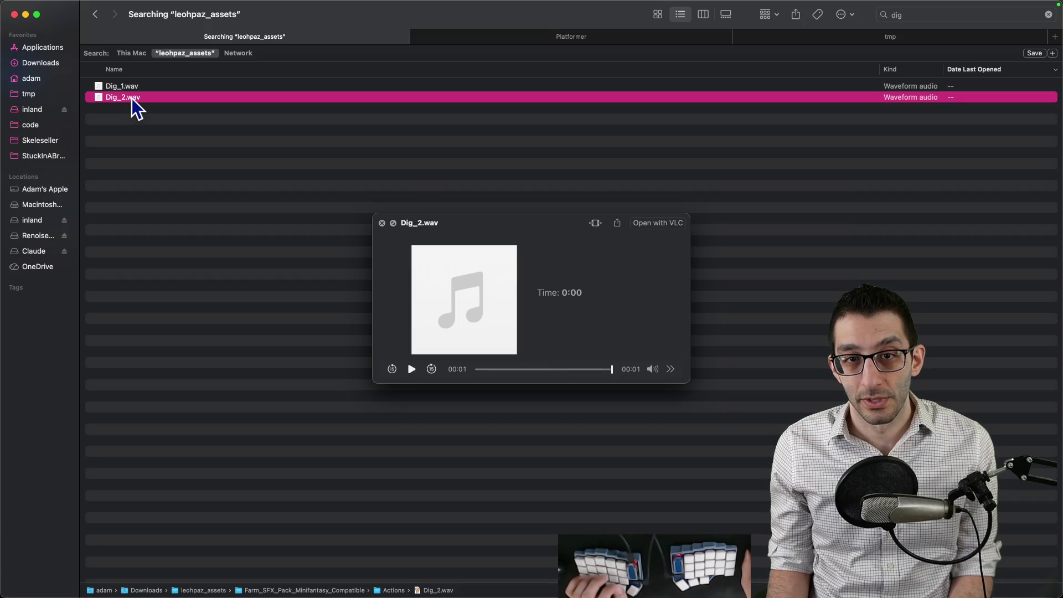
click(116, 86)
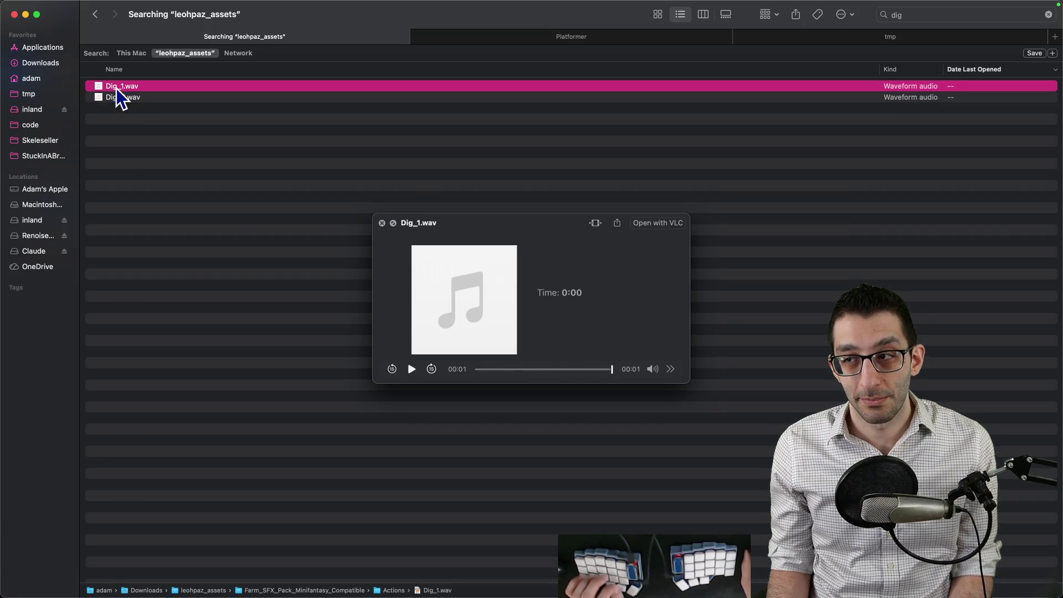
click(411, 369)
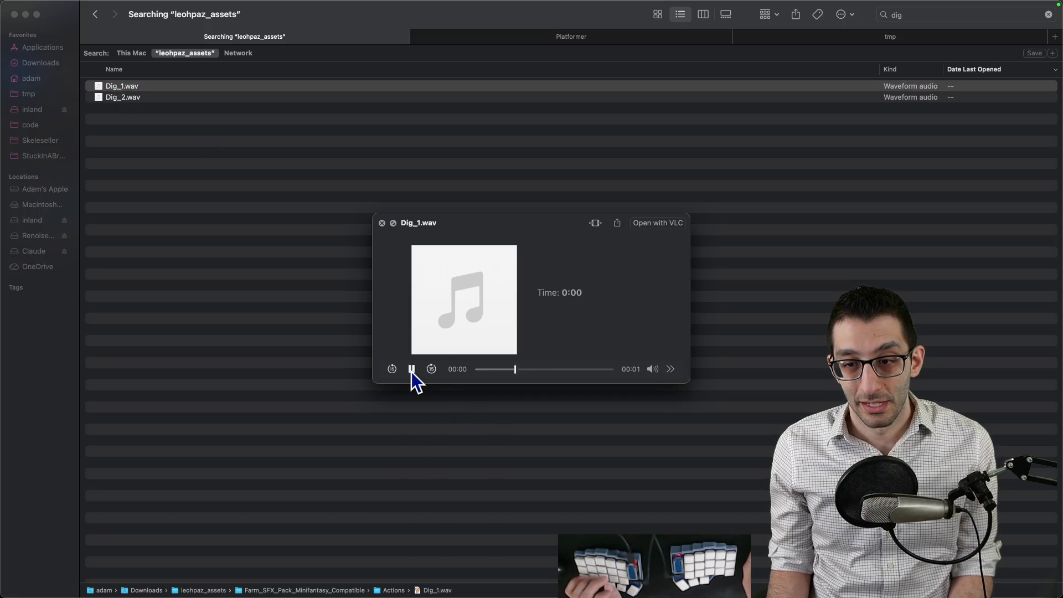
click(412, 370)
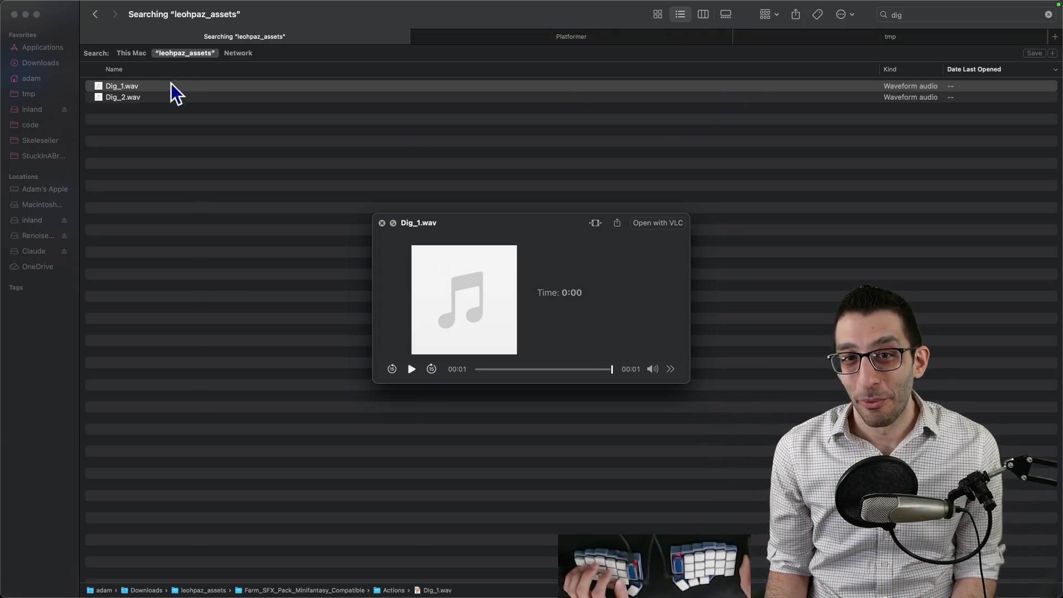
right_click(124, 88)
click(183, 115)
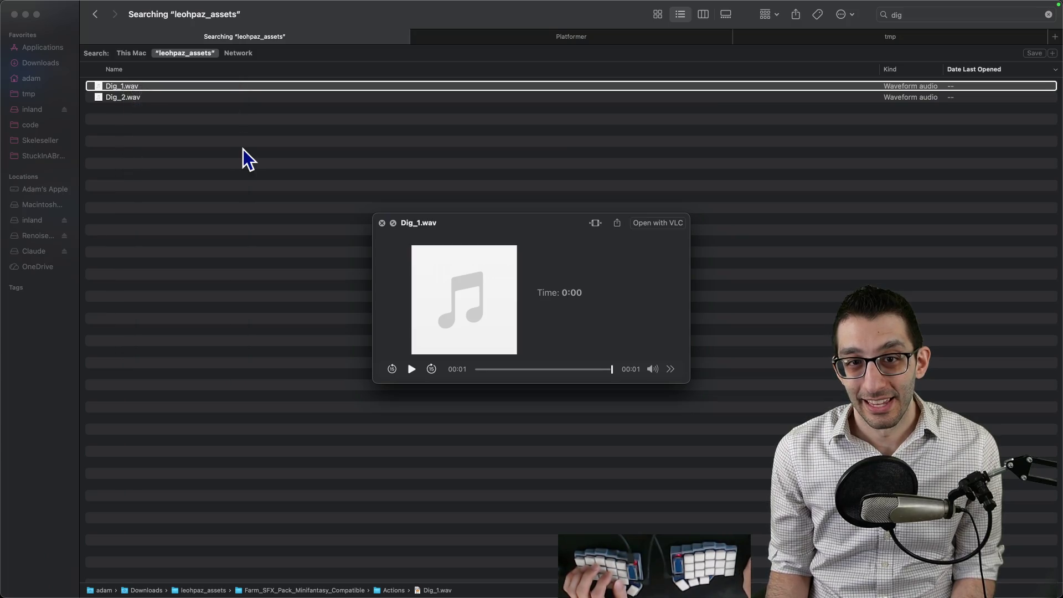
Step: Audition the Handling_Hay, Harvest, Hoe, Rake, Pitchfork and Scythe sounds in the Actions folder
click(166, 92)
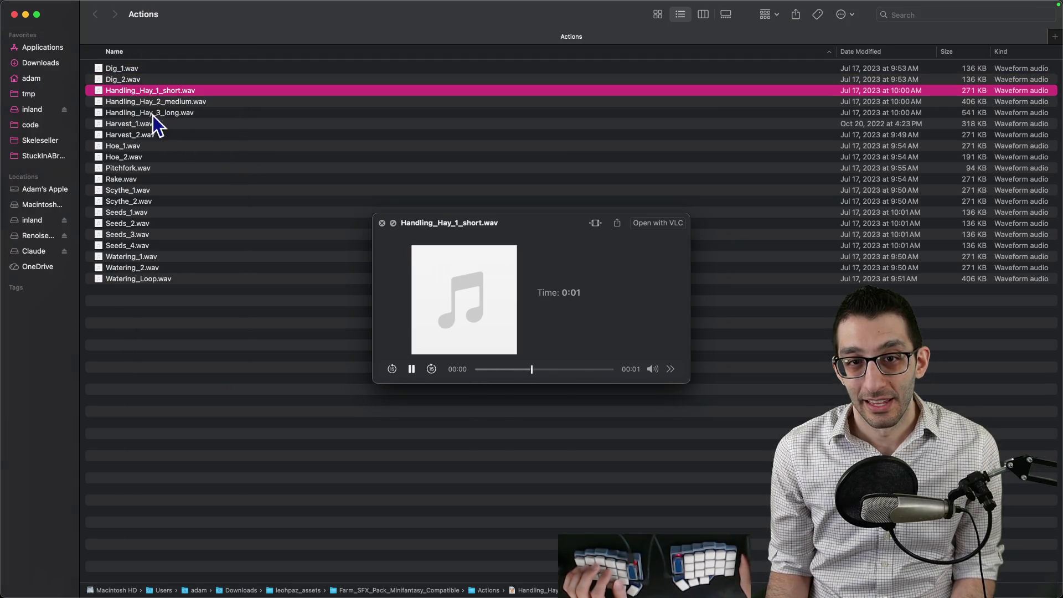
click(145, 125)
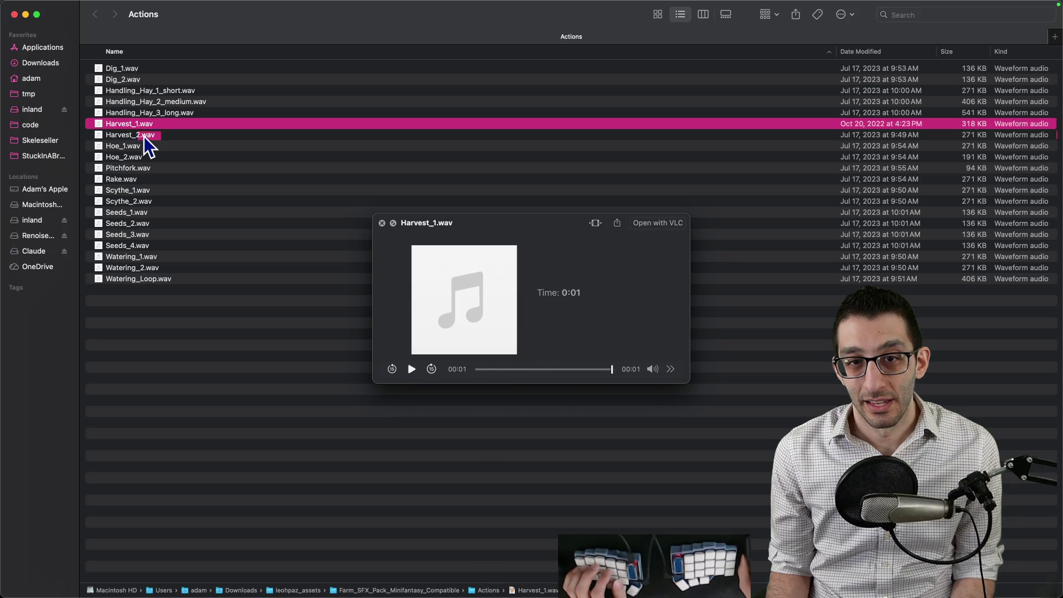
click(144, 134)
click(143, 147)
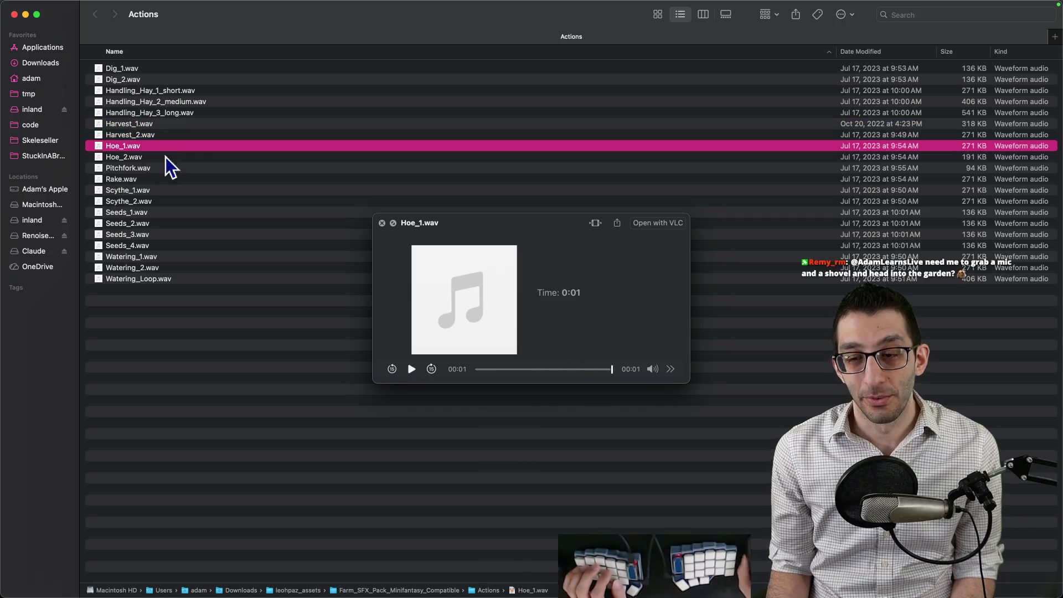
click(138, 158)
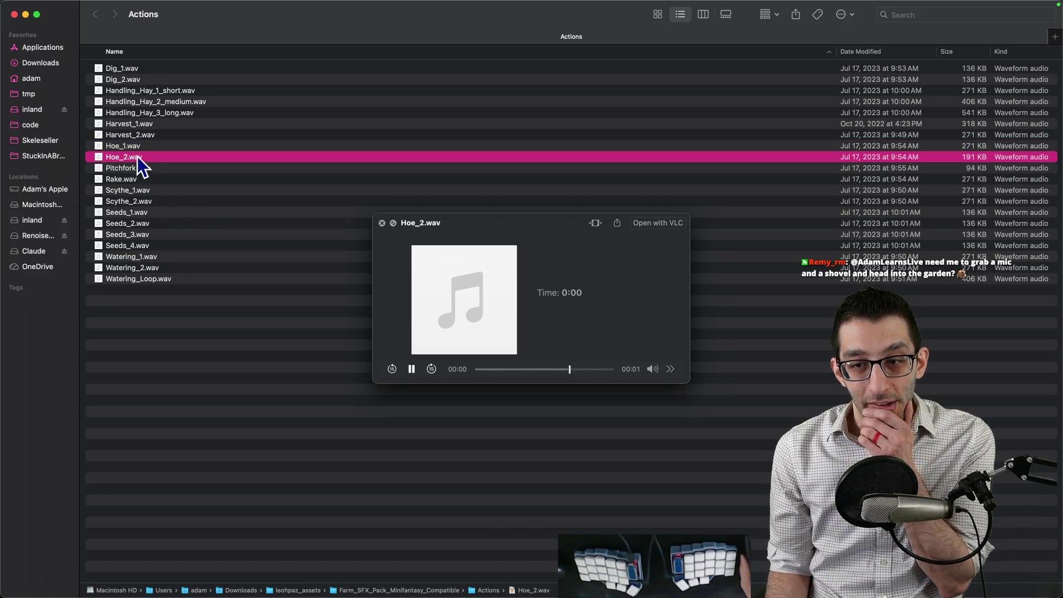
click(138, 148)
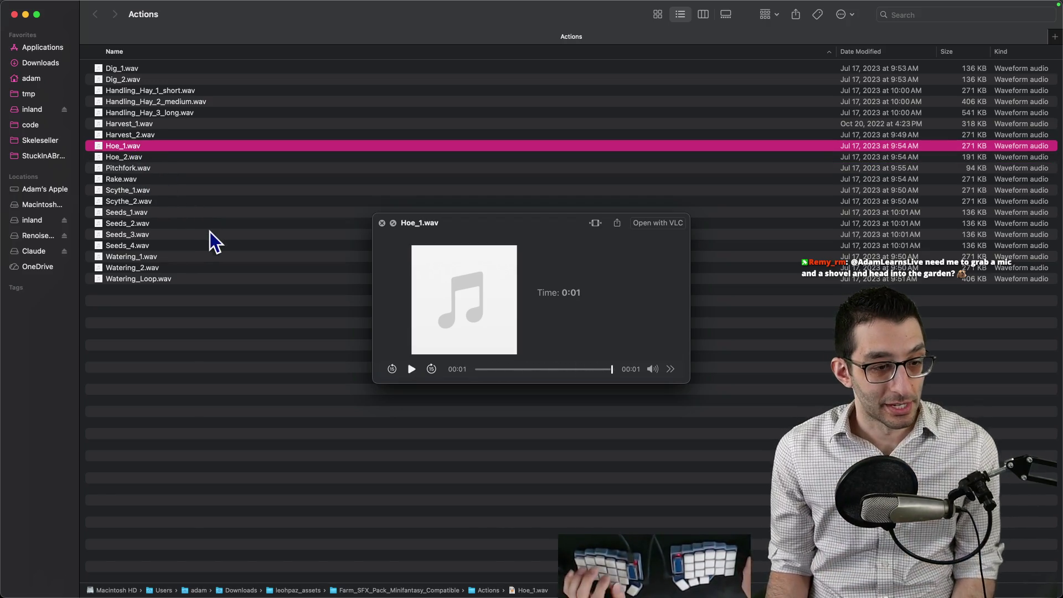
click(126, 181)
click(136, 169)
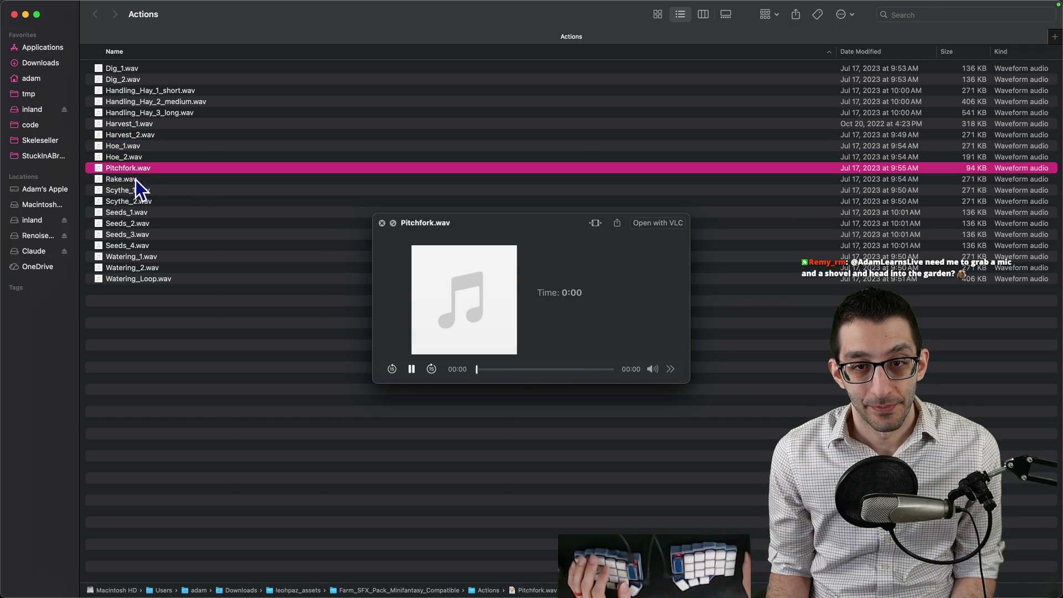
click(135, 191)
click(136, 169)
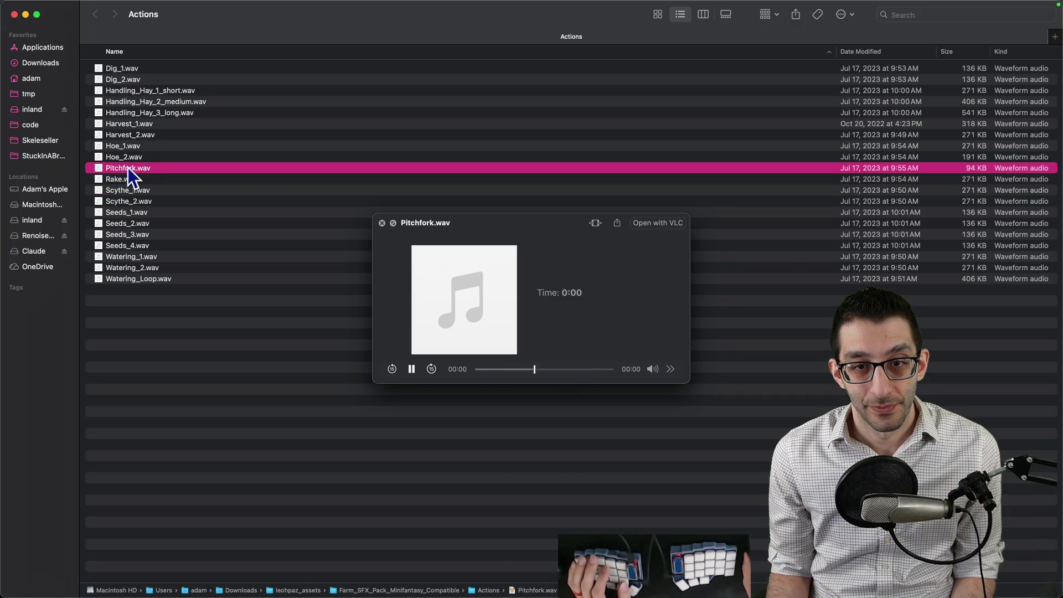
click(151, 203)
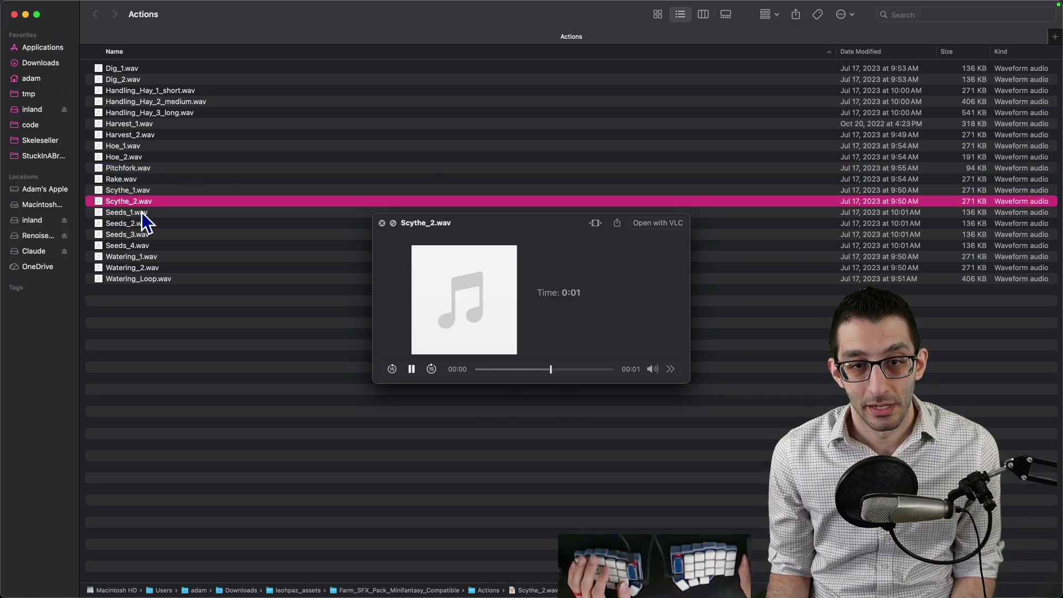
Step: Audition Seeds_1 through Seeds_4 and Watering_1 and Watering_2, comparing them again with Hoe_1
click(141, 212)
click(142, 224)
click(142, 234)
click(144, 245)
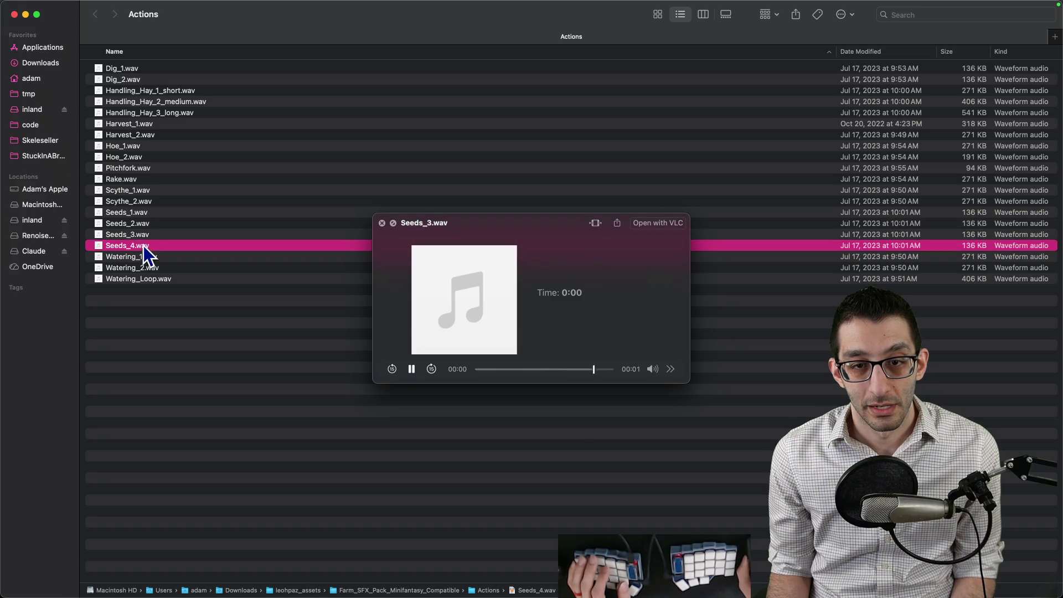
click(147, 215)
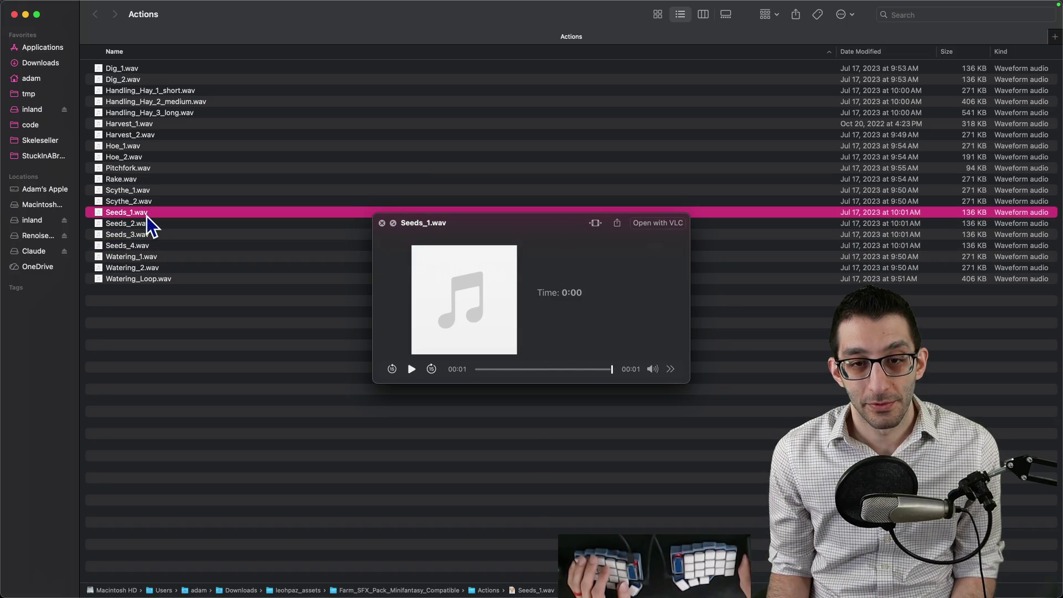
click(147, 215)
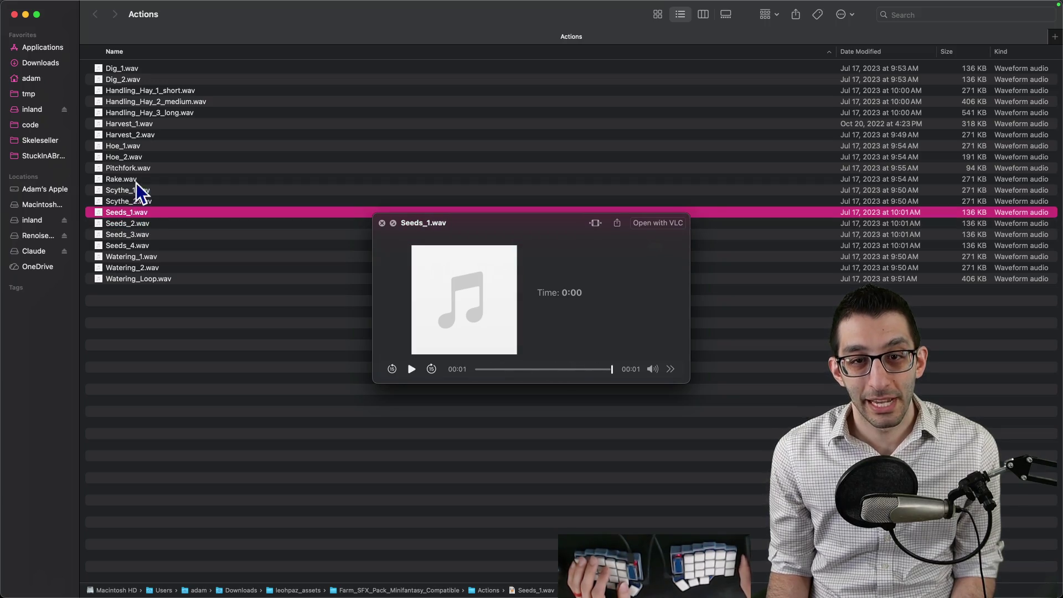
click(137, 146)
click(138, 213)
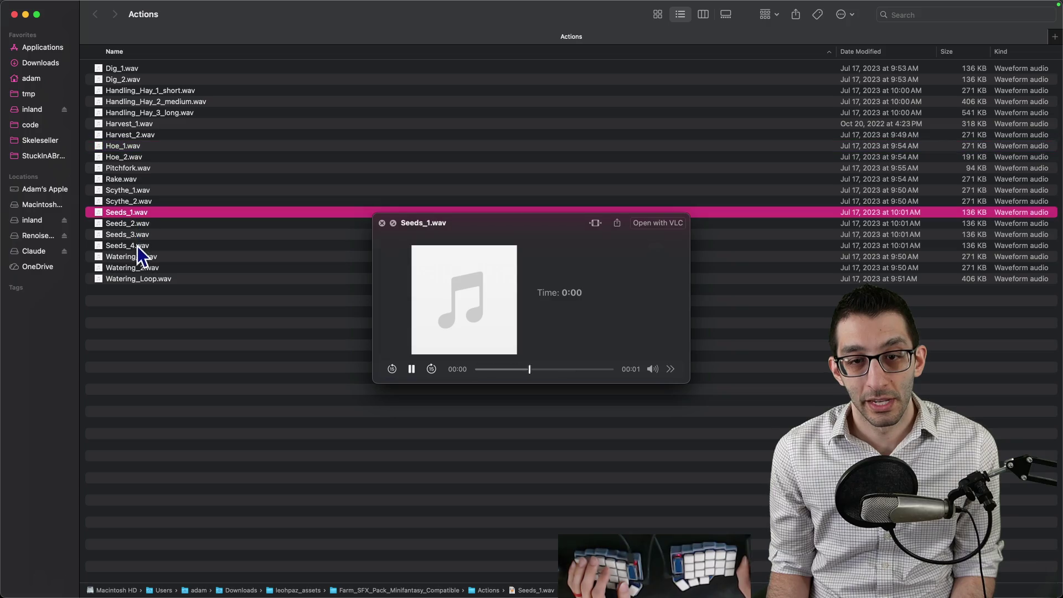
click(138, 257)
click(154, 267)
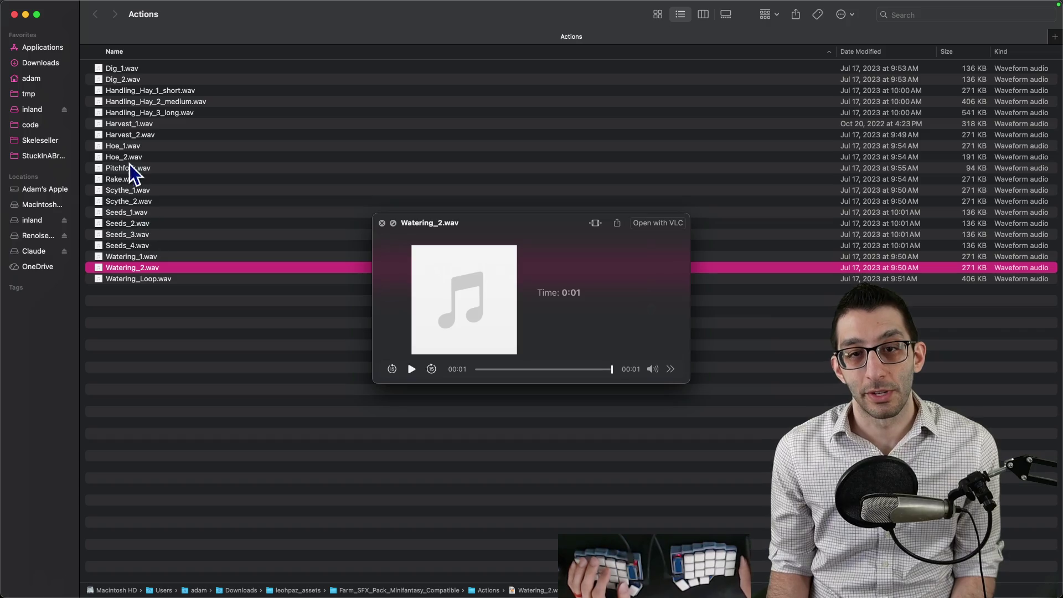
Step: Close the preview and select Hoe_1.wav, Seeds_1.wav and Watering_1.wav together
click(131, 147)
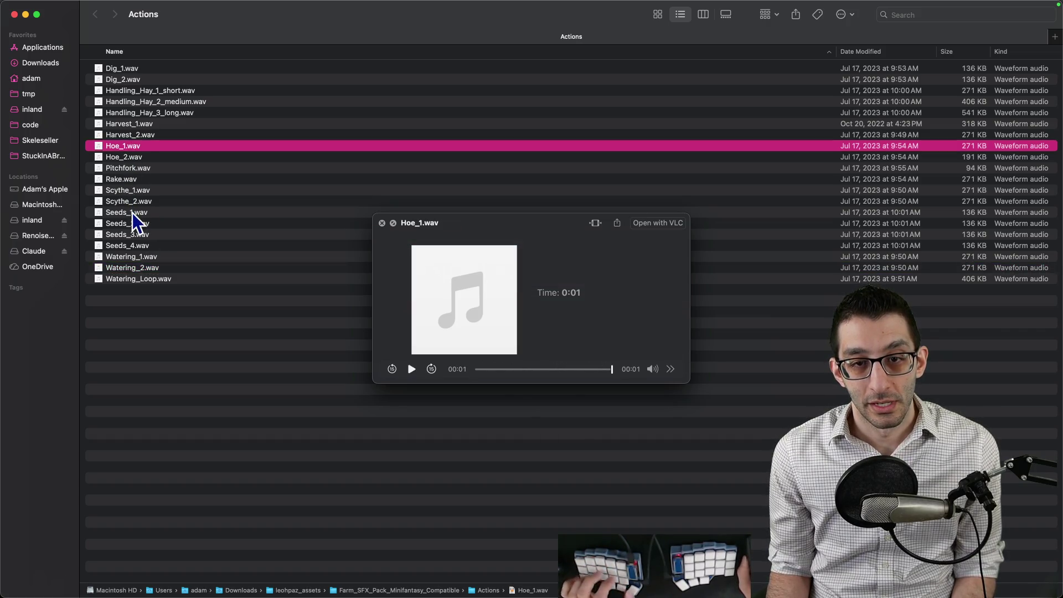
click(382, 223)
super+click(135, 213)
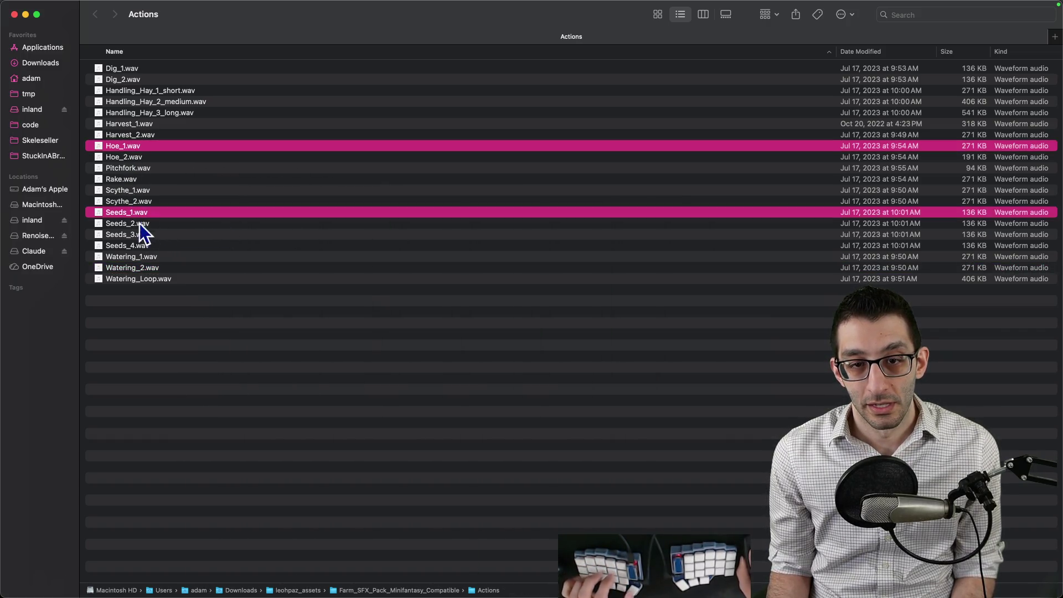
super+click(137, 257)
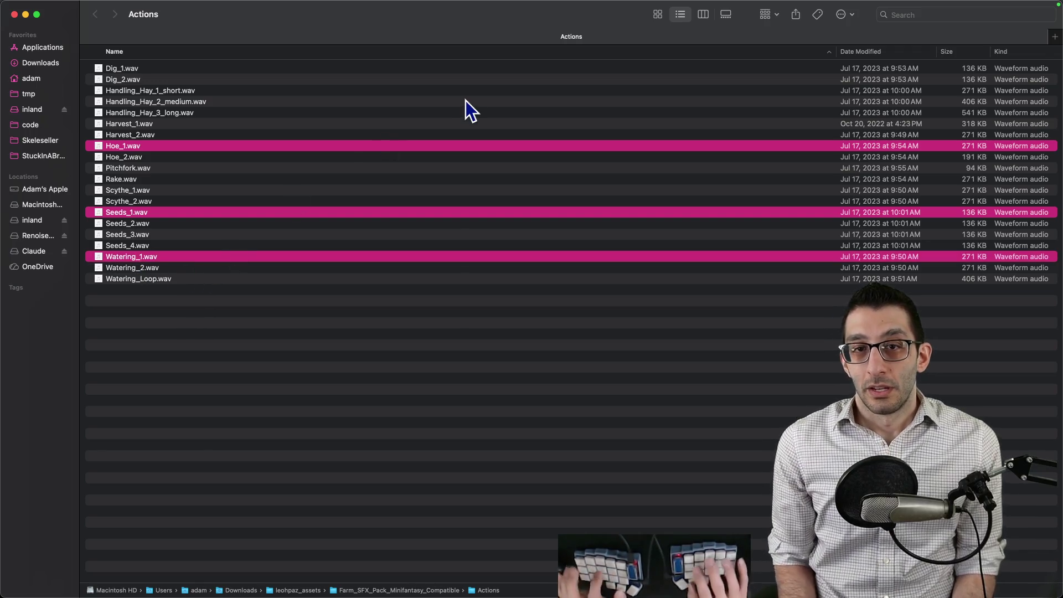
Step: Copy Hoe_1, Seeds_1 and Watering_1 into the Platformer game's Sounds/FarmingGame folder
key(cmd+f)
text(dig)
click(645, 35)
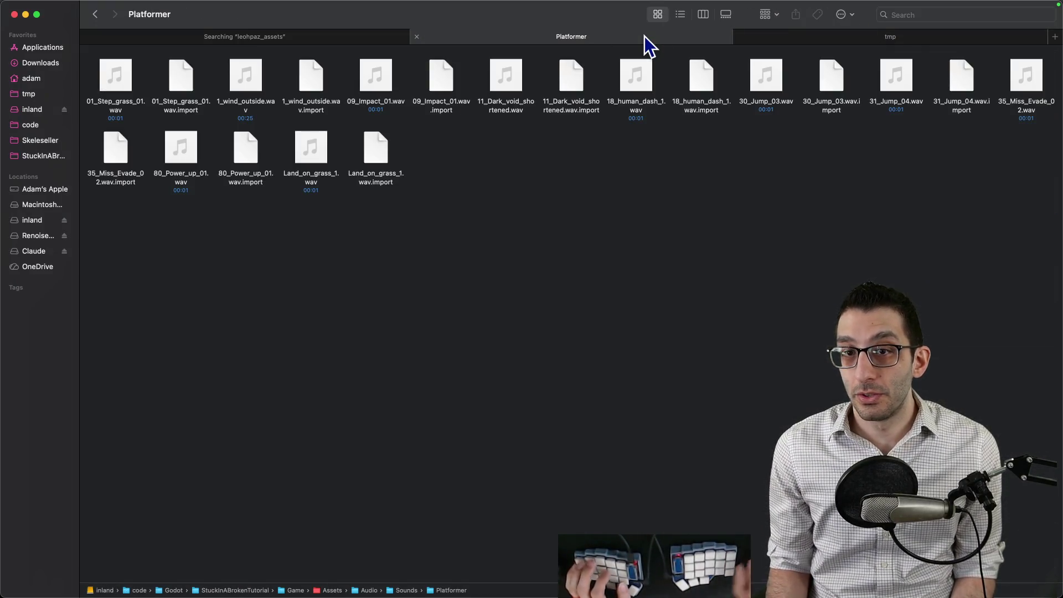
key(super+Up)
key(Left)
key(super+Down)
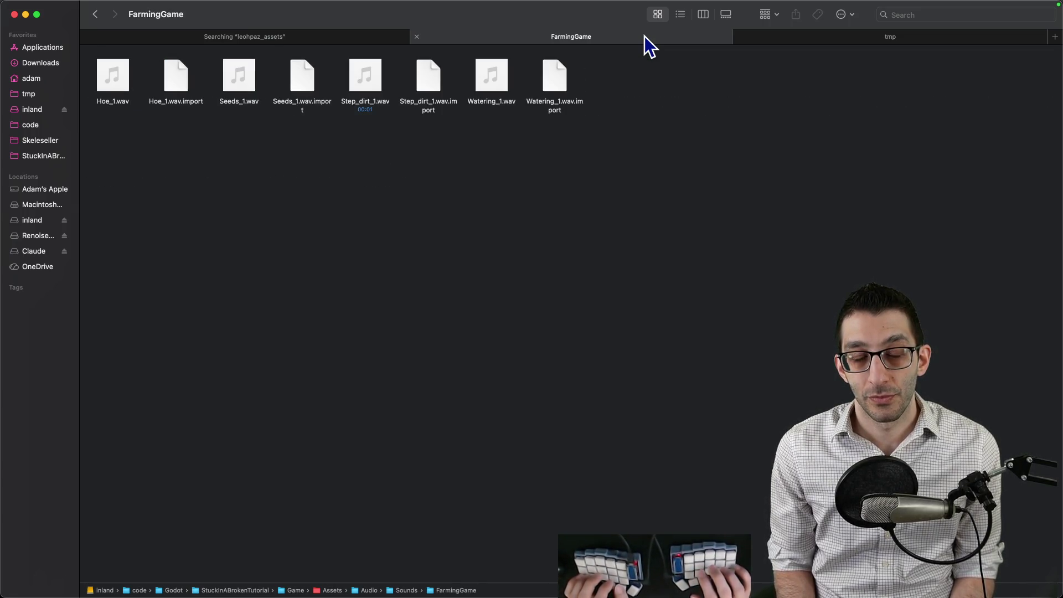
Step: Open SoundId.cs and start a new line after the FarmingGameWalkOnDirt entry
key(super+Tab)
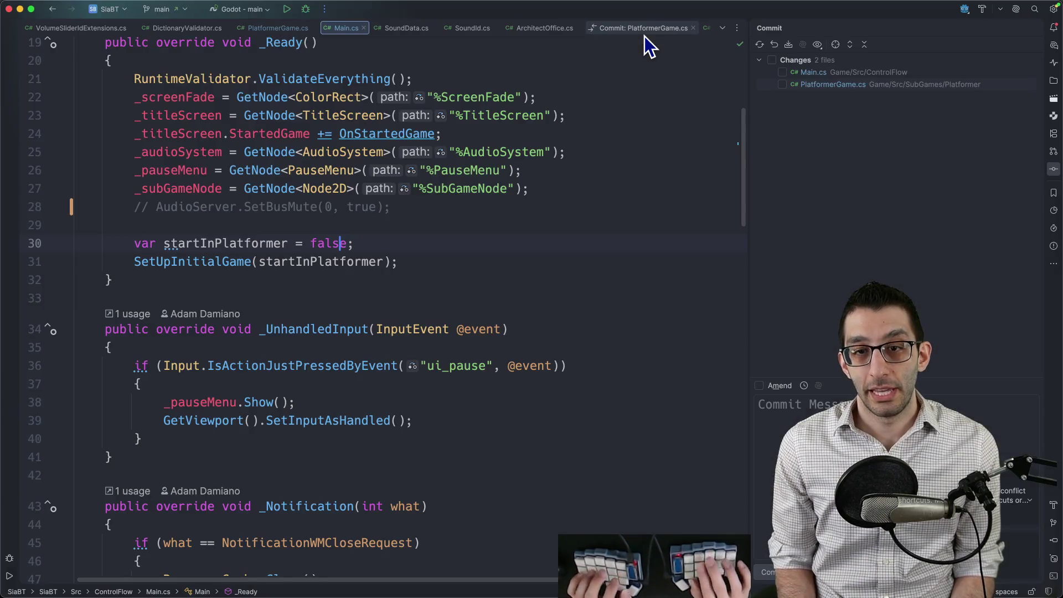
key(super+shift+o)
text(soundid)
key(Down)
key(Return)
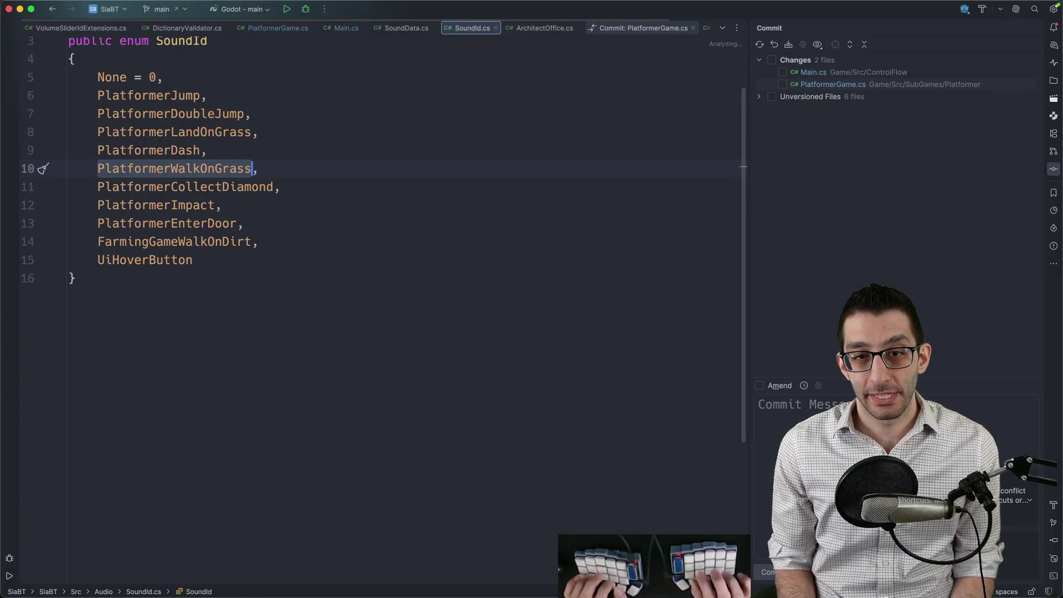
key(Down)
key(Down)
key(Down)
key(Down)
key(End)
key(Return)
Step: Add FarmingShovel, FarmingPlantSeed and FarmingWater entries to the SoundId enum
text(Farming)
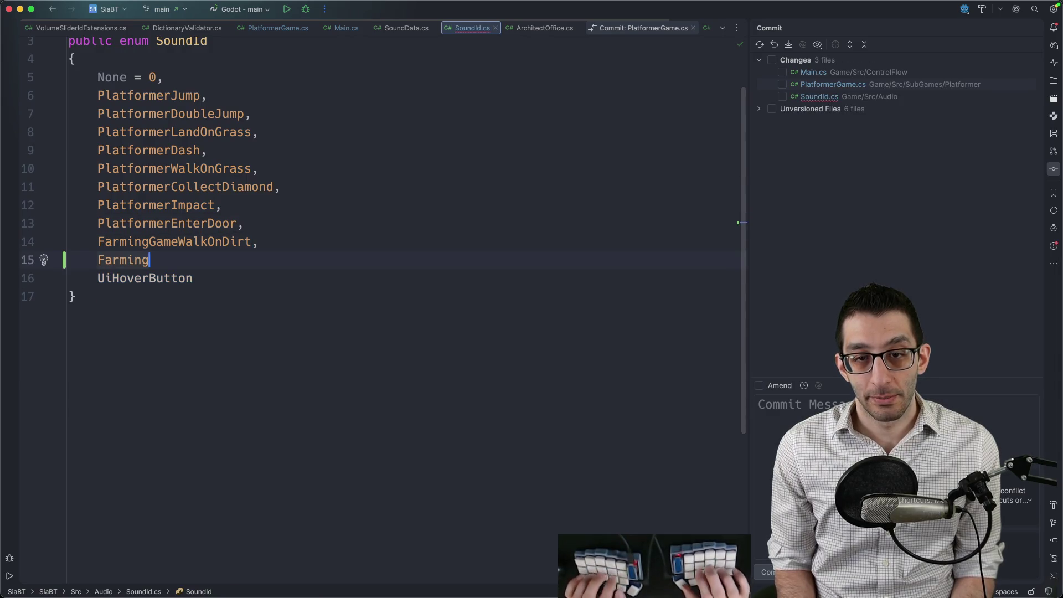
text(Shovel,)
key(Return)
text(Famr)
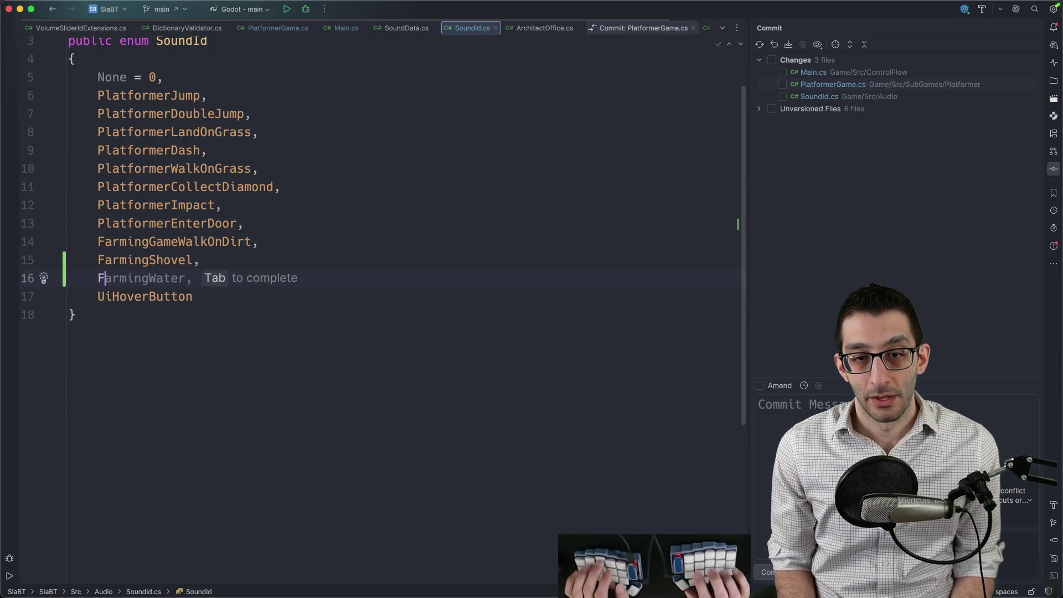
key(BackSpace)
key(BackSpace)
text(rming)
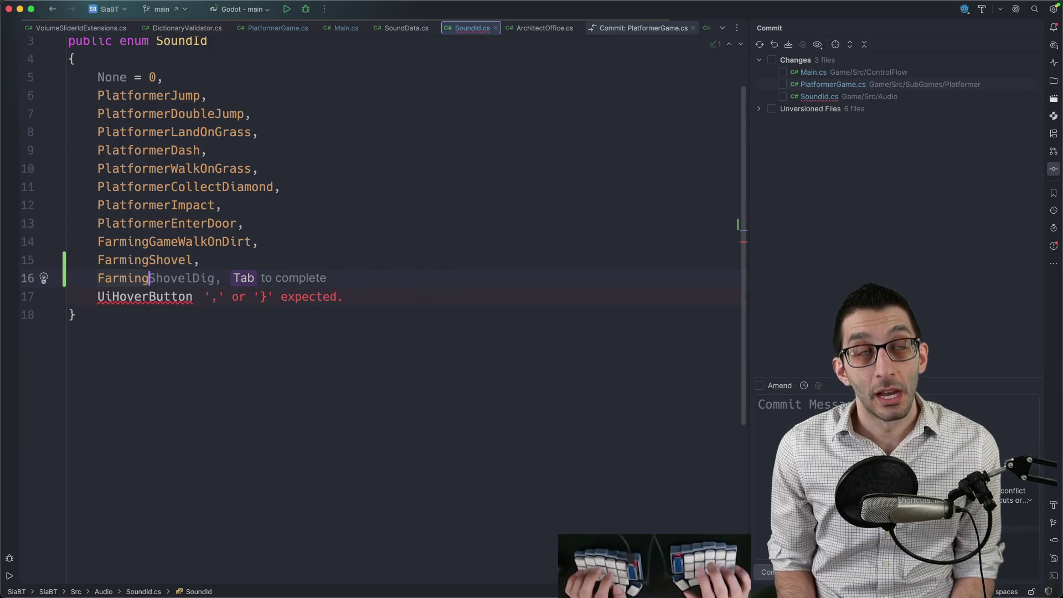
text(PlantSeed)
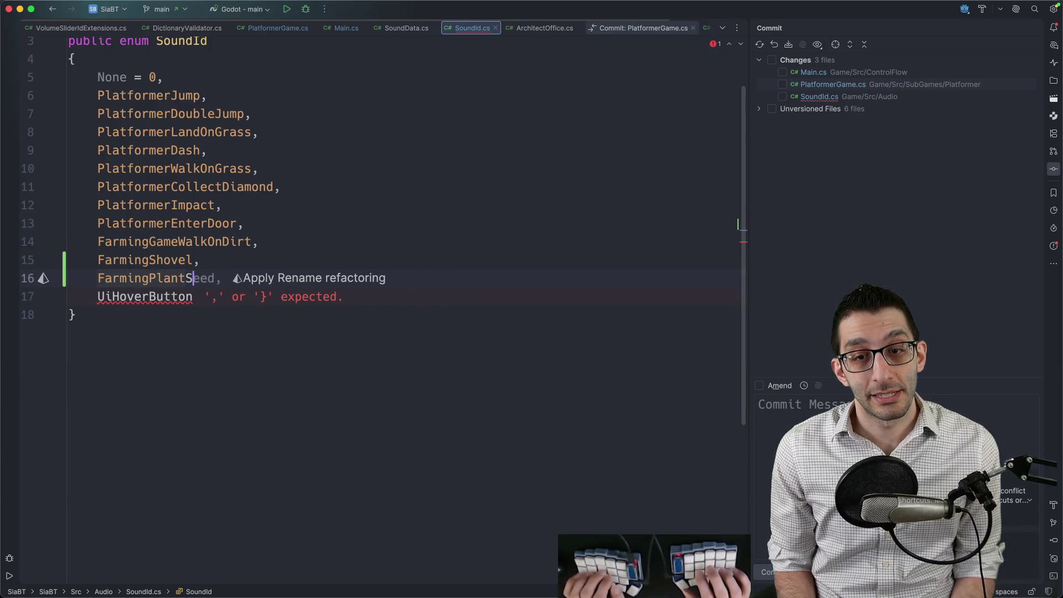
key(Return)
text(FarmingWater,)
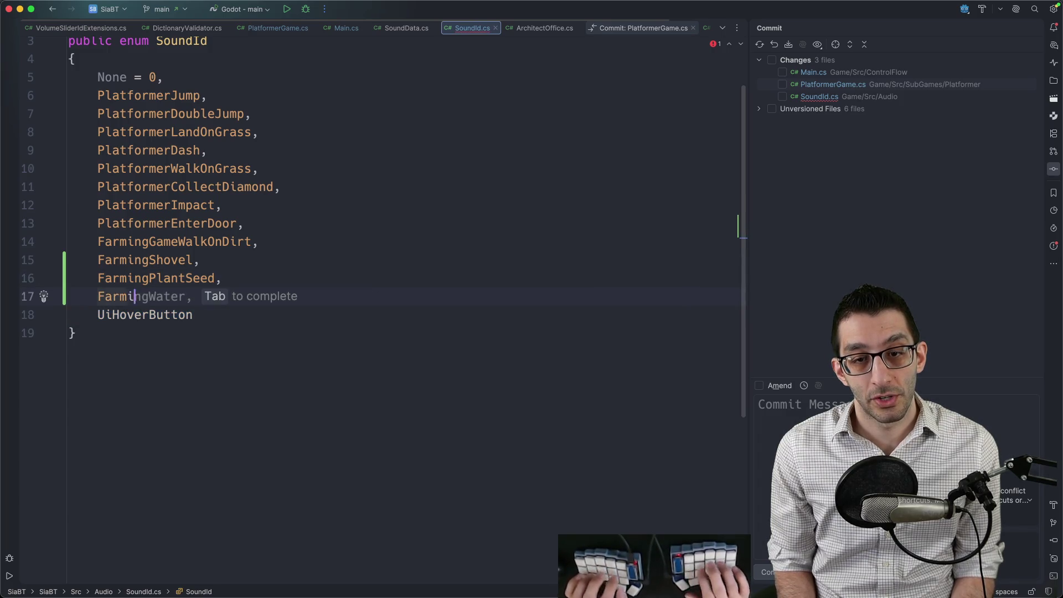
key(Up)
key(Up)
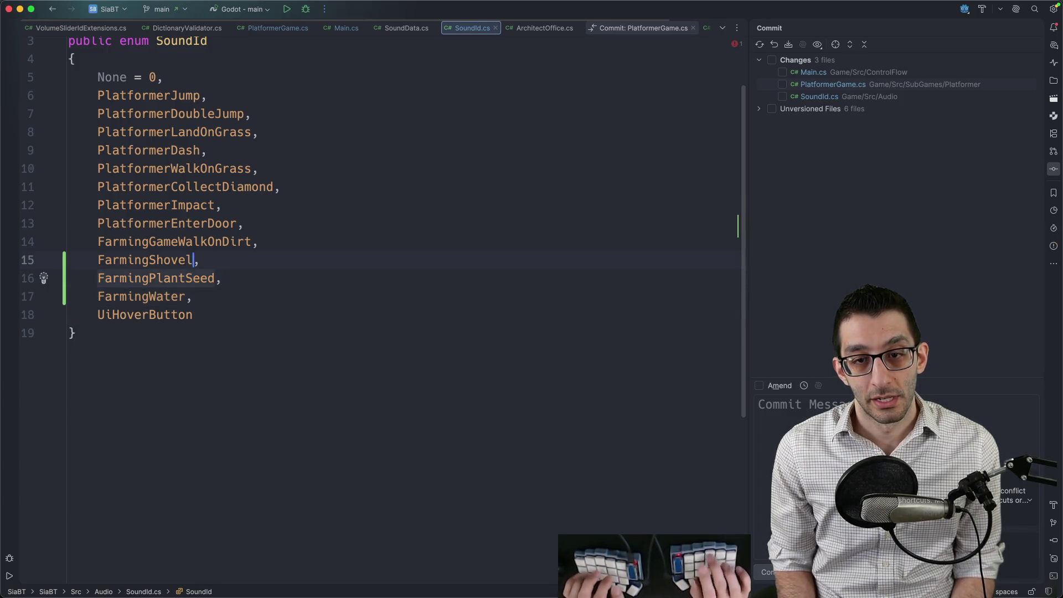
key(super+shift+o)
Step: Open AllSoundData.cs and duplicate the FarmingGameWalkOnDirt entry
text(allsound)
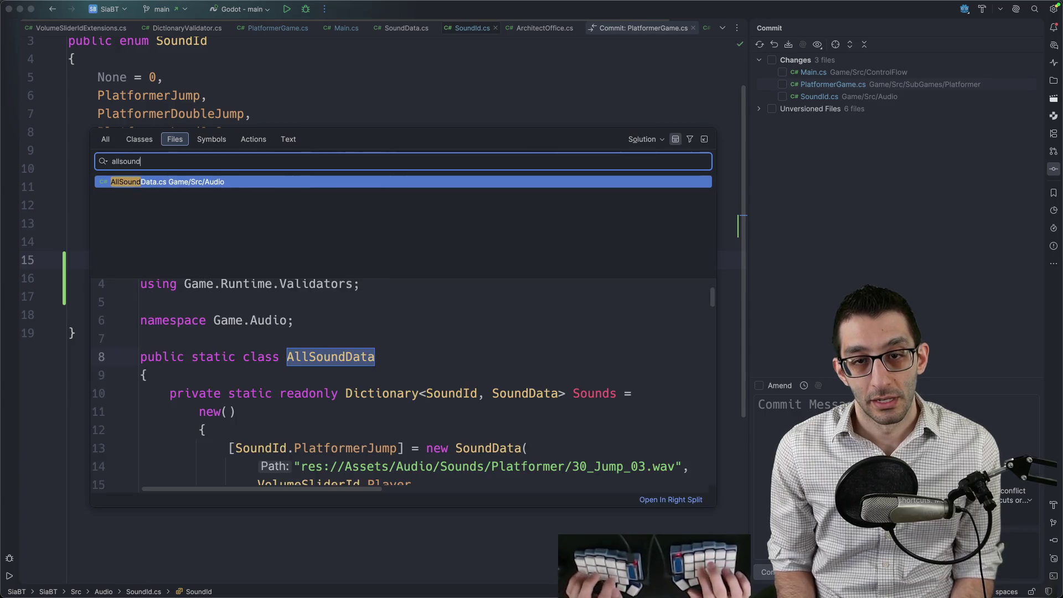
key(Return)
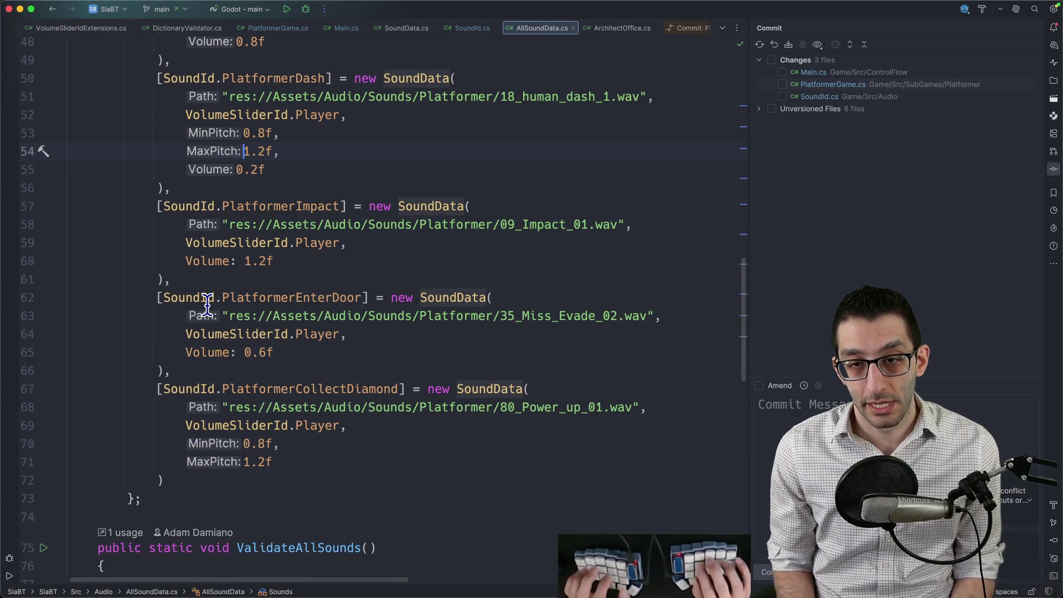
key(super+f)
text(Farming)
key(Escape)
key(Down)
key(Down)
key(Down)
Step: Rename the copied entry's key to FarmingShovel and remove its Volume line
key(Down)
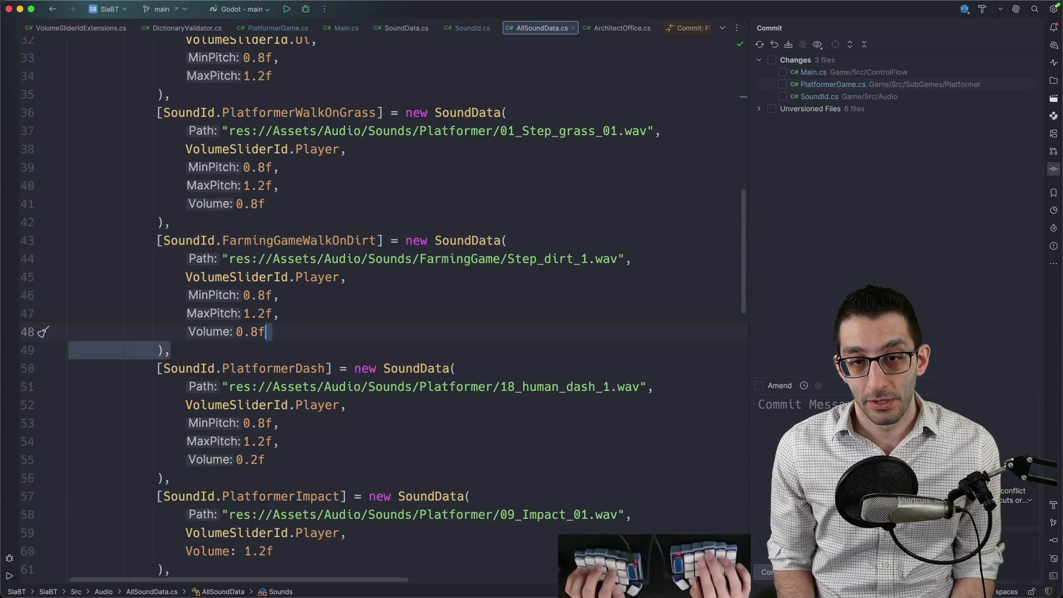
key(shift+Up)
key(shift+Up)
key(shift+Up)
key(super+d)
key(Down)
key(Right)
key(alt+shift+Right)
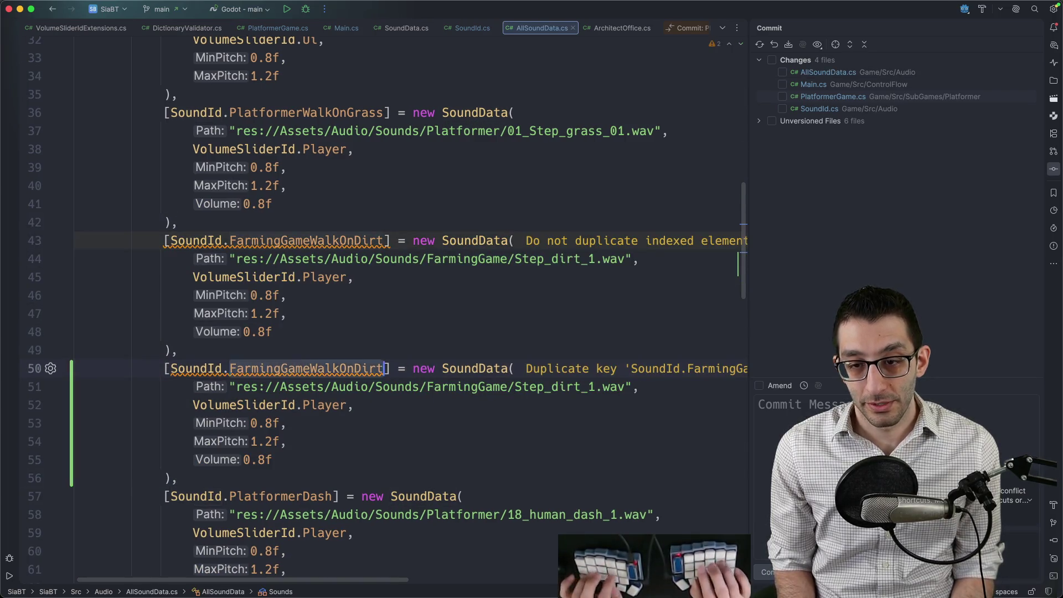
text(FarmingShovel)
scroll(294, 346, down, 3)
drag(311, 365, 315, 352)
key(BackSpace)
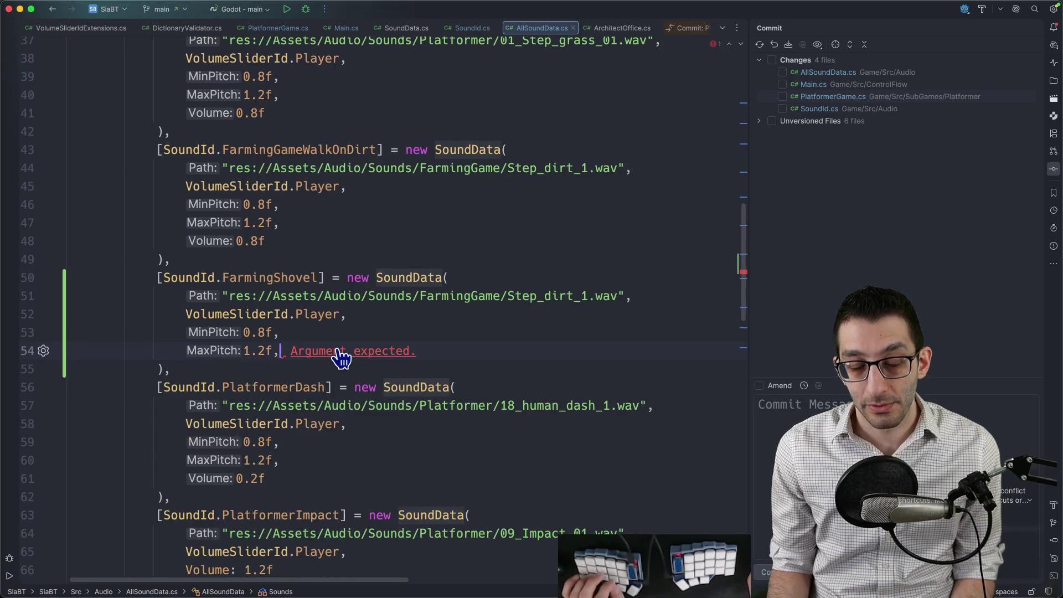
Step: Point FarmingShovel's path at Hoe_1.wav and drop the trailing comma after MaxPitch
click(589, 295)
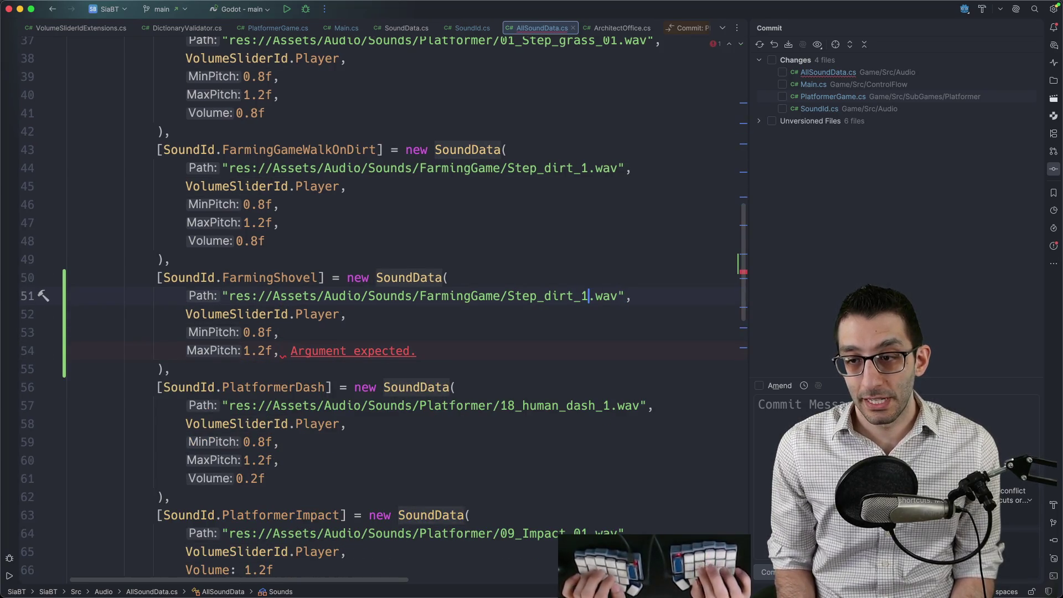
key(alt+shift+Right)
key(alt+shift+Right)
key(BackSpace)
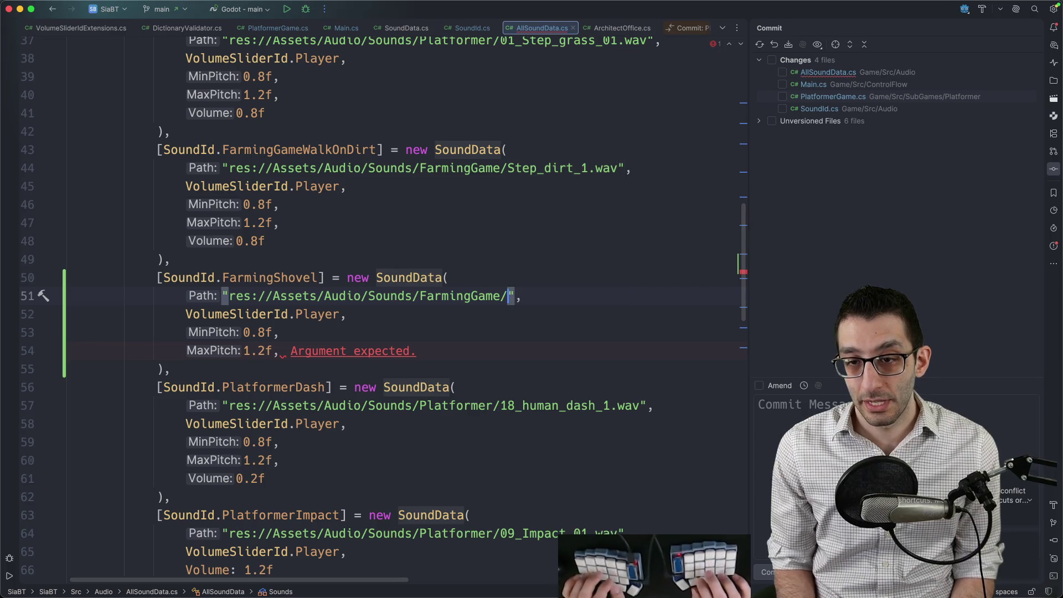
text(H)
key(BackSpace)
key(ctrl+space)
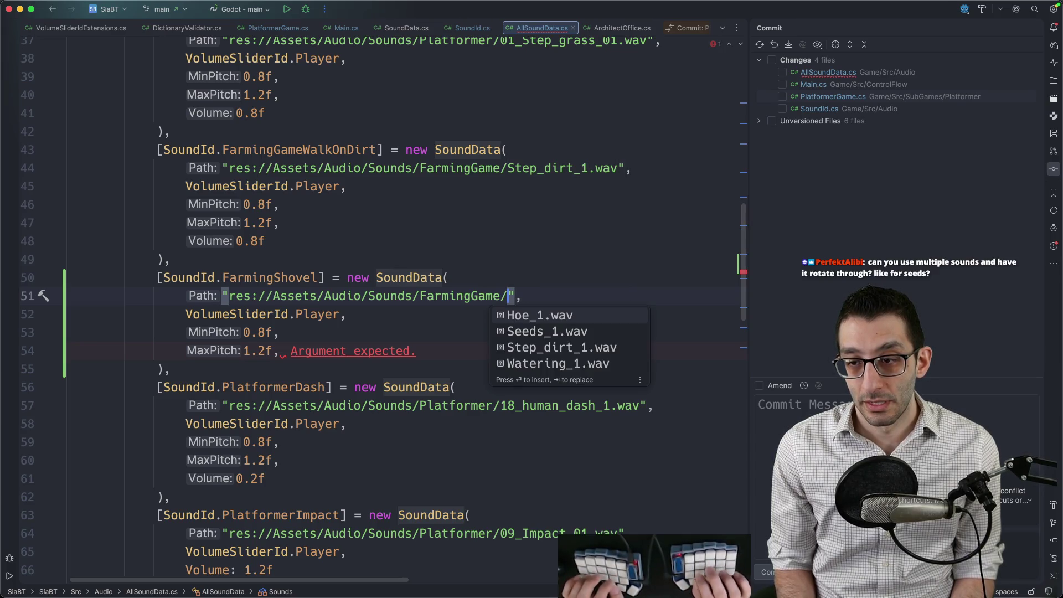
key(Return)
key(Home)
key(Home)
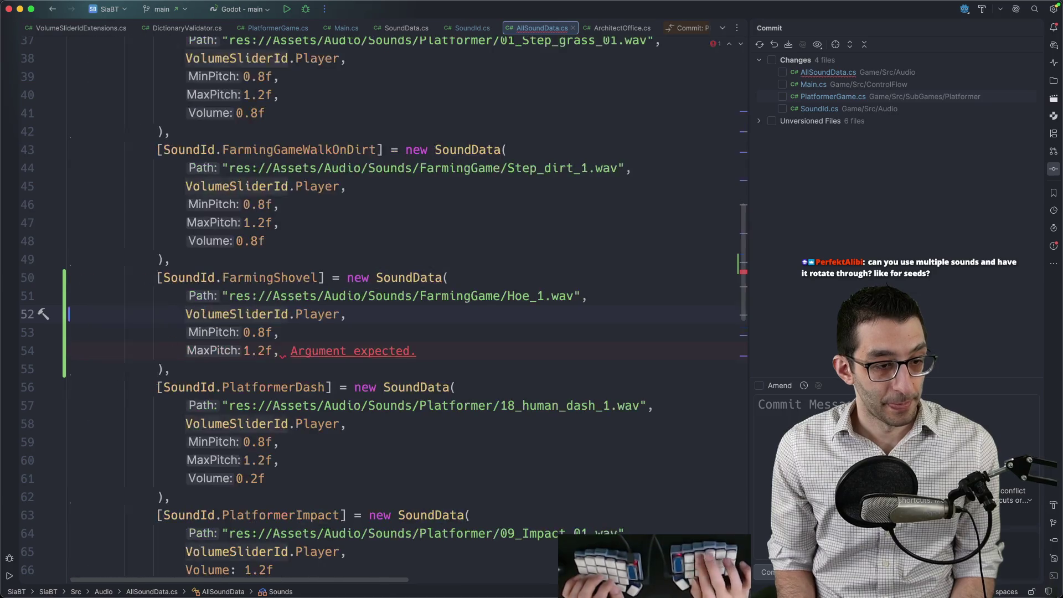
key(Down)
key(Down)
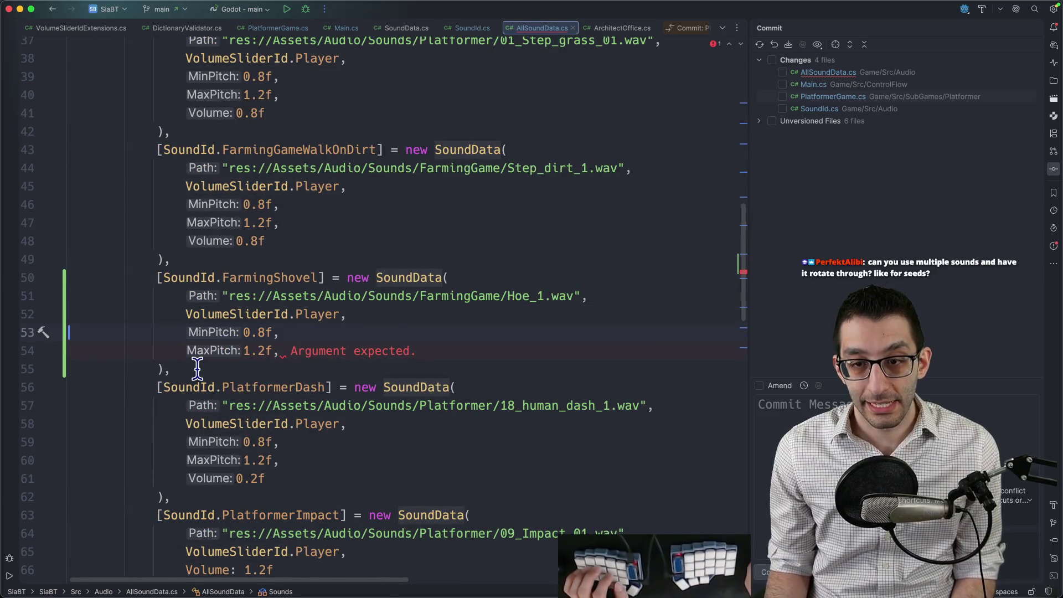
click(279, 351)
key(BackSpace)
Step: Duplicate the FarmingShovel entry and rename the copy to FarmingPlantSeed
drag(242, 365, 235, 264)
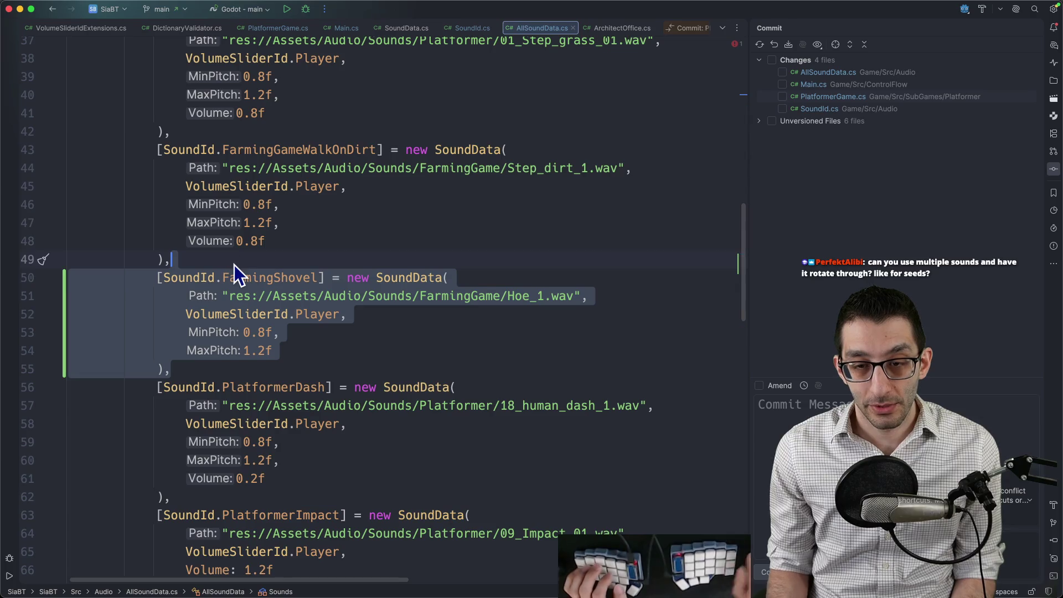
key(super+d)
click(178, 387)
click(331, 387)
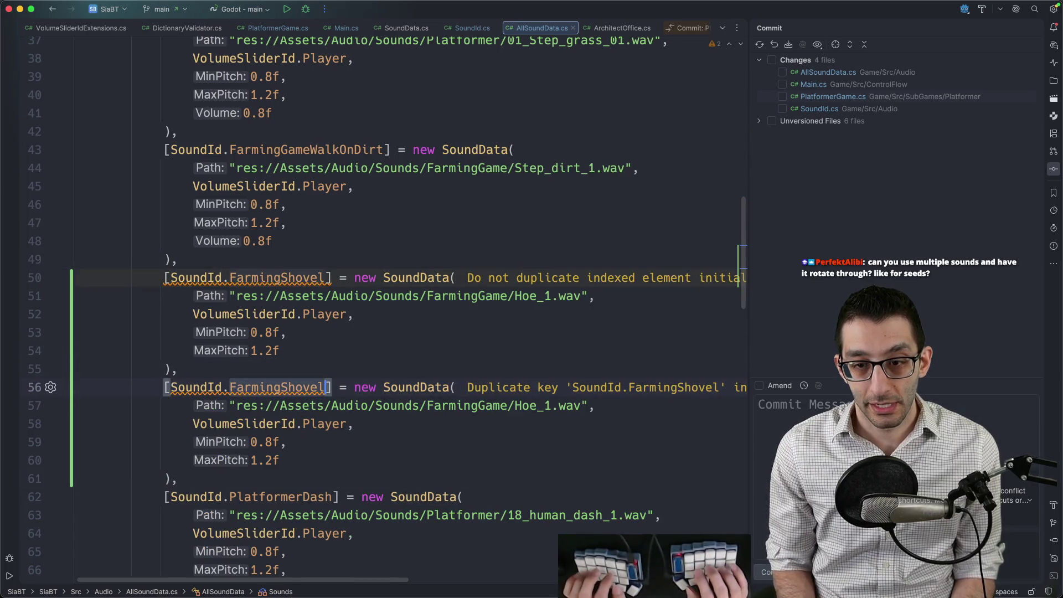
key(BackSpace)
key(BackSpace)
key(BackSpace)
text(ing)
key(Down)
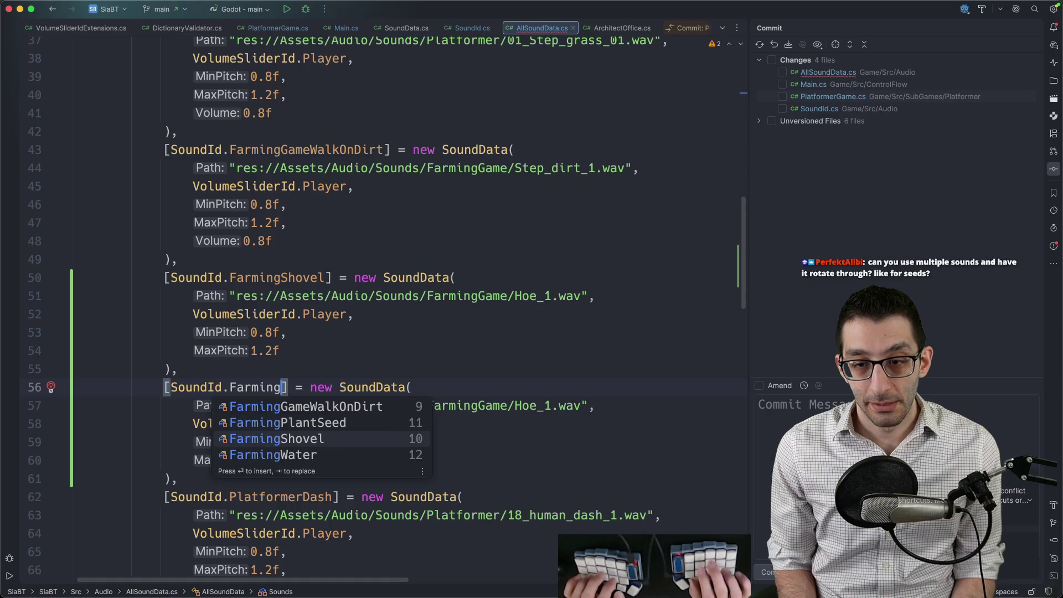
key(Return)
Step: Change FarmingPlantSeed's sound path to Seeds_1.wav
click(516, 406)
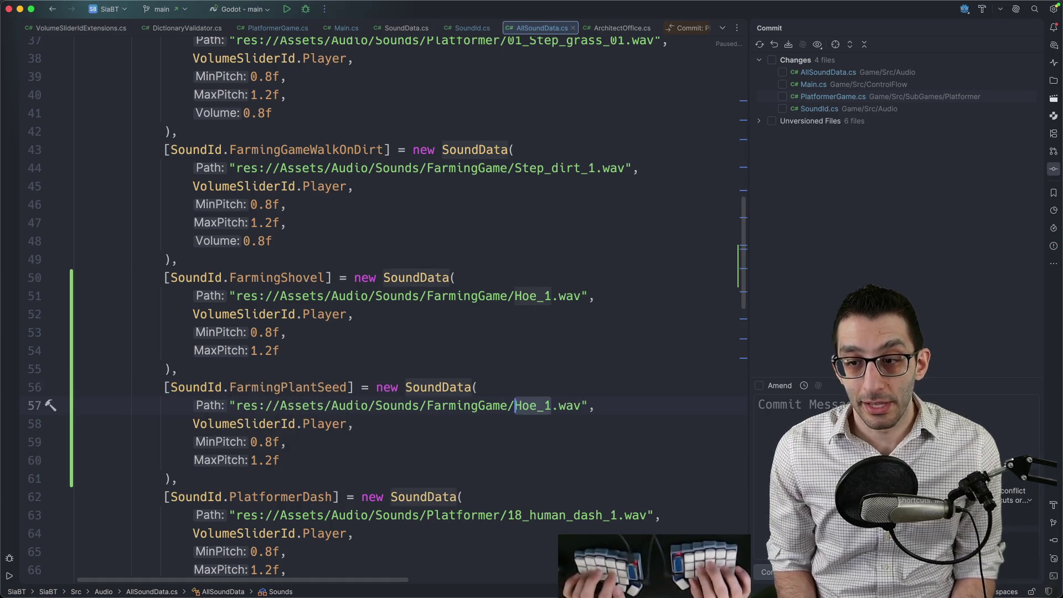
key(Delete)
key(Delete)
key(Delete)
key(ctrl+space)
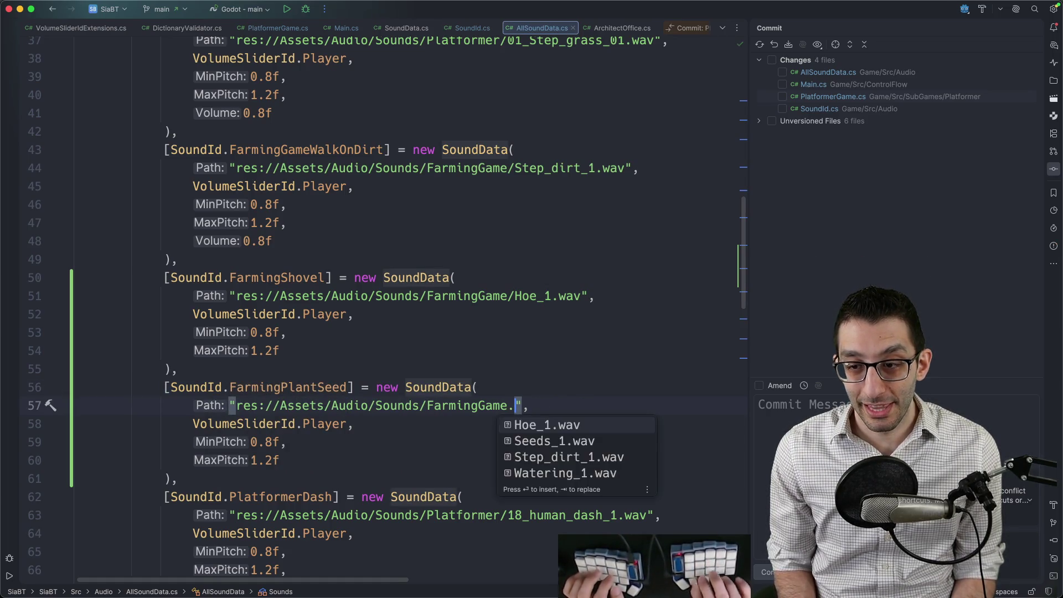
key(Down)
key(Down)
key(Up)
key(Return)
key(Down)
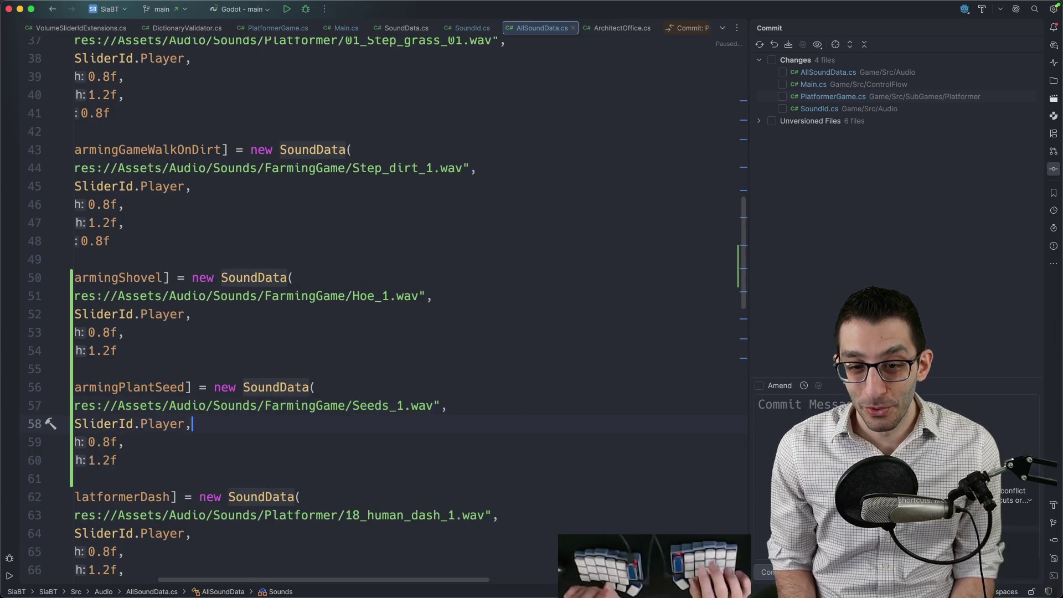
click(99, 424)
Step: Duplicate the FarmingPlantSeed entry as a new FarmingWater entry
key(Down)
key(Down)
key(Down)
key(shift+Up)
key(shift+Up)
key(shift+Up)
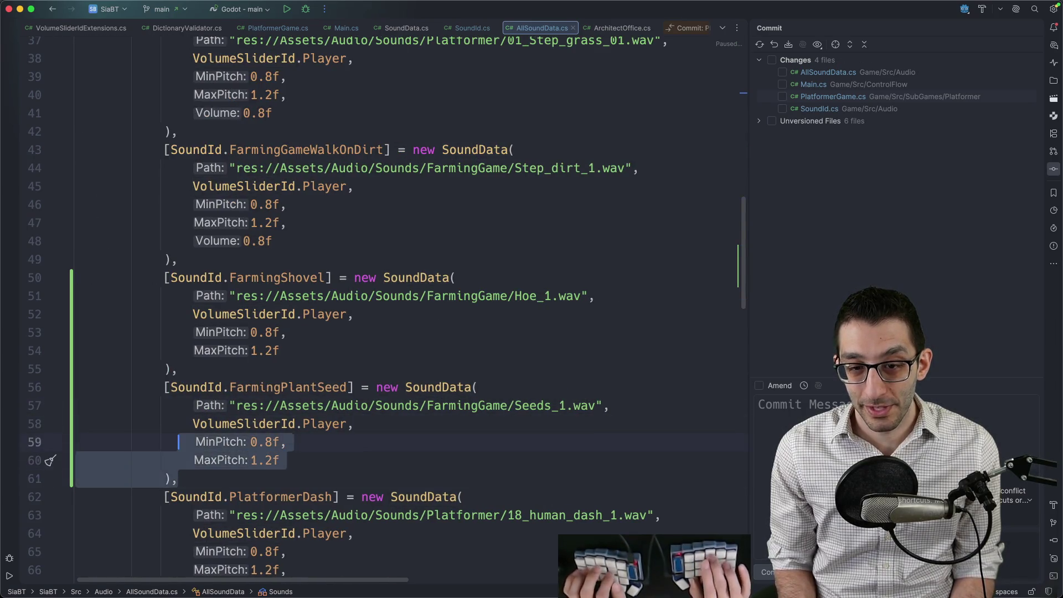
key(super+d)
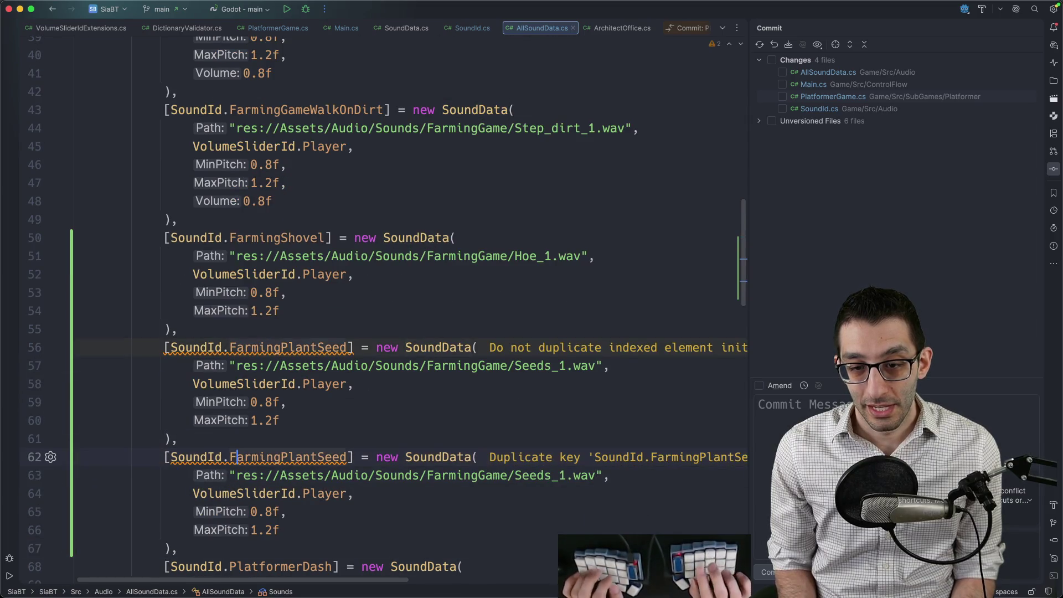
text(FarmingWae)
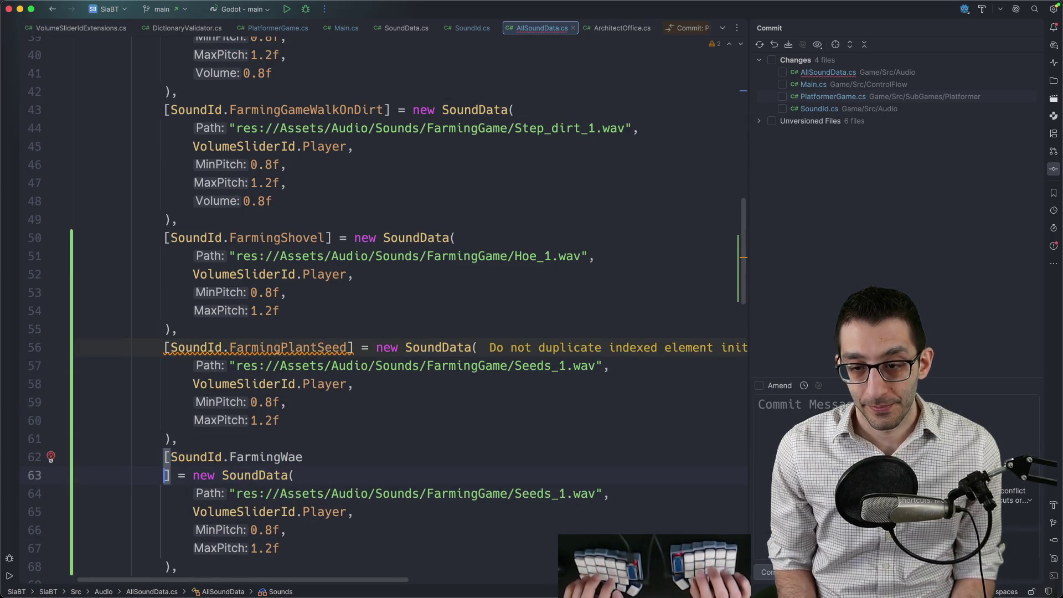
key(BackSpace)
text(ter)
key(Escape)
Step: Change FarmingWater's sound path to Watering_1.wav
key(Down)
key(End)
key(Left)
key(Left)
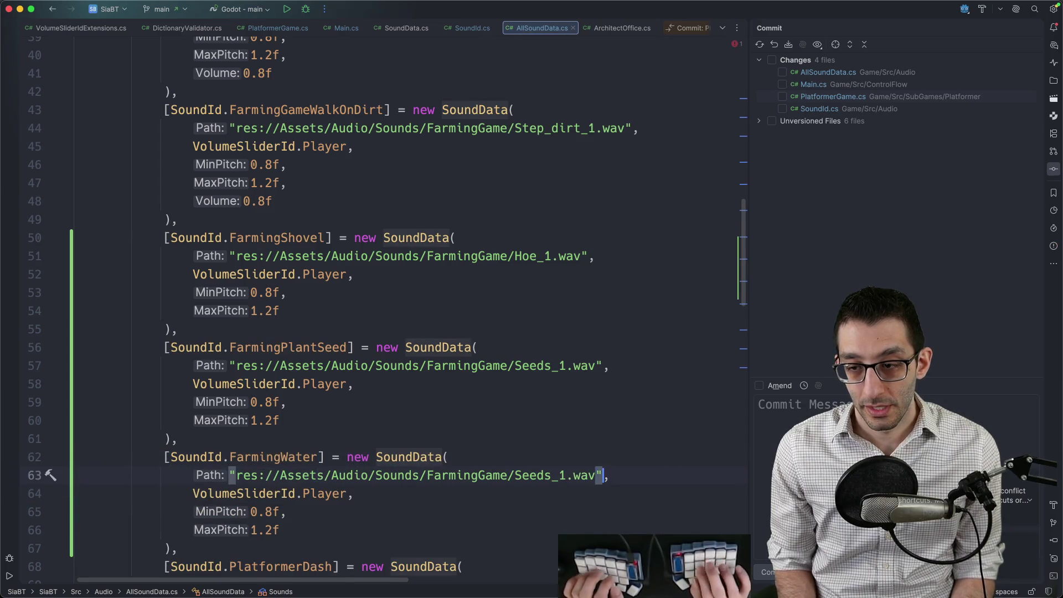
key(alt+BackSpace)
key(alt+BackSpace)
key(alt+BackSpace)
text(Wat)
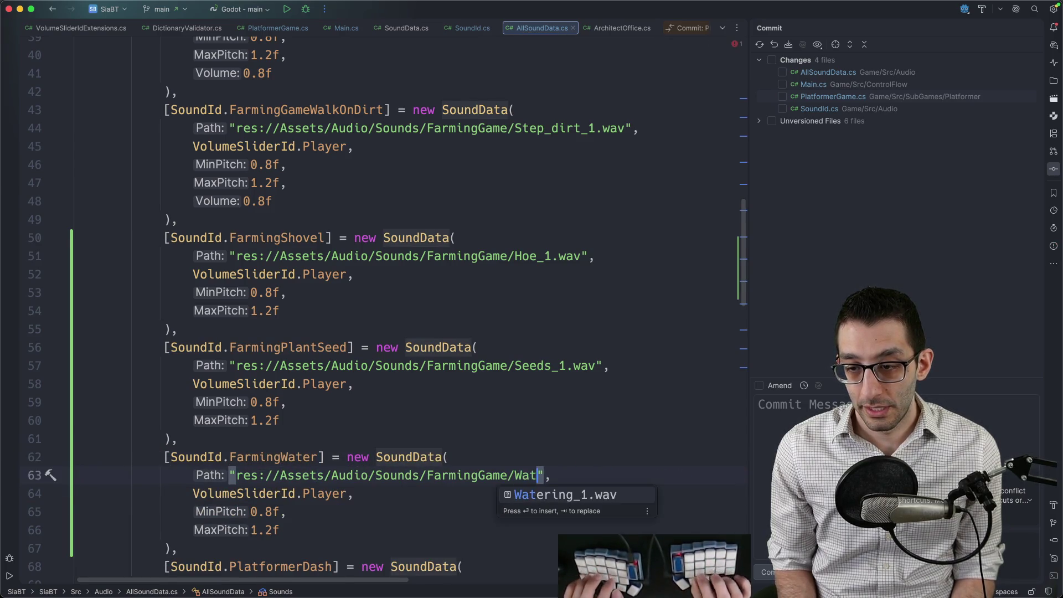
key(Return)
key(Down)
key(Home)
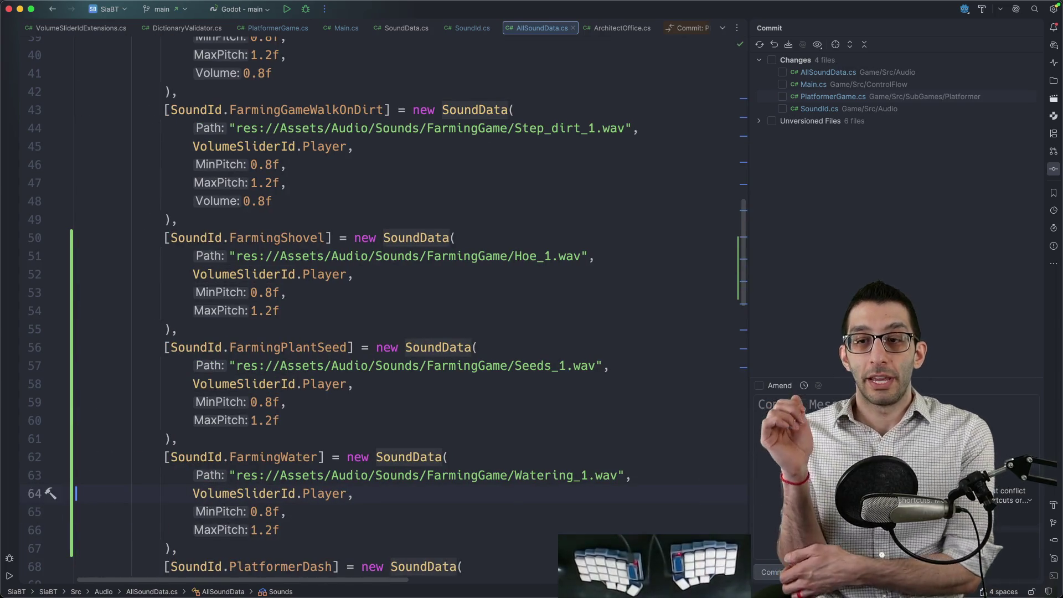
key(super+shift+o)
Step: Open FarmingPlayer.cs through the 'farmpl' file search and go to its top
text(farmchara)
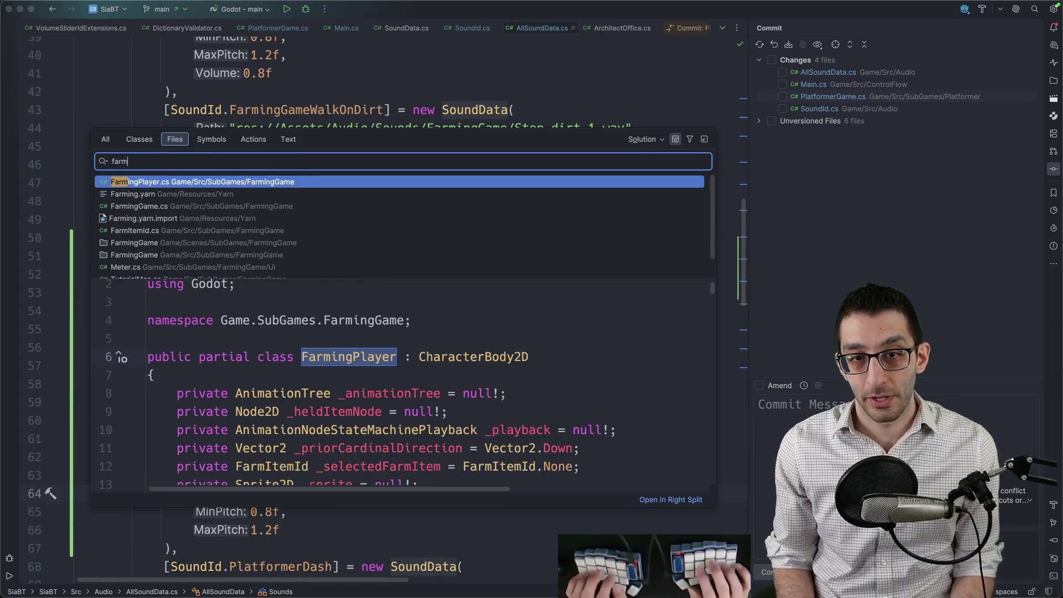
key(BackSpace)
key(BackSpace)
key(BackSpace)
text(farmpl)
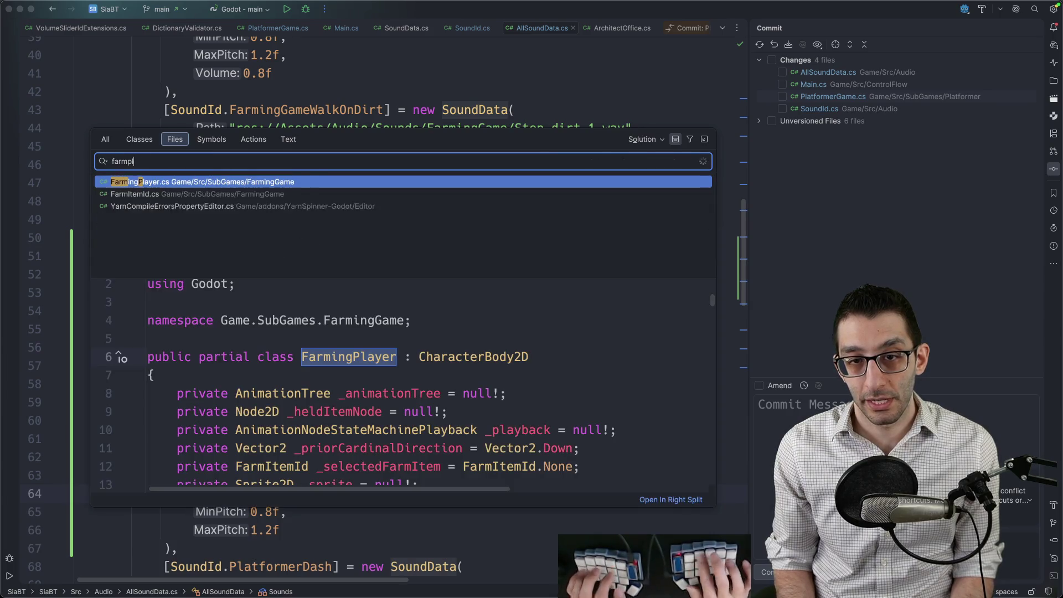
key(Return)
key(super+Home)
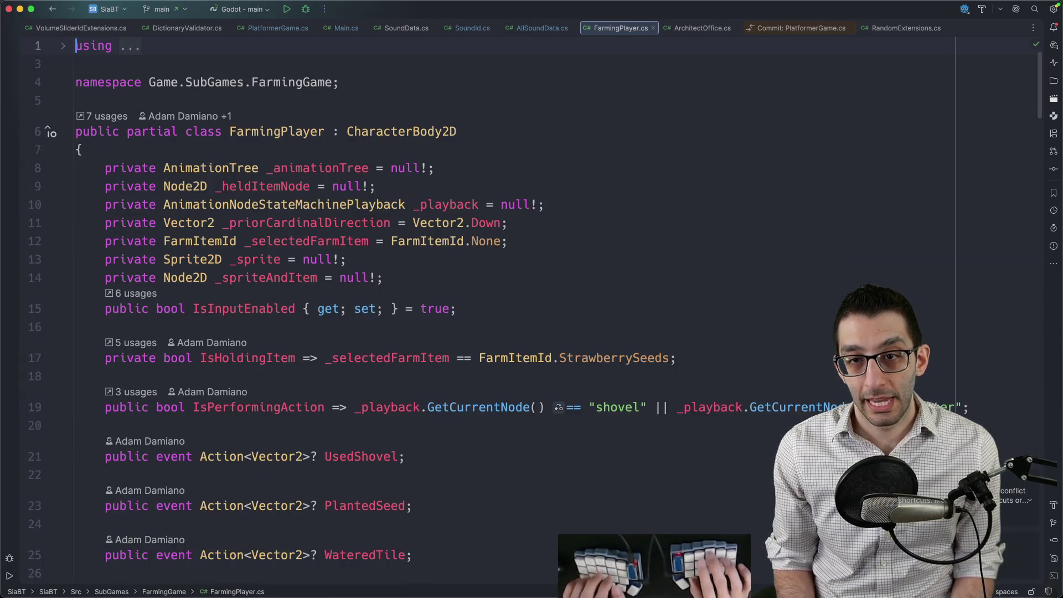
Step: Jump to the ShovelTile method through the 'shovel' member search
key(super+f)
key(Escape)
key(super+F12)
text(shovel)
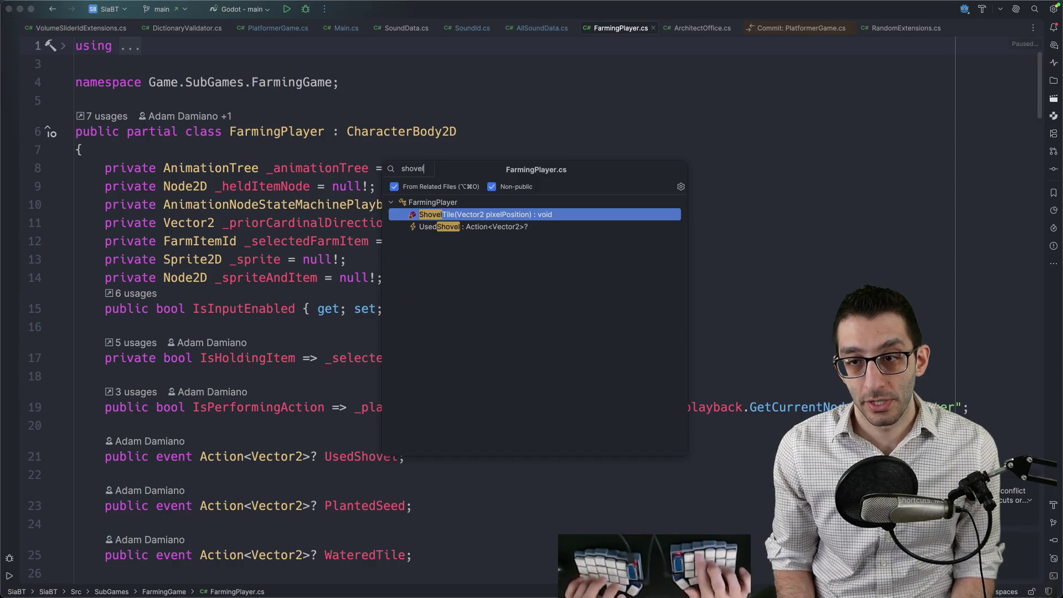
key(Return)
key(Down)
key(Down)
key(Down)
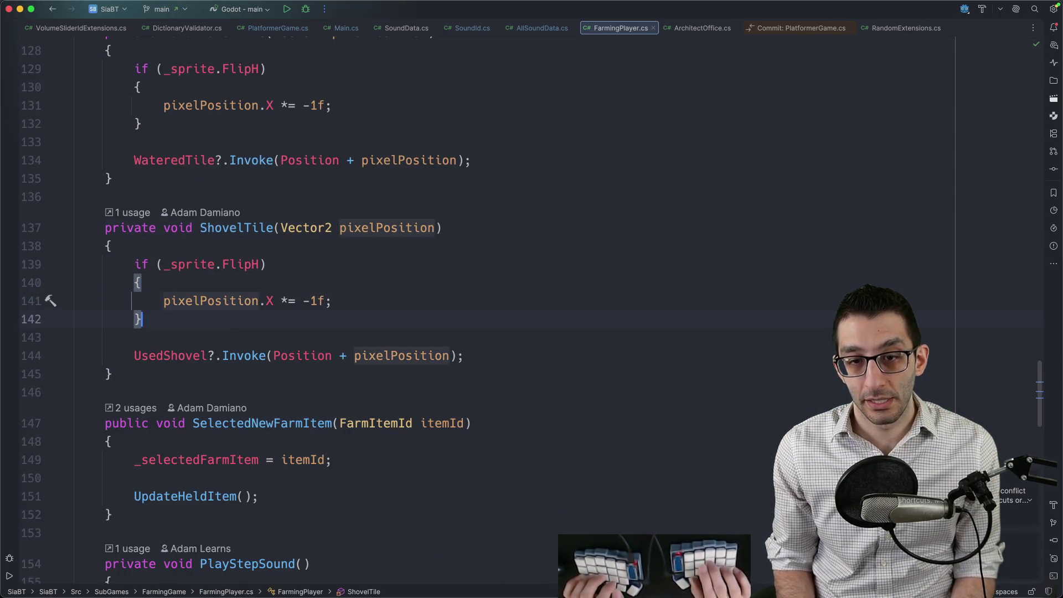
Step: Add a placeholder 'zzz' line above ShovelTile's UsedShovel call
key(Return)
key(Return)
text(_aud)
key(alt+BackSpace)
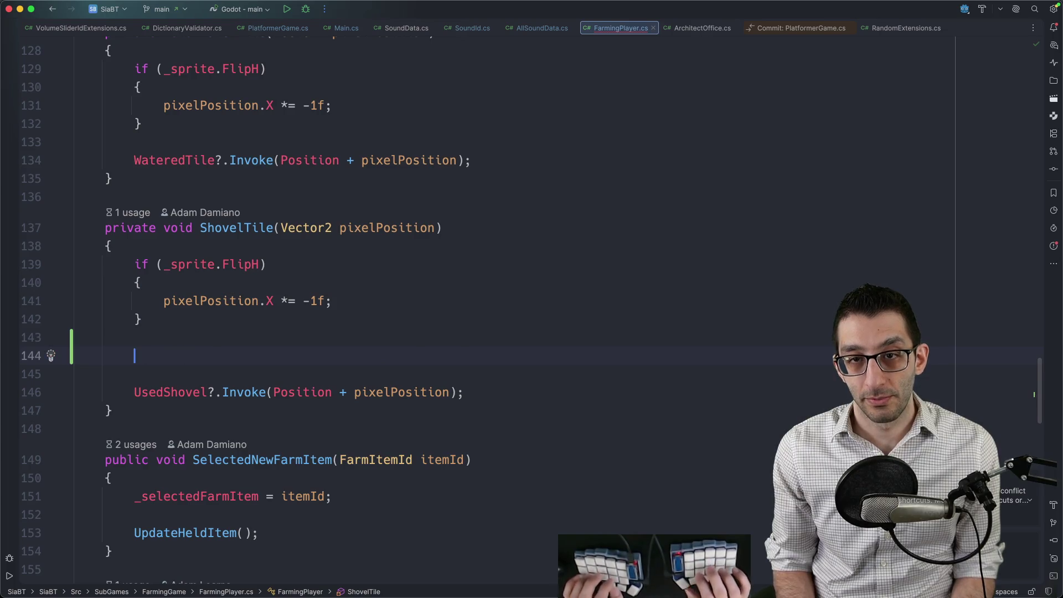
key(Escape)
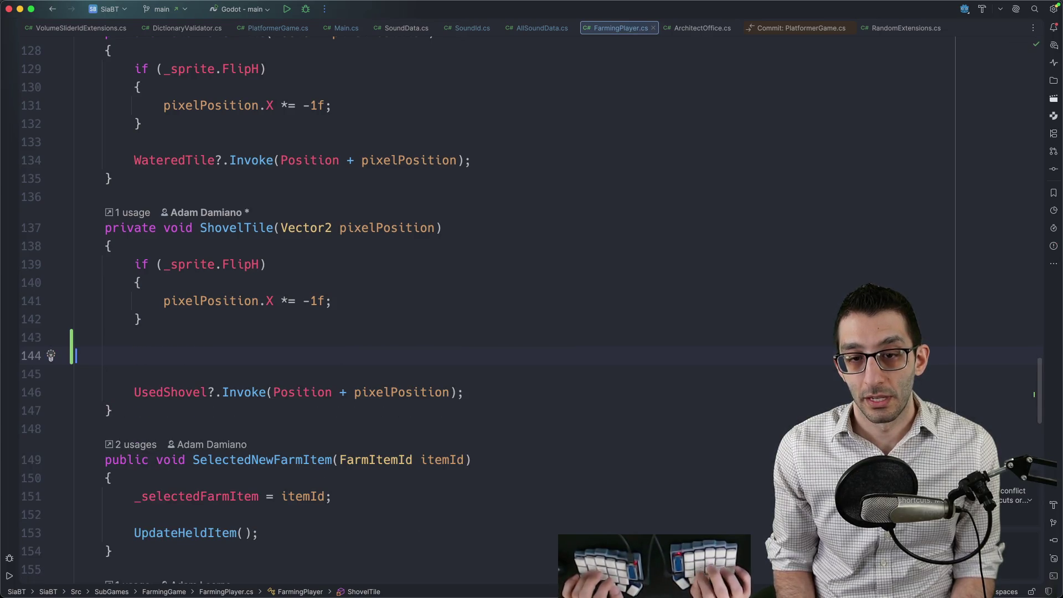
key(BackSpace)
key(BackSpace)
key(BackSpace)
text(})
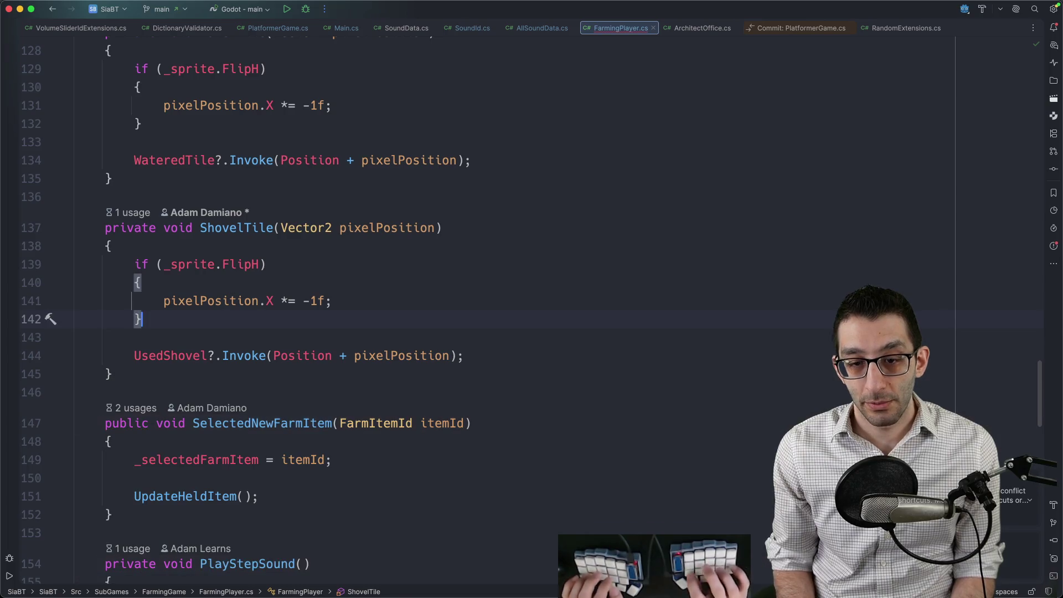
key(Return)
text(zzz)
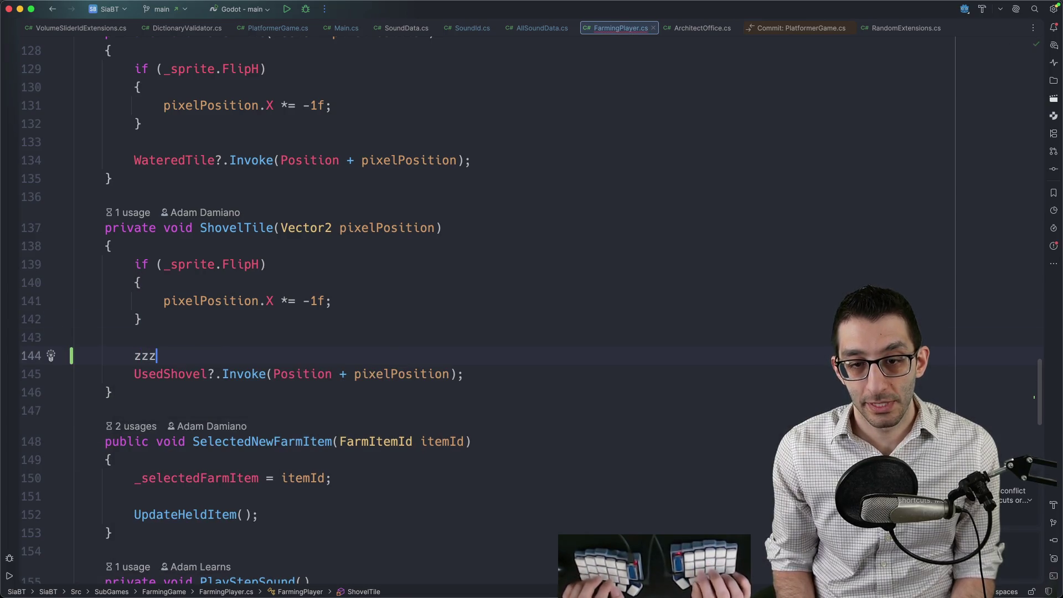
Step: Search the file for 'playsound' and select PlayStepSound's Stepped?.Invoke statement
key(super+f)
text(playsound)
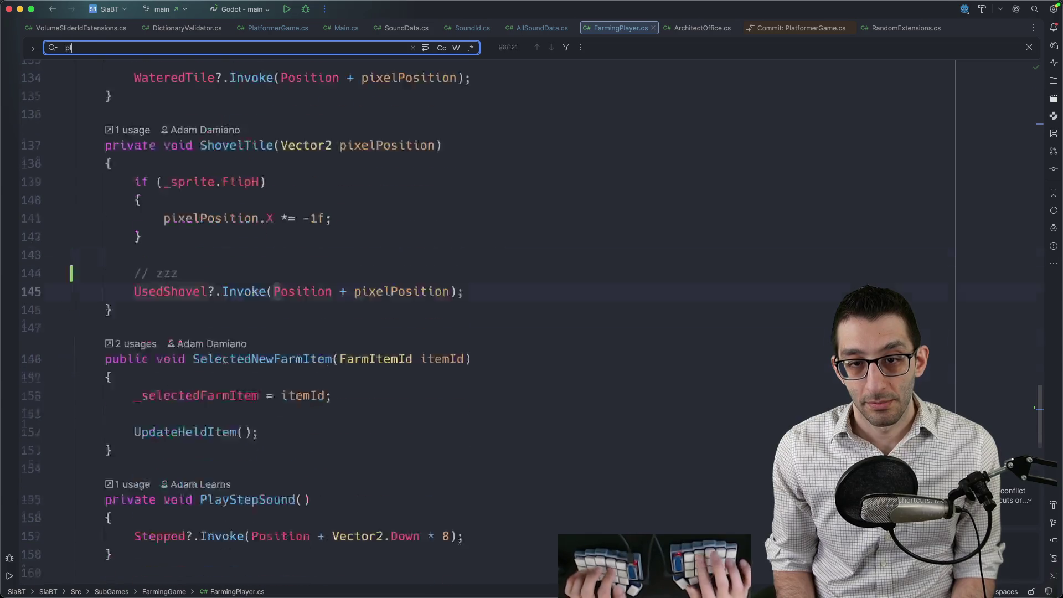
key(Escape)
key(Down)
key(alt+Up)
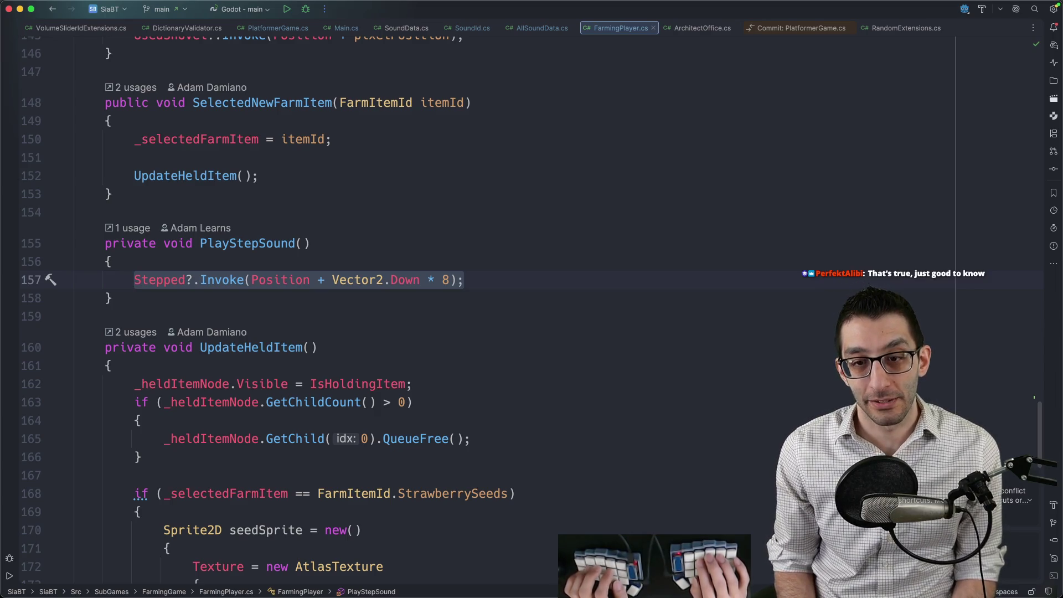
Step: Look up 'init' members, peek at _IterInit in GodotObject.cs, then return
key(super+F12)
text(init)
key(Up)
key(Up)
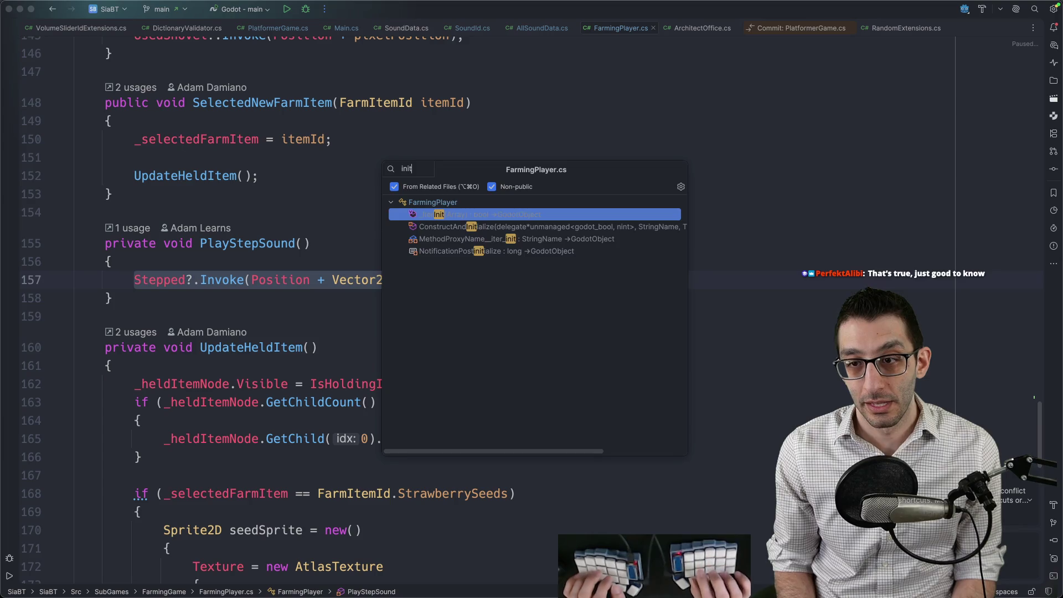
key(Return)
key(super+w)
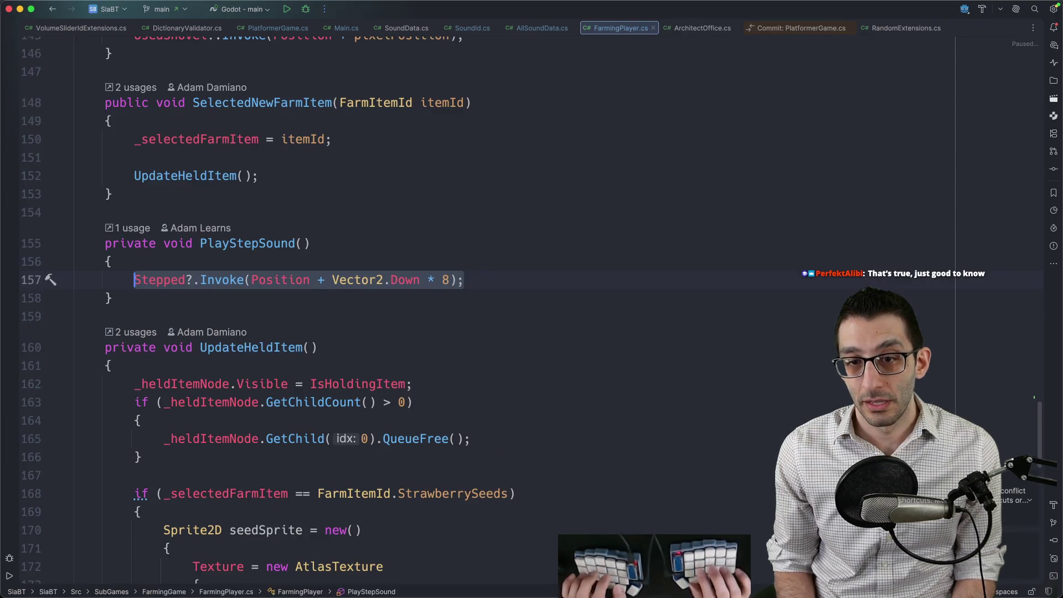
key(super+F12)
text(init)
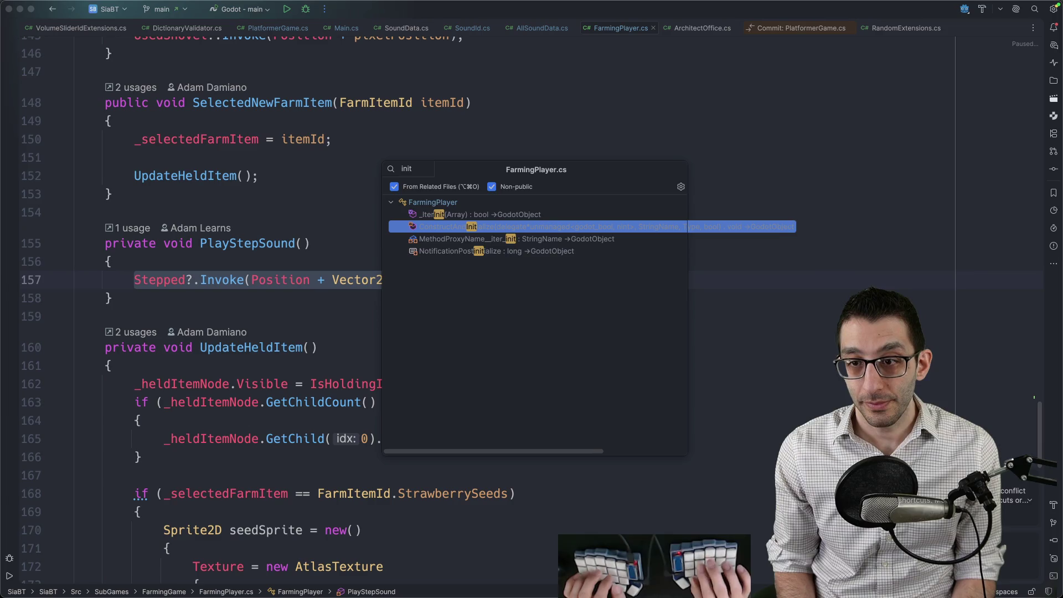
key(Escape)
key(Escape)
Step: Open FarmingGame.cs and step through its _player references
key(super+shift+o)
text(farm)
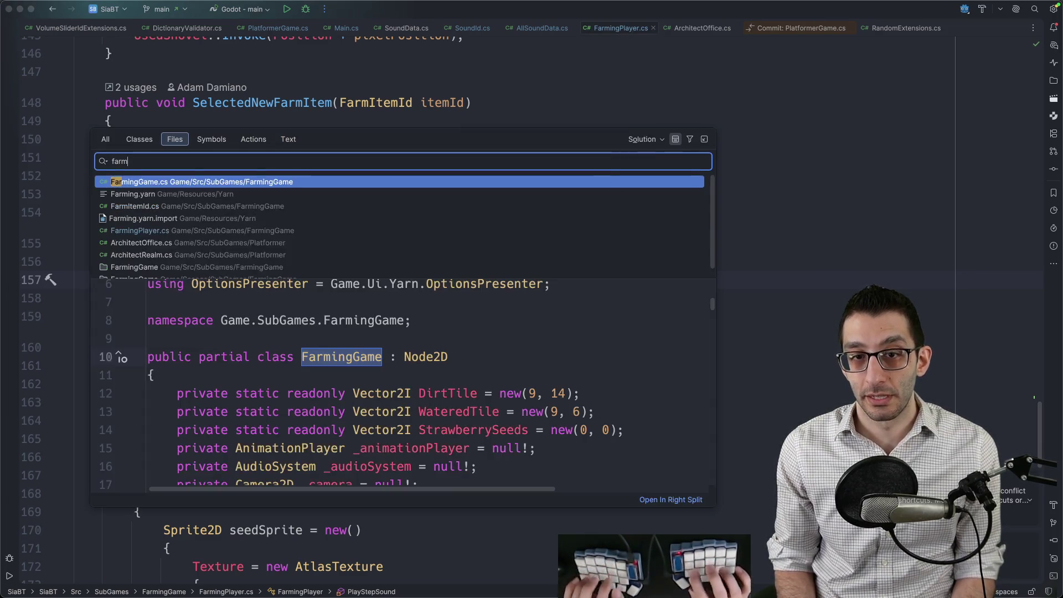
key(Return)
key(super+f)
text(_player)
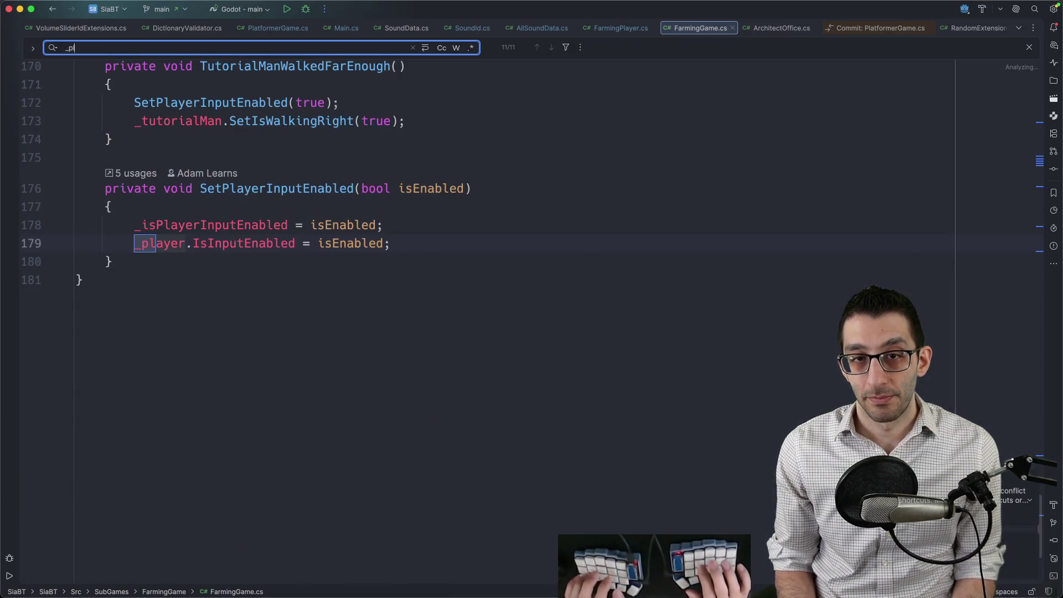
key(Return)
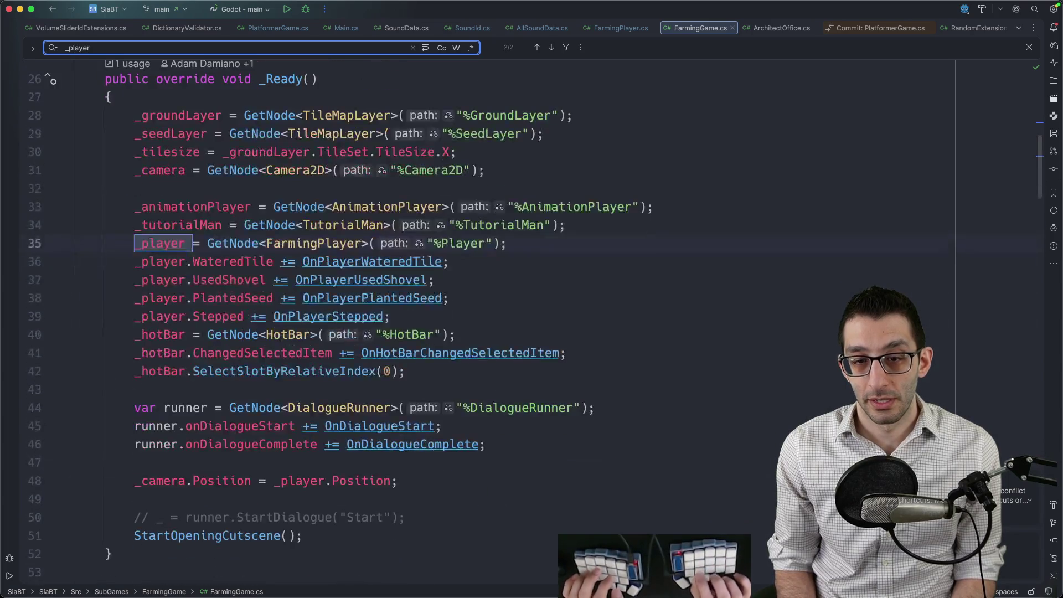
key(Return)
key(Escape)
scroll(253, 309, down, 10)
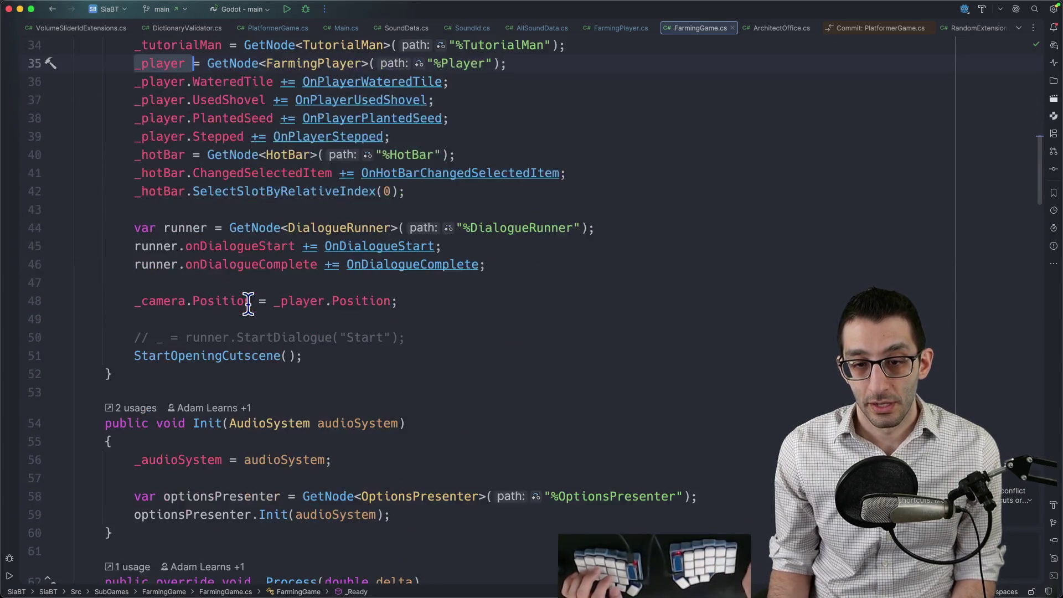
Step: Add _player.Init(audioSystem) after optionsPresenter.Init and generate the missing FarmingPlayer.Init method
click(427, 286)
key(Return)
key(Return)
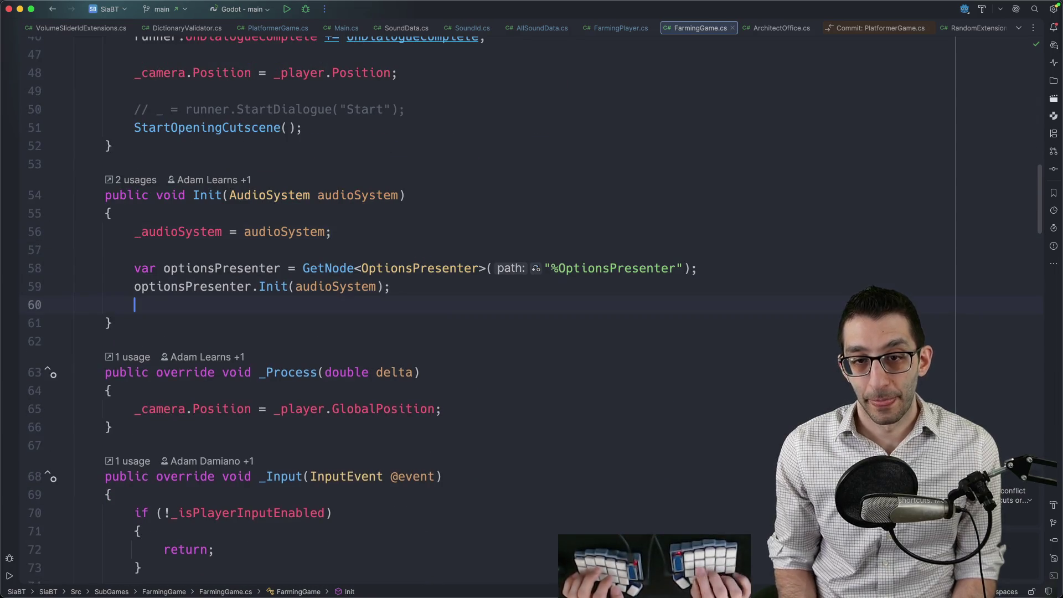
text(_player.Init()
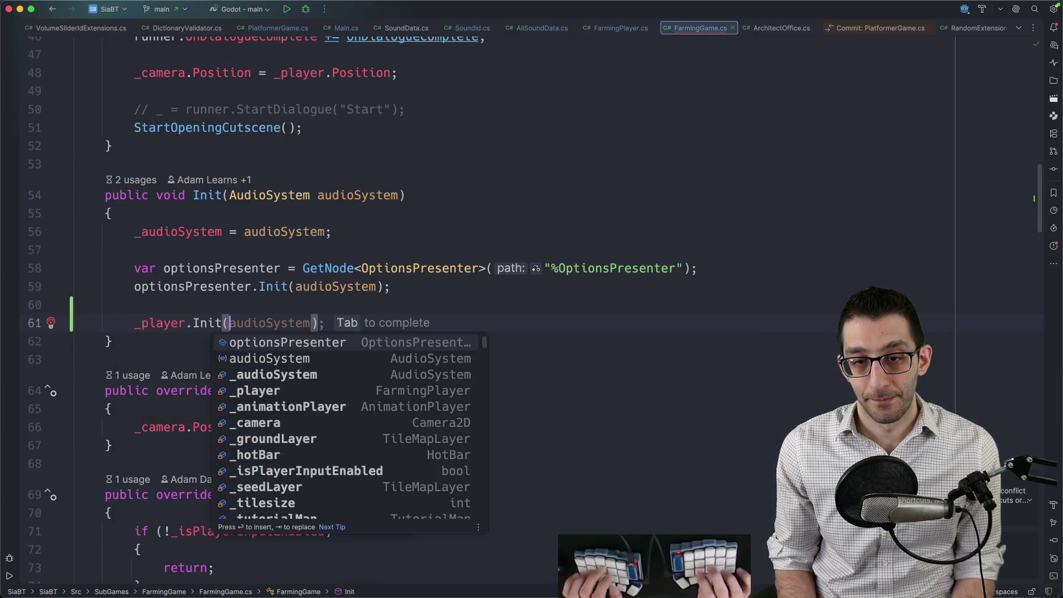
key(Tab)
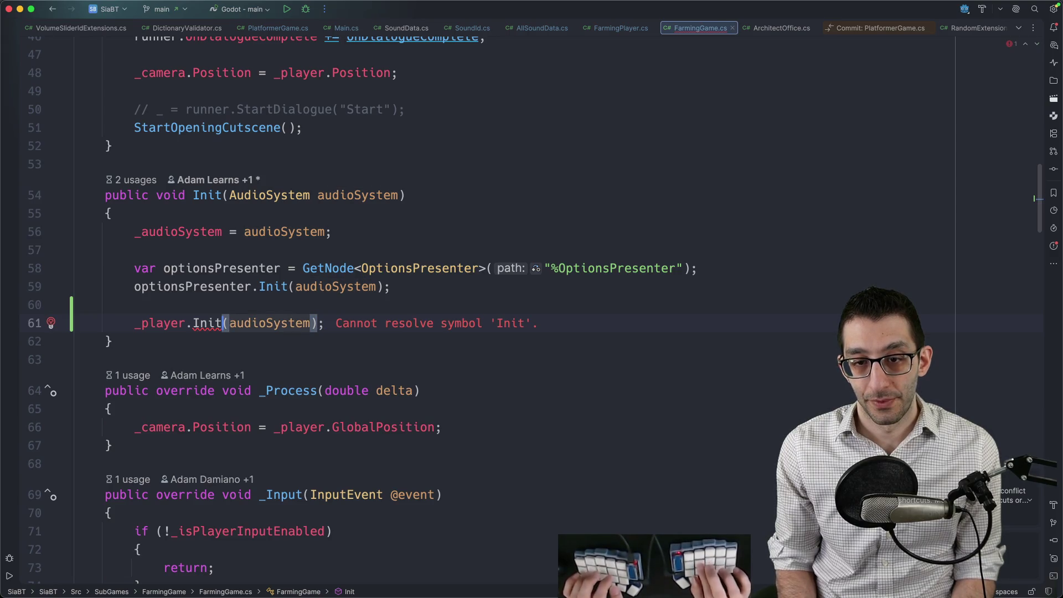
key(alt+Return)
key(Return)
Step: Fill the Init stub body with _audioSystem = audioSystem
key(Tab)
key(Tab)
key(Tab)
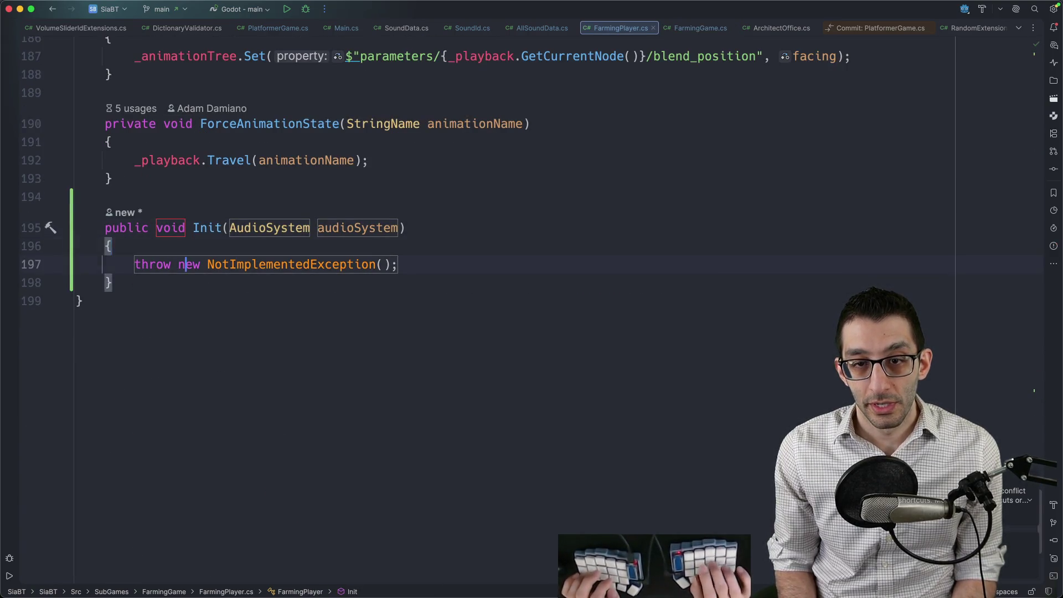
text(_au)
text(dioSystem = )
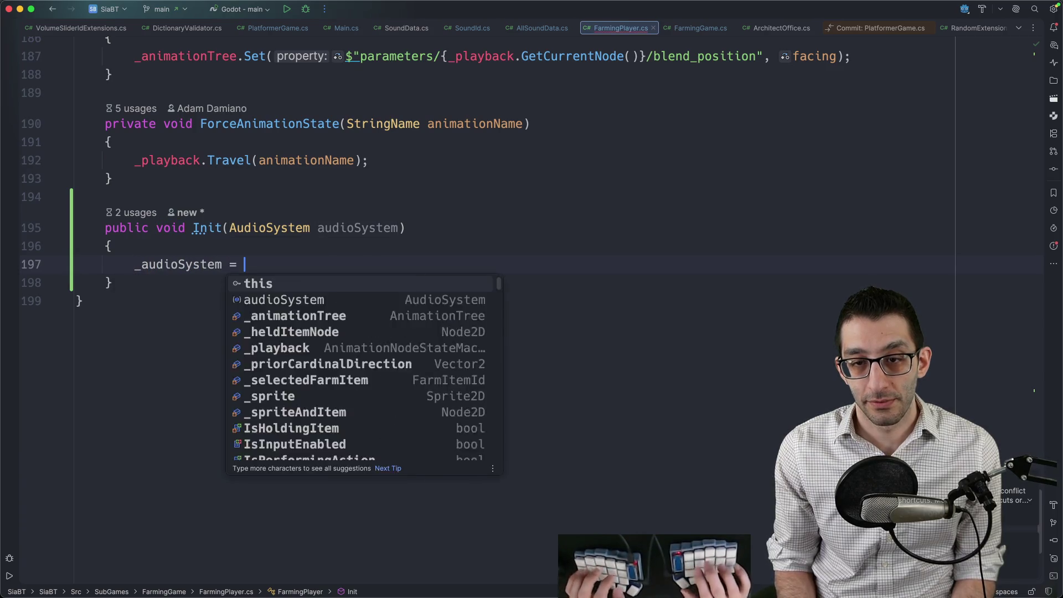
text(Au)
key(BackSpace)
key(BackSpace)
key(Tab)
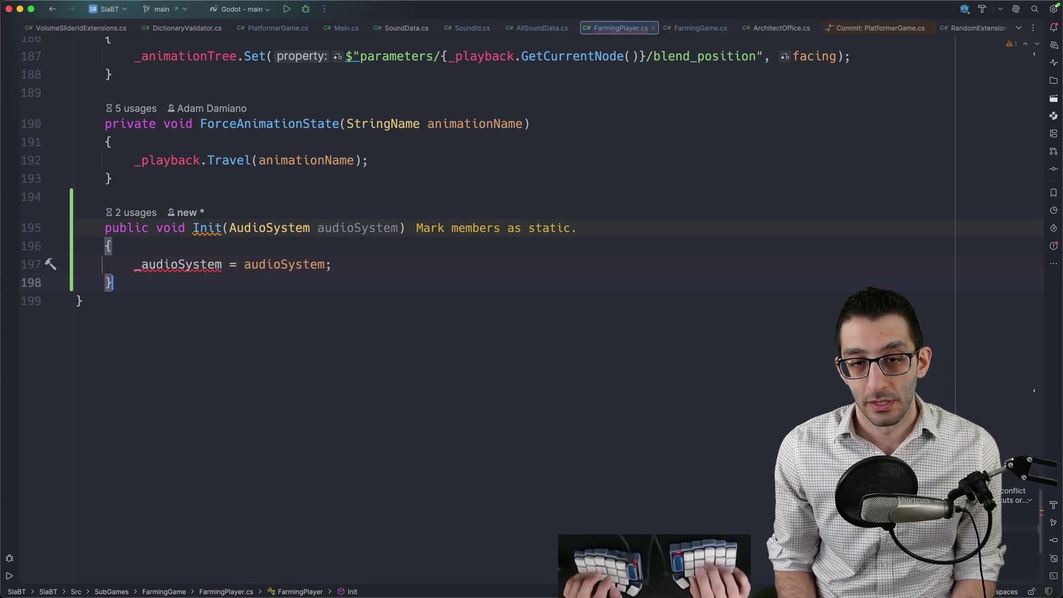
Step: Move the Init method so it sits right after _Ready
key(alt+Up)
key(alt+Up)
key(alt+Up)
key(BackSpace)
key(super+F12)
key(Return)
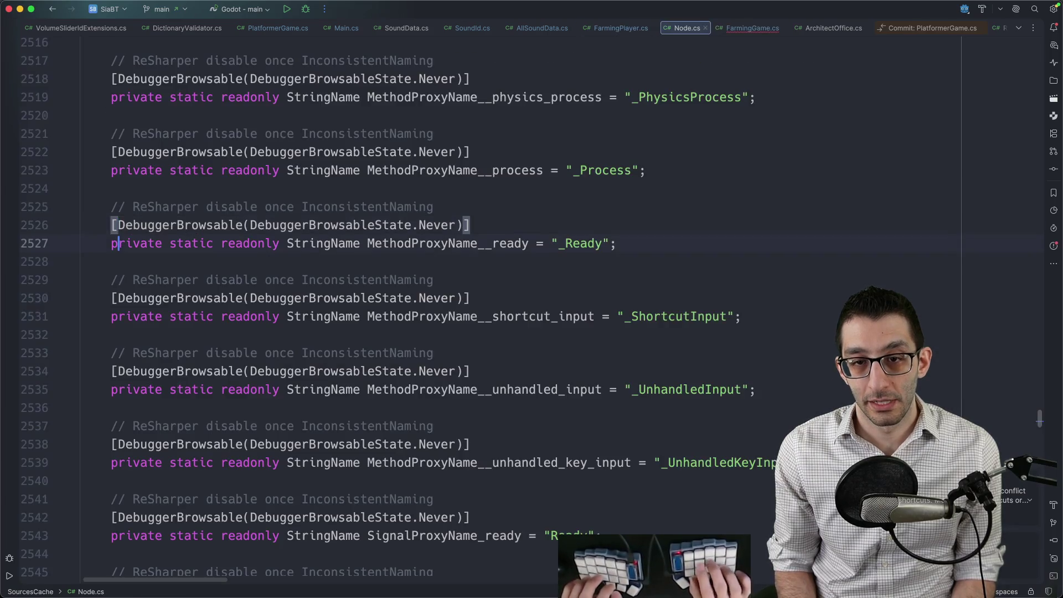
key(super+bracketleft)
key(super+F12)
text(ready)
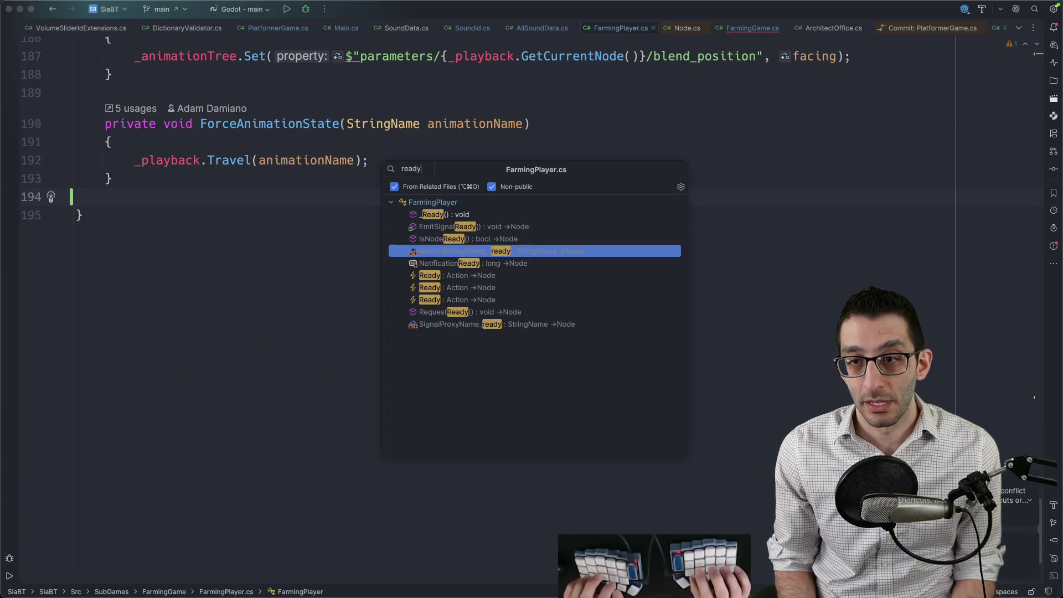
key(Up)
key(Up)
key(Up)
key(Return)
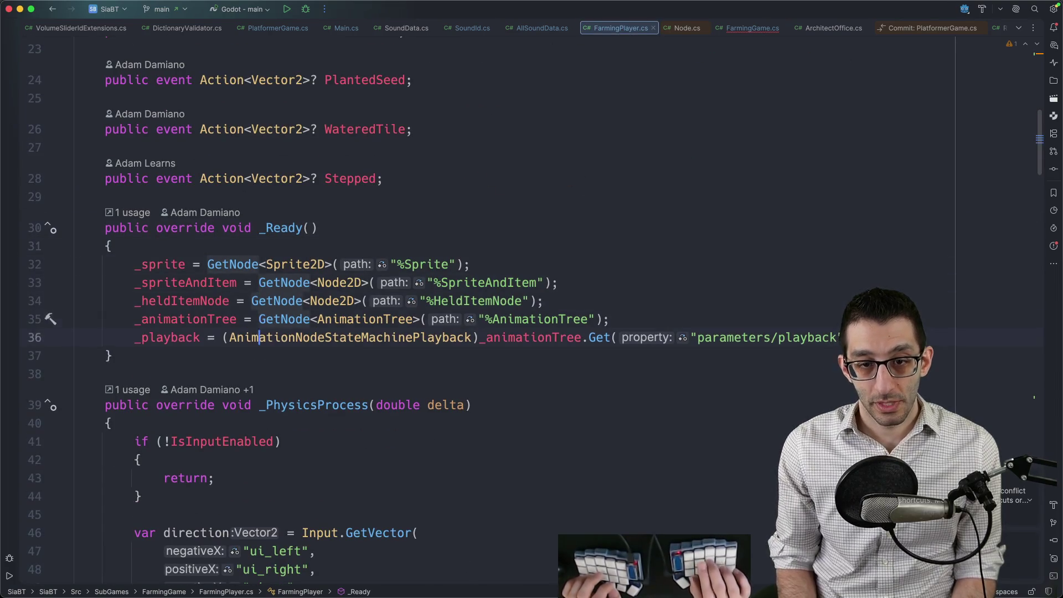
key(Down)
key(End)
key(Return)
text(public void Init(AudioSystem audioSystem) {     _audioSystem = audioSystem; })
Step: Declare a private AudioSystem _audioSystem field below _animationTree, initialised to null!
key(shift+F2)
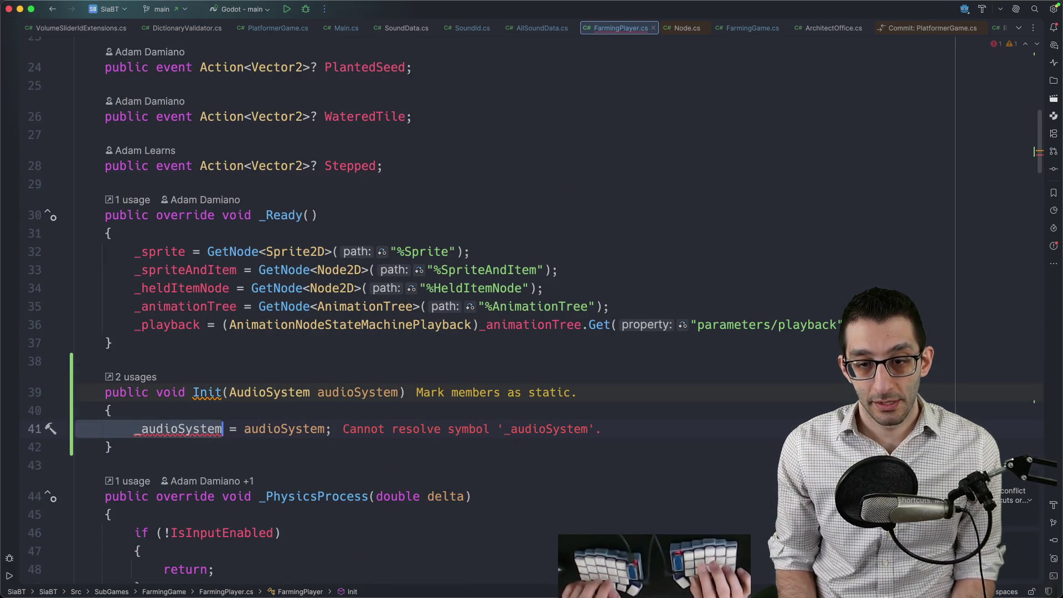
key(super+Home)
key(Down)
key(Down)
key(Down)
key(End)
key(Return)
text(pr)
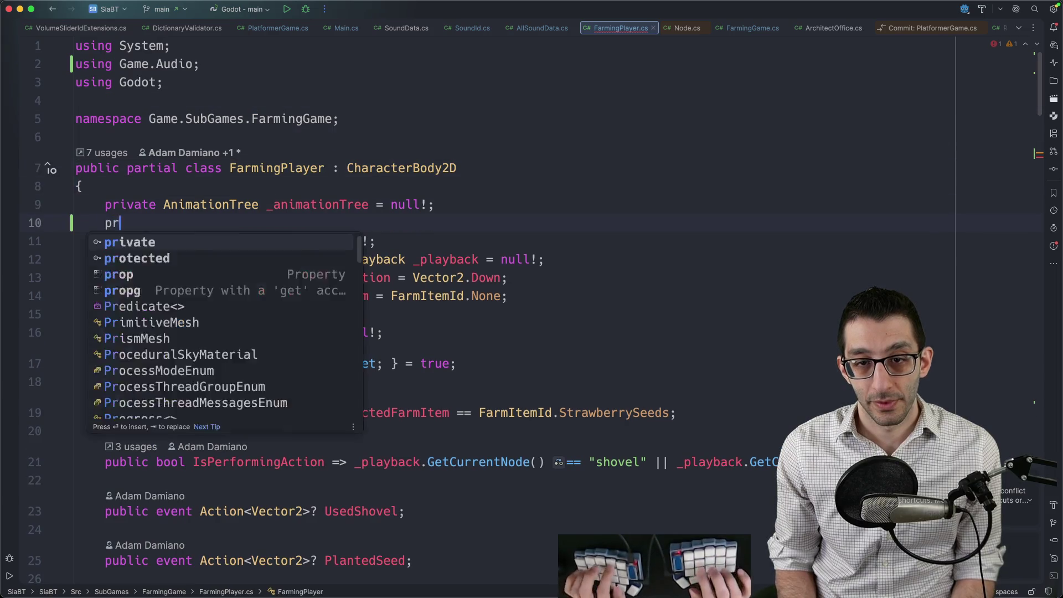
key(Return)
text(AudioS)
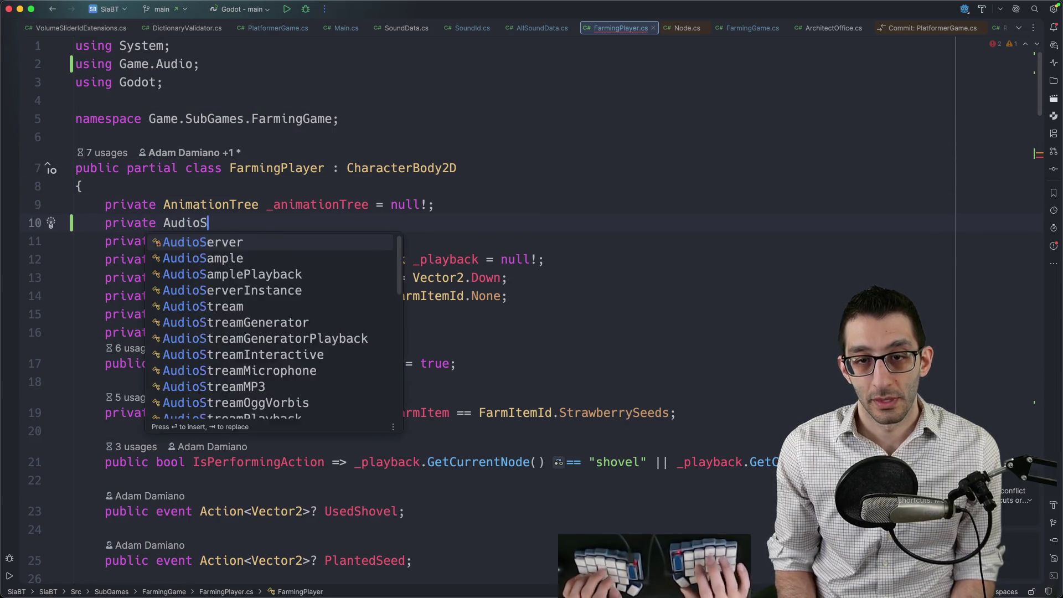
key(Return)
text(_audioSystem )
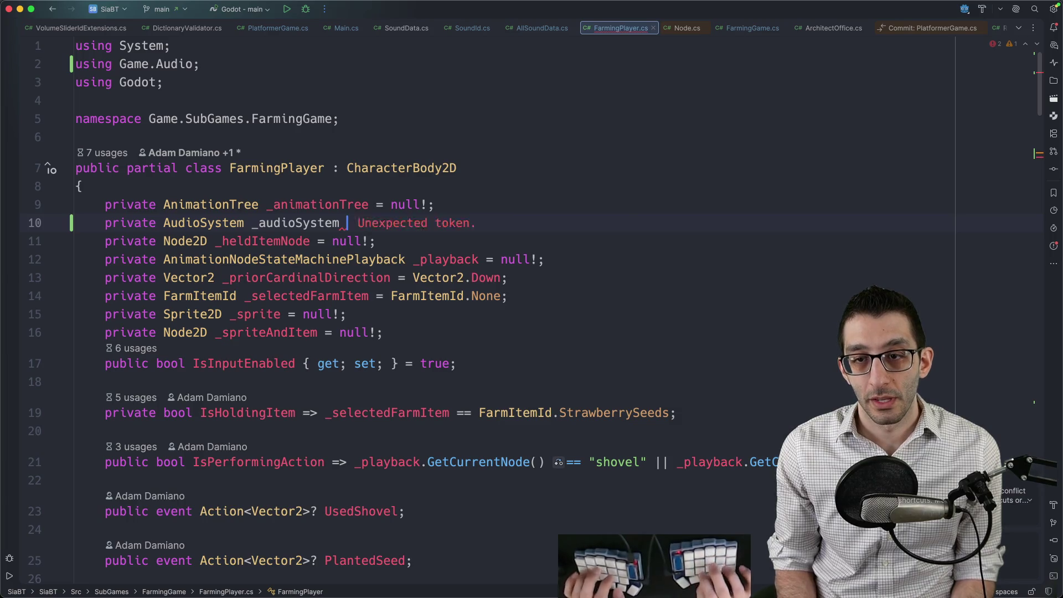
text(f null null!;)
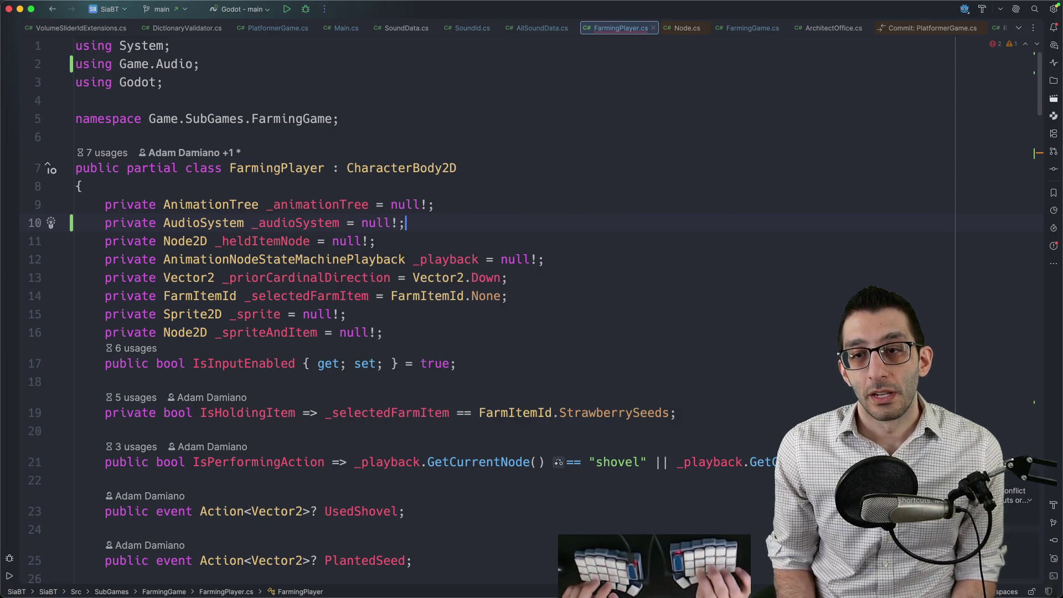
key(Home)
Step: Jump to ShovelTile and place the caret inside its body
key(super+F12)
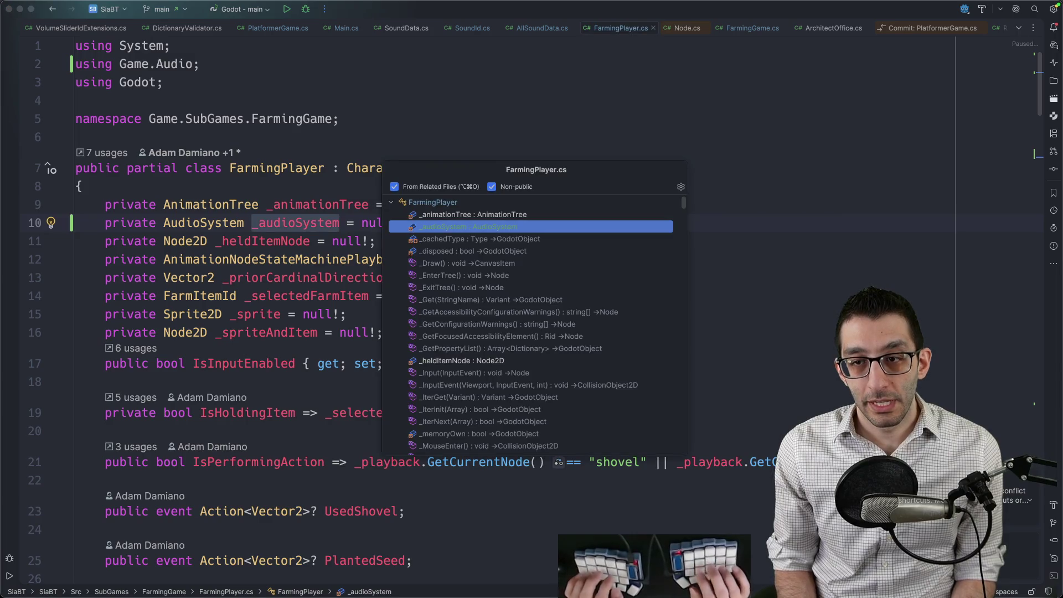
text(shovel)
key(Return)
click(200, 301)
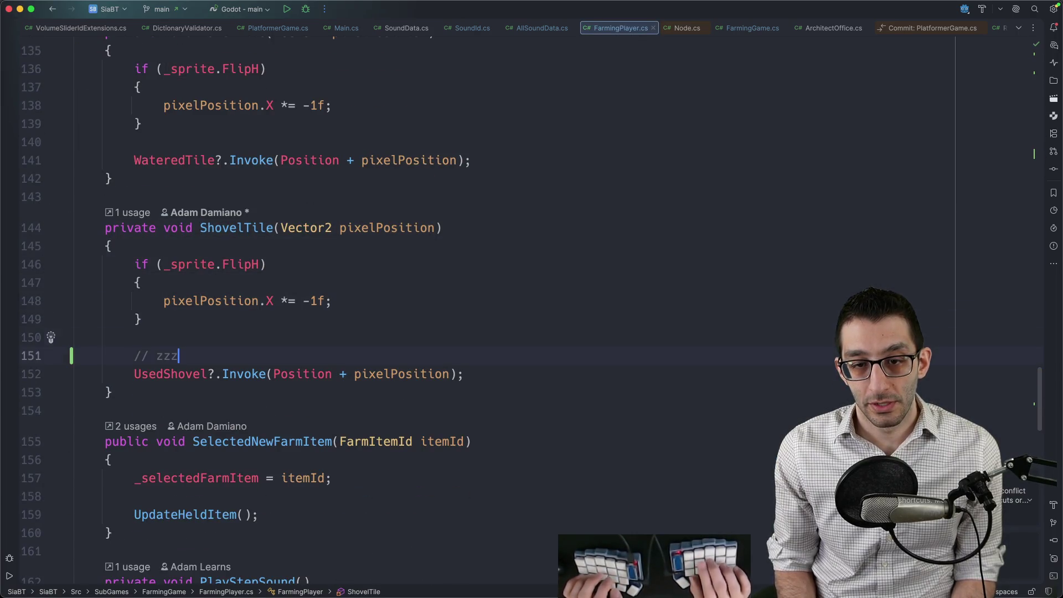
Step: Make ShovelTile call _audioSystem.PlaySound(SoundId.FarmingShovel) and select that line
text(Play)
key(Return)
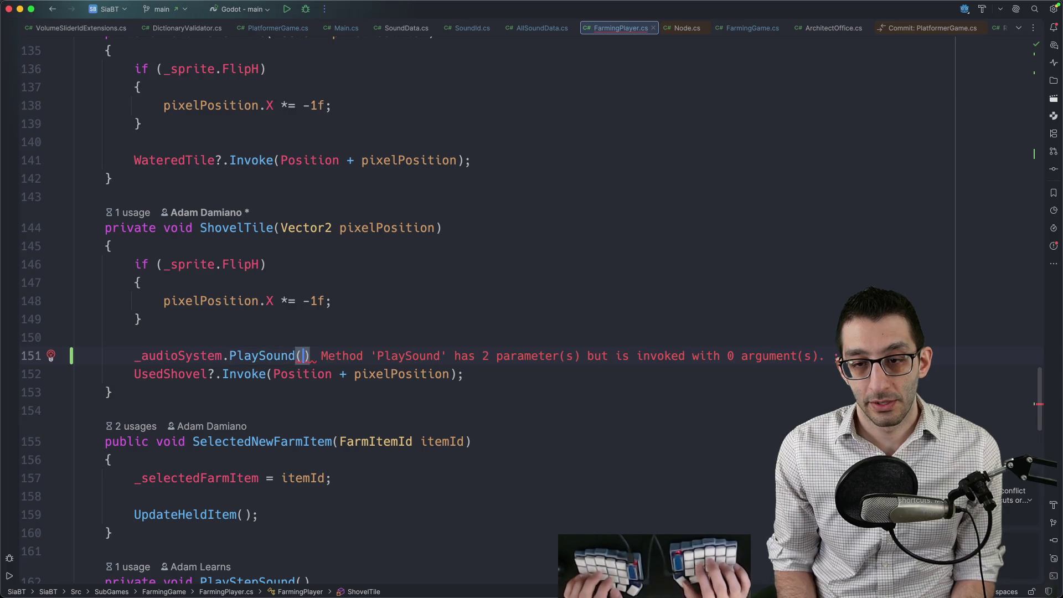
text(SoundId.Sho)
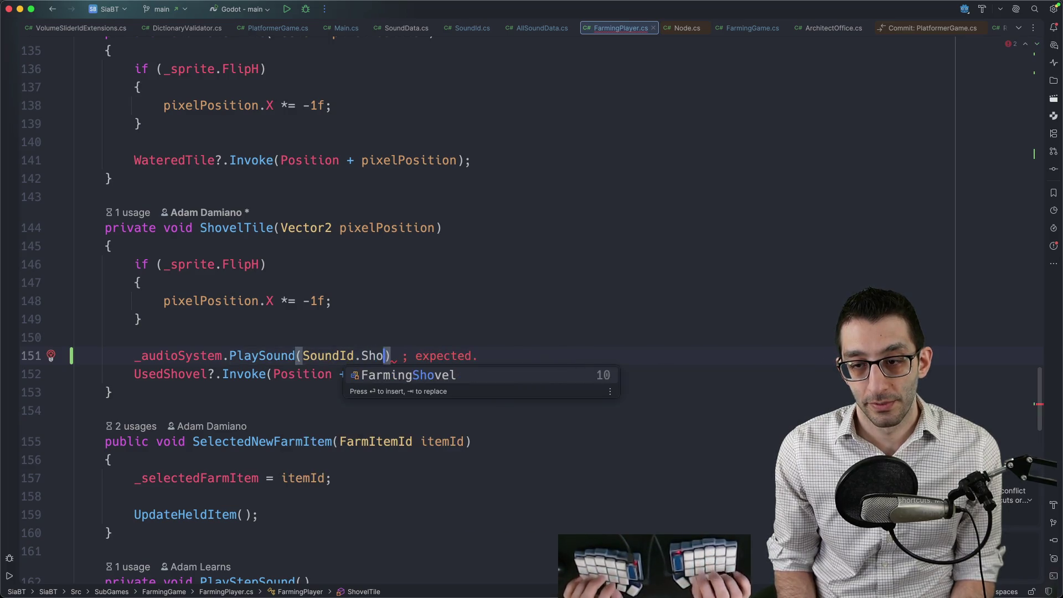
key(Return)
text(;)
key(shift+Up)
key(super+c)
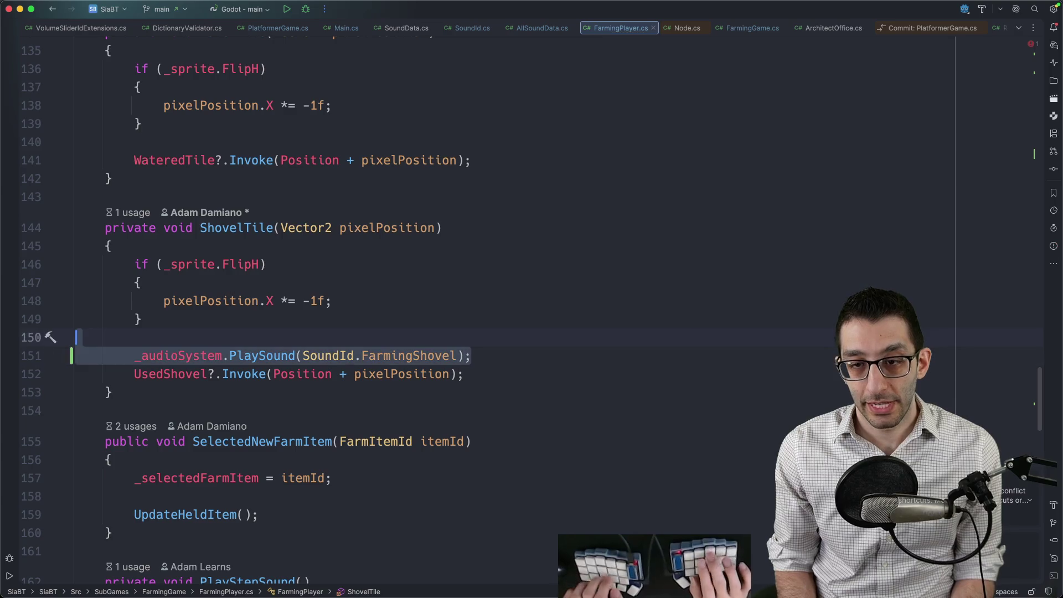
Step: Paste the shovel sound line into WaterTile above the WateredTile call
key(super+F12)
text(water)
key(Return)
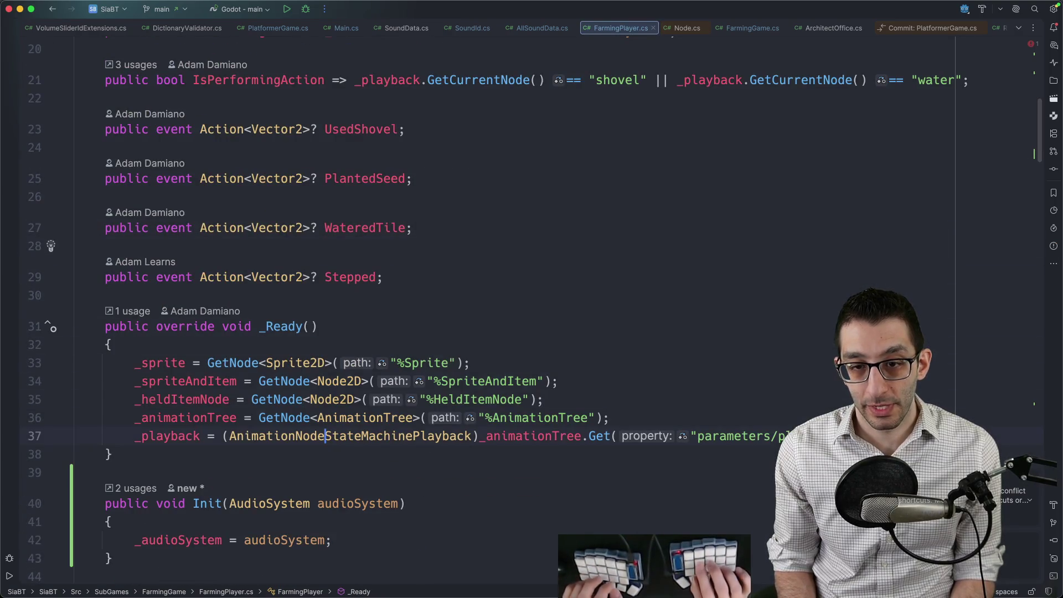
key(super+F12)
text(water)
key(Down)
key(Return)
key(Down)
key(Down)
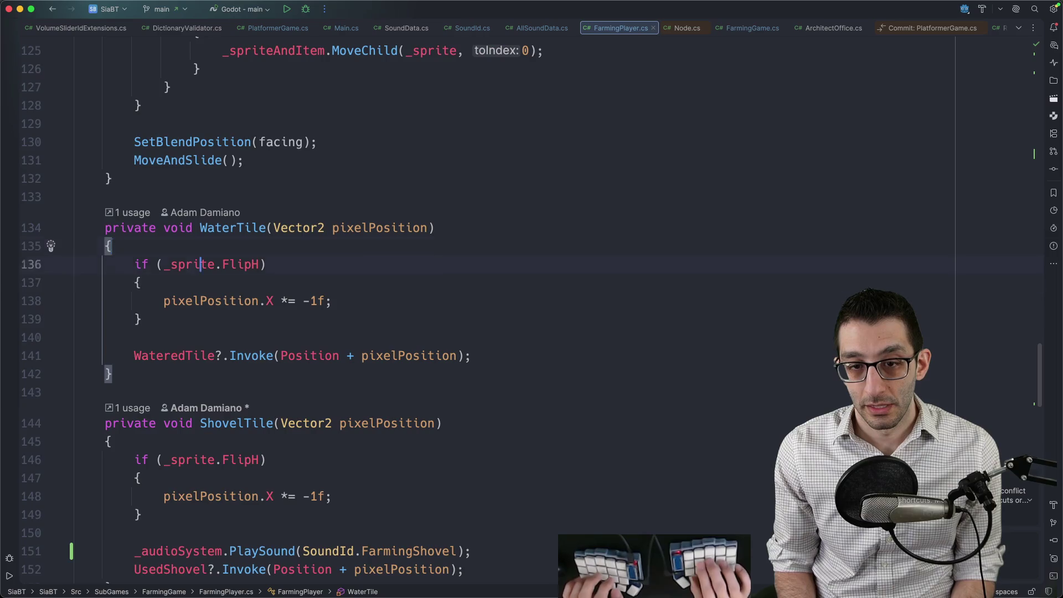
key(super+v)
Step: Change WaterTile's sound to SoundId.FarmingWater and remove the extra blank line
key(alt+BackSpace)
text(wa)
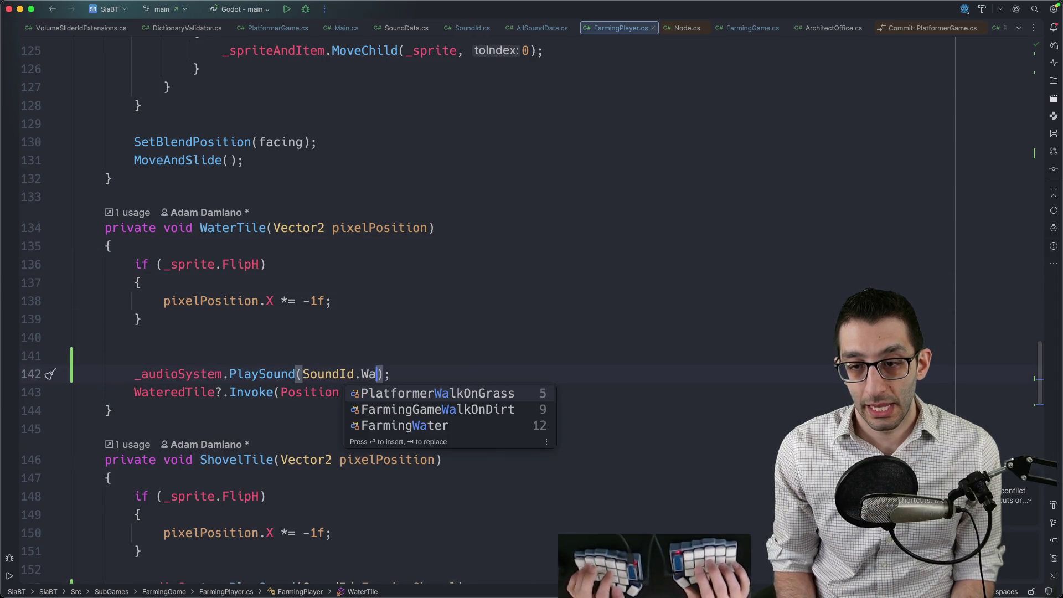
key(Down)
key(Down)
key(Return)
key(Up)
key(super+BackSpace)
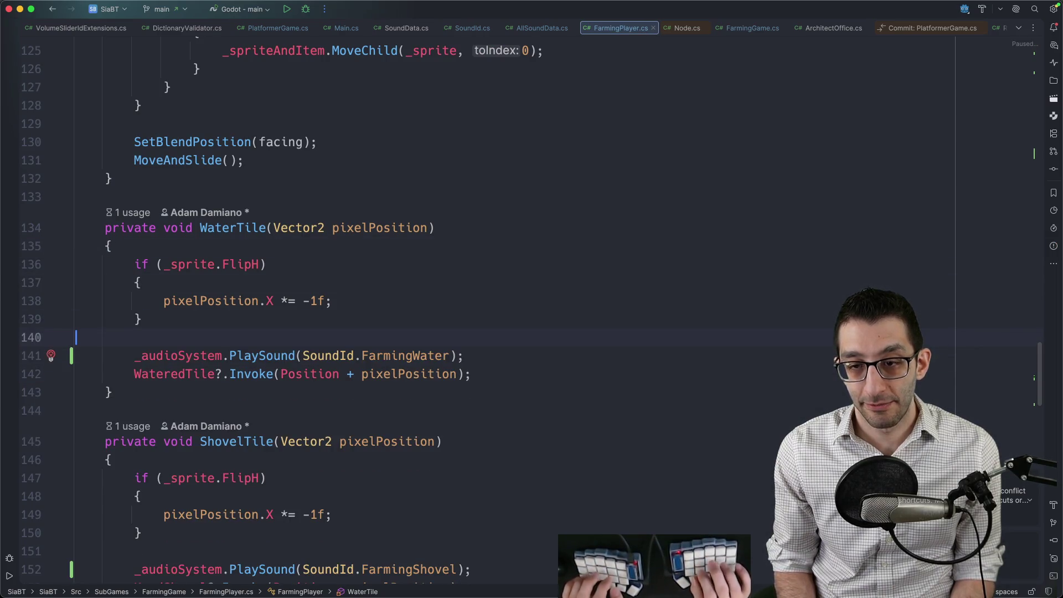
key(End)
key(shift+Home)
Step: Jump to the PlantedSeed event declaration via the 'seed' member search
key(super+F12)
text(seed)
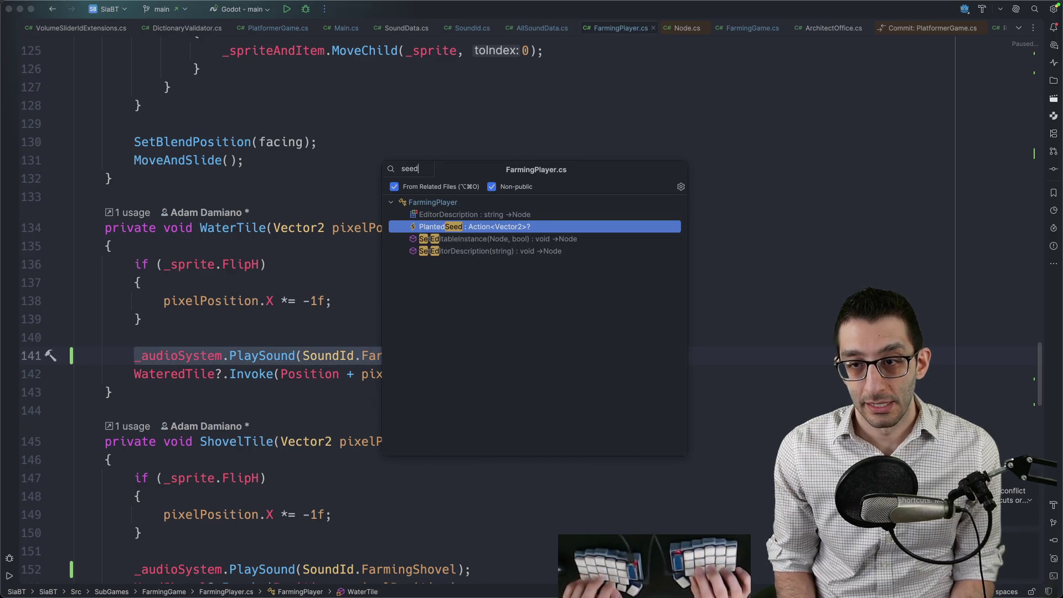
key(Return)
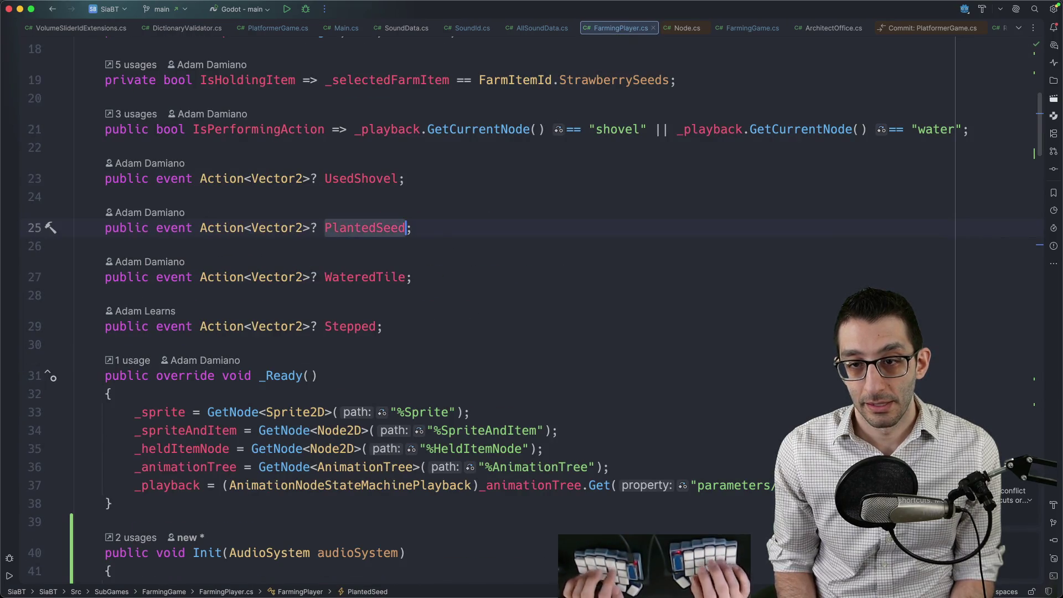
Step: Follow PlantedSeed to its FarmingGame.cs subscription and into OnPlayerPlantedSeed's SetCell line
key(super+b)
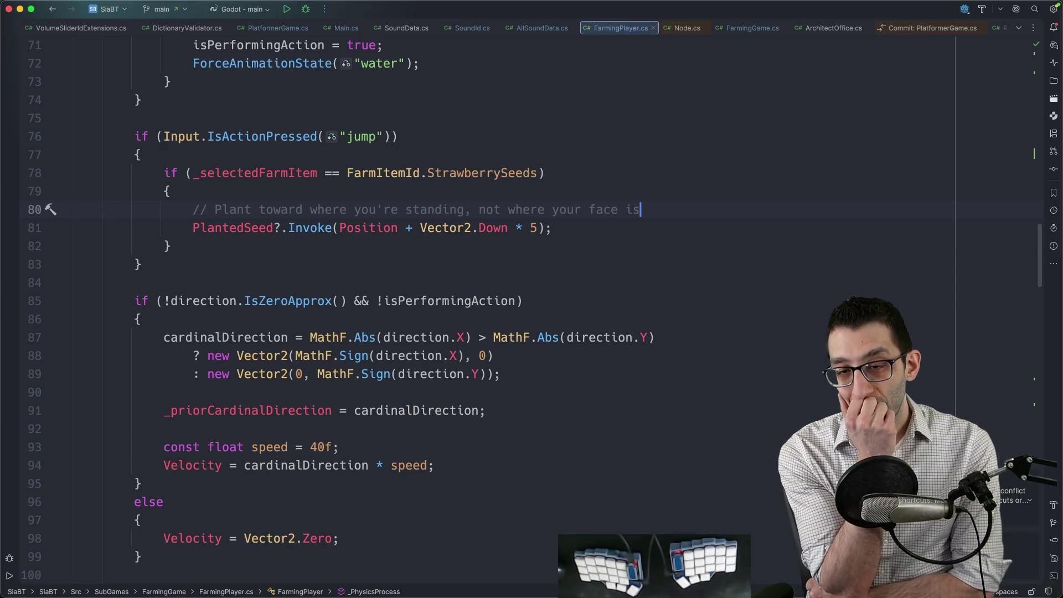
click(195, 227)
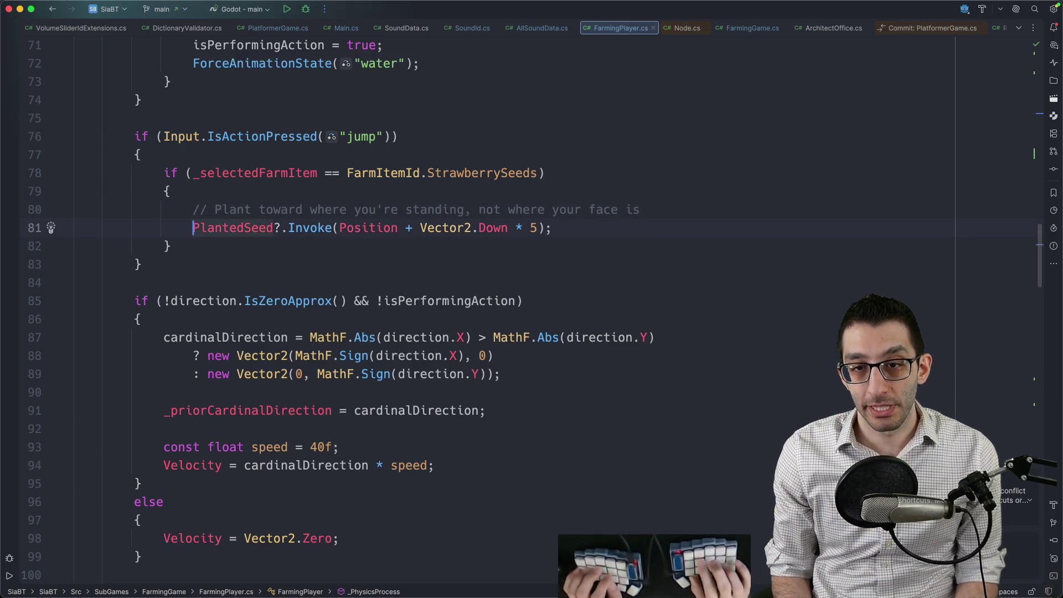
key(super+b)
key(super+b)
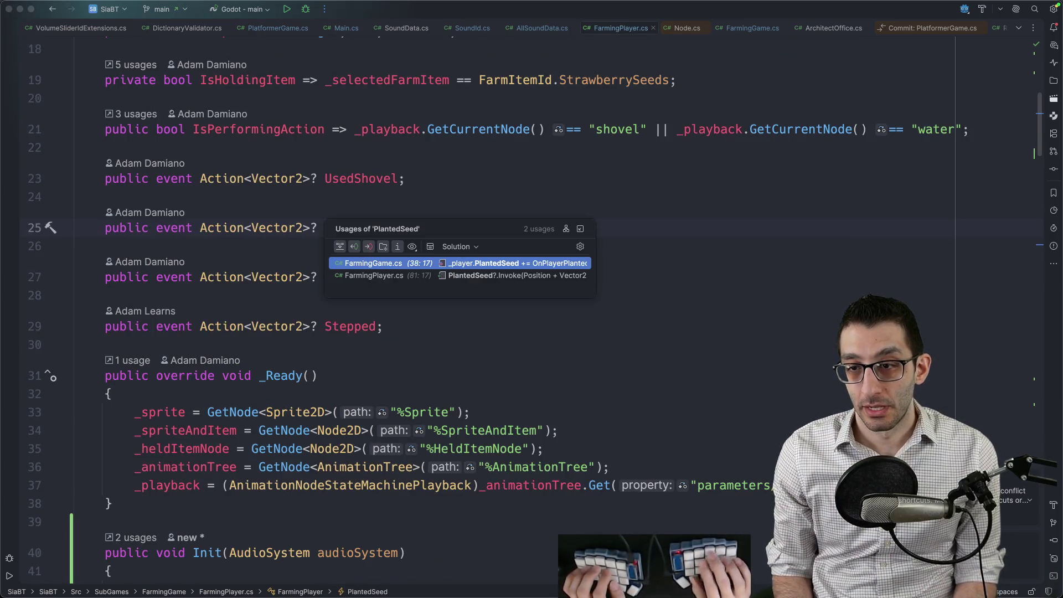
key(Return)
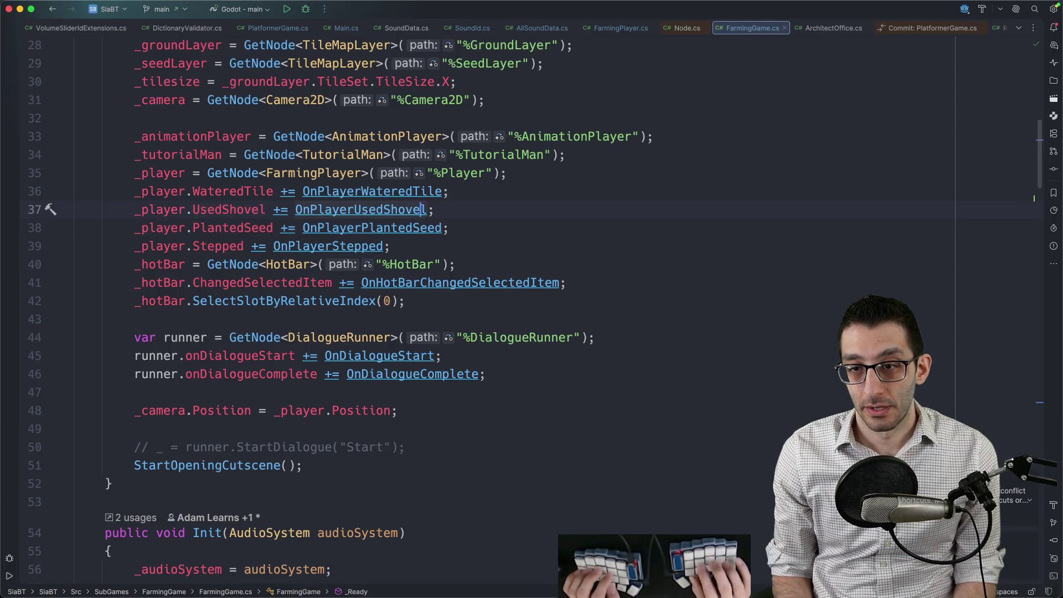
key(Down)
key(super+b)
key(Down)
key(Down)
key(Down)
key(Up)
key(Up)
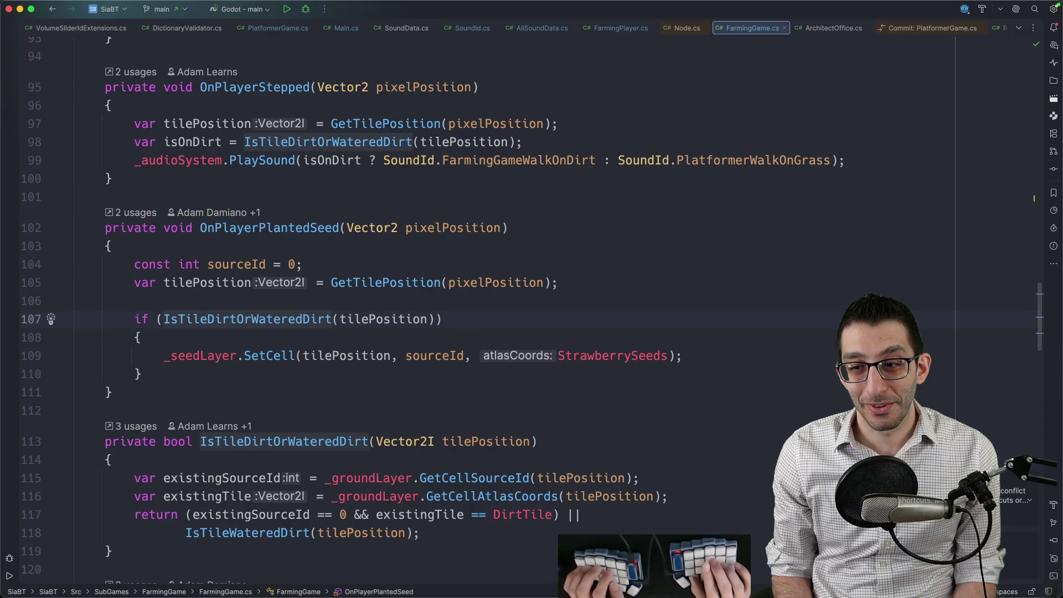
click(200, 356)
Step: Insert a PlaySound(SoundId.FarmingPlantSeed) call above SetCell
key(super+alt+Return)
text(_audioSystem.PlaySound(SoundId.FarmingWater);)
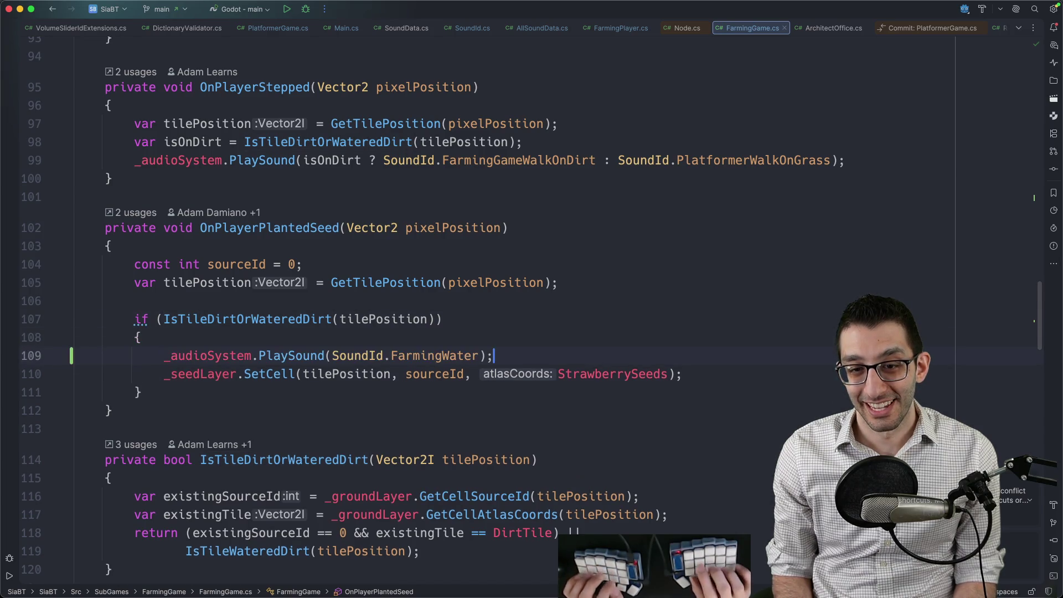
key(Tab)
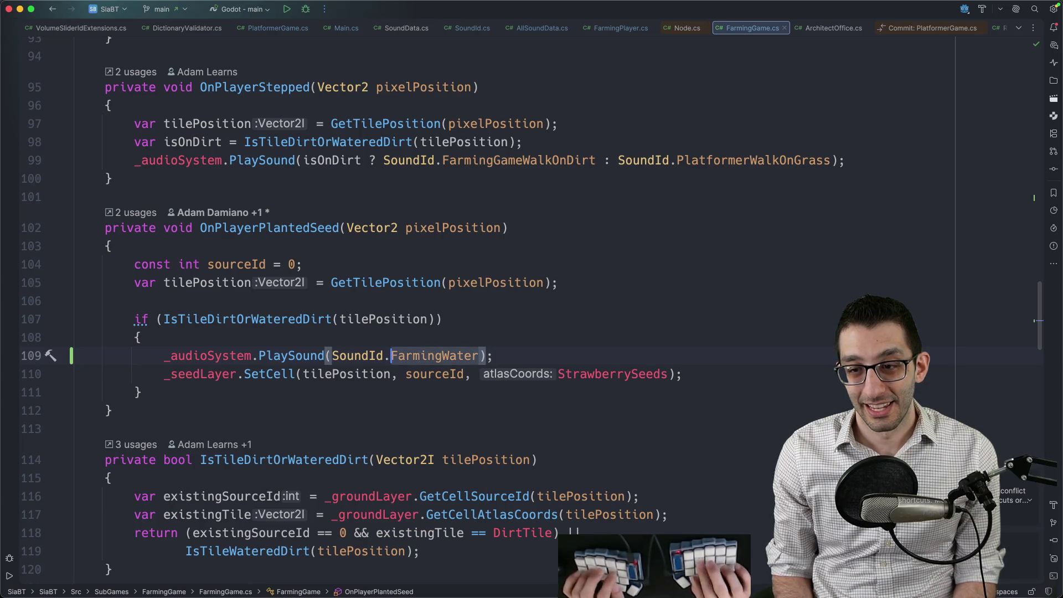
text(Pl)
key(Return)
Step: Start an if condition calling _seedLayer.GetCellAtlasCoords inside the dirt-tile check
key(Up)
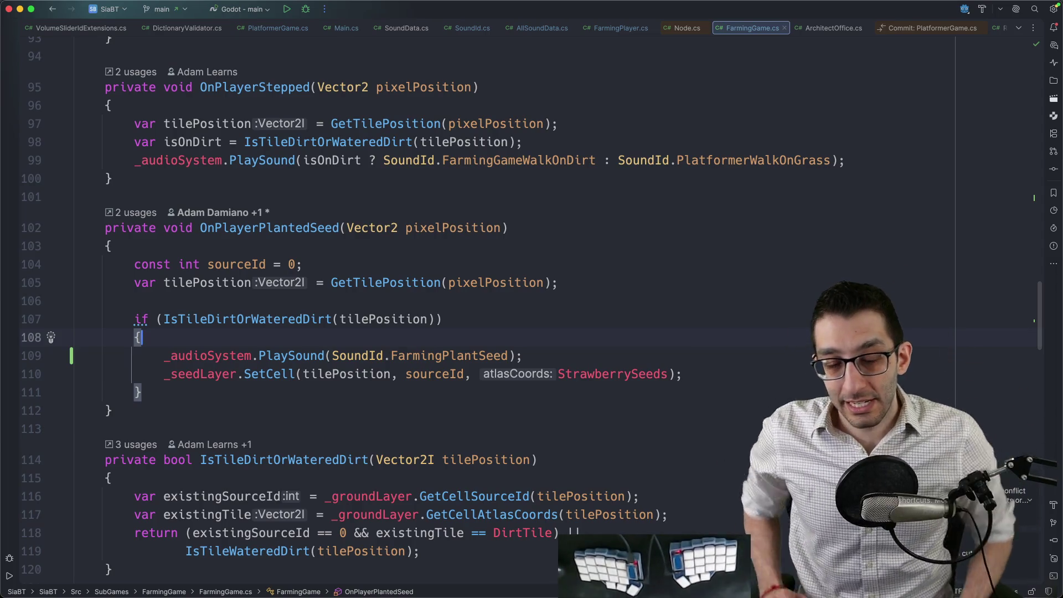
key(Return)
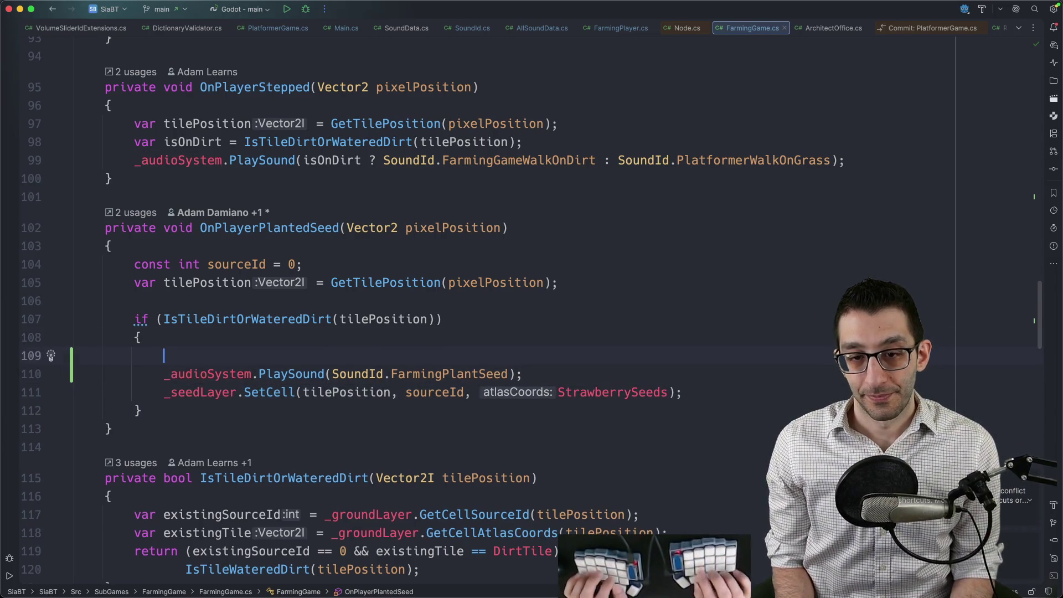
text(if ()
text(_seedLayer.SetCell(tilePosition, sourceId, StrawberrySeeds);)
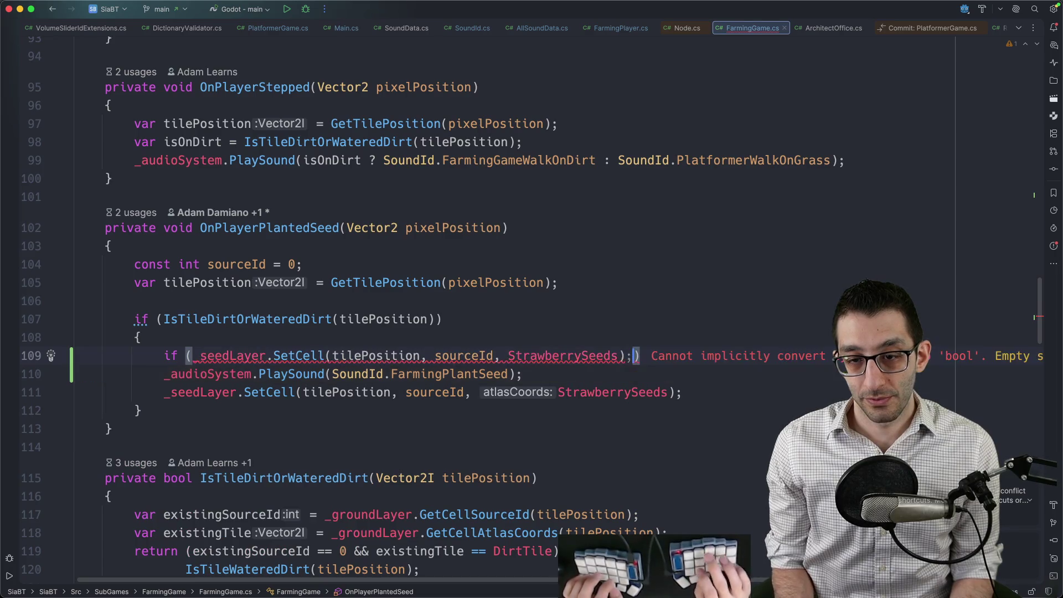
click(326, 356)
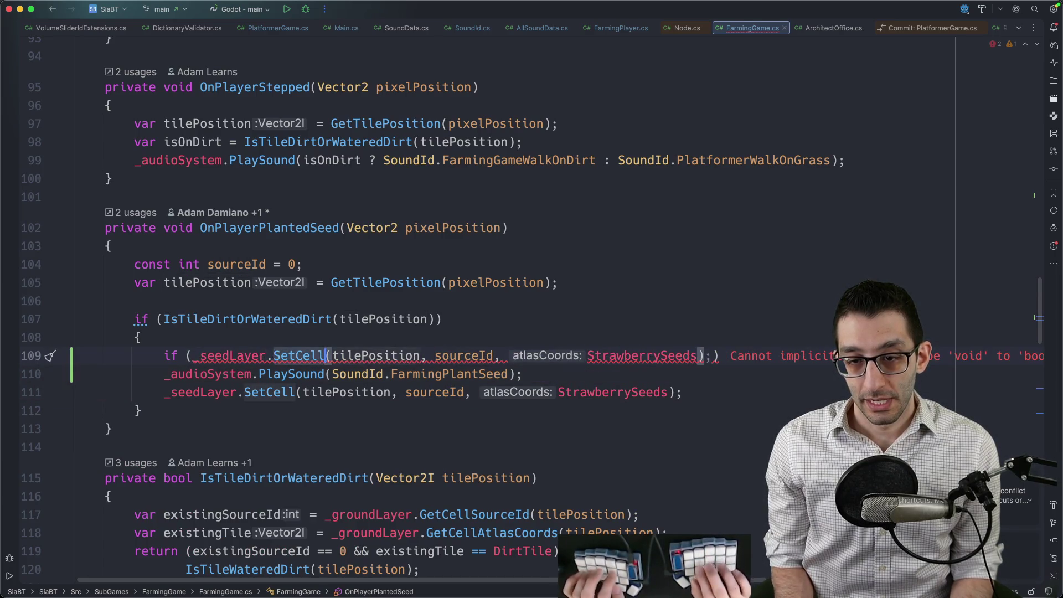
key(alt+BackSpace)
text(GetCell)
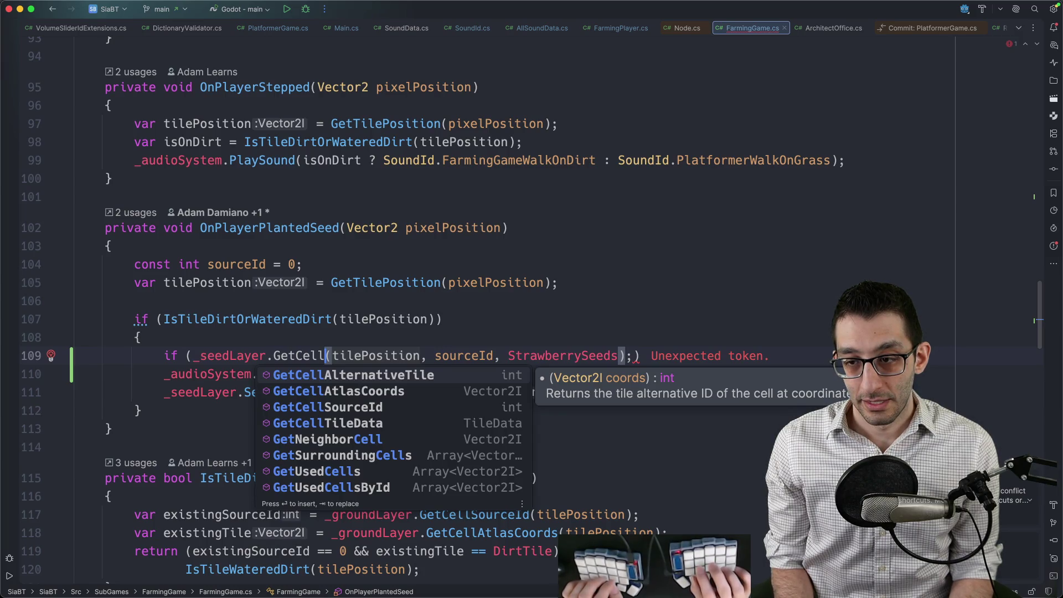
key(Escape)
text(At)
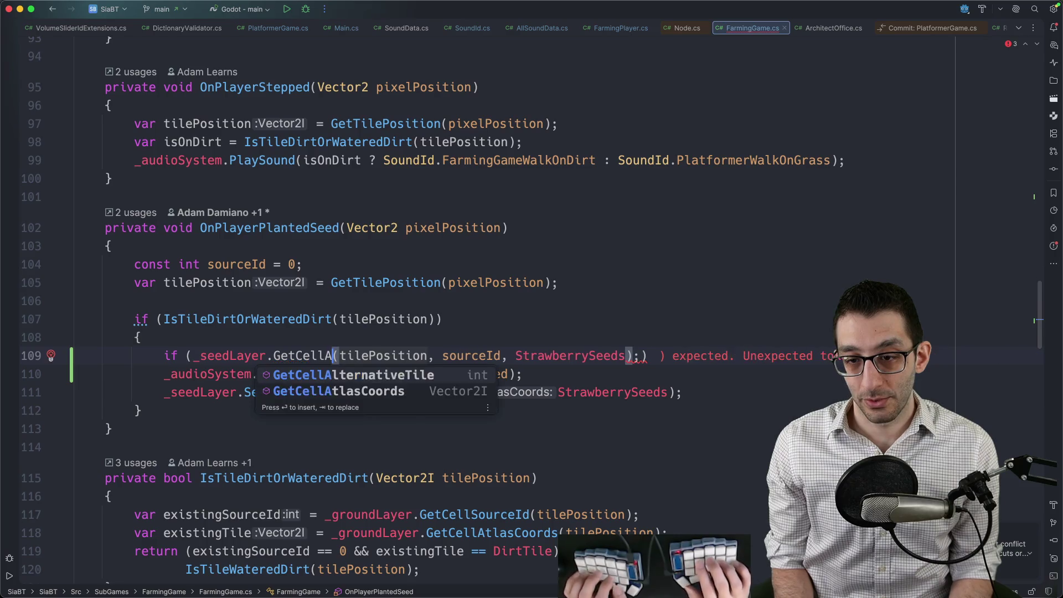
key(Return)
key(super+b)
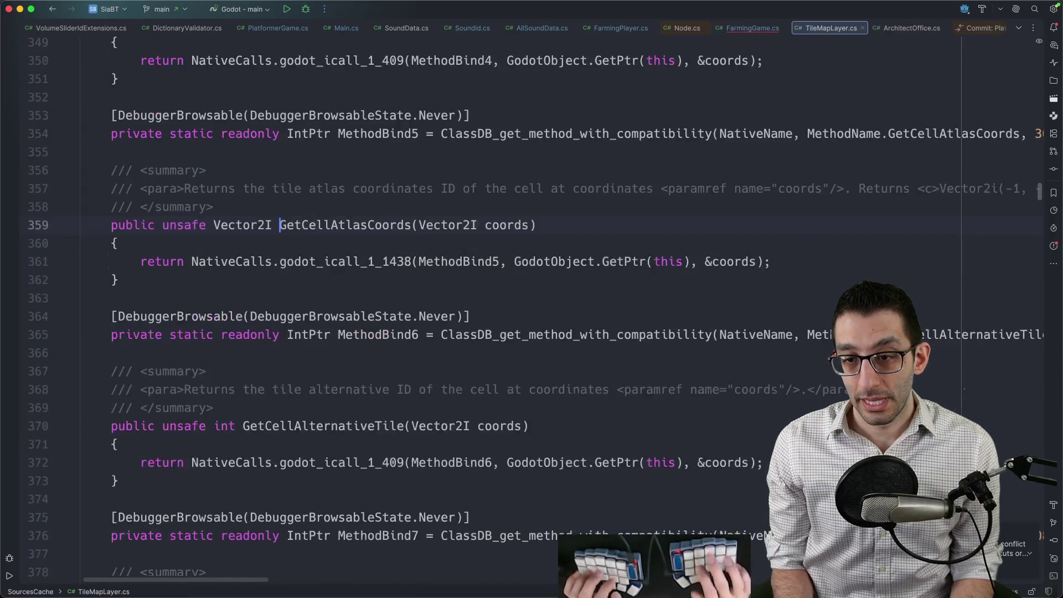
key(super+bracketleft)
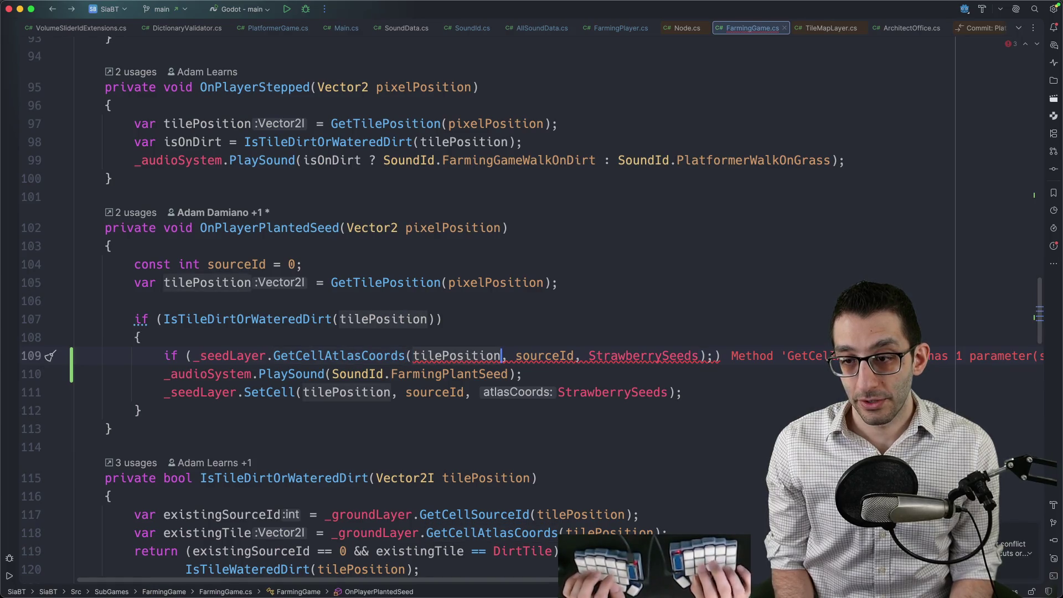
Step: Finish the condition as GetCellAtlasCoords(tilePosition) != StrawberrySeeds around the sound, then start debugging
key(alt+shift+Right)
key(alt+shift+Right)
key(alt+shift+Right)
text())
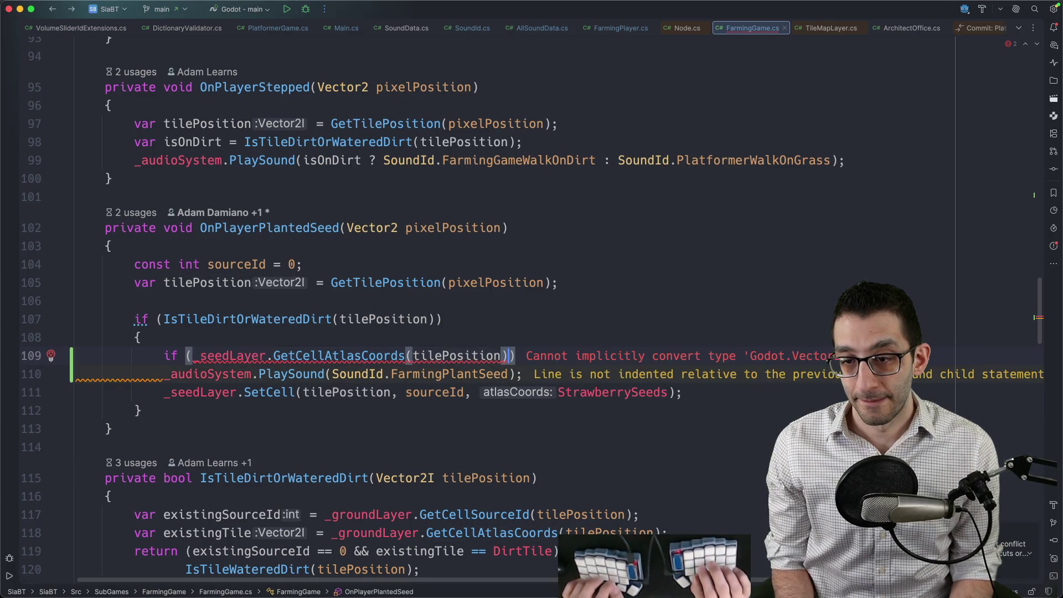
text( ==)
key(BackSpace)
key(BackSpace)
text(!+)
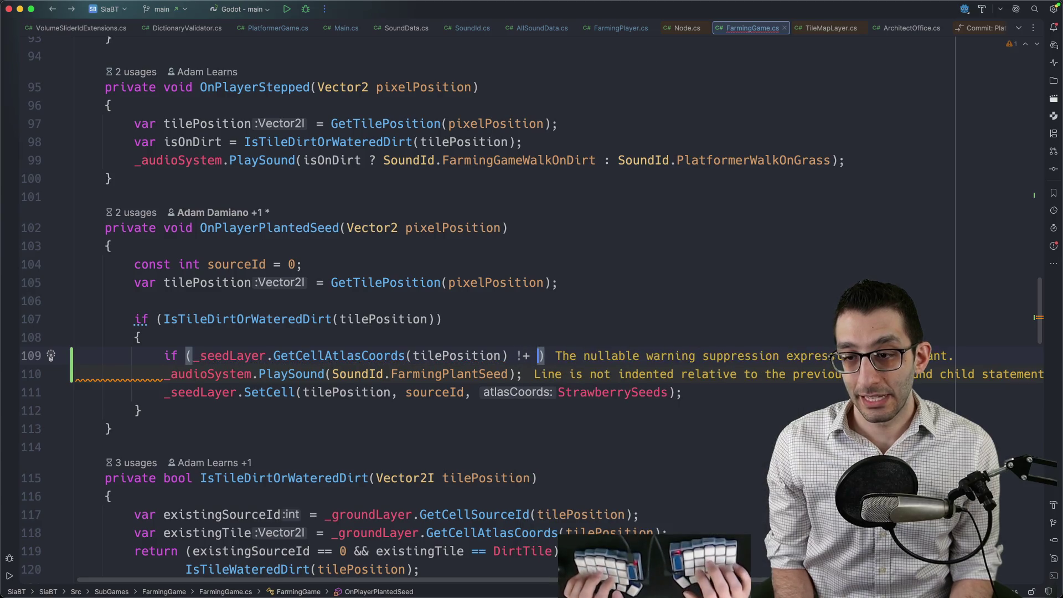
key(BackSpace)
key(BackSpace)
text(= Stra)
key(Return)
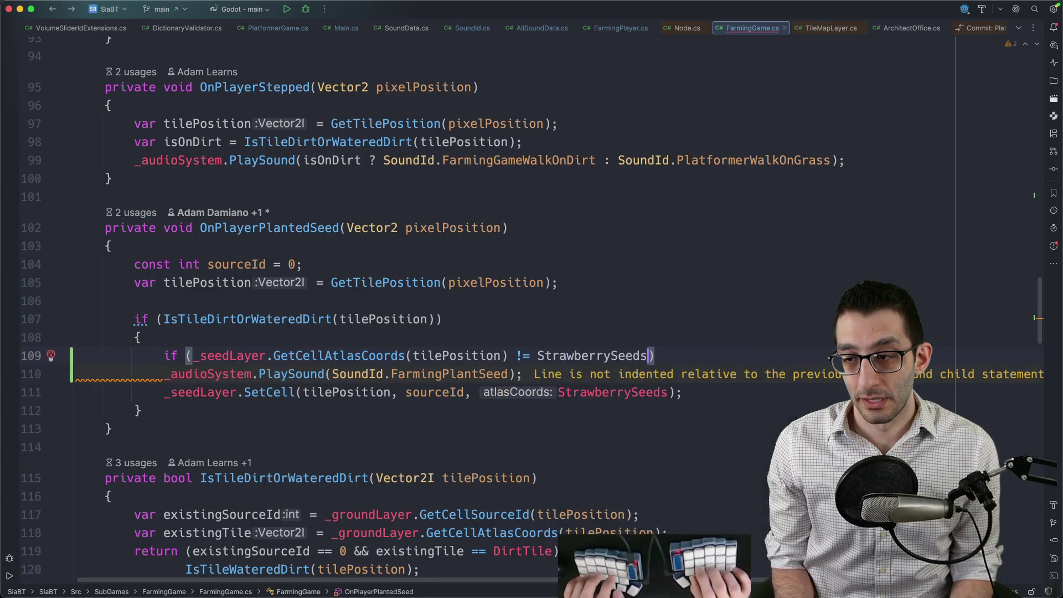
key(Return)
key(super+shift+Up)
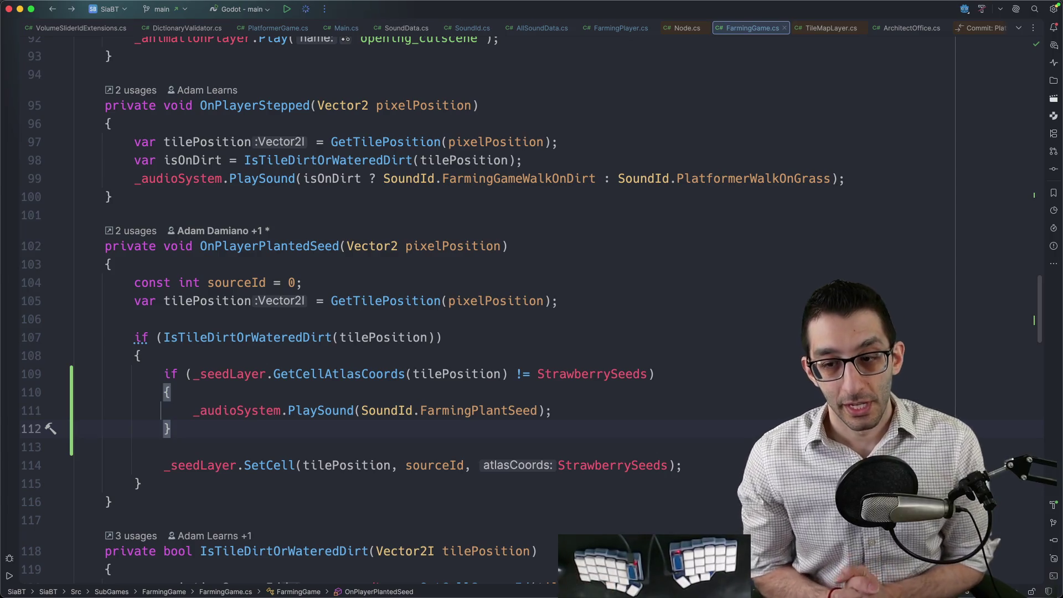
key(ctrl+d)
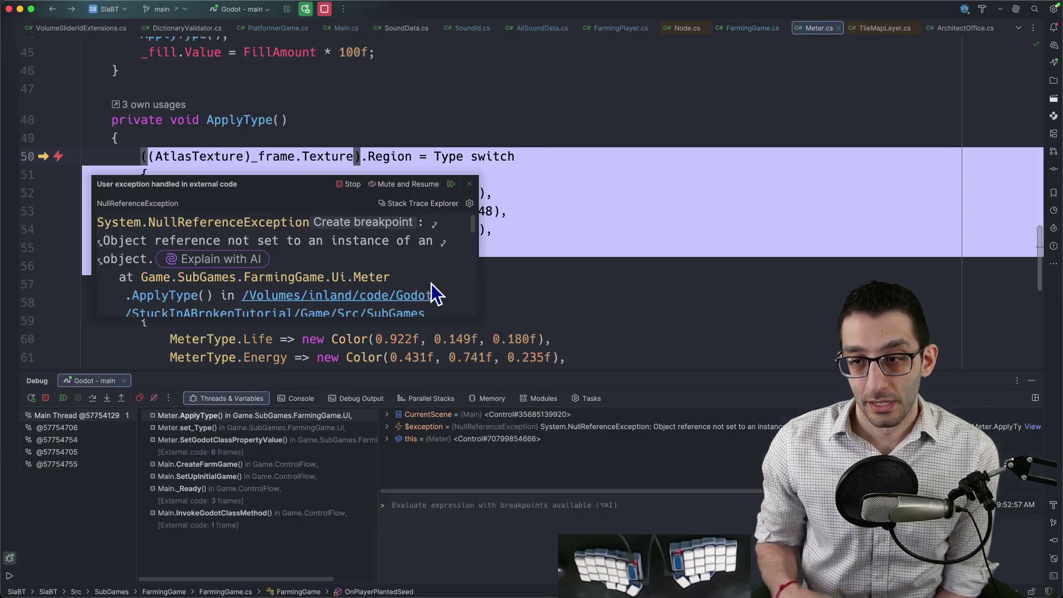
Step: Stop the debug session, check the debug output logs, and restart debugging the game
click(347, 179)
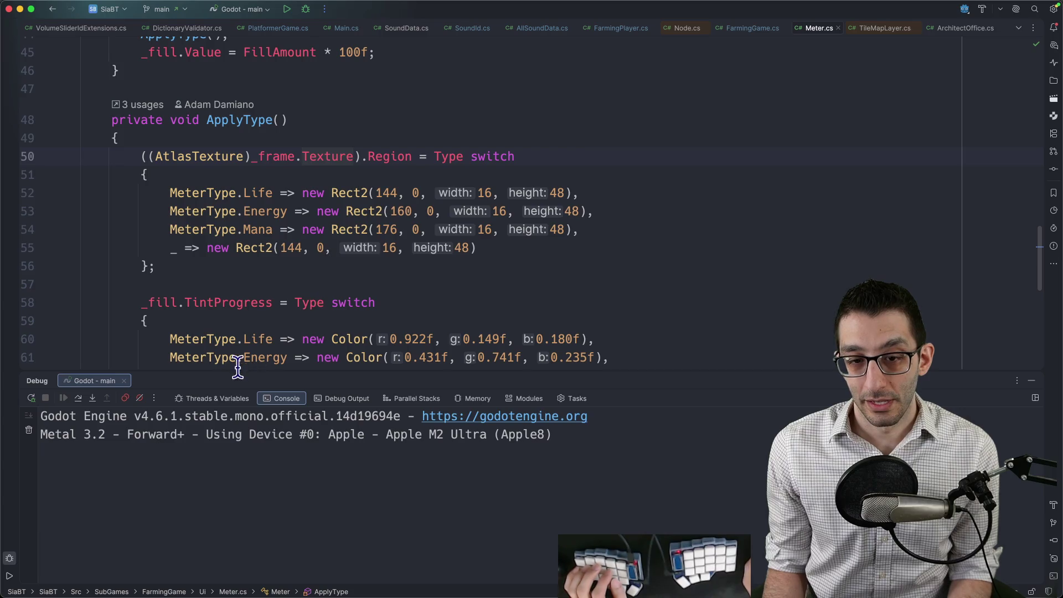
click(331, 399)
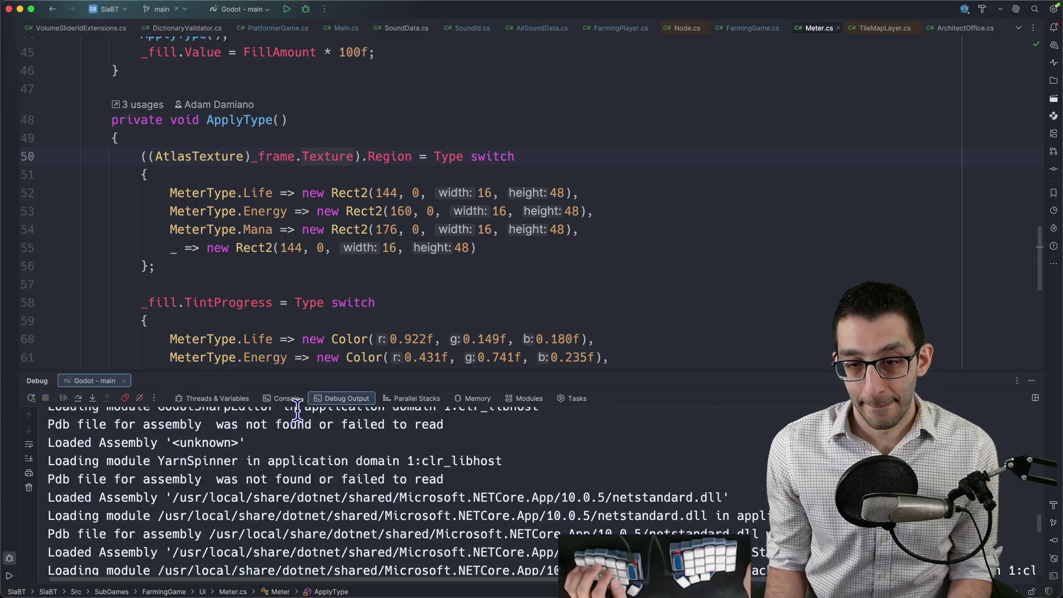
click(287, 398)
click(349, 320)
scroll(361, 310, right, 1)
key(ctrl+d)
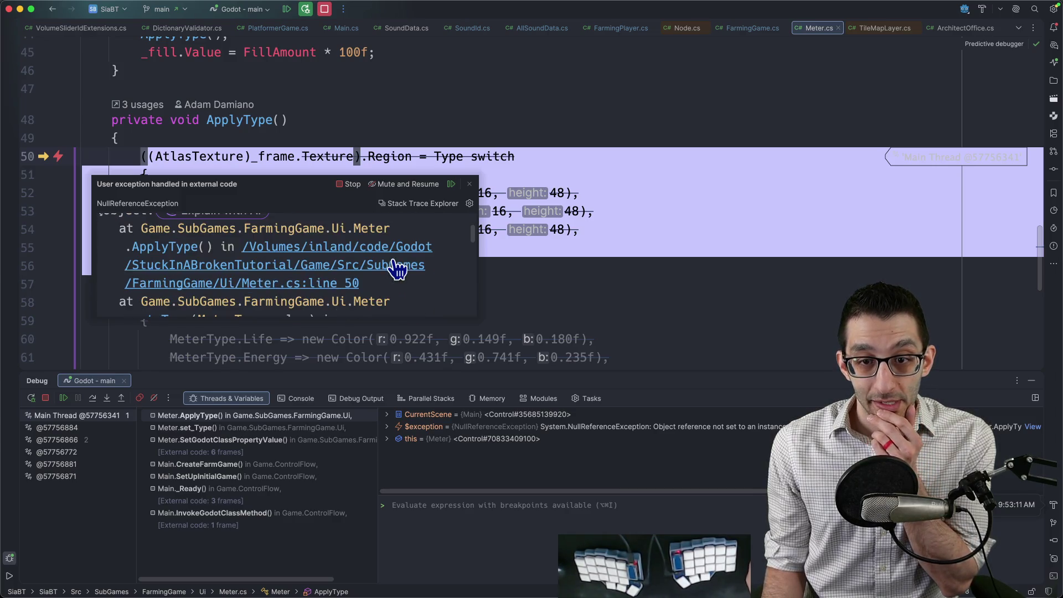
Step: Trace the exception's call stack to the generated Meter.set_Type setter, then bring Godot forward
scroll(428, 269, down, 3)
scroll(432, 274, down, 1)
scroll(435, 277, up, 4)
click(581, 279)
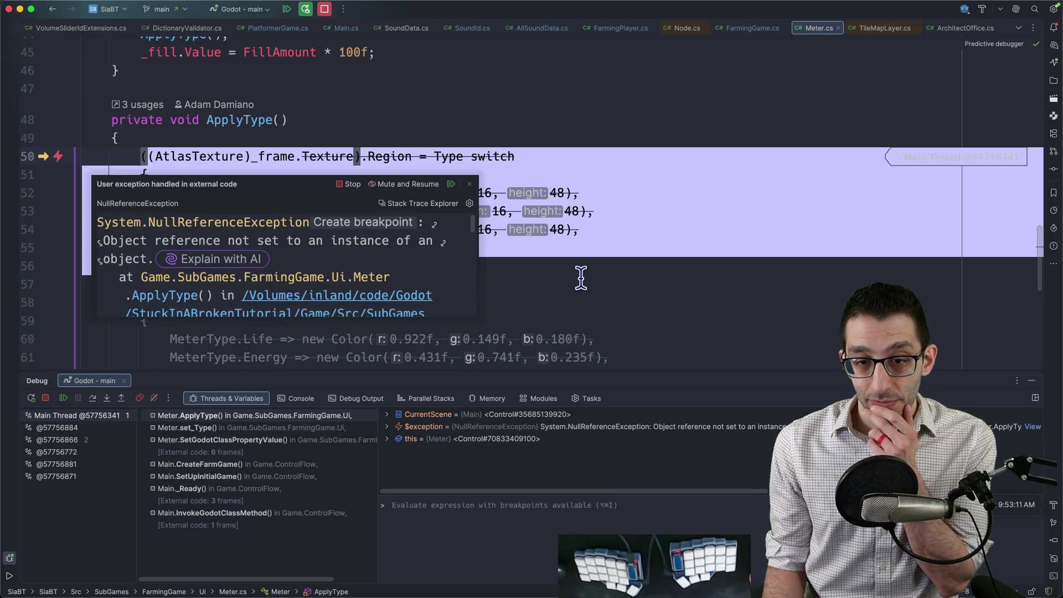
mouse_move(275, 156)
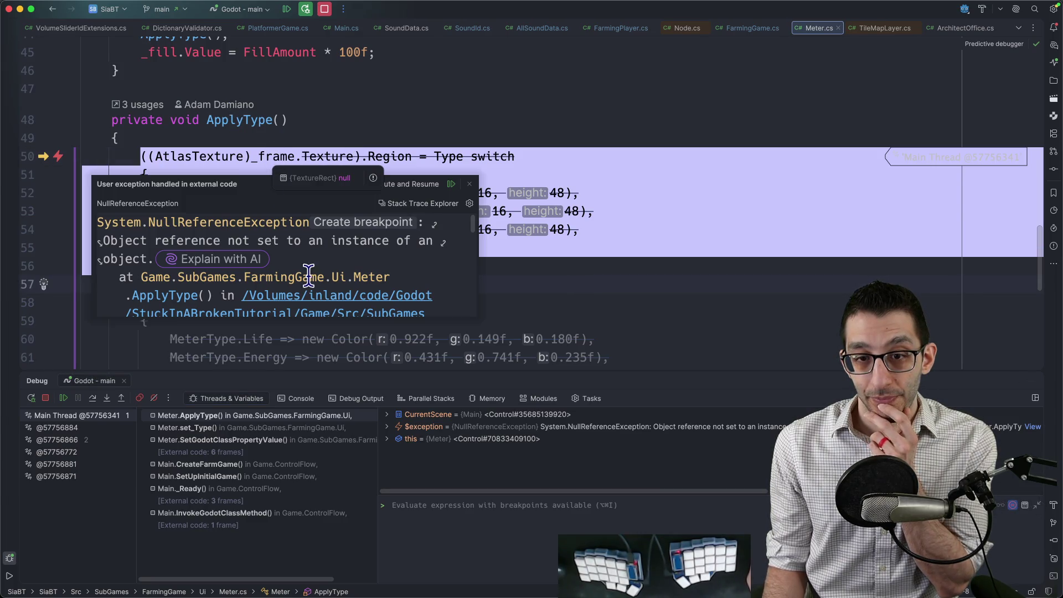
scroll(309, 274, down, 3)
click(247, 429)
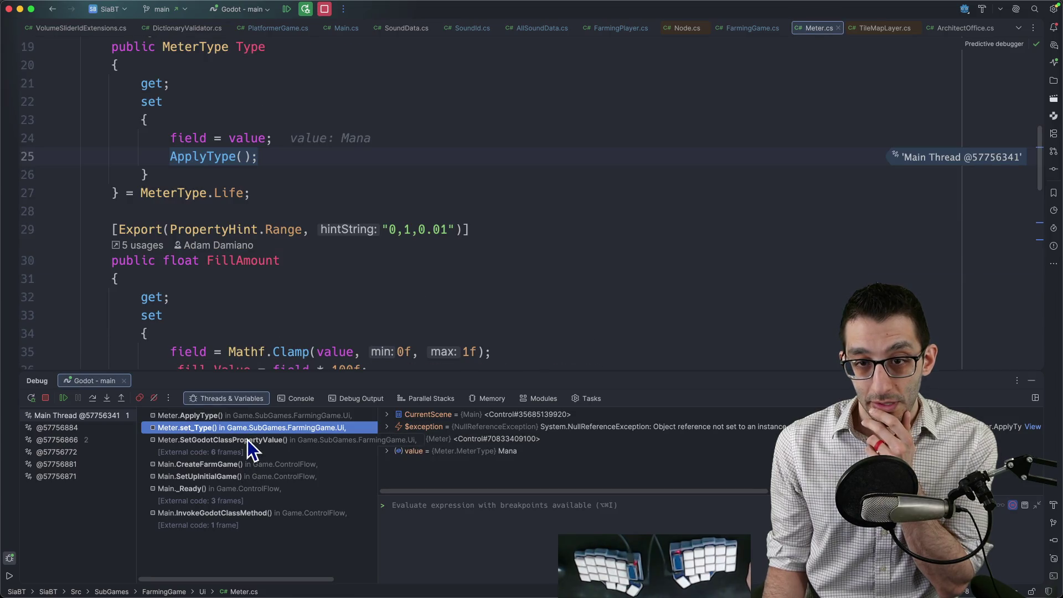
click(248, 441)
mouse_move(650, 564)
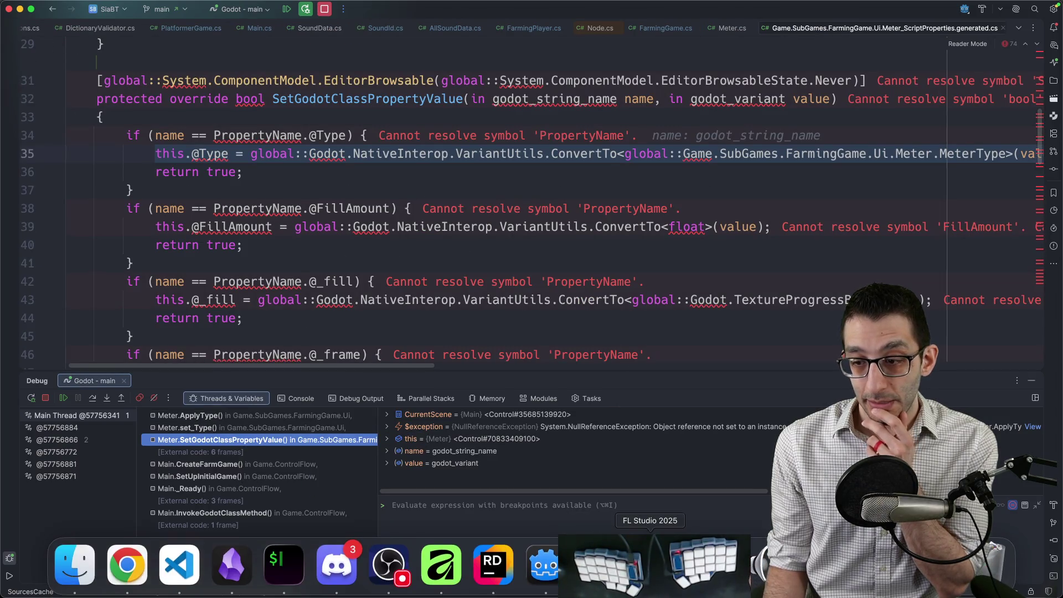
click(545, 565)
Step: Dismiss the externally-changed-files prompt and open FarmingGame.tscn via the quick scene picker
click(521, 374)
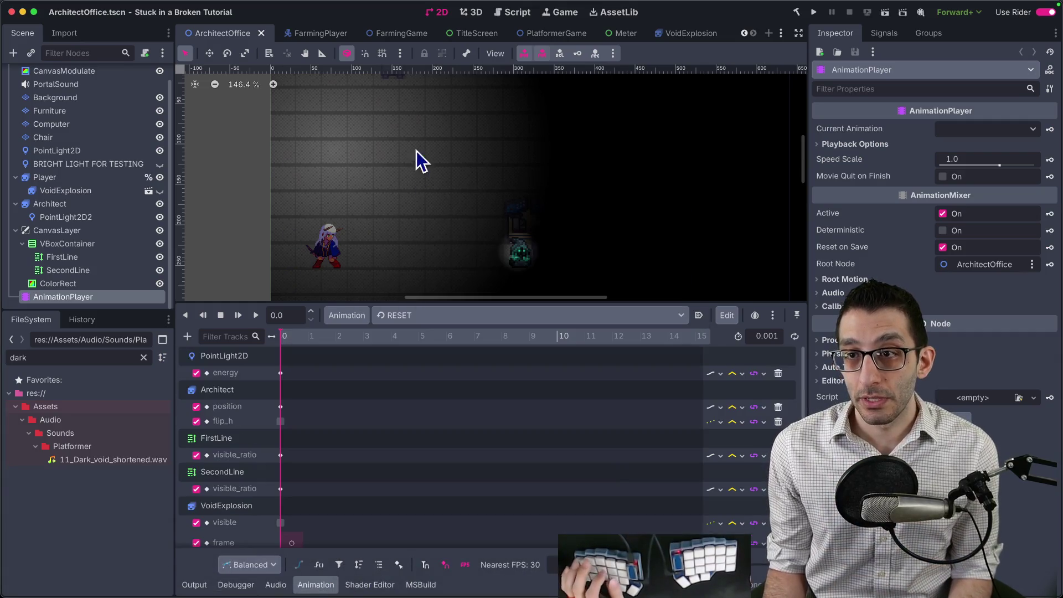
key(ctrl+shift+o)
text(farmigam)
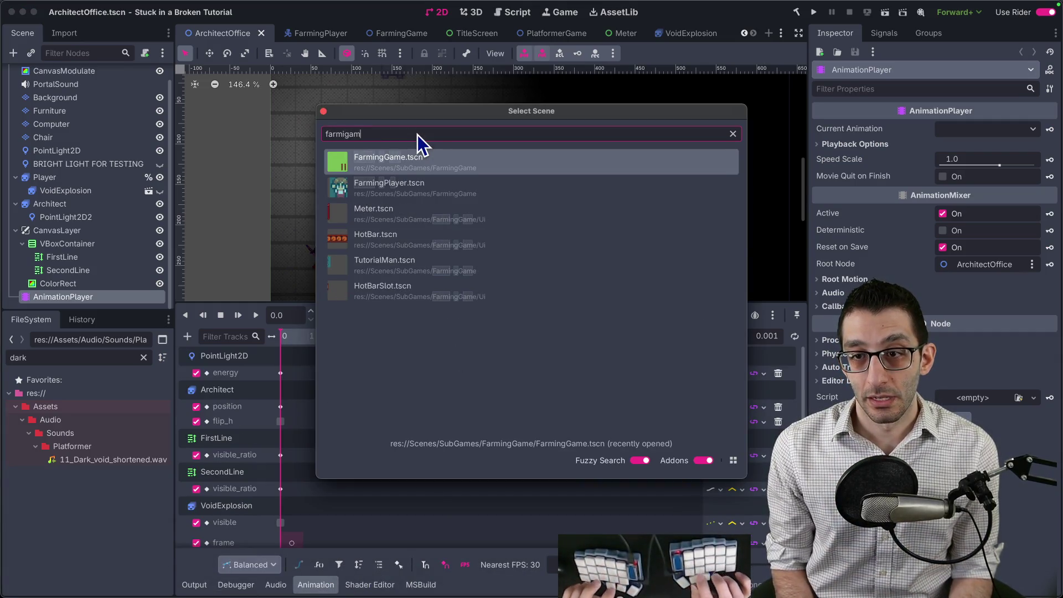
key(Return)
Step: Inspect the HealthMeter and EnergyMeter nodes' Life and Energy meter types
scroll(72, 221, down, 5)
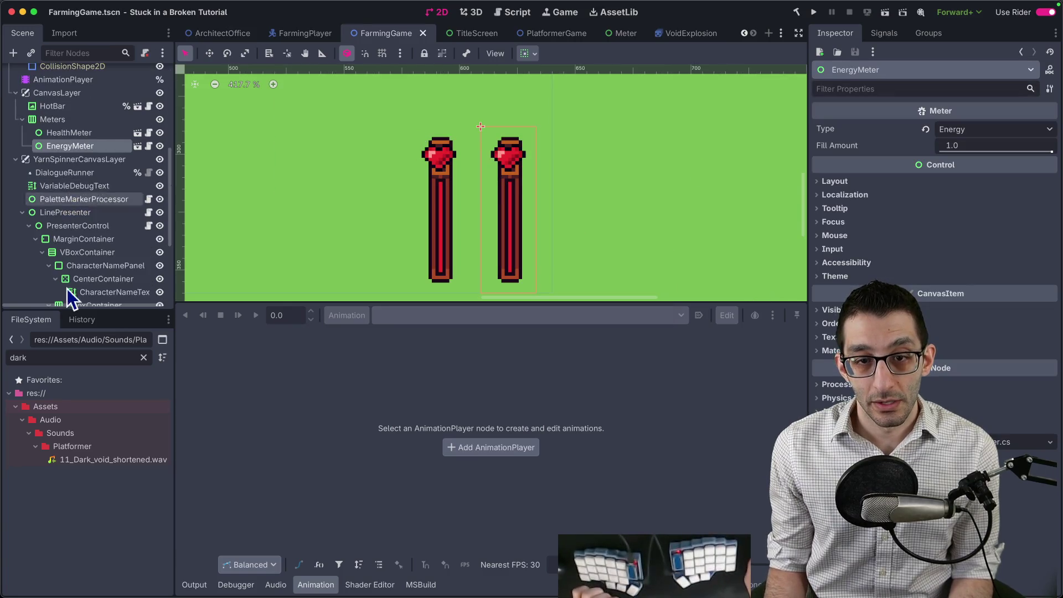
click(85, 133)
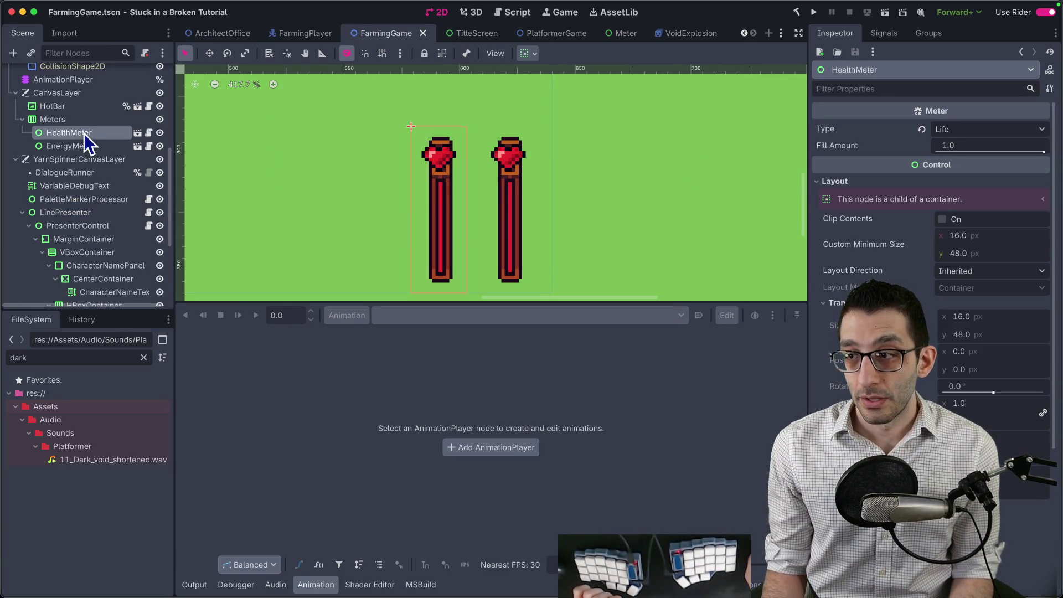
click(81, 144)
click(83, 133)
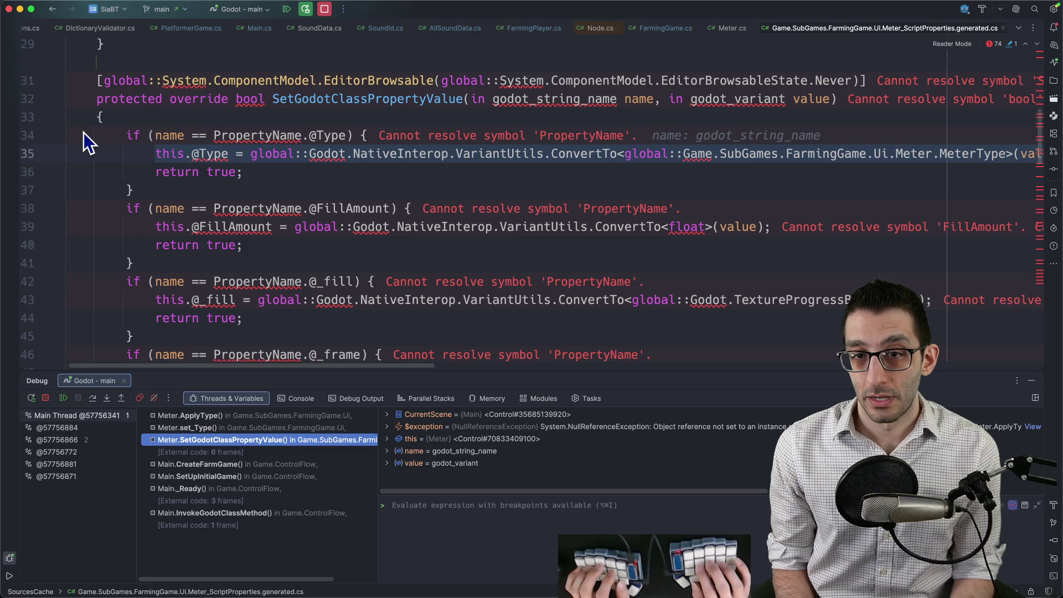
Step: Review the CreateFarmGame frame in Main.cs, then return to the Meter Type setter frame
click(205, 465)
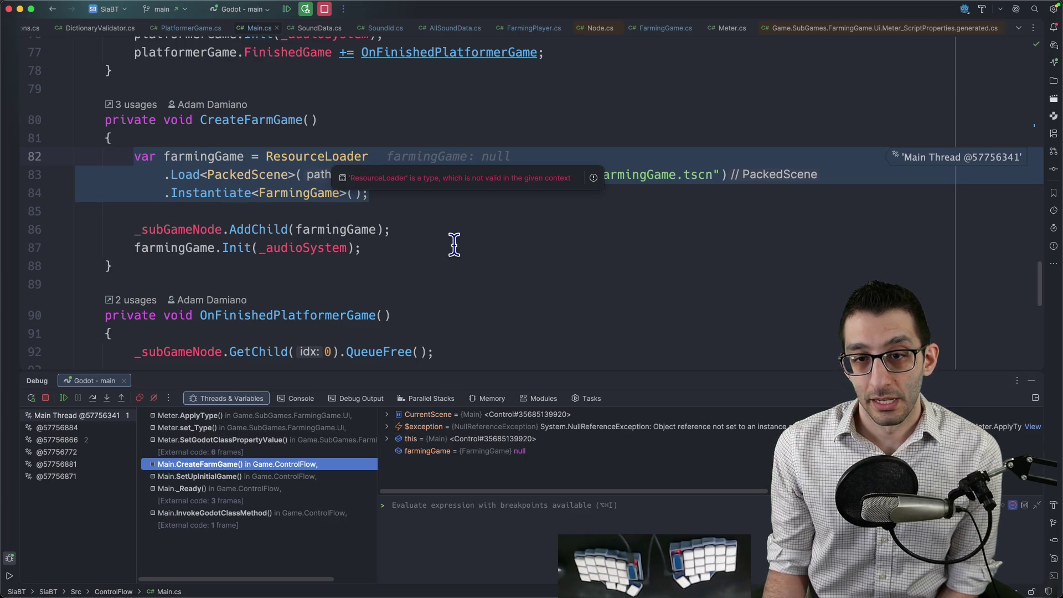
click(249, 432)
scroll(250, 247, up, 2)
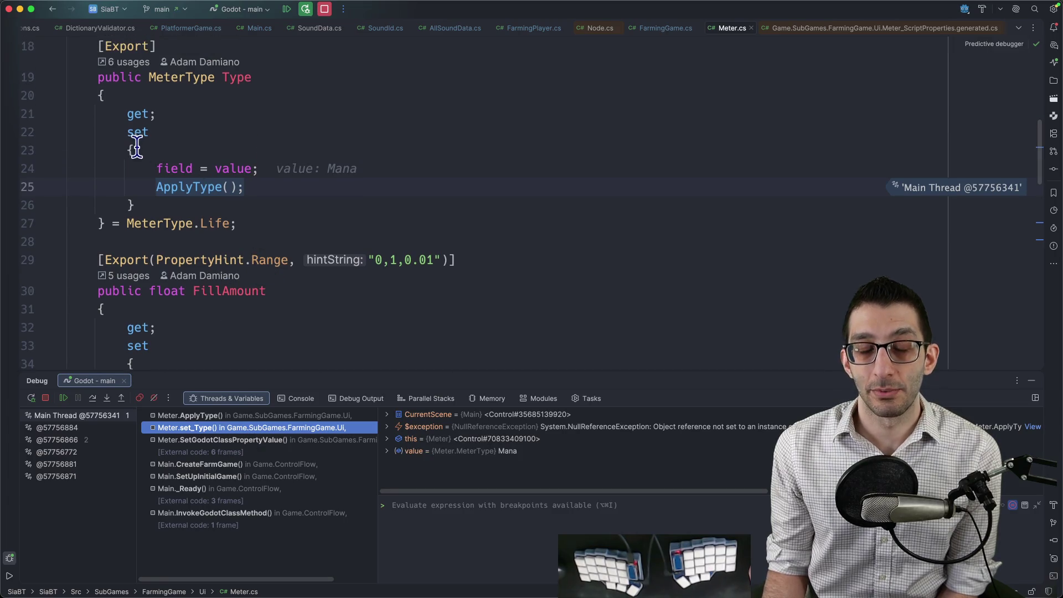
click(201, 206)
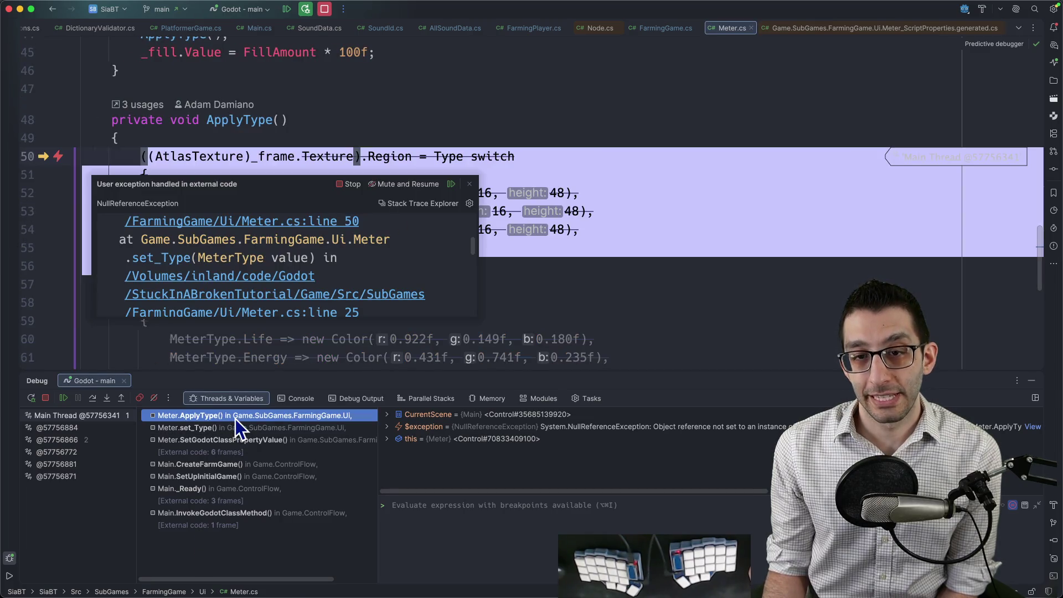
Step: Place the caret on the failing ApplyType line in Meter.cs and stop debugging
click(557, 164)
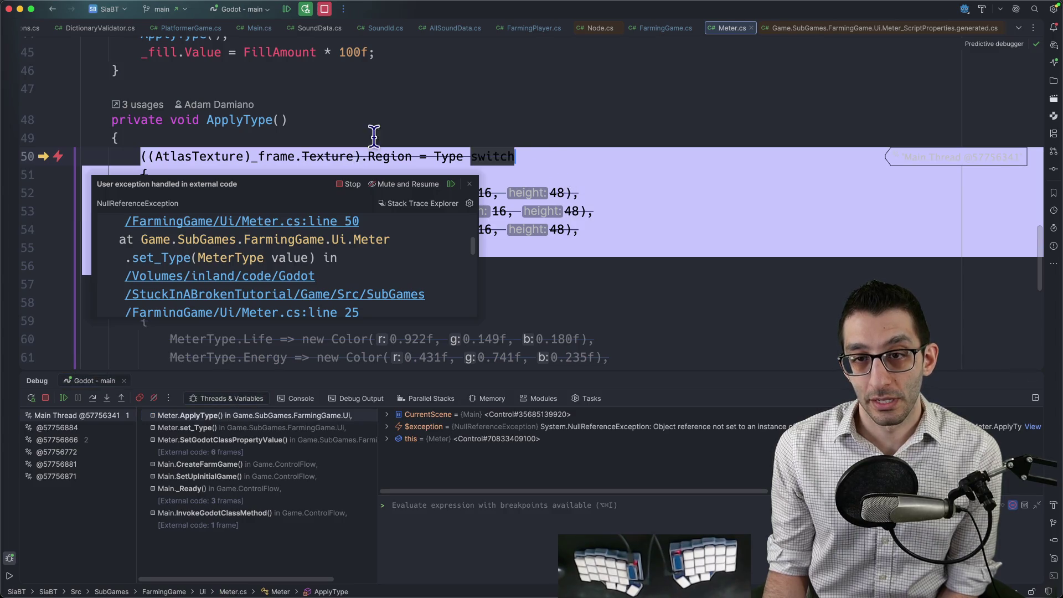
scroll(335, 129, up, 10)
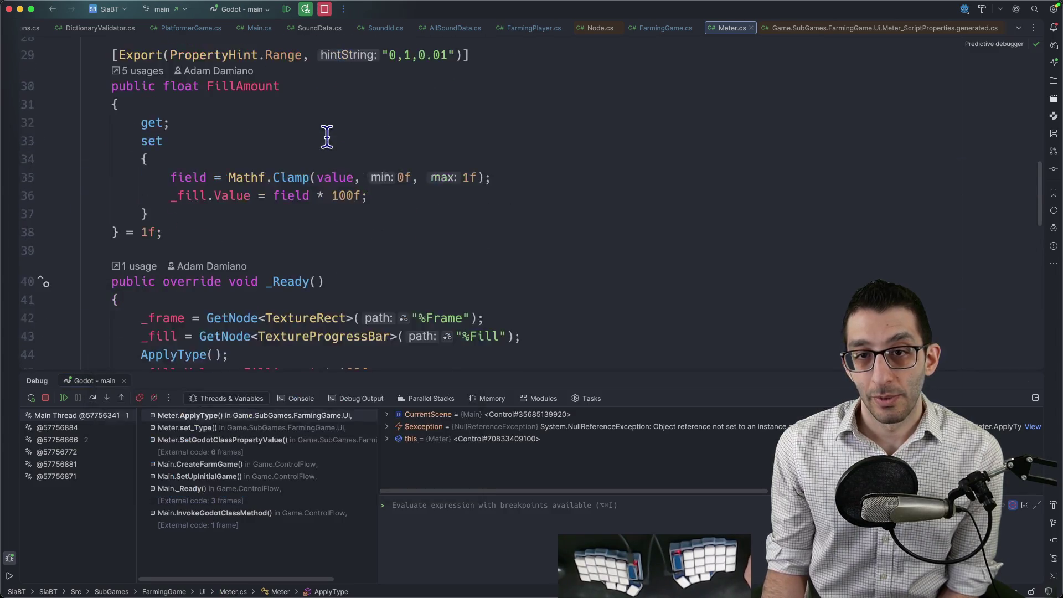
scroll(324, 171, down, 5)
scroll(324, 171, down, 3)
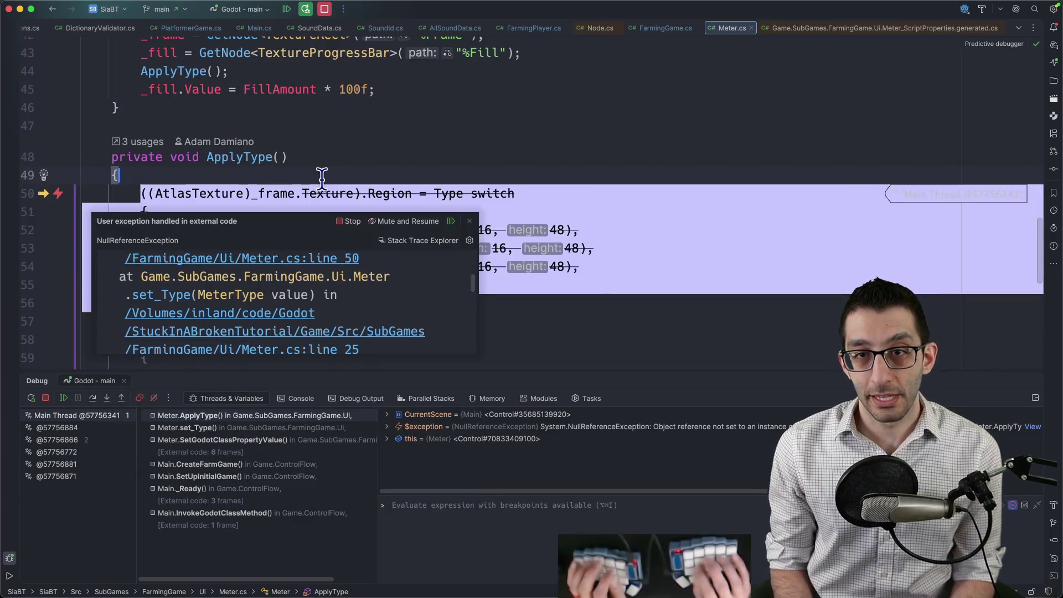
key(super+F2)
scroll(316, 178, down, 8)
scroll(333, 177, up, 6)
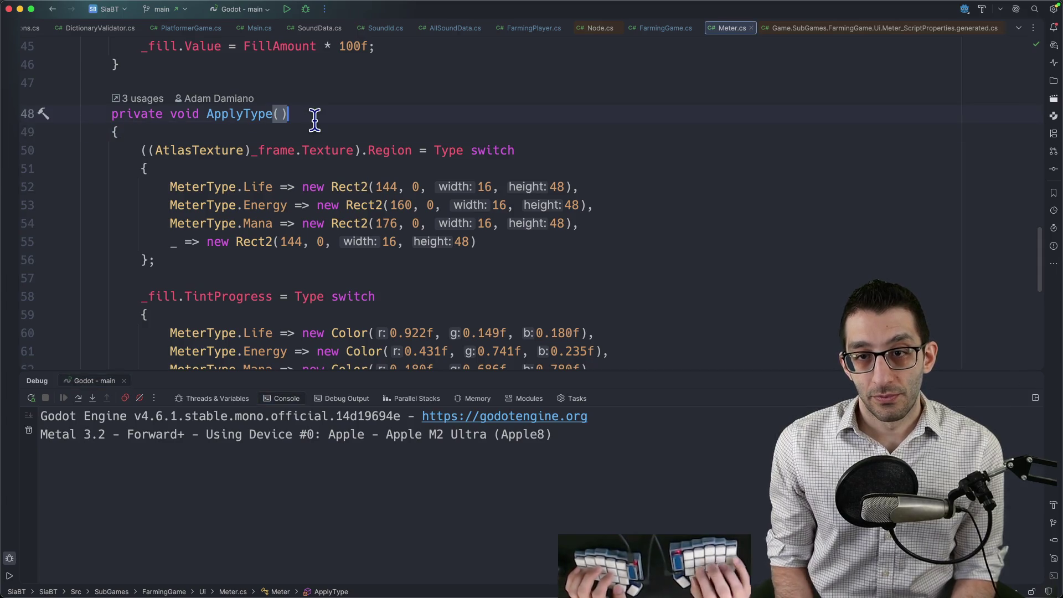
Step: Insert an 'if (_frame is null)' condition at the top of ApplyType
key(Down)
key(End)
key(Return)
text(if (IsInSce)
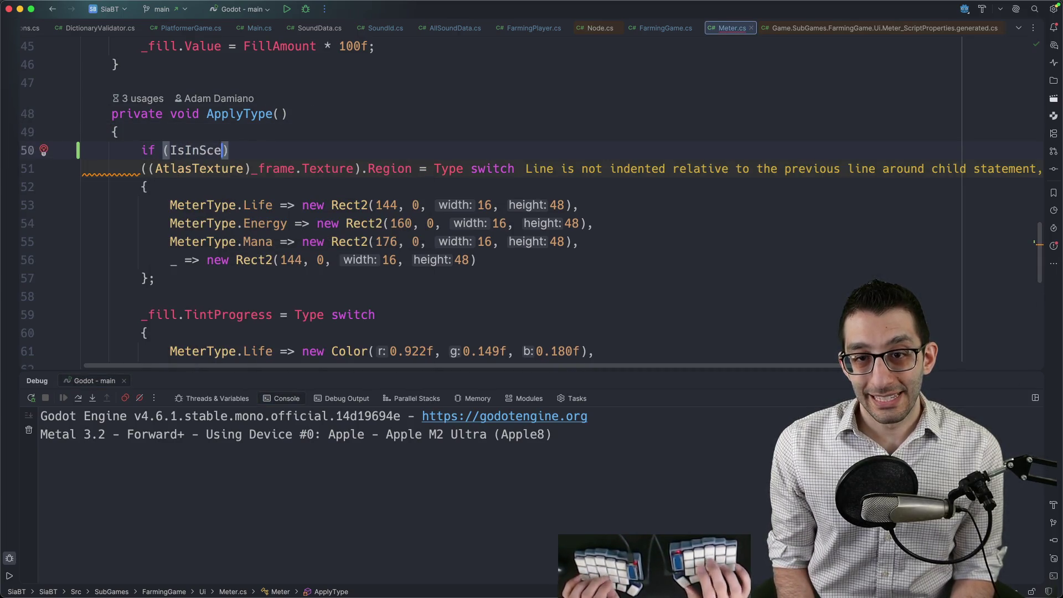
text(e)
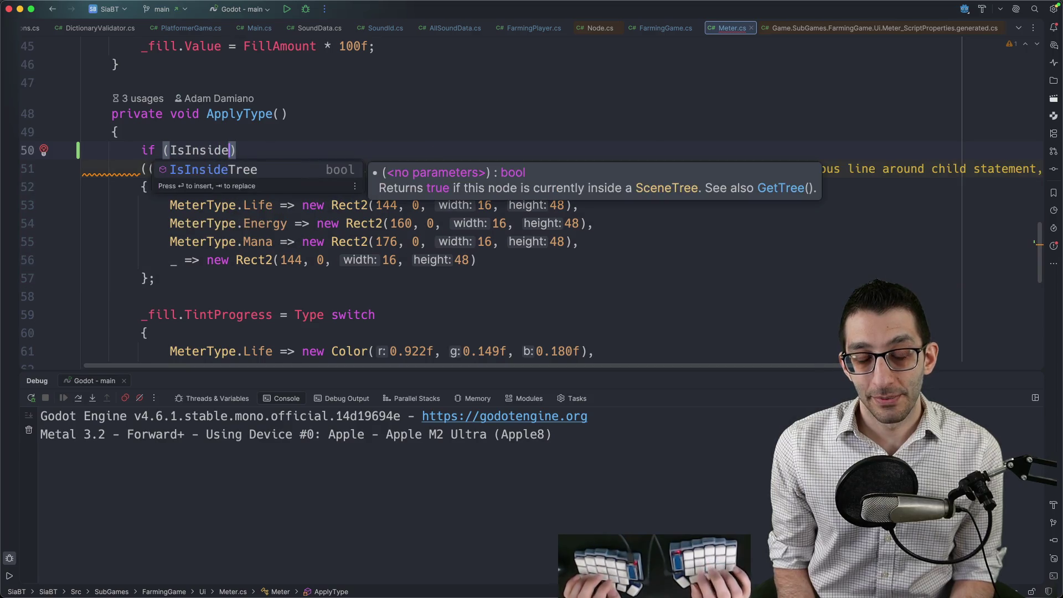
key(alt+BackSpace)
text(_farme)
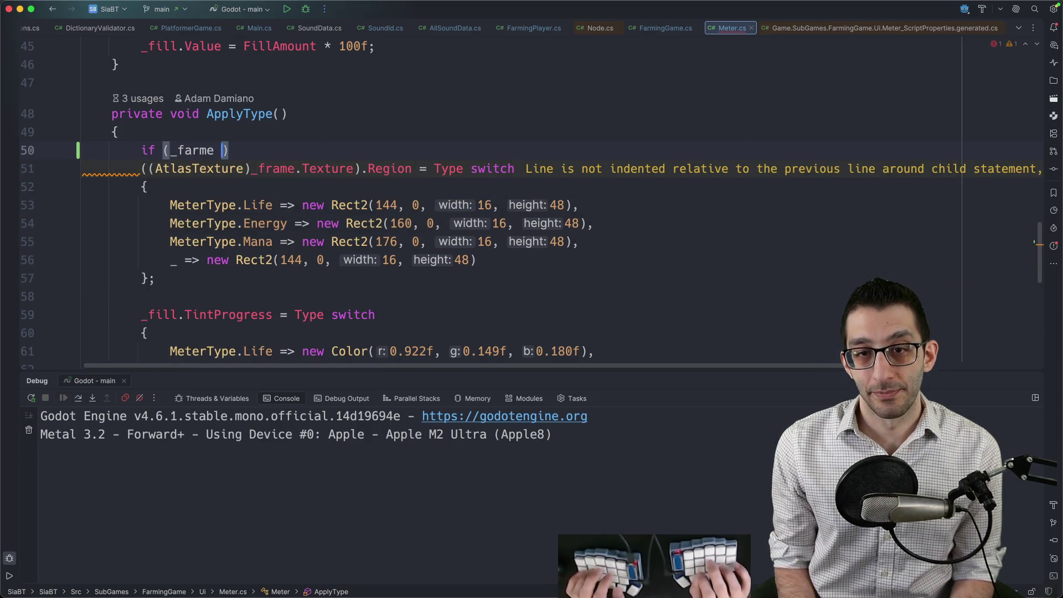
key(alt+BackSpace)
text(_f)
key(BackSpace)
key(BackSpace)
text(_frame is nu)
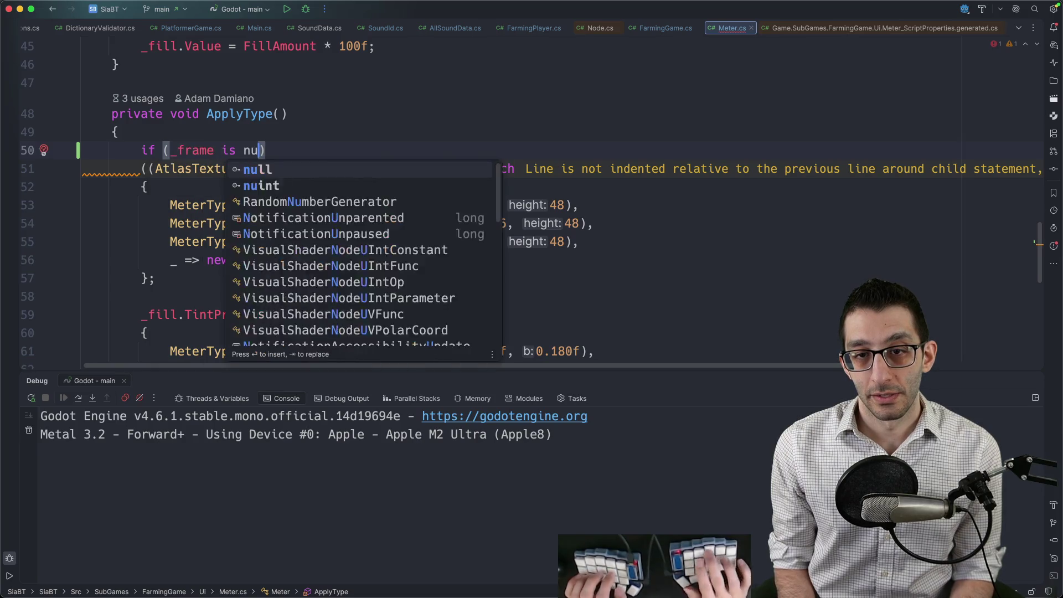
key(Return)
Step: Complete the guard with a '{ return; }' block and add a comment line above it
key(End)
key(Return)
text({)
key(Return)
text(return;)
key(Down)
key(End)
key(Return)
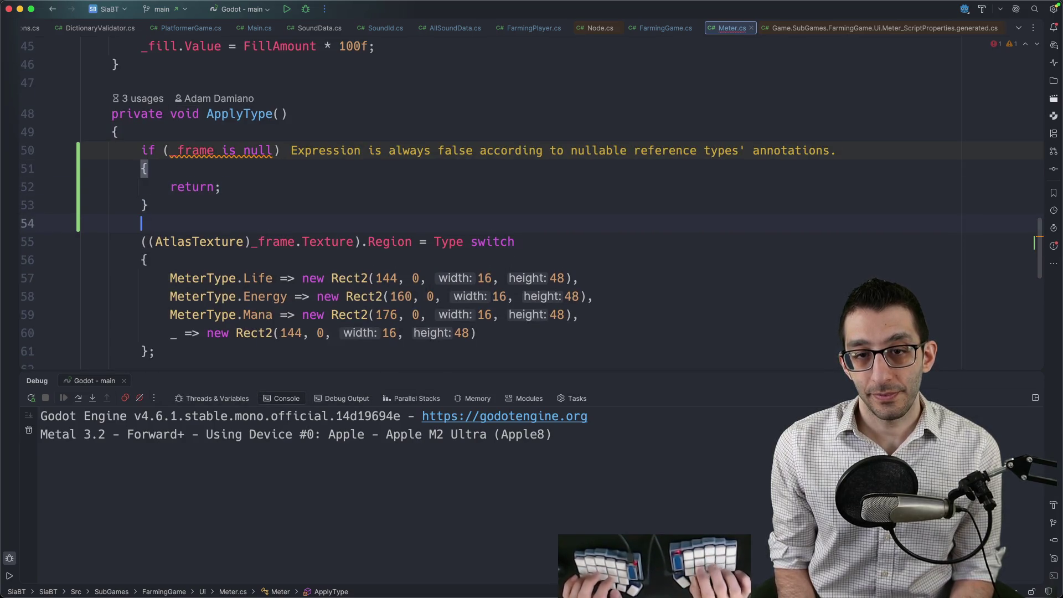
key(Up)
key(super+alt+Return)
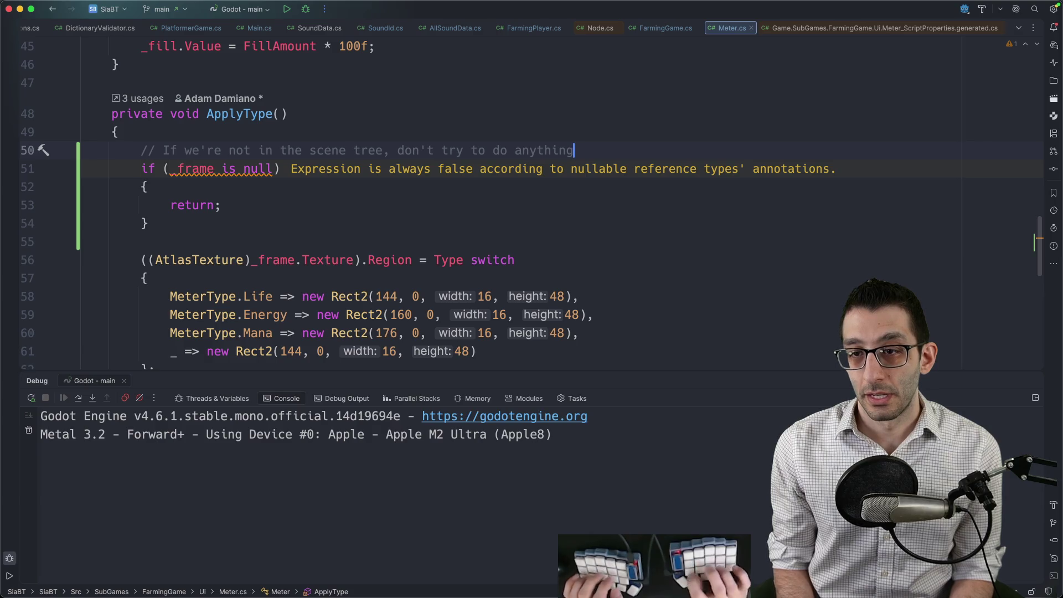
scroll(371, 168, up, 15)
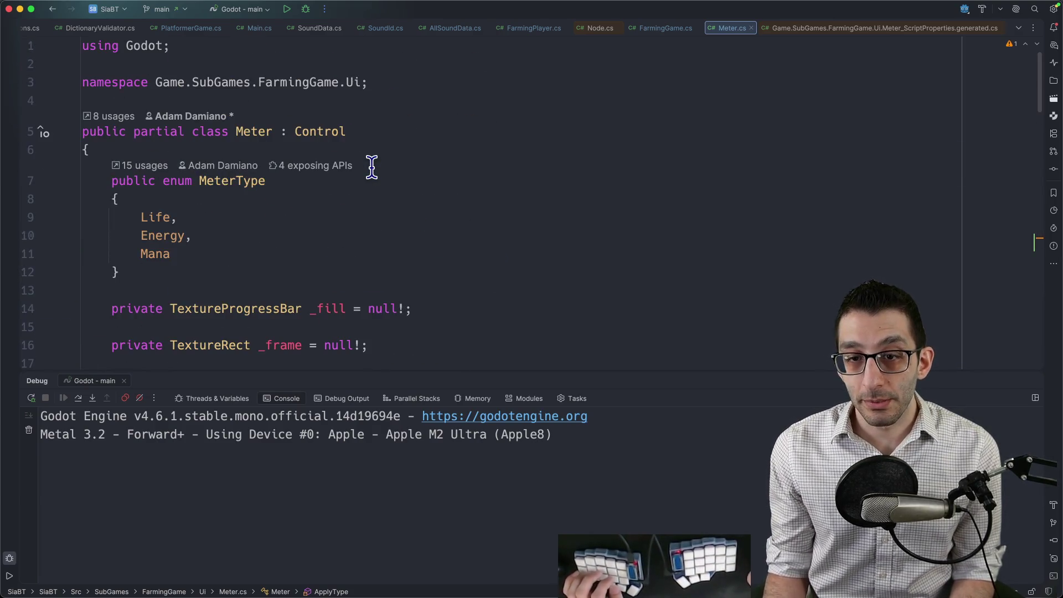
scroll(371, 167, down, 3)
scroll(323, 184, down, 15)
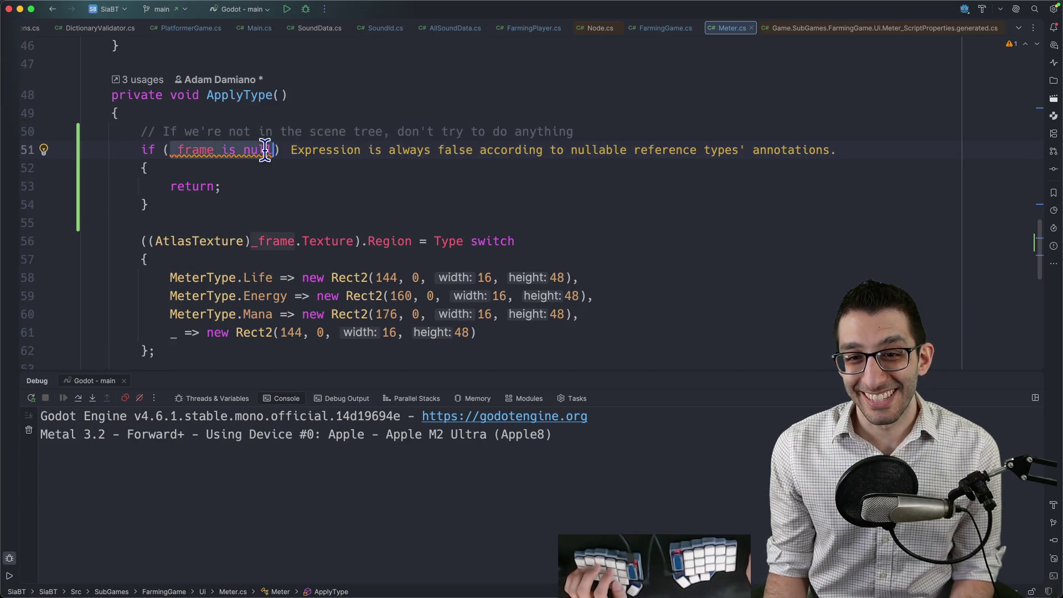
scroll(265, 150, up, 12)
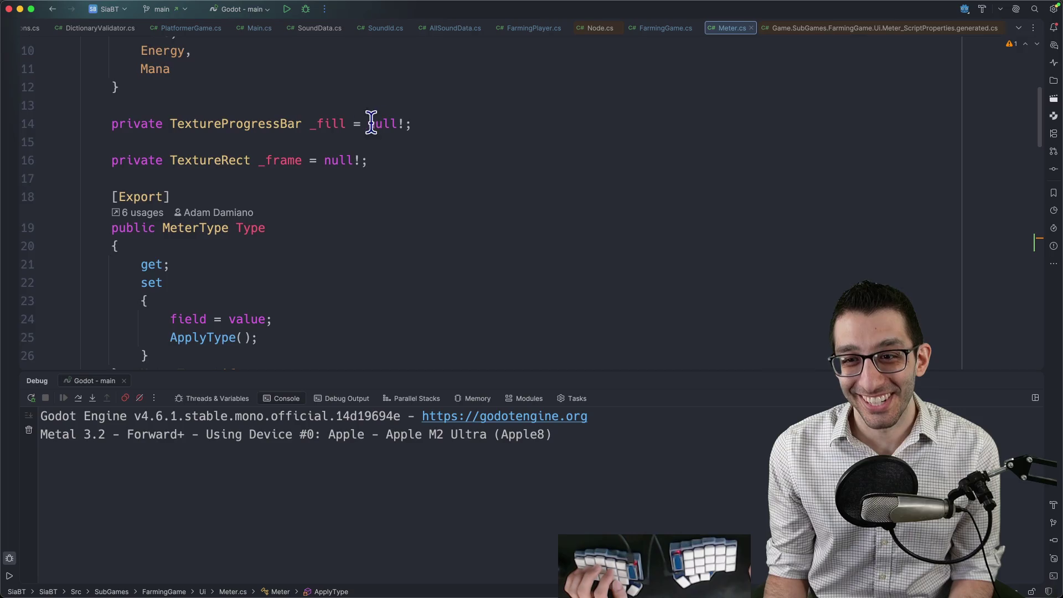
scroll(372, 123, down, 12)
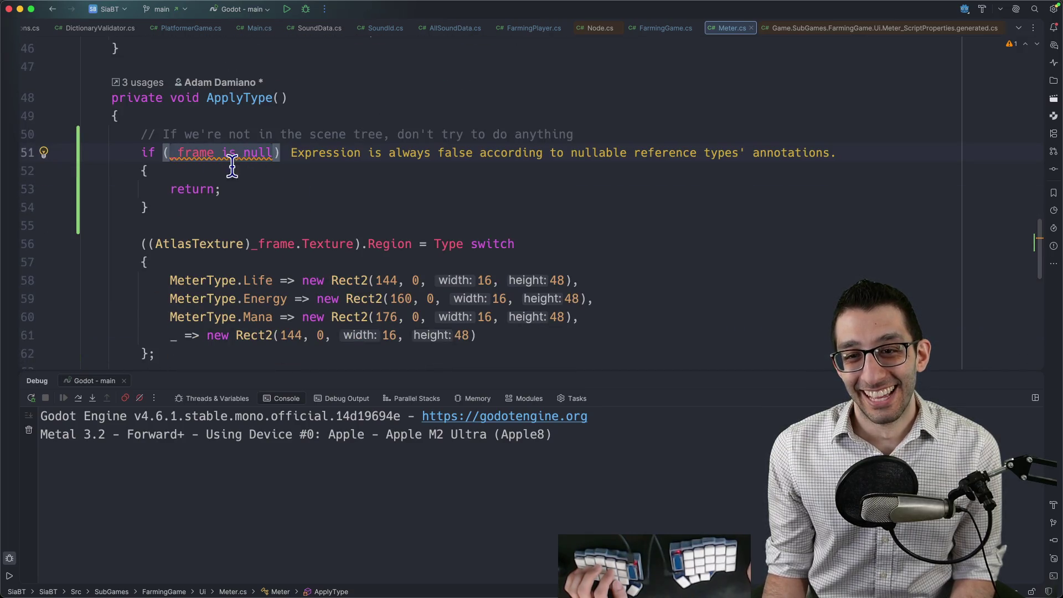
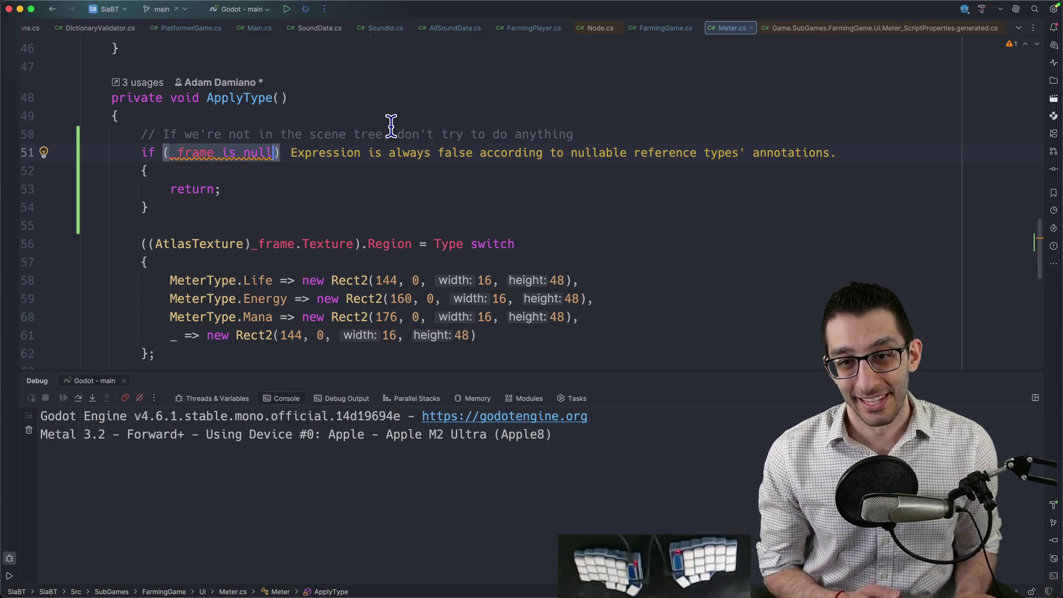
Step: Restart the Godot game in a fresh debug session with Ctrl+D
key(ctrl+d)
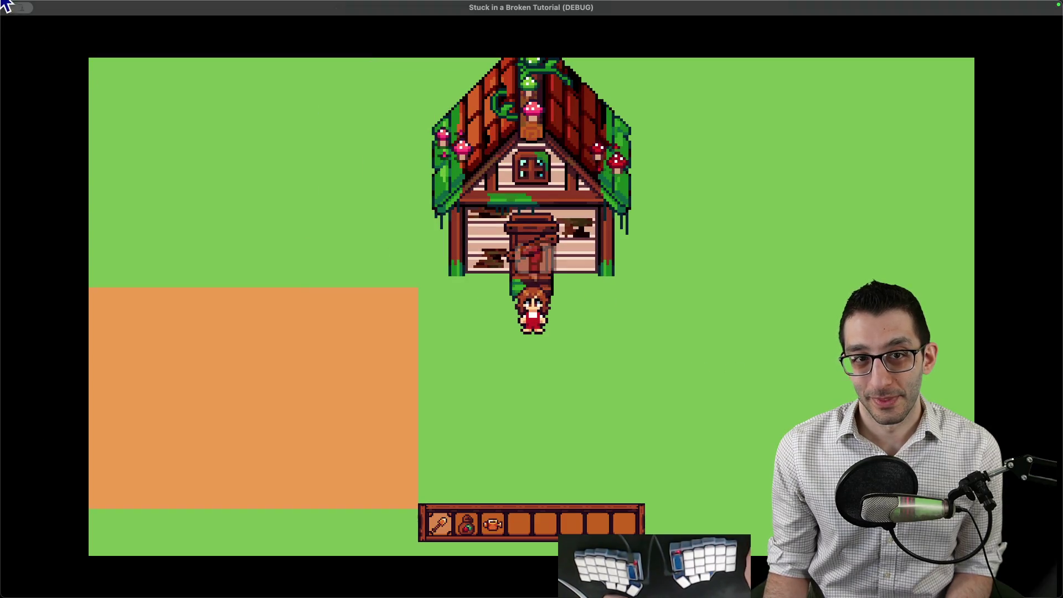
Step: Make the game full screen and play through Tutorial Man's greeting, choosing the second answer
mouse_move(19, 7)
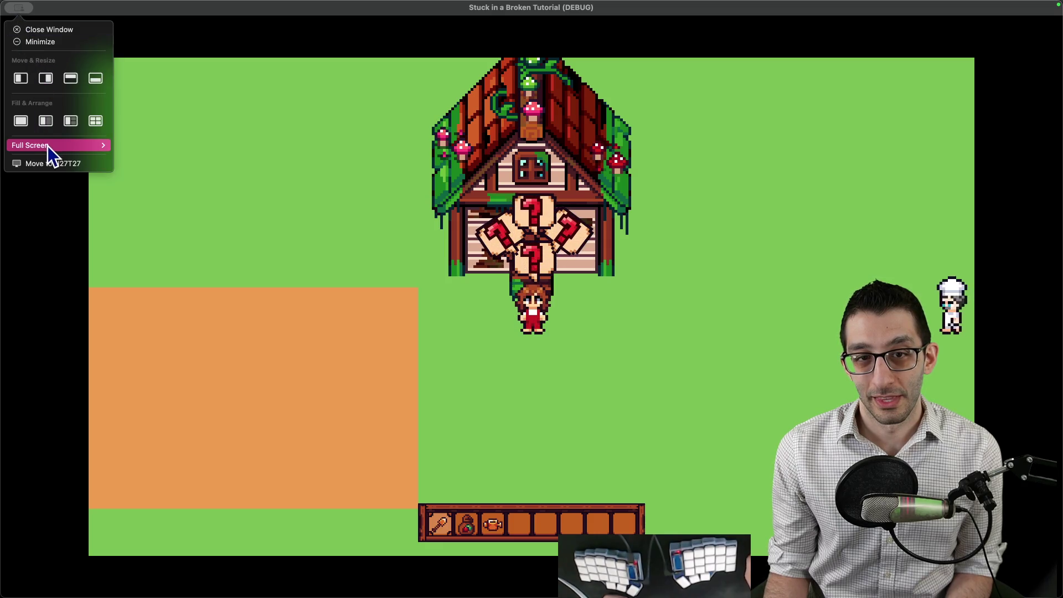
click(131, 145)
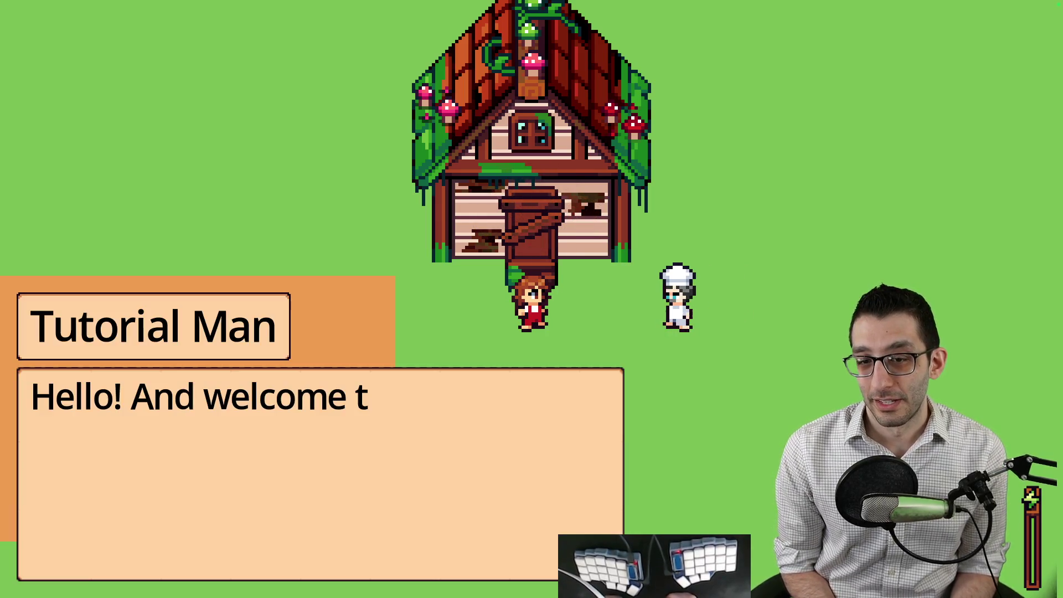
key(space)
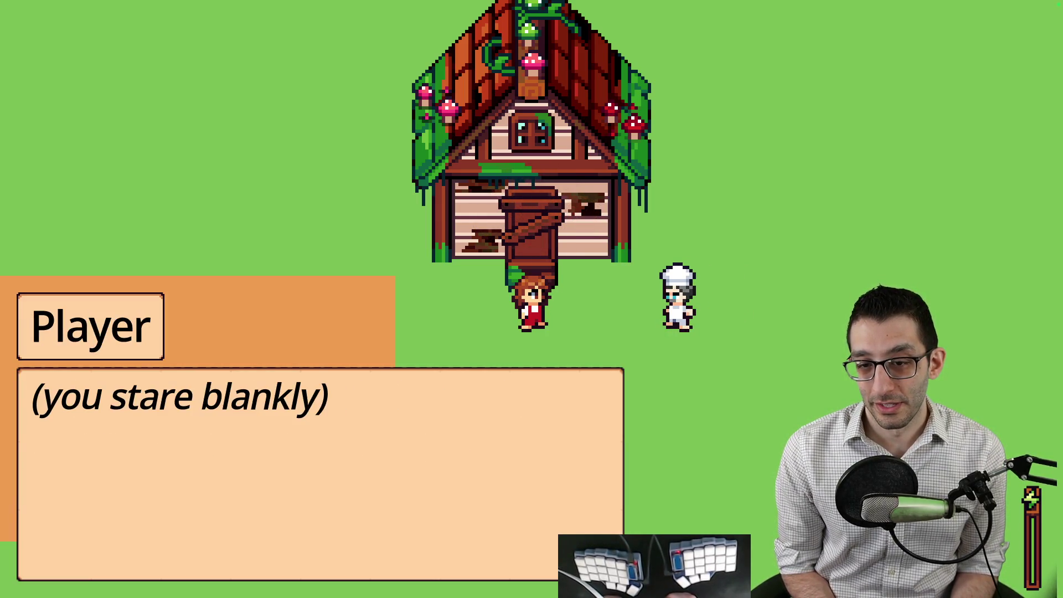
key(space)
key(space)
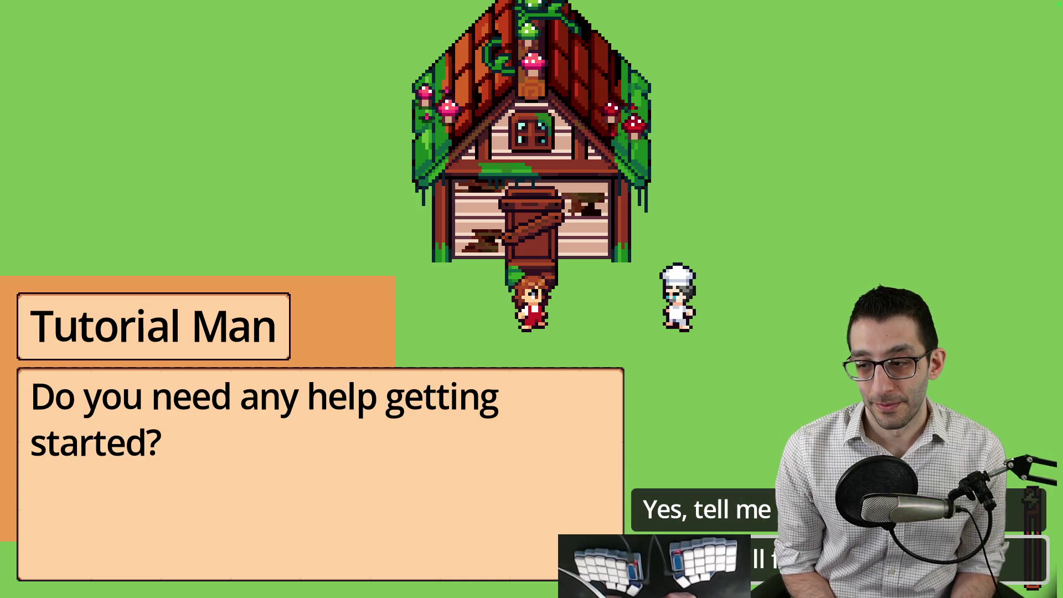
key(space)
key(space)
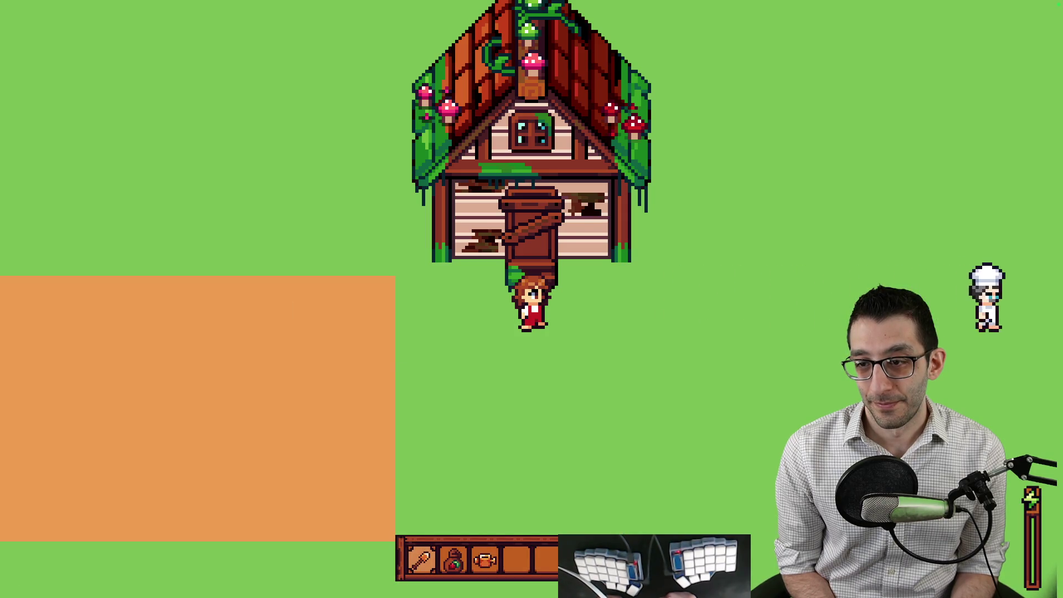
Step: Walk the farmer to the plot and till a row of soil tiles with the hoe
key(s)
key(a)
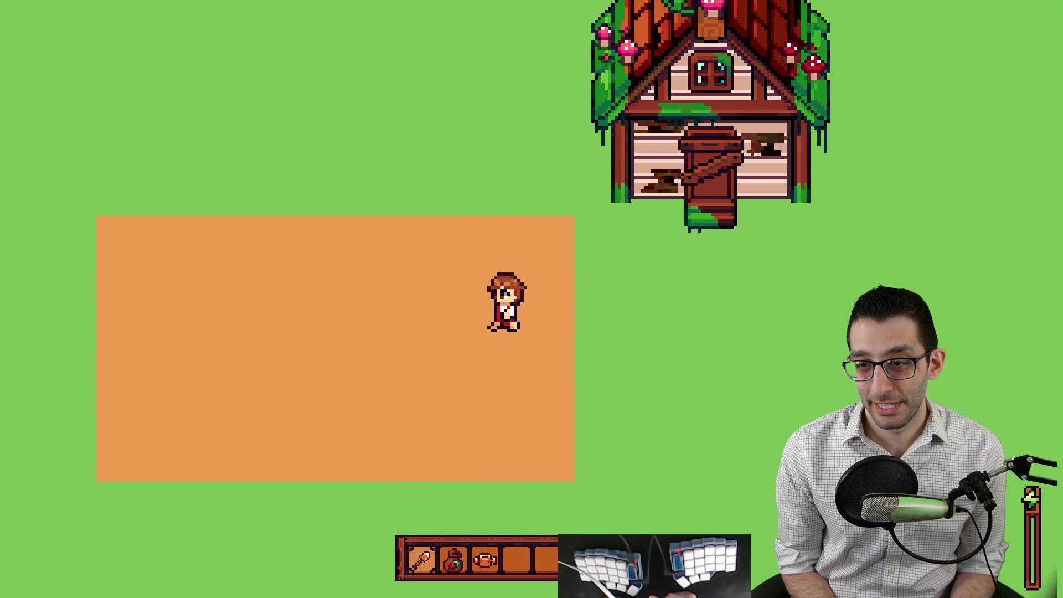
key(w)
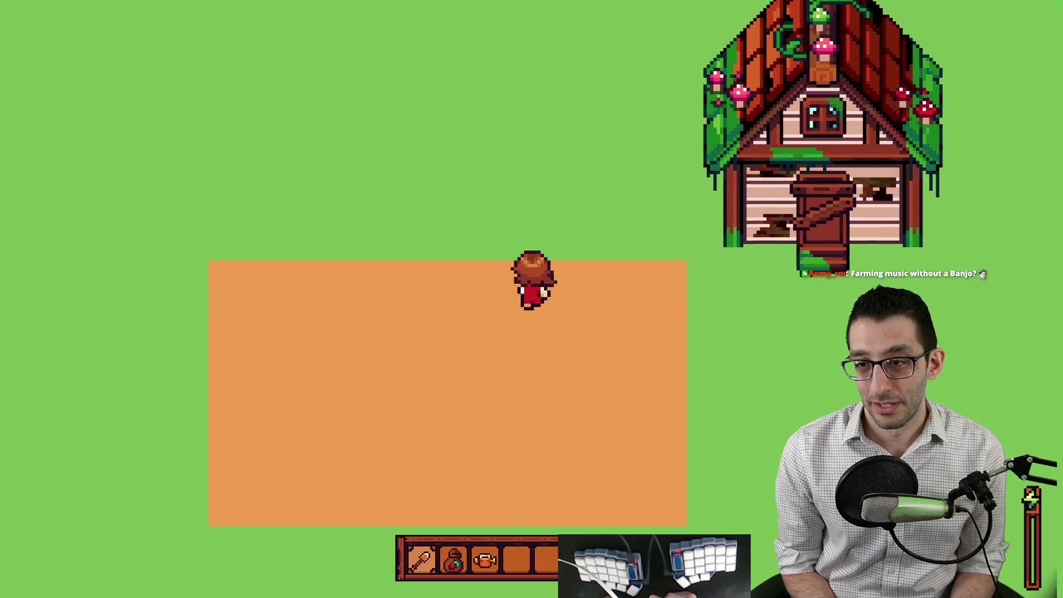
key(space)
key(space)
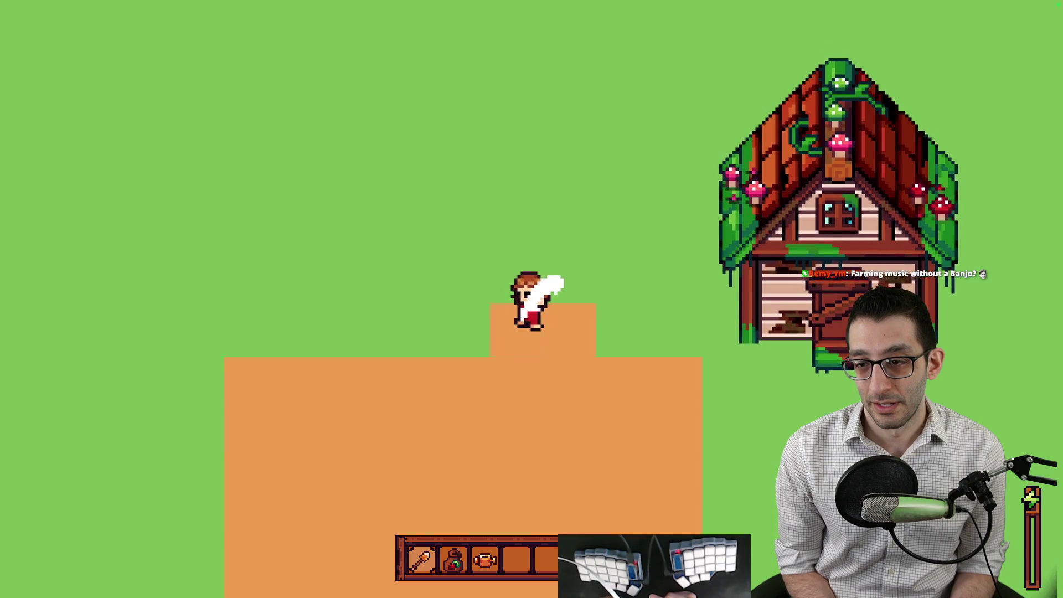
key(a)
key(space)
key(space)
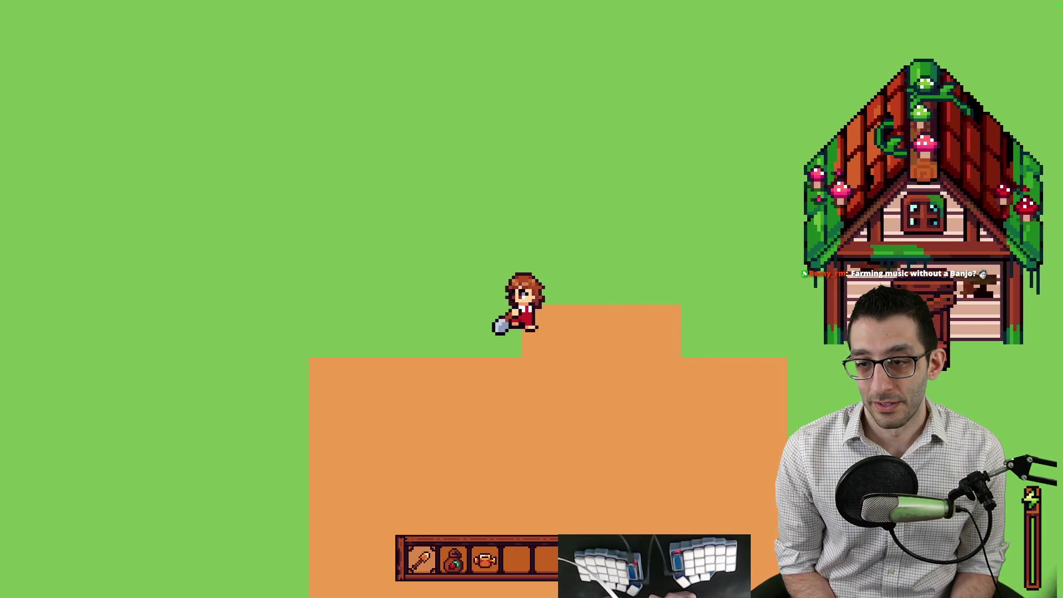
key(a)
key(space)
key(2)
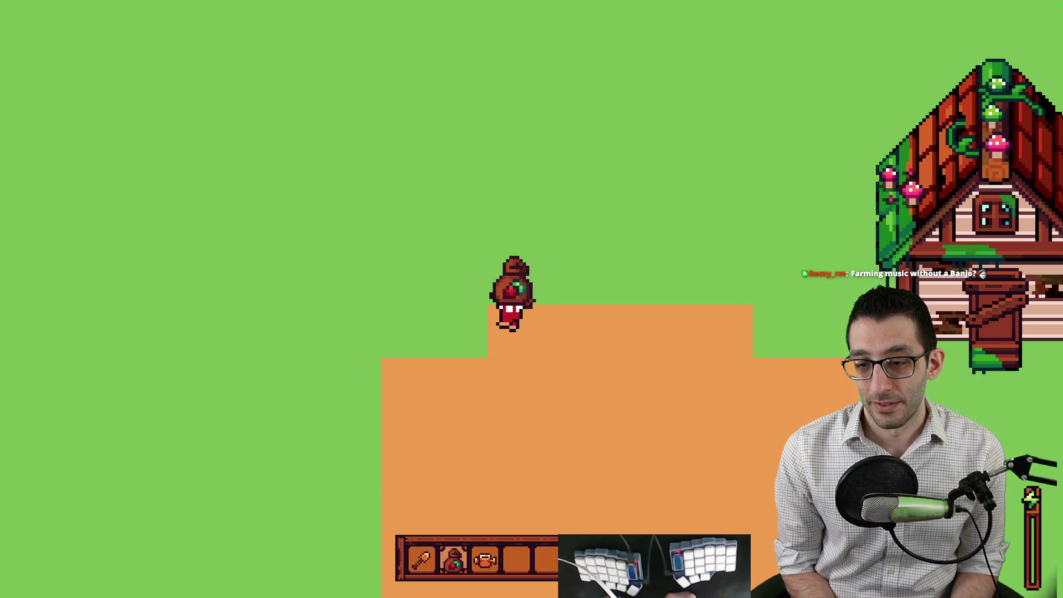
Step: Plant seeds along the top row and down a column below it
key(space)
key(d)
key(space)
Step: Water the column and top-row crops, then walk off onto the lower field
key(d)
key(space)
key(space)
key(a)
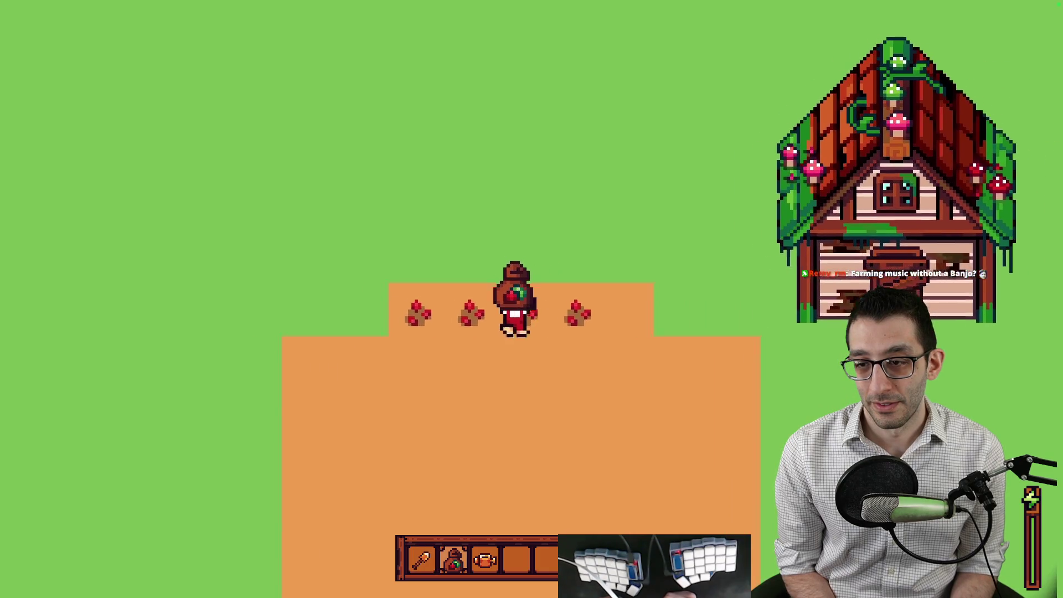
key(s)
key(space)
key(s)
key(space)
key(s)
key(space)
key(a)
key(w)
key(3)
key(d)
key(space)
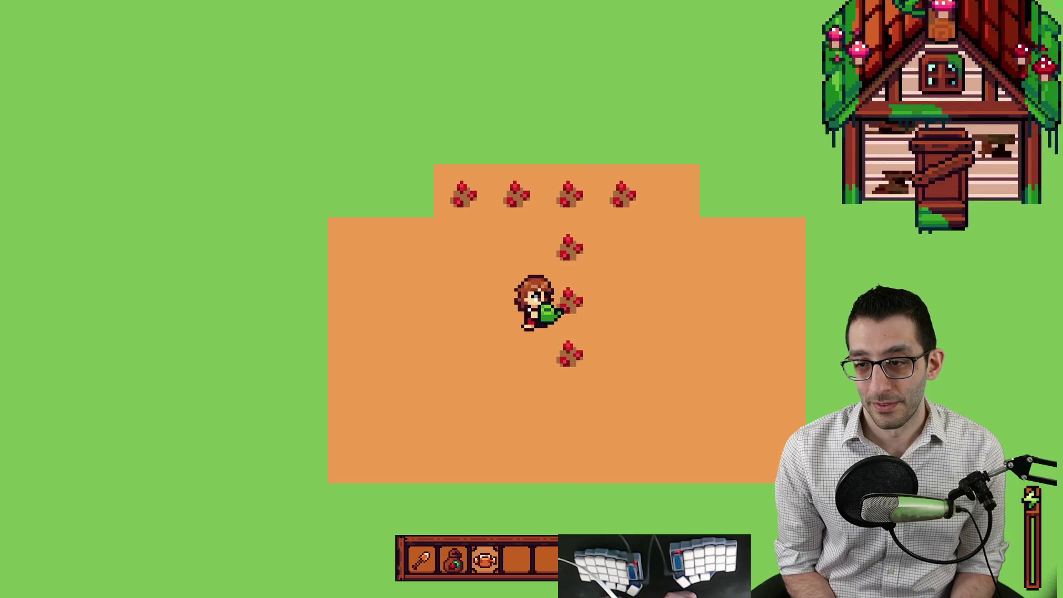
key(w)
key(space)
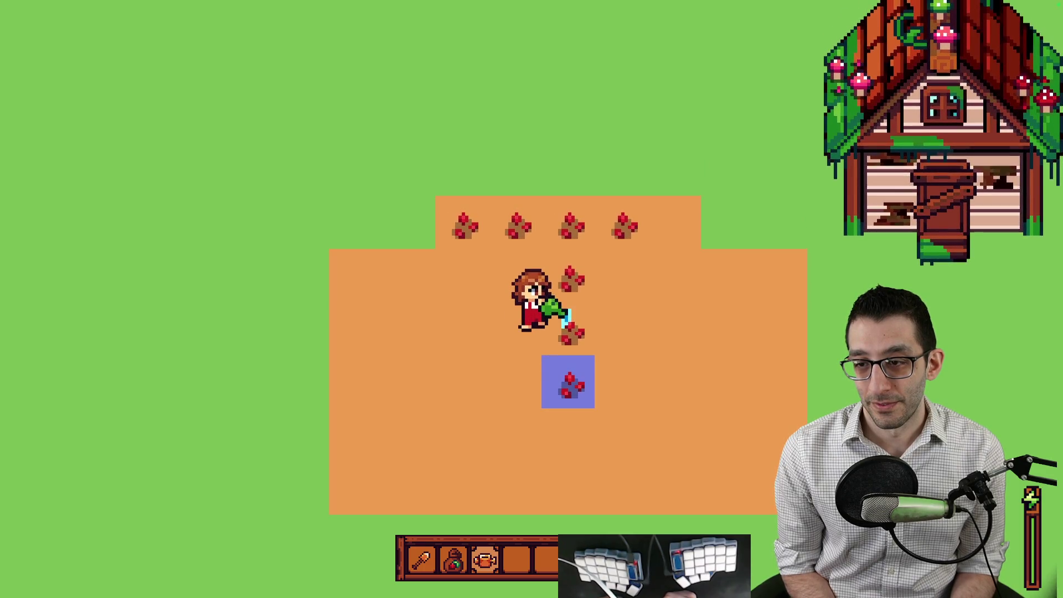
key(w)
key(space)
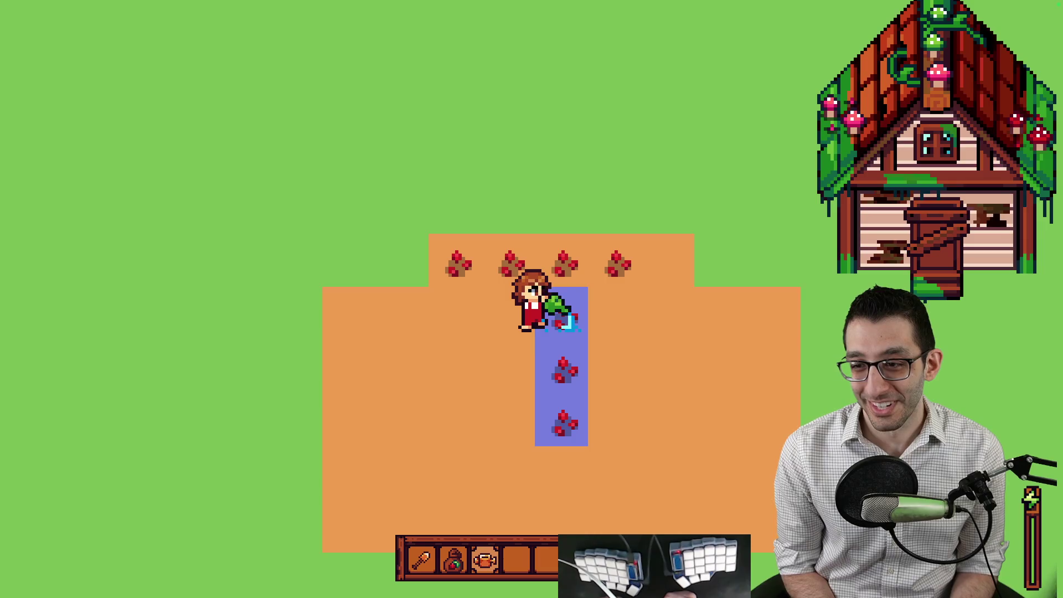
key(w)
key(d)
key(space)
key(a)
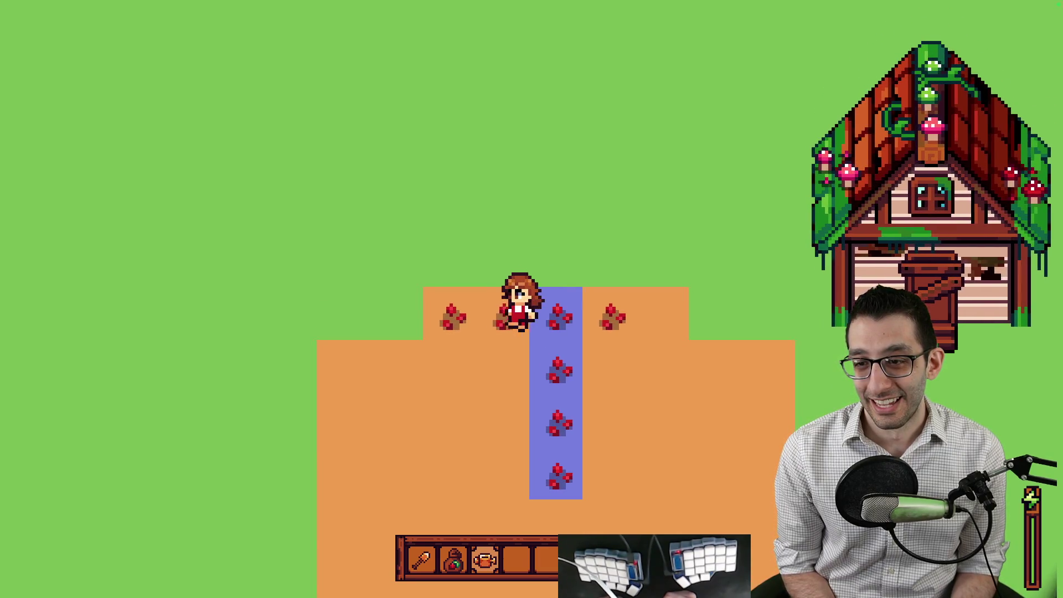
key(space)
key(a)
key(d)
key(space)
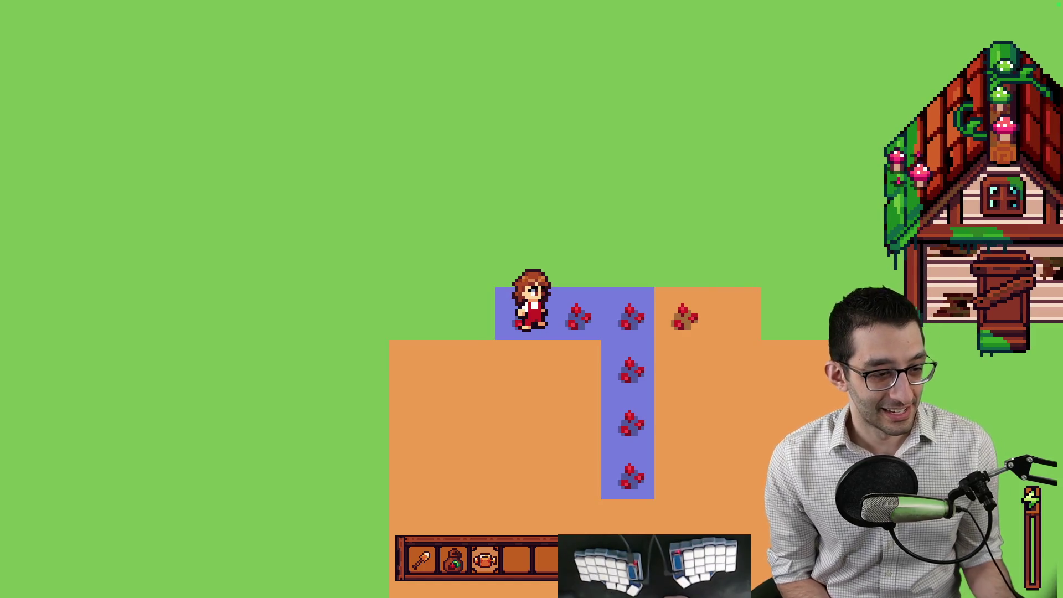
key(a)
key(a)
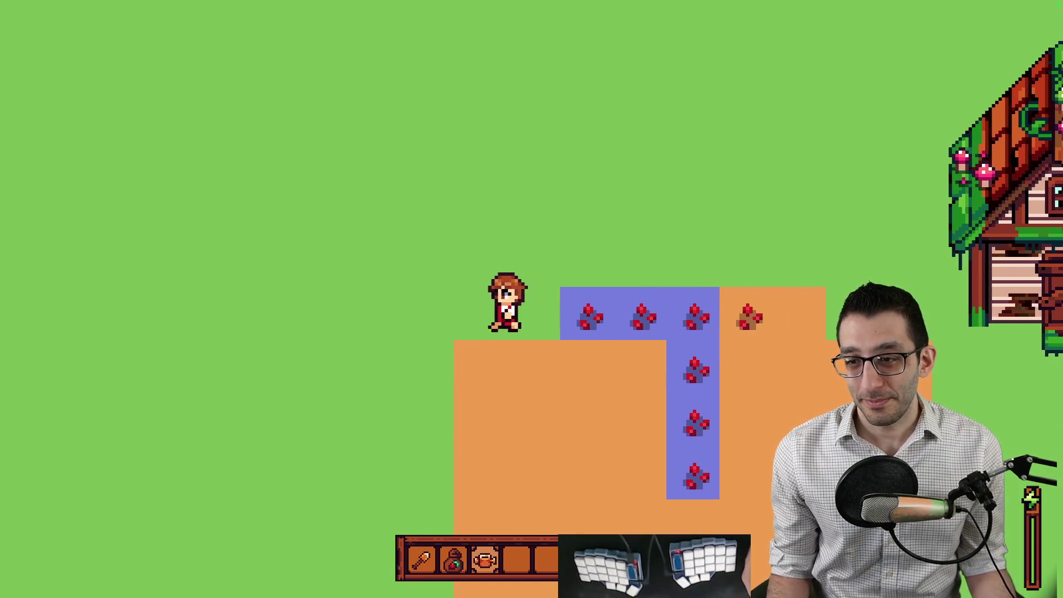
key(s)
key(s)
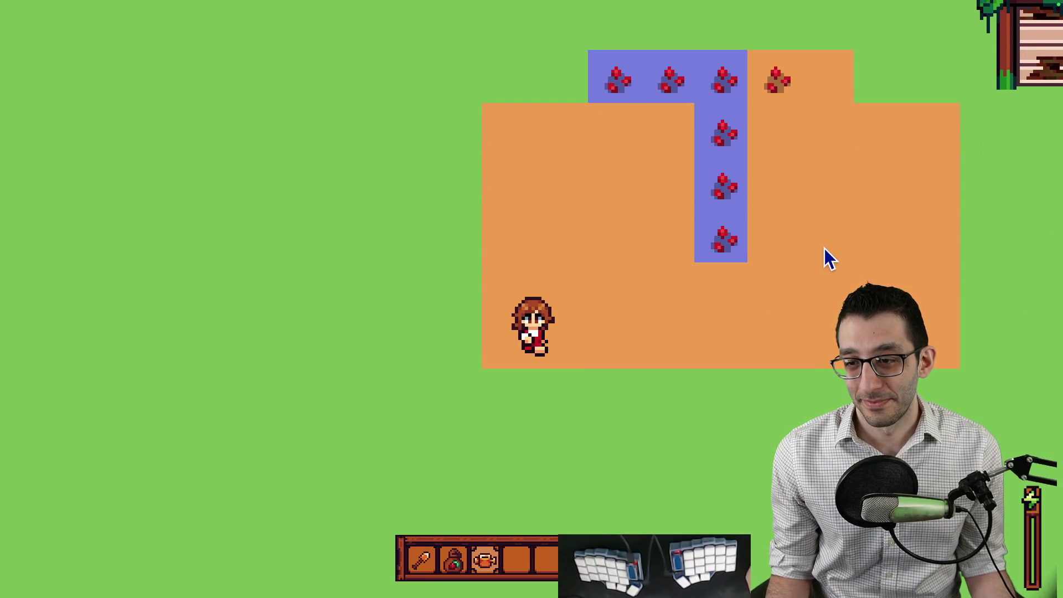
key(d)
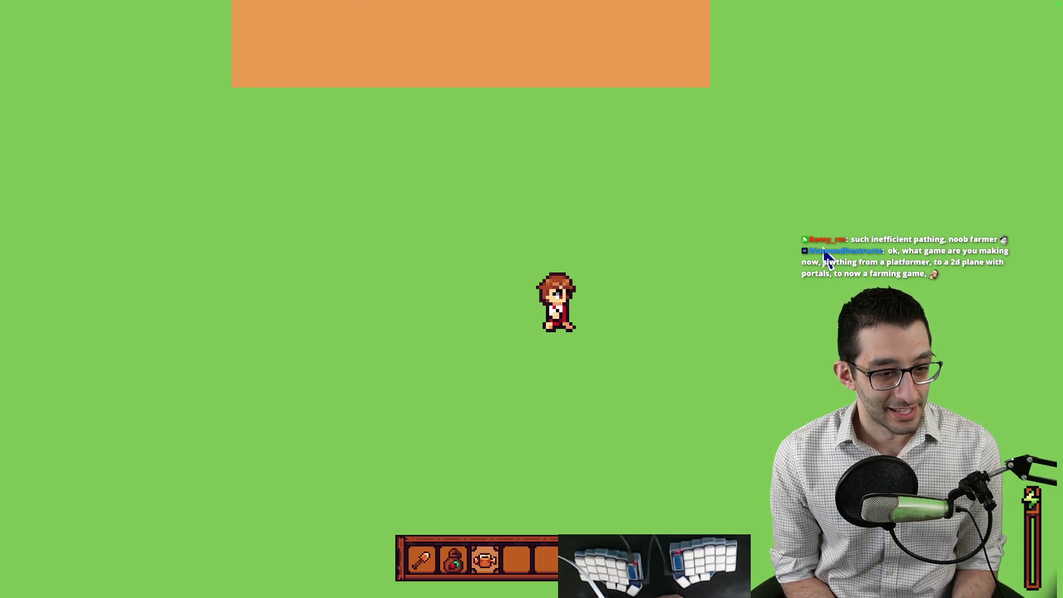
Step: Till a grass tile, then walk the farmer right toward the rocky cliffs
key(w)
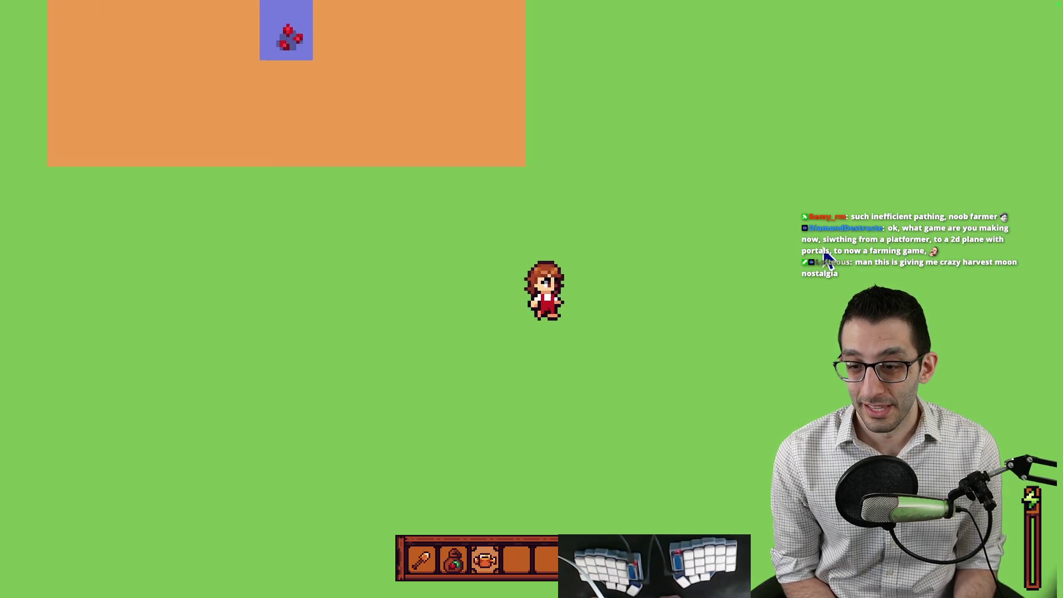
key(d)
click(826, 259)
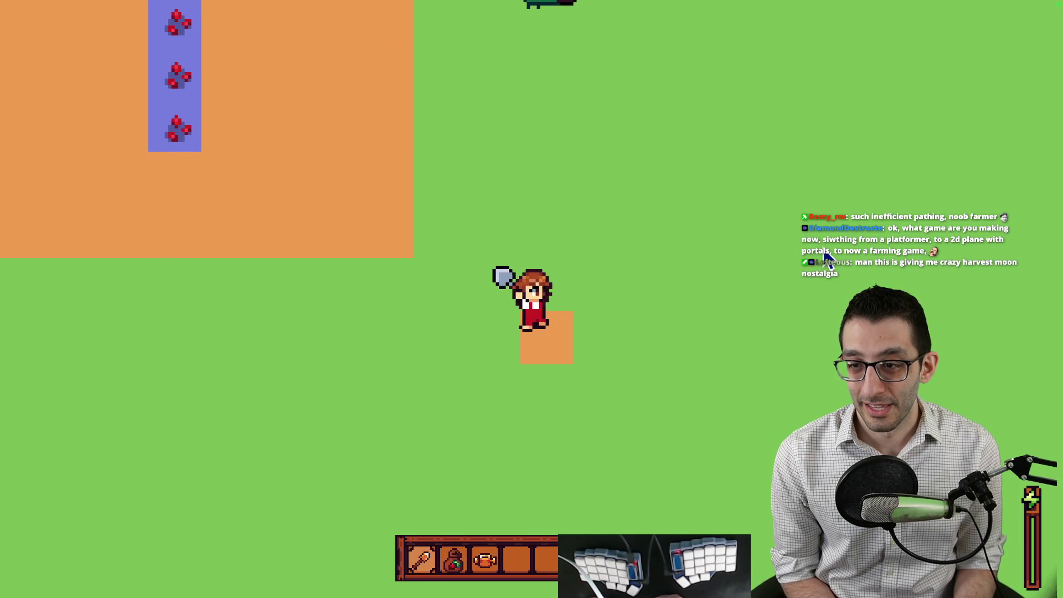
key(d)
key(d)
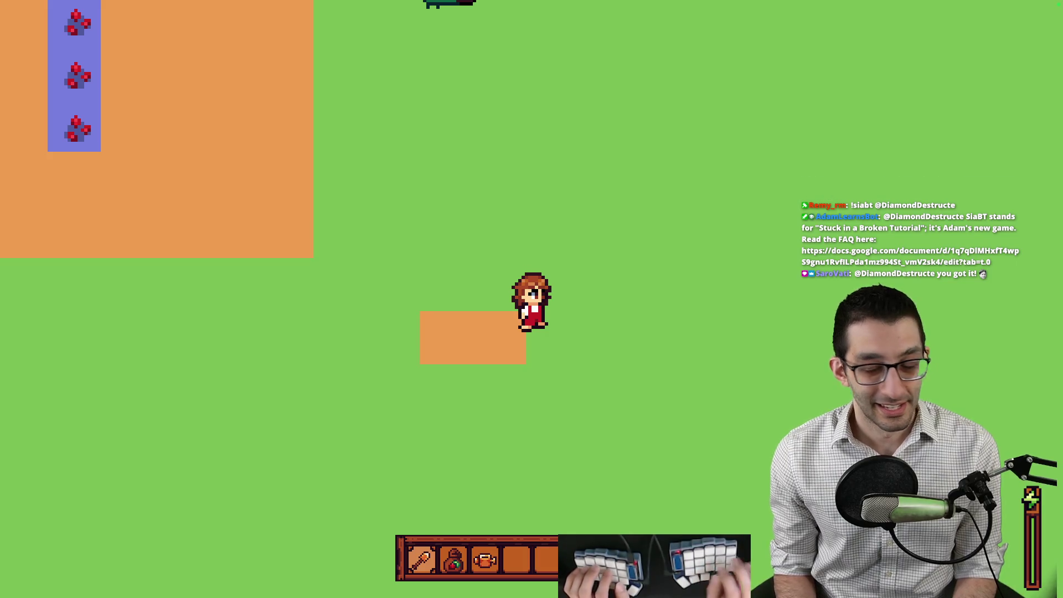
key(w)
key(d)
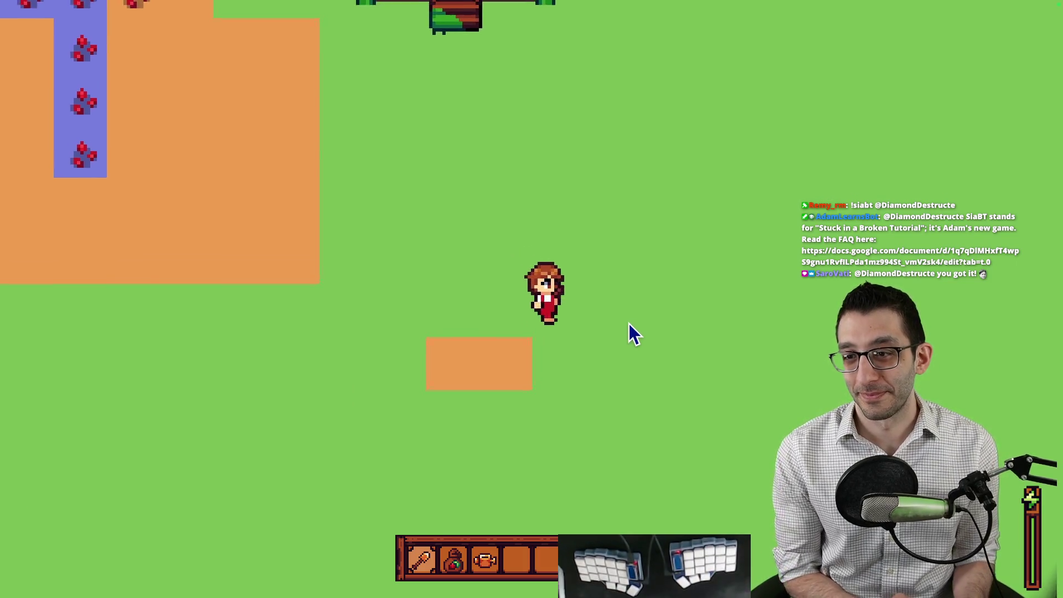
key(d)
key(w)
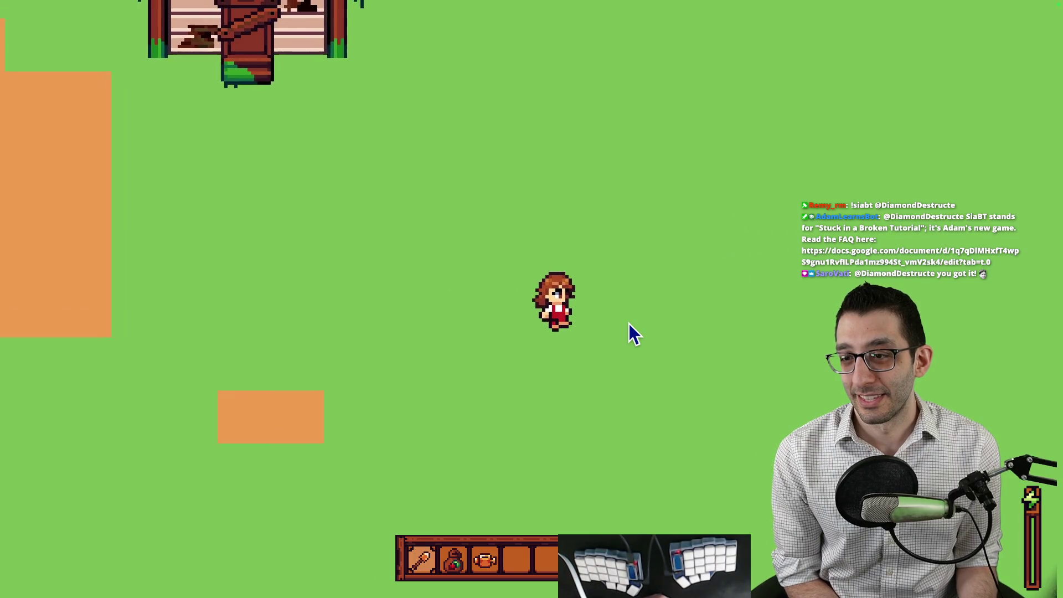
key(d)
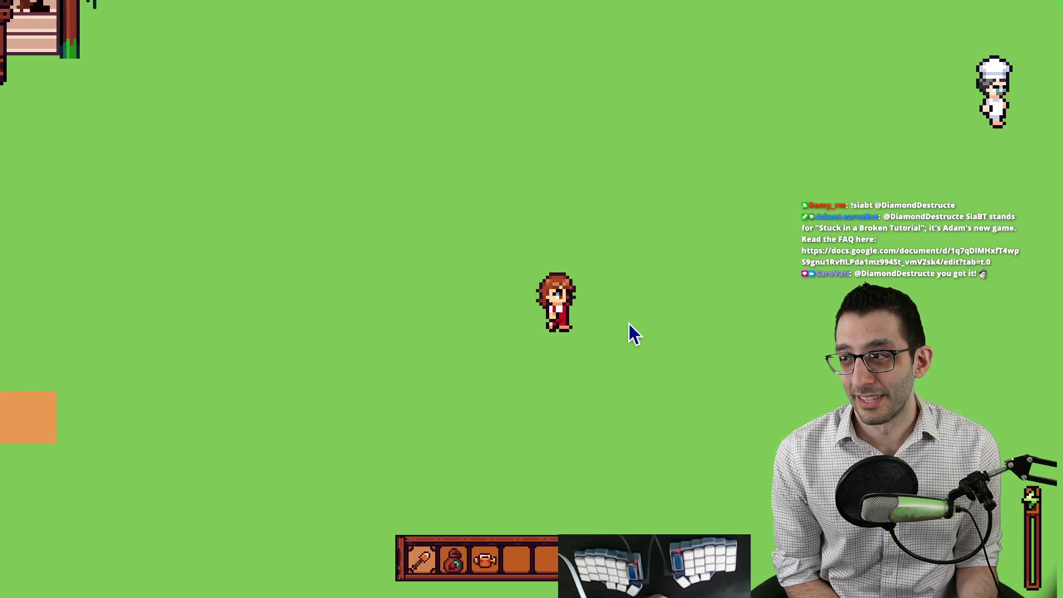
key(d)
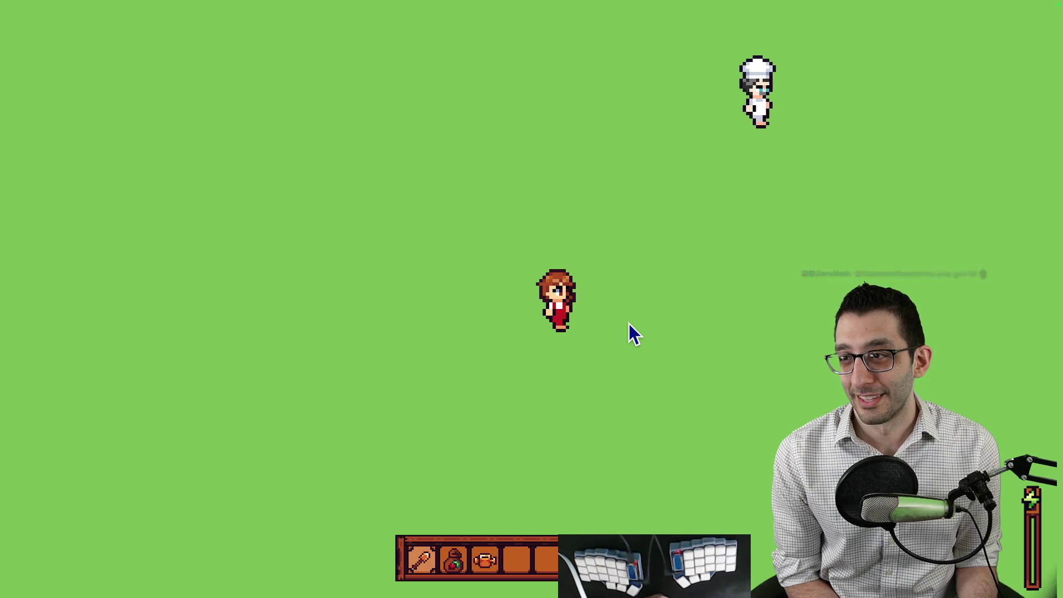
key(d)
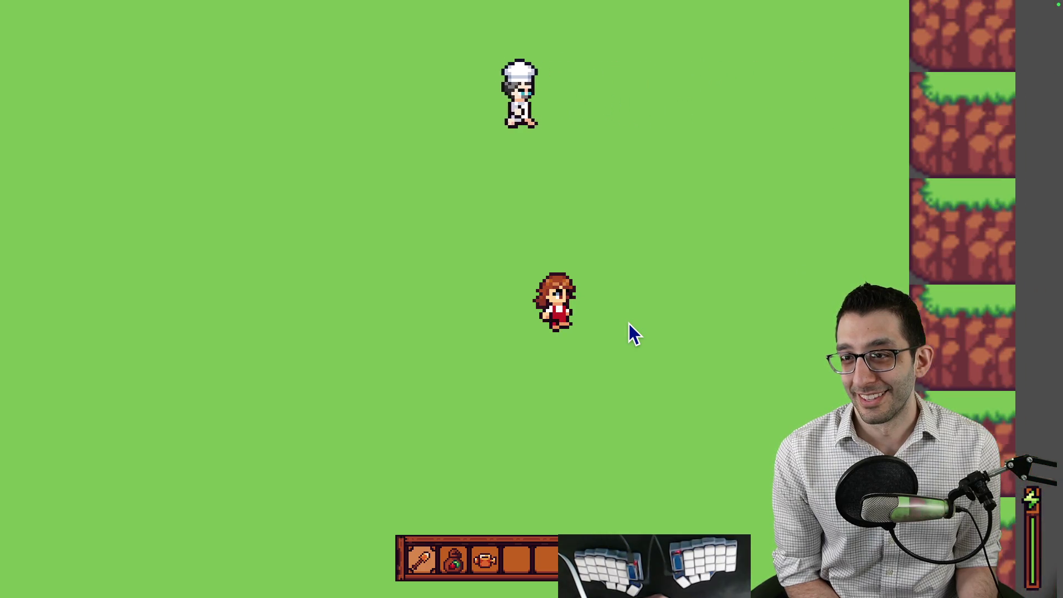
Step: Dig three tilled soil tiles with the shovel near the cliff edge
key(w)
key(a)
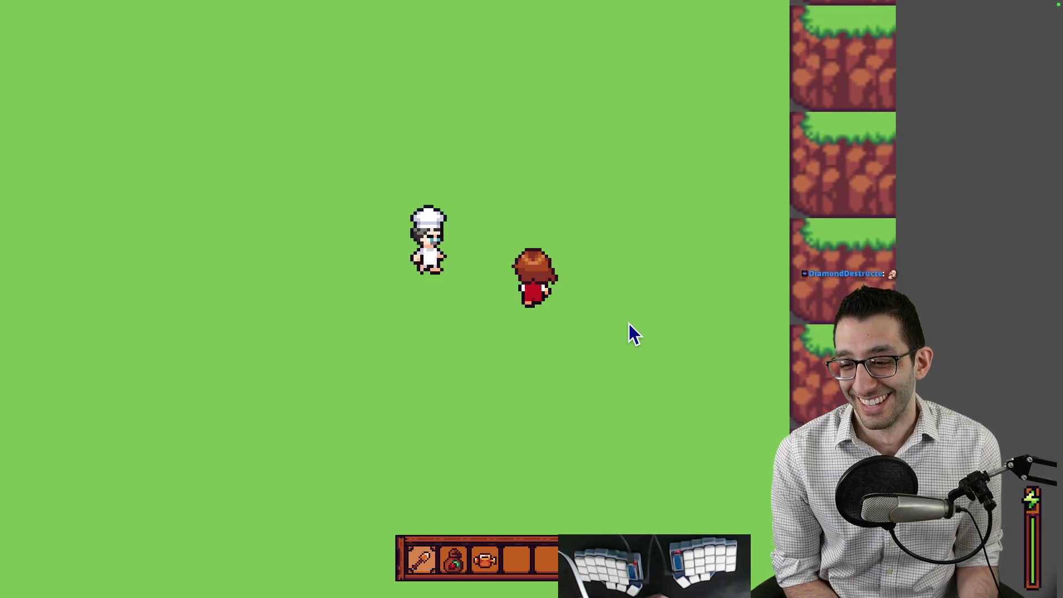
key(space)
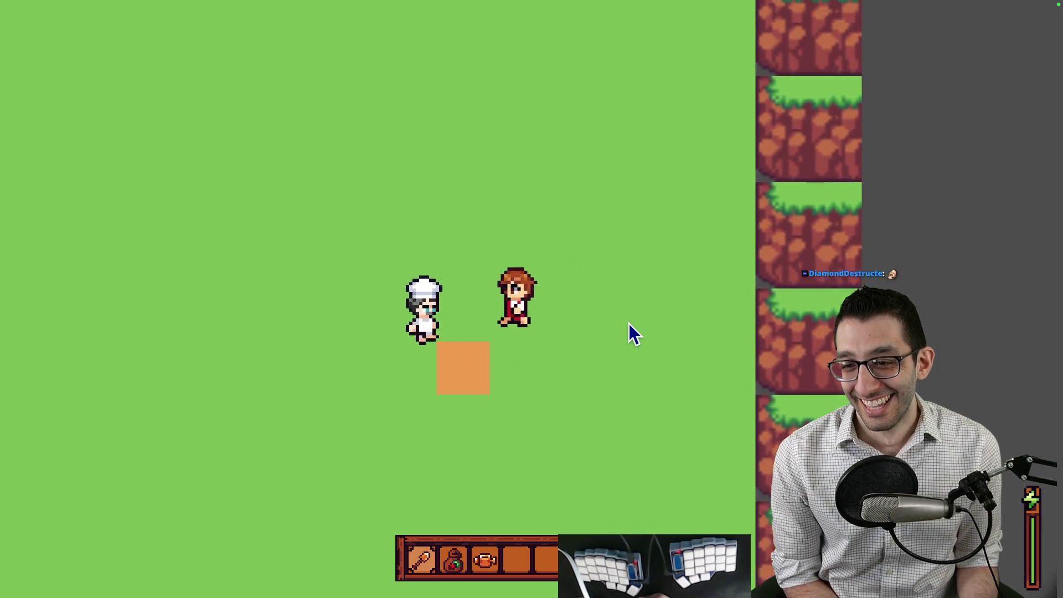
key(d)
key(space)
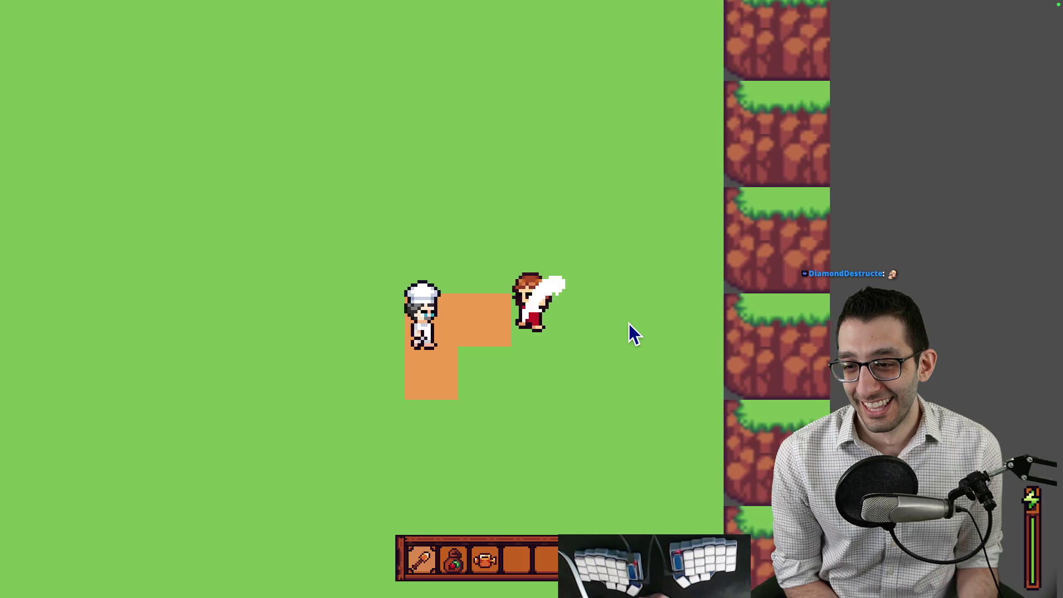
key(space)
key(d)
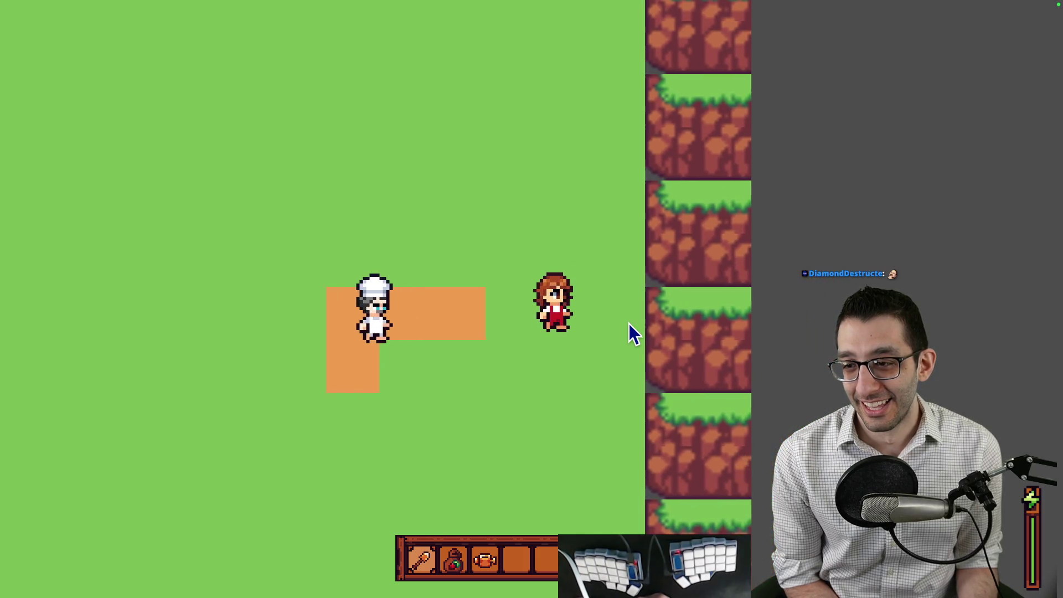
key(space)
key(space)
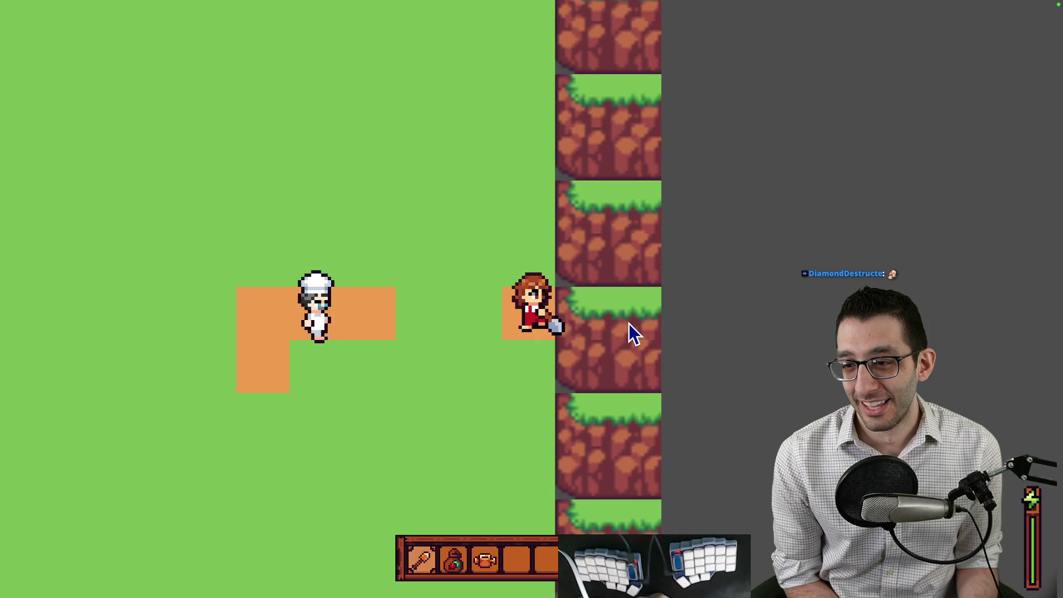
Step: Walk the farmer around the field, then pause and quit the game
key(s)
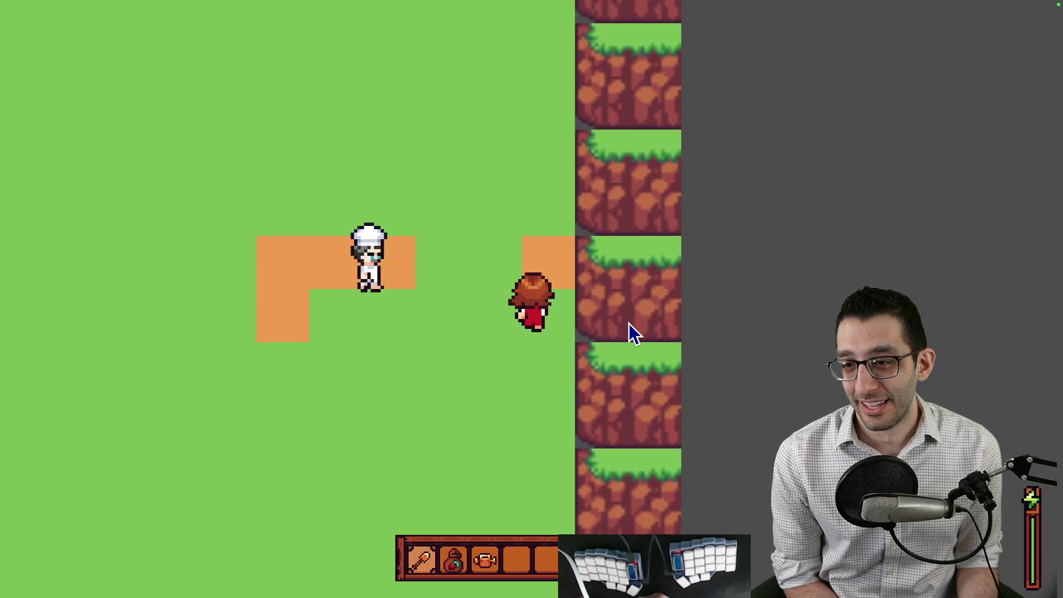
key(s)
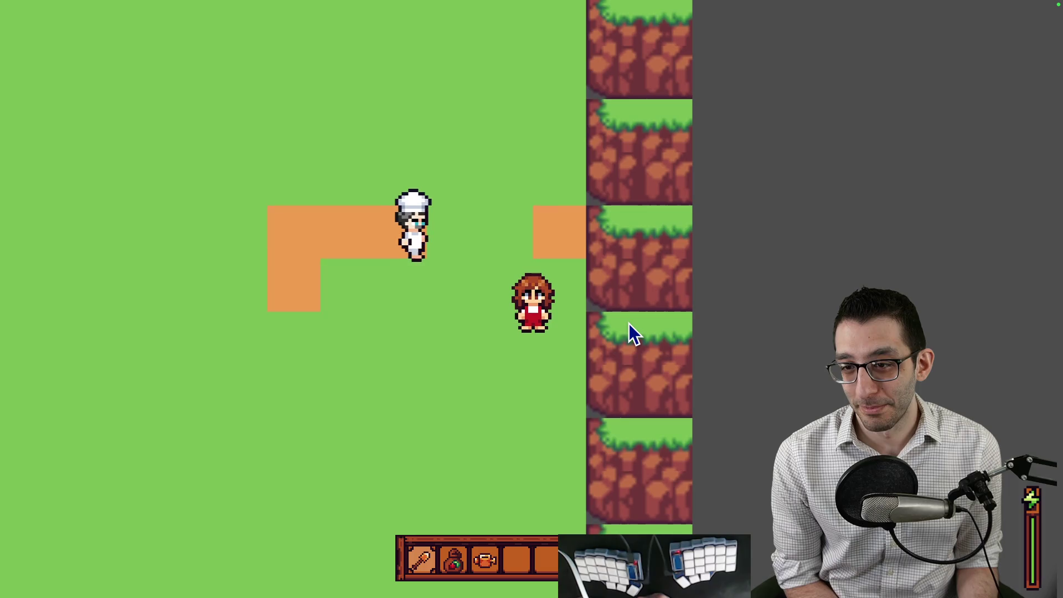
key(w)
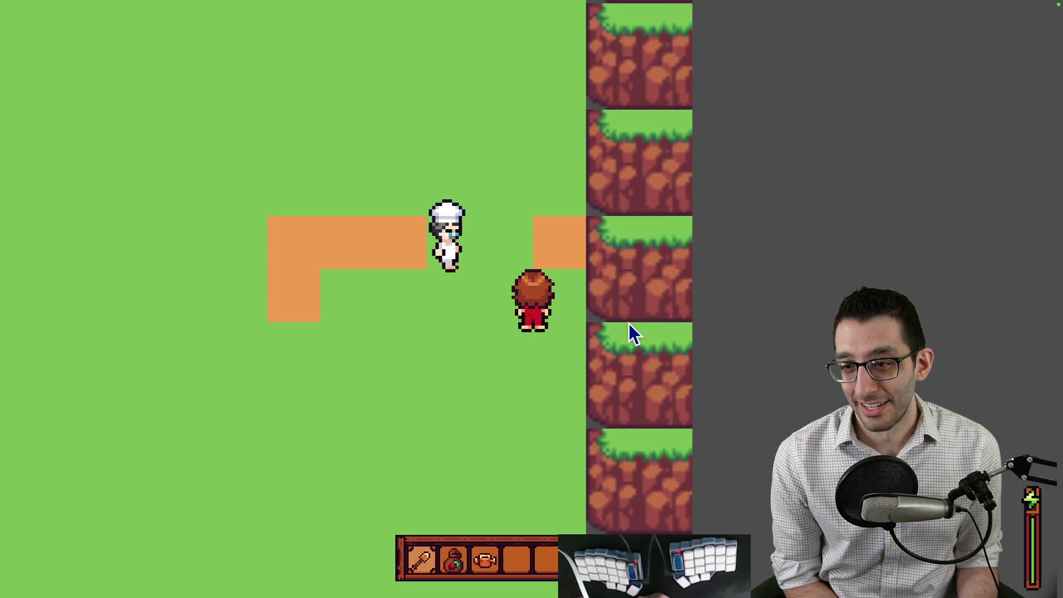
key(w)
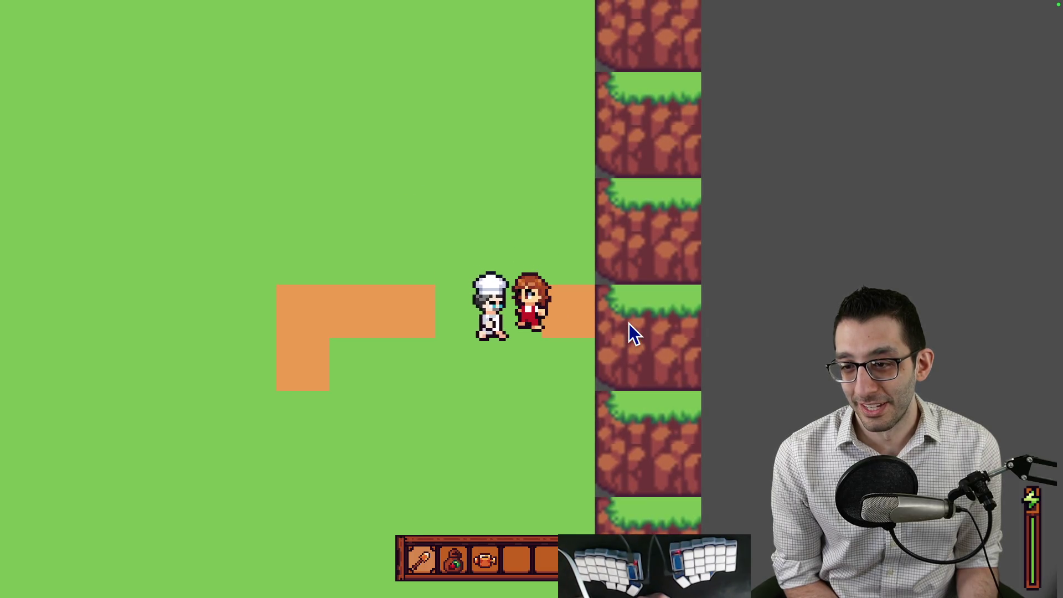
key(s)
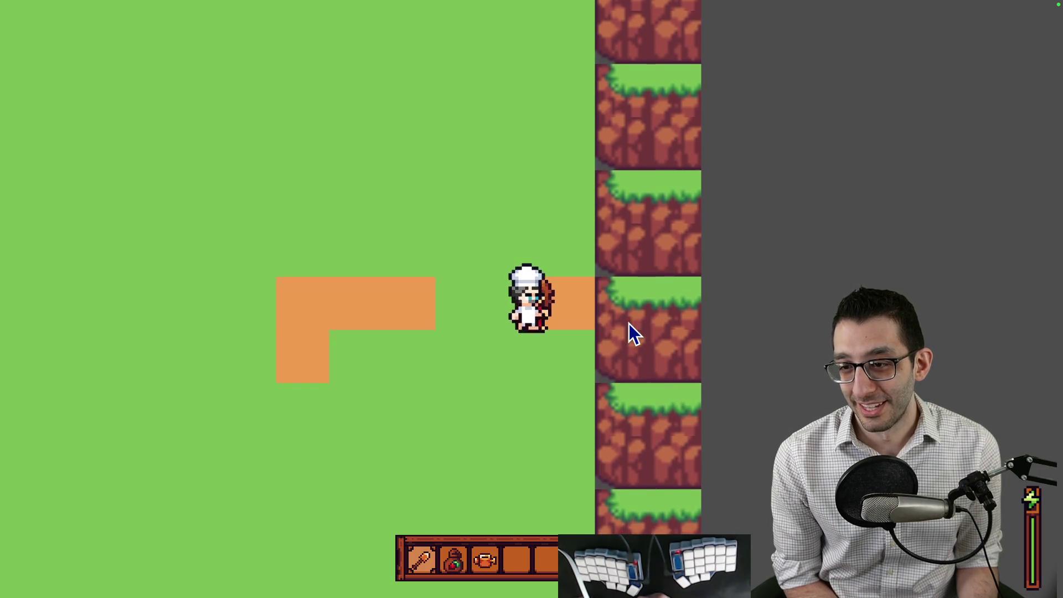
key(d)
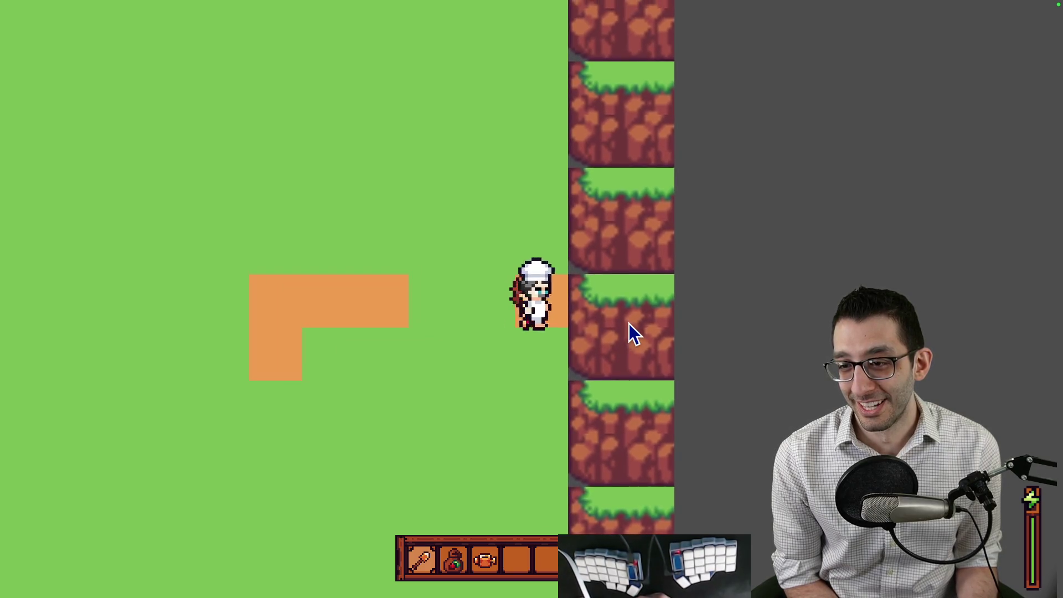
key(a)
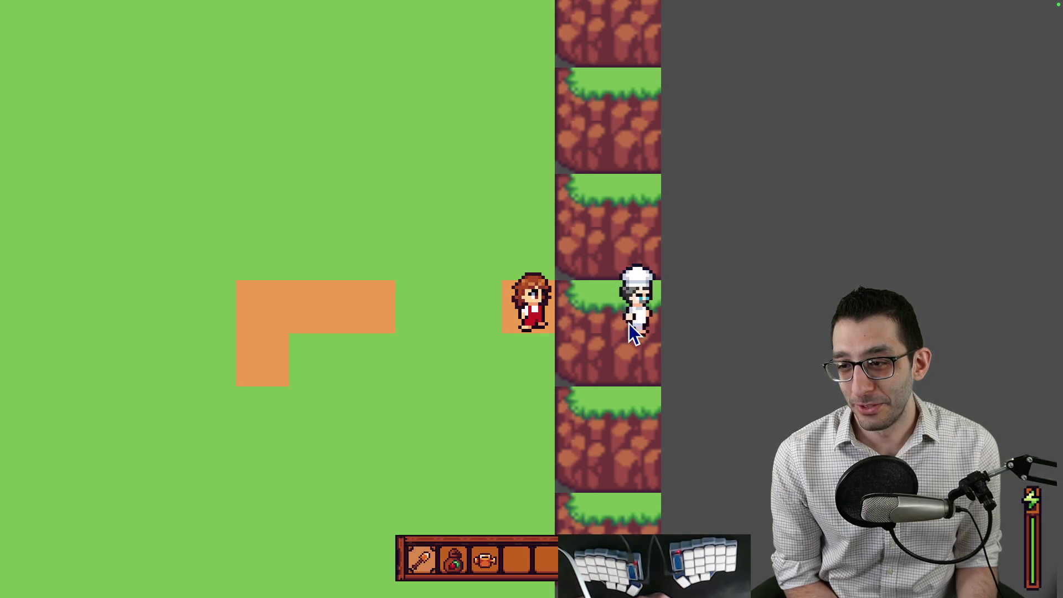
key(a)
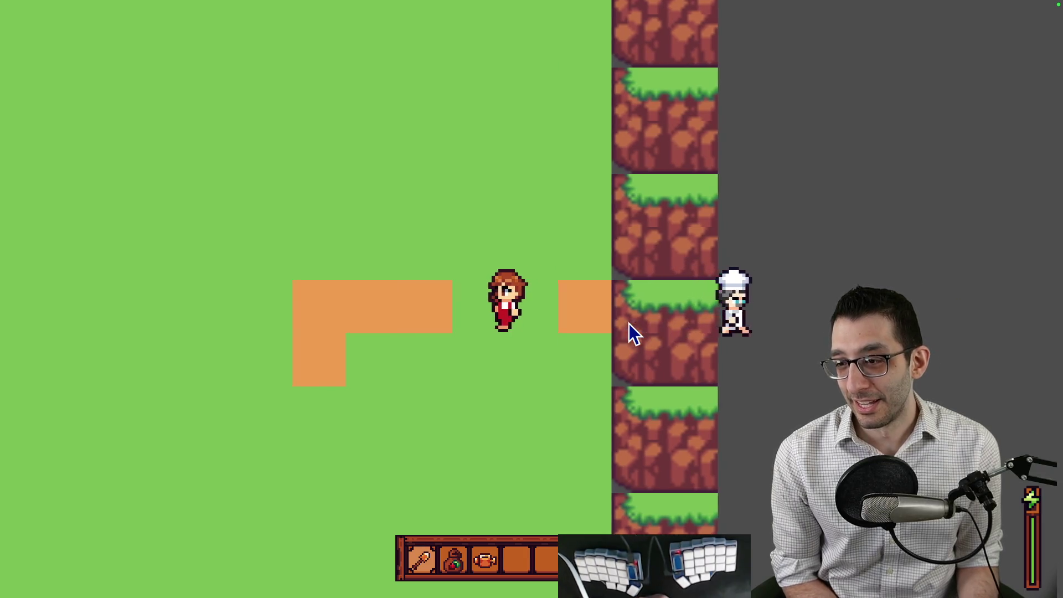
key(Escape)
key(Return)
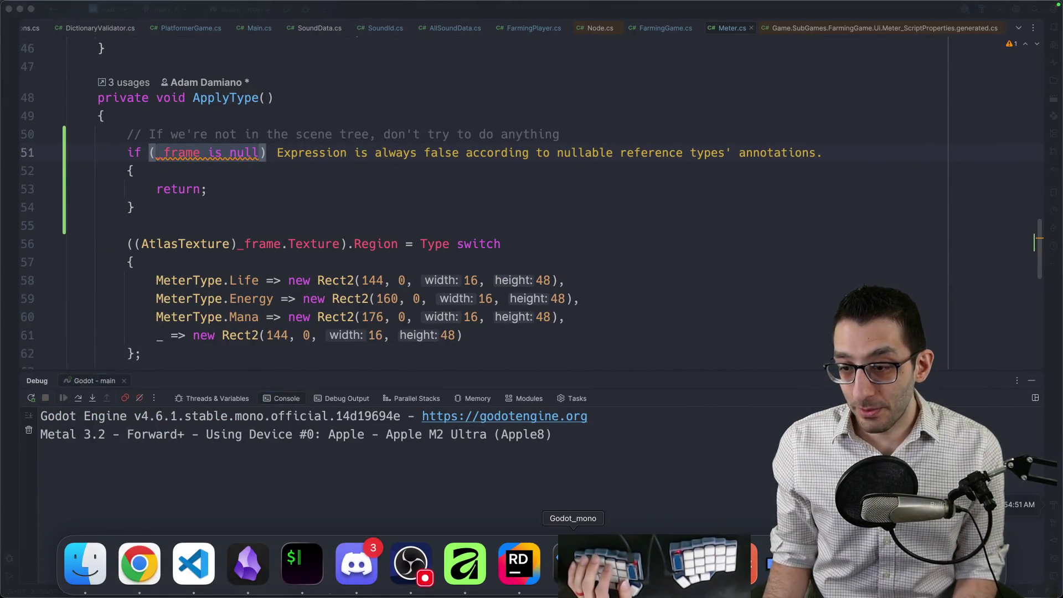
Step: In Godot, select CliffLayer and inspect its cliff TileSet
click(552, 568)
scroll(100, 150, up, 5)
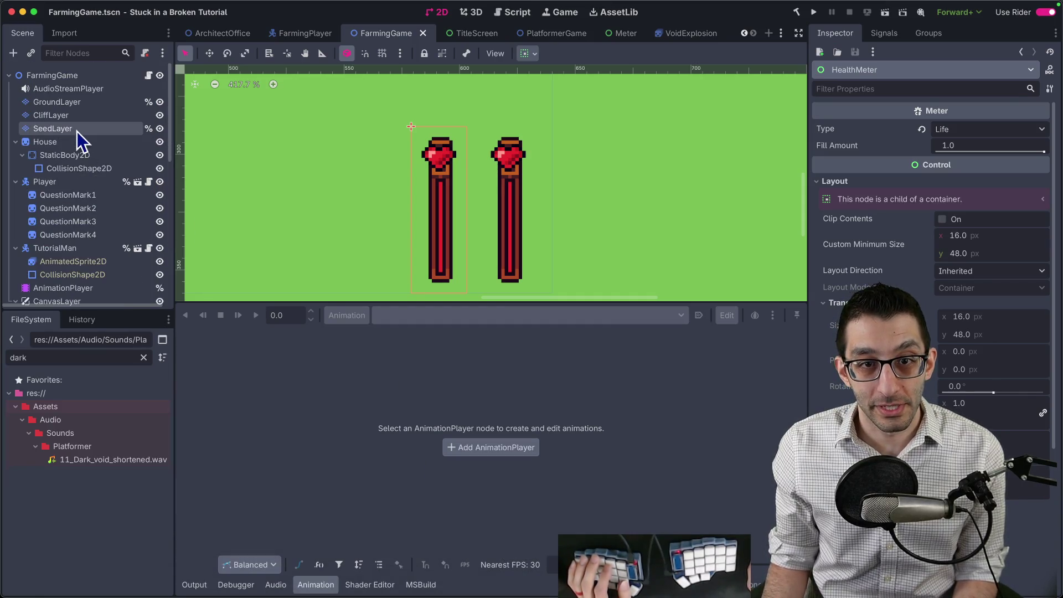
click(76, 116)
scroll(924, 386, down, 5)
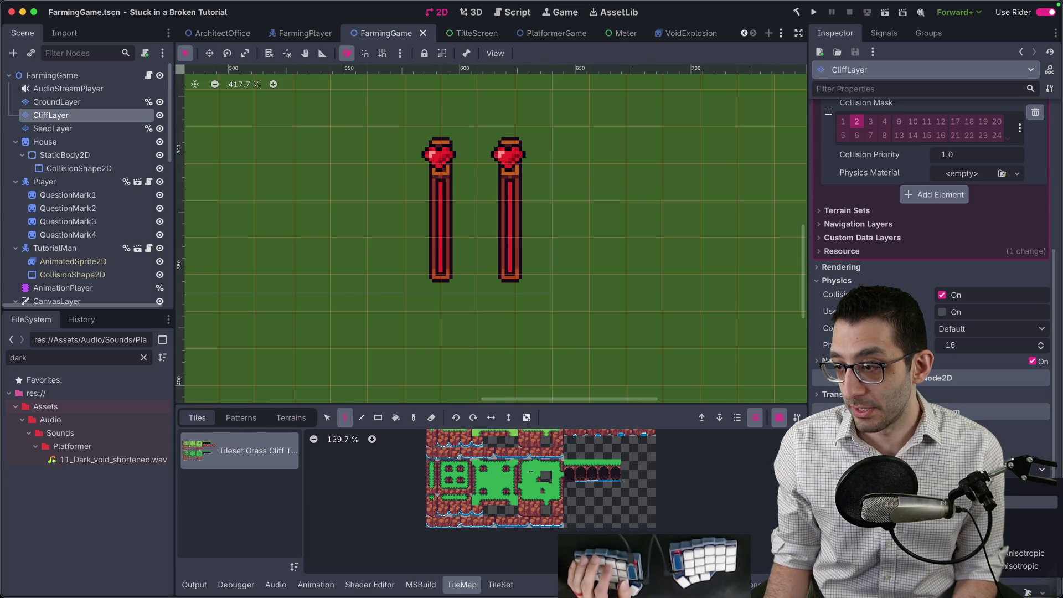
click(886, 343)
scroll(683, 209, down, 3)
scroll(610, 183, up, 3)
scroll(554, 177, right, 5)
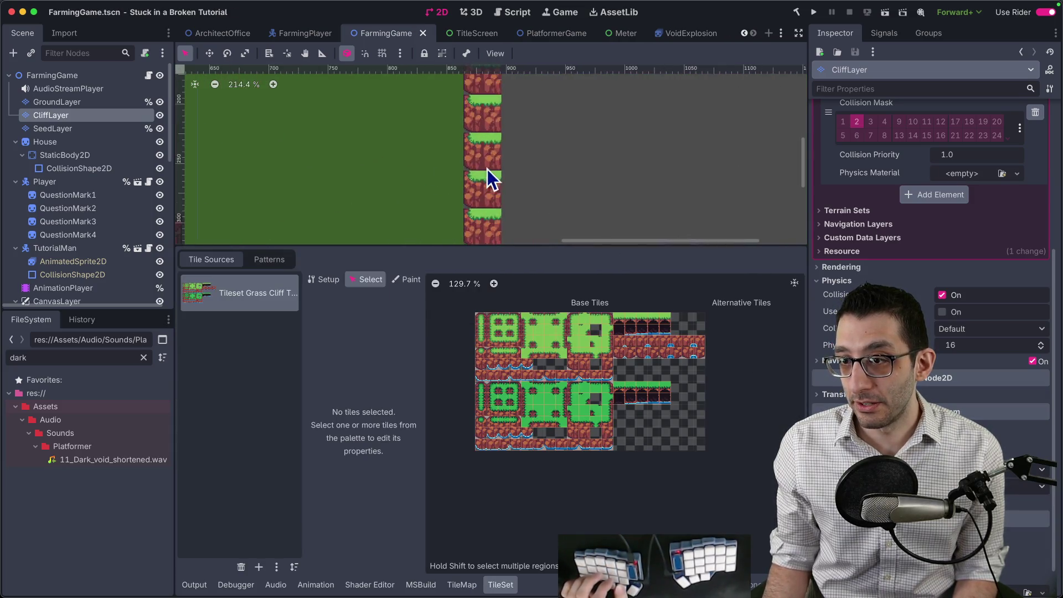
scroll(479, 155, up, 5)
scroll(498, 185, down, 4)
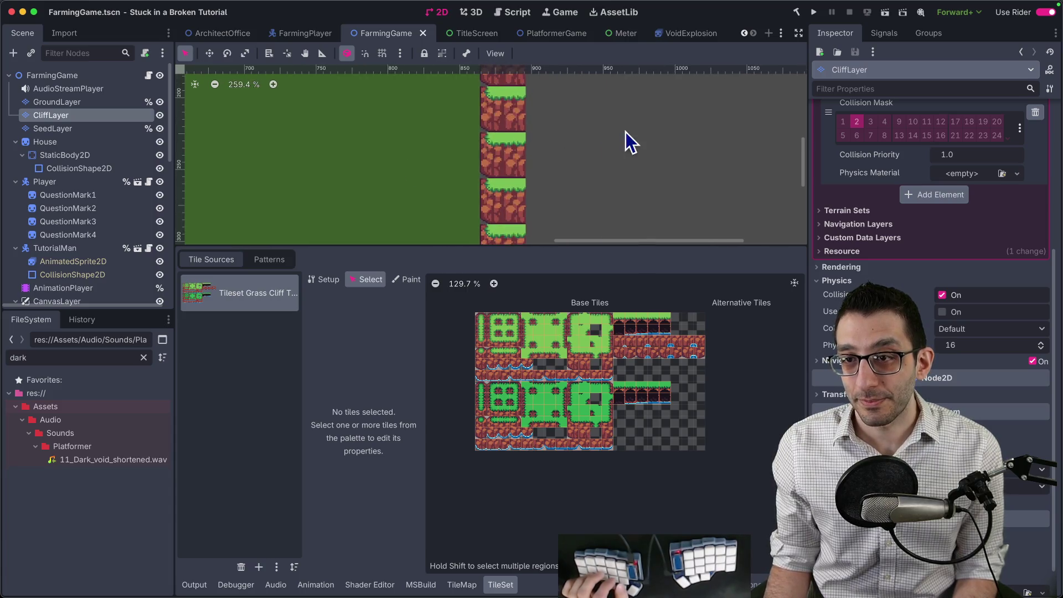
scroll(587, 144, down, 3)
Step: Select SeedLayer to inspect it and save the FarmingGame scene
click(83, 130)
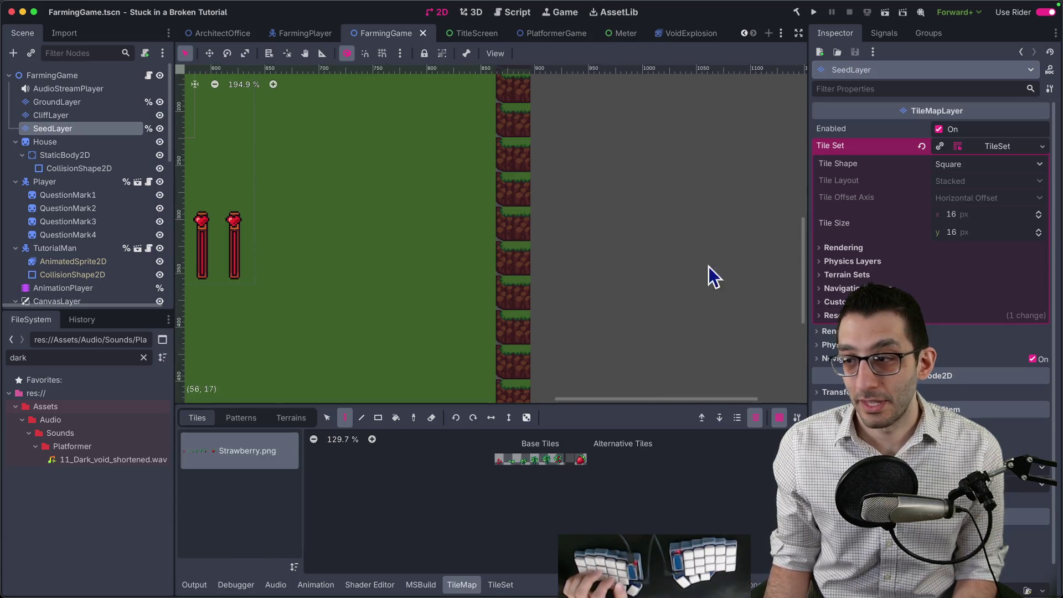
scroll(589, 261, left, 10)
scroll(588, 261, up, 2)
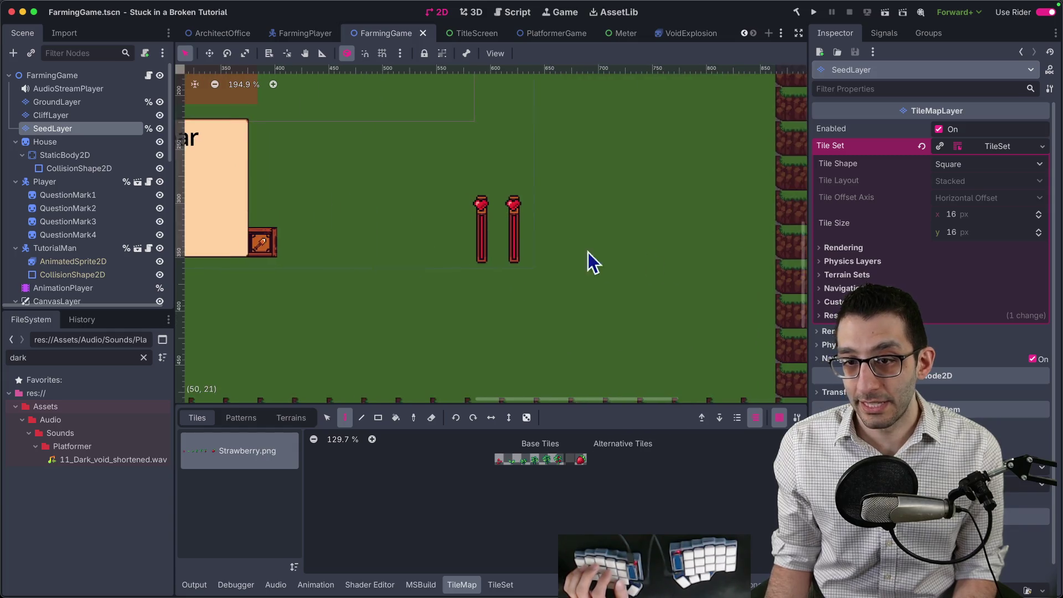
key(ctrl+s)
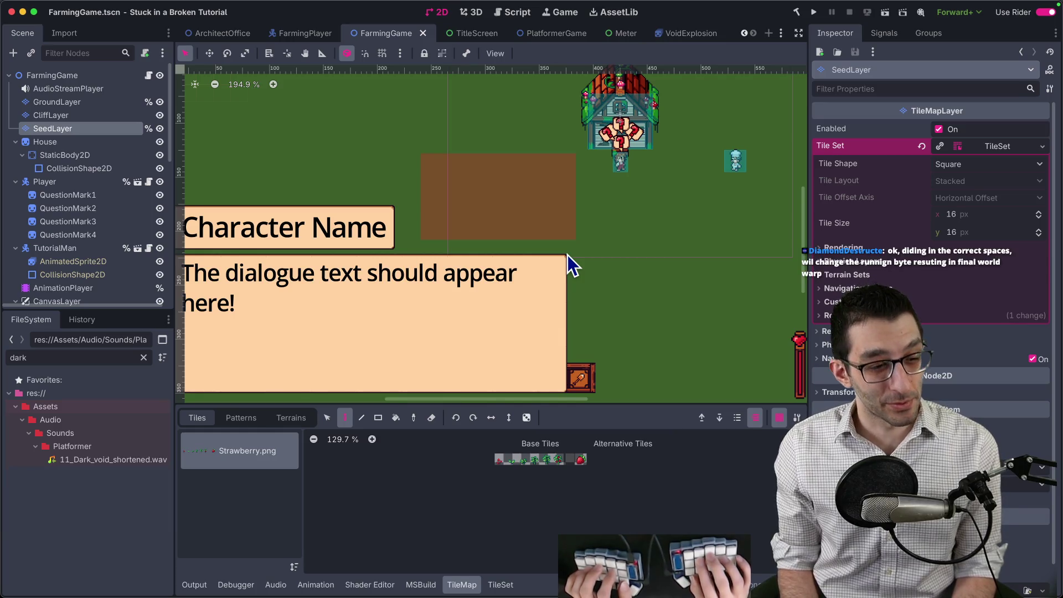
Step: Open the FarmingPlayer scene in its own editor tab
key(super+Tab)
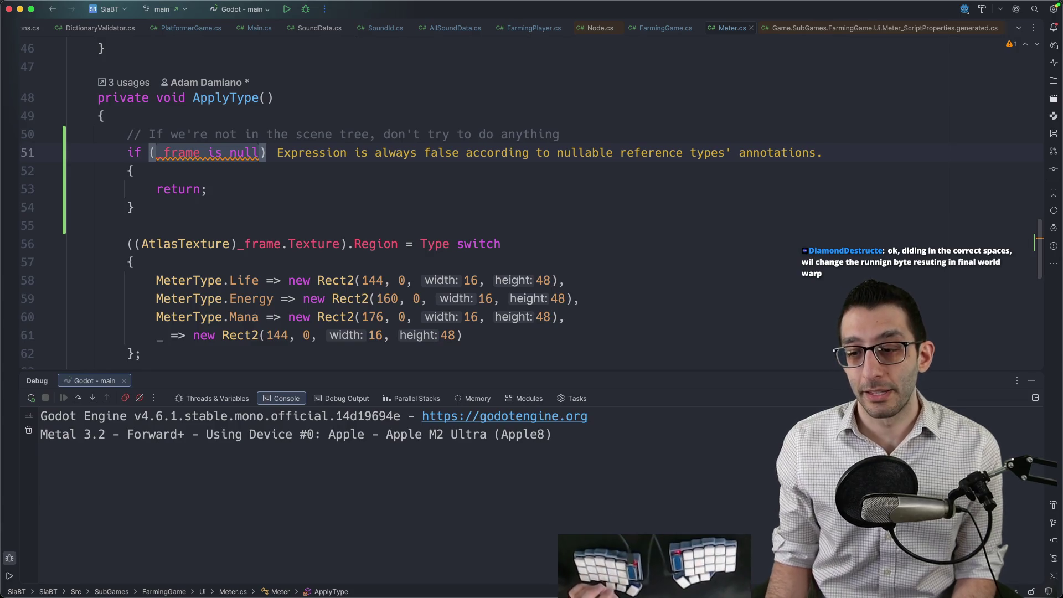
mouse_move(682, 565)
click(573, 559)
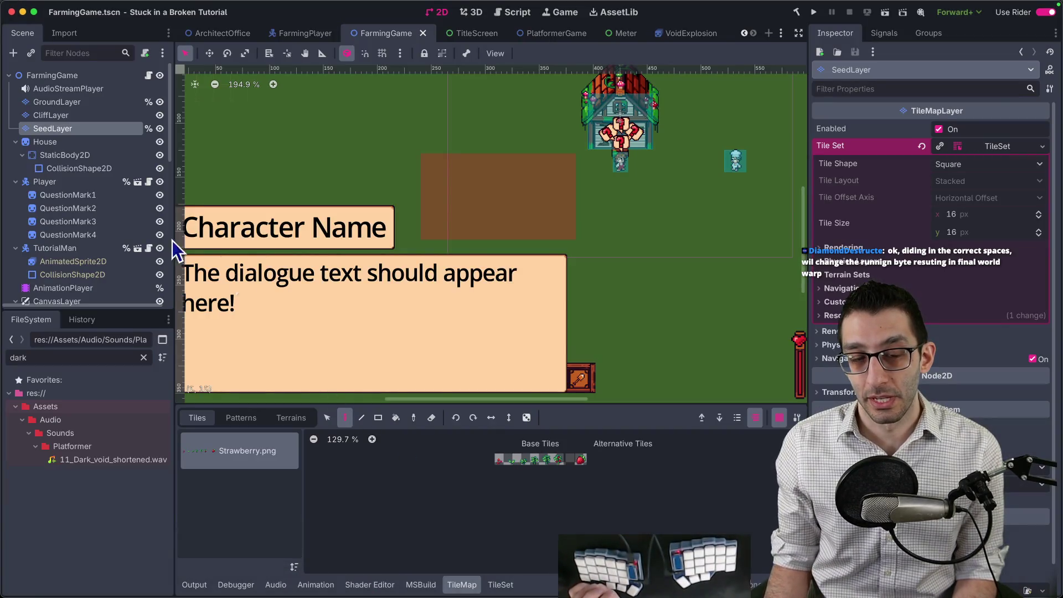
scroll(73, 210, down, 5)
scroll(69, 147, up, 5)
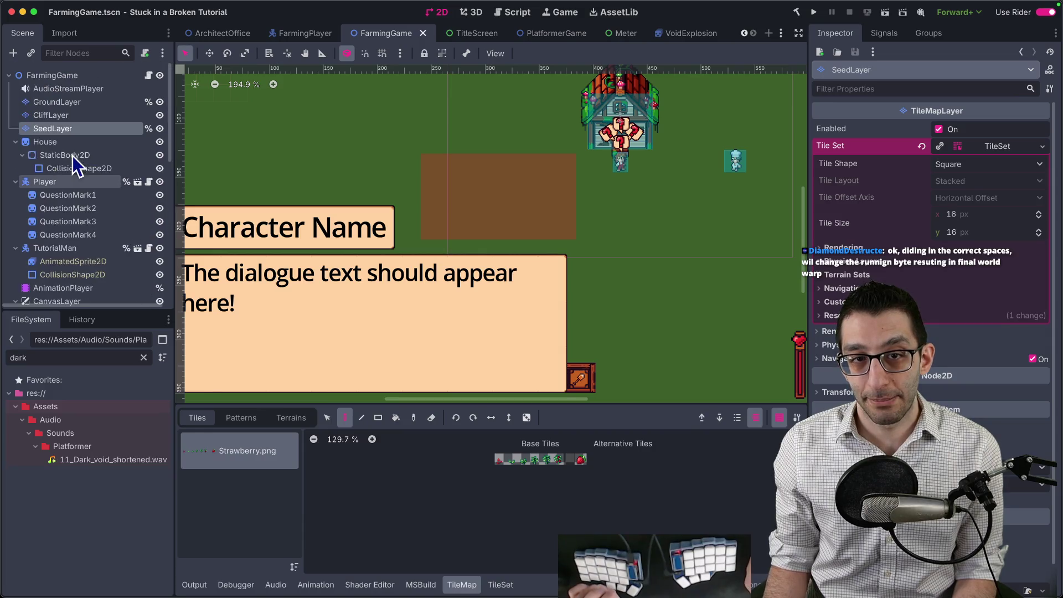
click(132, 187)
Step: Load the AnimationTree's water_down animation, zoom its timeline, scrub to ~0.32 s, then show the sounds folder
click(79, 158)
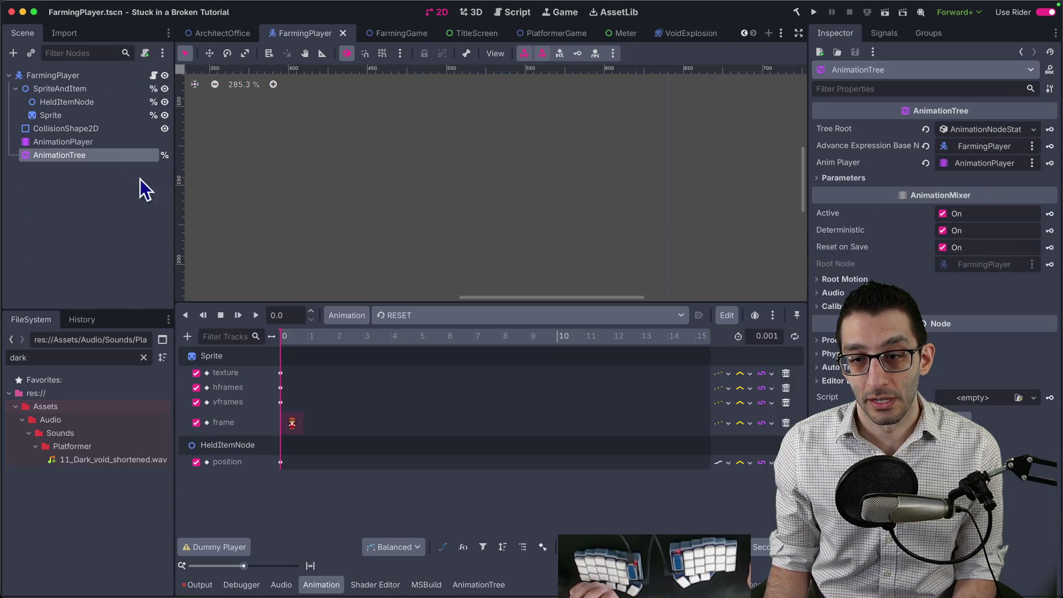
click(467, 318)
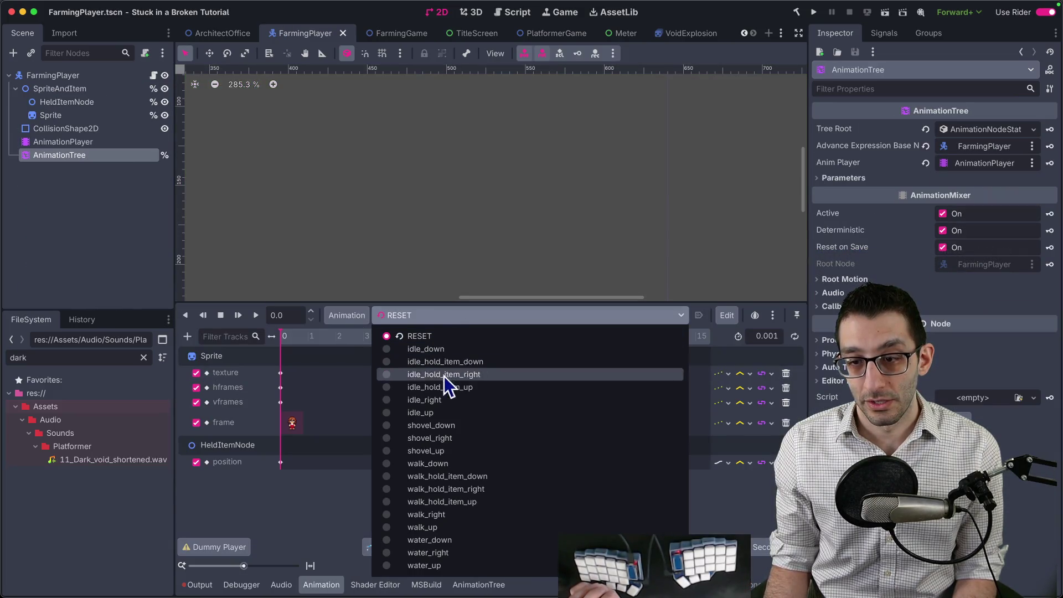
click(447, 543)
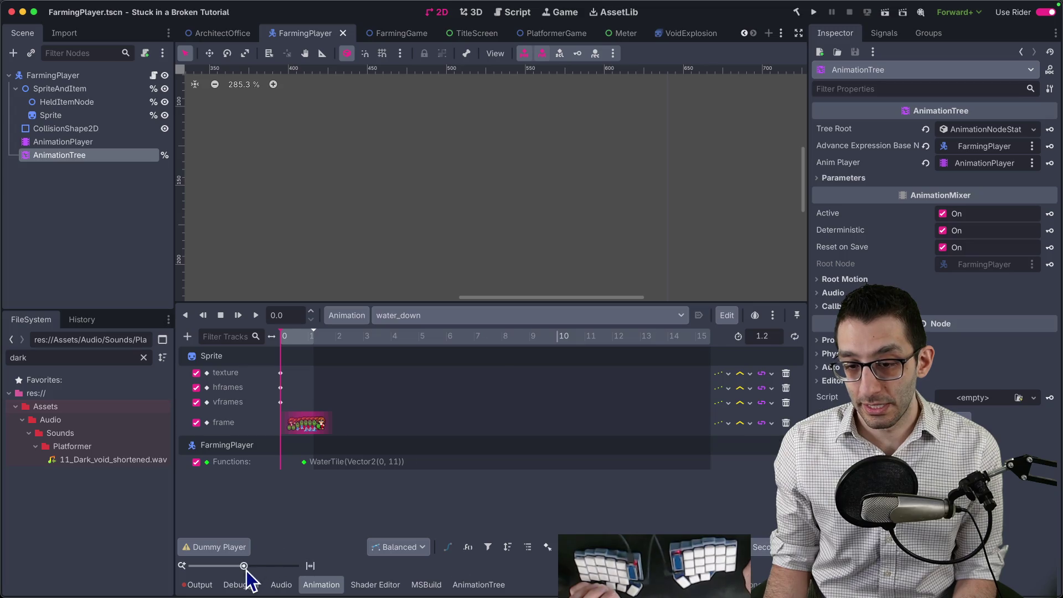
drag(246, 571, 269, 573)
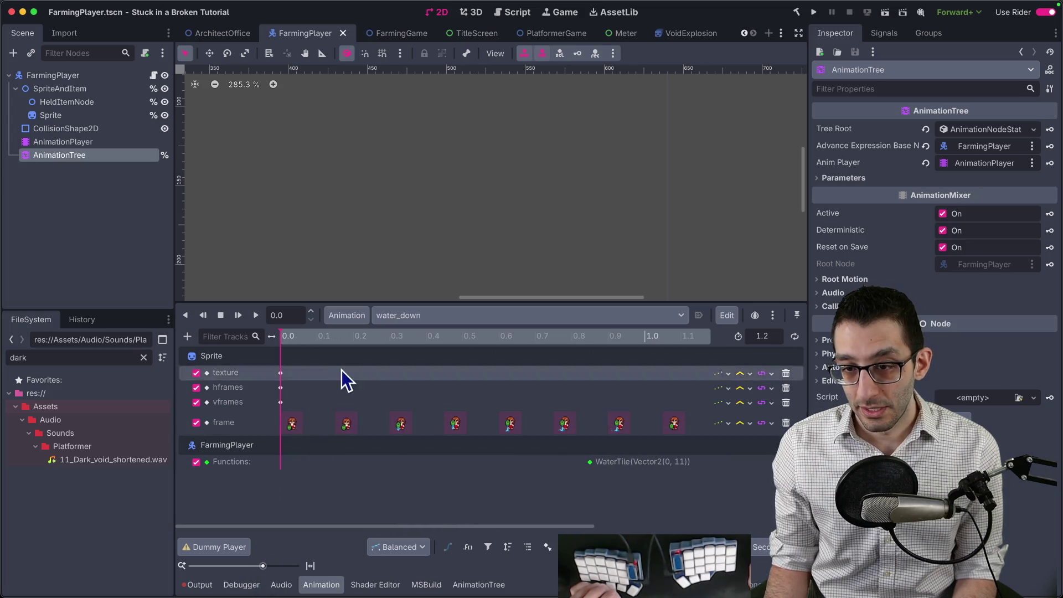
click(358, 336)
drag(388, 336, 397, 336)
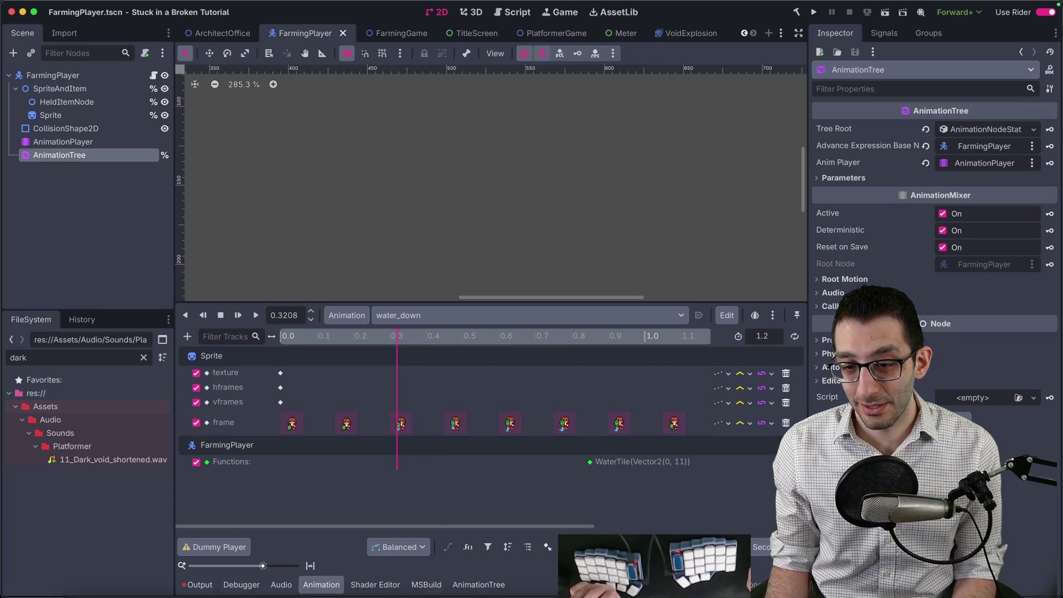
click(83, 563)
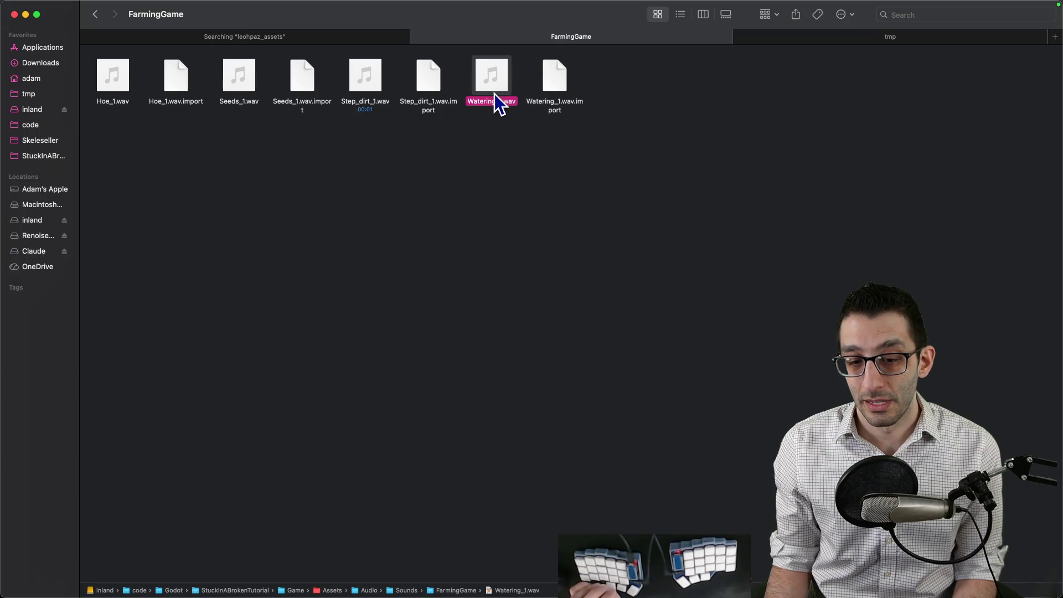
Step: Bring the Godot editor back in front of Finder
mouse_move(357, 562)
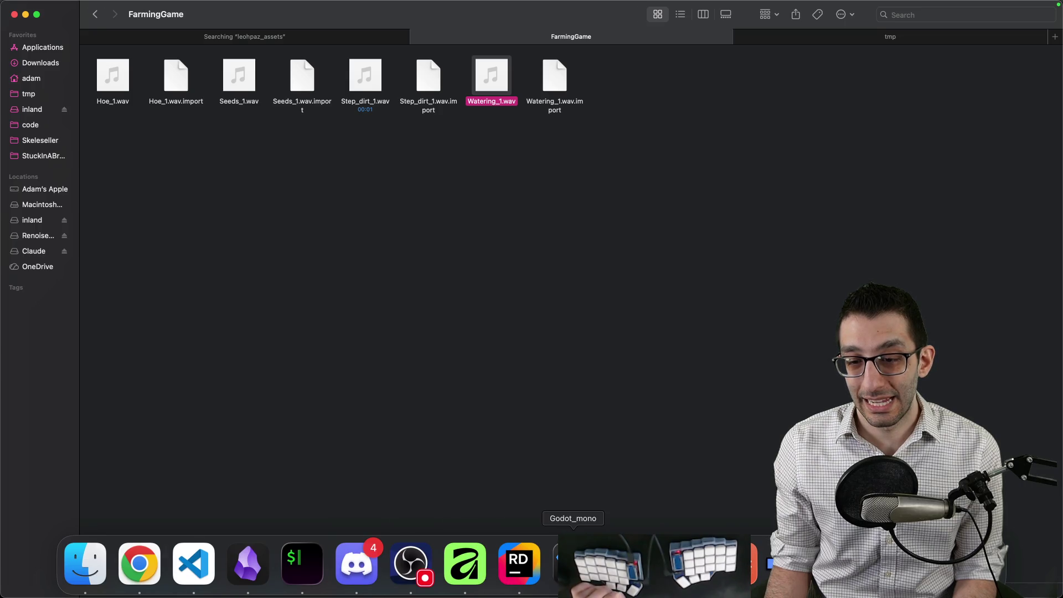
click(573, 563)
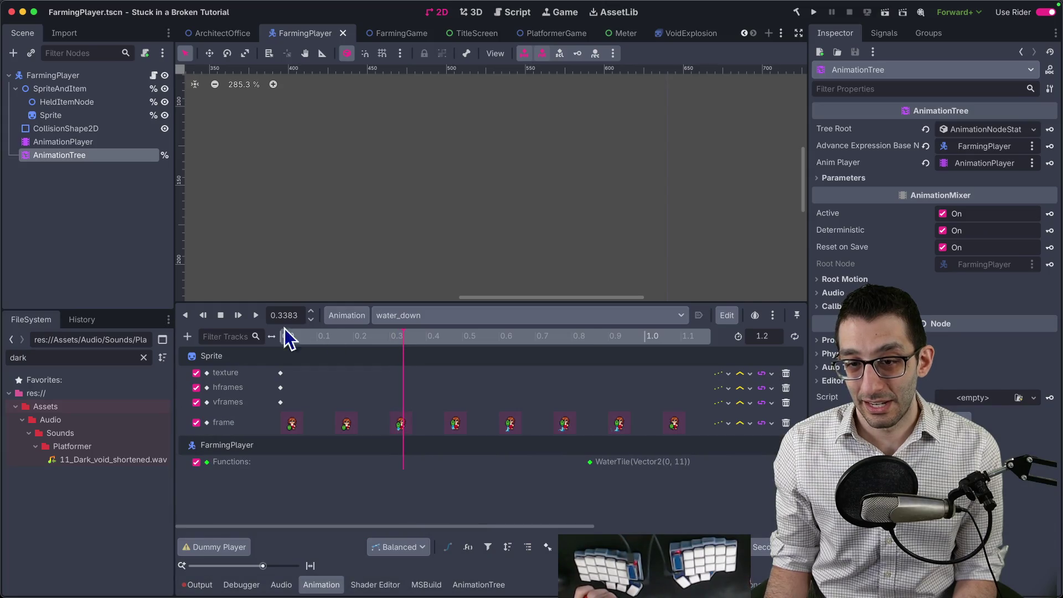
Step: Insert a trial PlayStepSound() key on the water_down Functions track at 0.33, then delete it
click(189, 336)
click(187, 335)
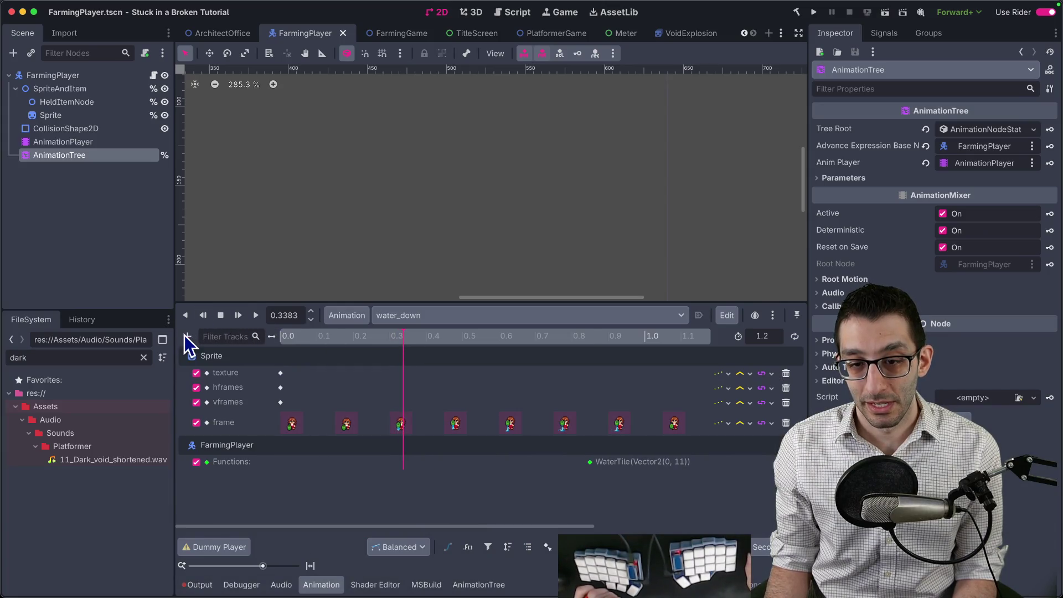
click(185, 335)
click(235, 418)
right_click(406, 464)
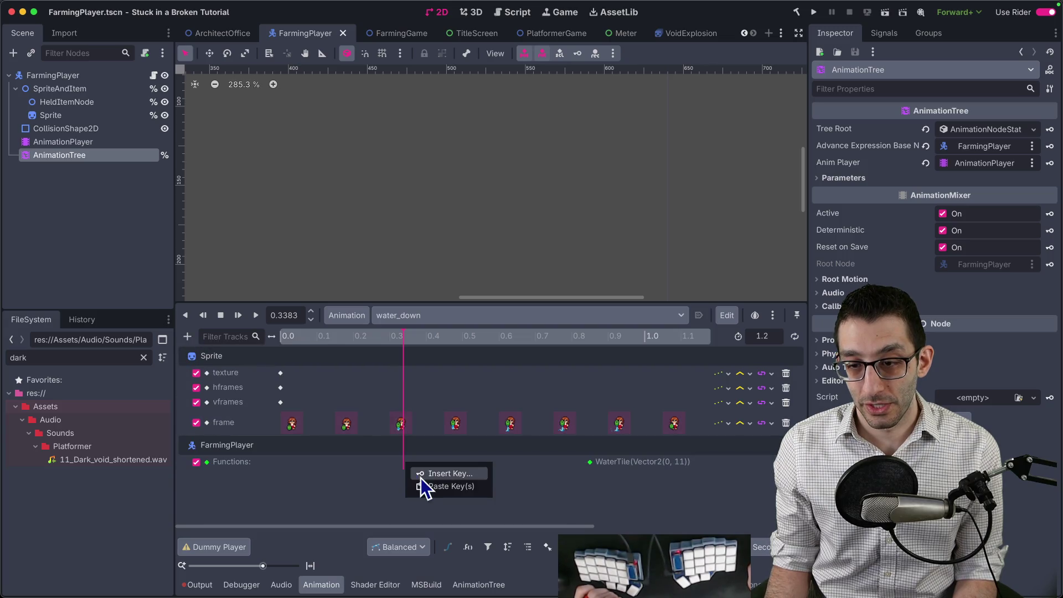
click(424, 473)
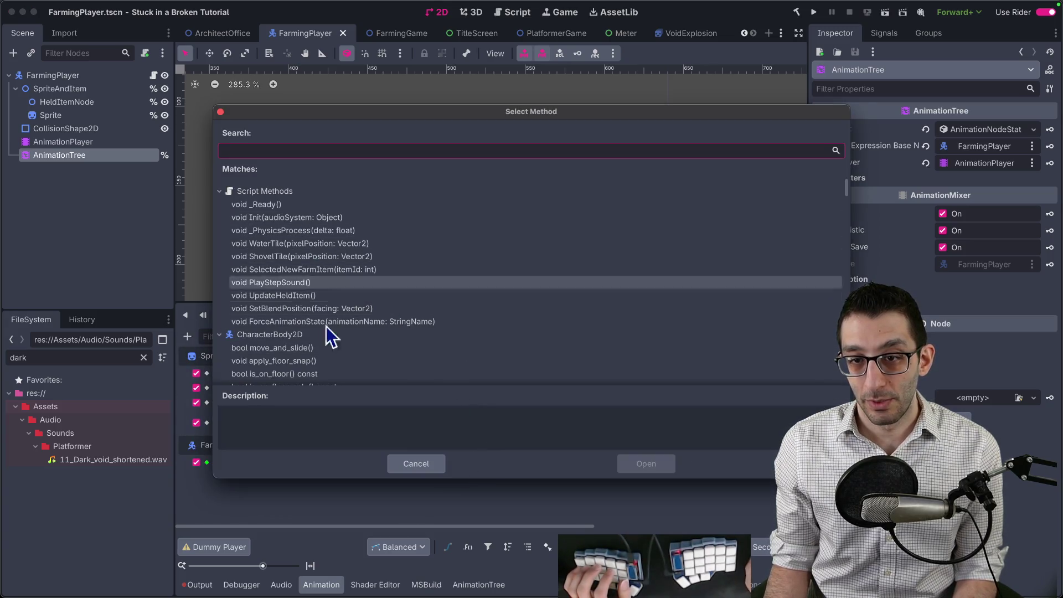
double_click(366, 287)
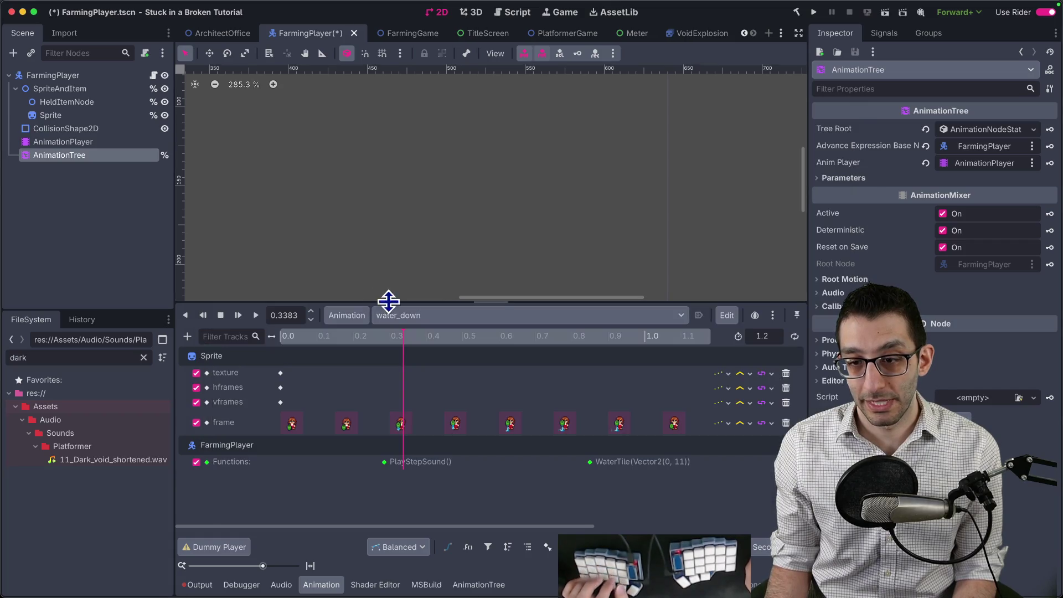
right_click(384, 463)
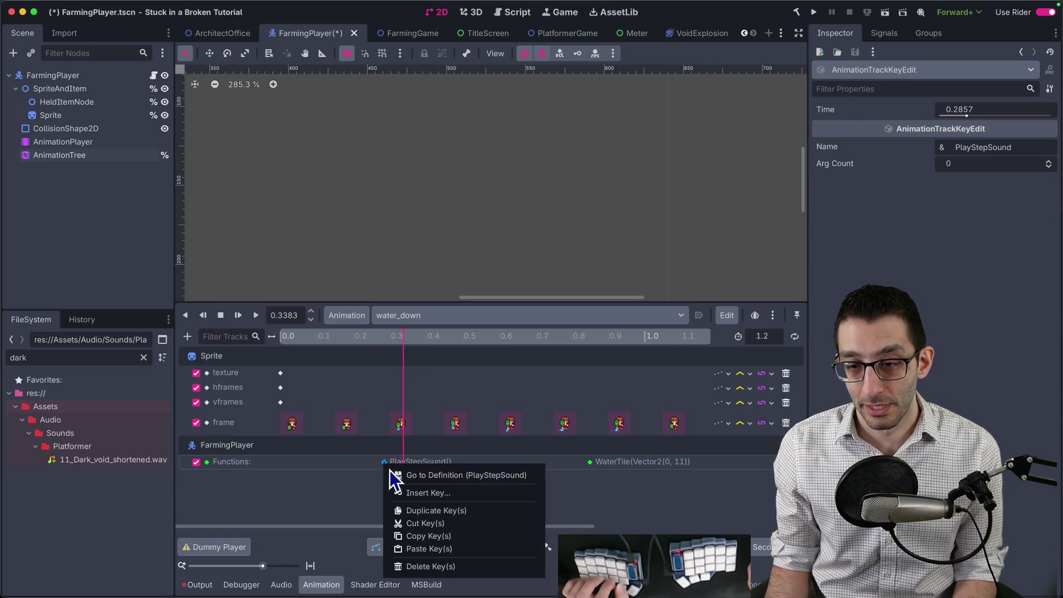
click(419, 565)
key(super+Tab)
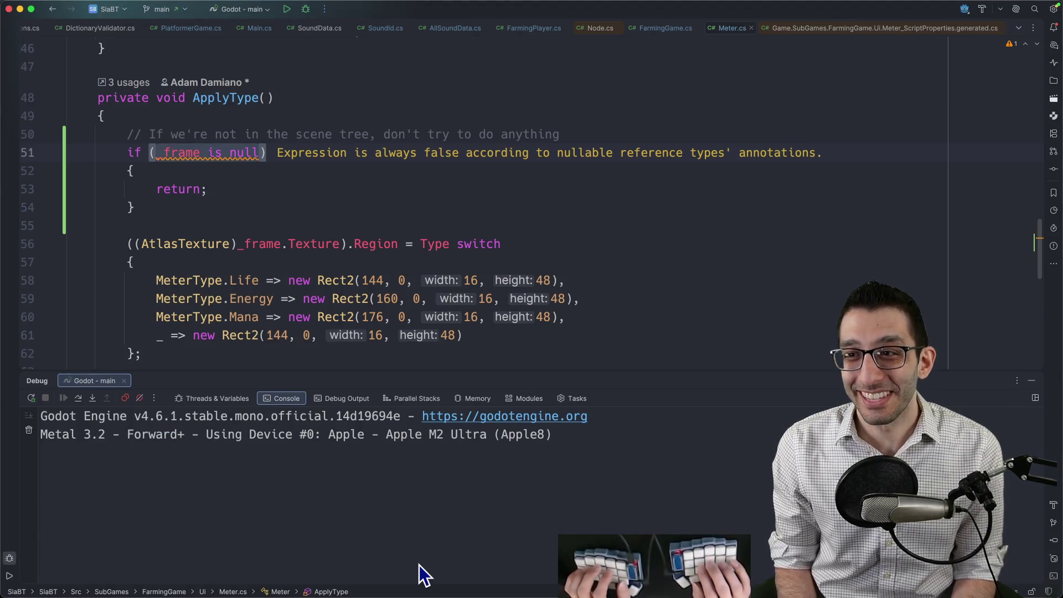
Step: Open FarmingPlayer.cs and jump to its PlayStepSound() method
key(super+shift+o)
text(farmingpl)
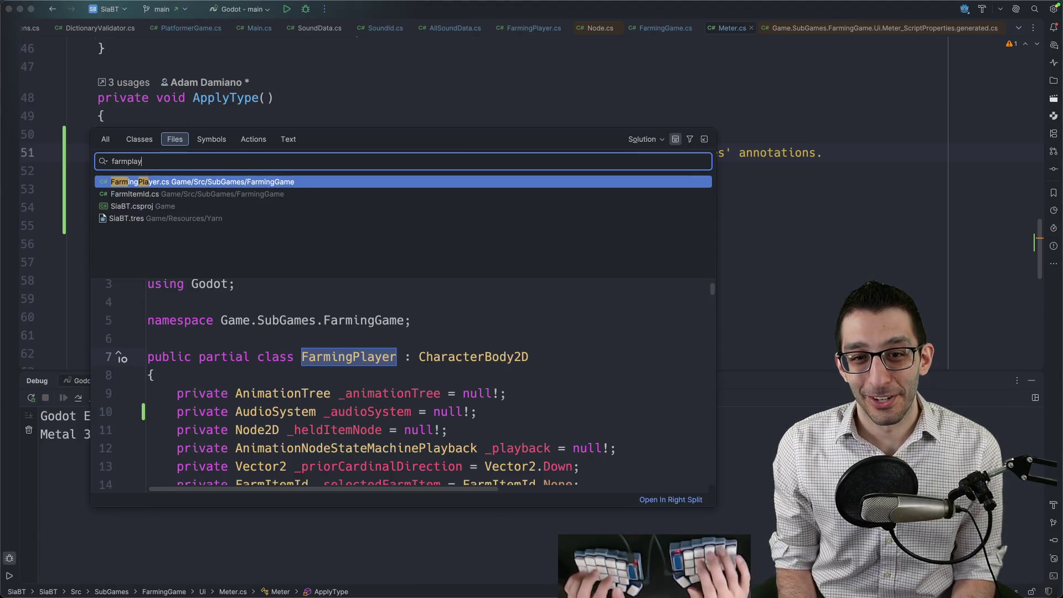
key(Return)
key(super+shift+F12)
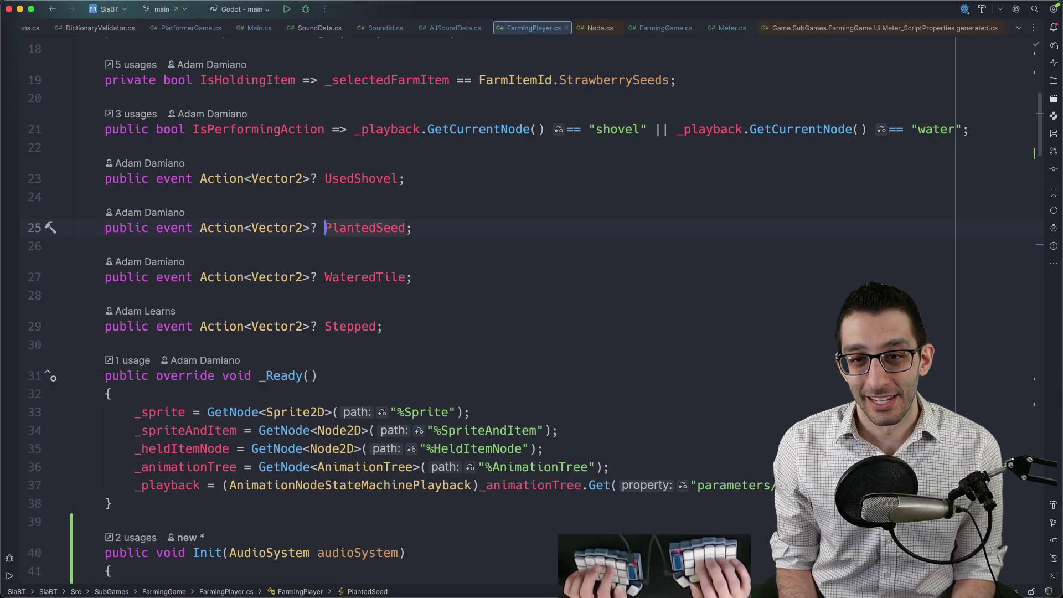
key(super+F12)
text(playstep)
key(Return)
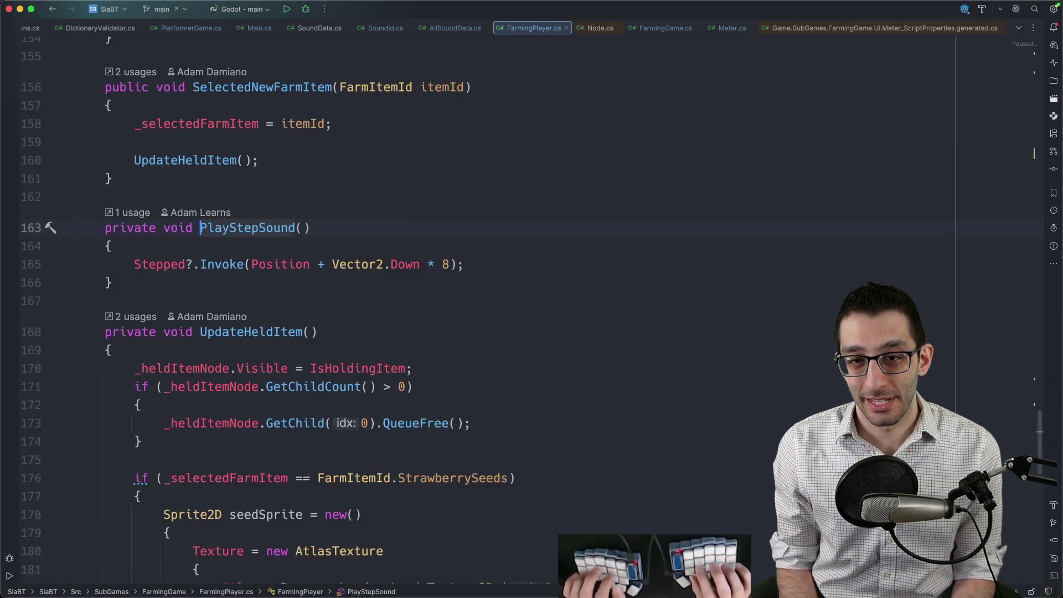
Step: Add a PlayWateringSound() method that calls PlaySound(SoundId.FarmingWater)
key(super+d)
key(alt+shift+Right)
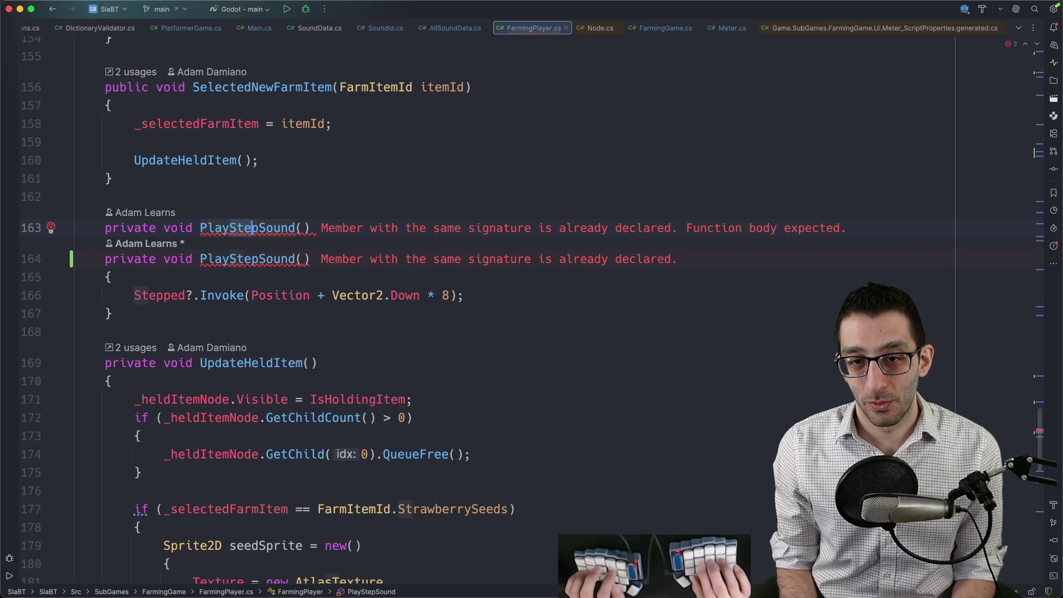
text(Watering)
text({)
key(Return)
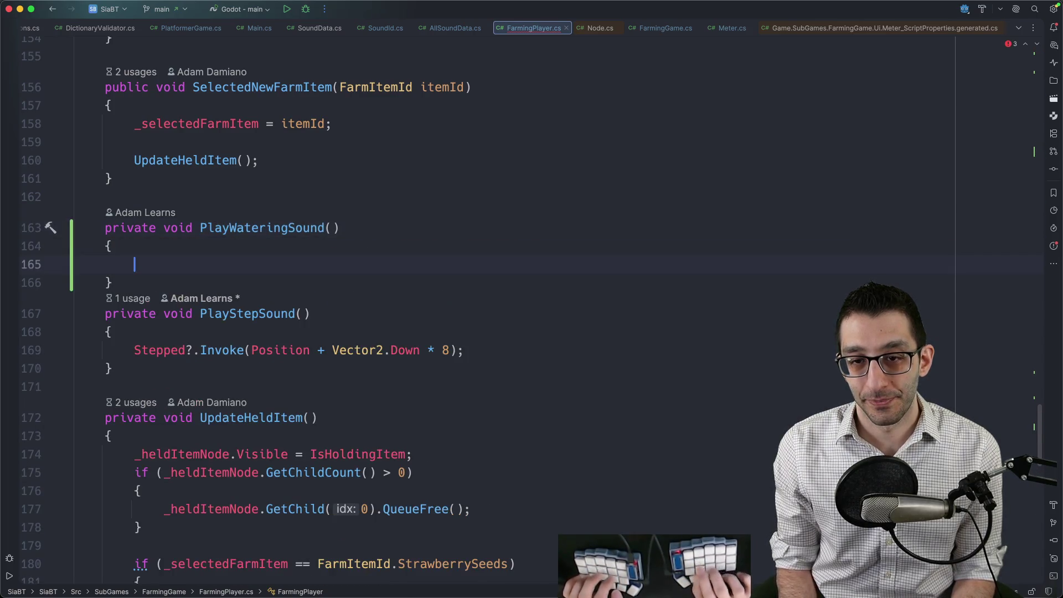
key(Tab)
key(Down)
key(Return)
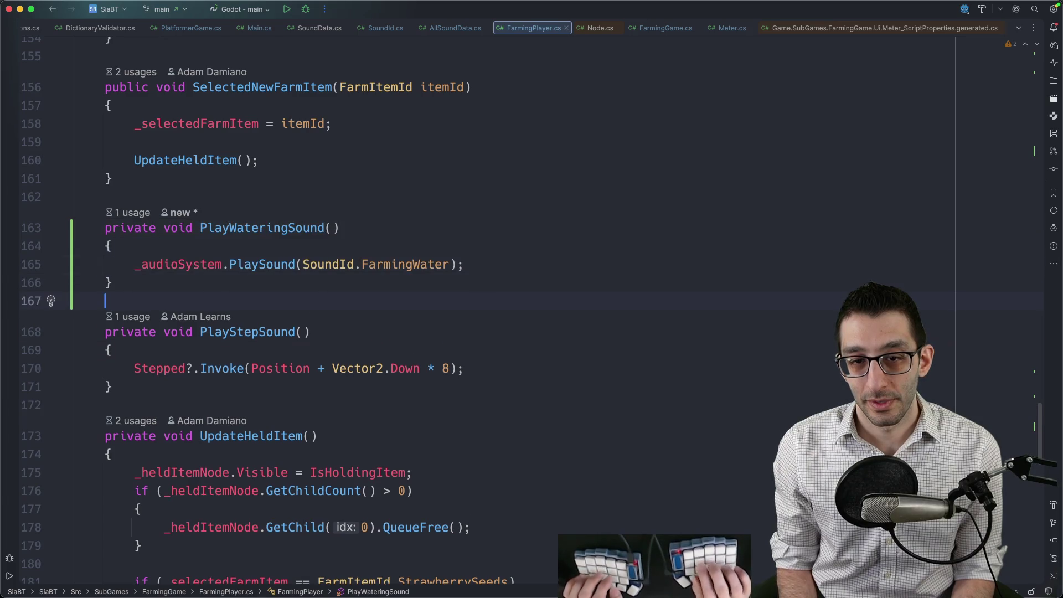
key(shift)
key(shift)
key(Escape)
key(Up)
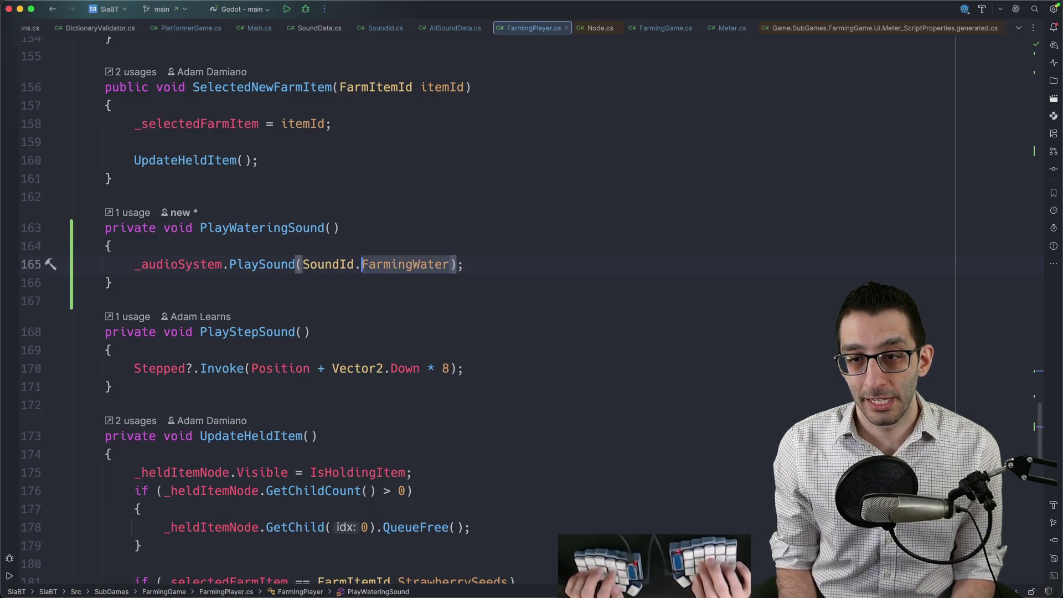
Step: Remove the old FarmingWater PlaySound call from WaterTile
key(ctrl+alt+Up)
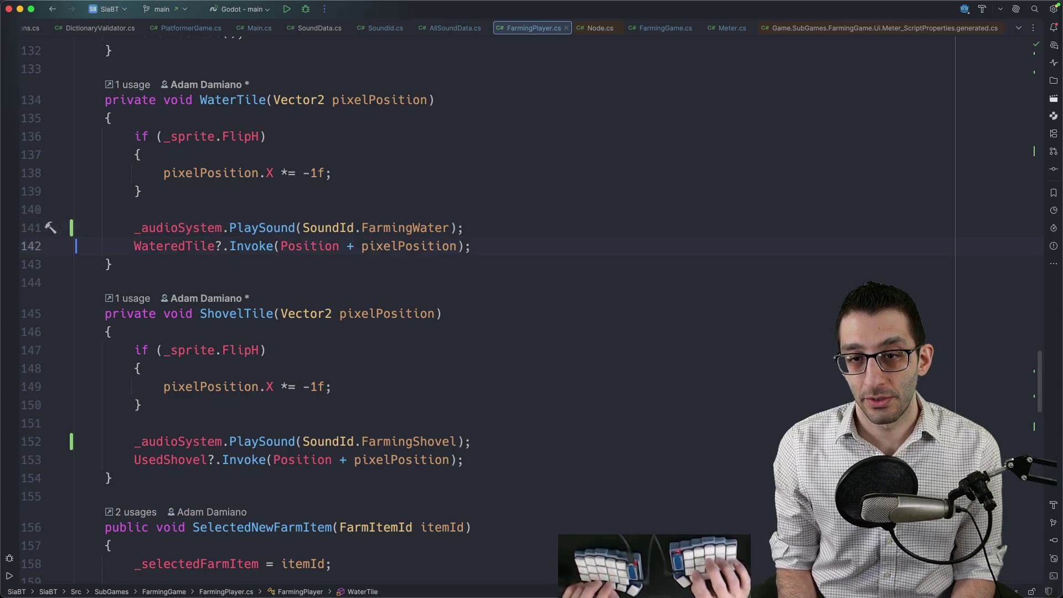
key(ctrl+x)
key(ctrl+v)
key(ctrl+x)
Step: Add a PlayWateringSound() key to water_down, save FarmingPlayer, and search files for 'farmgame'
key(super+Tab)
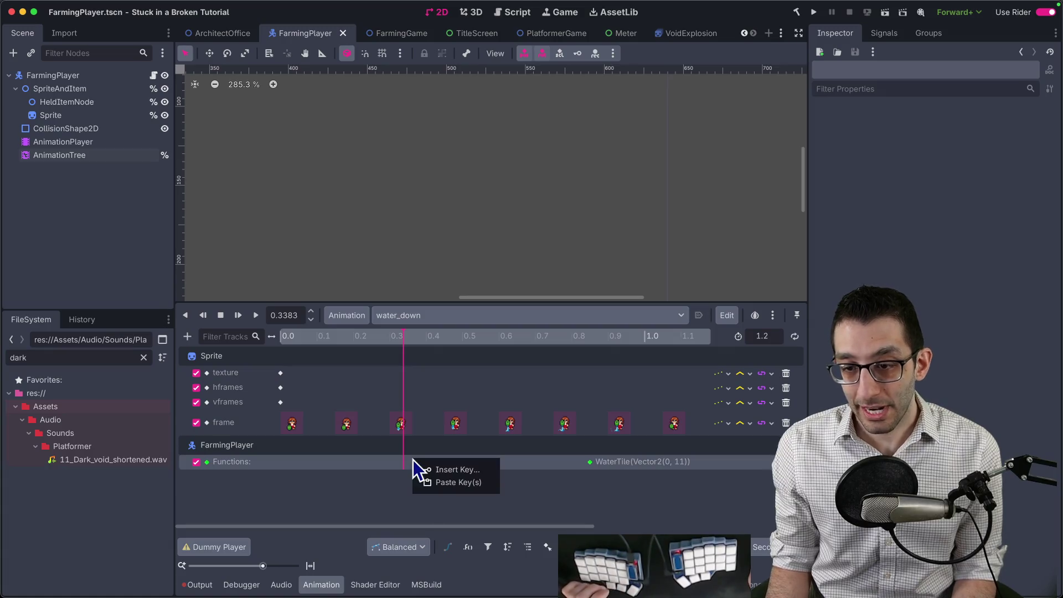
click(422, 469)
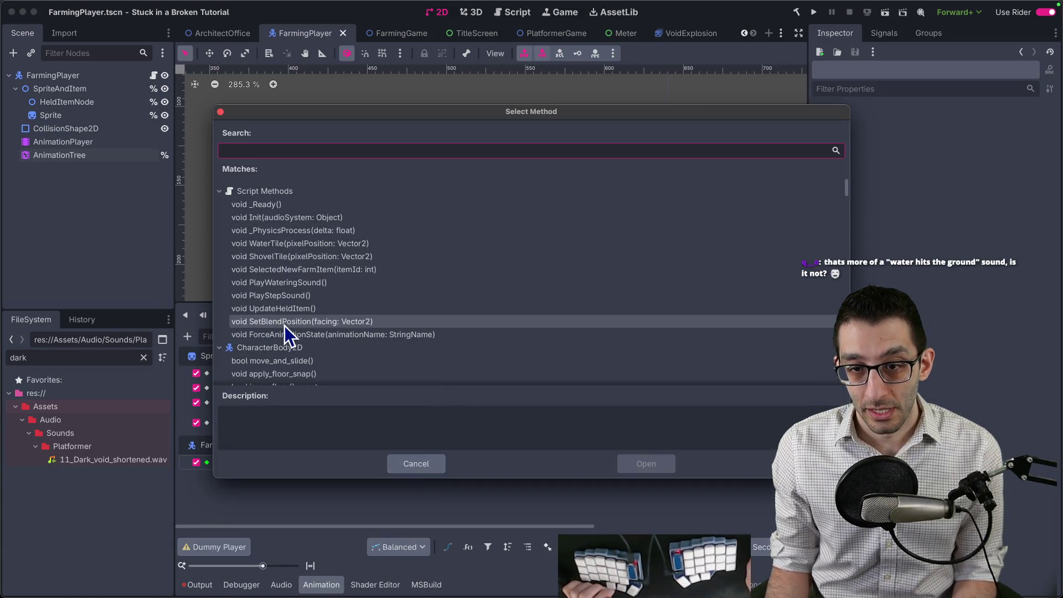
double_click(287, 282)
key(ctrl+s)
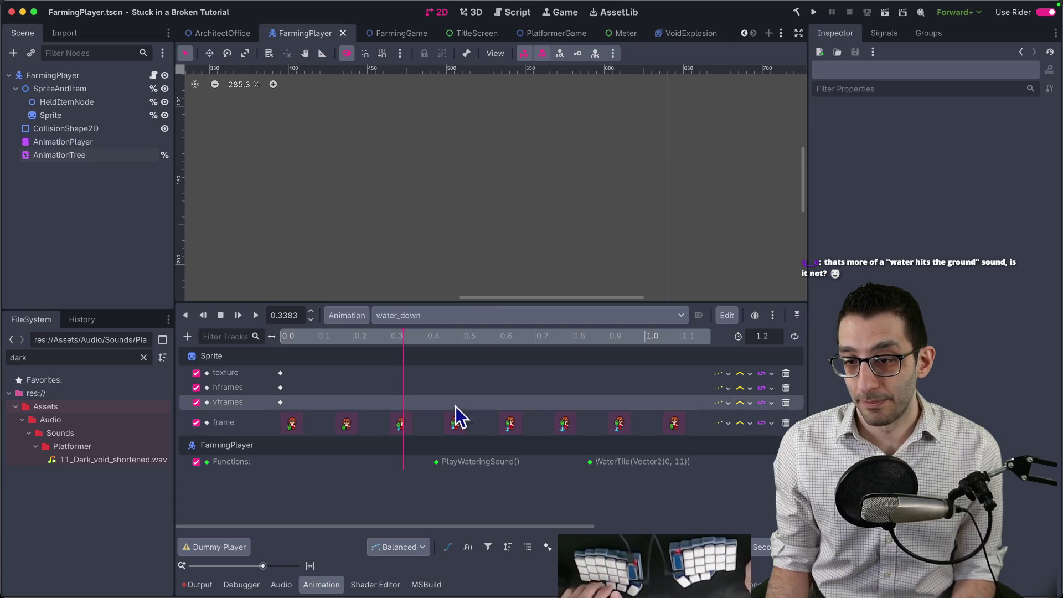
key(super+Tab)
key(super+shift+o)
text(farm)
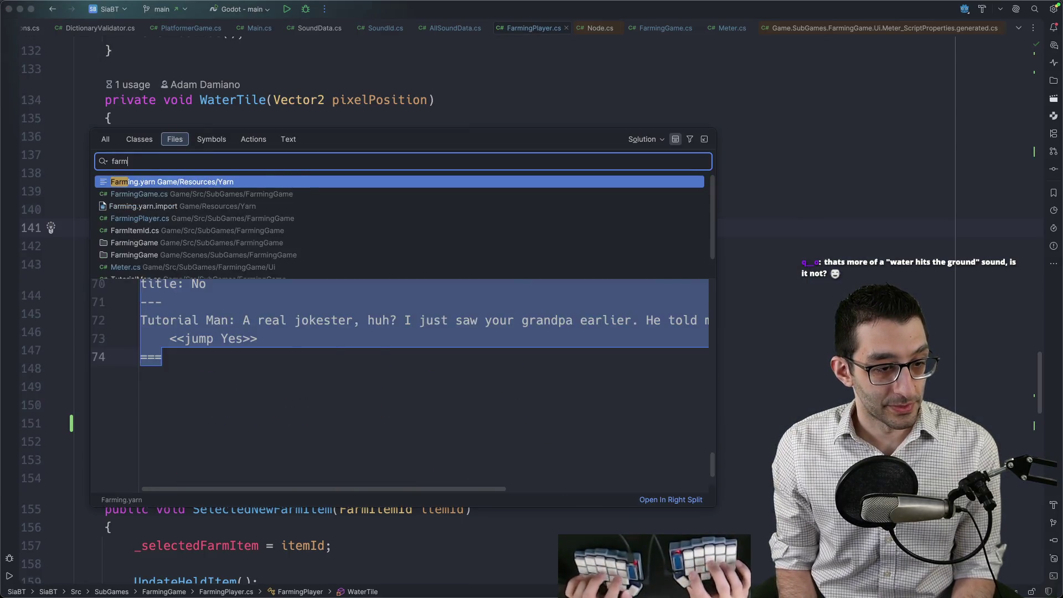
text(game)
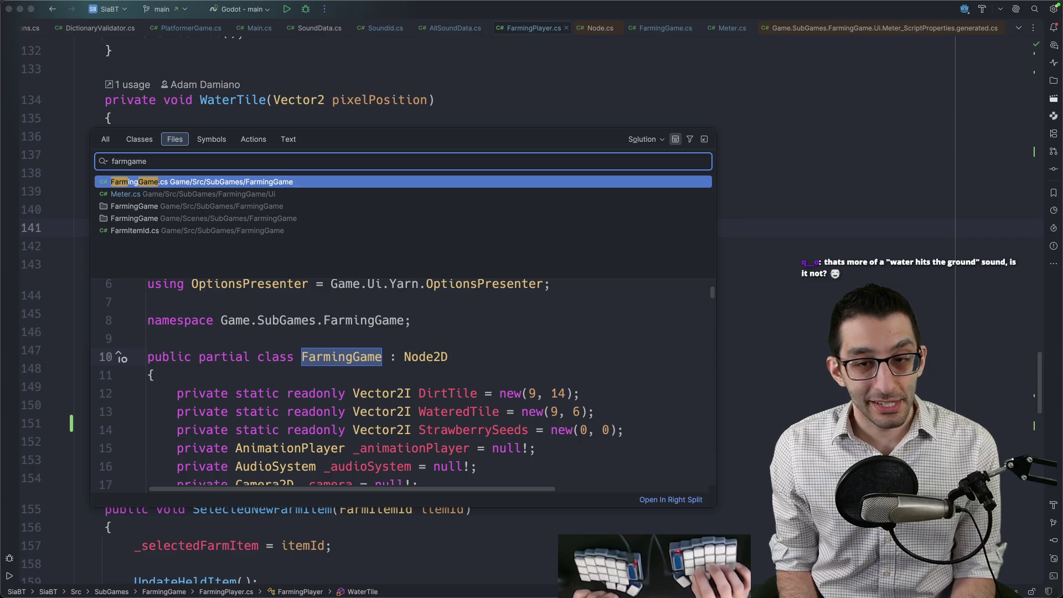
Step: Comment out the StartOpeningCutscene() call in FarmingGame.cs's _Ready and launch the game in debug
key(Return)
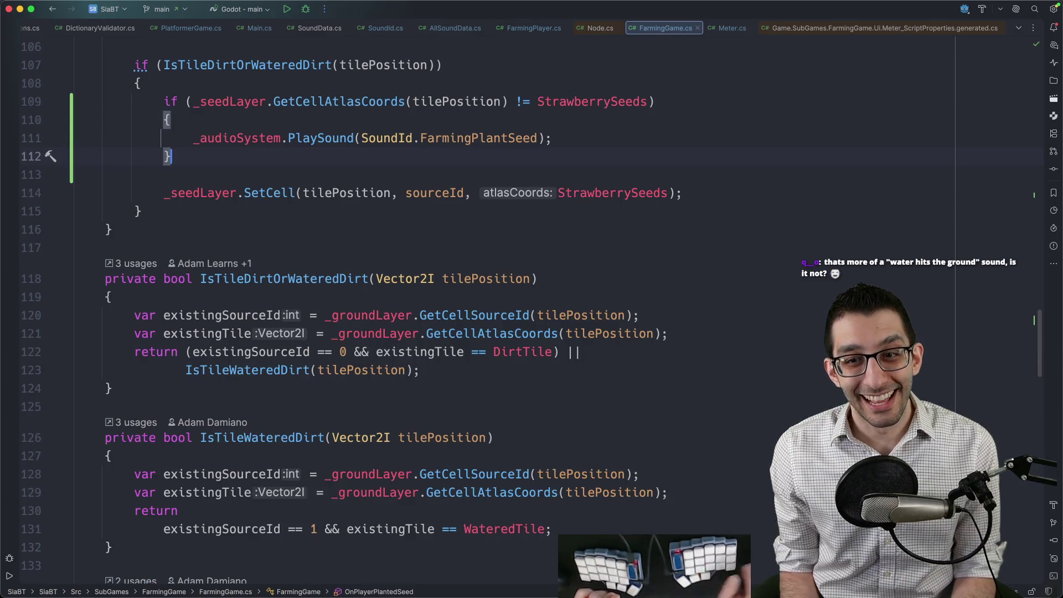
scroll(396, 232, up, 6)
scroll(395, 233, up, 5)
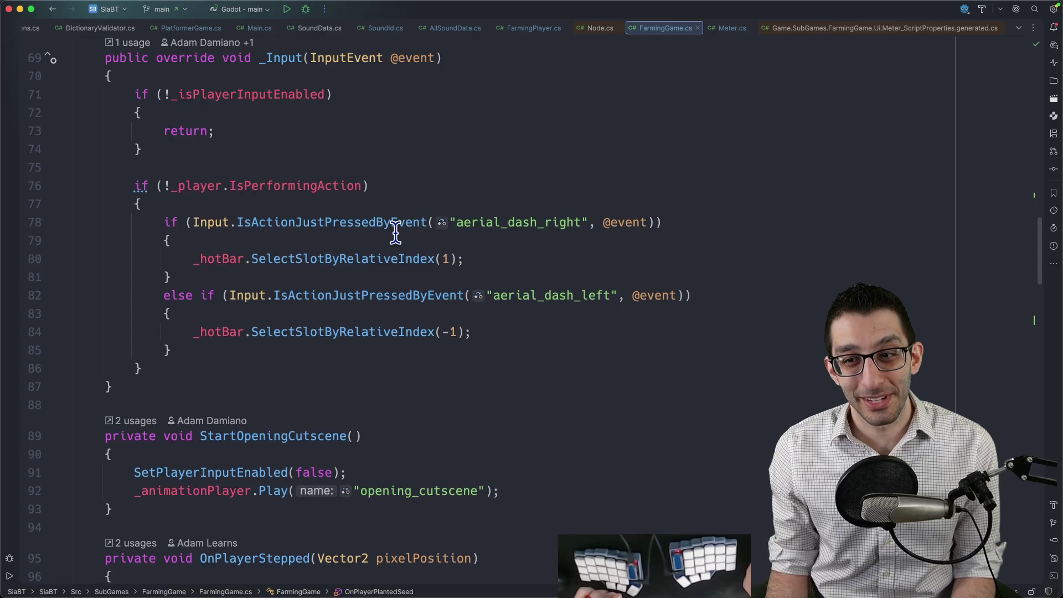
scroll(395, 232, up, 9)
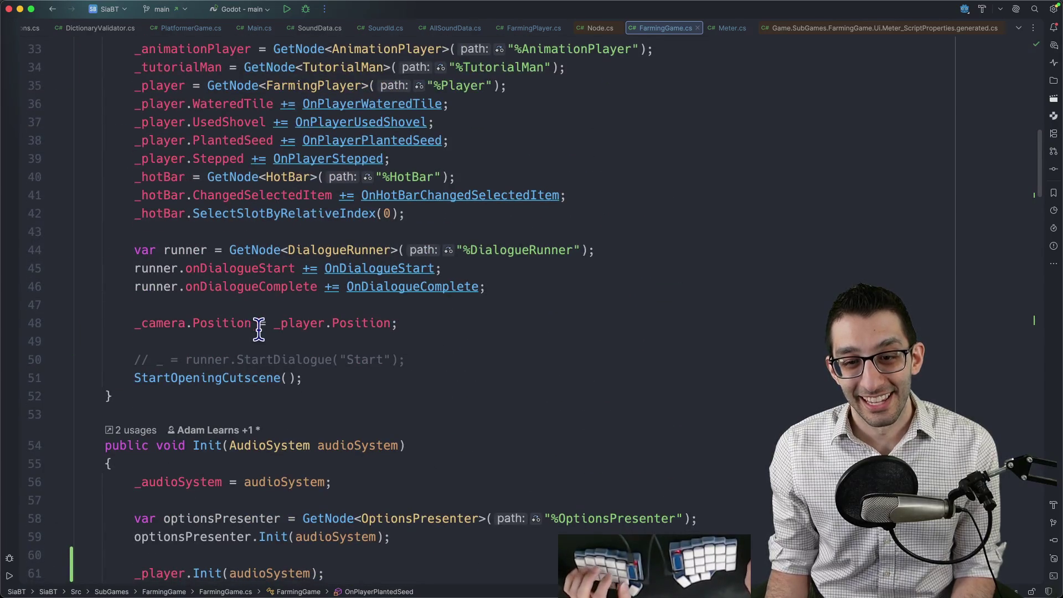
click(234, 378)
key(super+slash)
key(Left)
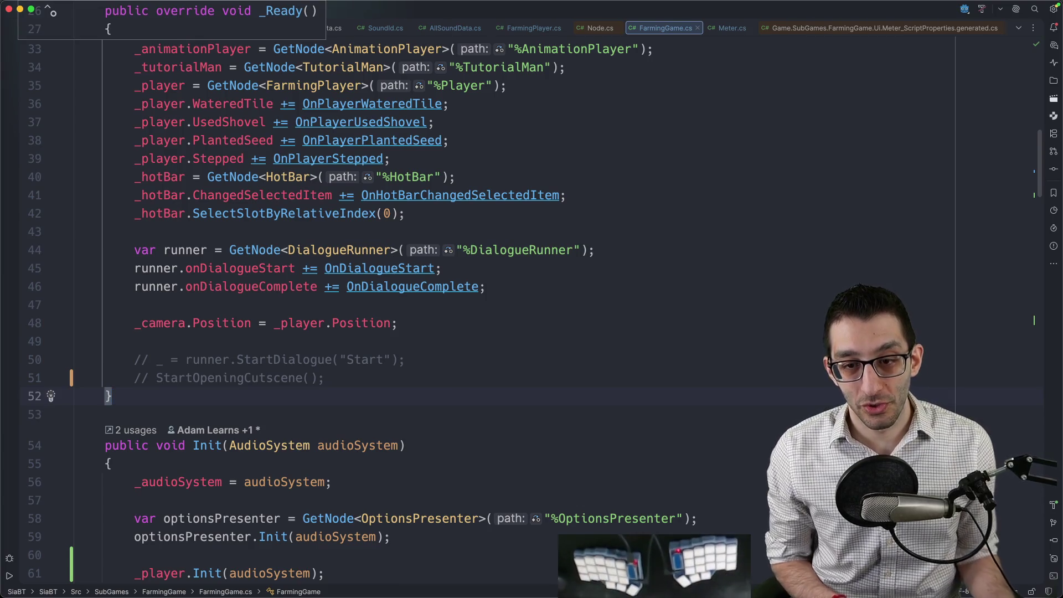
key(ctrl+d)
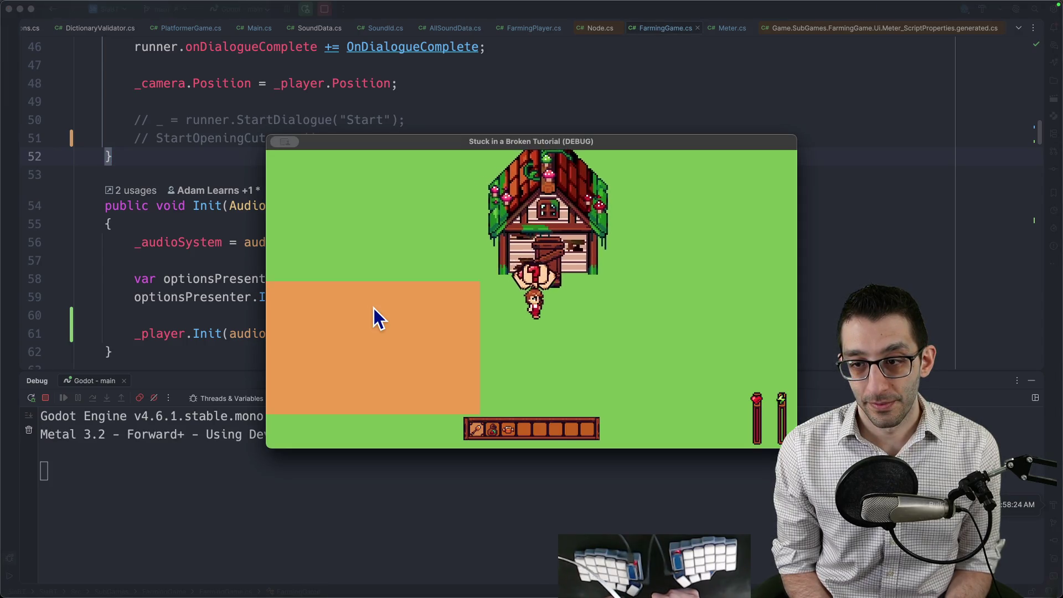
Step: Walk the farmer left, right, down and up toward the house, then water the ground beside it
key(Left)
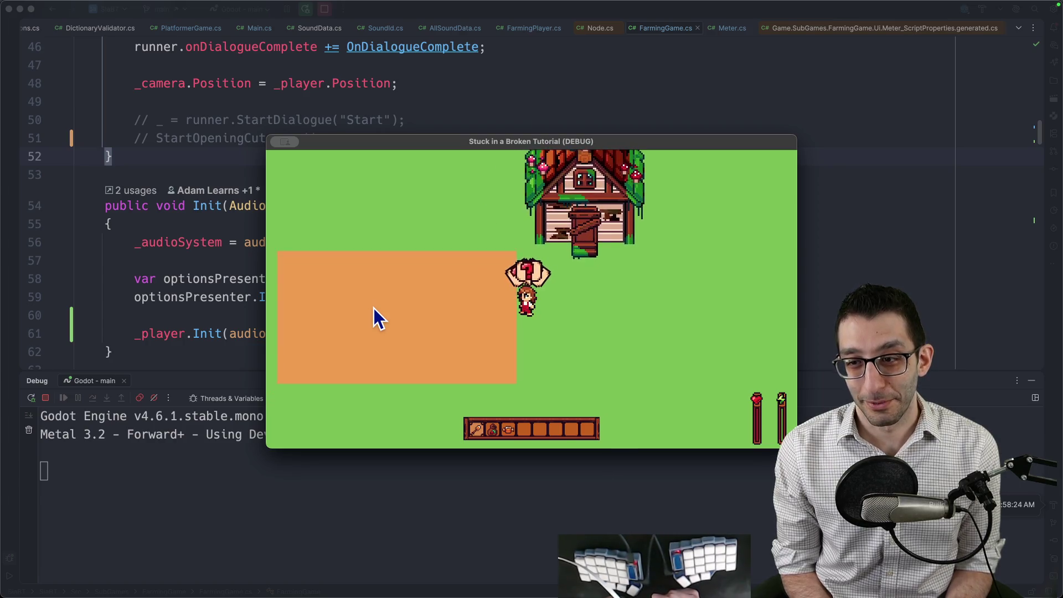
key(Right)
key(Down)
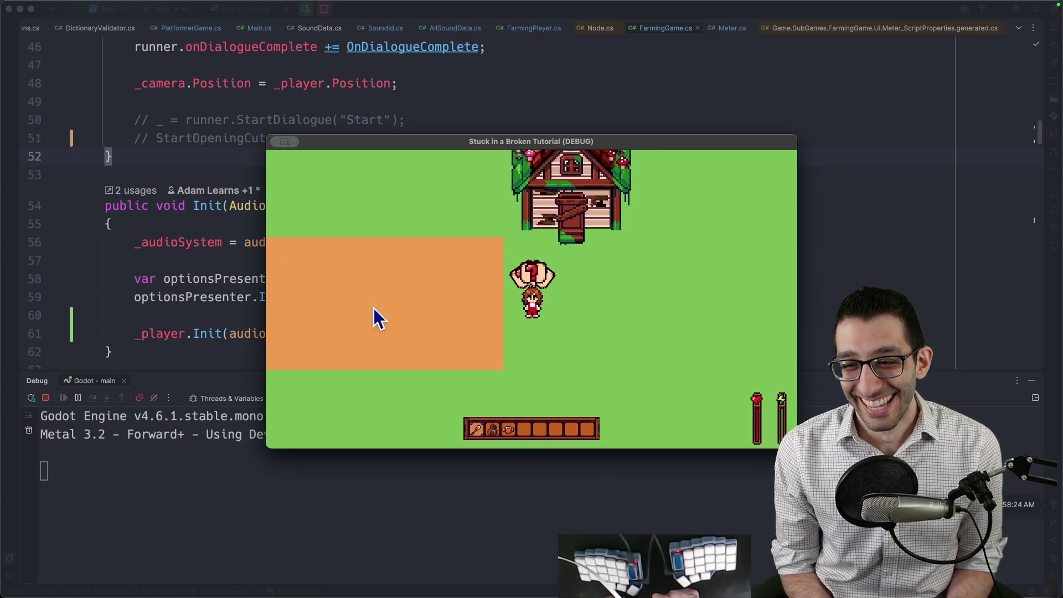
key(Down)
key(Left)
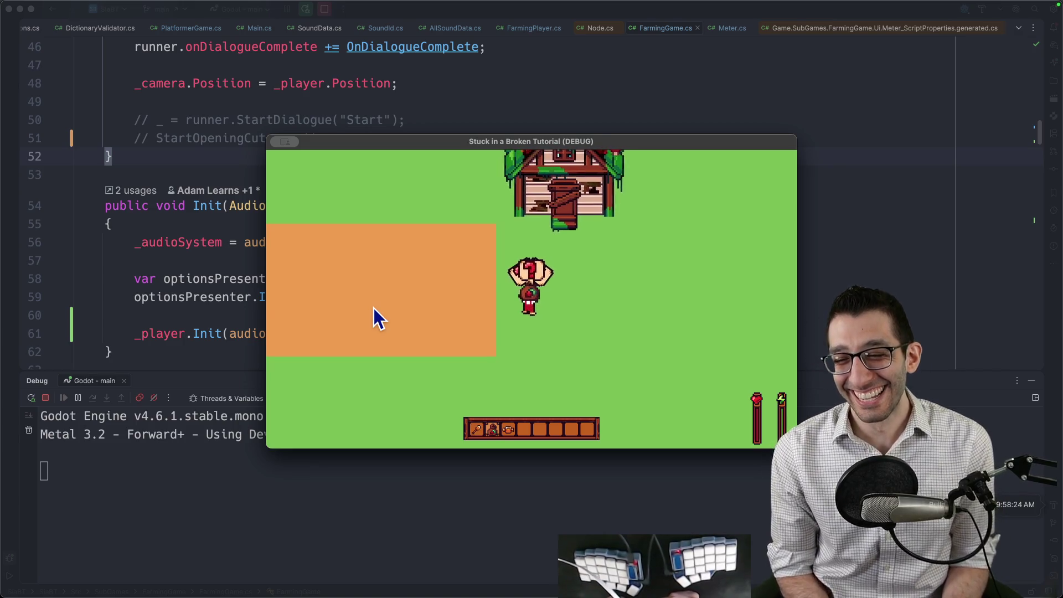
key(Up)
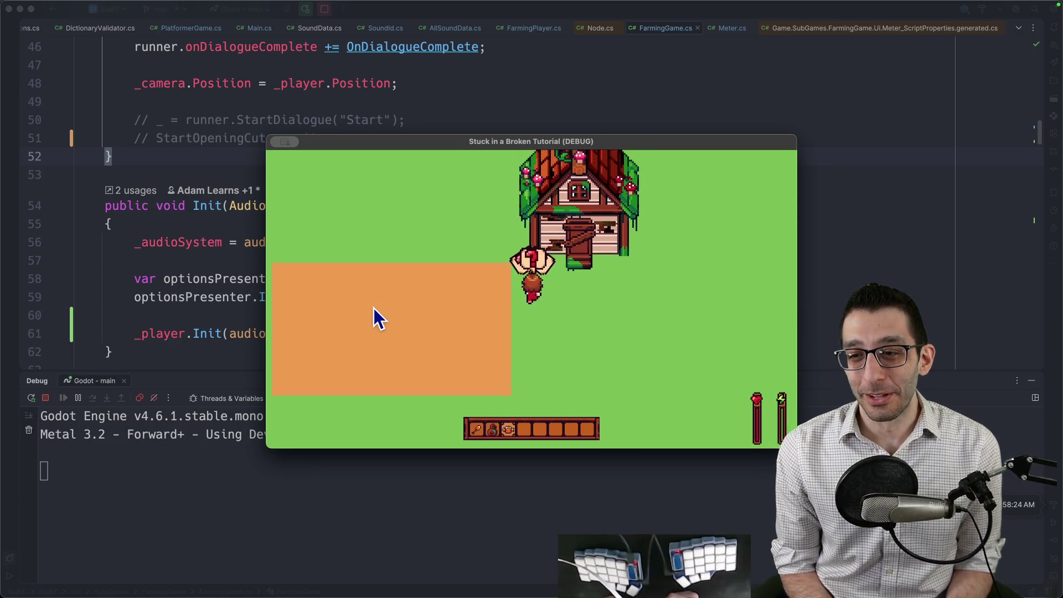
key(space)
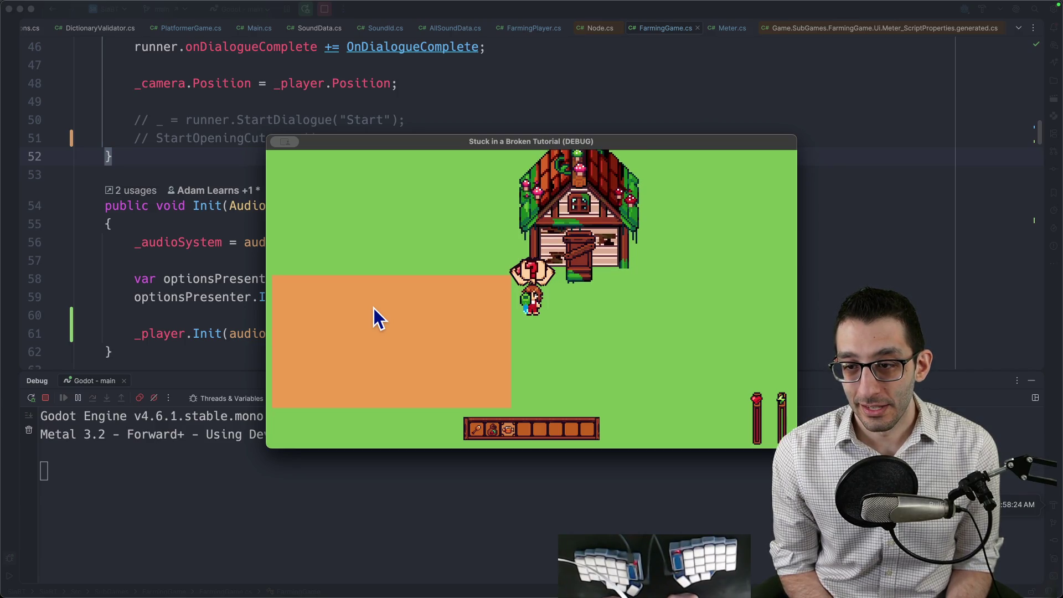
key(Down)
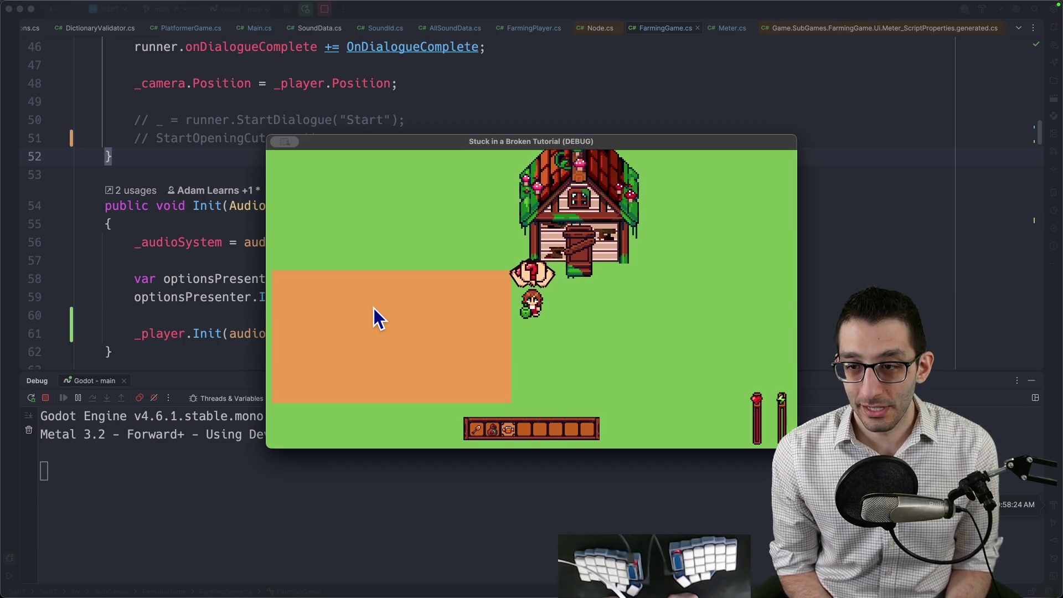
Step: Quit the game and copy the PlayWateringSound key from the water_down animation in Godot
key(Escape)
key(Down)
key(Down)
key(Return)
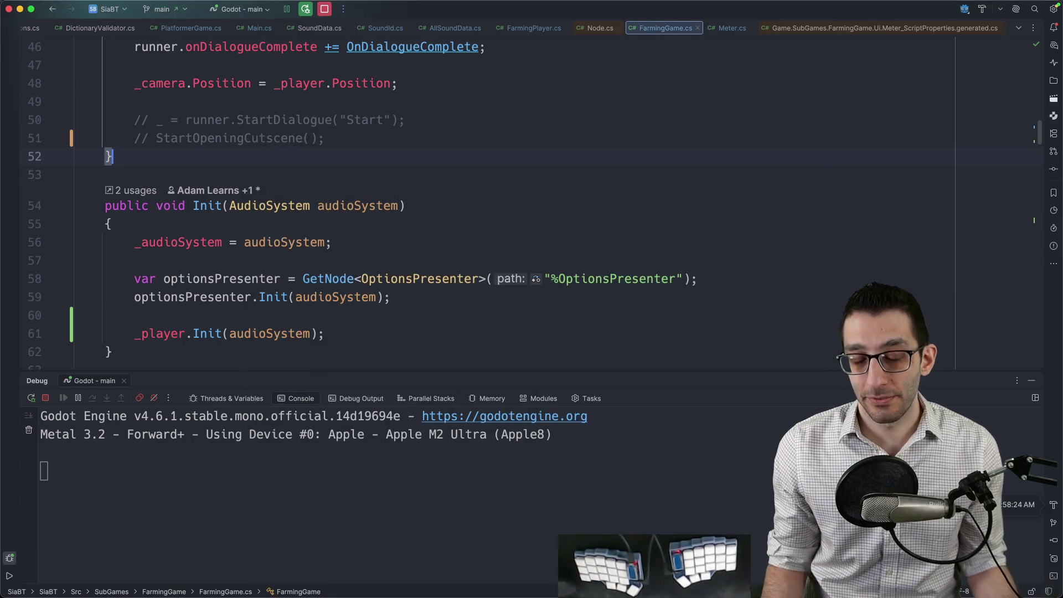
mouse_move(627, 565)
click(573, 564)
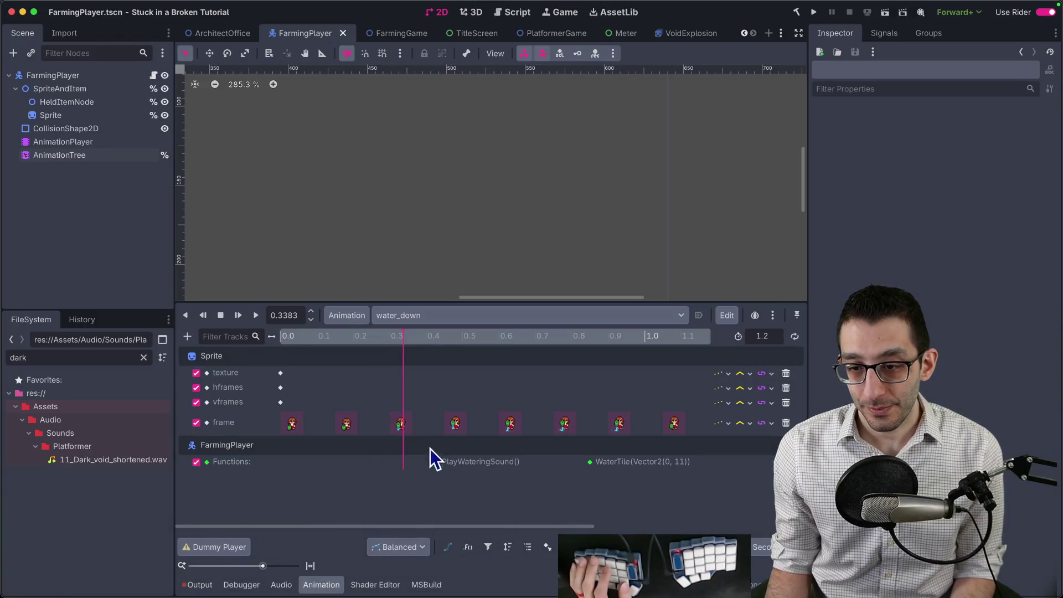
click(436, 462)
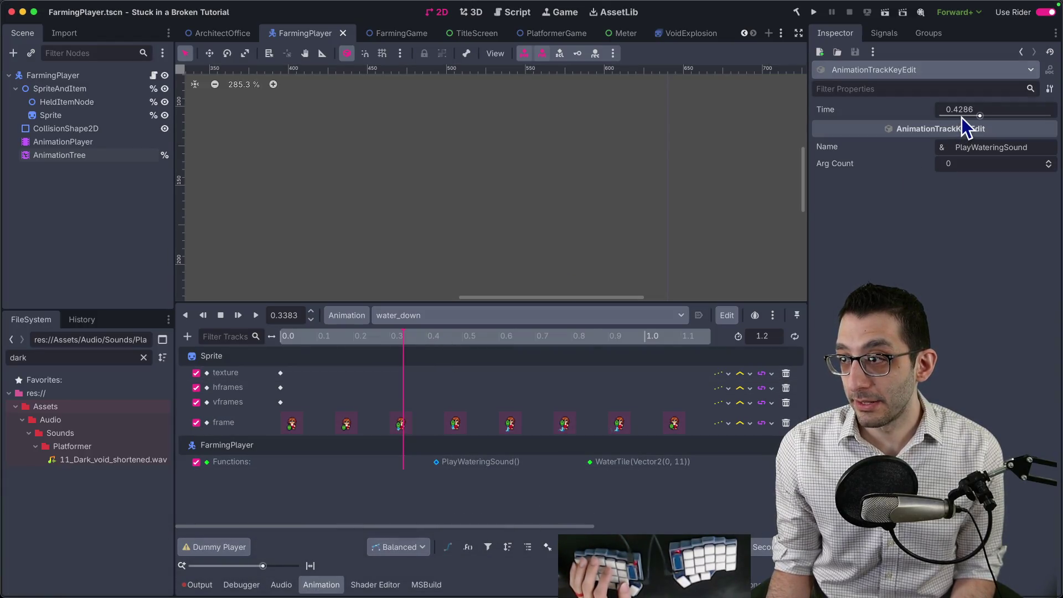
right_click(436, 462)
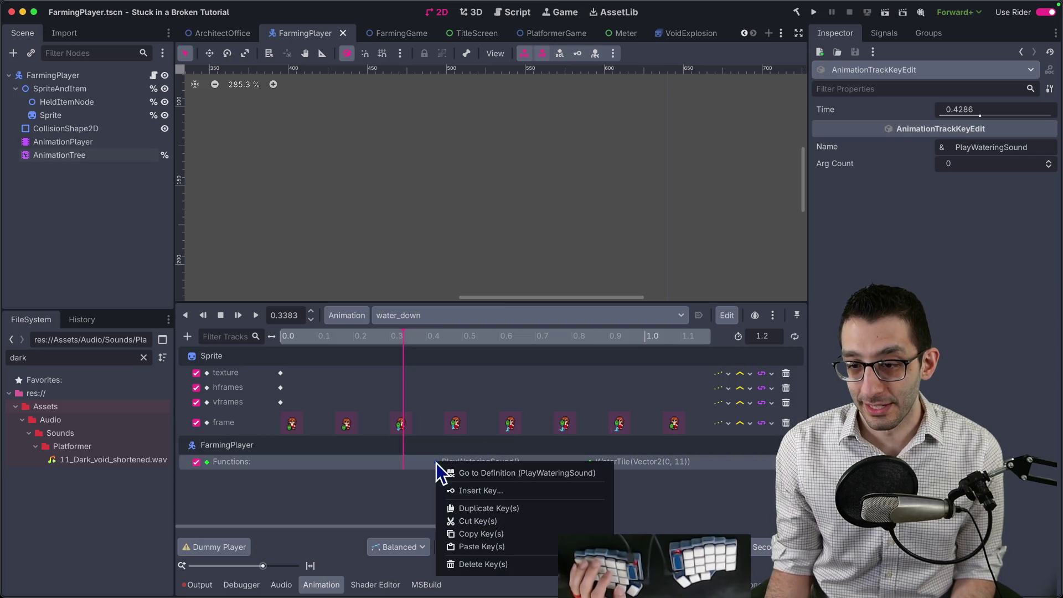
click(482, 540)
Step: Paste the PlayWateringSound key into water_right at 0.4286 s
click(437, 316)
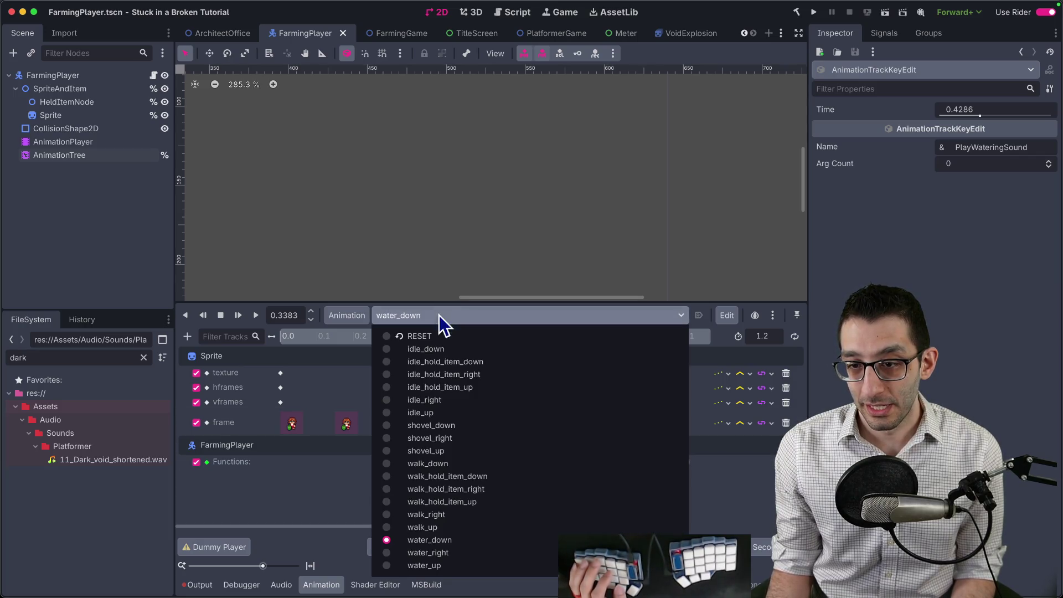
click(434, 574)
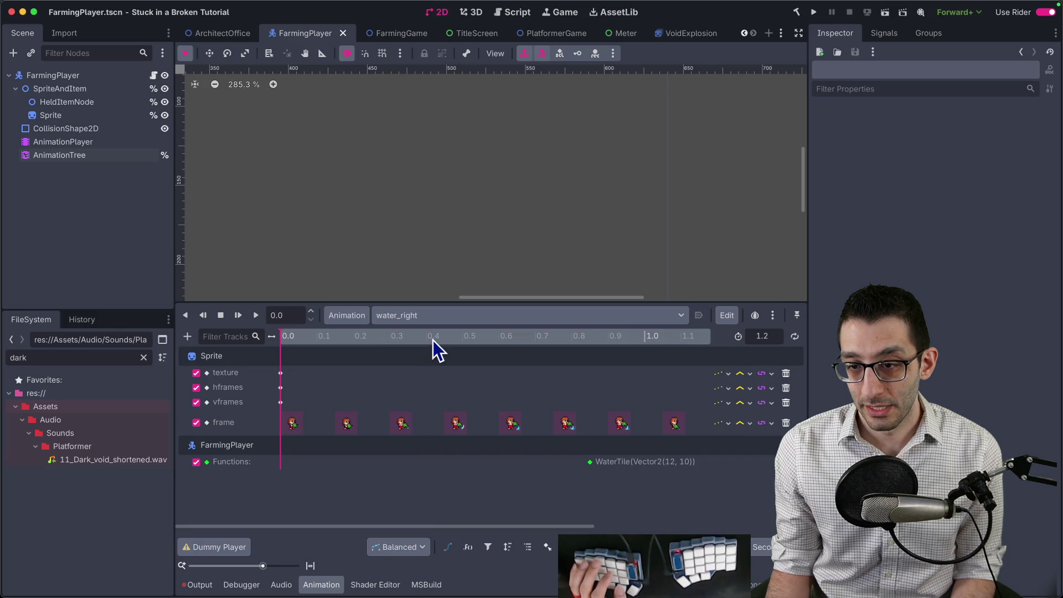
key(ctrl+v)
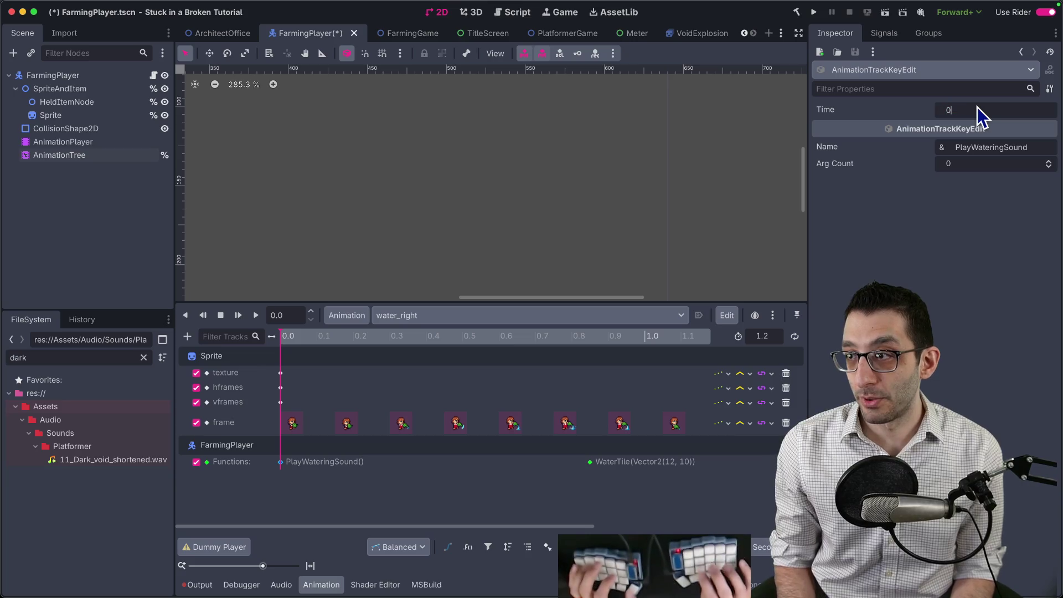
key(Return)
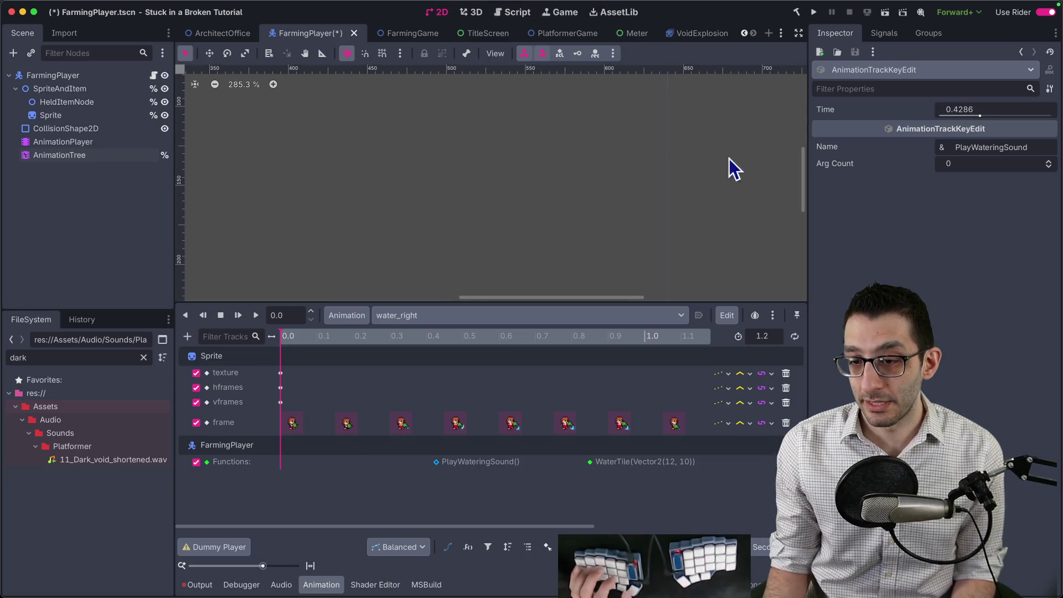
Step: Paste the PlayWateringSound key into water_up's Functions track at 0.4286 s
click(417, 314)
click(443, 565)
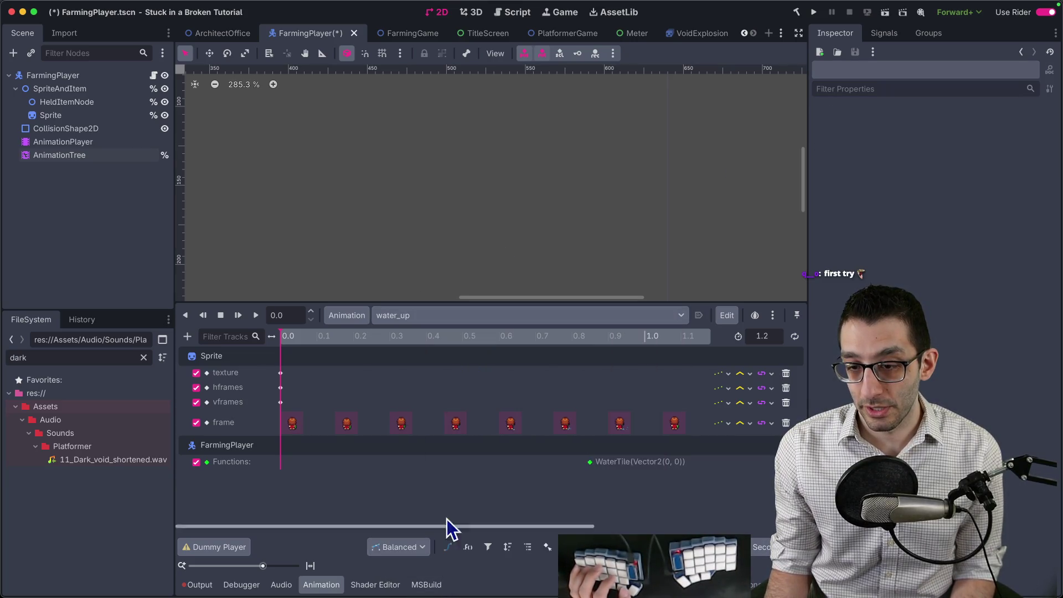
right_click(394, 467)
click(425, 479)
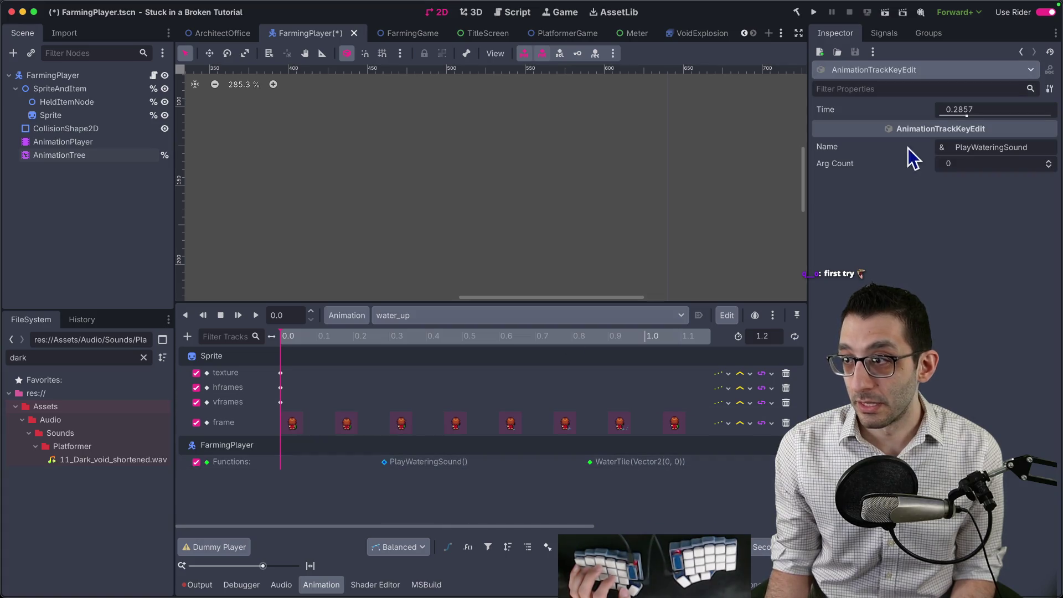
text(0.4286)
key(Return)
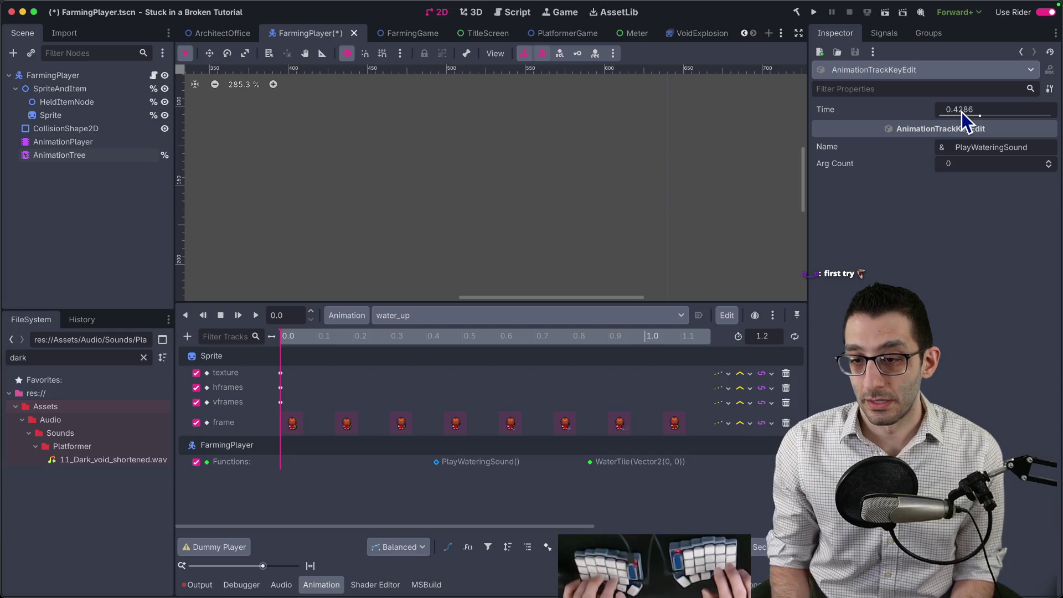
Step: Save the FarmingPlayer scene and run the game from Rider
key(cmd+s)
key(super+Tab)
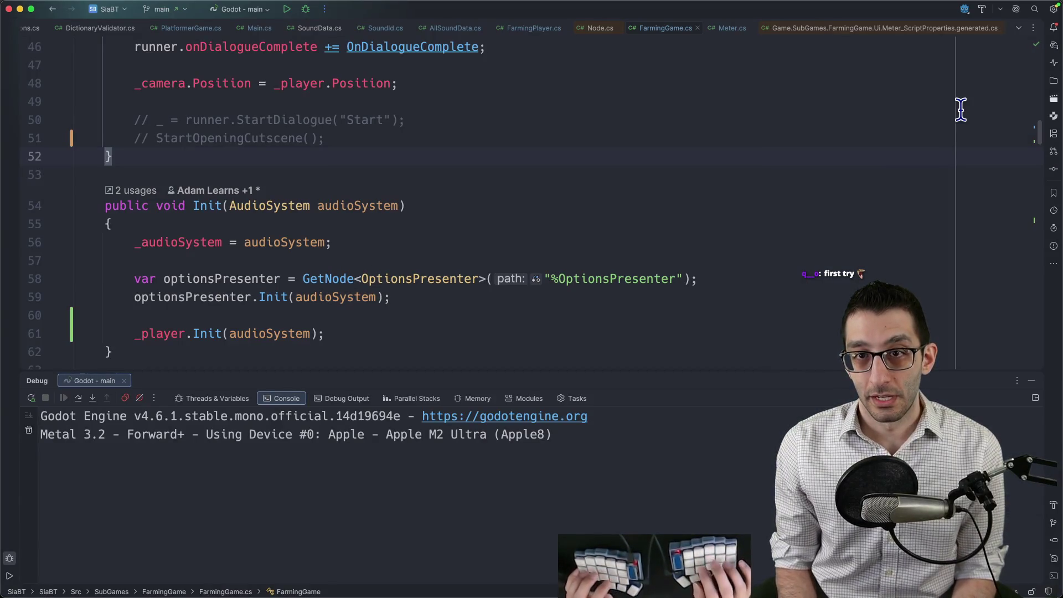
click(287, 10)
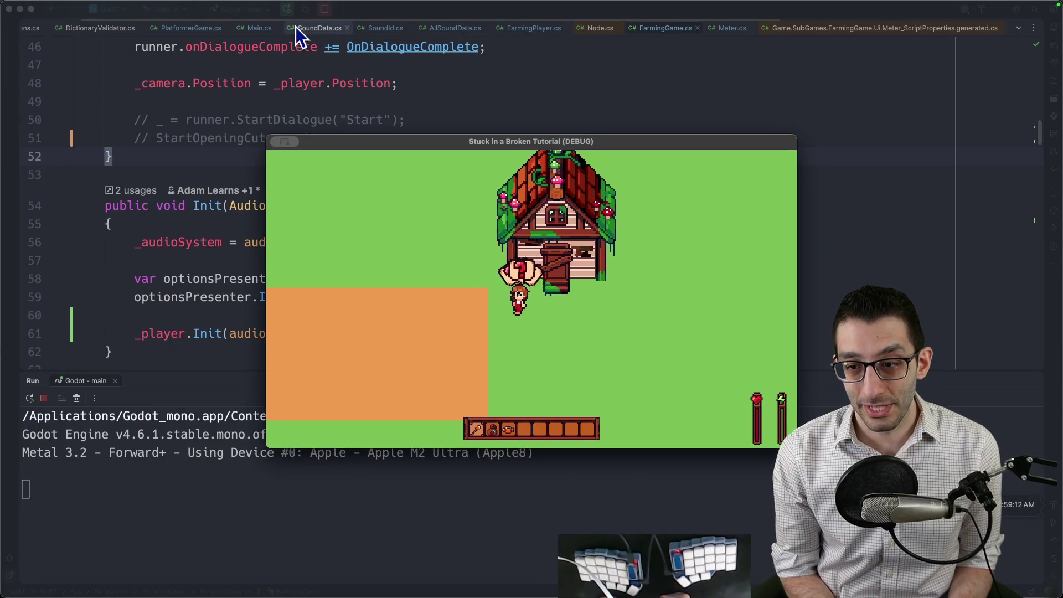
Step: Walk the farmer left across the field, down, up and right toward the house, then quit the game
key(a)
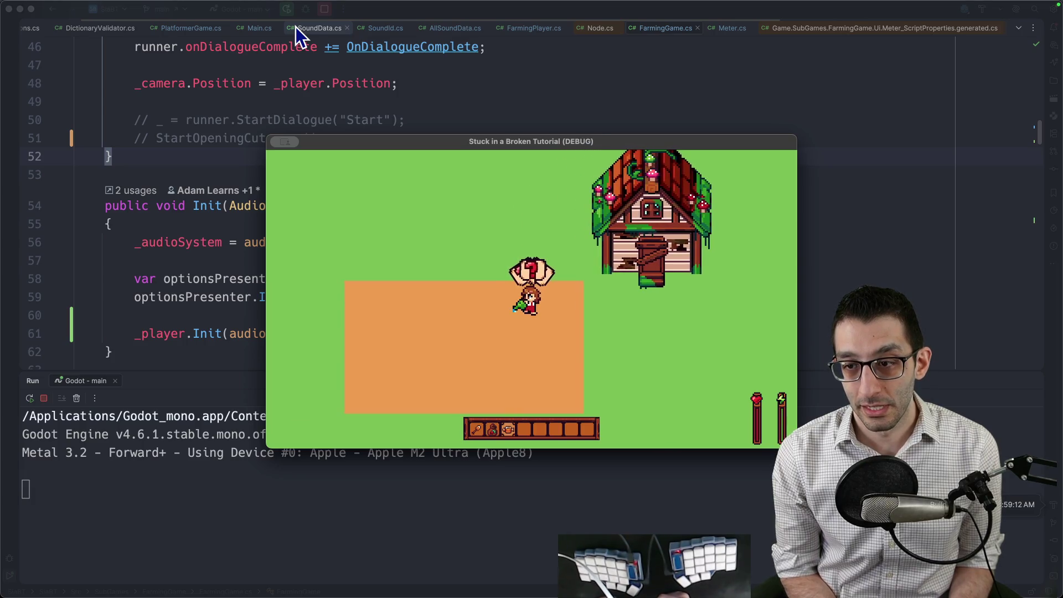
key(a)
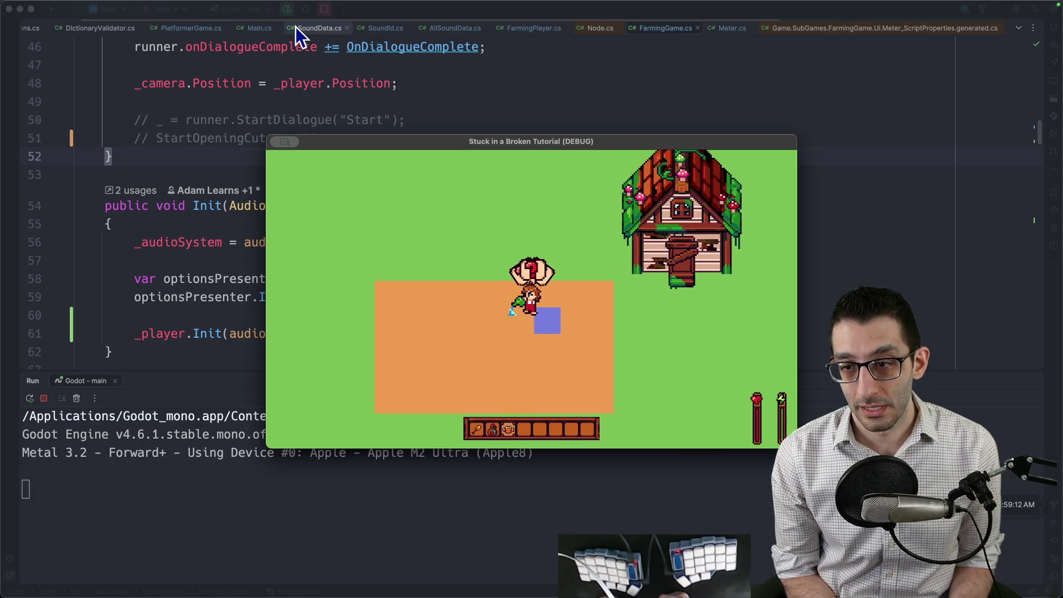
key(a)
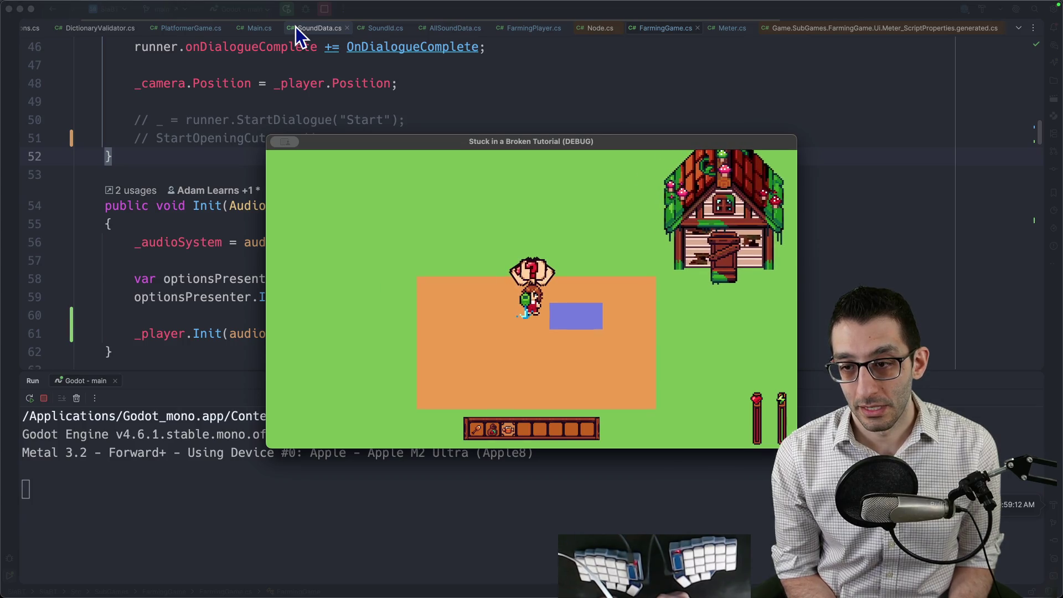
key(s)
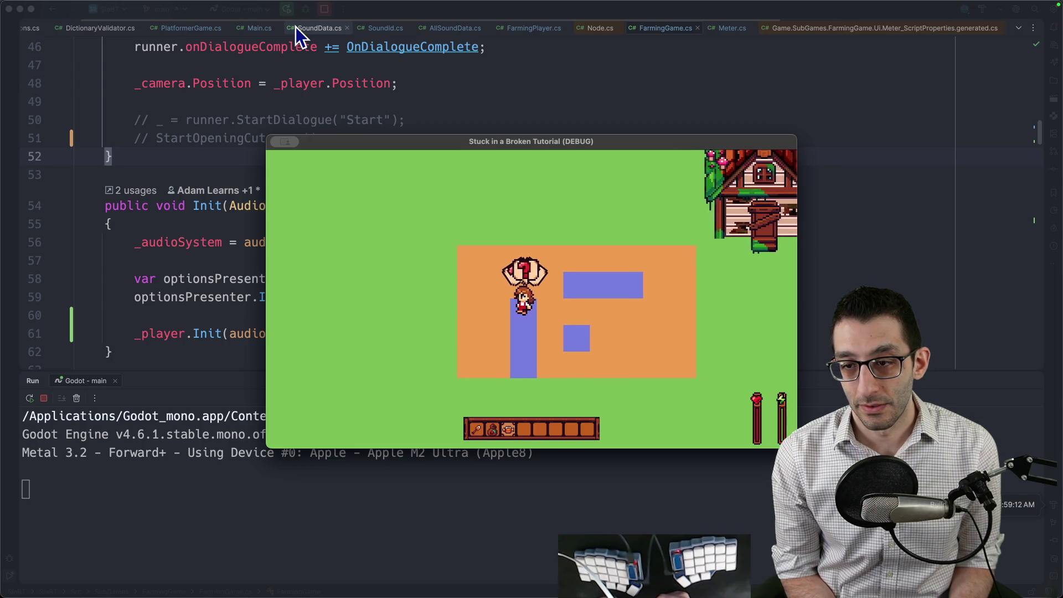
key(w)
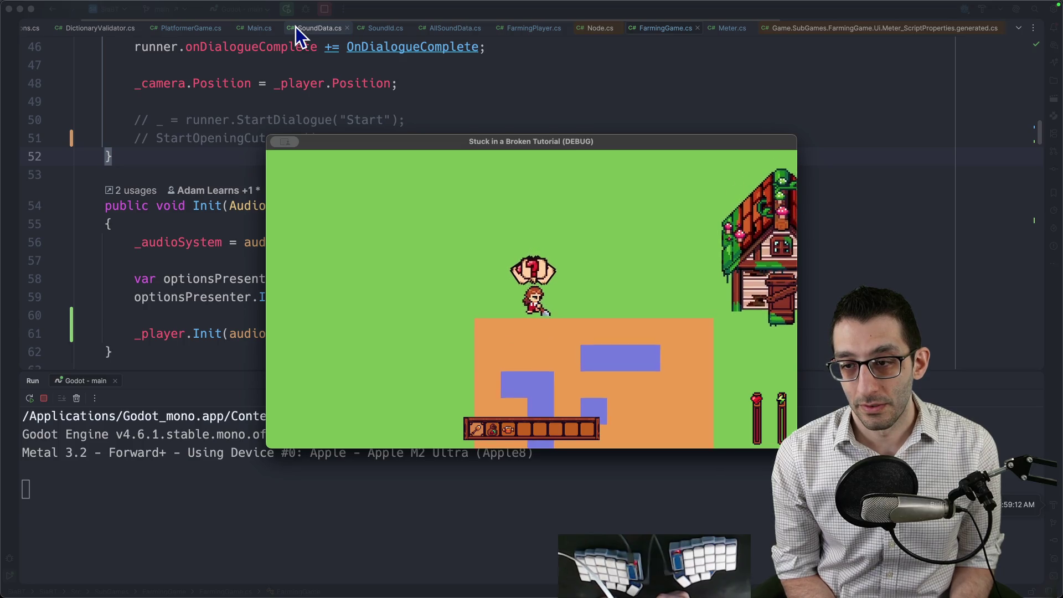
key(d)
key(d)
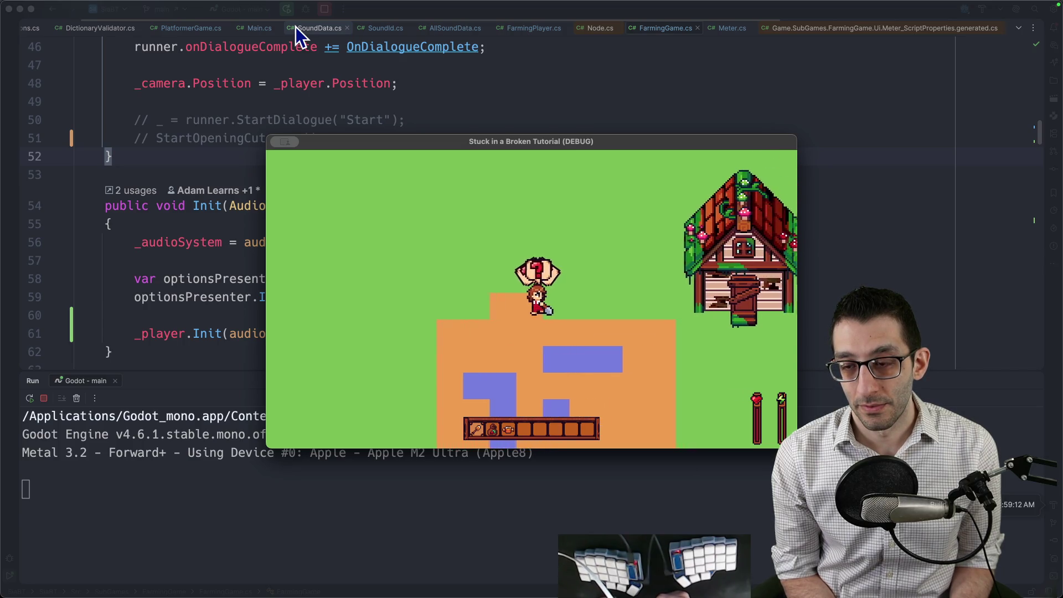
key(d)
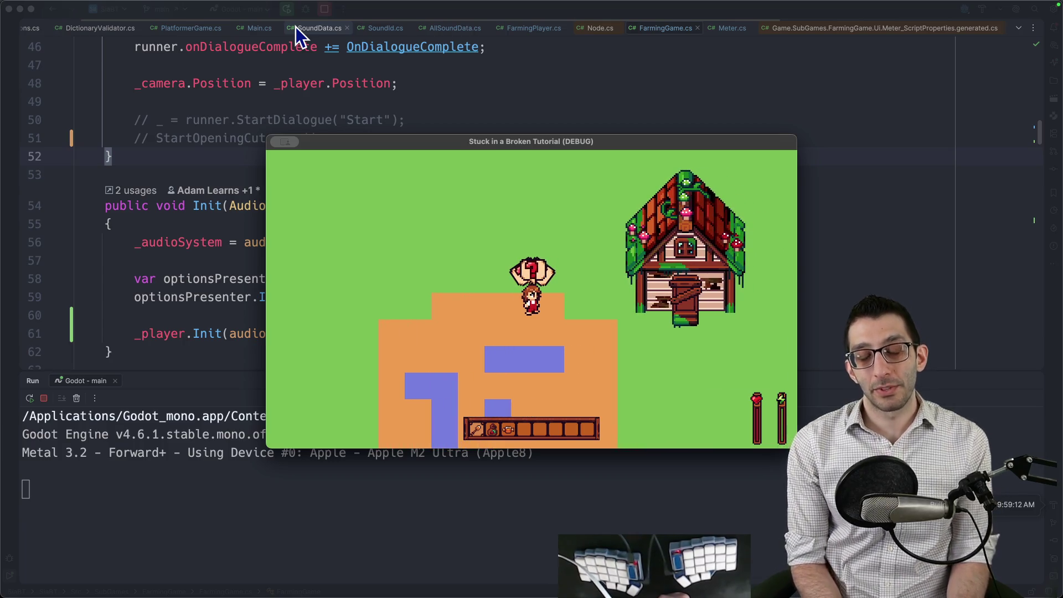
key(d)
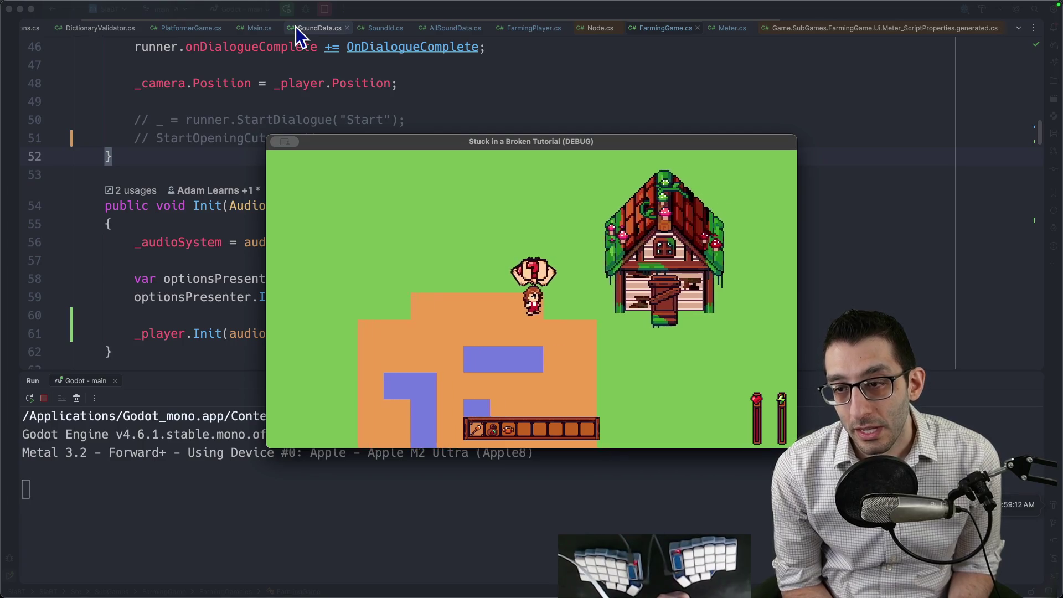
key(Escape)
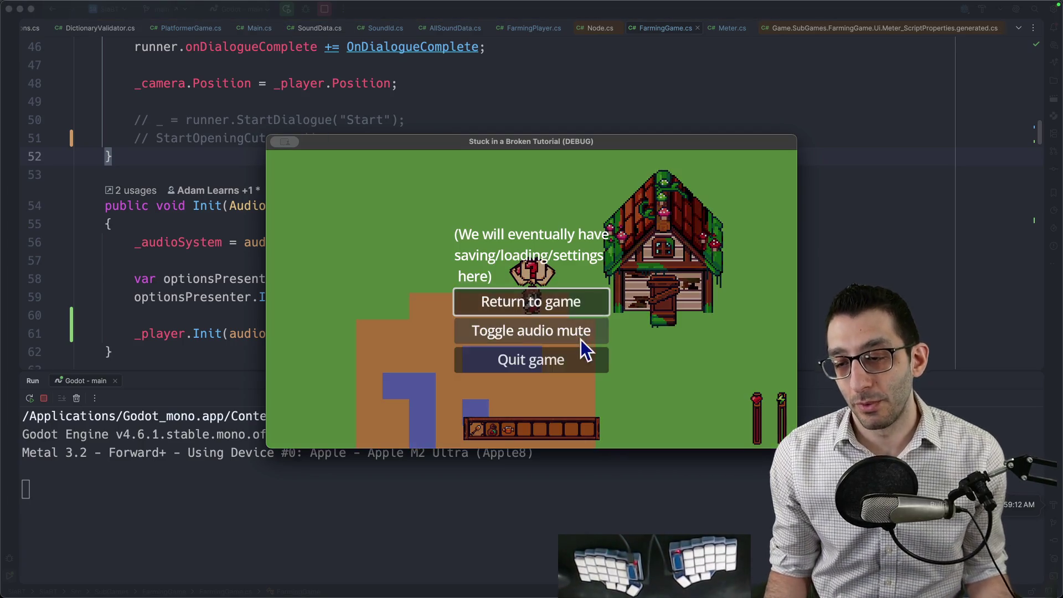
click(573, 359)
Step: Add a PlayStepSound method-call key to the Functions track of the shovel_down animation
key(super+Tab)
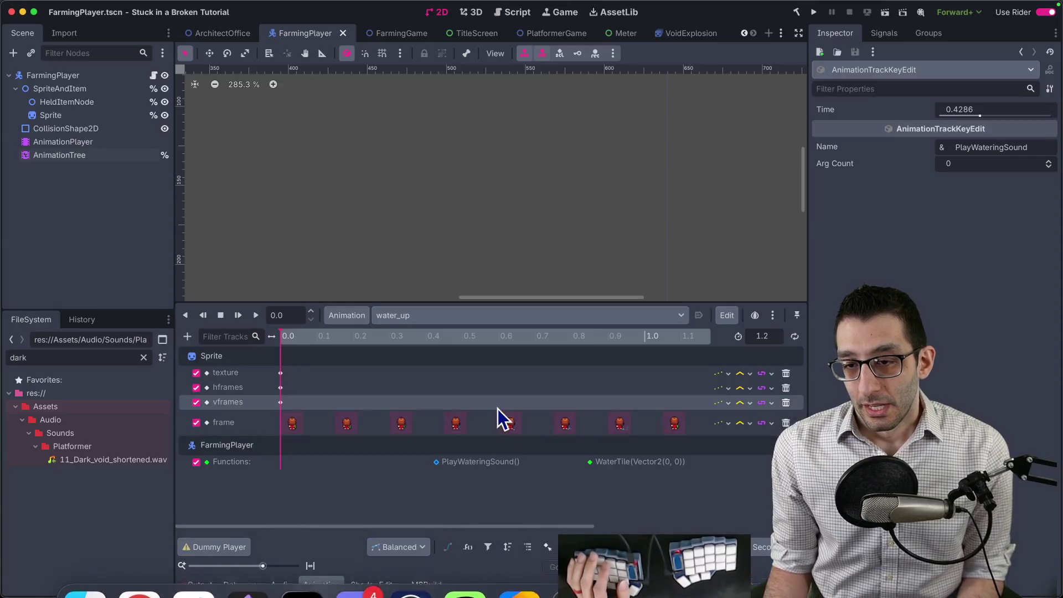
click(430, 318)
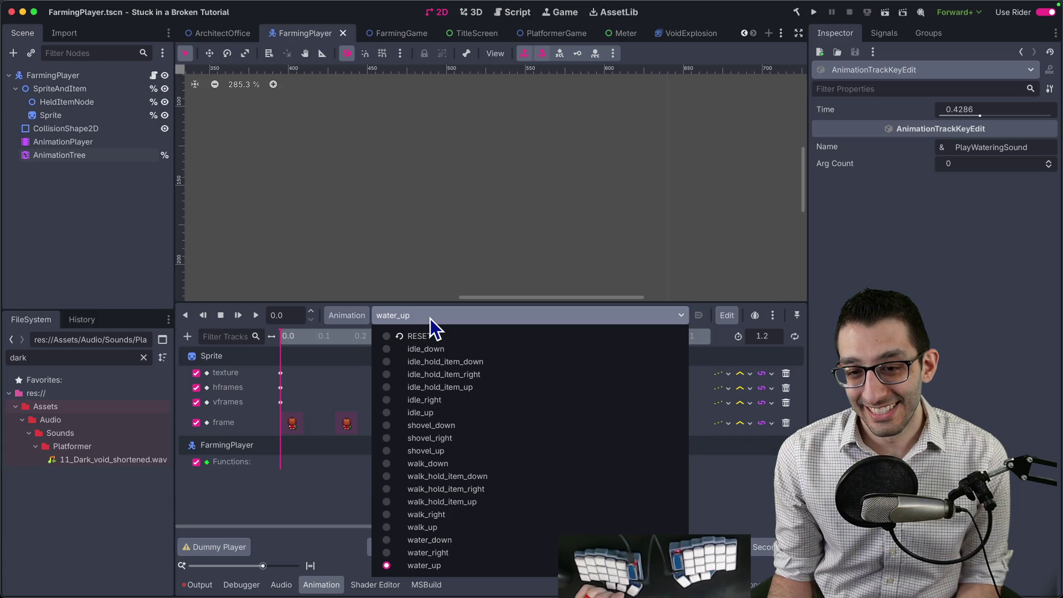
click(444, 425)
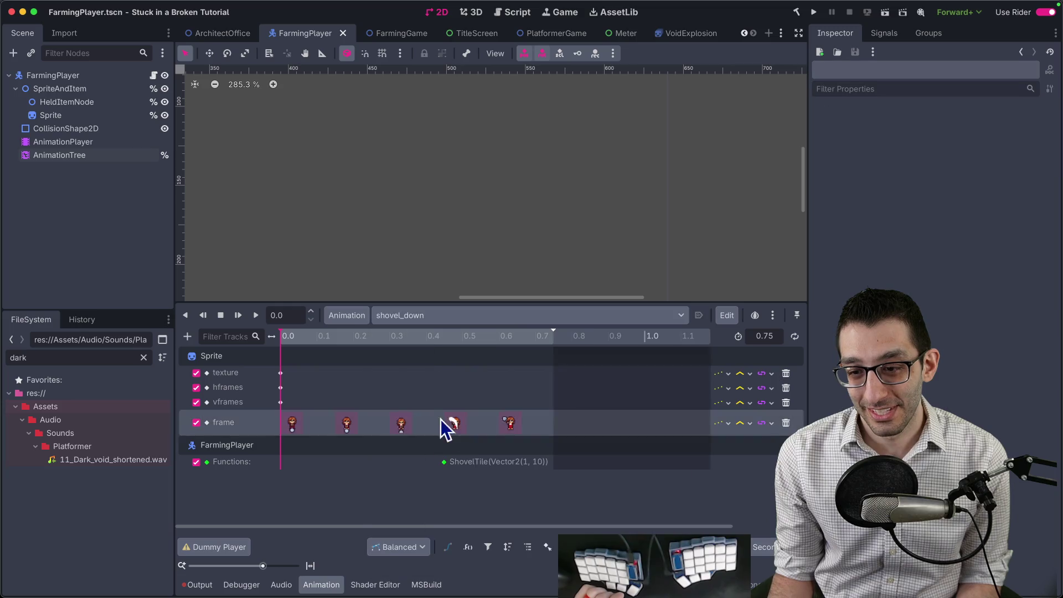
click(407, 318)
click(451, 538)
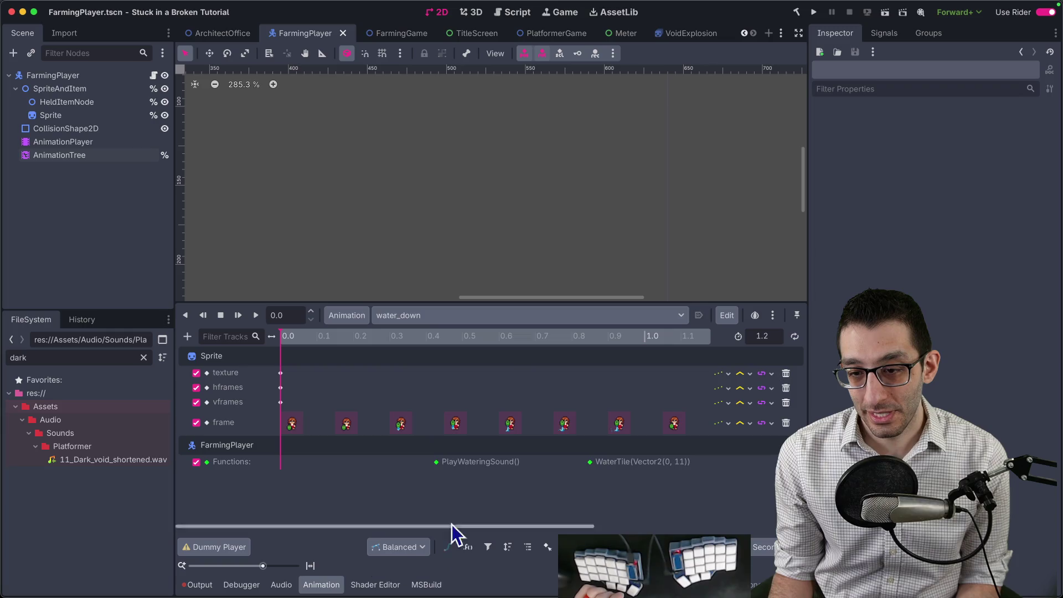
click(416, 317)
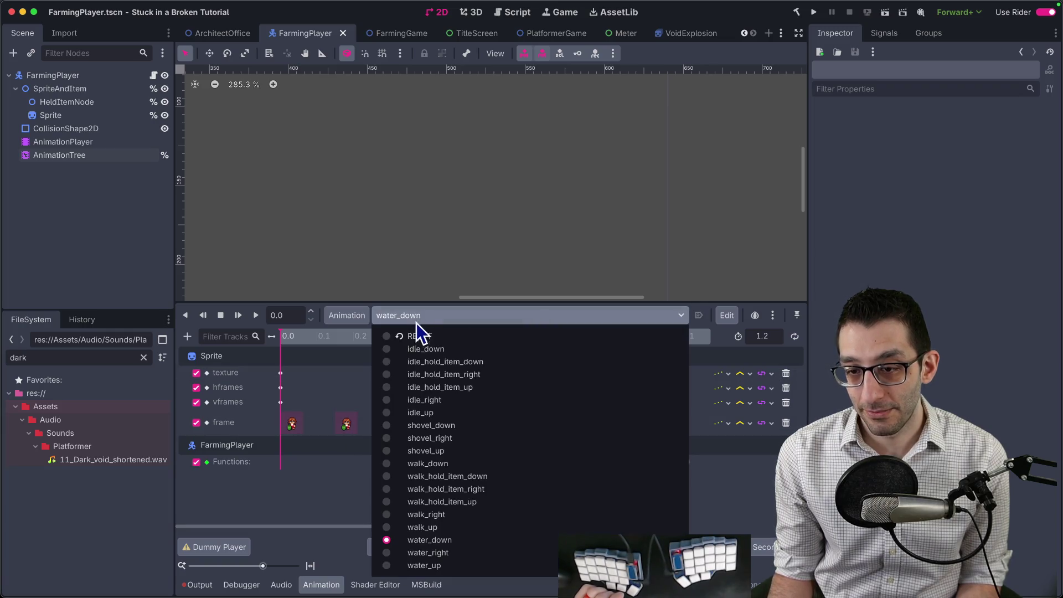
click(433, 437)
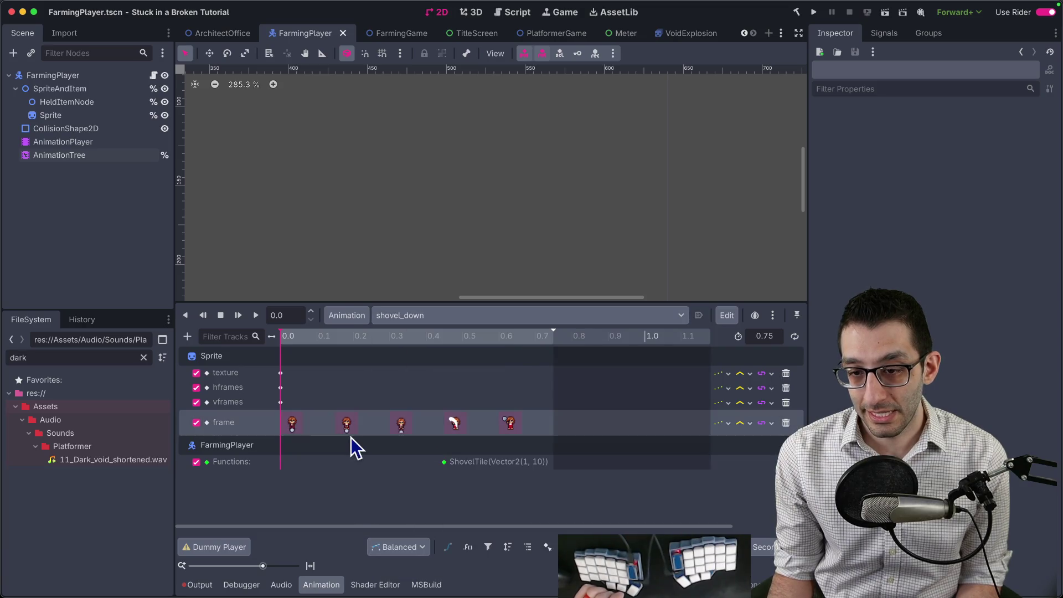
right_click(397, 464)
click(428, 474)
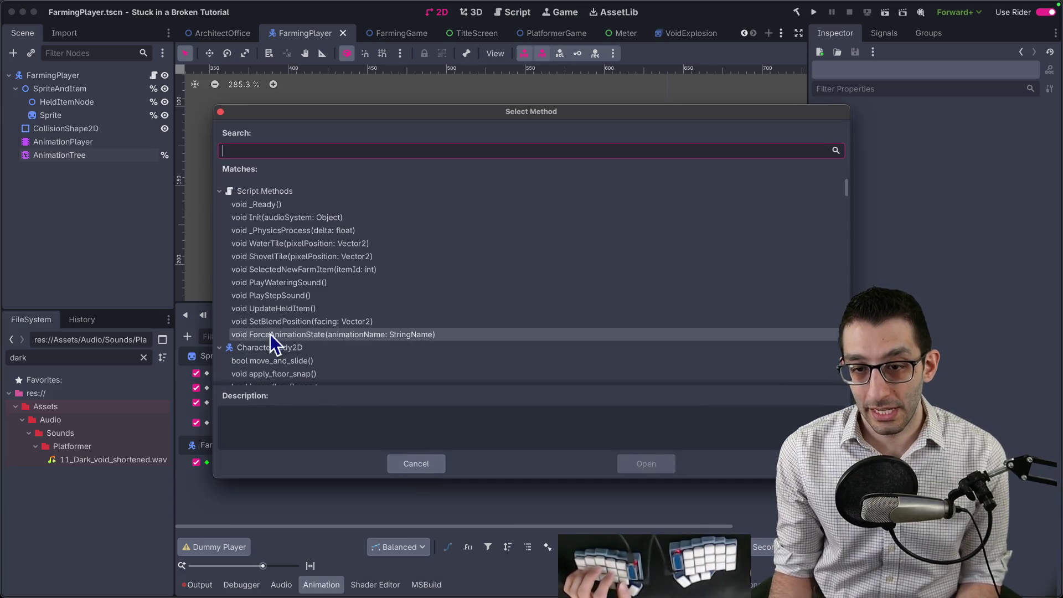
click(278, 299)
double_click(278, 299)
click(388, 464)
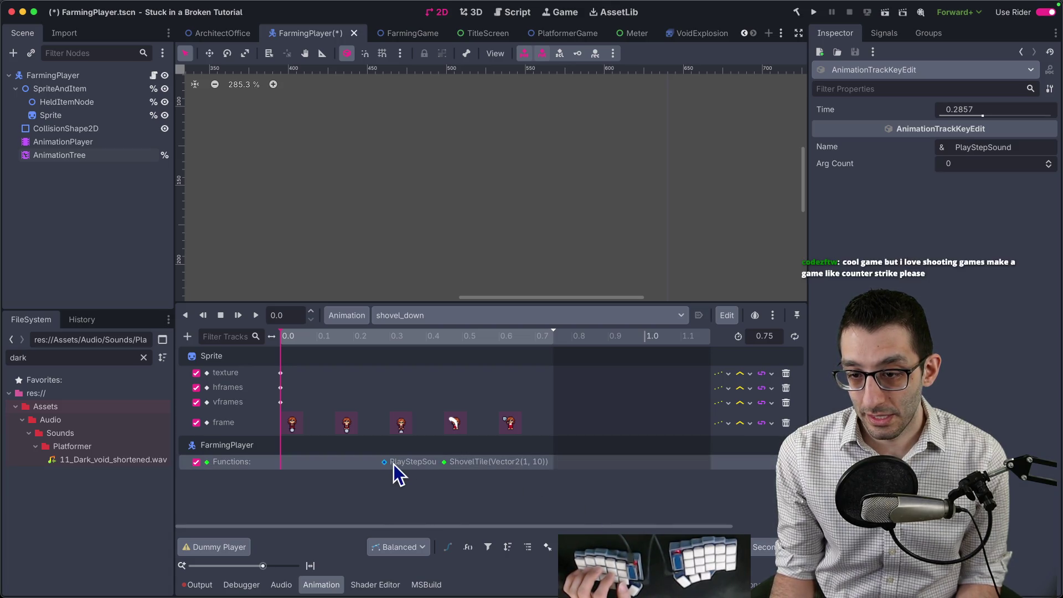
Step: Set the PlayStepSound key's time to 0.3 s and run the project
click(993, 111)
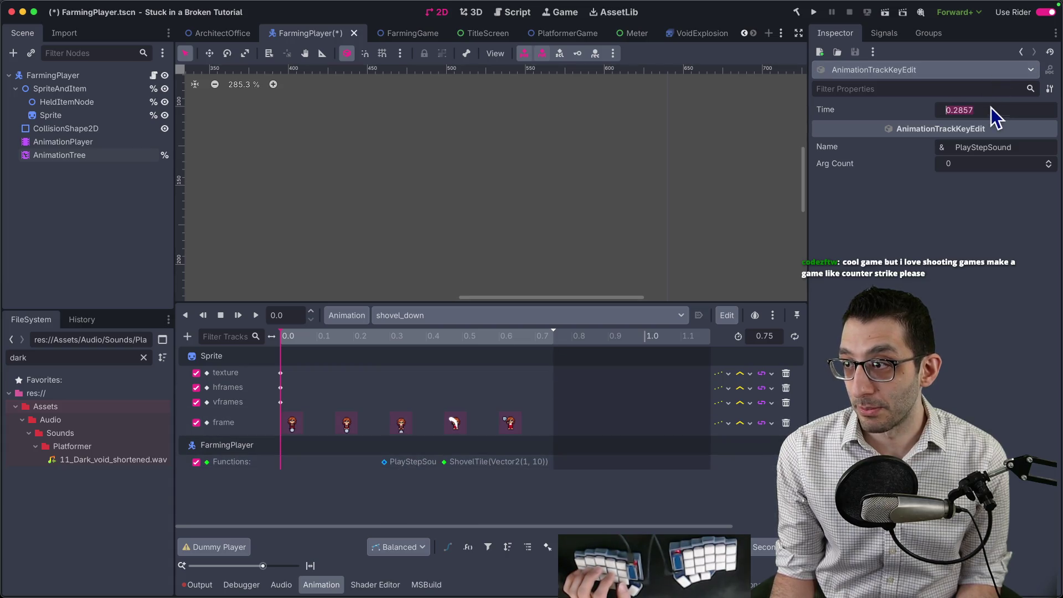
text(0.31)
key(Return)
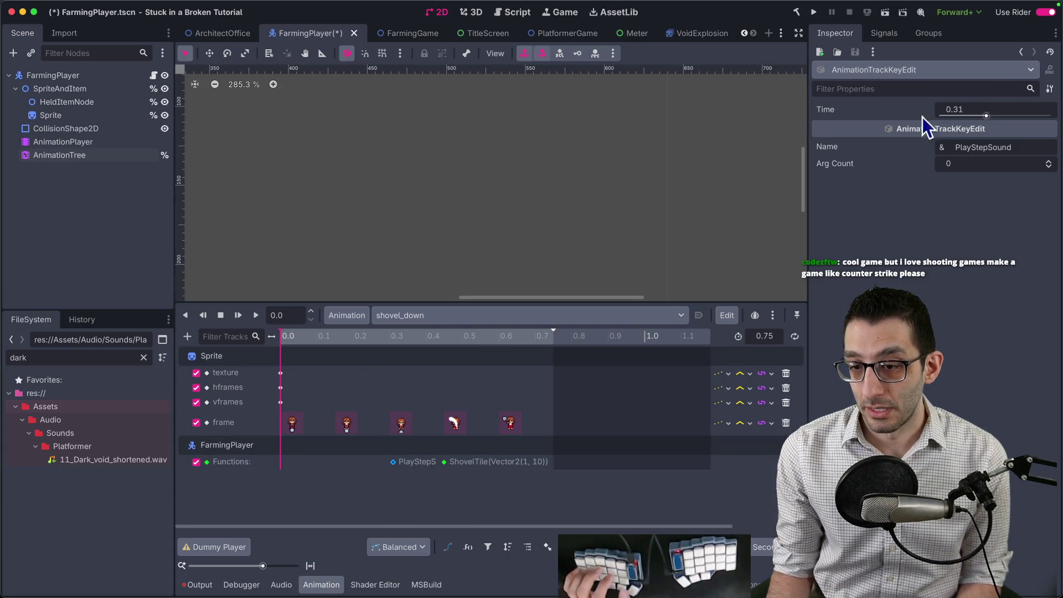
click(977, 110)
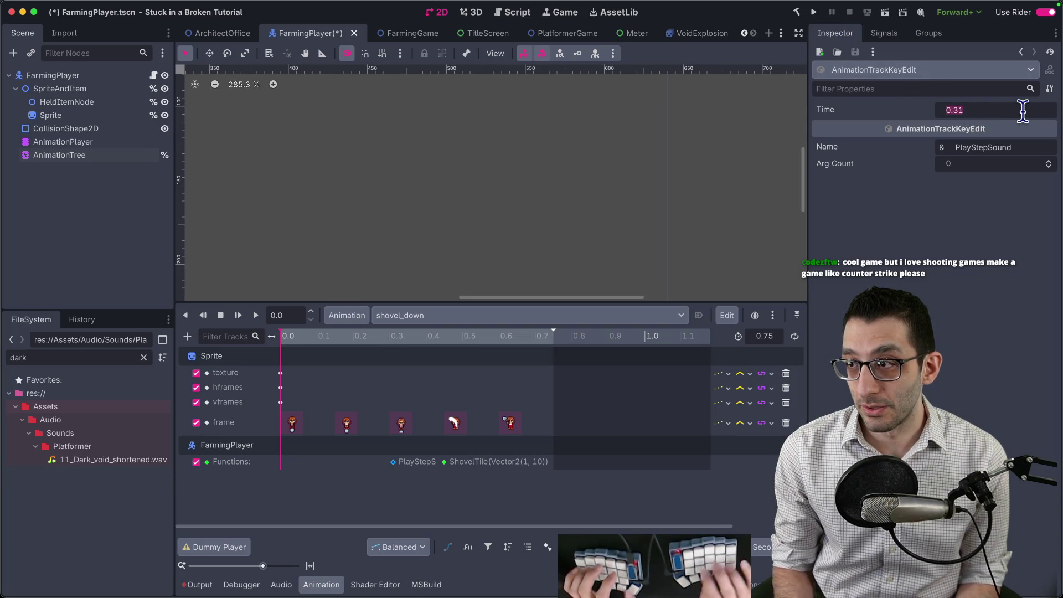
text(0.3)
key(super+b)
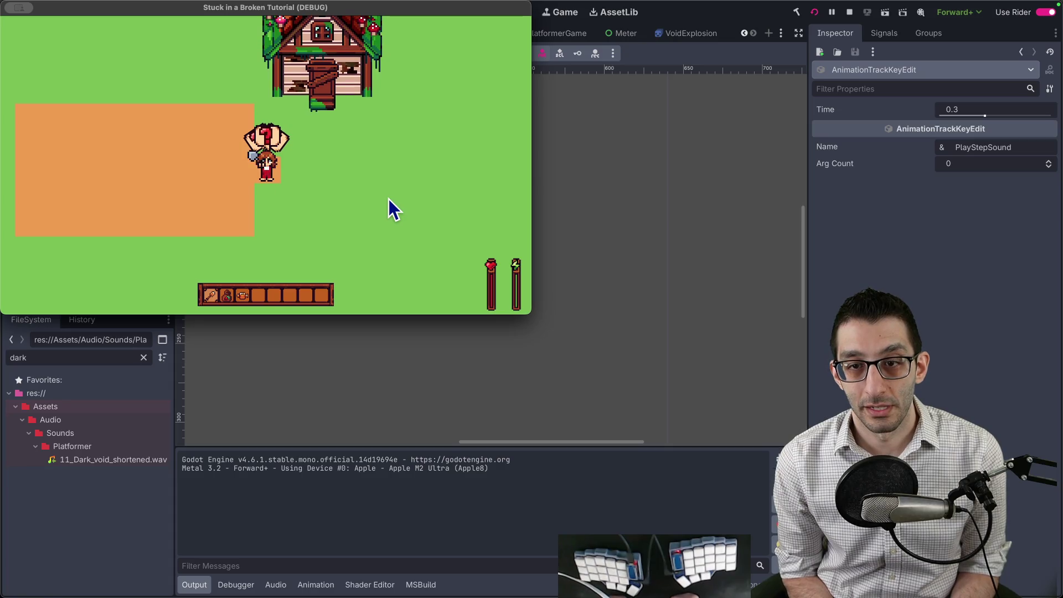
Step: Walk the farmer down, right with a shovel swing and back up, then quit from the pause menu
key(s)
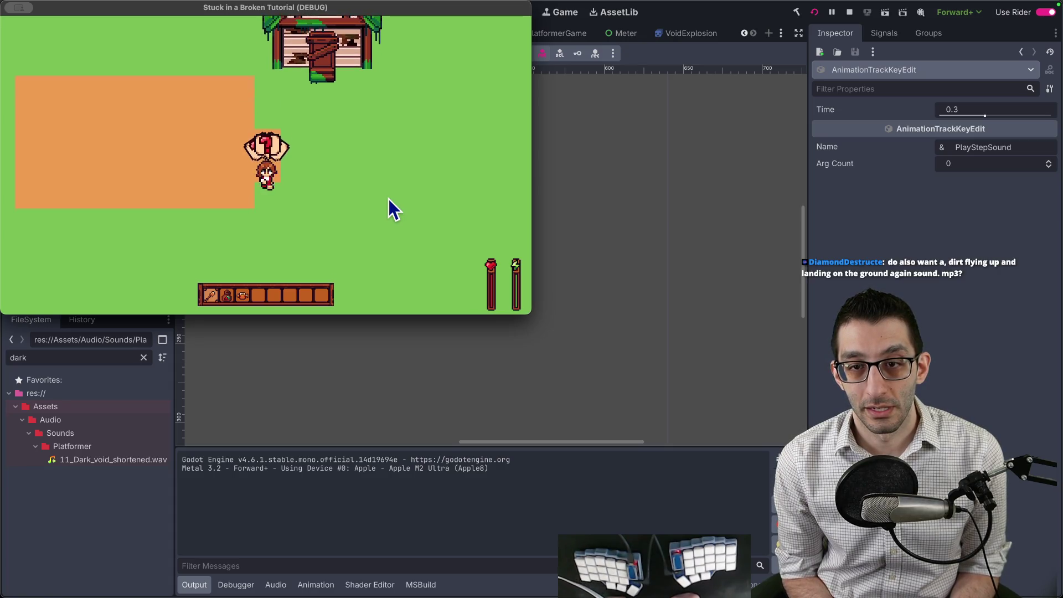
key(d)
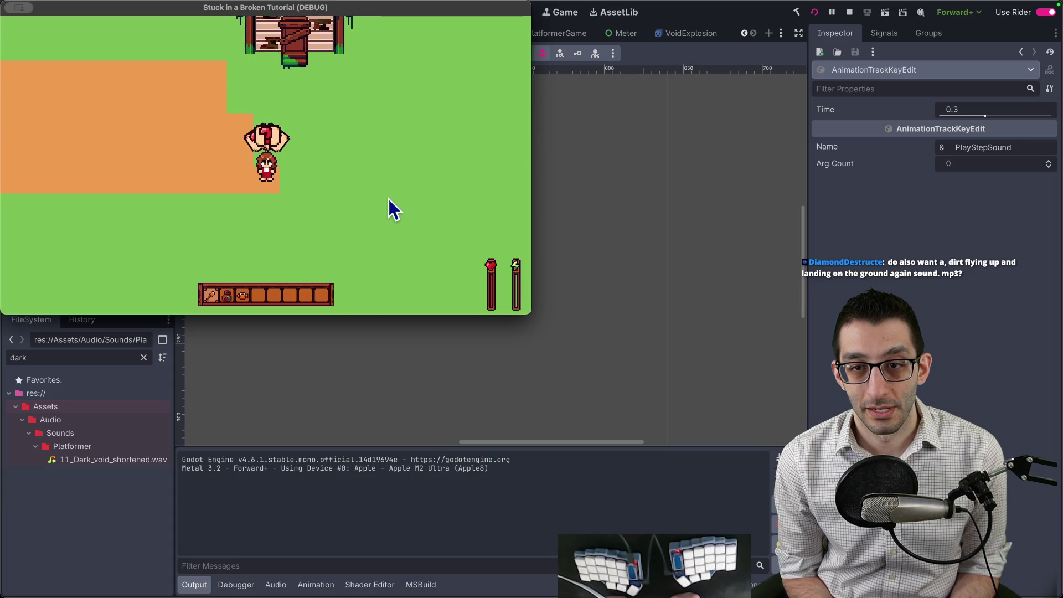
key(w)
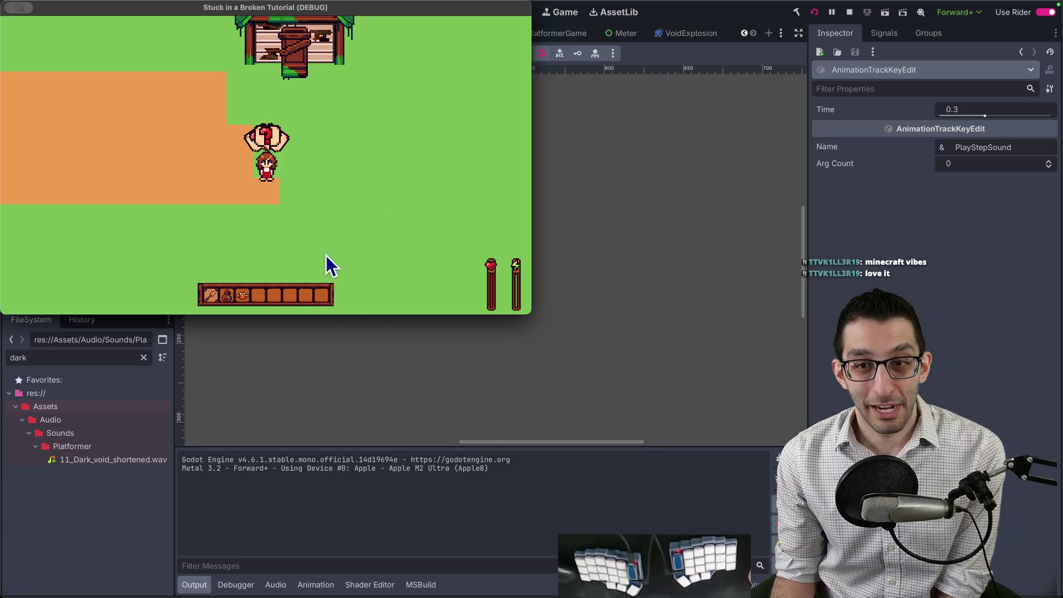
key(Escape)
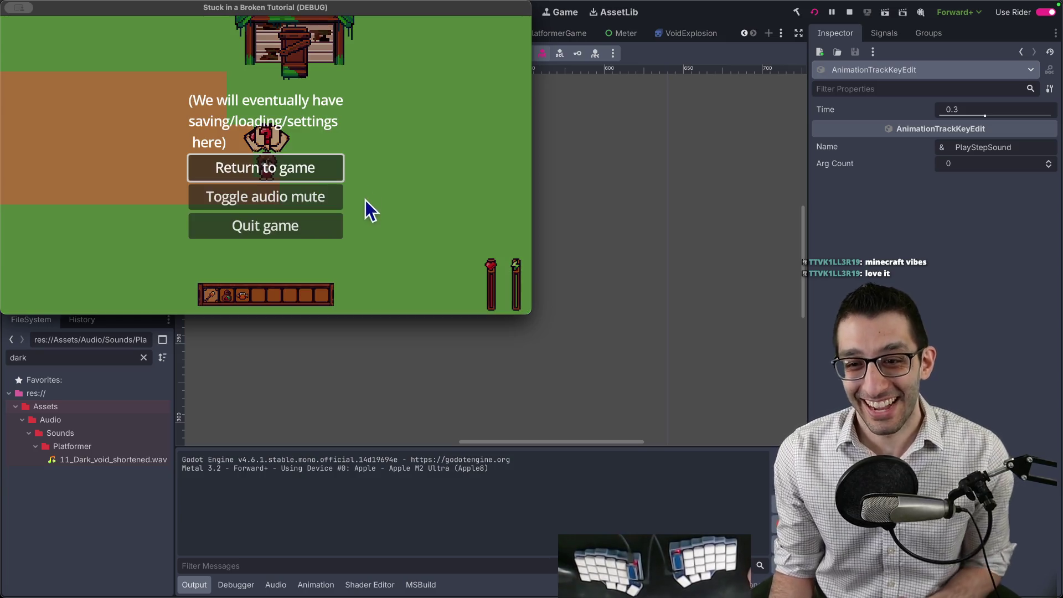
click(314, 231)
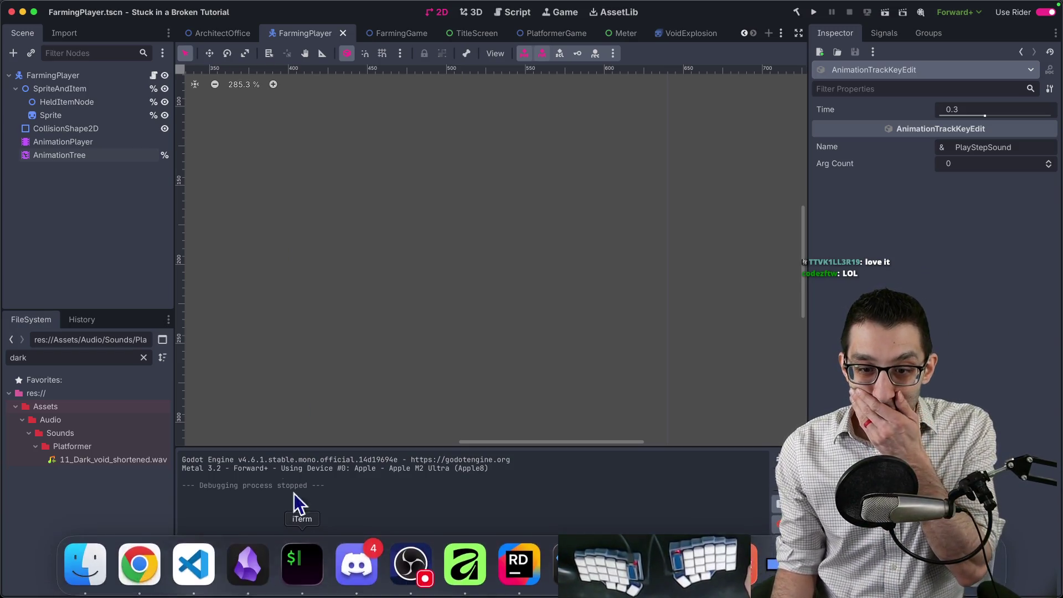
Step: Copy shovel_down's PlayStepSound key and paste it into the shovel_up animation
click(92, 154)
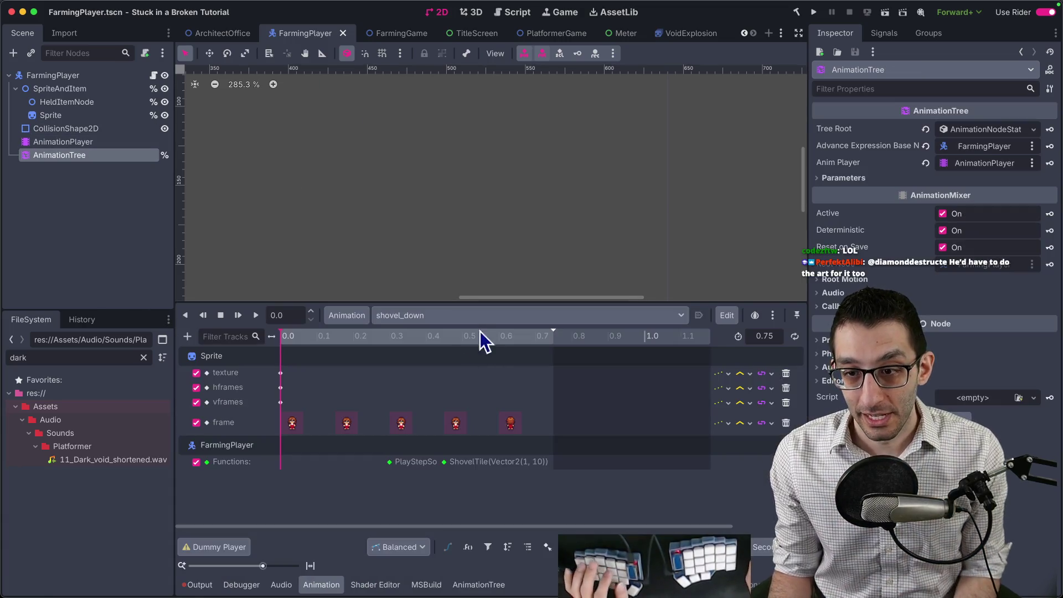
click(390, 463)
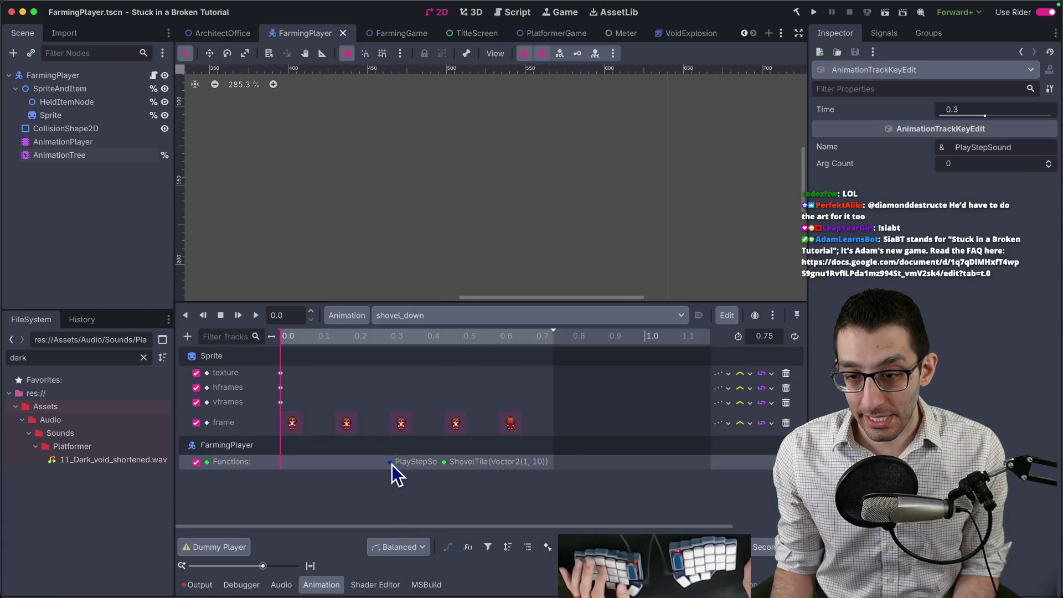
right_click(393, 460)
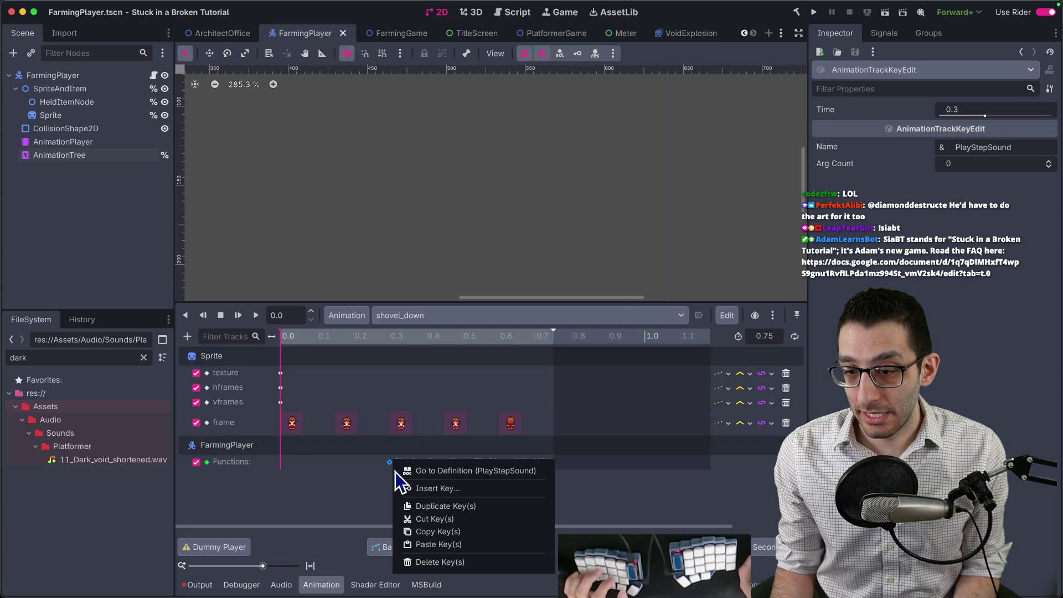
click(430, 530)
click(405, 327)
click(430, 438)
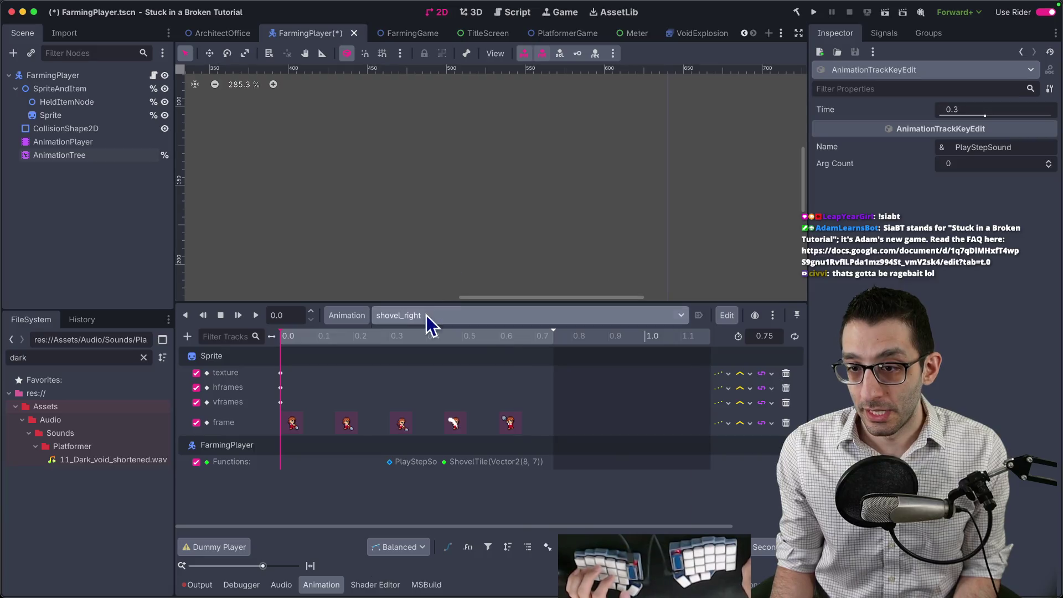
click(427, 314)
click(430, 451)
key(ctrl+v)
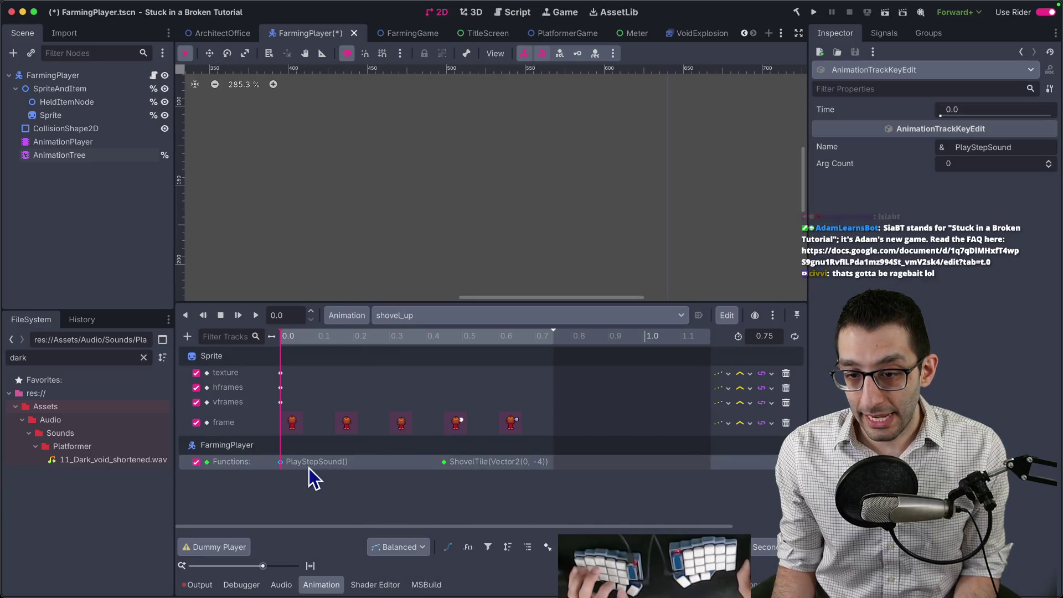
click(986, 105)
text(0.3)
Step: Confirm the pasted key's time of 0.3 s and save the FarmingPlayer scene
key(Return)
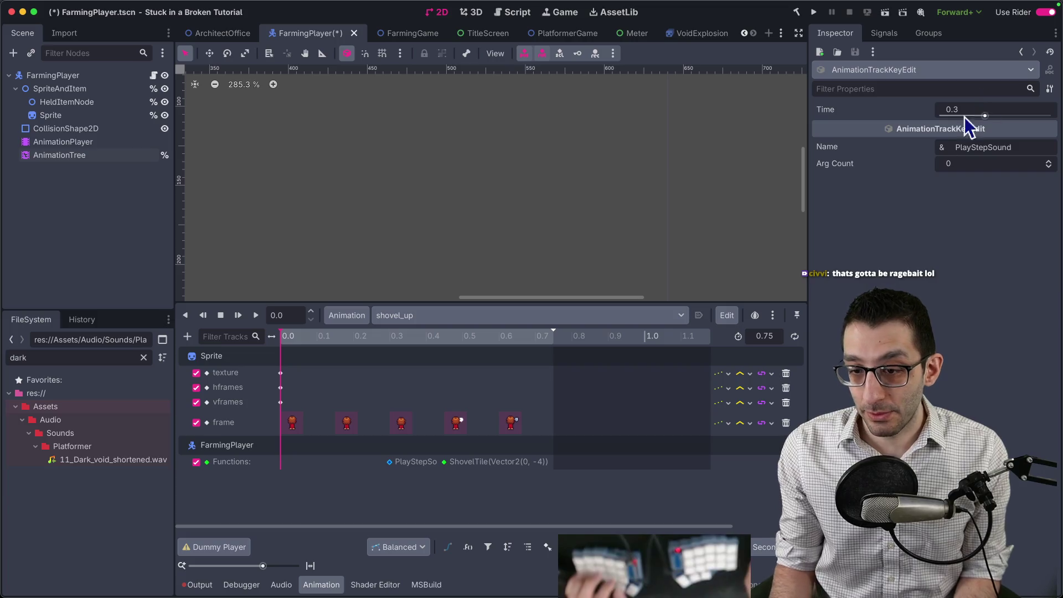
key(ctrl+s)
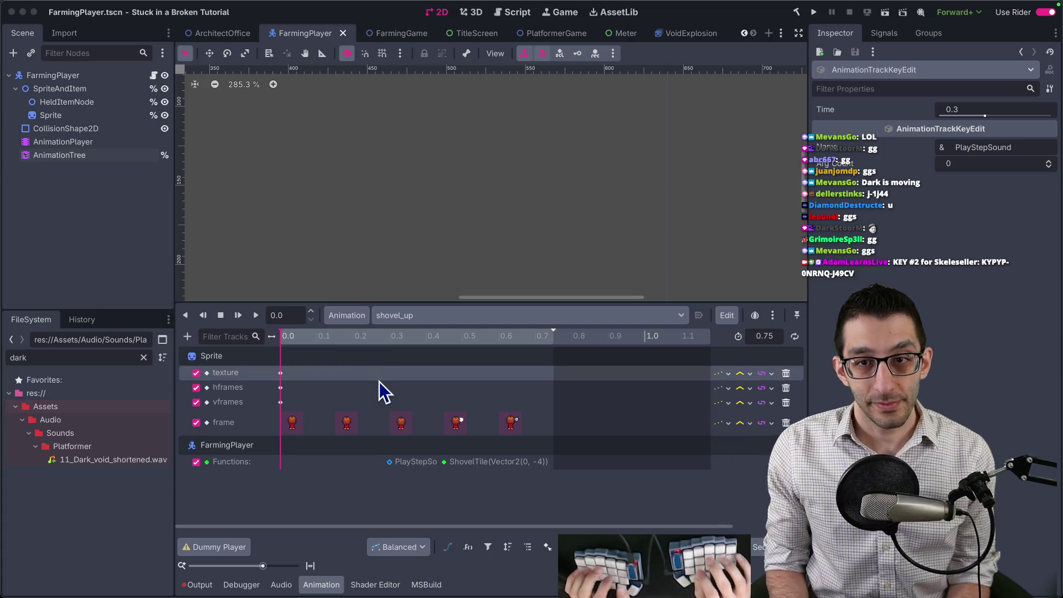
Step: Open the Skeleseller Steam store page from the streaming homepage in the browser
key(super+Tab)
key(super+9)
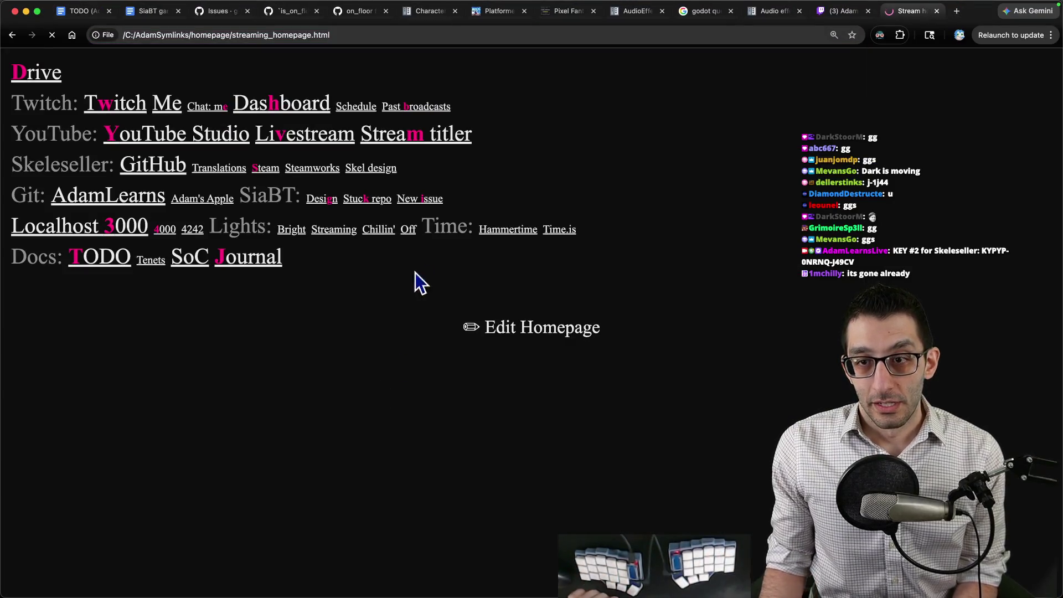
key(s)
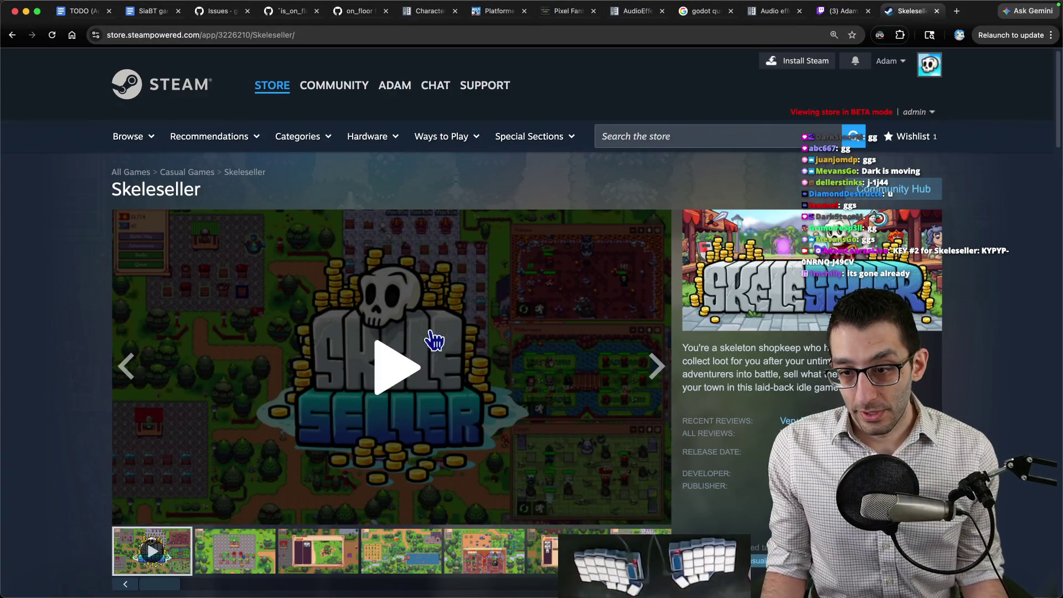
scroll(510, 327, down, 5)
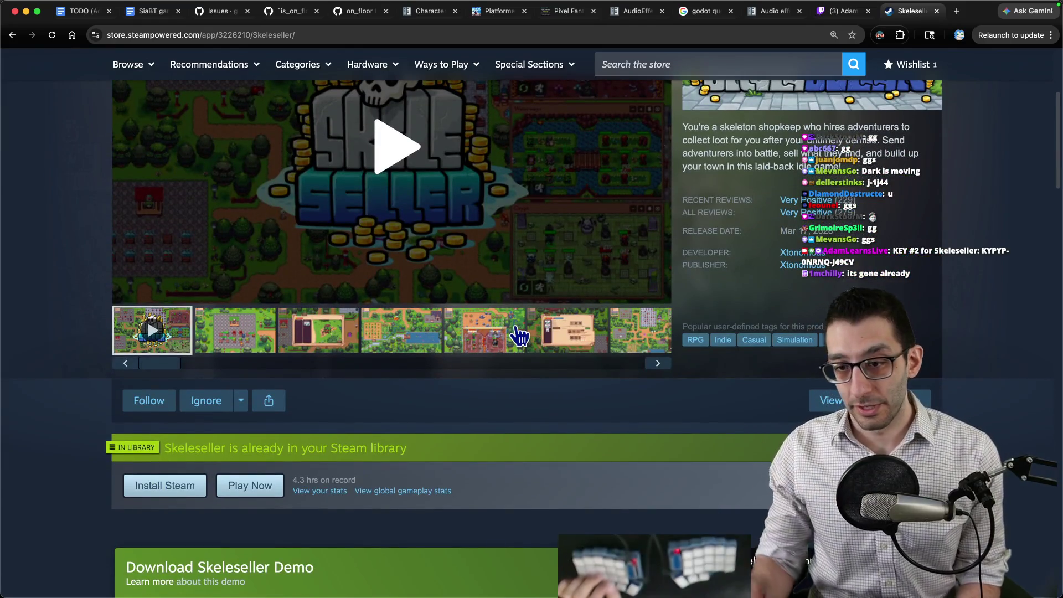
scroll(209, 349, up, 2)
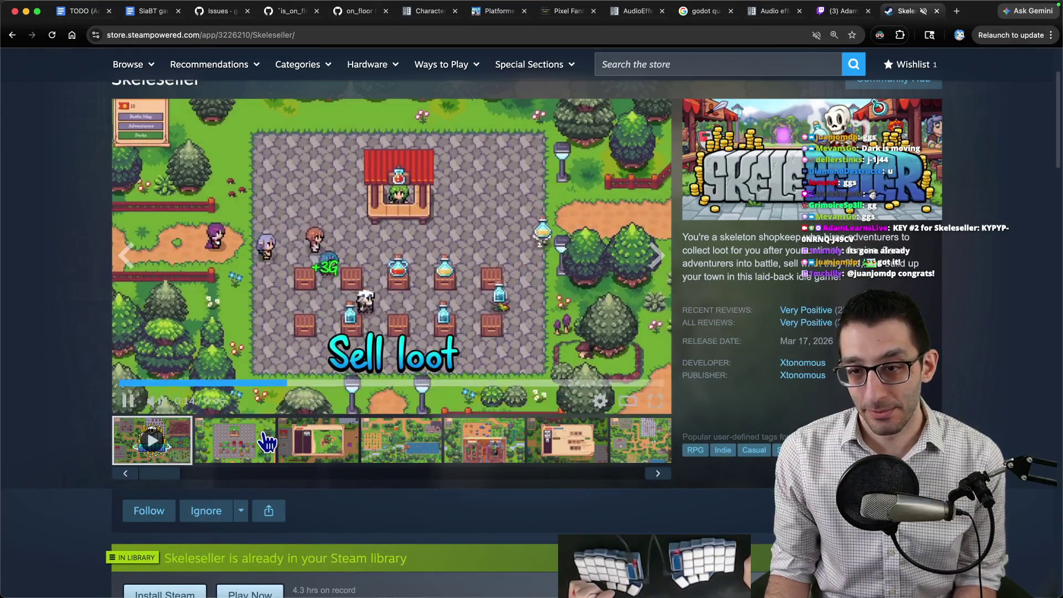
Step: Stop the trailer and browse through the store screenshots up to the skills dialog
click(268, 442)
click(319, 441)
click(401, 441)
click(485, 441)
click(567, 442)
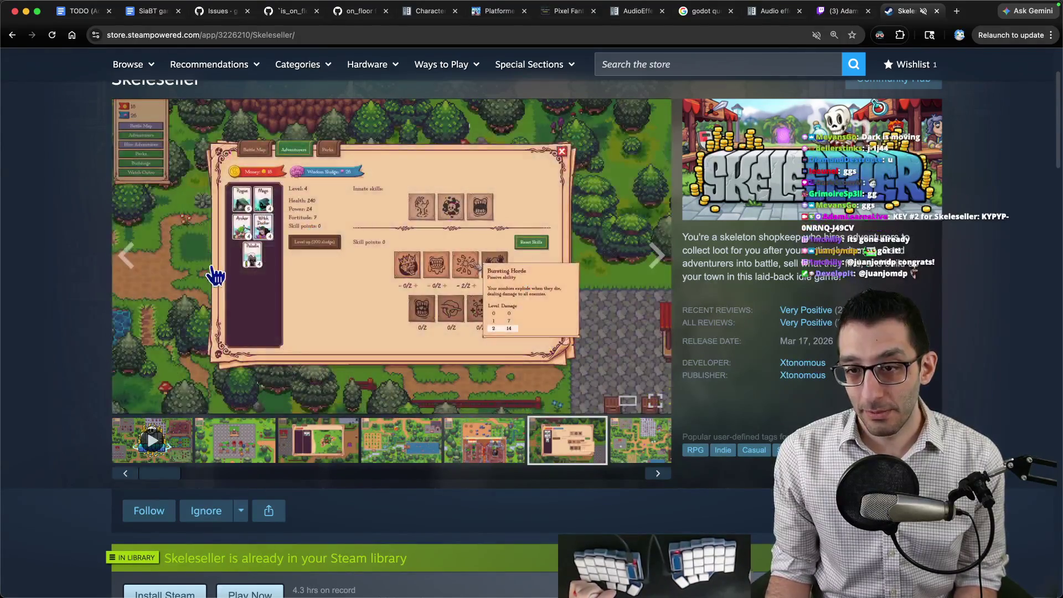
Step: Close the Twitch tab and switch to the TODO document
middle_click(831, 11)
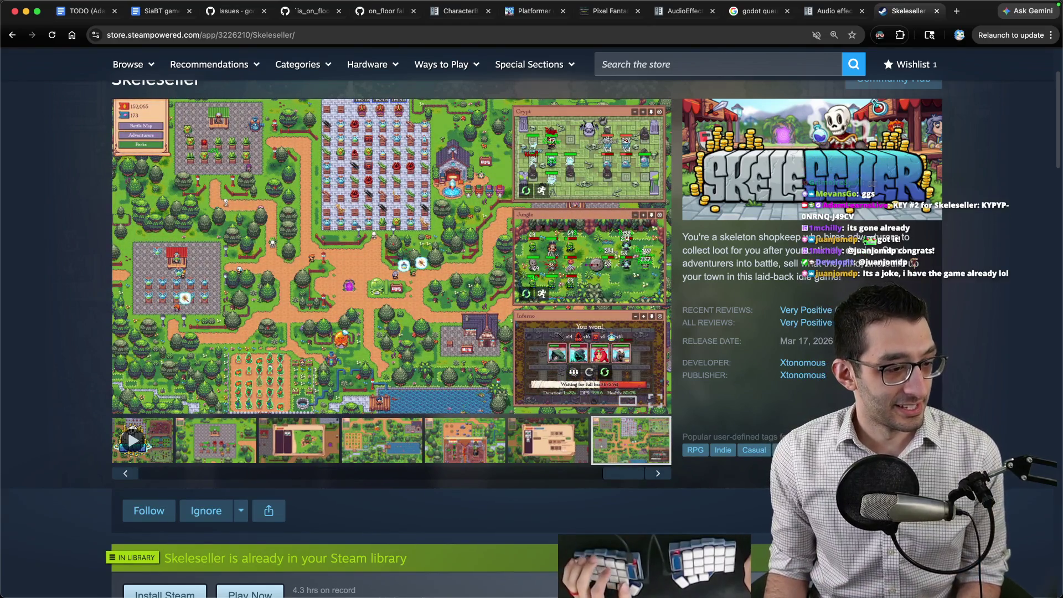
key(super+Tab)
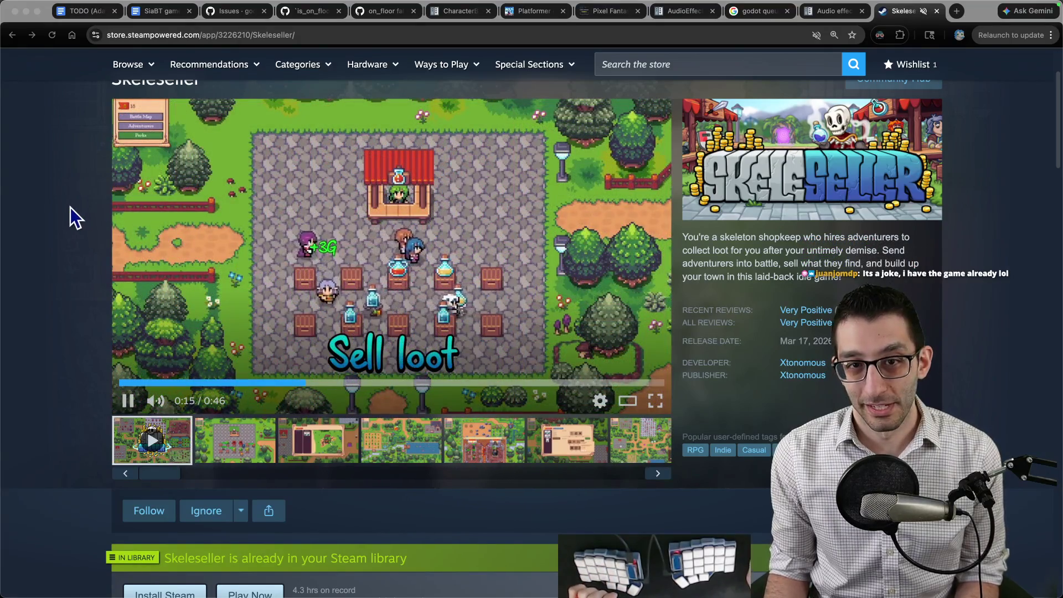
click(72, 208)
key(super+1)
click(800, 266)
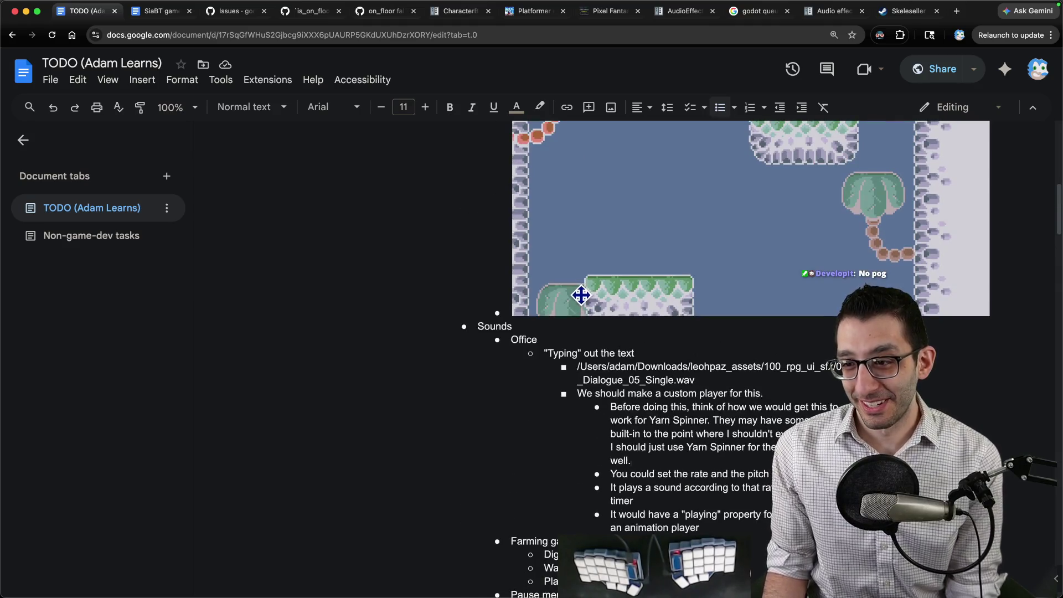
Step: Scroll the TODO doc to the Sounds section, then bring Rider forward and run the game again
scroll(581, 295, down, 3)
scroll(579, 299, down, 2)
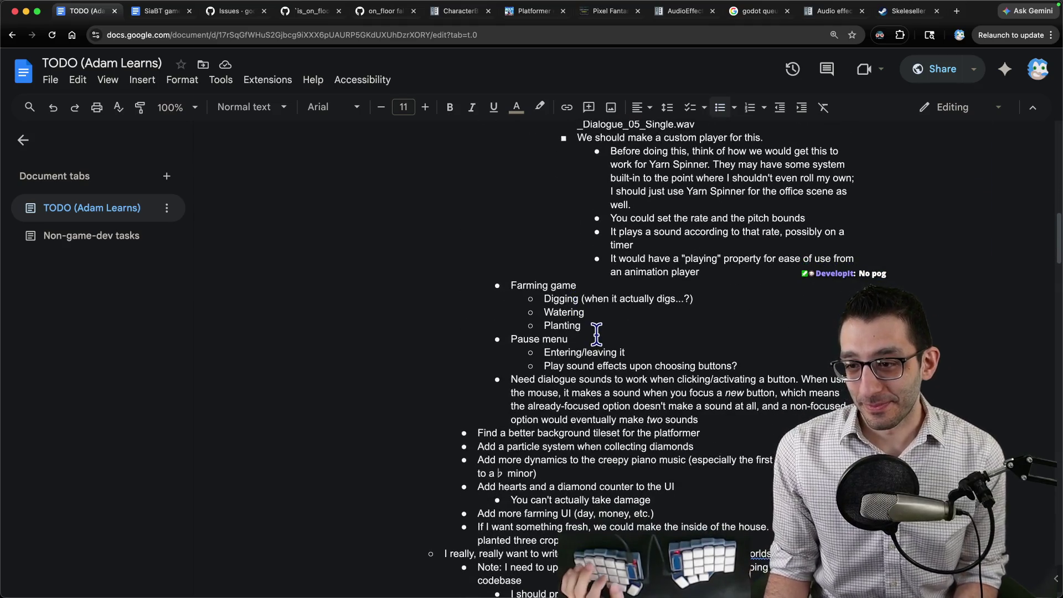
mouse_move(682, 564)
click(519, 564)
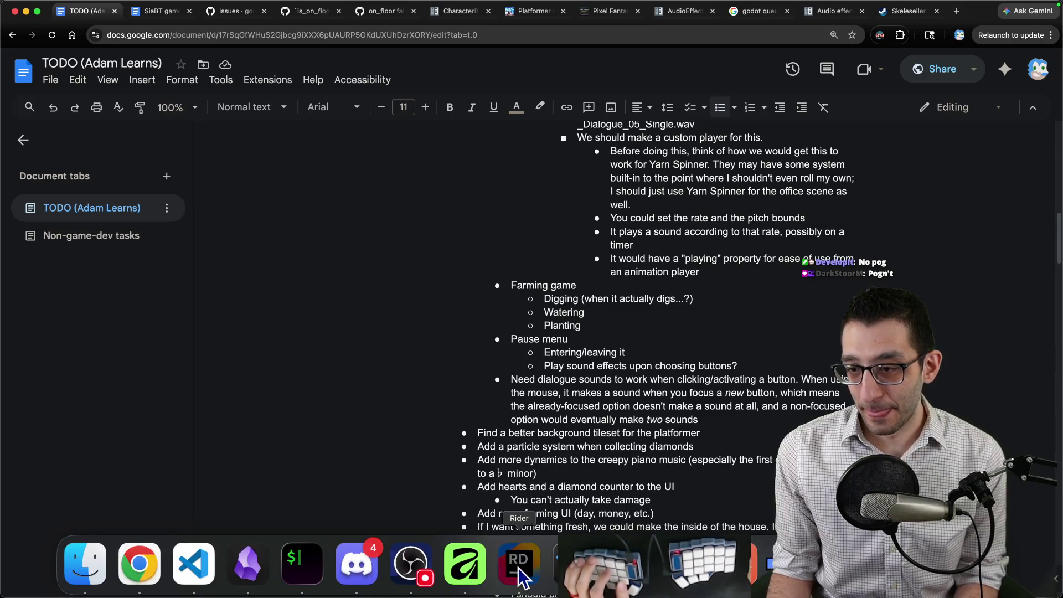
click(287, 9)
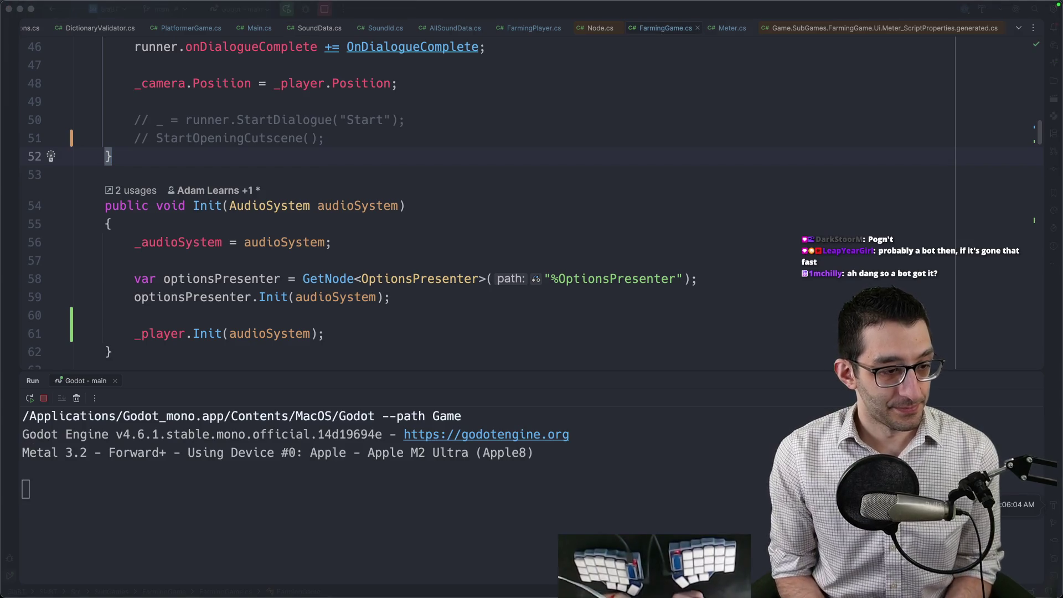
Step: Walk the farmer around the field and till several soil tiles with the hoe
key(Left)
key(Down)
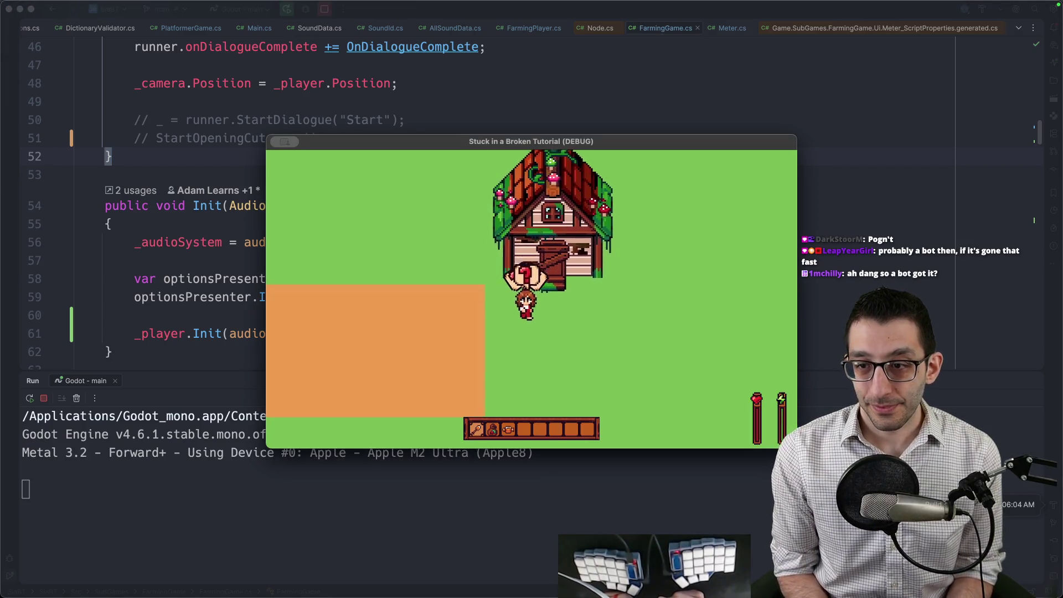
key(Right)
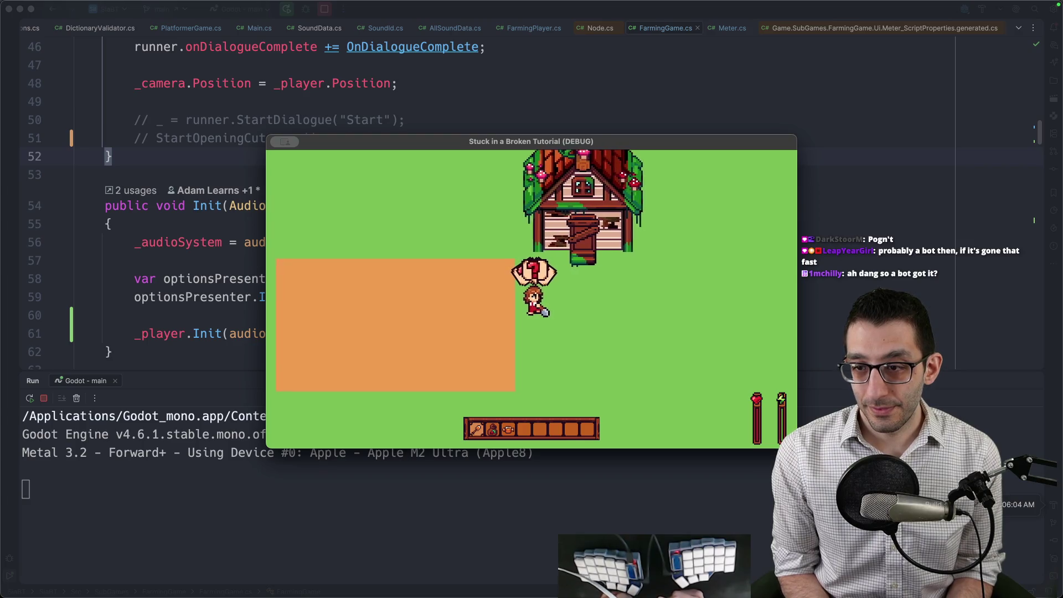
key(Down)
key(space)
key(space)
key(Up)
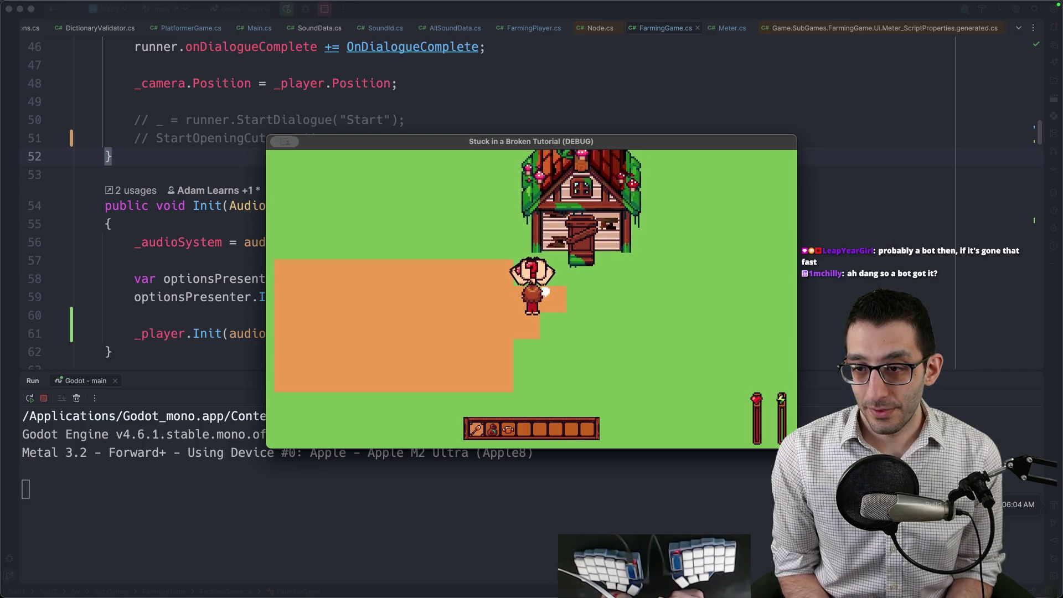
key(Right)
key(Right)
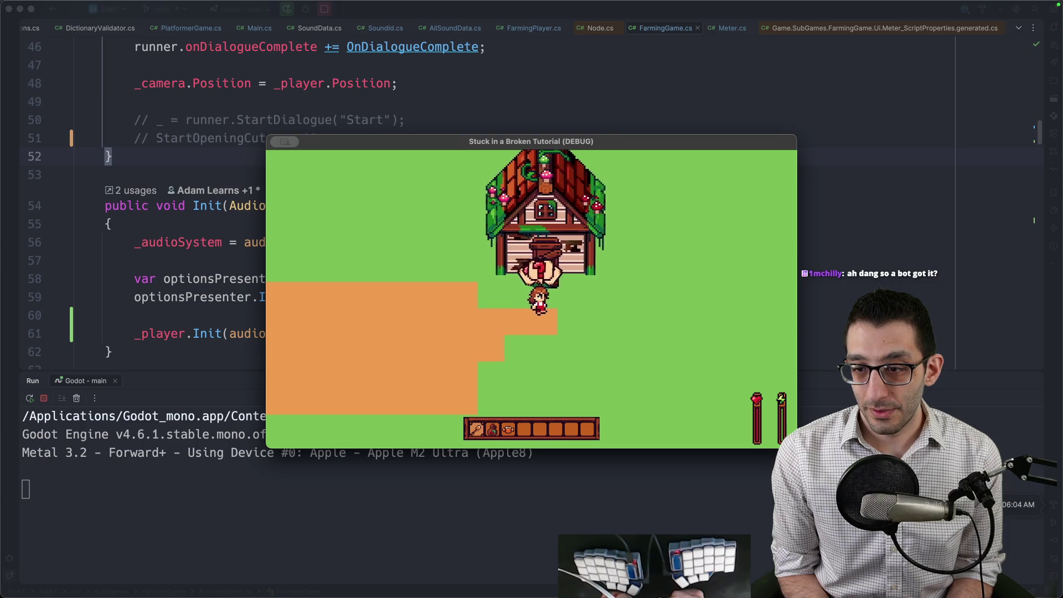
key(space)
key(Right)
Step: Plant seeds along two rows of the tilled soil
key(space)
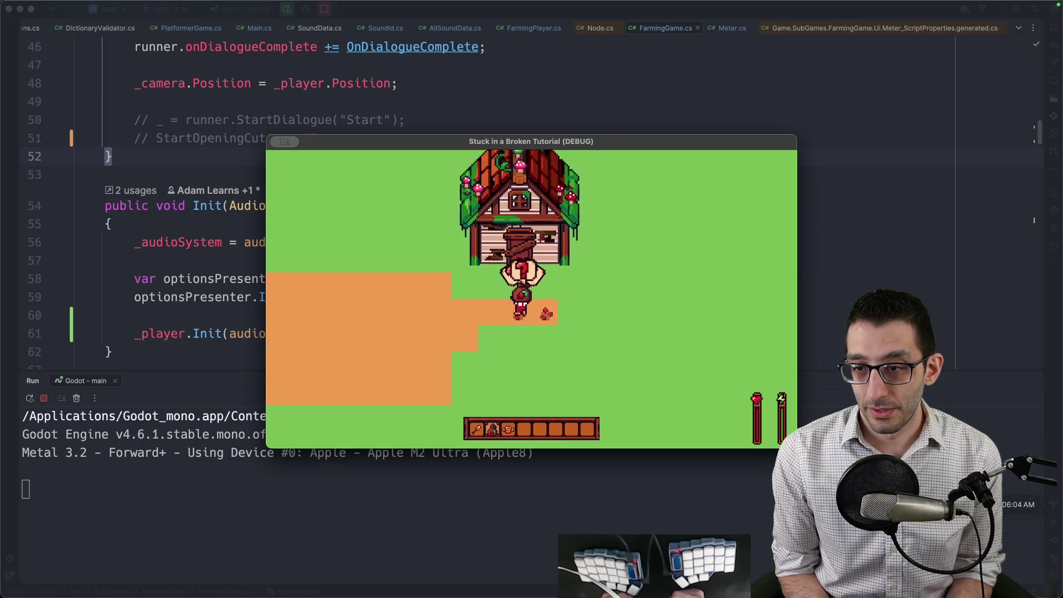
key(Left)
key(space)
key(Left)
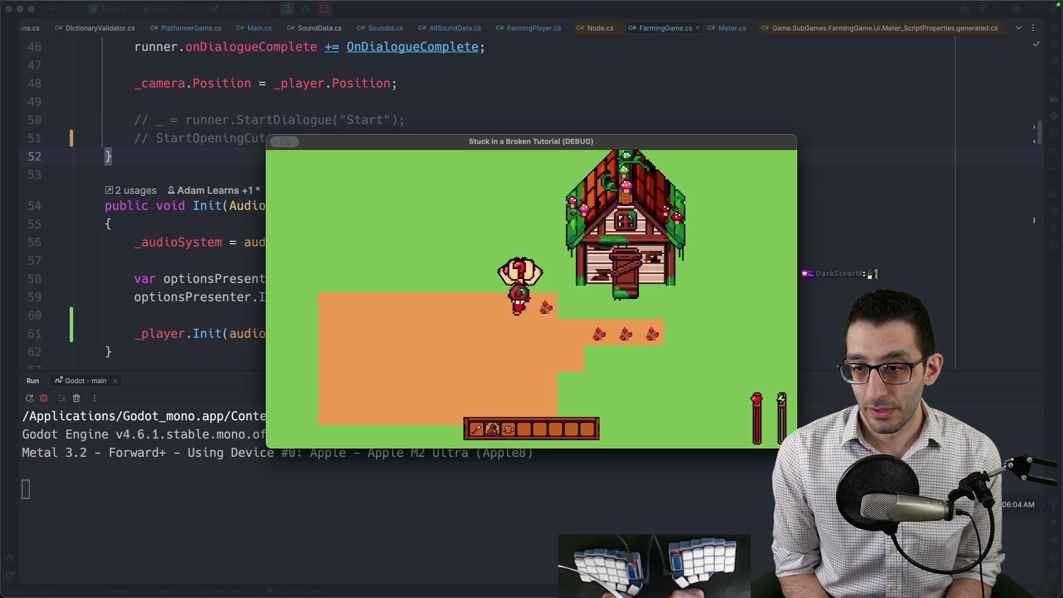
key(space)
Step: Walk back across the field and water the planted soil tiles
key(Left)
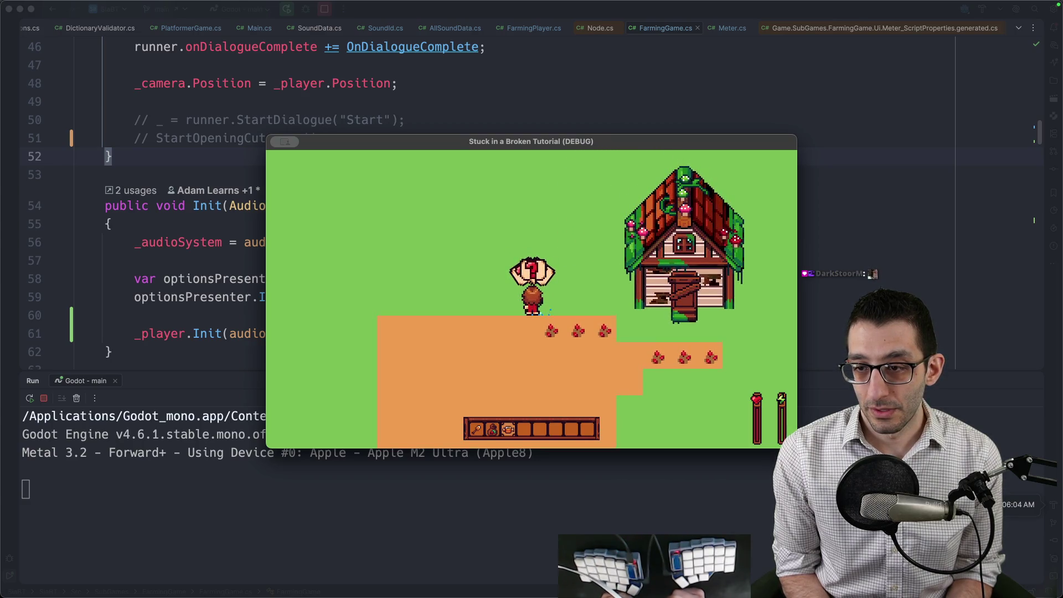
key(Up)
key(Down)
key(Left)
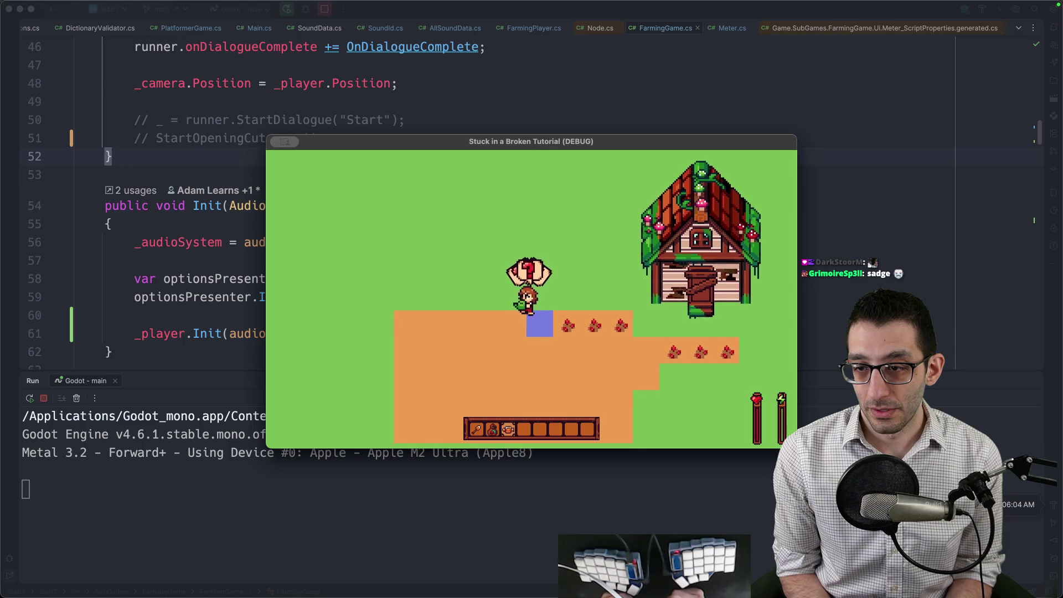
key(Down)
key(Left)
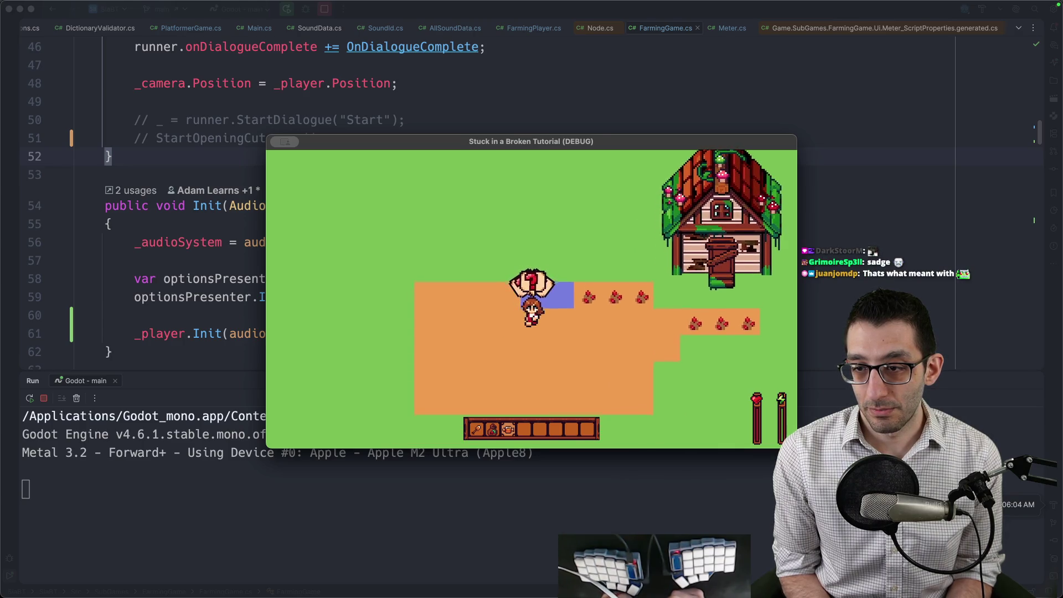
key(space)
key(Down)
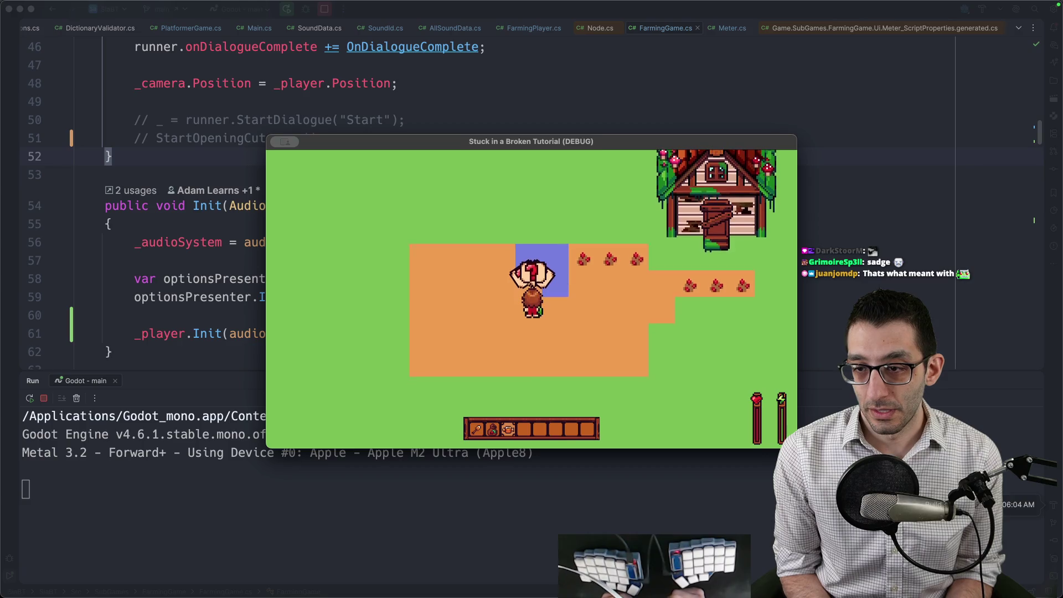
key(Left)
key(Down)
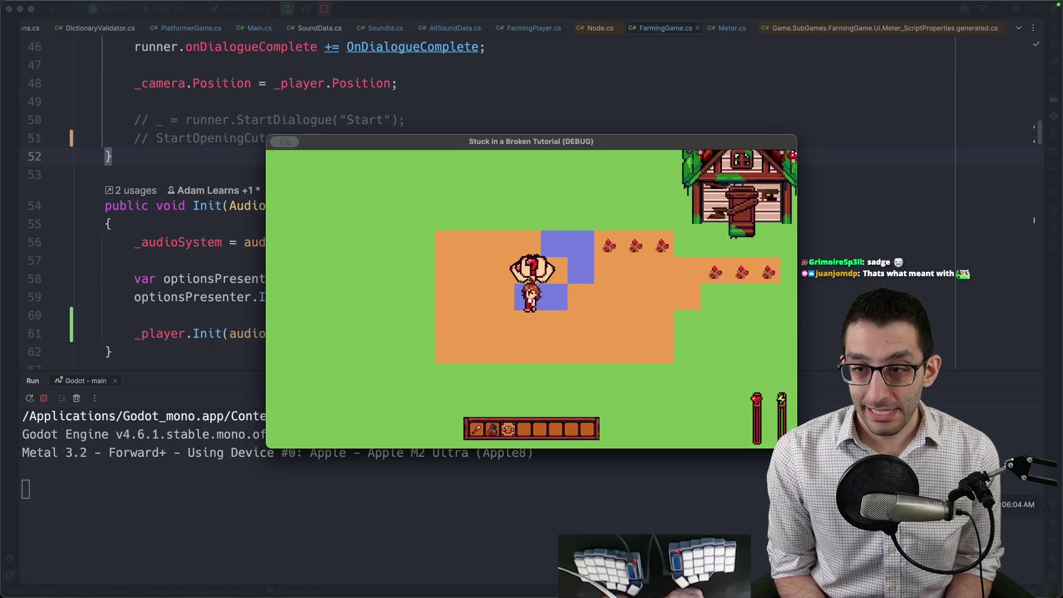
Step: Quit the game from the pause menu so the run ends with exit code 0
key(Escape)
key(Down)
key(Down)
key(Return)
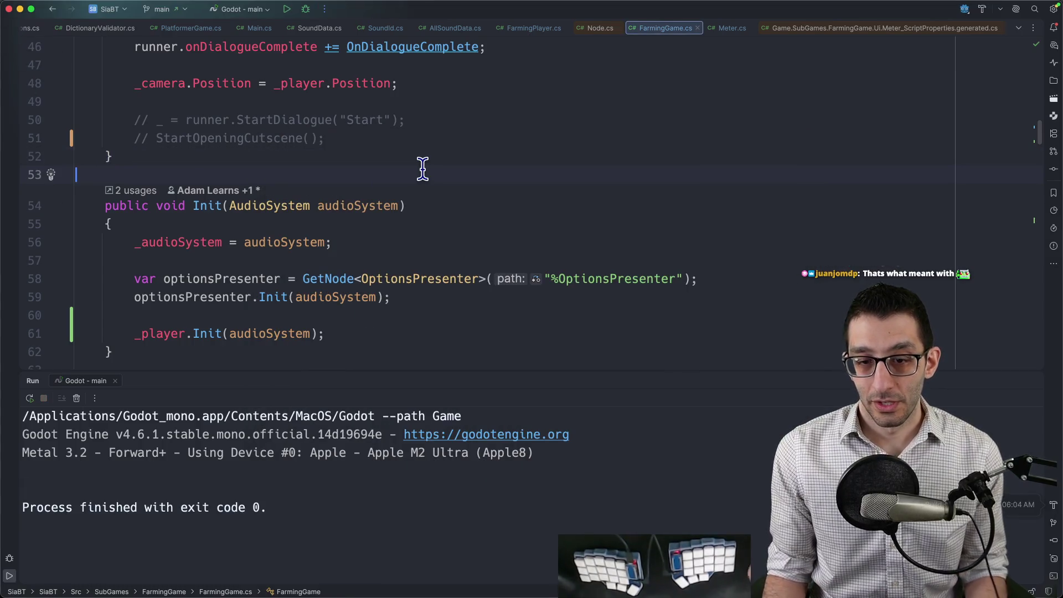
Step: Delete the Farming game item and its sub-items from the Google Docs TODO list
key(super+Tab)
key(shift+Up)
key(shift+Up)
key(shift+Up)
key(shift+Home)
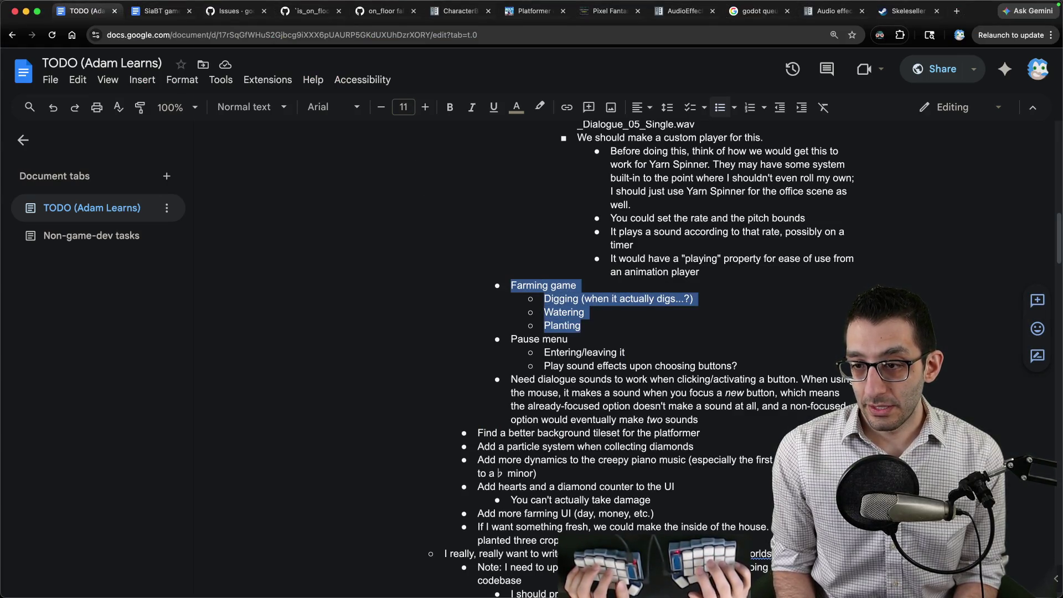
key(BackSpace)
key(Delete)
key(End)
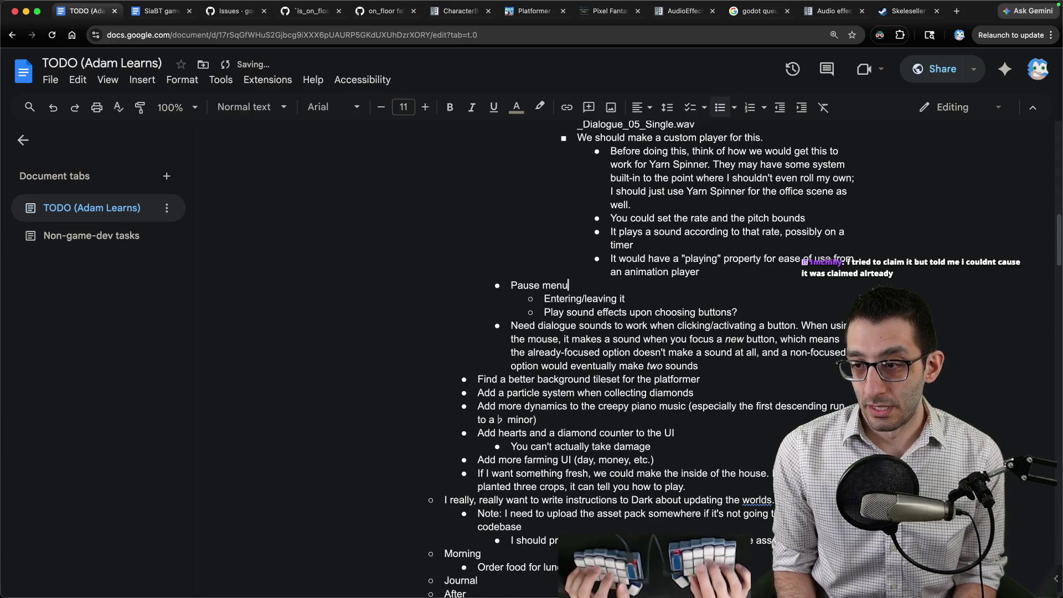
Step: Select the 'Need dialogue sounds' bullet in the TODO list
key(Down)
key(Down)
key(Home)
key(shift+Down)
key(shift+Down)
key(shift+Down)
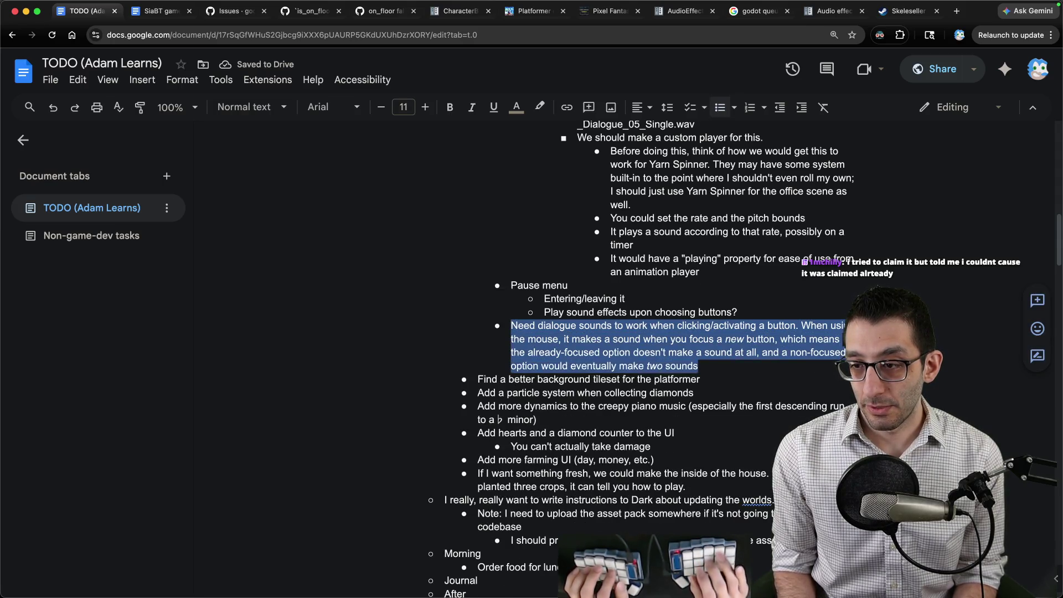
Step: In Rider's commit changes, include the six new unversioned .wav sound files
key(super+Tab)
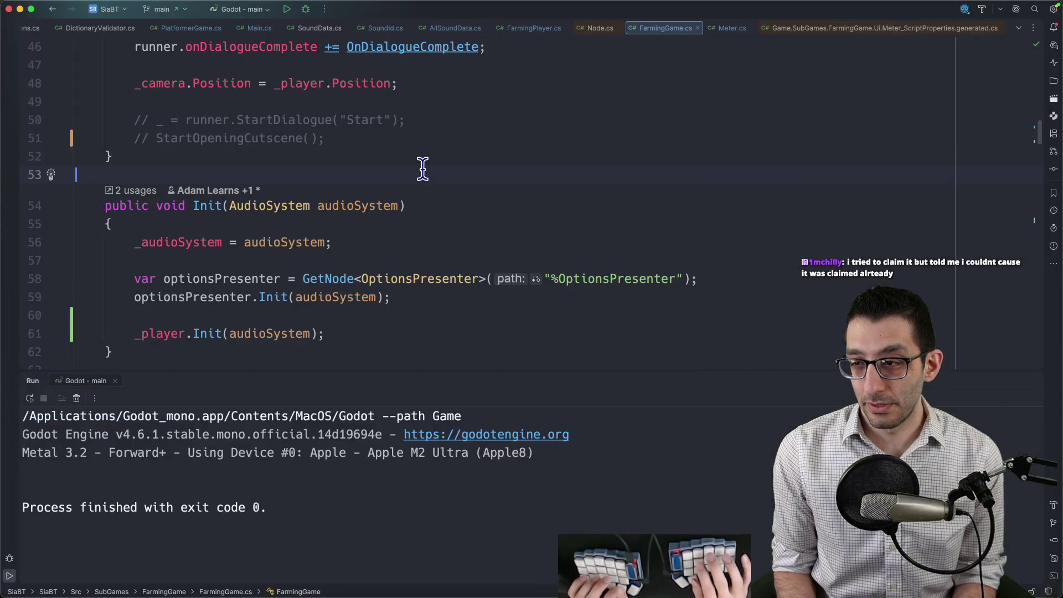
key(super+k)
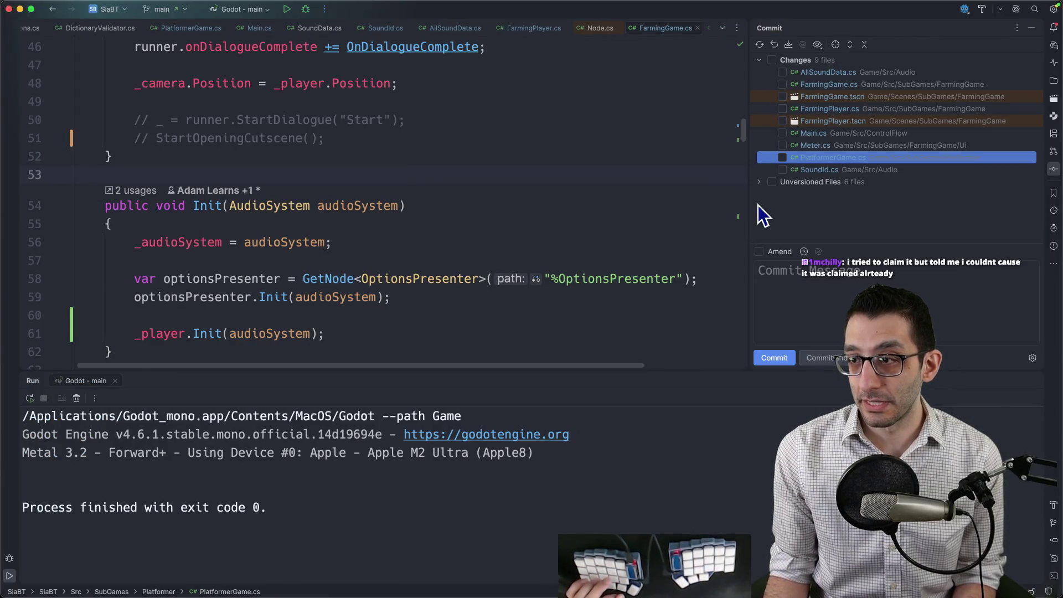
click(759, 182)
scroll(798, 194, down, 2)
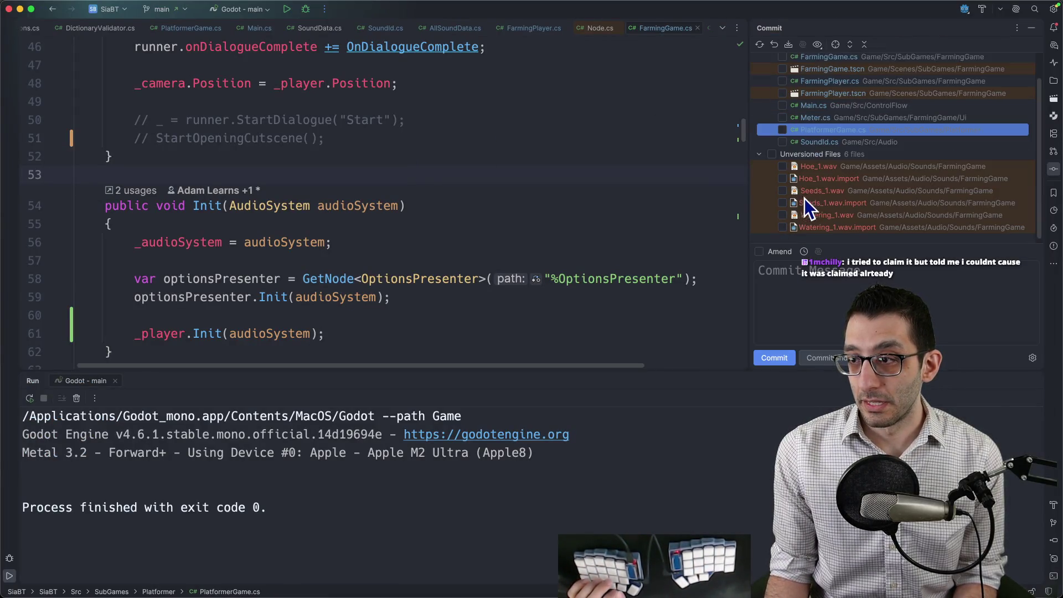
click(772, 151)
scroll(797, 111, up, 2)
Step: Include AllSoundData.cs, restore the StartOpeningCutscene call, and include FarmingGame.cs's _player.Init(audioSystem) change
double_click(808, 72)
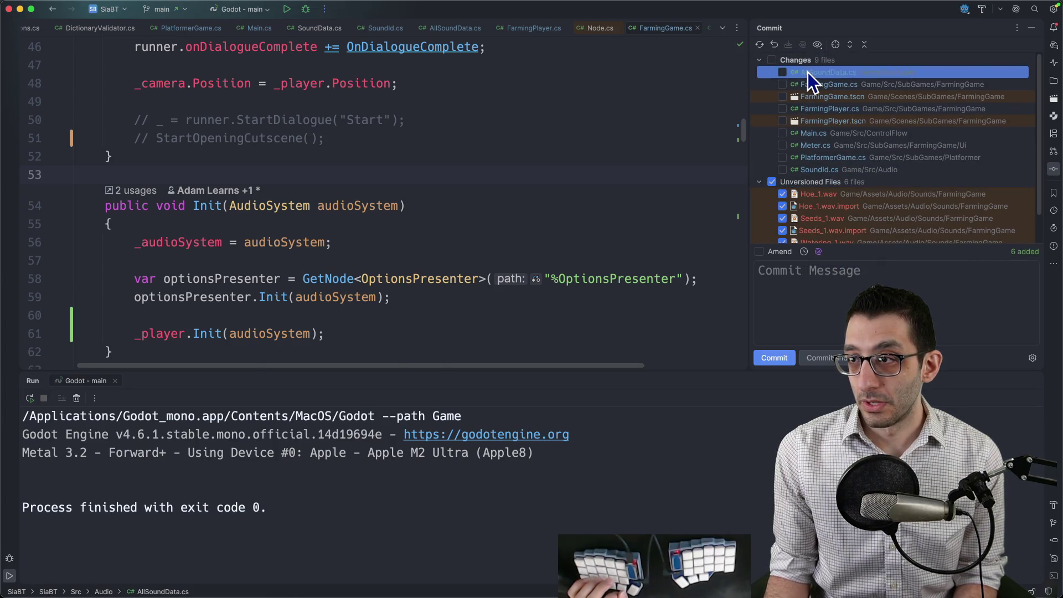
click(782, 73)
click(815, 87)
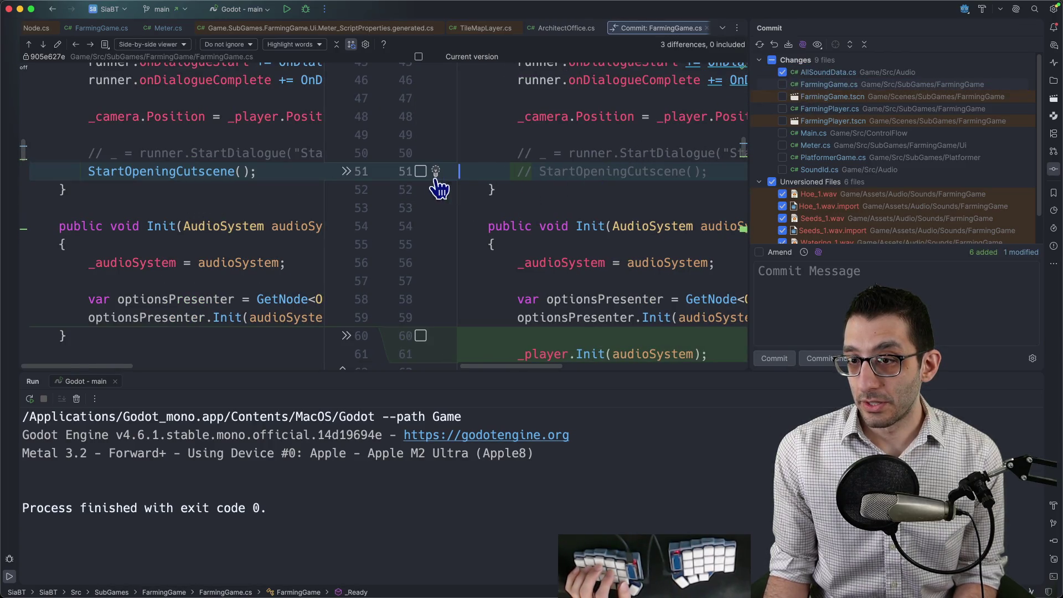
click(345, 173)
scroll(548, 180, down, 2)
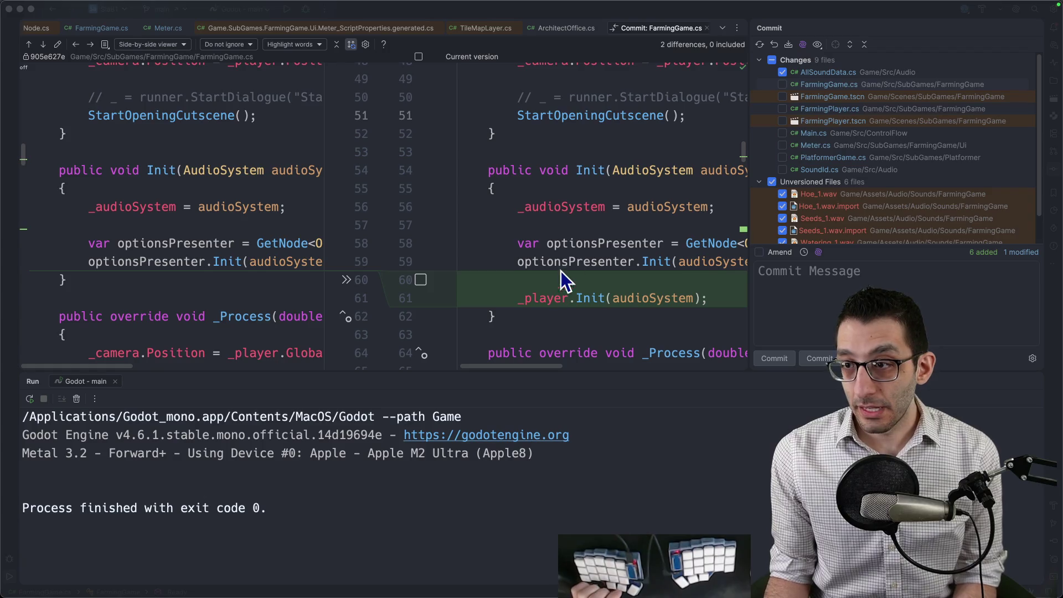
click(731, 191)
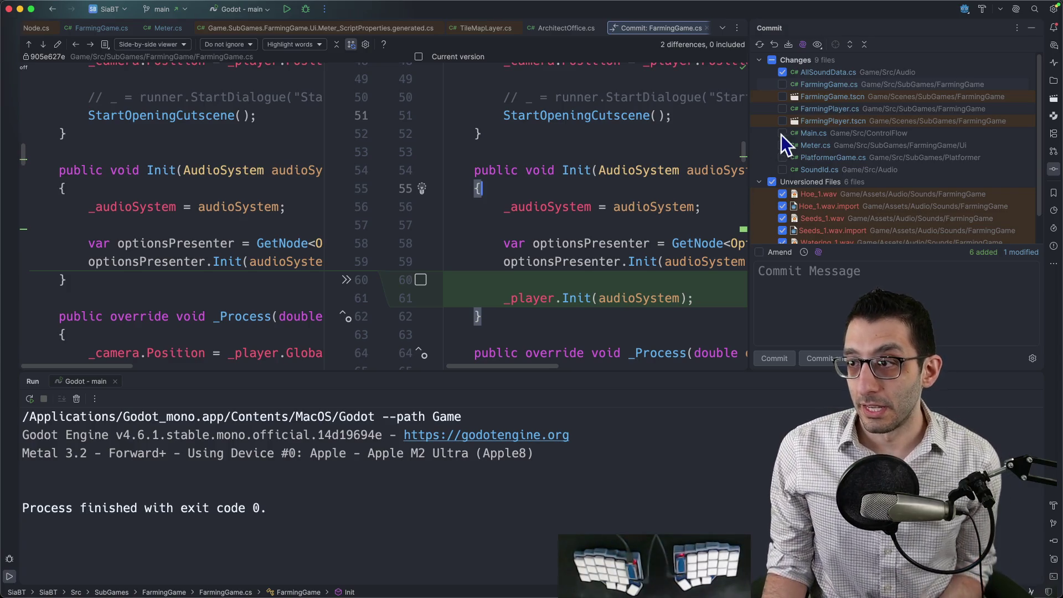
scroll(657, 200, down, 3)
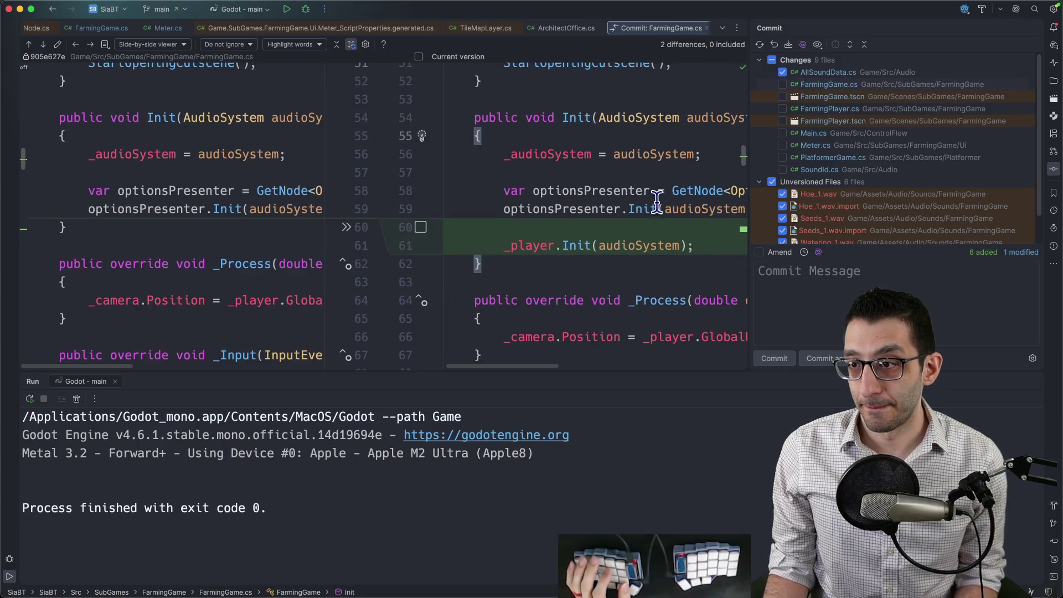
scroll(657, 201, up, 3)
click(826, 84)
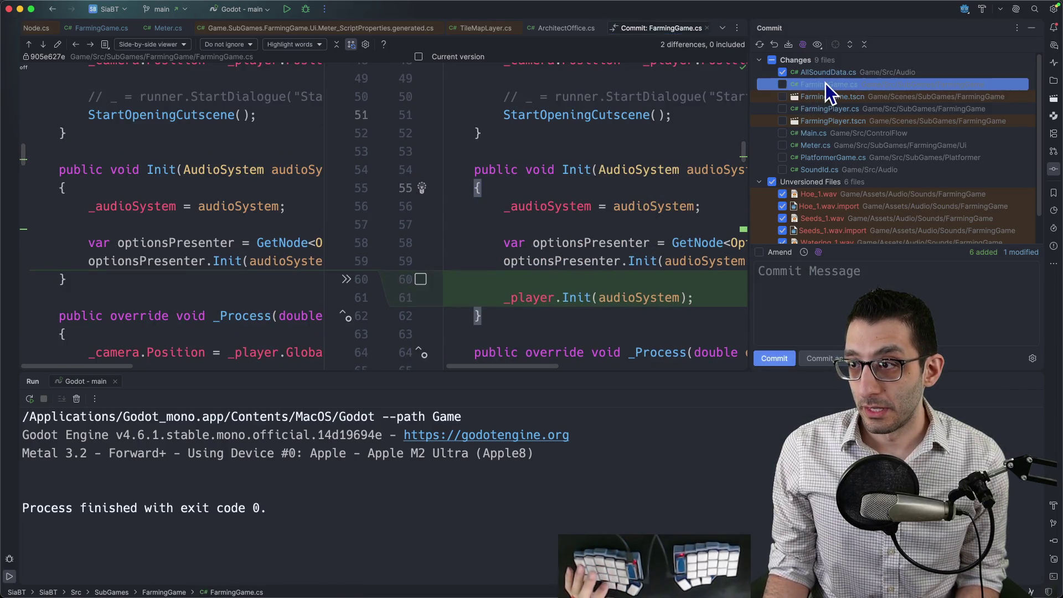
scroll(663, 195, down, 5)
click(421, 188)
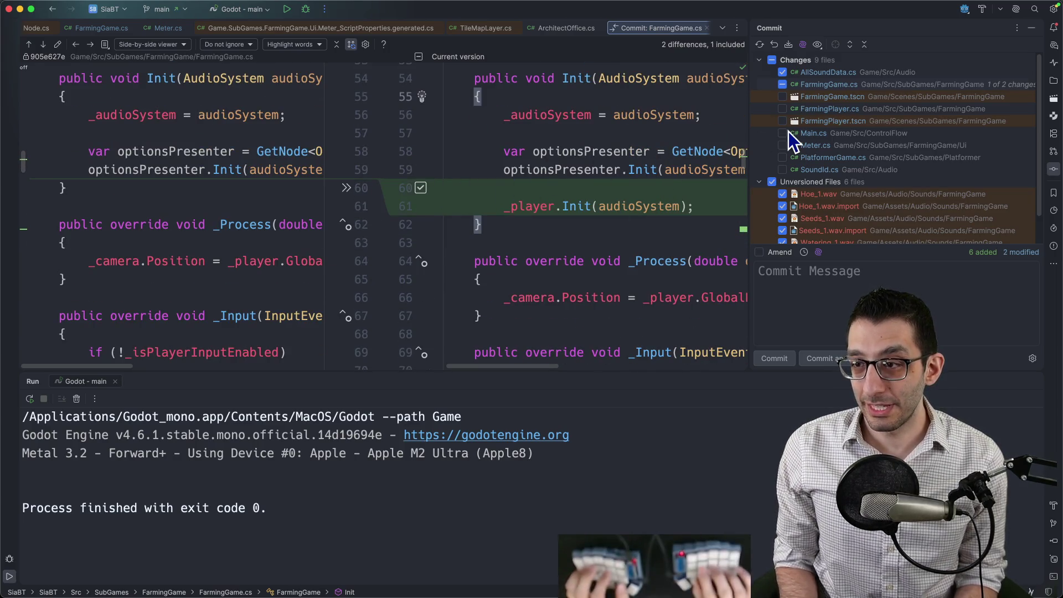
Step: In the full-window diff, include the planting sound change at FarmingGame.cs line 109
key(super+shift+F12)
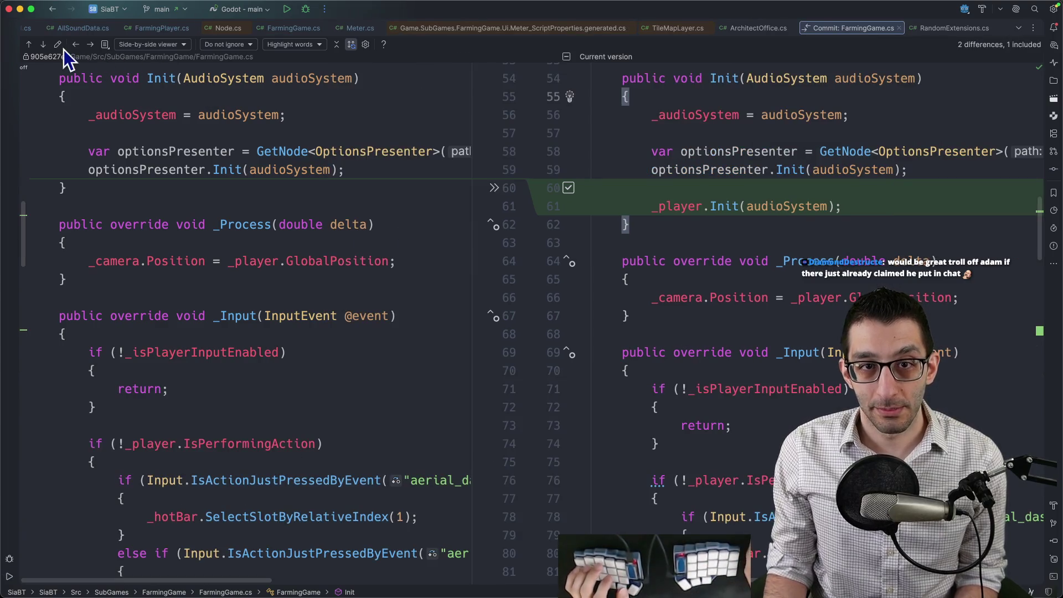
click(44, 45)
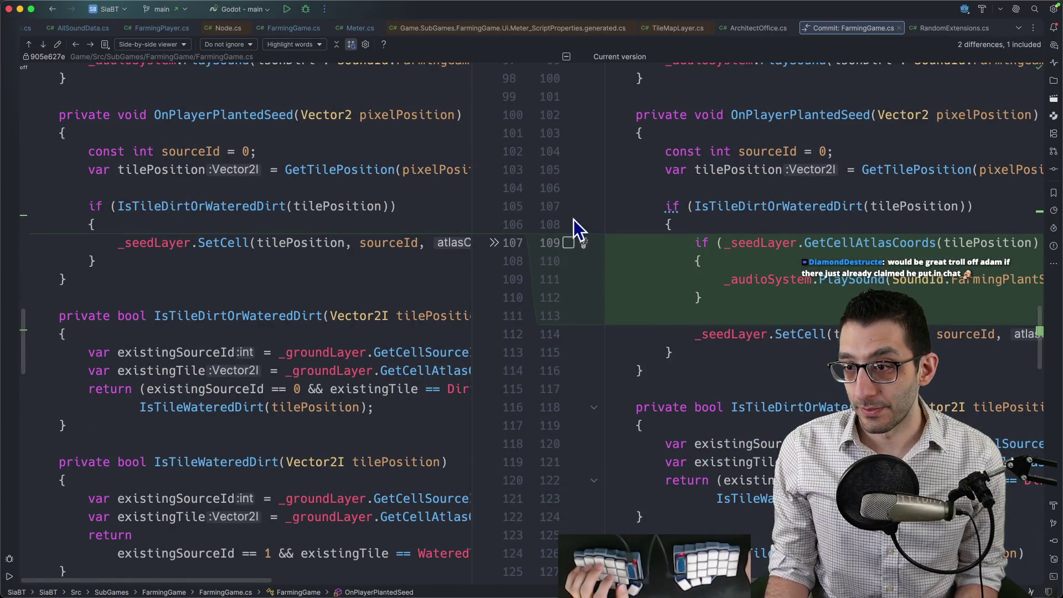
click(568, 243)
click(42, 46)
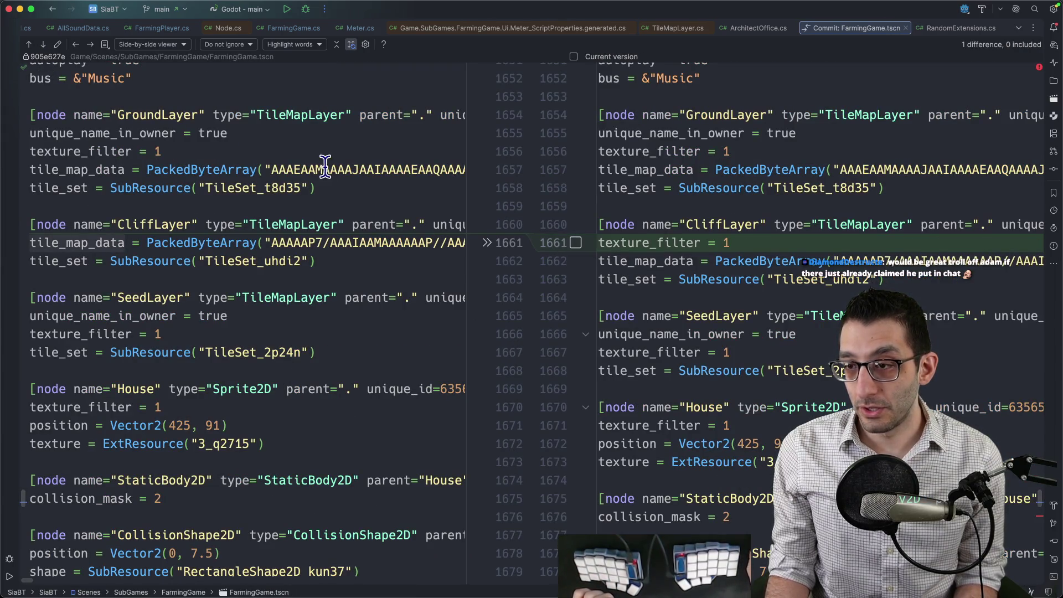
click(39, 48)
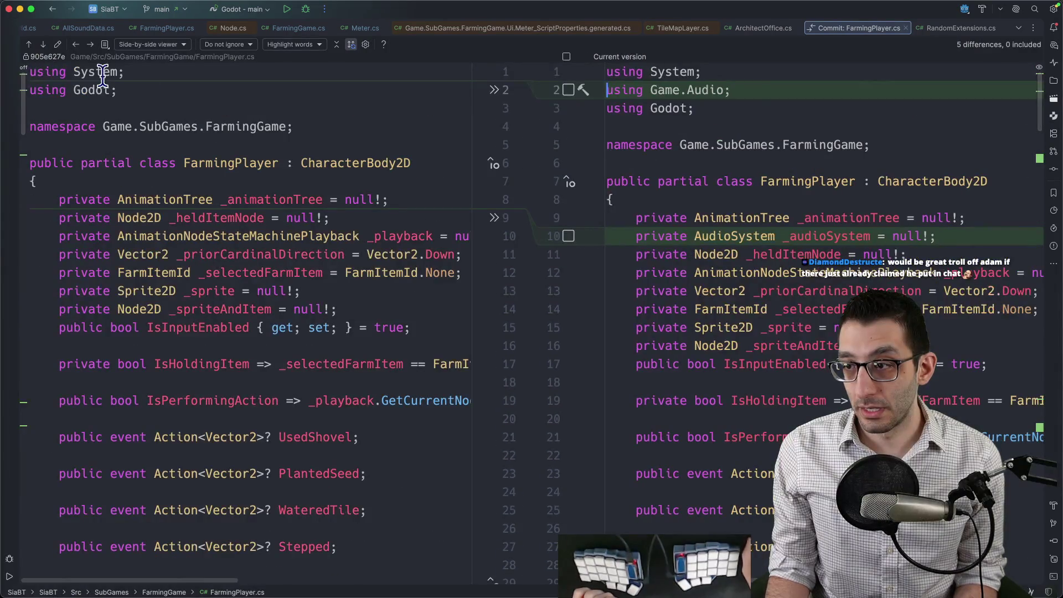
Step: Include FarmingPlayer.cs's Game.Audio using, Init(AudioSystem) method, shovel sound call and watering sound method
click(569, 237)
click(43, 45)
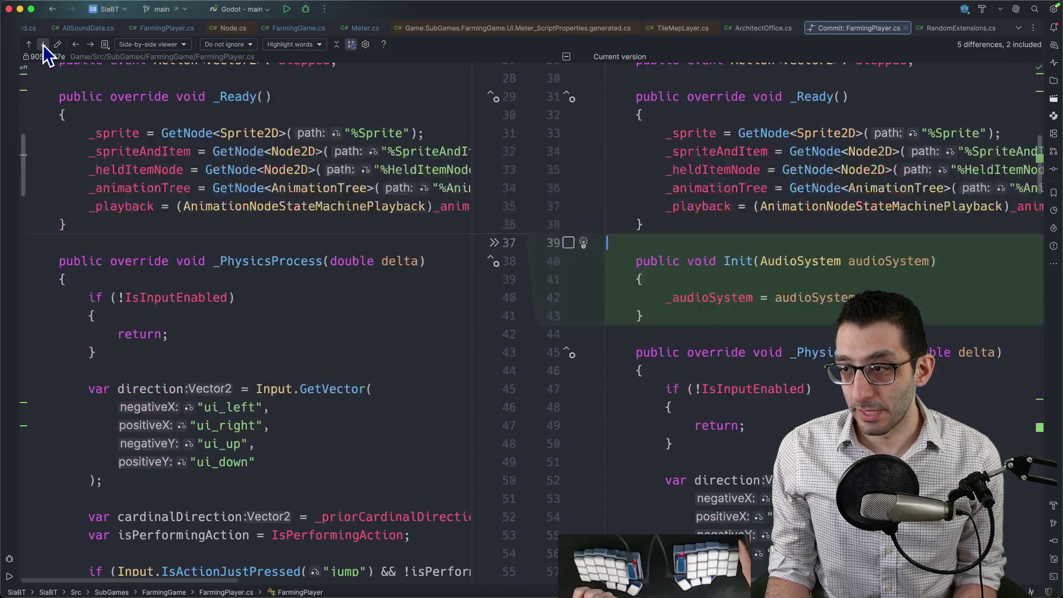
click(569, 243)
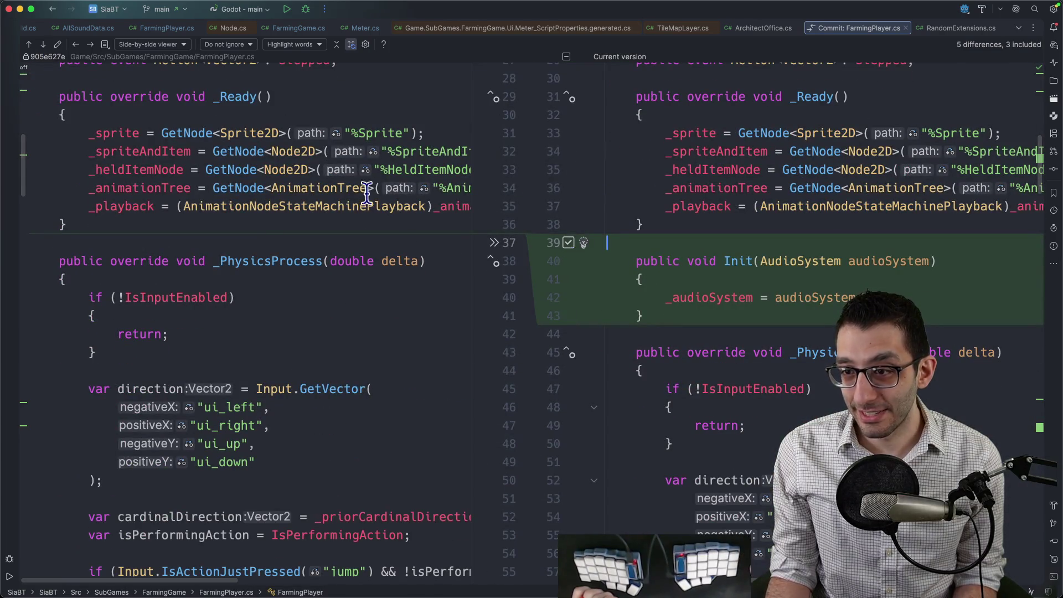
click(43, 45)
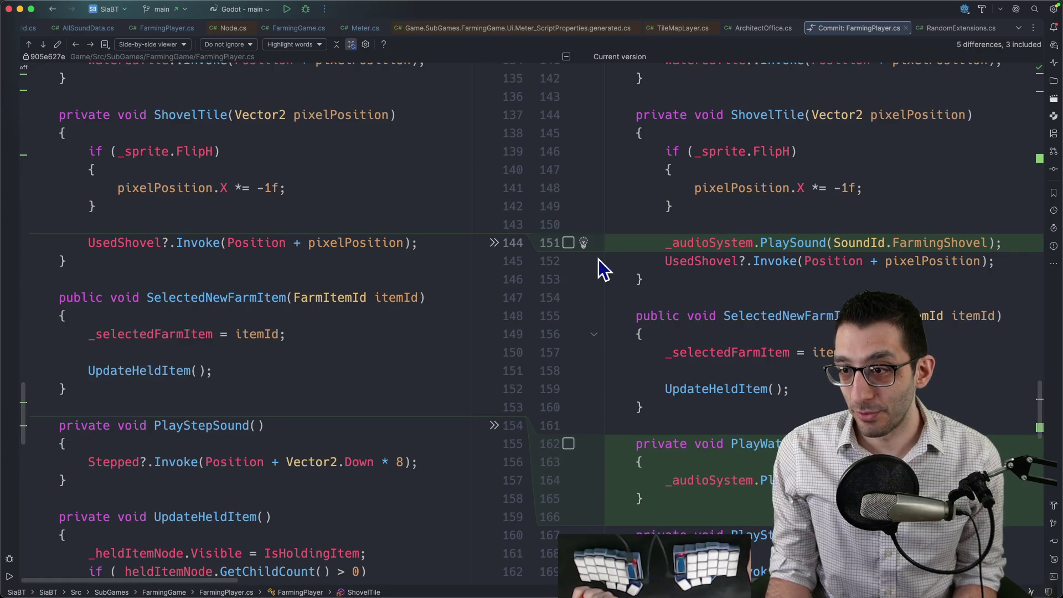
click(569, 243)
click(569, 444)
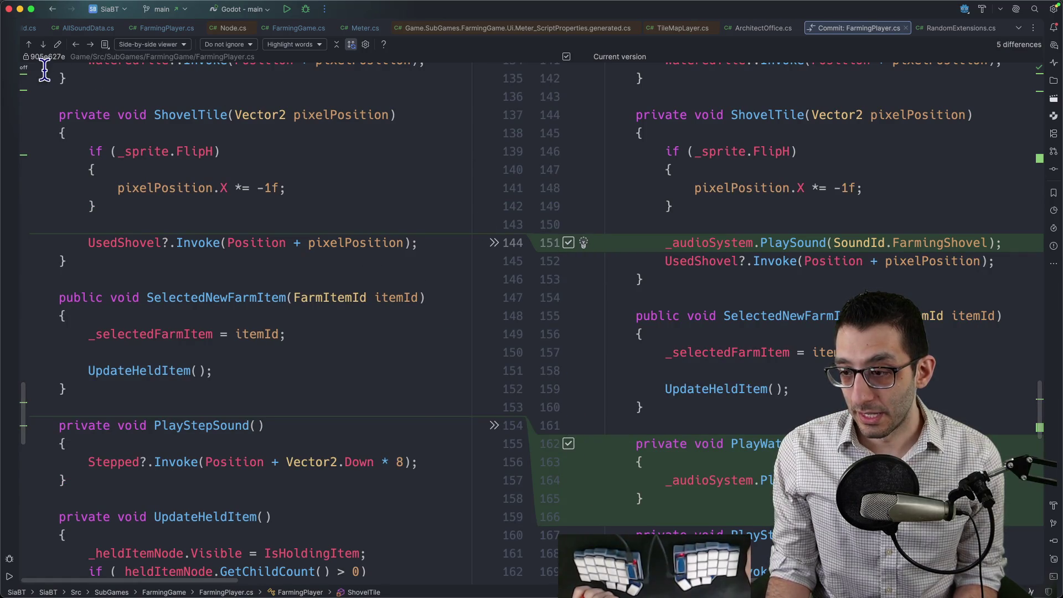
click(45, 48)
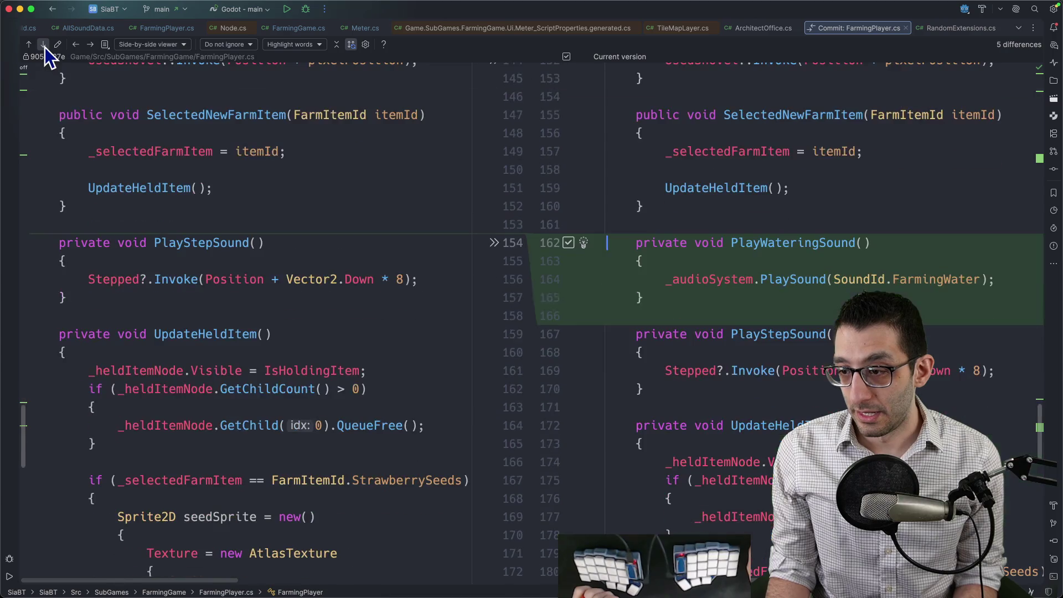
click(45, 48)
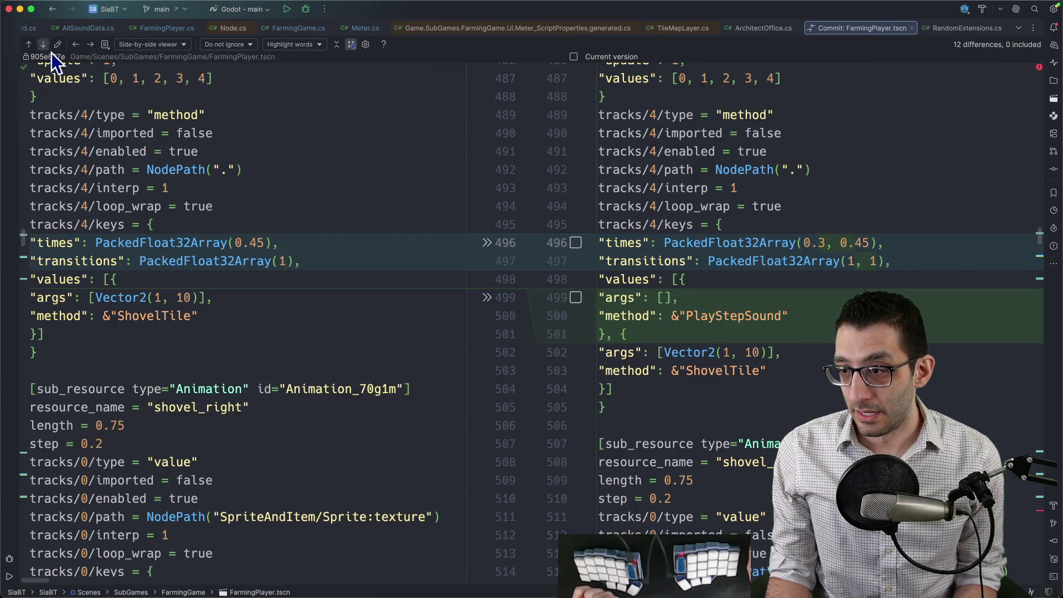
Step: Include FarmingPlayer.tscn's keyframe timing changes with their PlayStepSound and PlayWateringSound calls
click(576, 242)
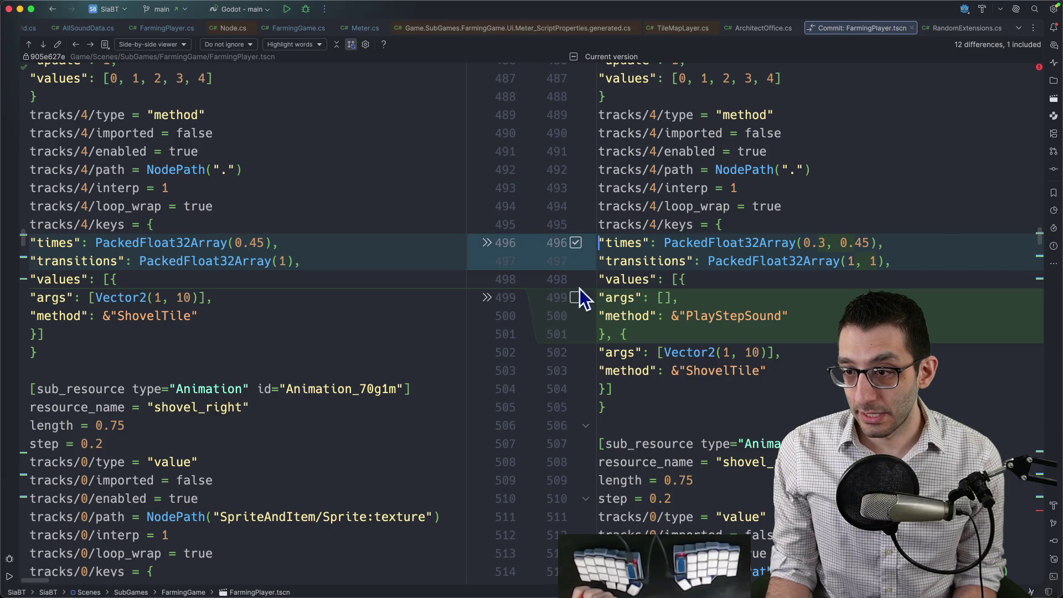
click(576, 297)
click(43, 44)
click(42, 45)
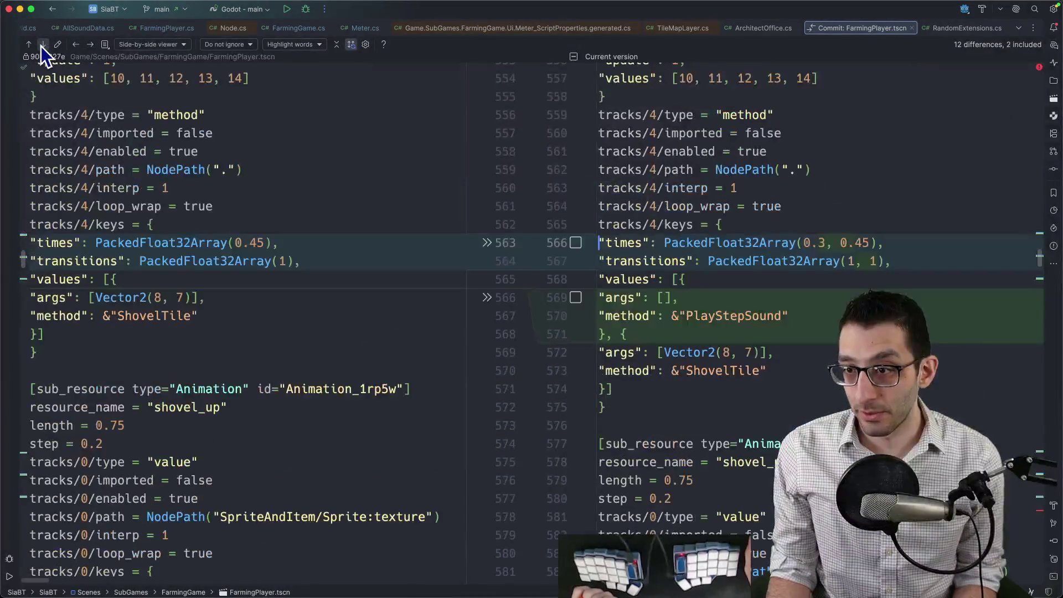
click(576, 242)
click(576, 298)
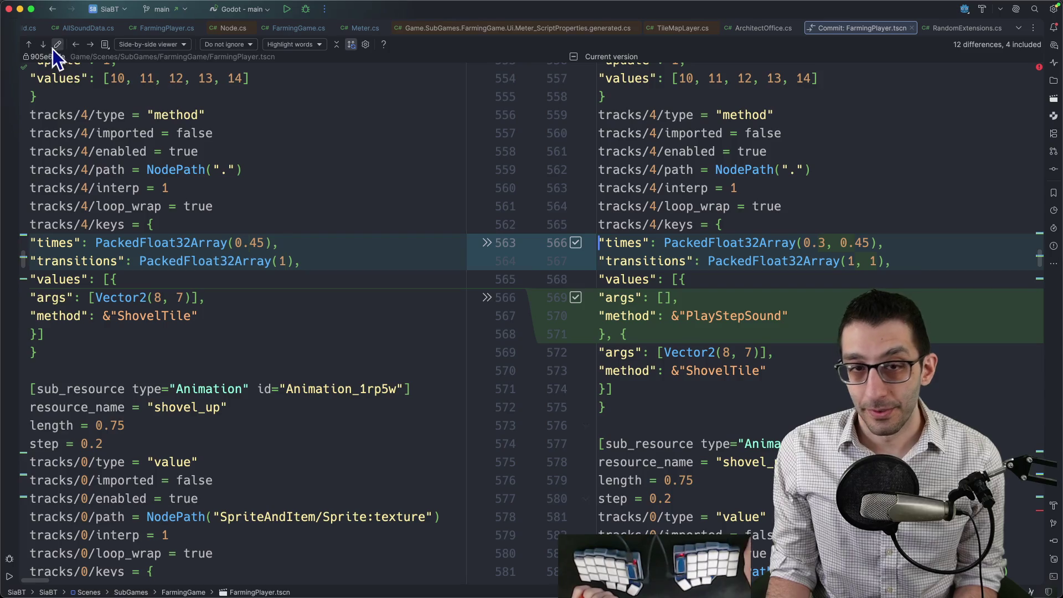
click(43, 44)
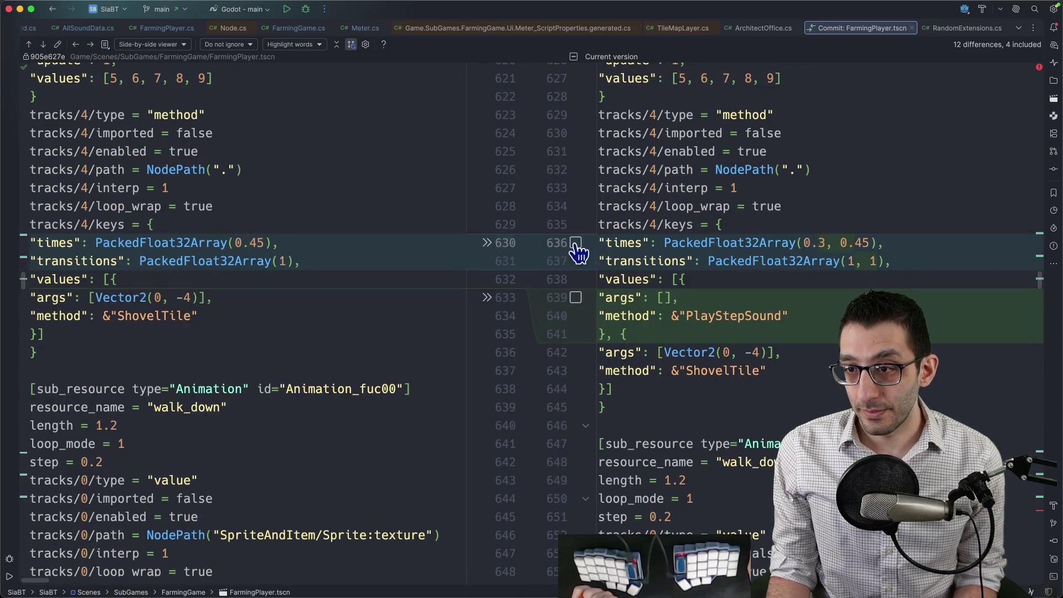
click(576, 243)
click(576, 297)
click(47, 46)
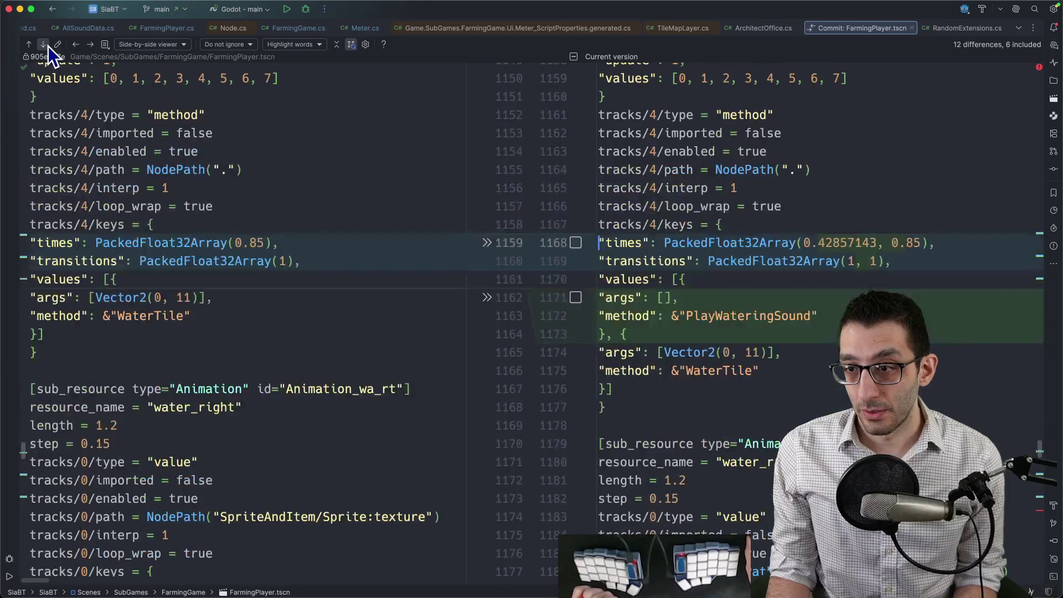
click(576, 243)
click(576, 297)
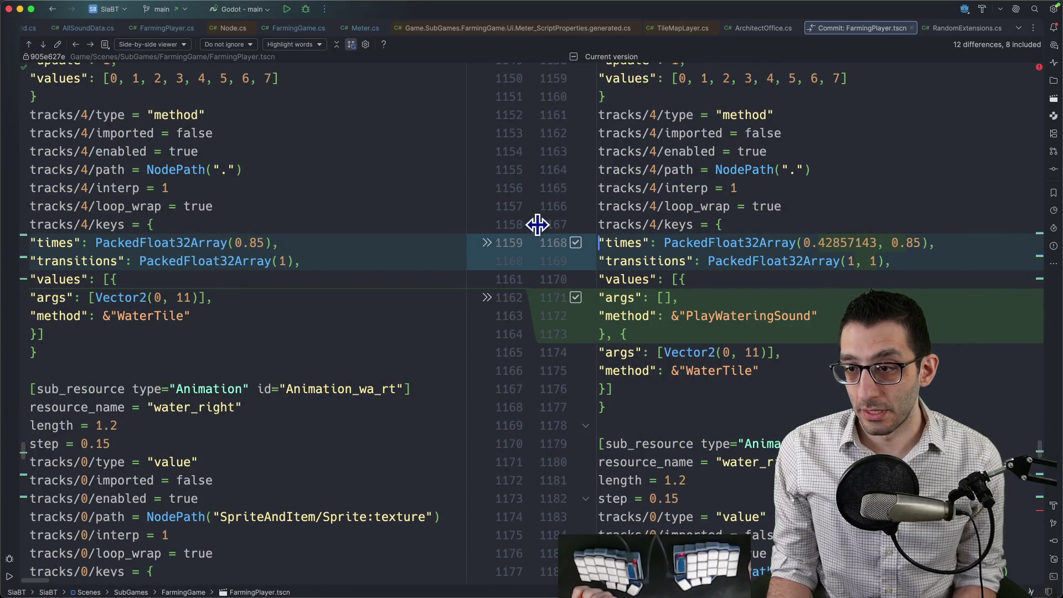
key(super+0)
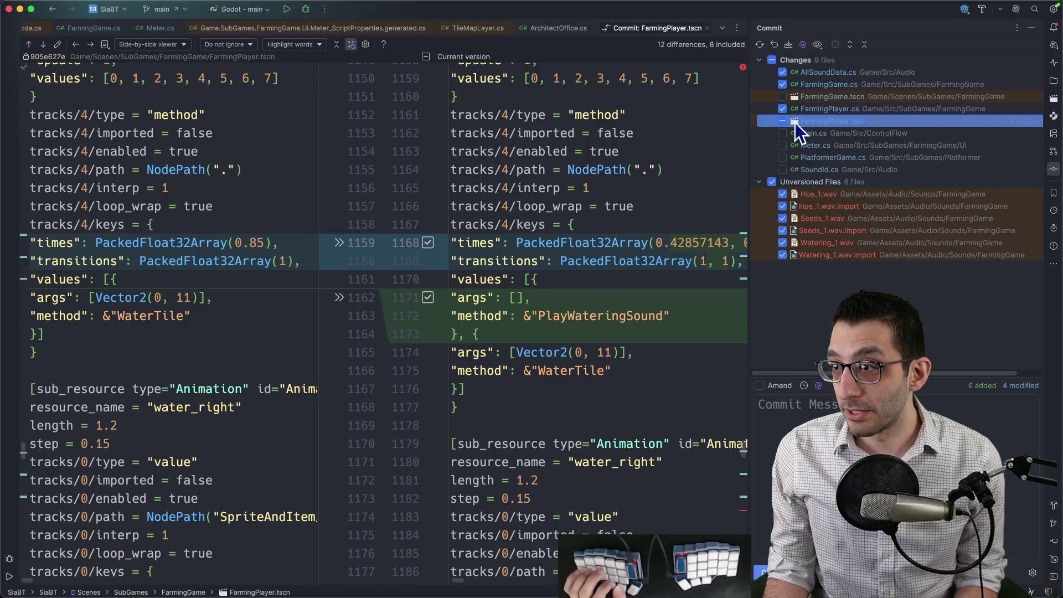
Step: Review Main.cs and Meter.cs, then include only Meter.cs in the commit
click(809, 133)
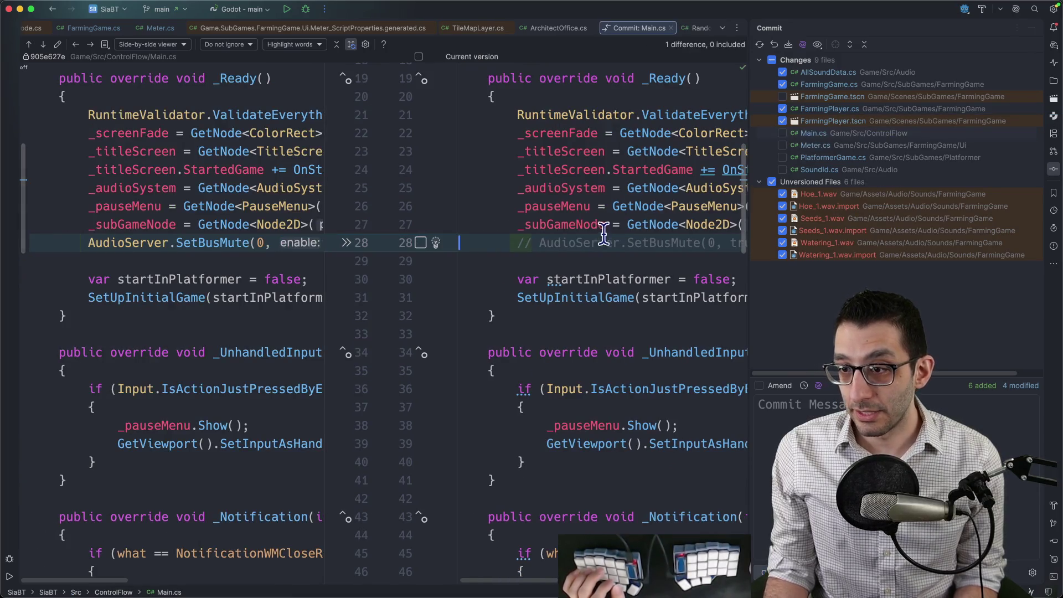
scroll(617, 253, down, 1)
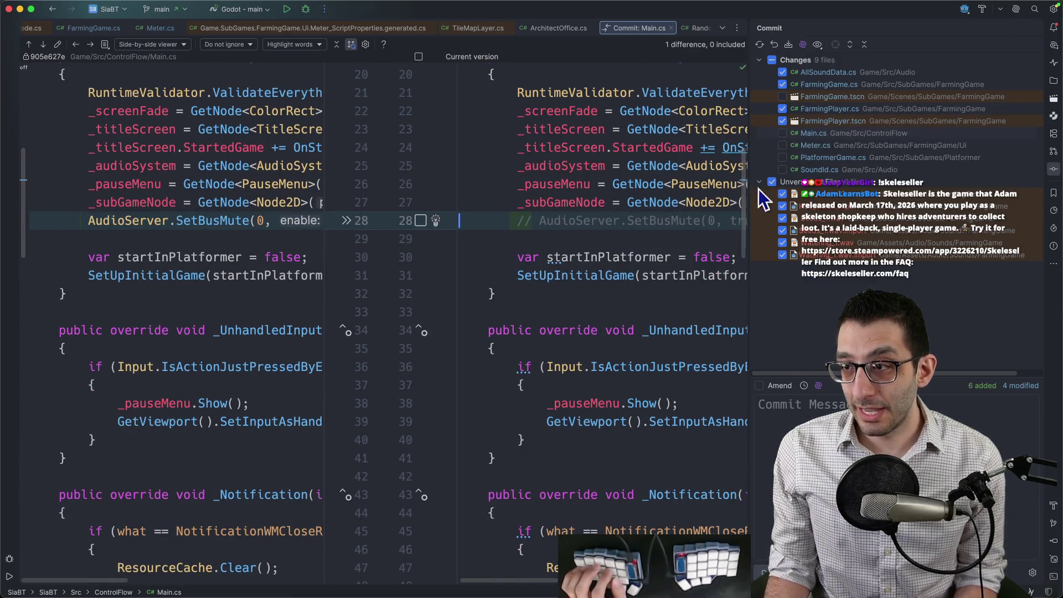
scroll(712, 212, down, 5)
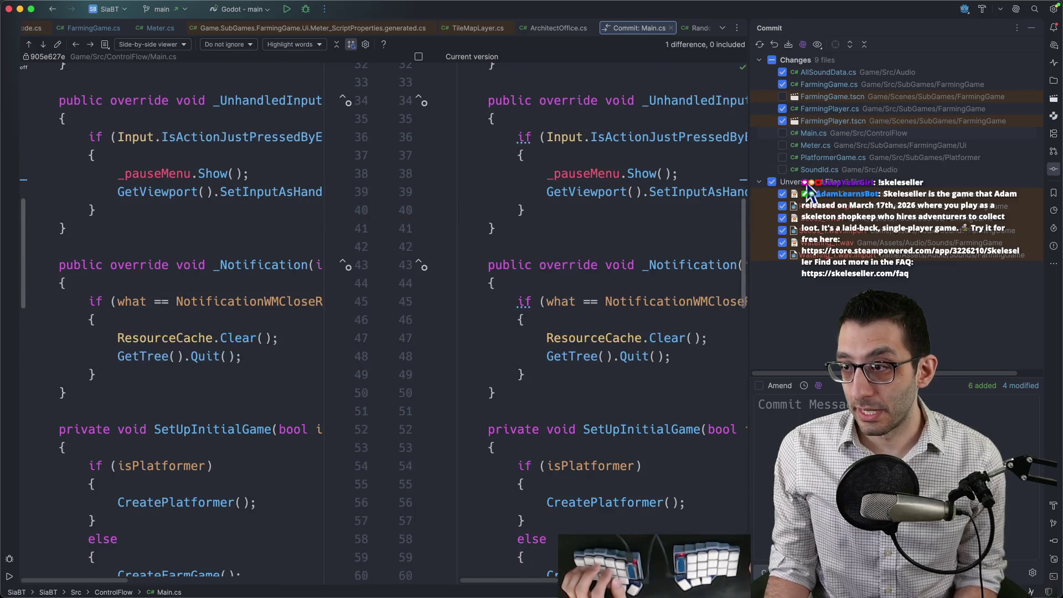
click(816, 146)
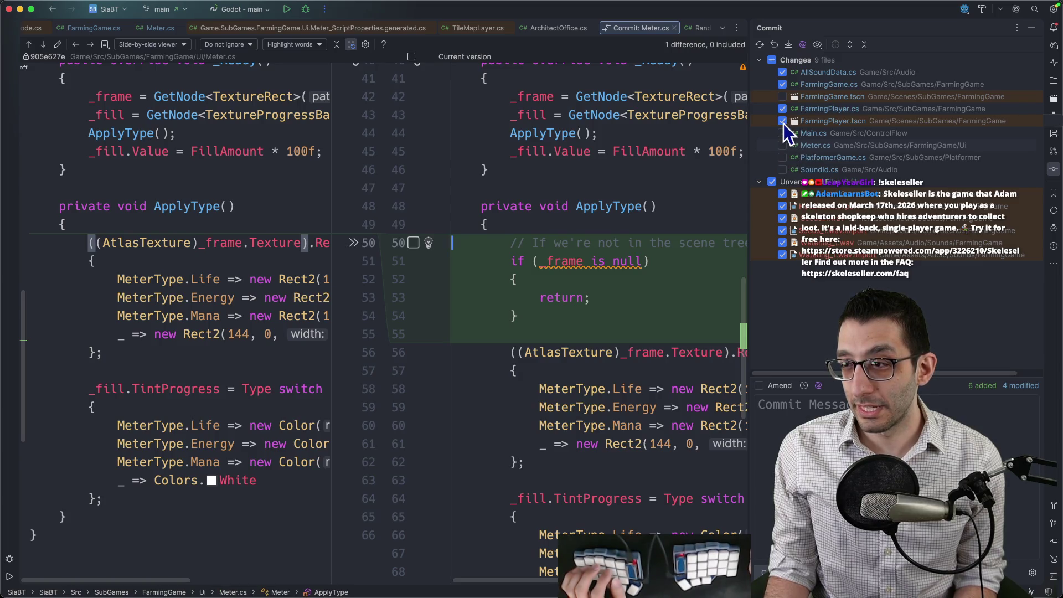
click(783, 120)
click(781, 91)
click(796, 158)
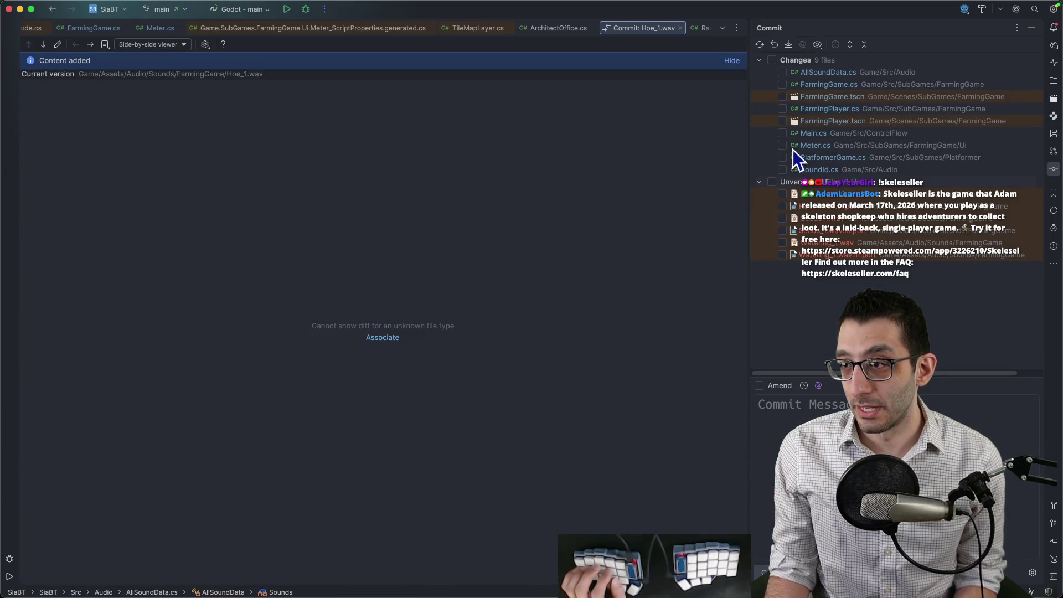
click(802, 147)
Step: Commit Meter.cs with the message 'Fix bug in Meter.cs' plus a description paragraph
click(782, 145)
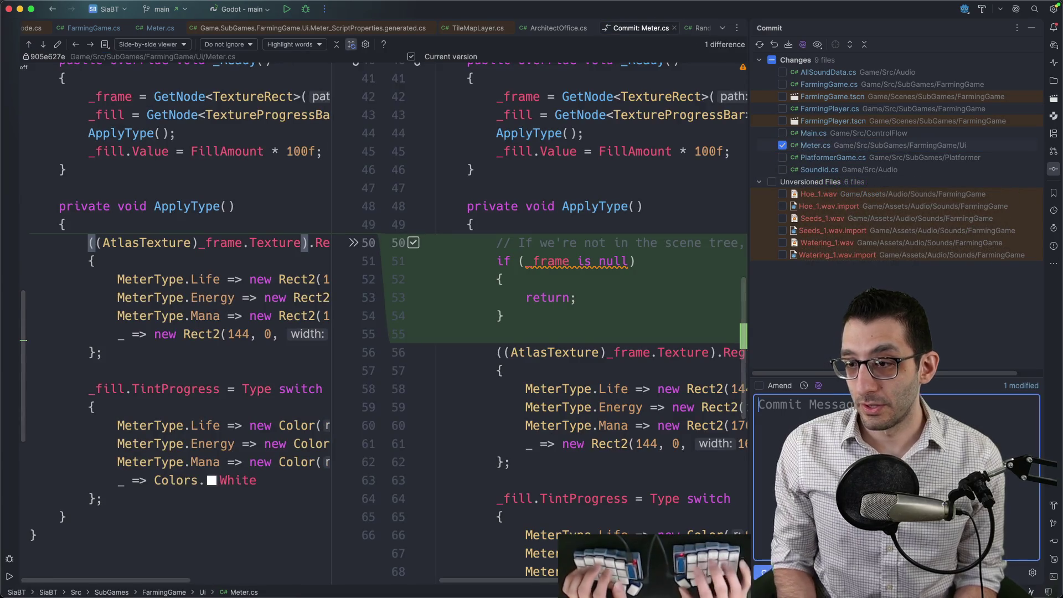
text(Fix broken)
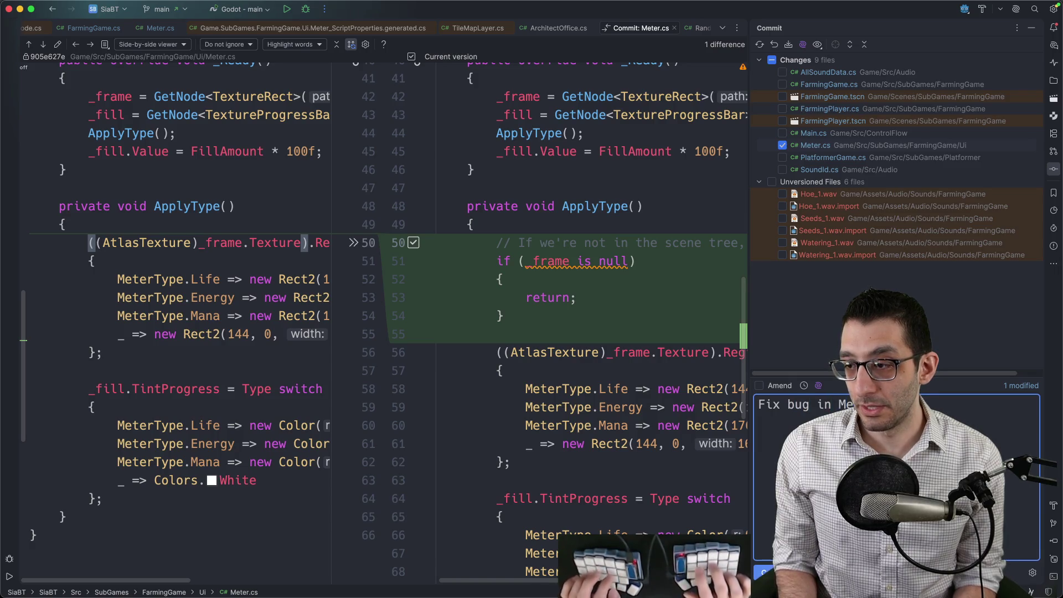
key(Return)
key(Return)
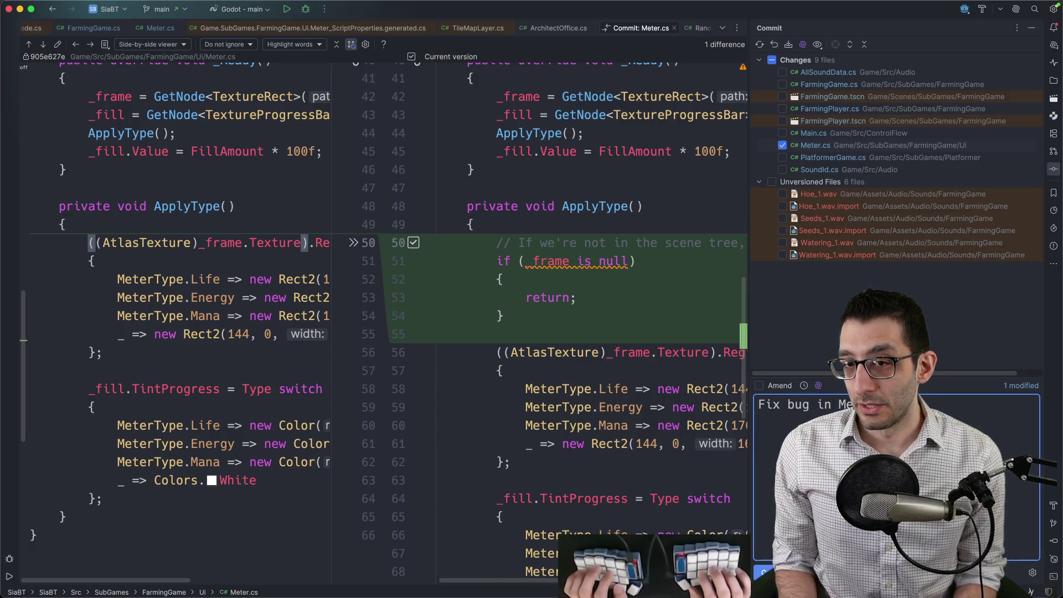
text(If y )
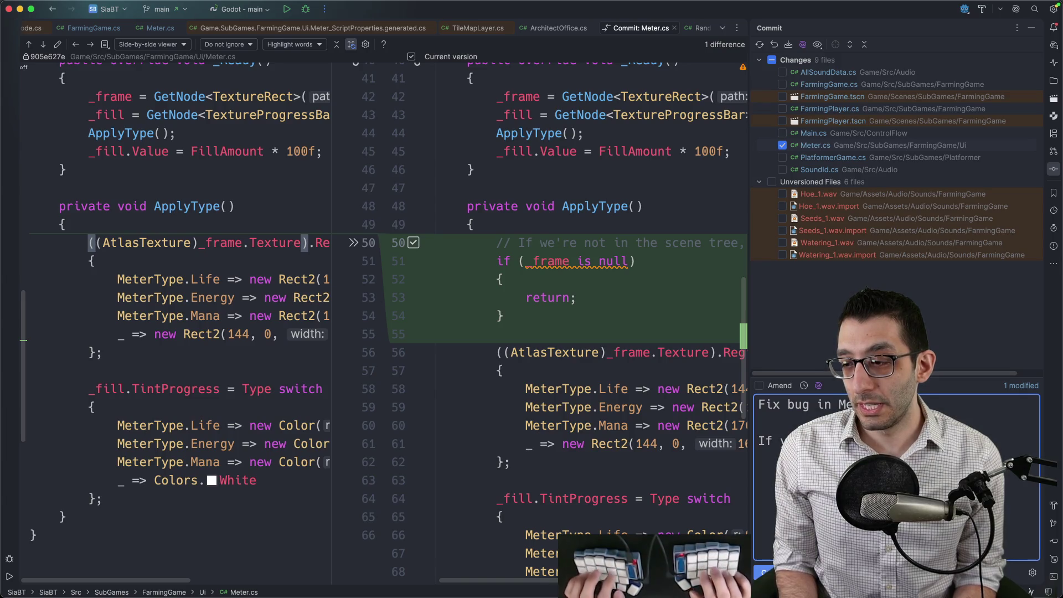
text(s)
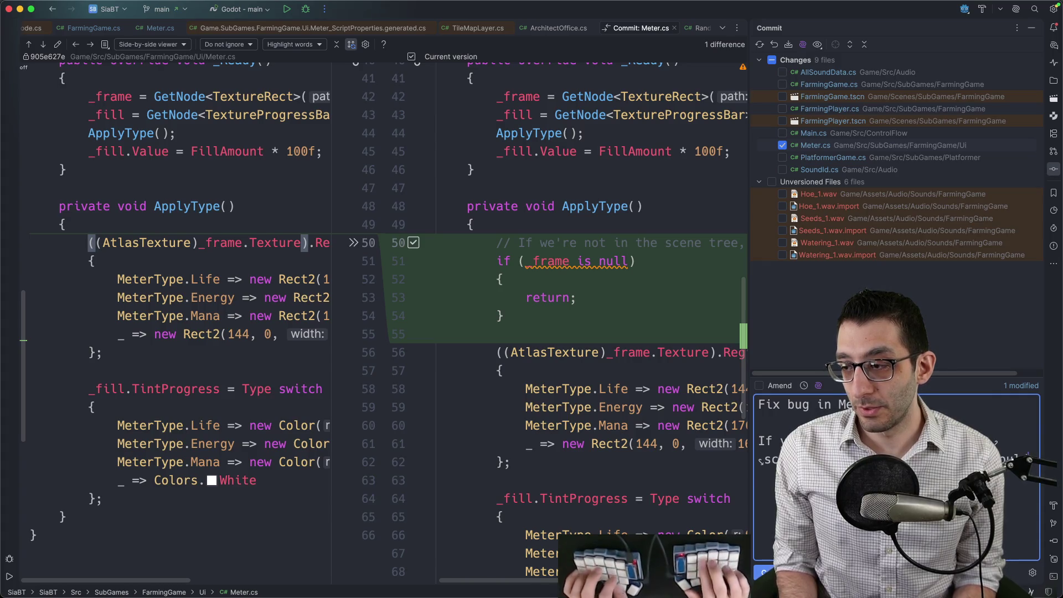
text(c wo cl)
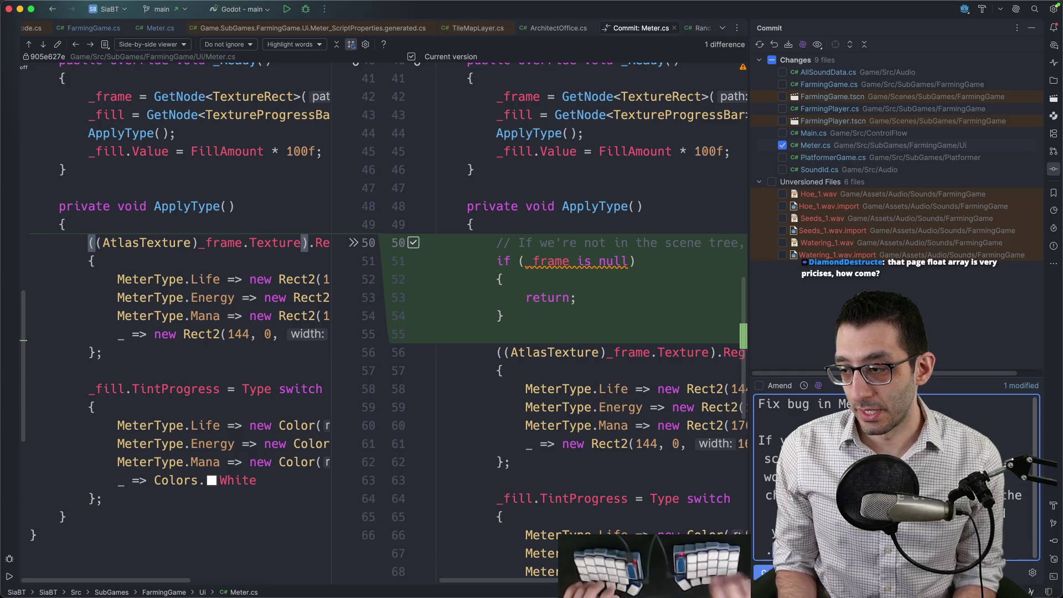
mouse_move(750, 430)
mouse_down()
mouse_move(458, 408)
mouse_move(468, 455)
mouse_up()
key(BackSpace)
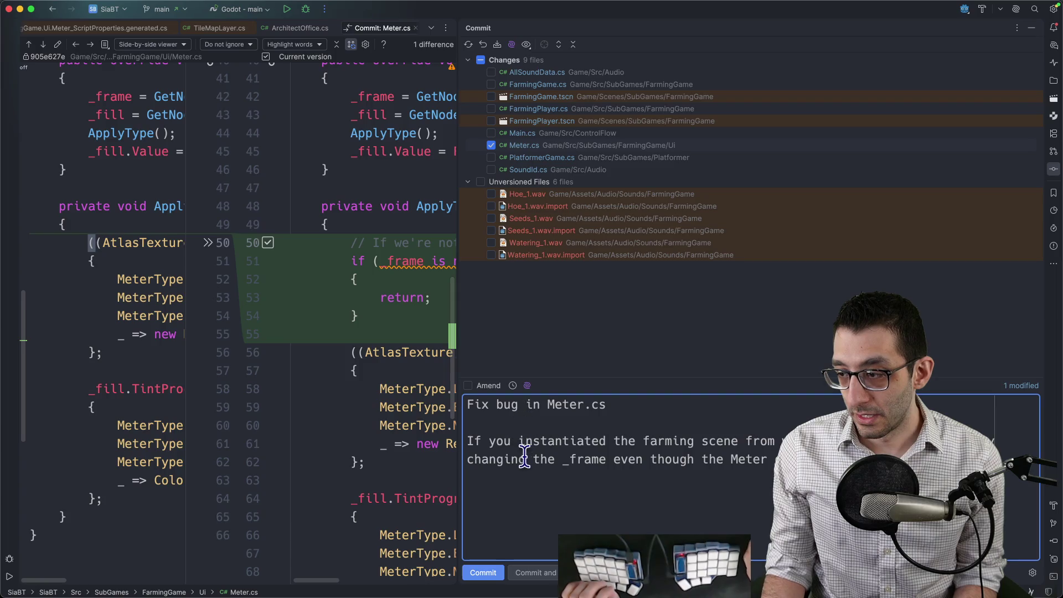
click(483, 573)
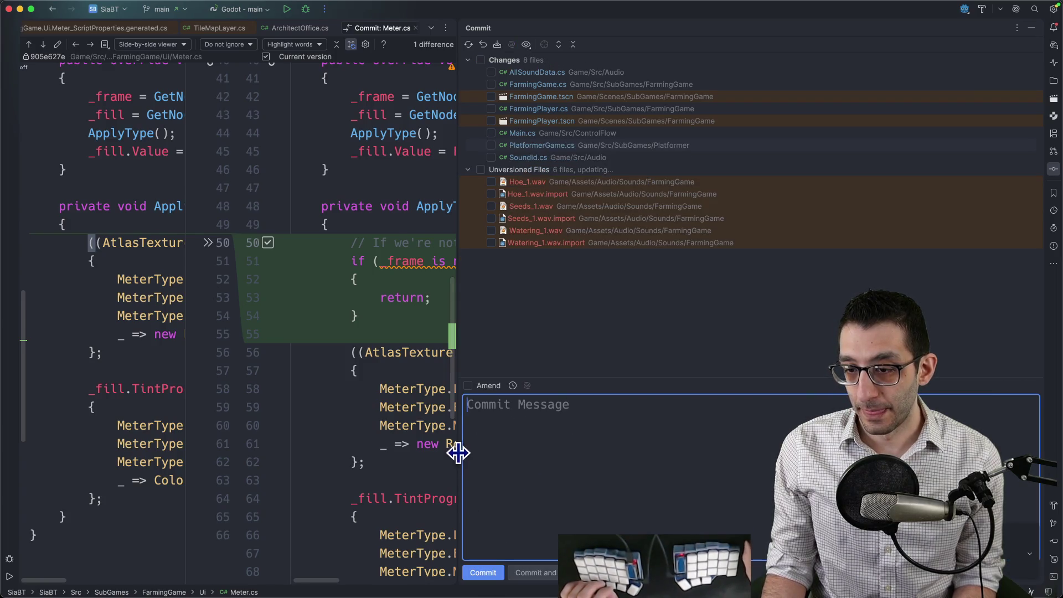
Step: Commit only FarmingGame.tscn's texture filter change with a 'Fix texture filter on farm-game boundary' message
drag(458, 451, 556, 448)
click(643, 97)
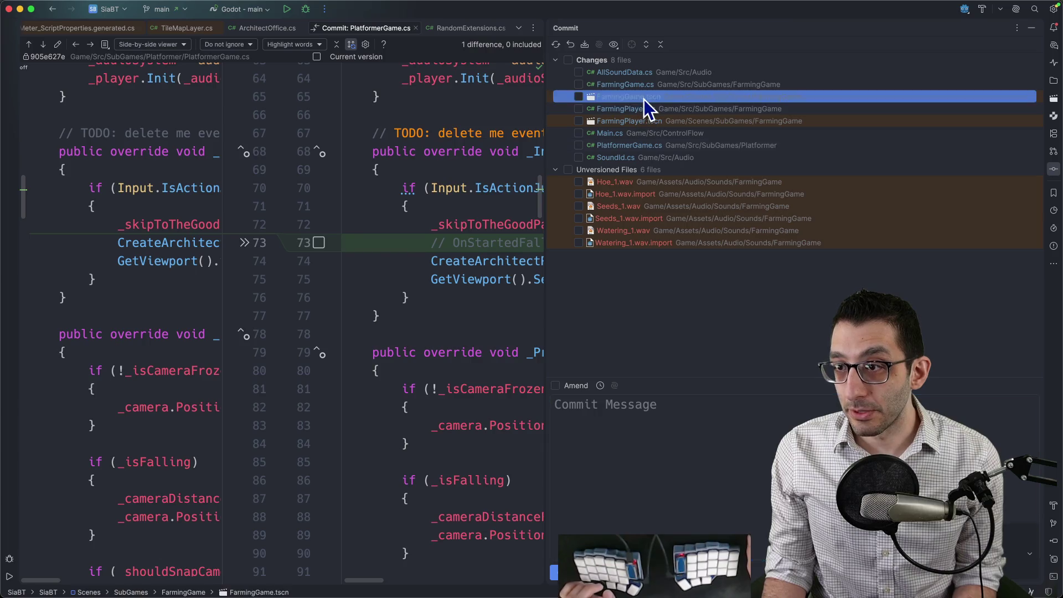
click(326, 243)
click(609, 410)
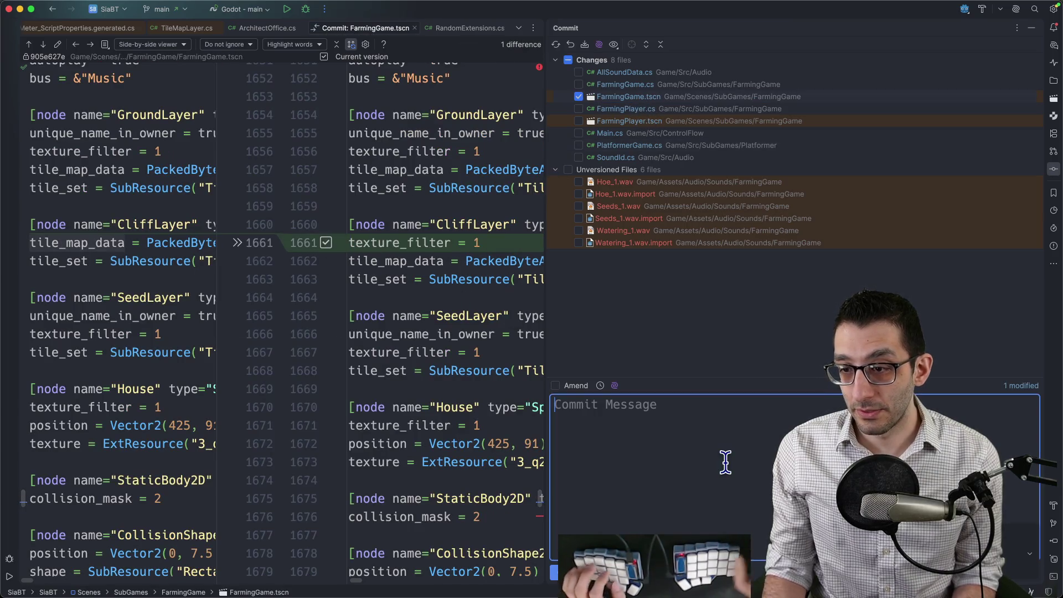
text(Fix texture filter on farm)
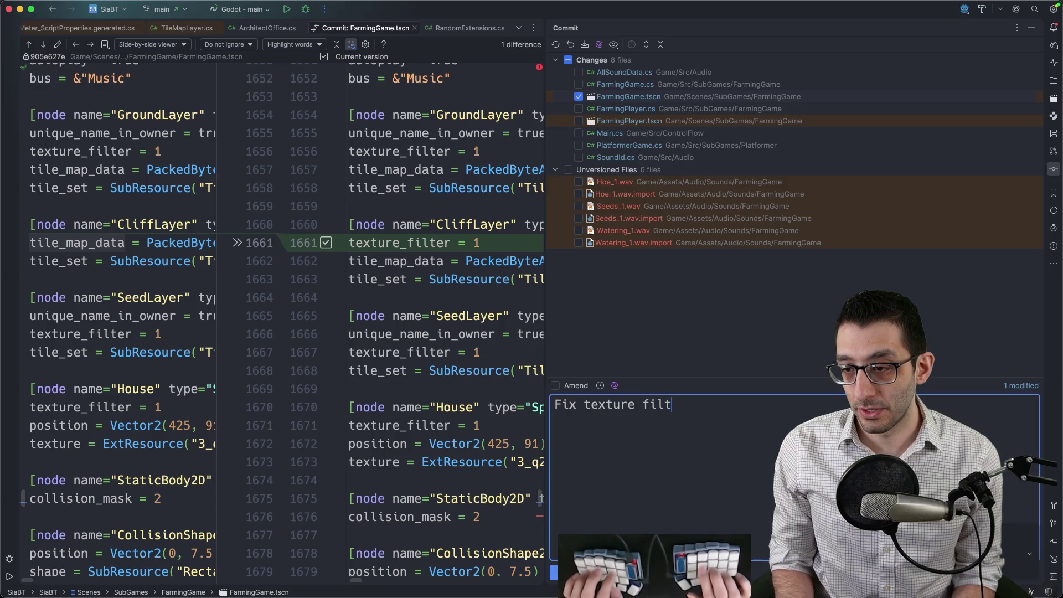
text(-game boundari)
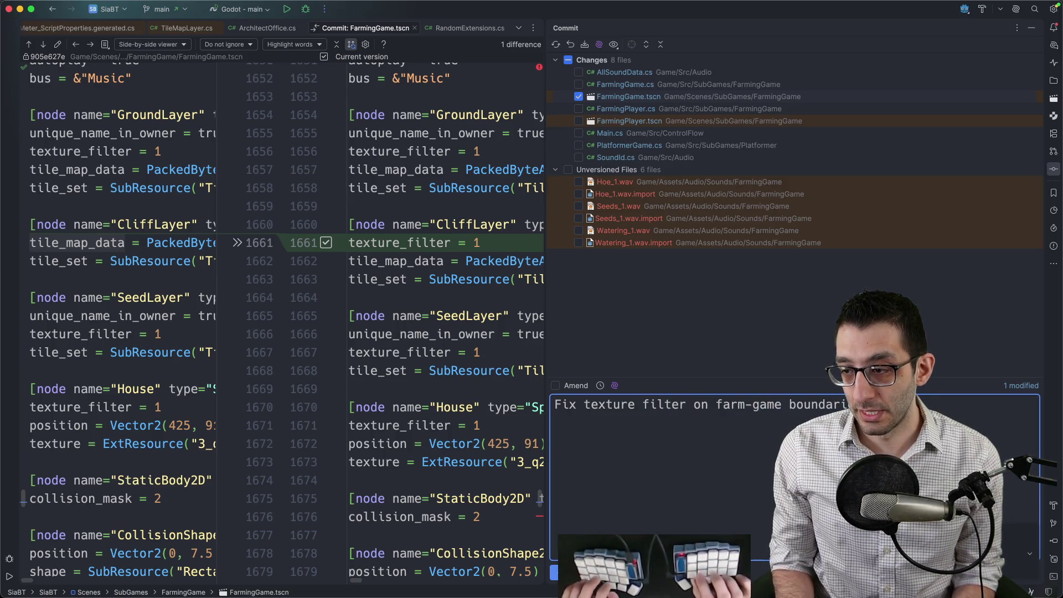
key(super+Return)
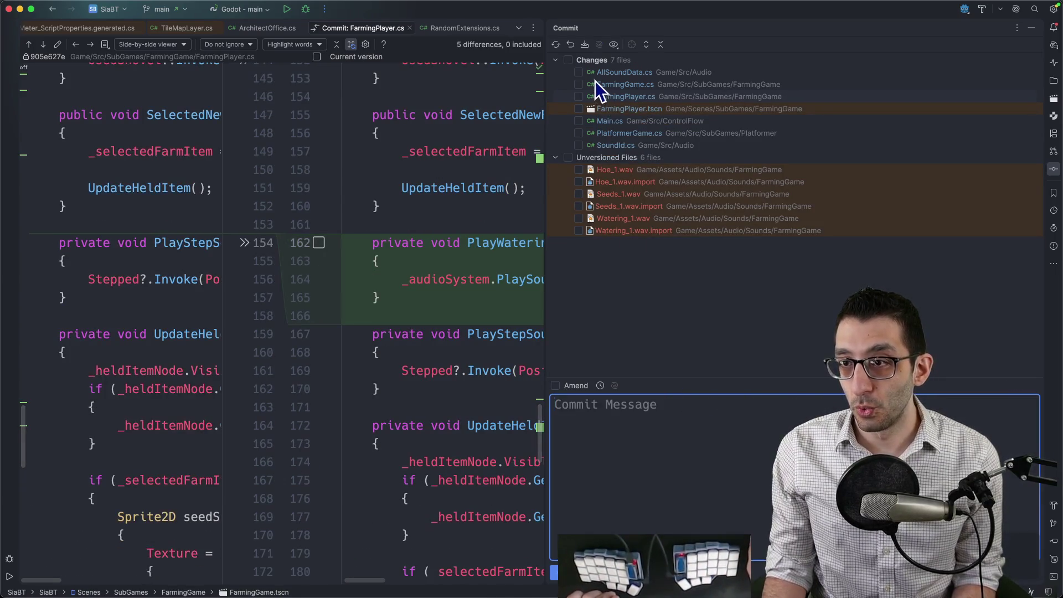
Step: Include AllSoundData.cs, FarmingGame.cs, FarmingPlayer.cs, FarmingPlayer.tscn and the six new audio files
click(606, 75)
click(580, 72)
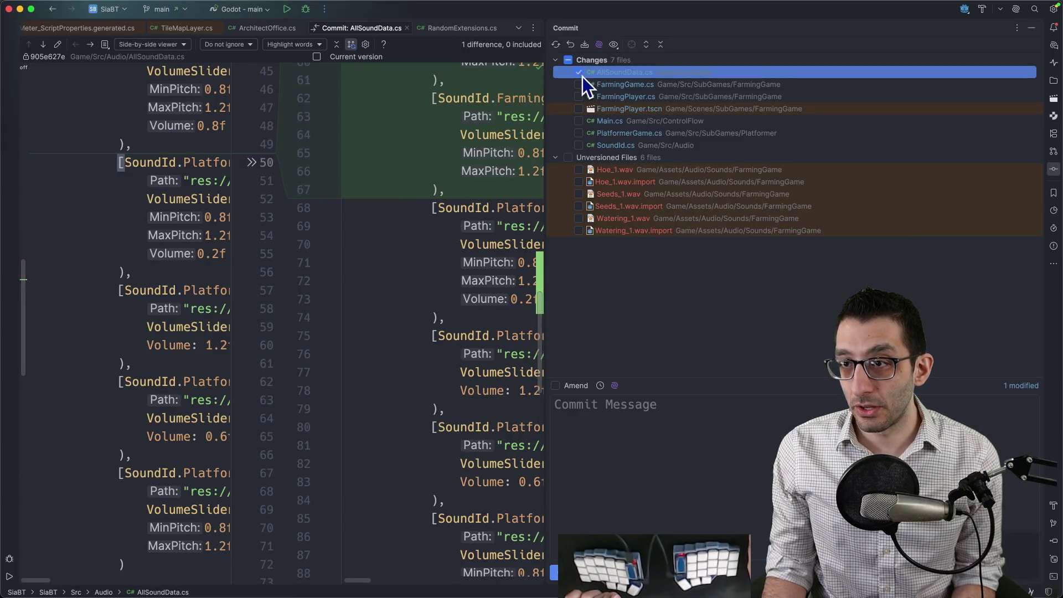
click(579, 85)
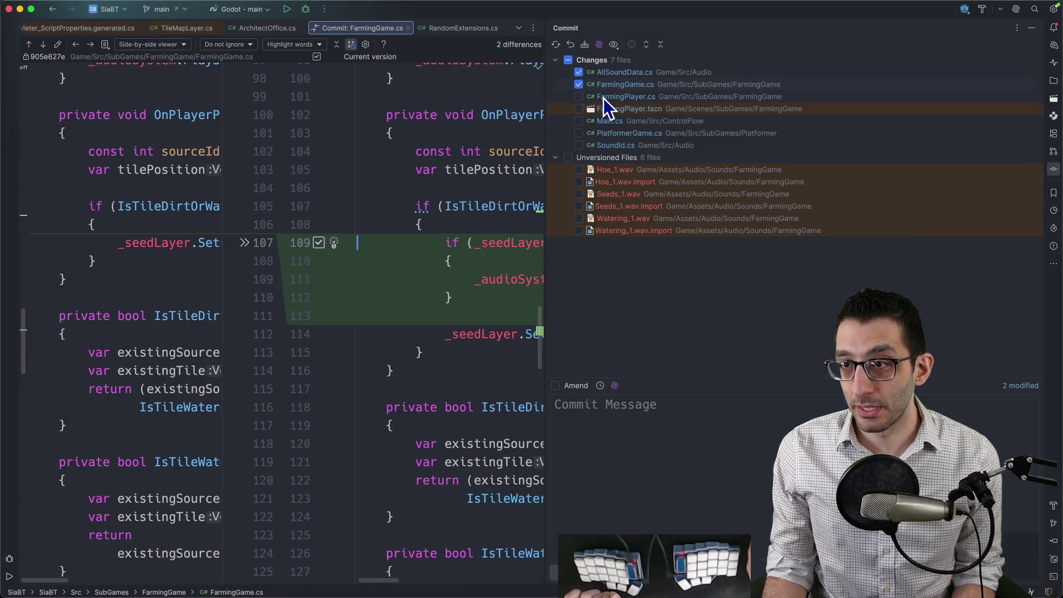
click(603, 99)
click(579, 96)
click(607, 110)
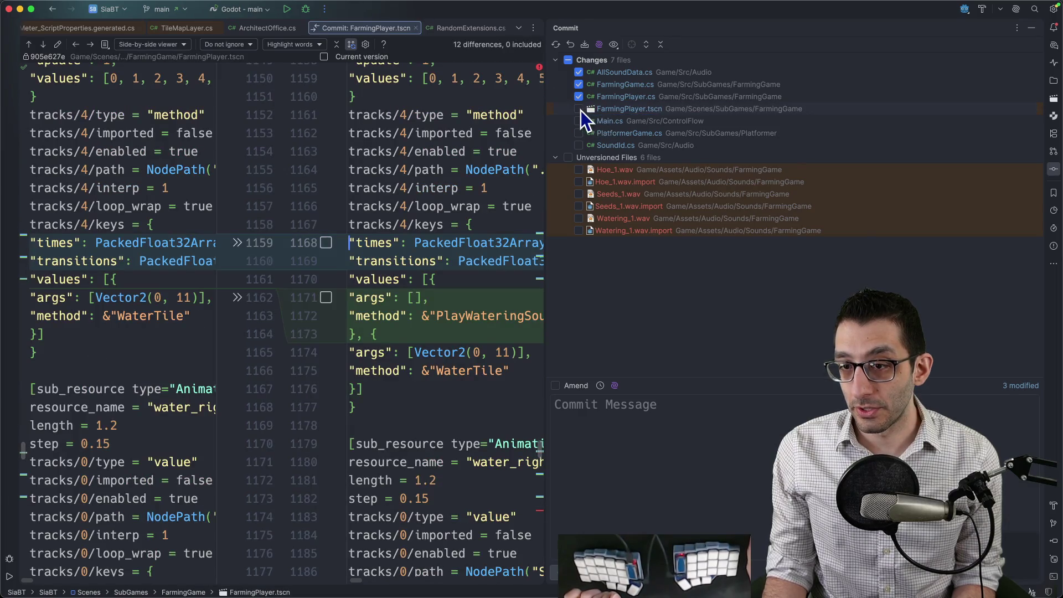
click(579, 109)
click(605, 122)
click(609, 133)
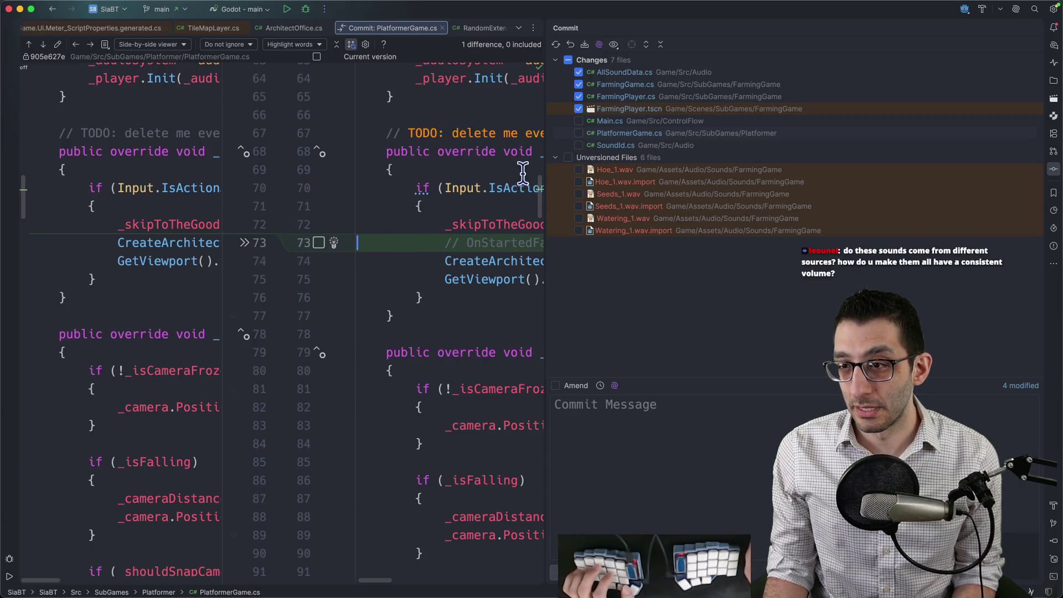
click(612, 145)
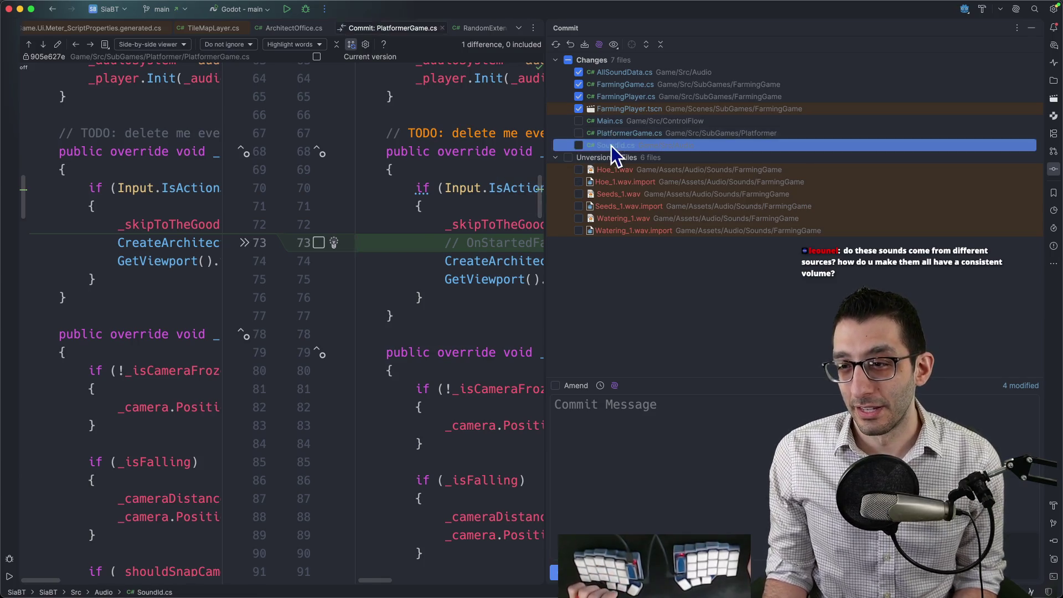
click(568, 157)
Step: Commit them with the message 'Add sounds to the farming game' and a plant-sound bullet
click(623, 409)
text(A)
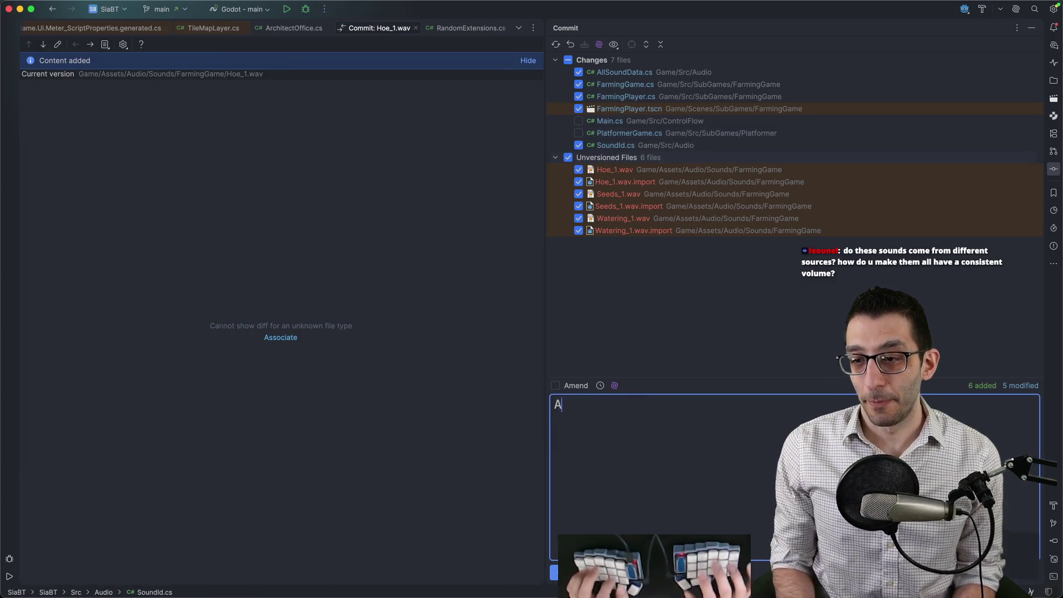
text(dd souing game)
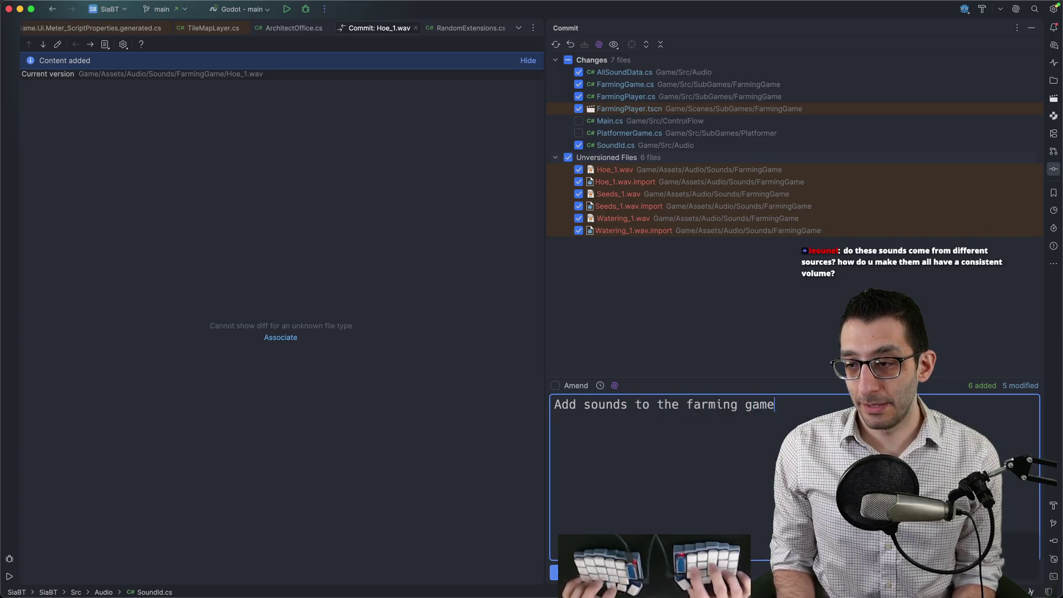
text(ound)
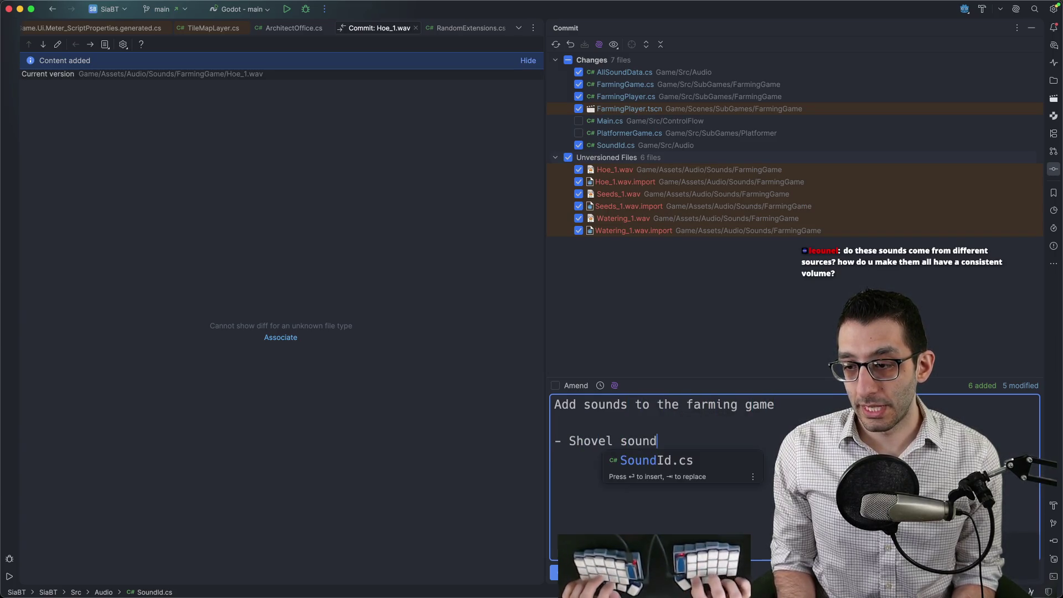
key(Return)
text(lant)
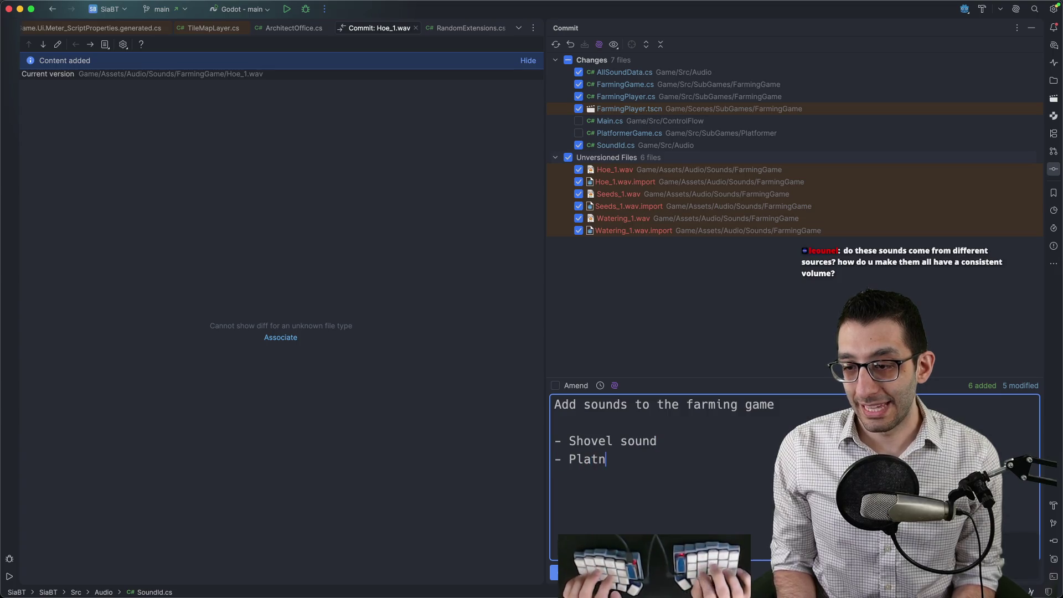
text( sound)
key(BackSpace)
key(BackSpace)
key(BackSpace)
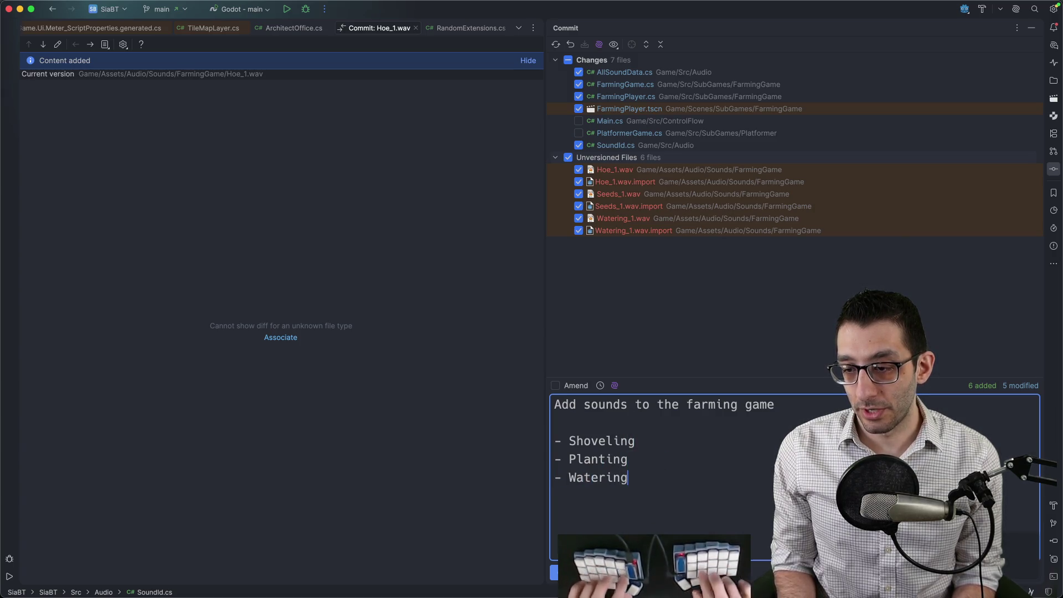
key(super+Return)
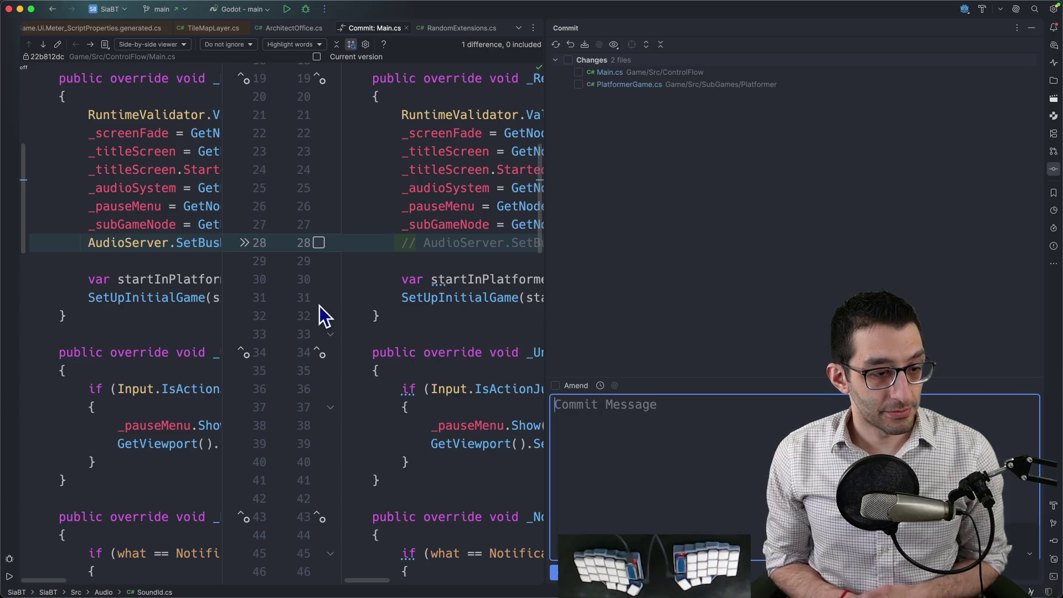
mouse_move(465, 595)
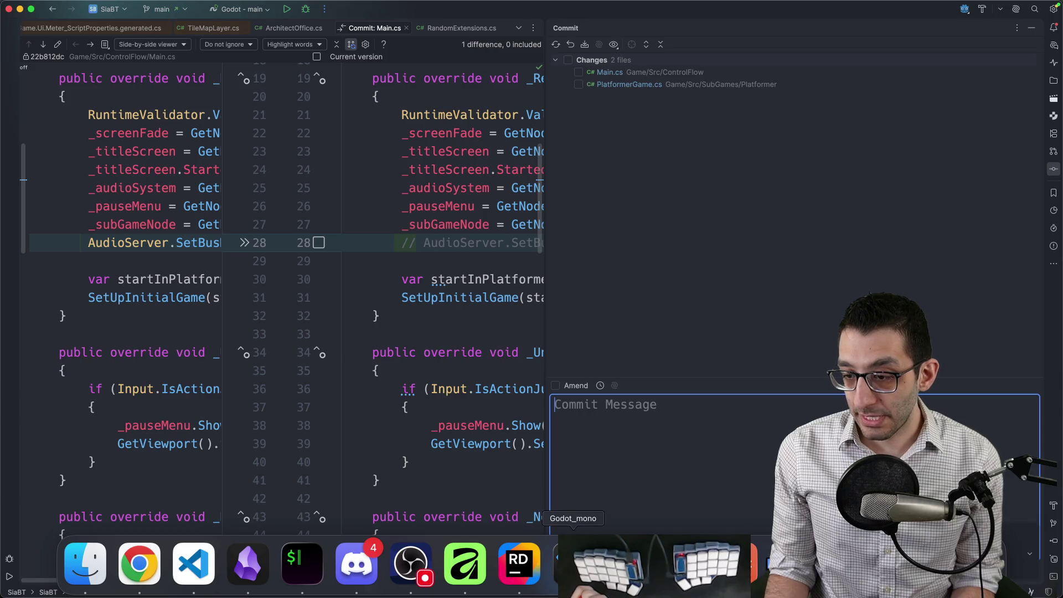
Step: In Godot, load the AnimationPlayer's idle_hold_item_right animation and scrub to about 0.7 seconds
click(627, 565)
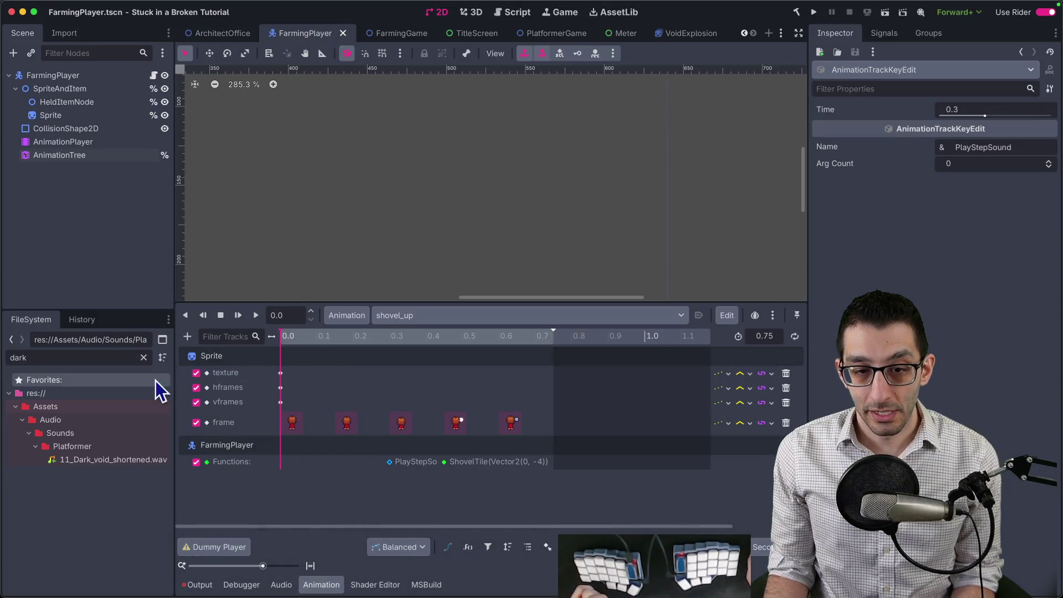
click(55, 142)
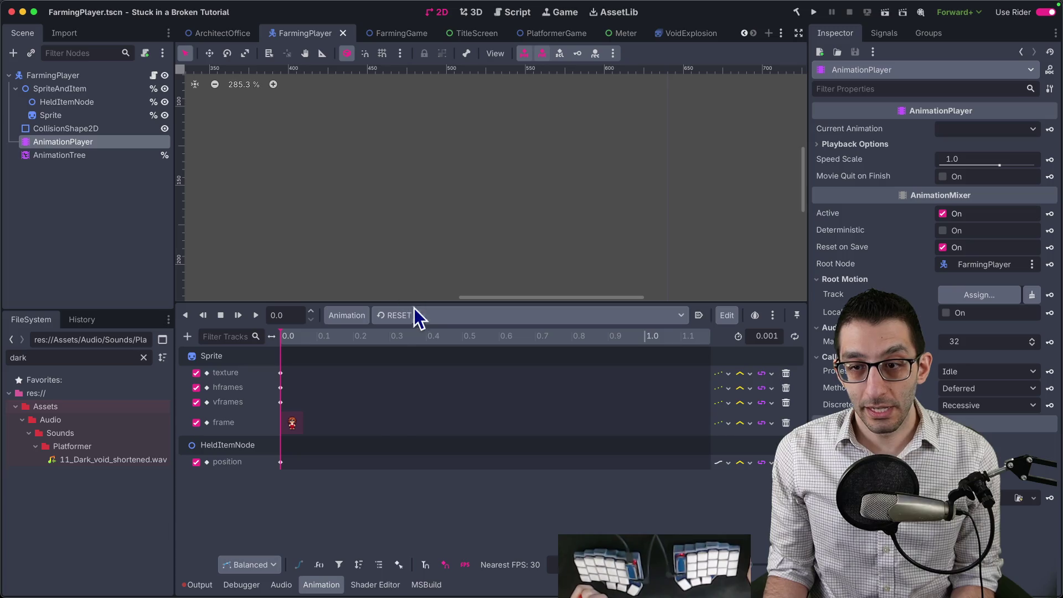
click(418, 315)
click(435, 374)
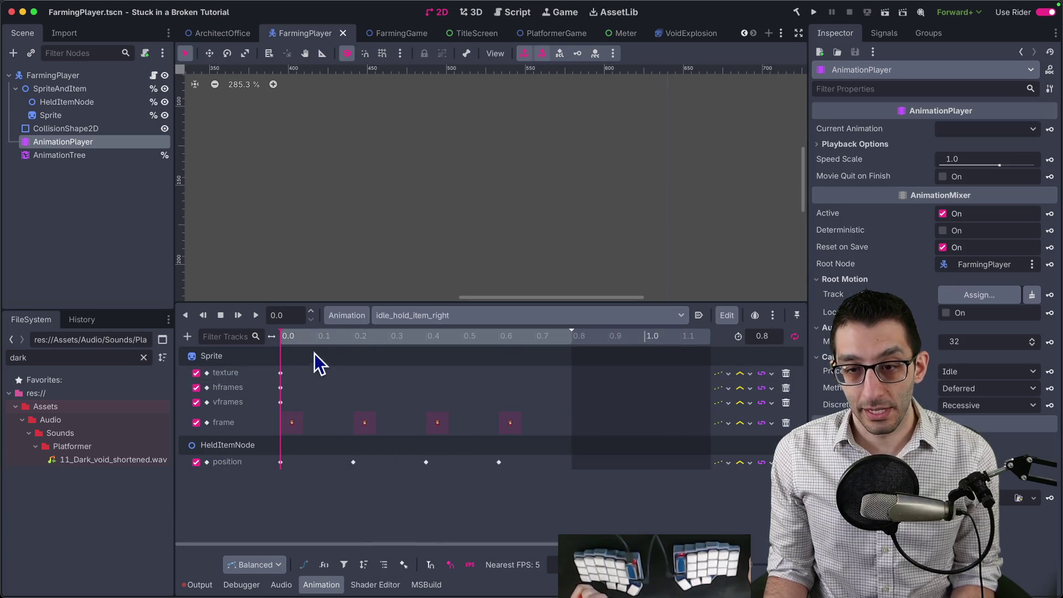
drag(315, 342, 536, 354)
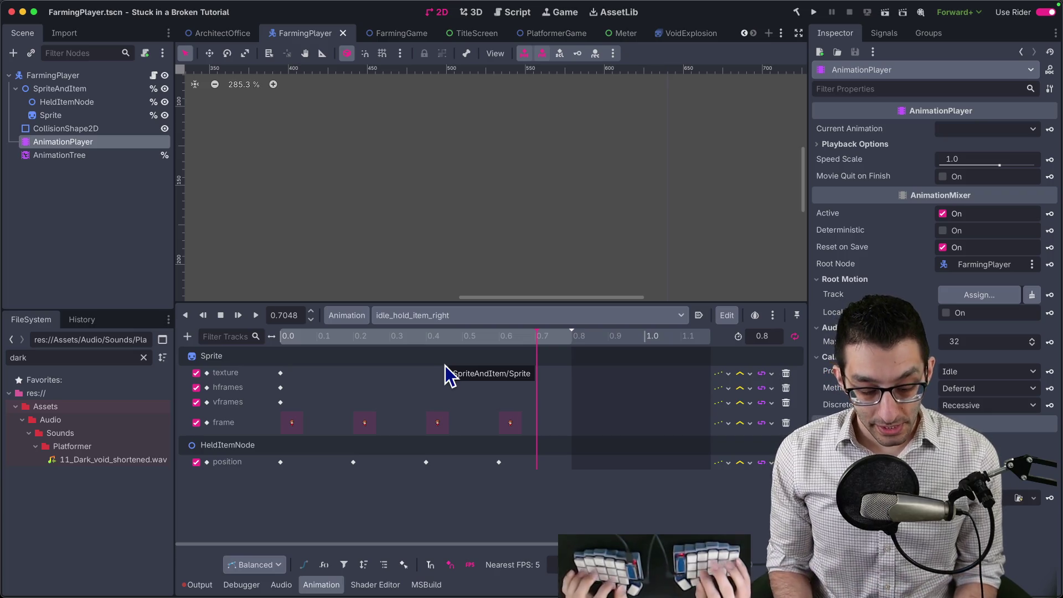
Step: Jot 'Asset pack' in a scratch note, then start a new browser tab
key(super+Tab)
text(Asset p)
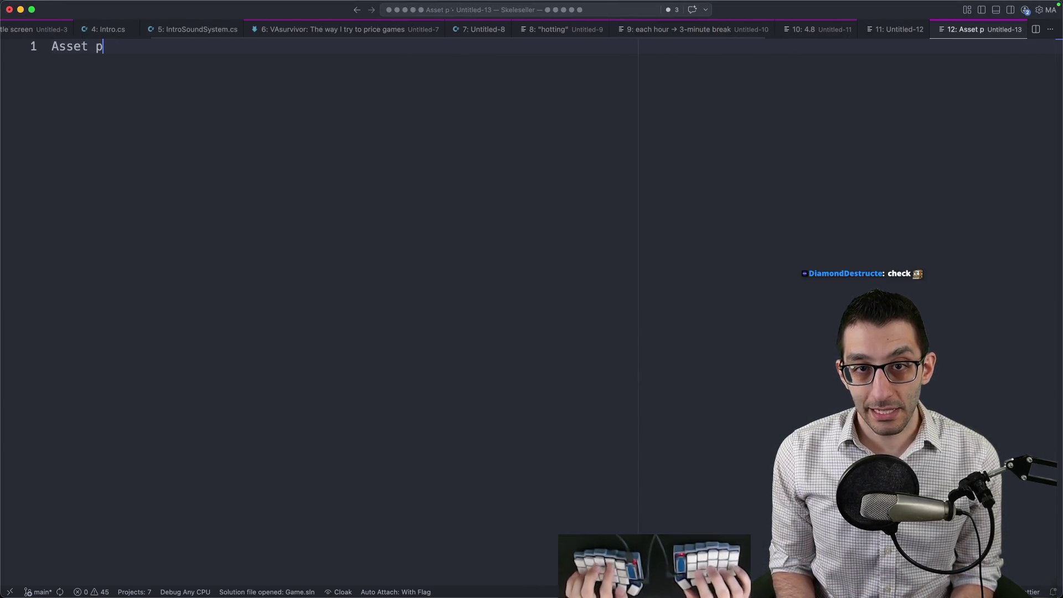
text(ack)
key(super+Tab)
key(super+t)
Step: Search 'itch leohpaz' and browse the Leohpaz Complete SFX Bundle page's included sound packs
text(itch leohpaz)
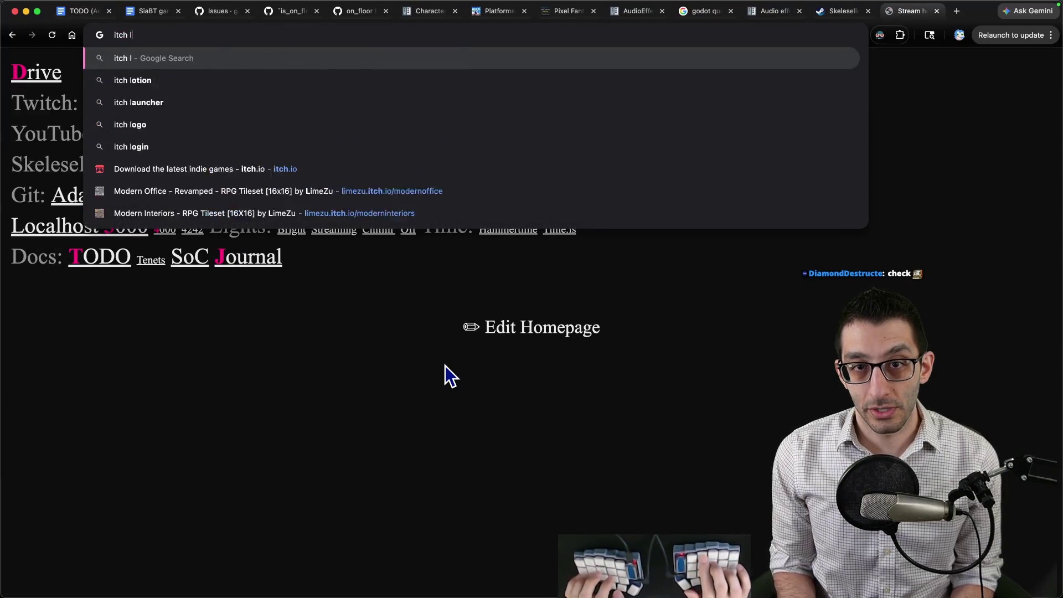
key(Return)
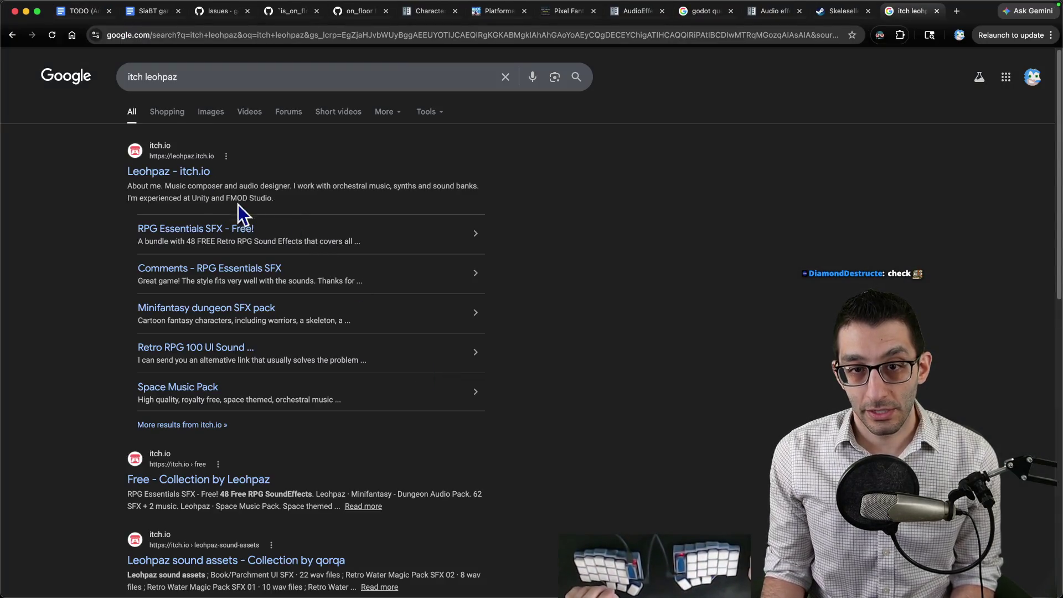
click(166, 183)
scroll(326, 231, down, 5)
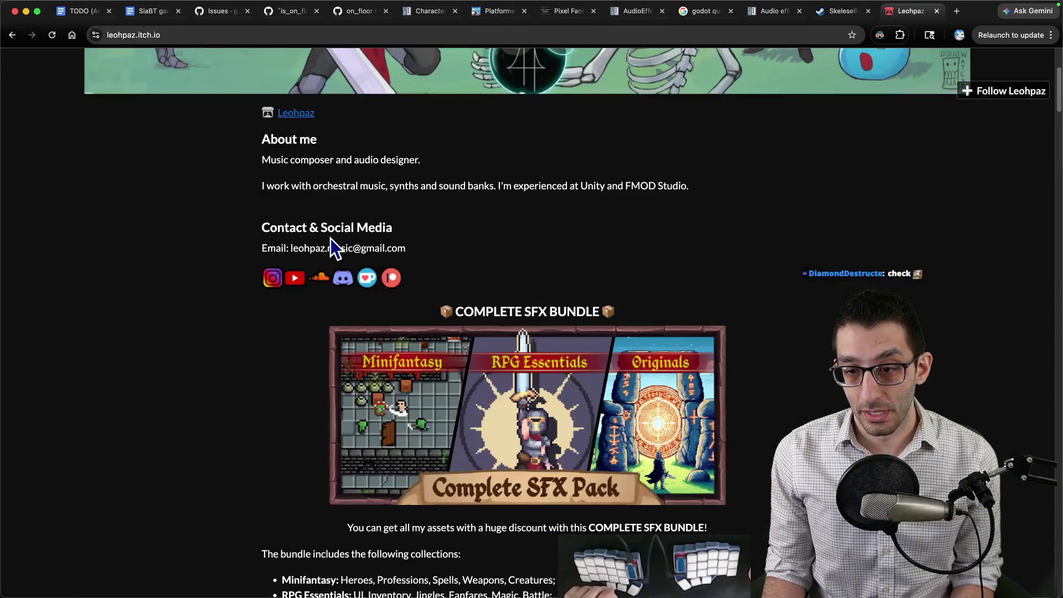
click(542, 382)
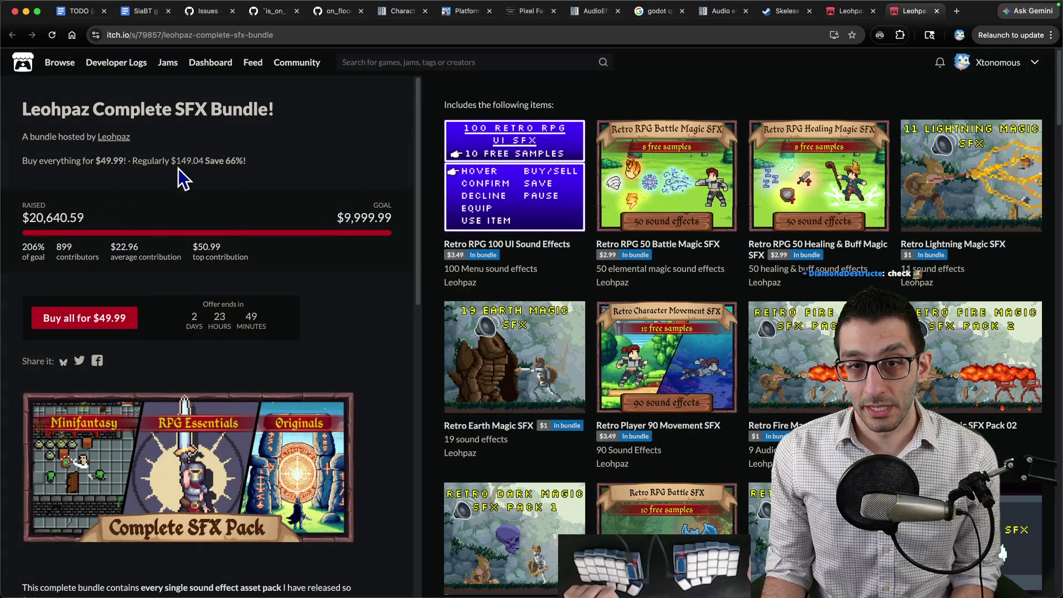
scroll(786, 110, down, 10)
scroll(784, 123, down, 20)
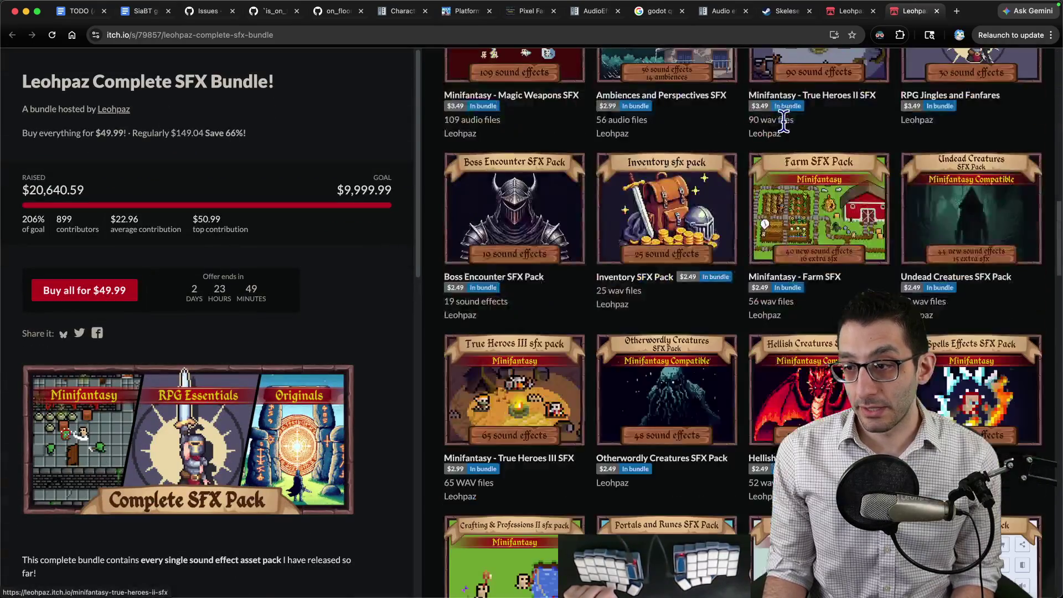
scroll(765, 145, up, 20)
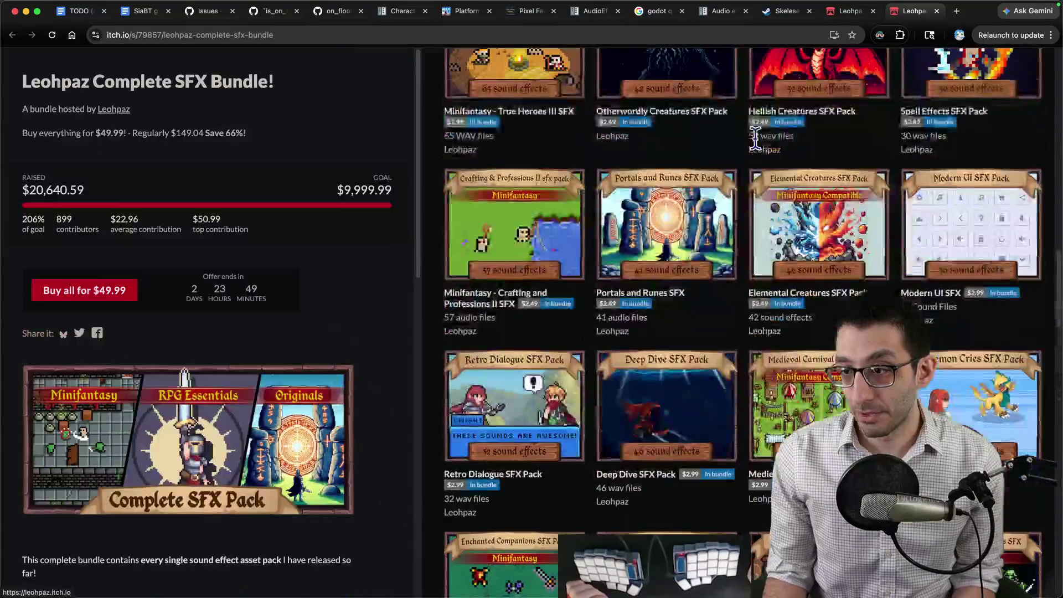
scroll(761, 154, up, 9)
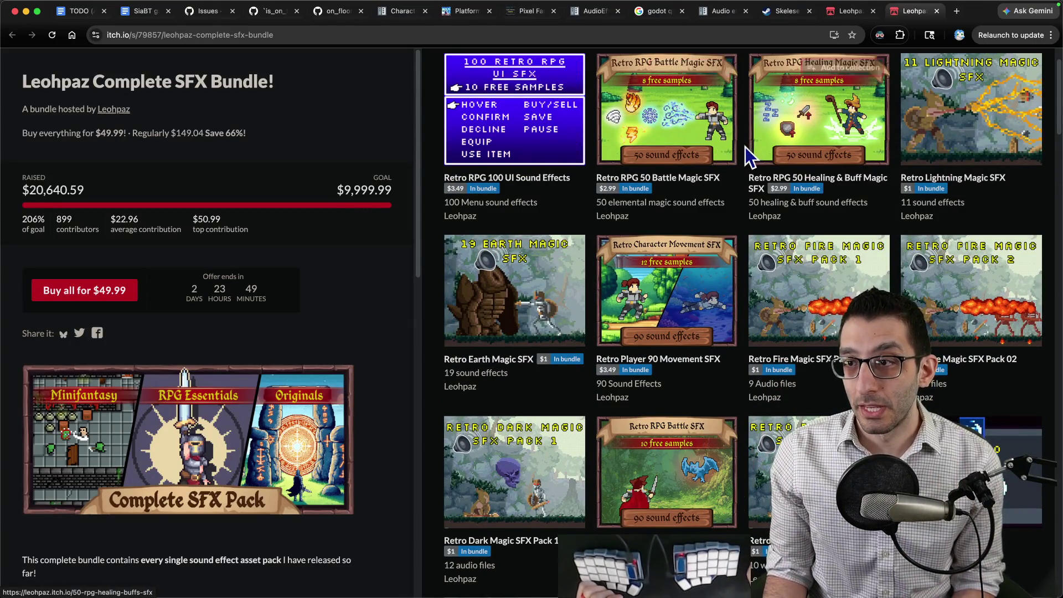
scroll(686, 183, down, 4)
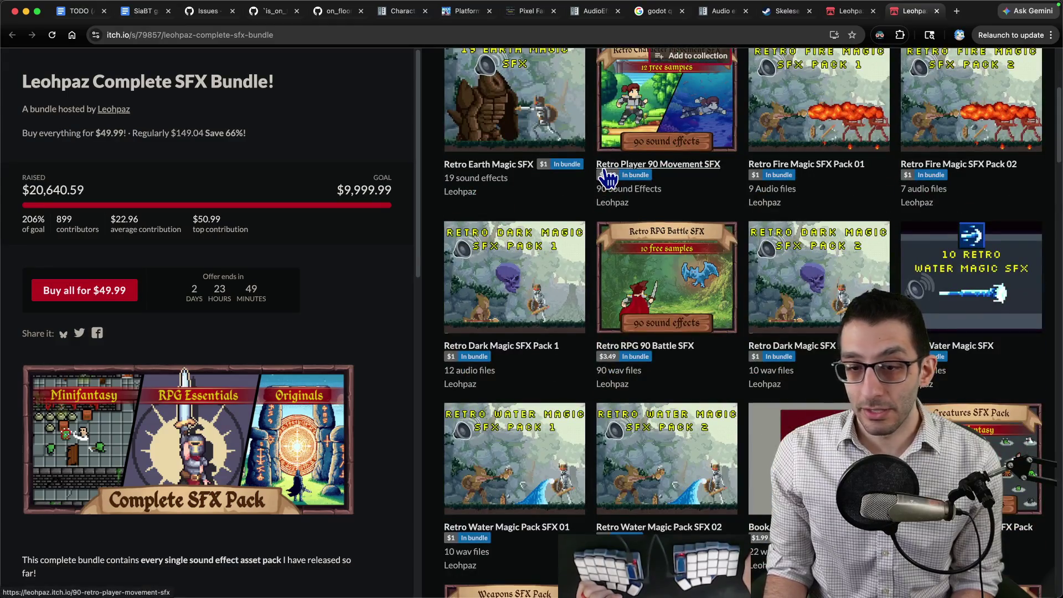
Step: Check the walk-on-dirt sound's Volume setting in AllSoundData.cs
key(super+Tab)
key(super+shift+o)
text(AllSoundData)
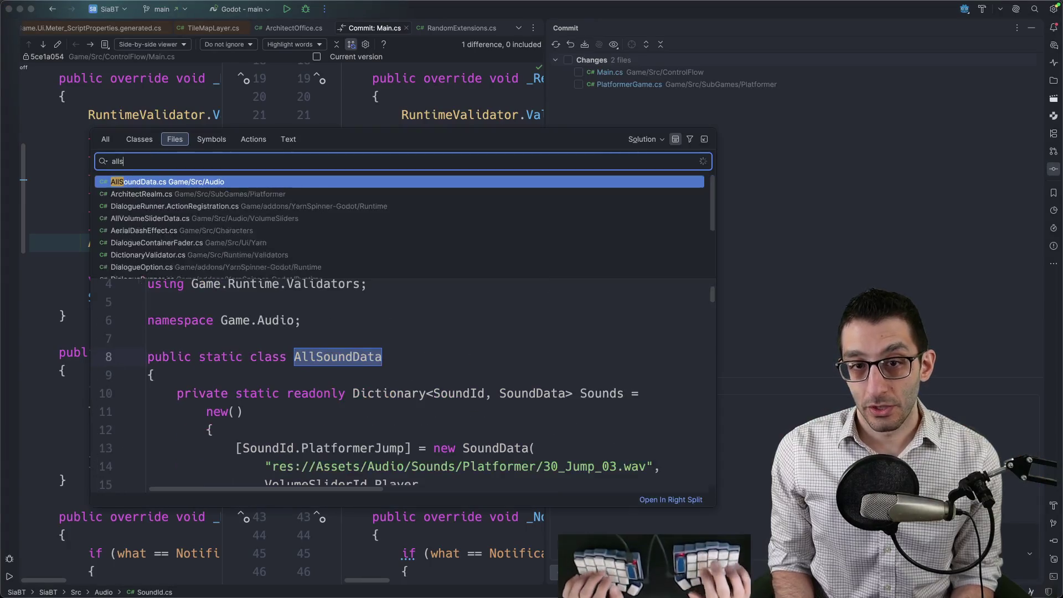
key(Return)
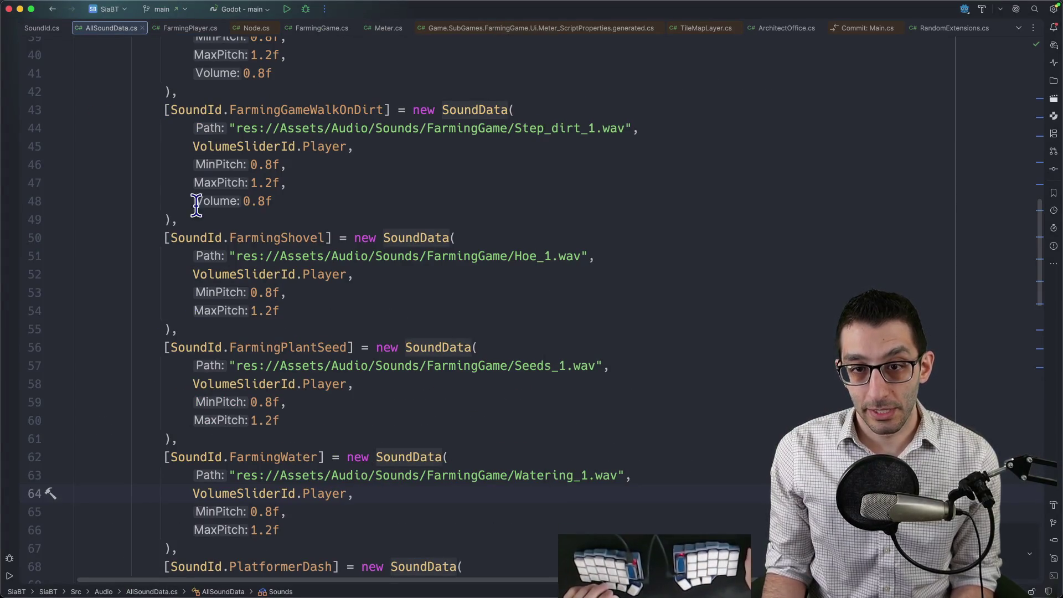
click(315, 195)
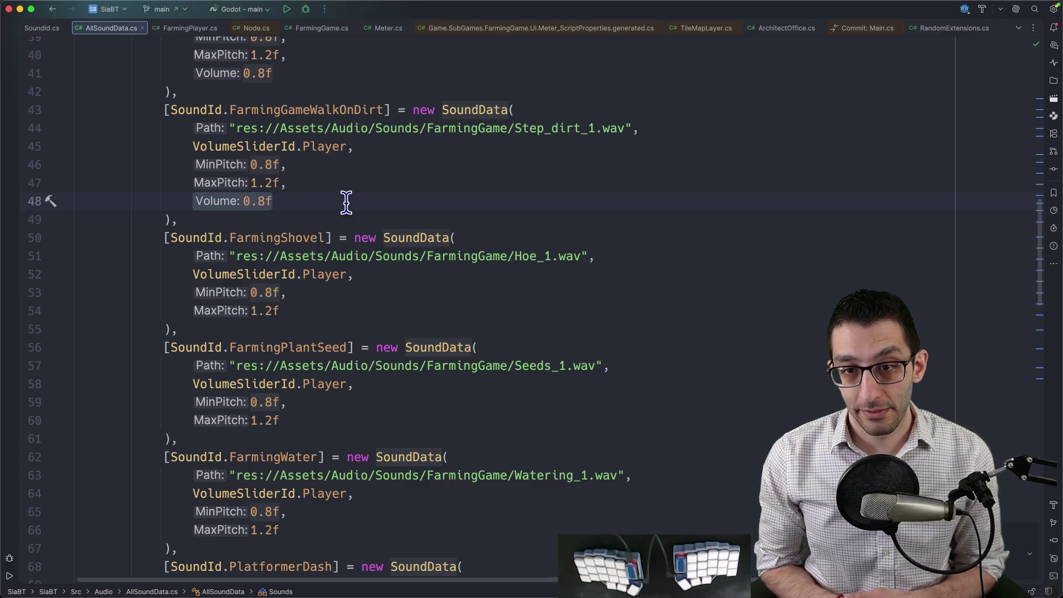
Step: In Main.cs, toggle the audio bus mute line but leave it commented out
key(super+shift+o)
text(Main)
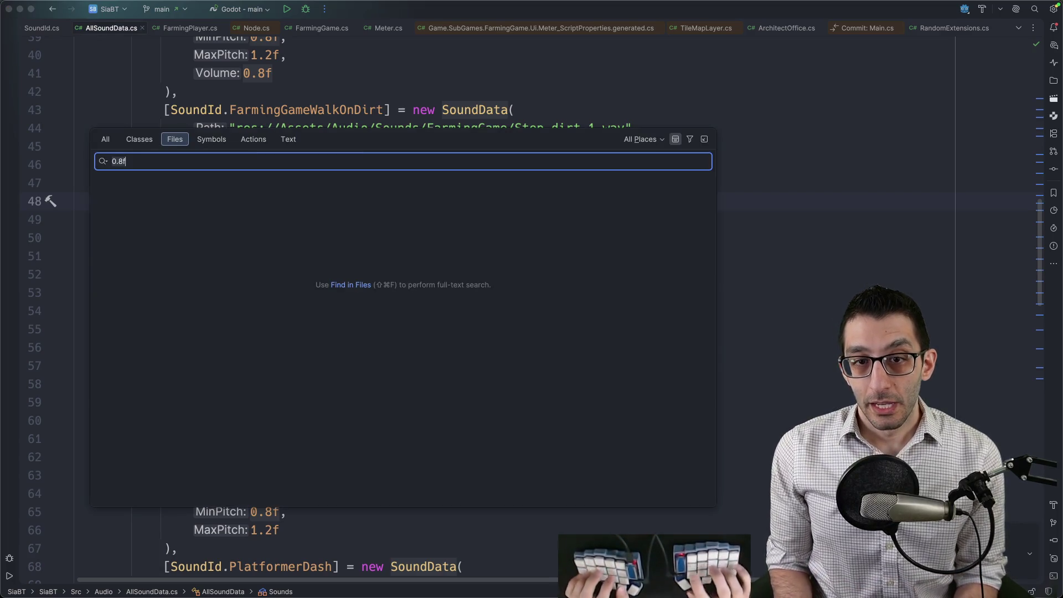
key(Return)
key(super+shift+BackSpace)
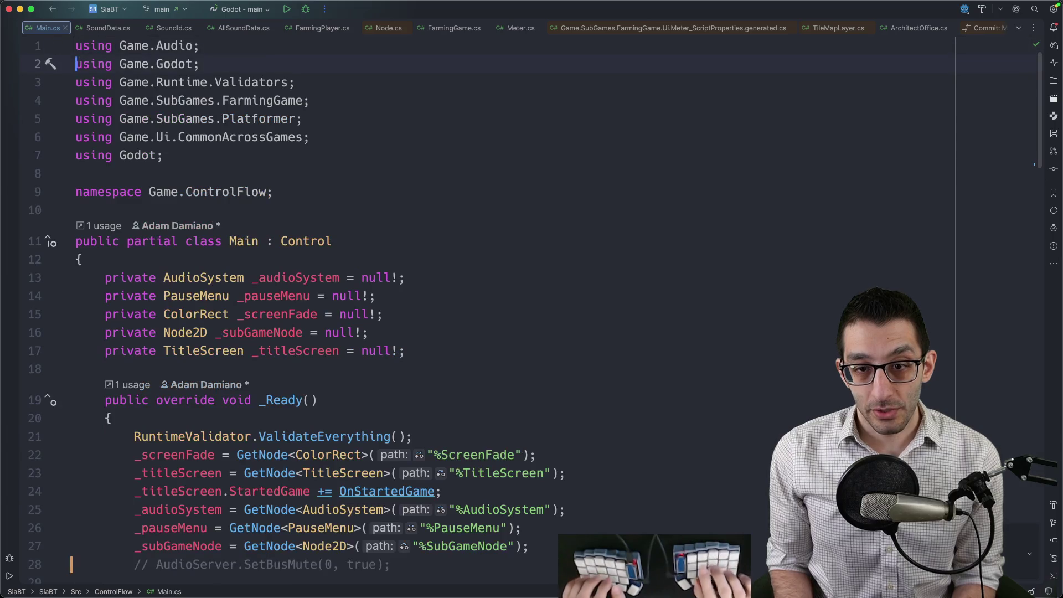
scroll(415, 314, down, 3)
key(super+slash)
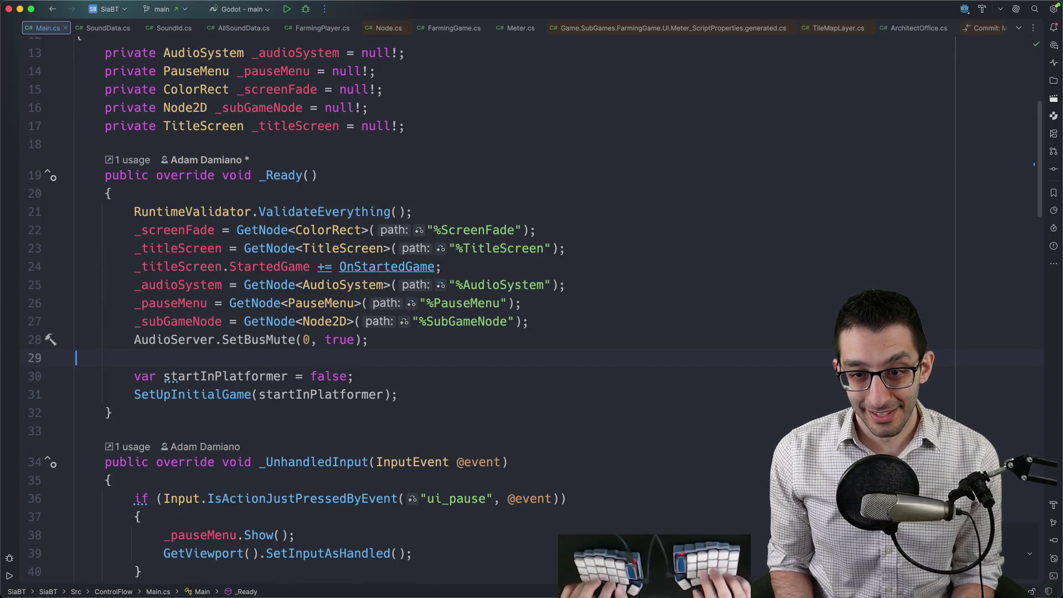
key(Down)
Step: Change startInPlatformer from false to true on line 30 and start a debug session
key(super+z)
key(End)
key(Left)
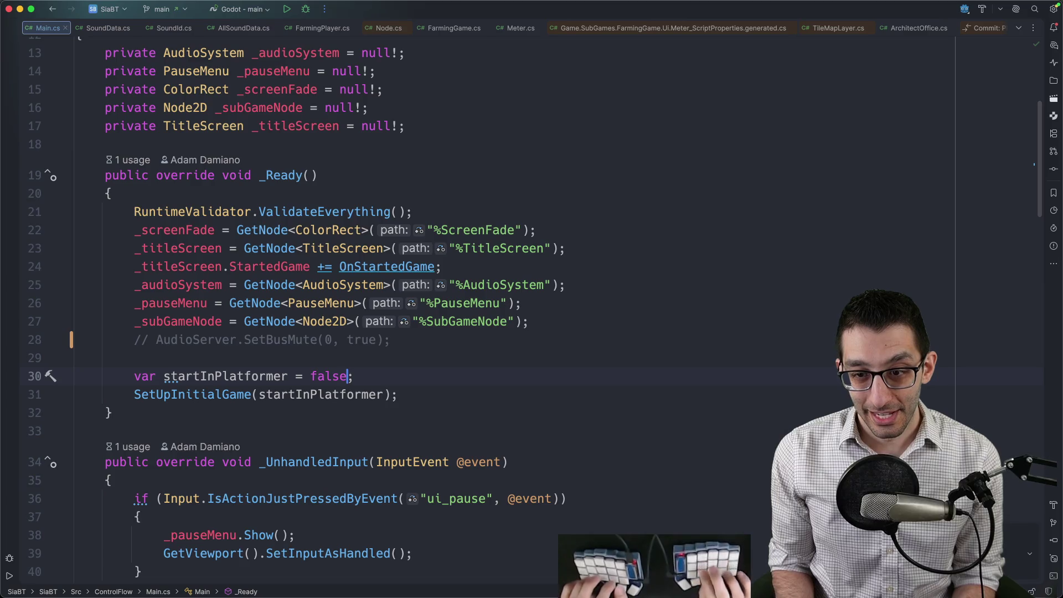
key(alt+BackSpace)
text(true)
key(Up)
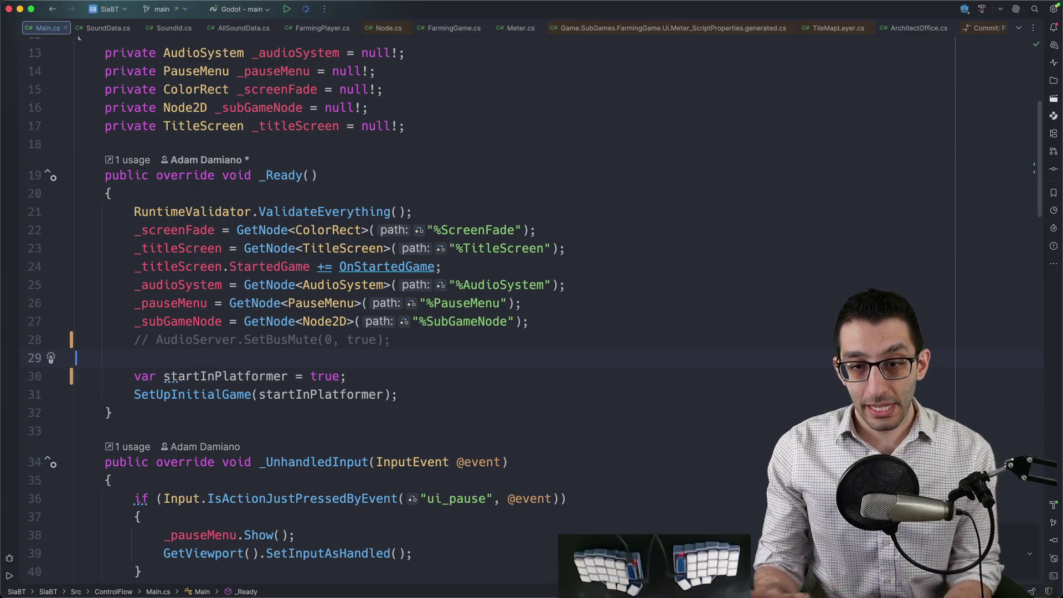
key(ctrl+d)
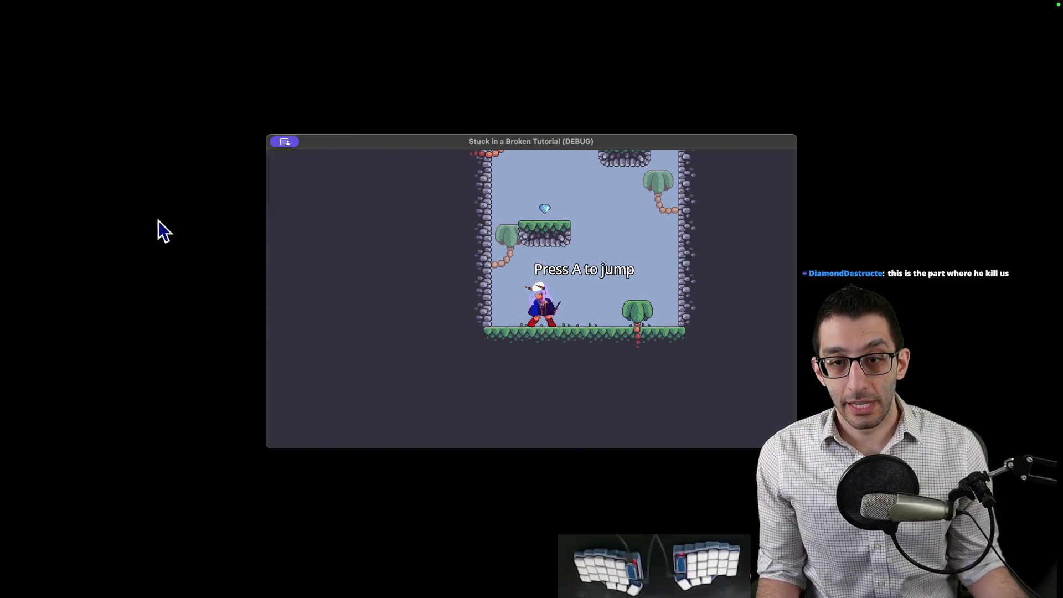
Step: Walk right and double-jump up to the higher floating and tree platforms
key(Right)
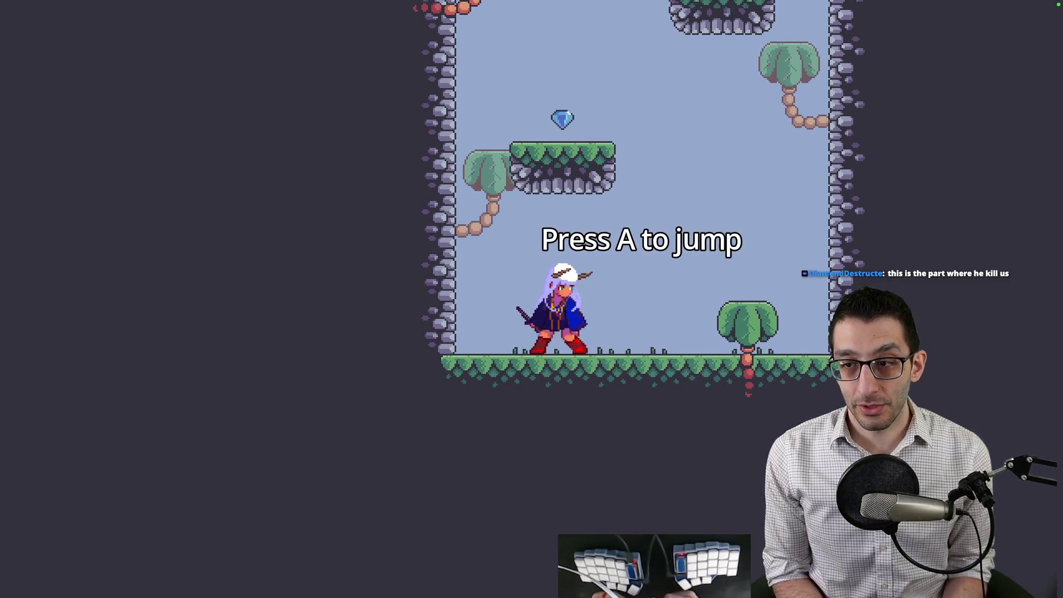
key(Right)
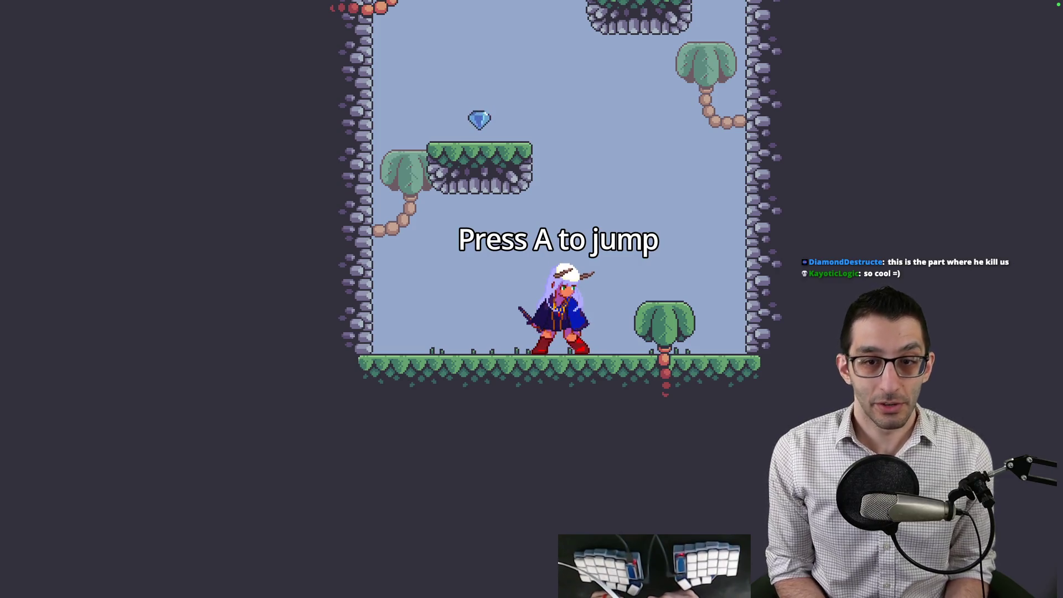
key(Right)
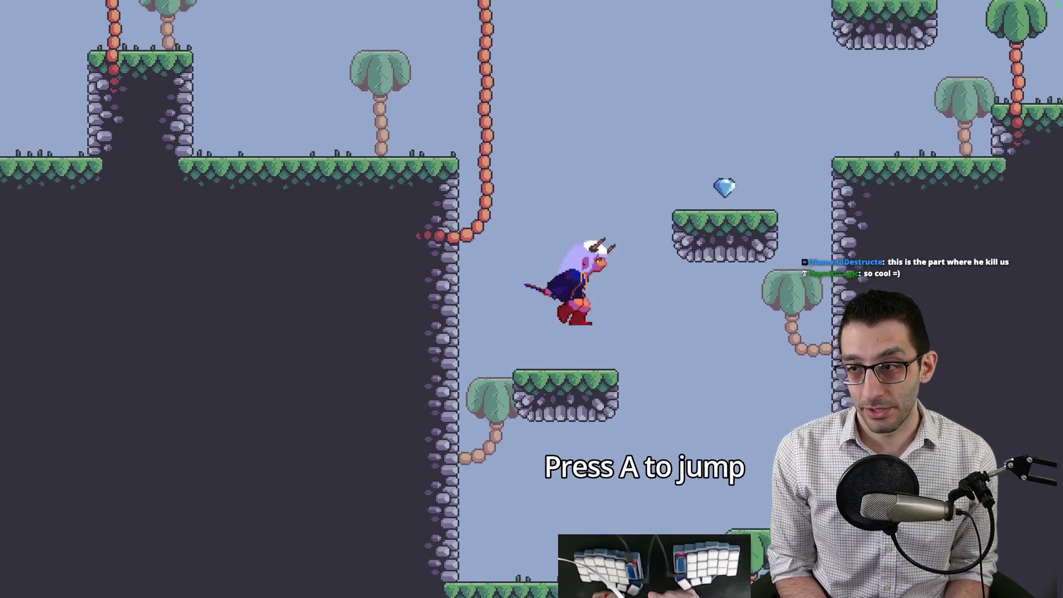
key(a)
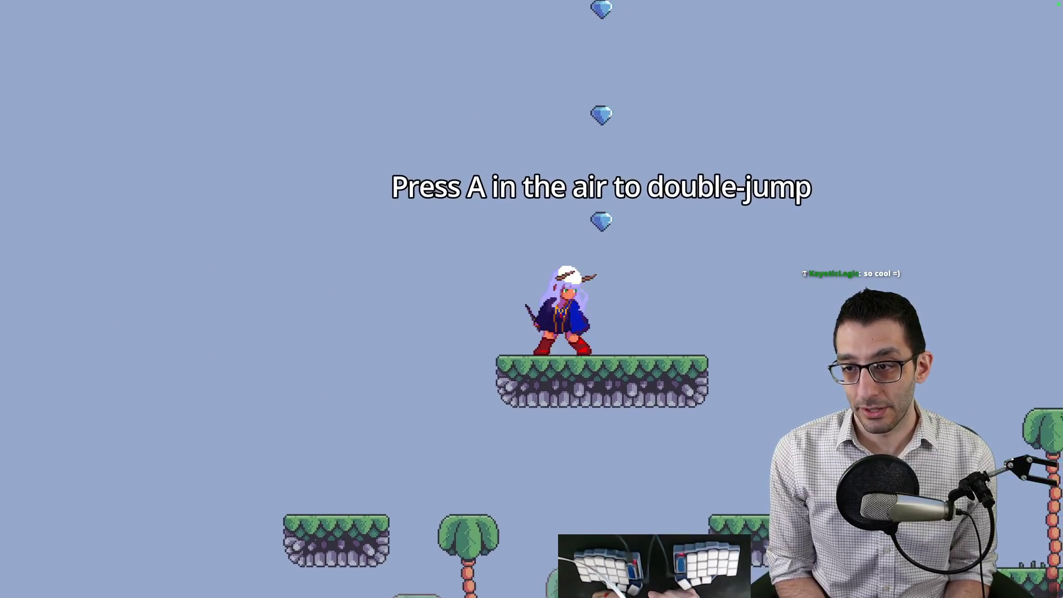
key(Right)
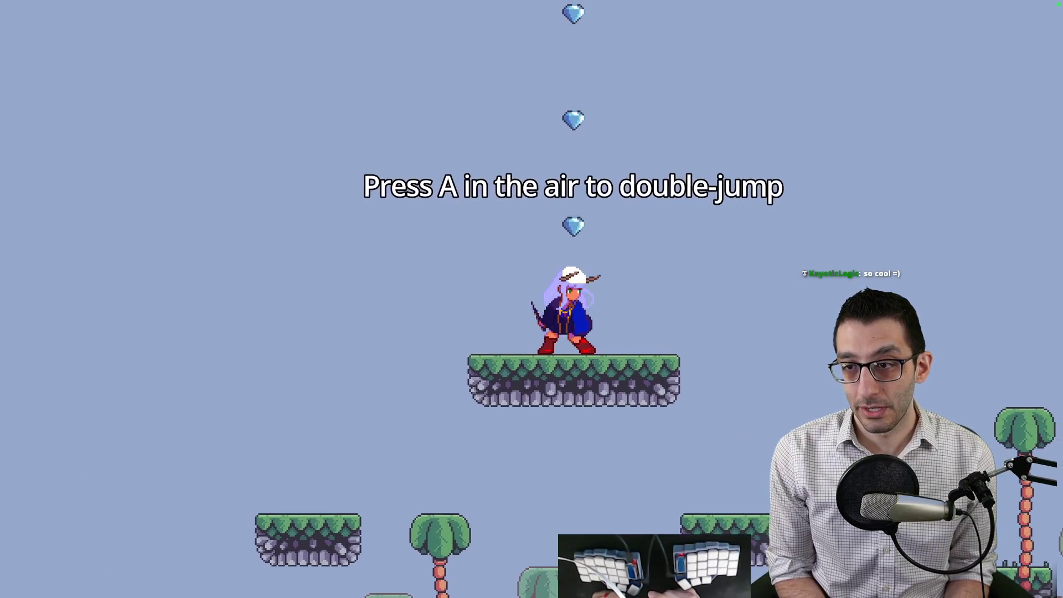
key(a)
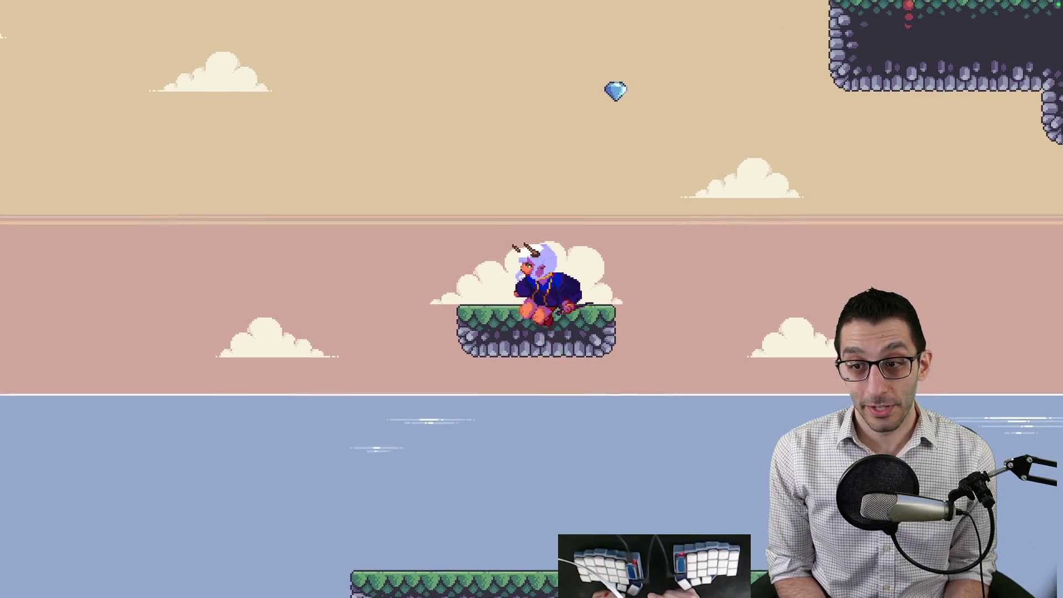
key(a)
key(a)
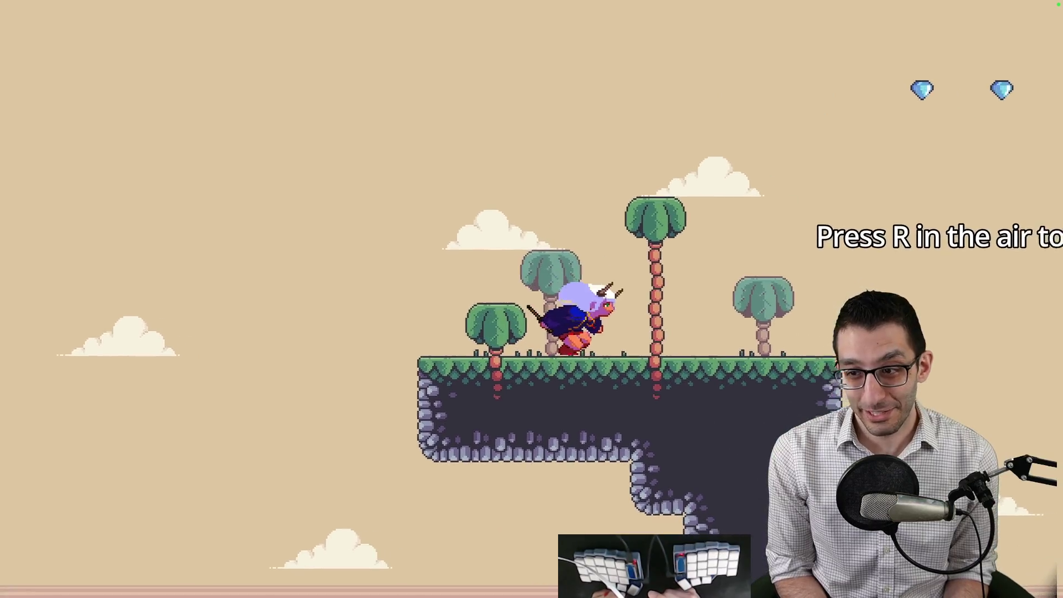
key(Right)
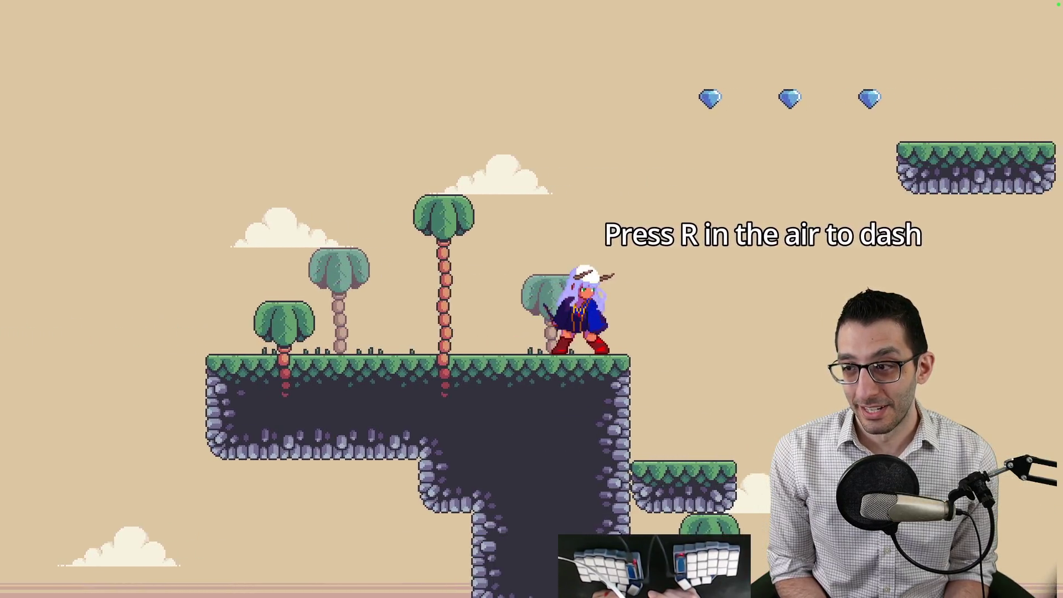
Step: Jump and dash right over platforms, up toward the cave ceiling, then back left
key(a)
key(r)
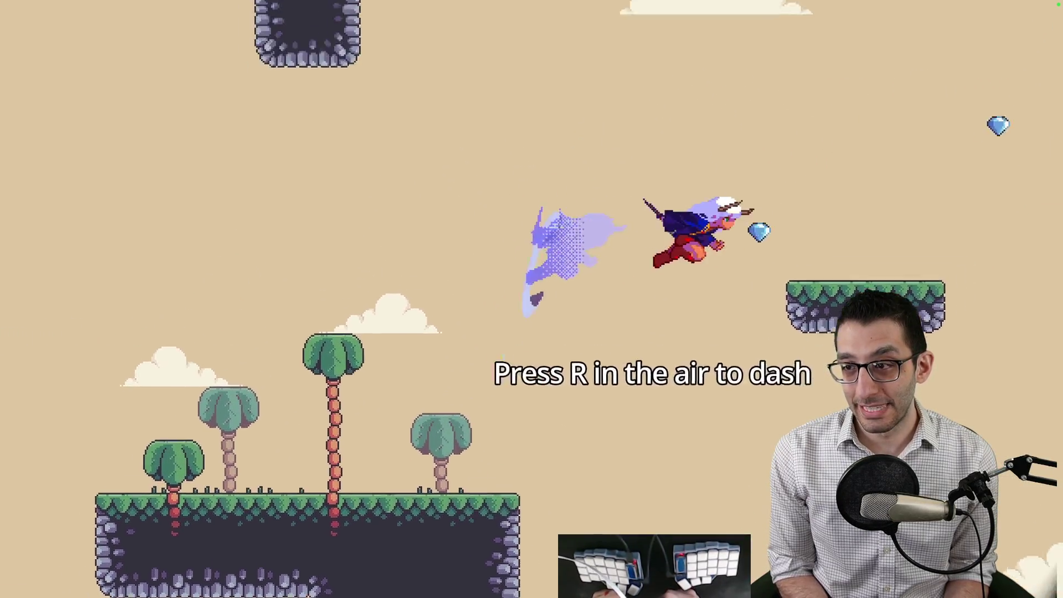
key(r)
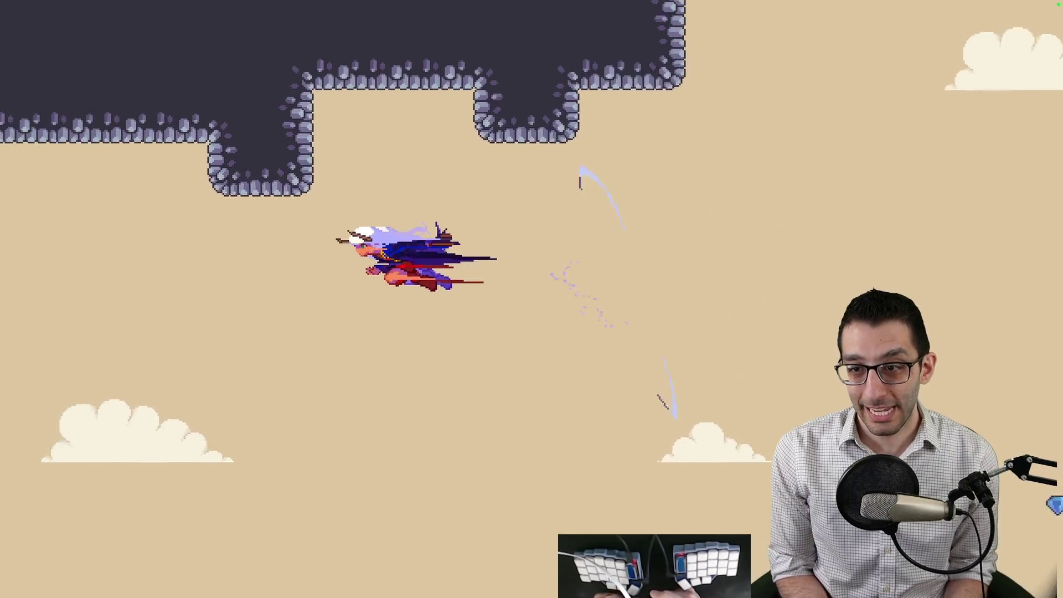
key(a)
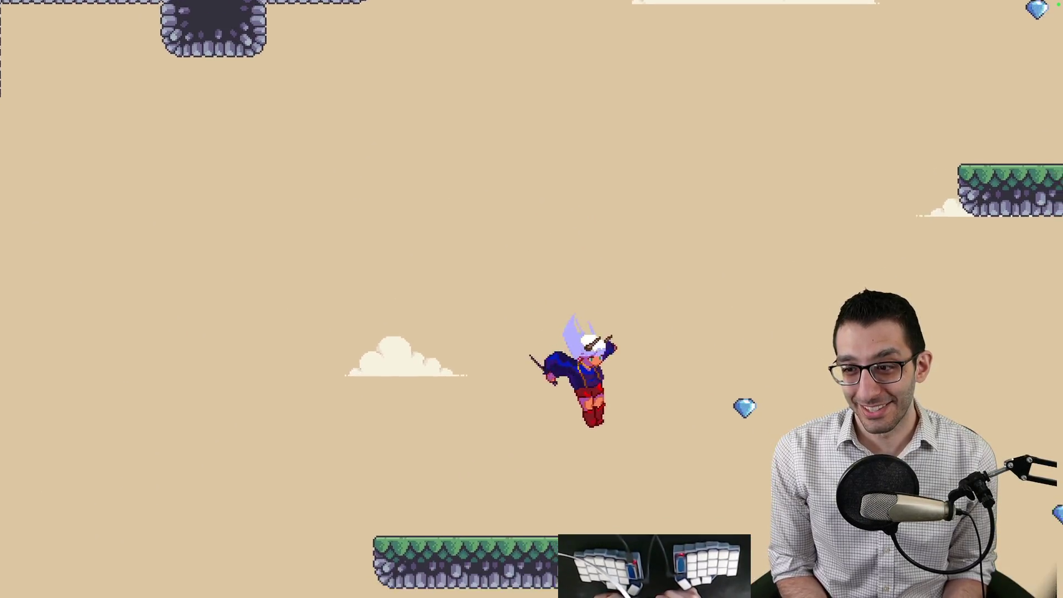
key(r)
key(r)
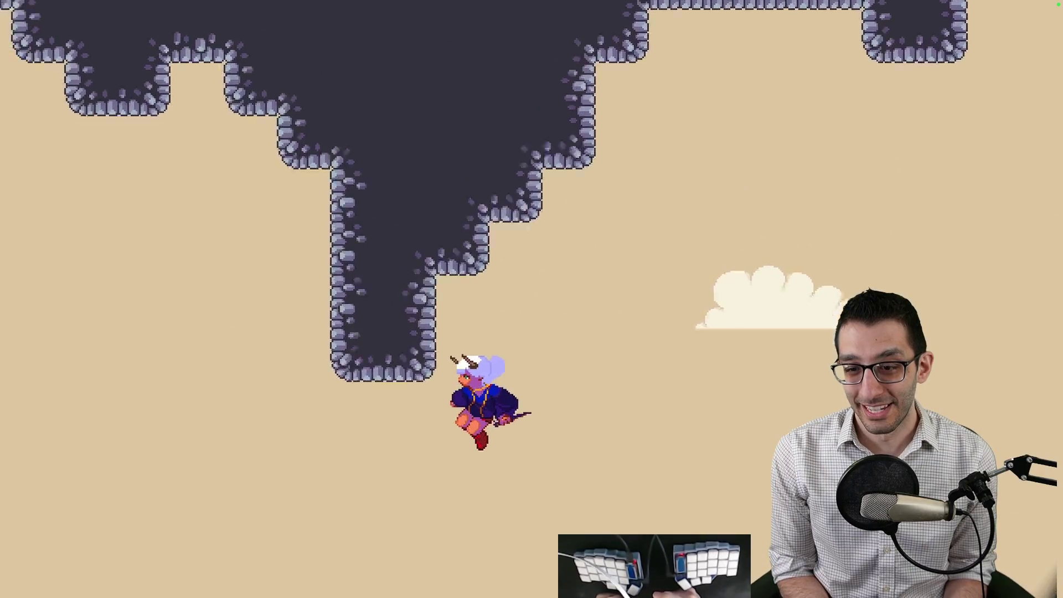
key(a)
key(r)
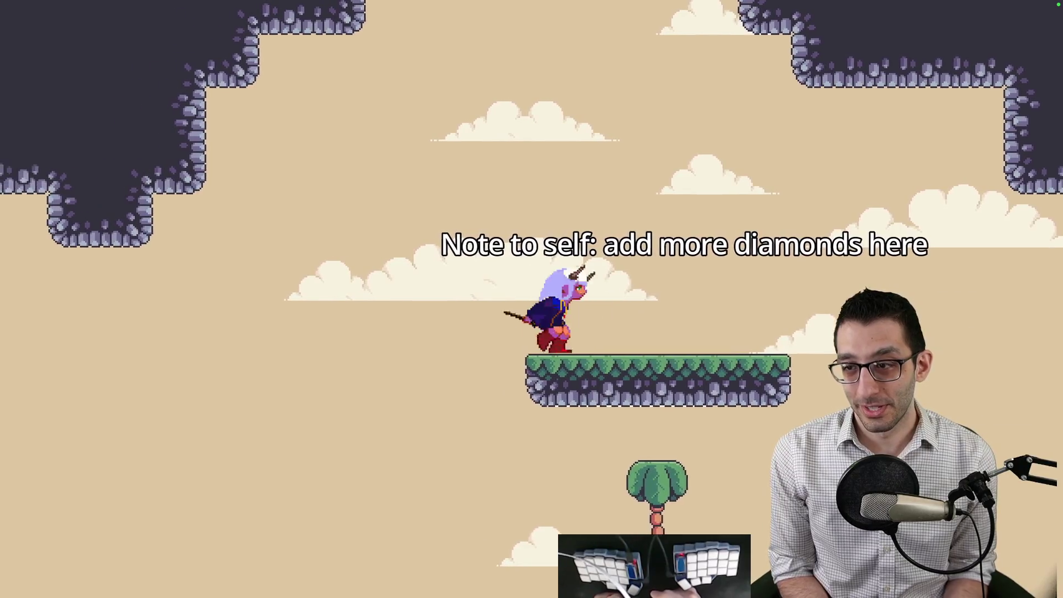
key(d)
key(r)
Step: Run off the platform and dash right over the palm-tree terrain into the next area
key(d)
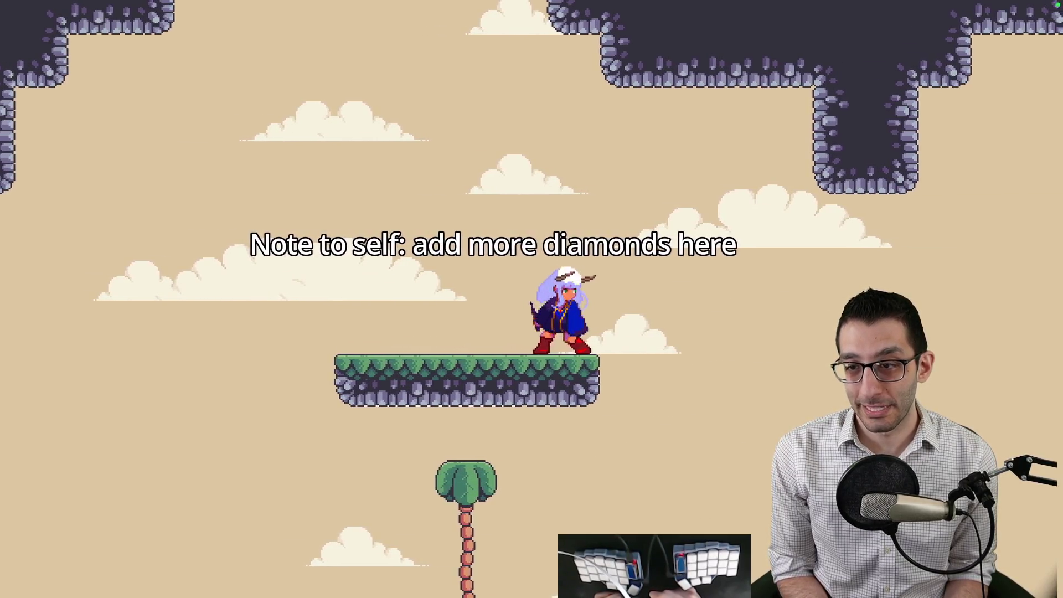
key(space)
key(r)
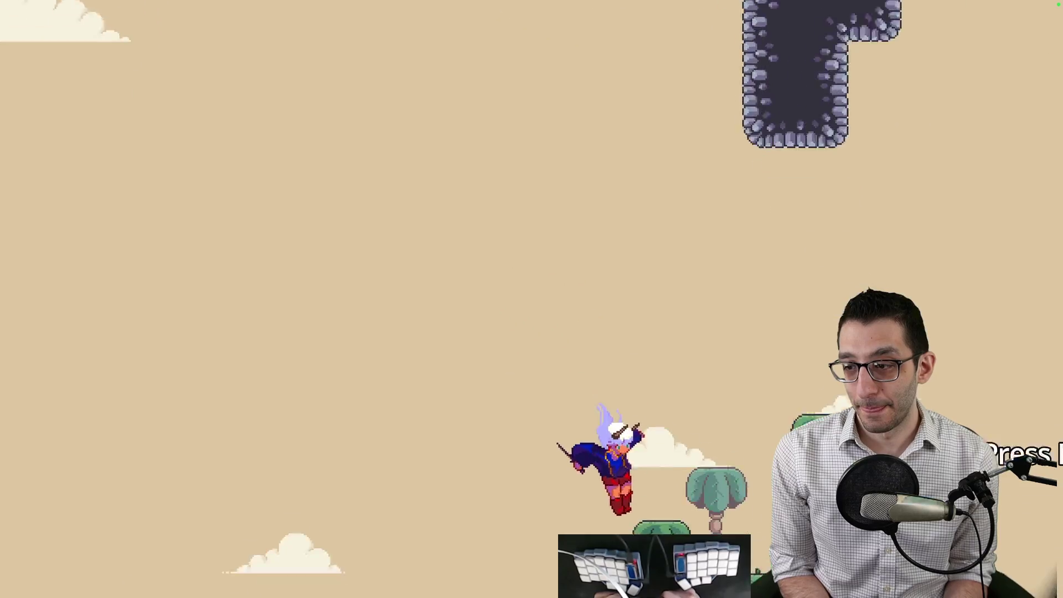
key(space)
key(r)
key(r)
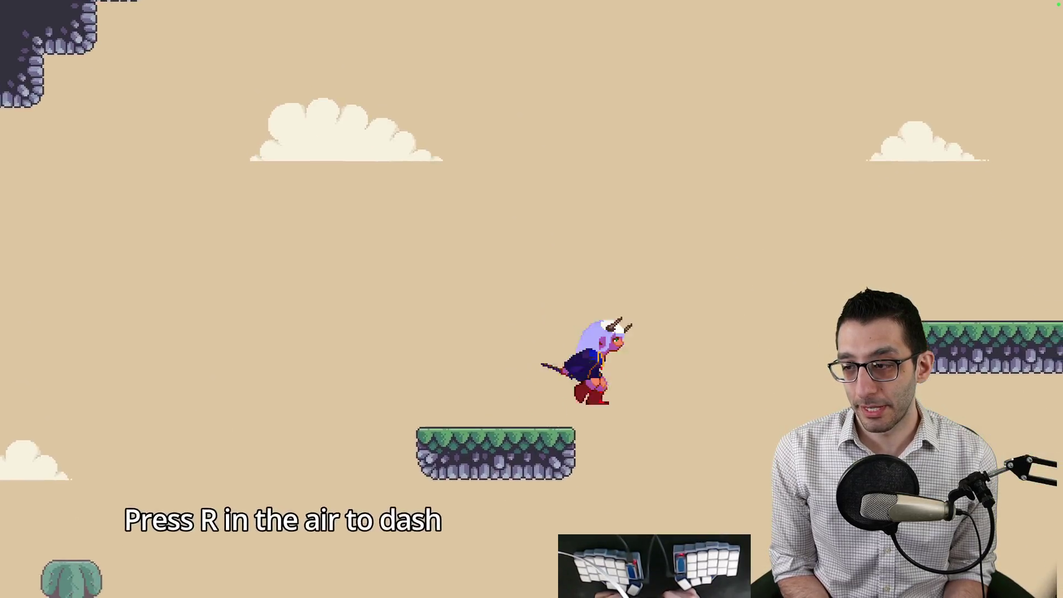
key(r)
key(space)
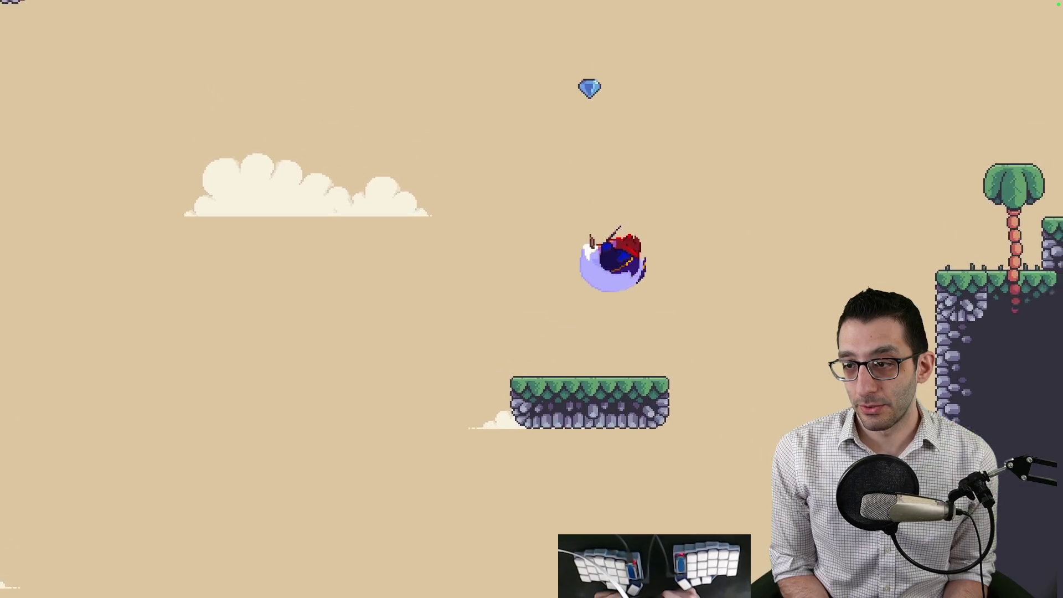
key(r)
key(r)
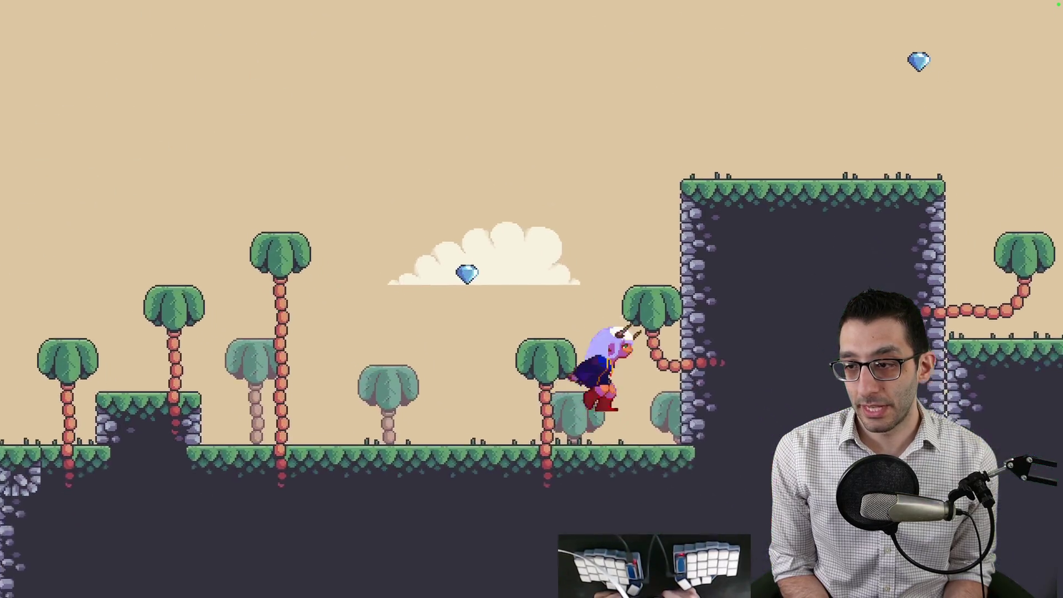
key(space)
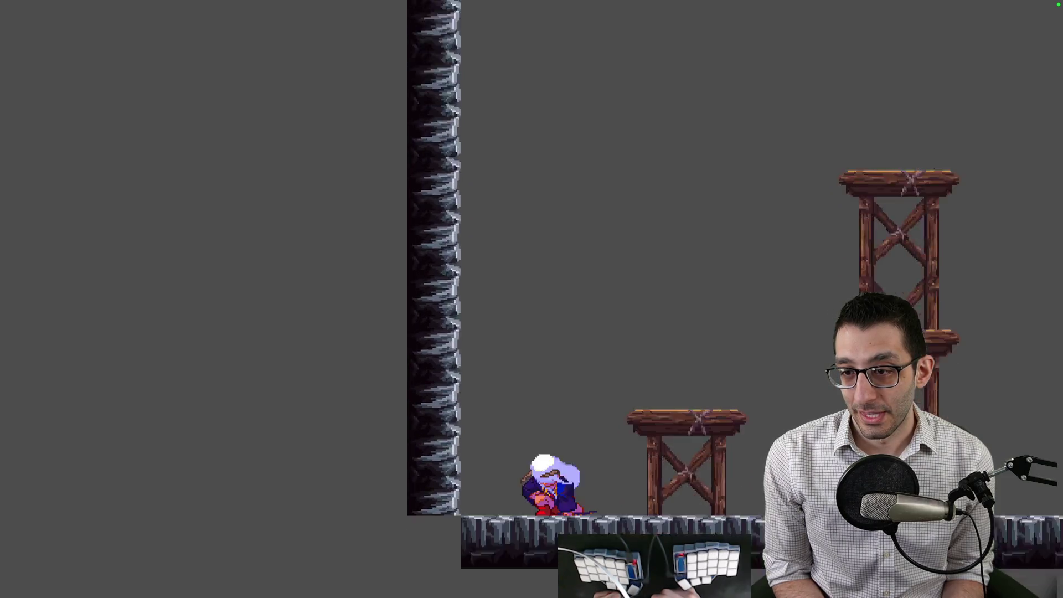
Step: Run right, double-jump toward the ledge, and dash across the gap
key(Right)
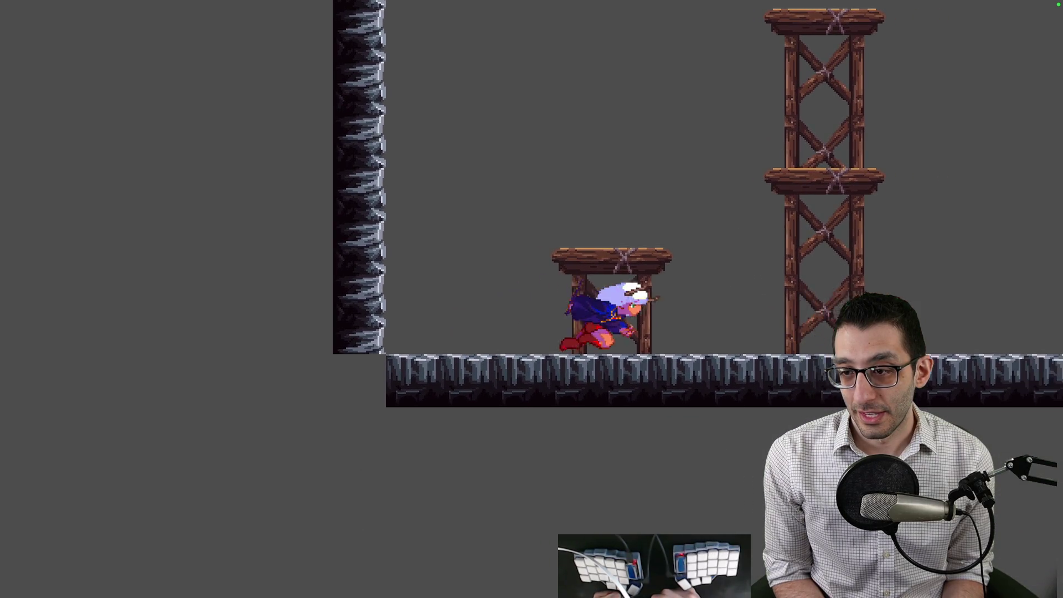
key(space)
key(Left)
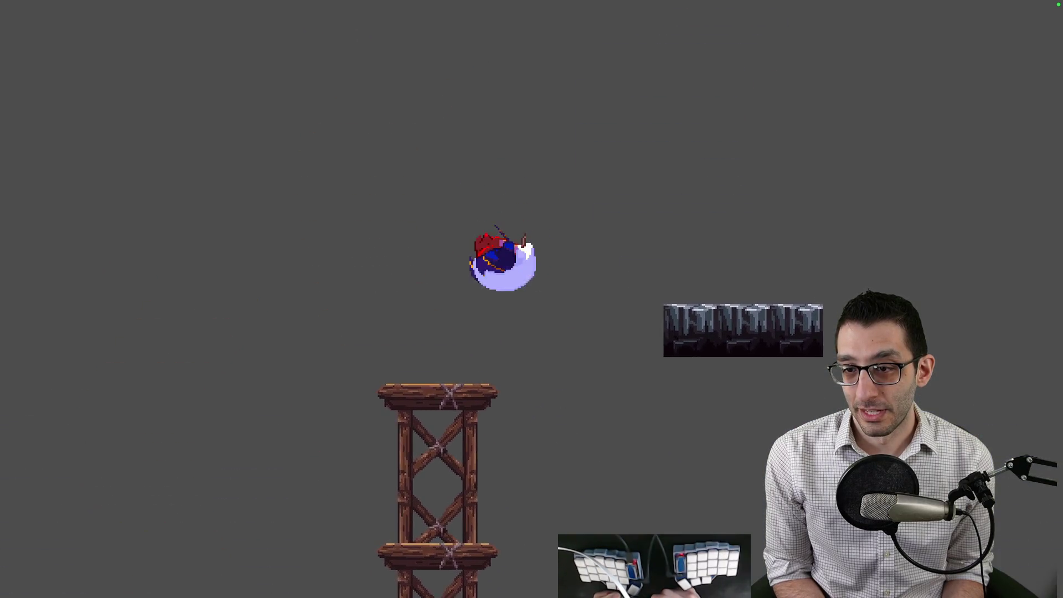
key(Right)
key(space)
key(Right)
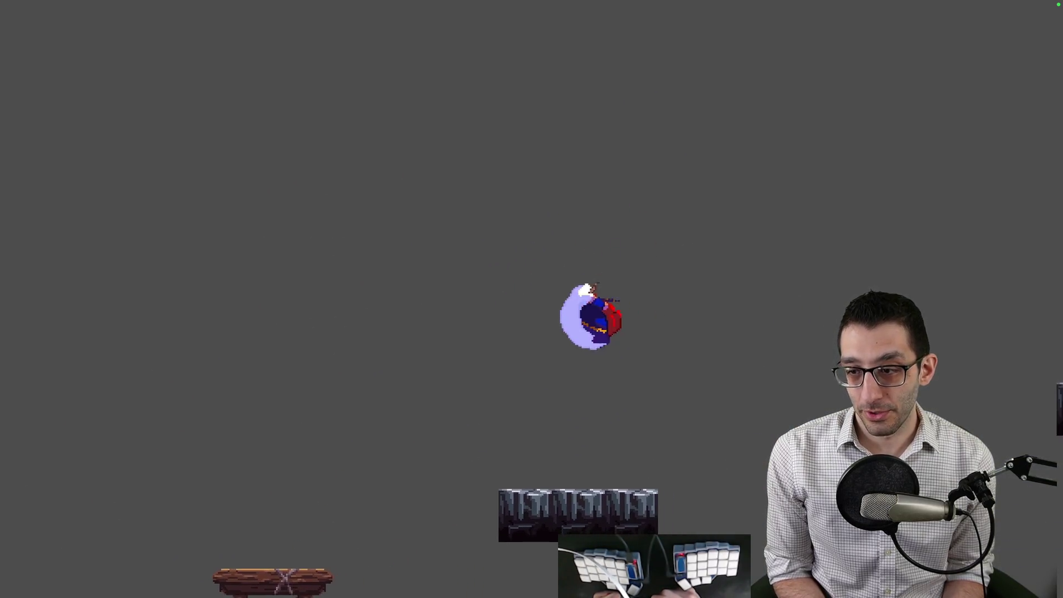
key(shift)
Step: Climb the wooden tower, double-jump onto the stone platform, and jump-dash right
key(Right)
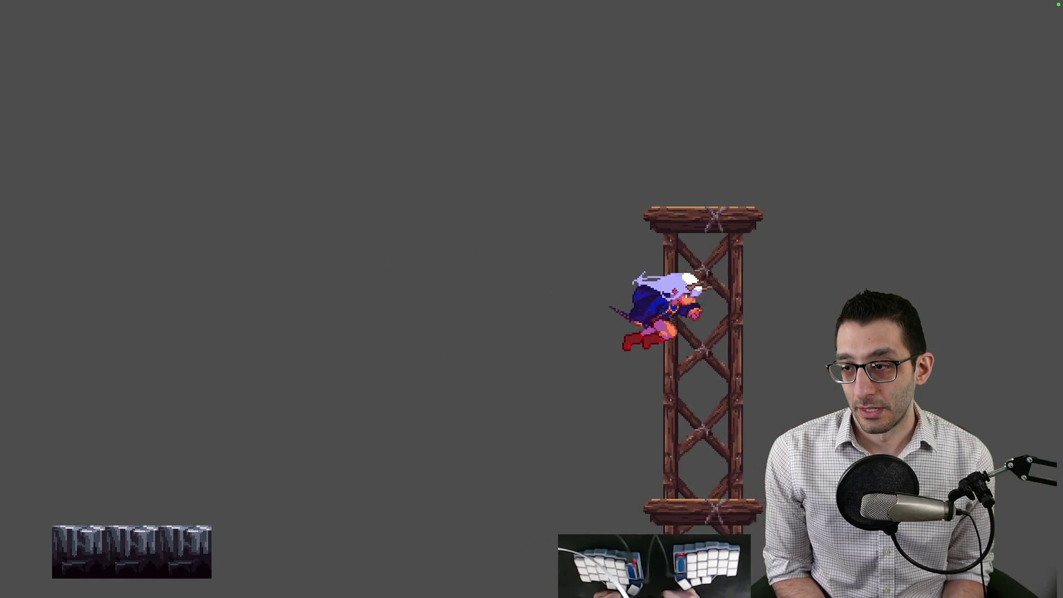
key(space)
key(Right)
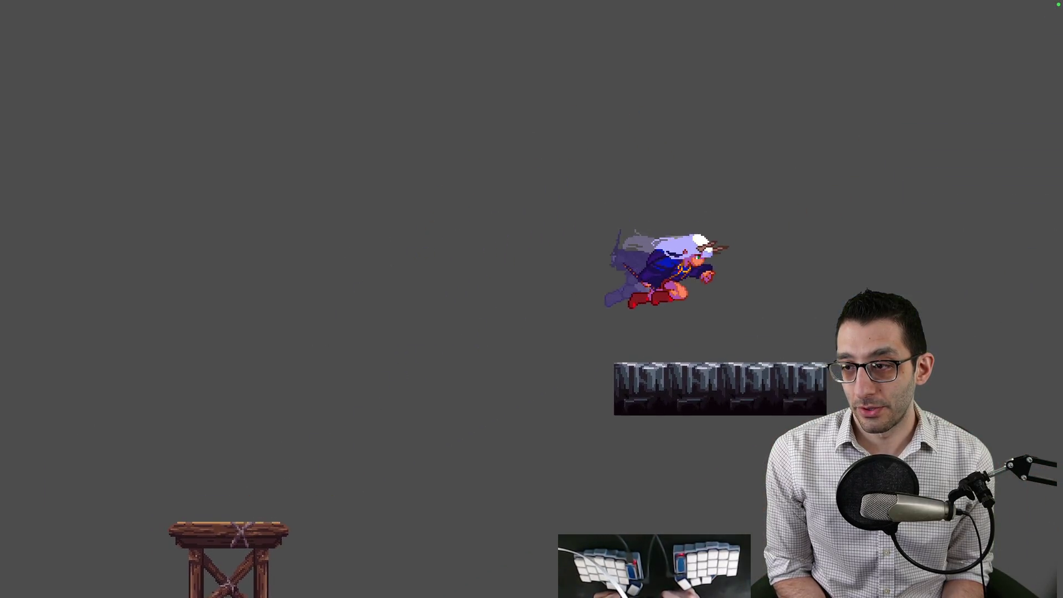
key(space)
key(Right)
key(space)
key(shift)
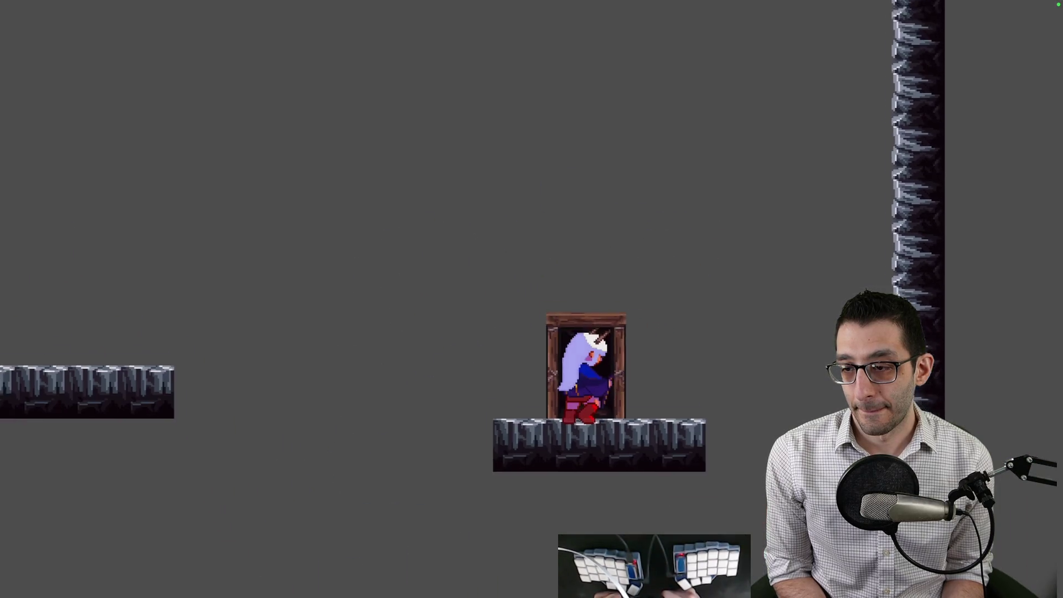
Step: Step through the doorway and walk the hooded figure left into the dark room
key(Up)
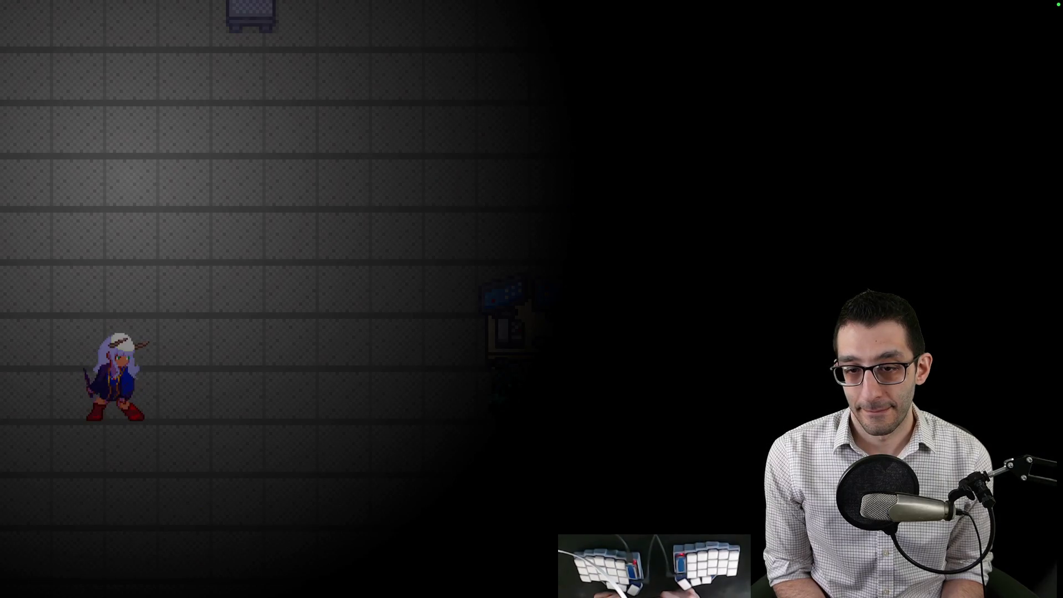
key(Left)
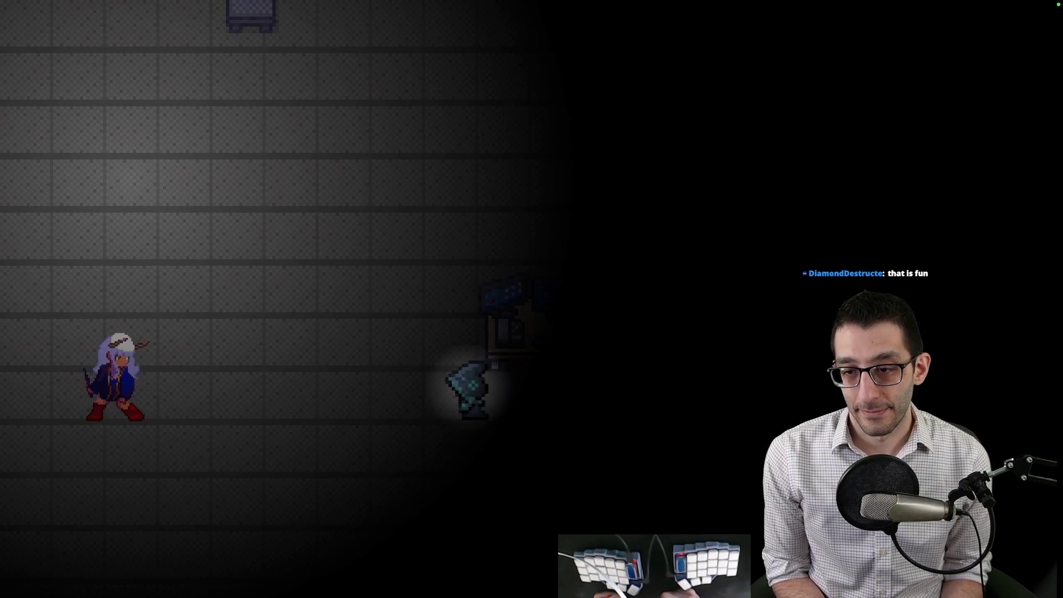
key(Left)
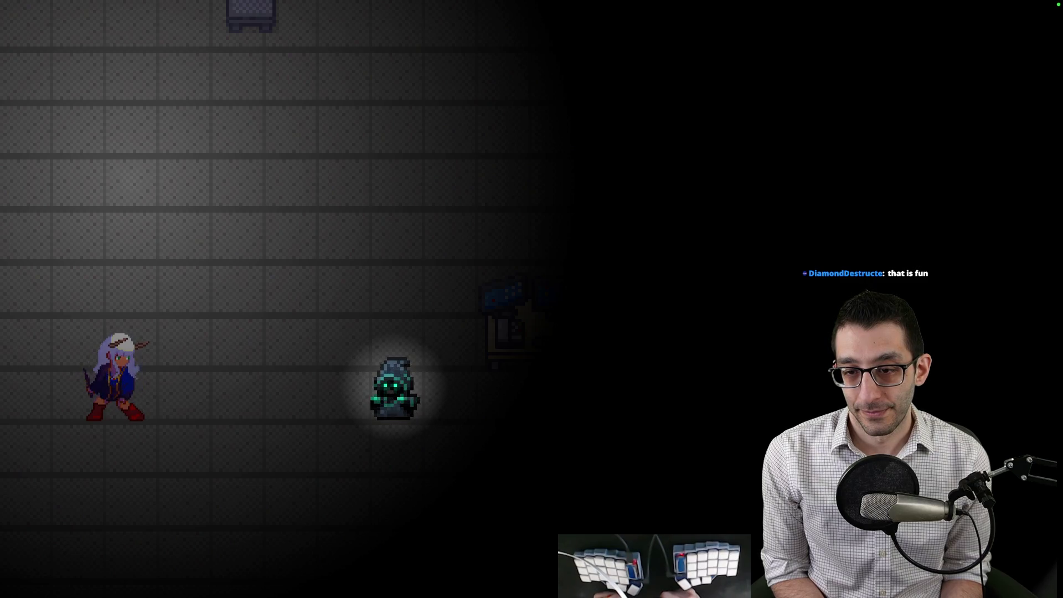
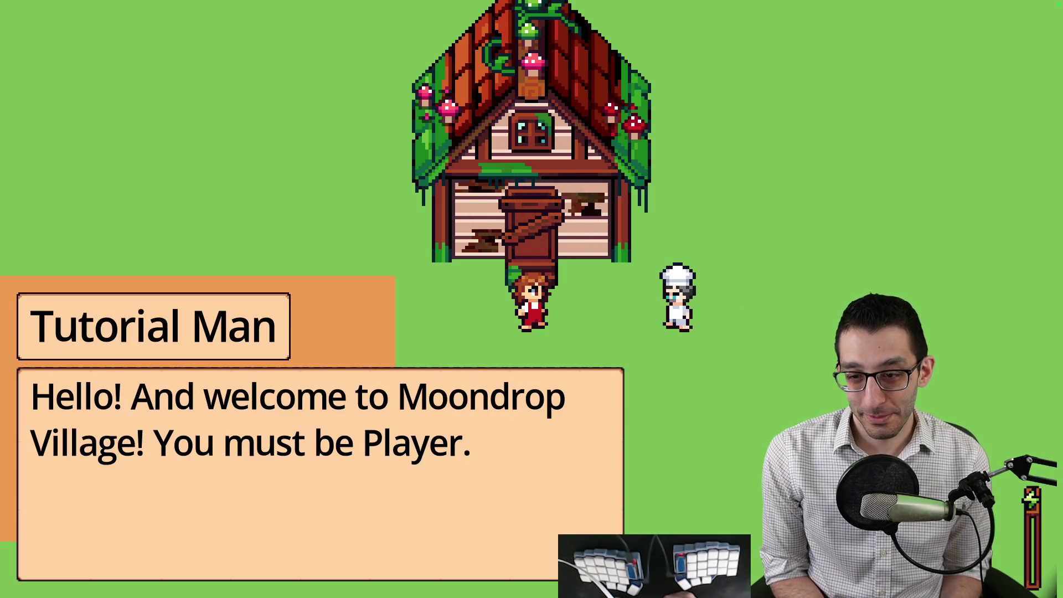
Step: Play through the Tutorial Man dialogue, answering No, then accepting help, until it closes
key(space)
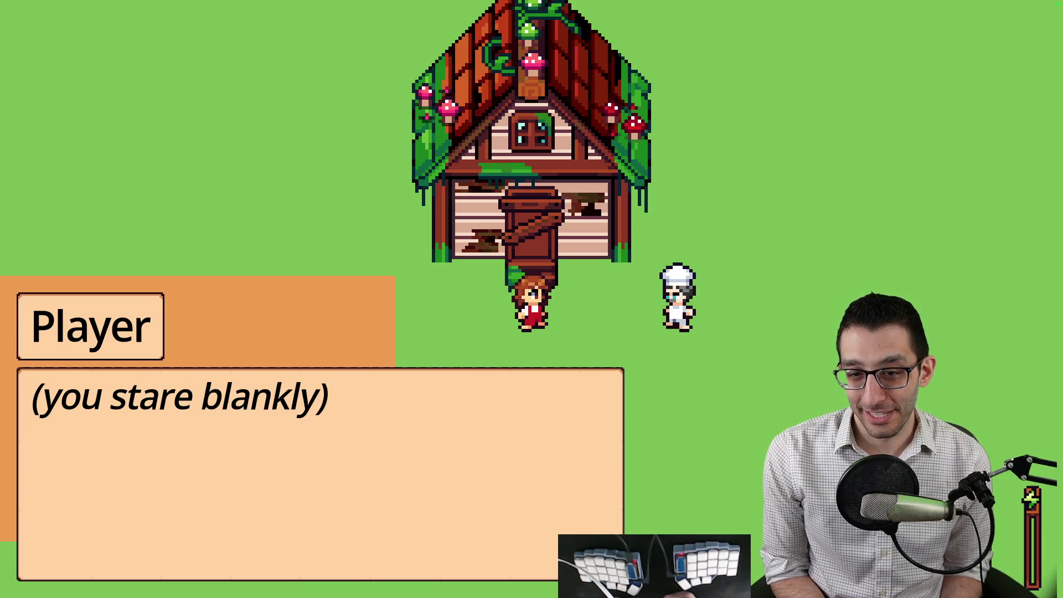
key(space)
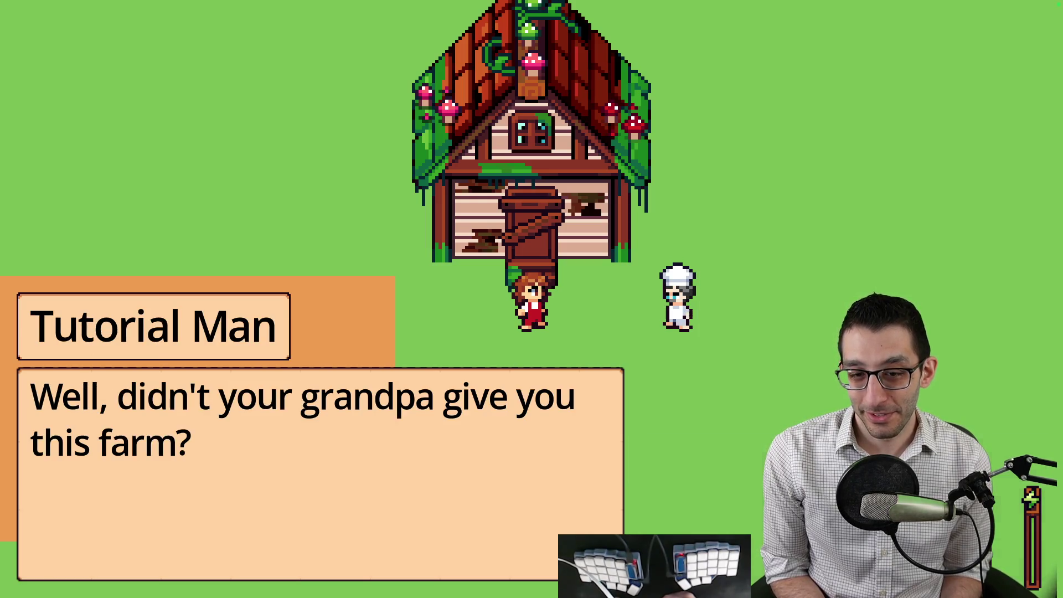
key(space)
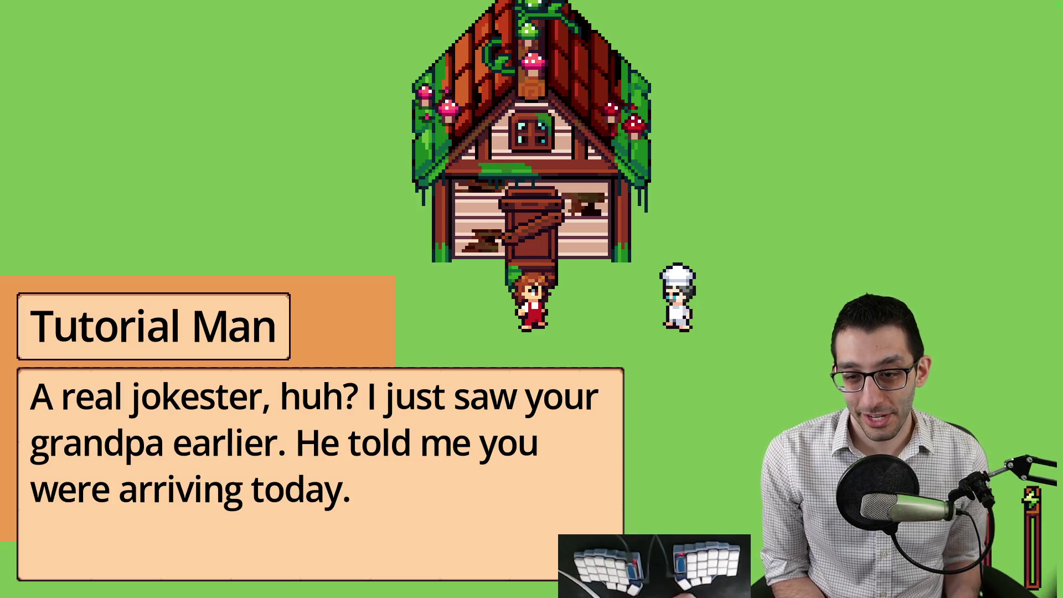
key(space)
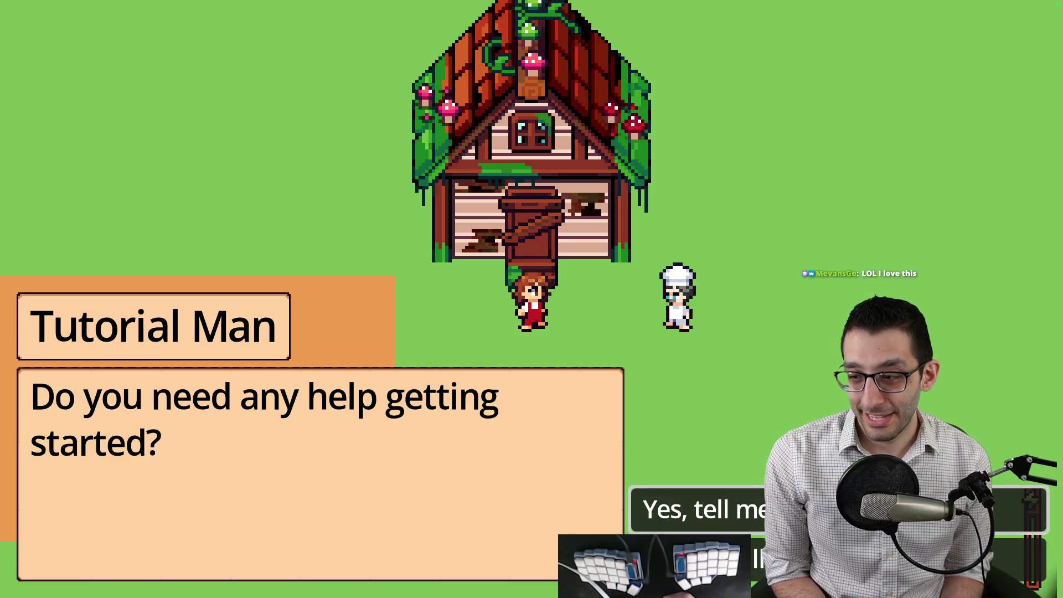
key(space)
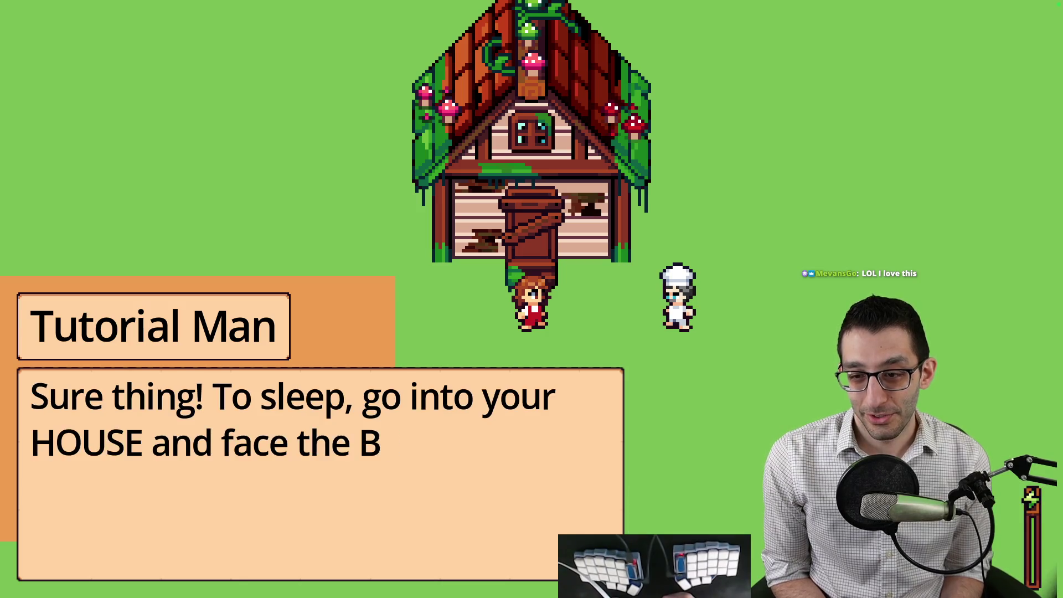
key(space)
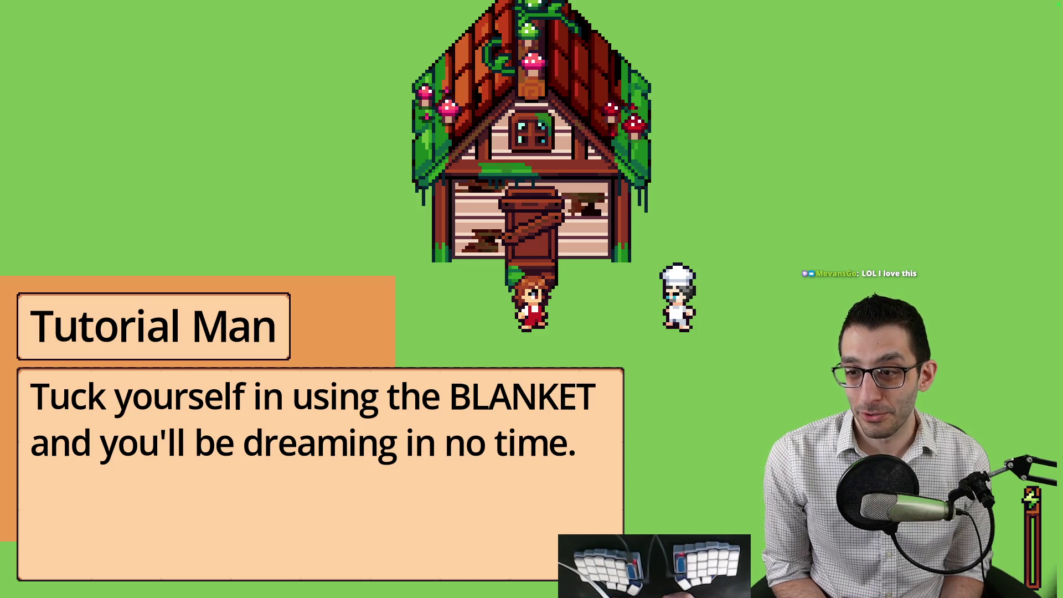
key(space)
key(space)
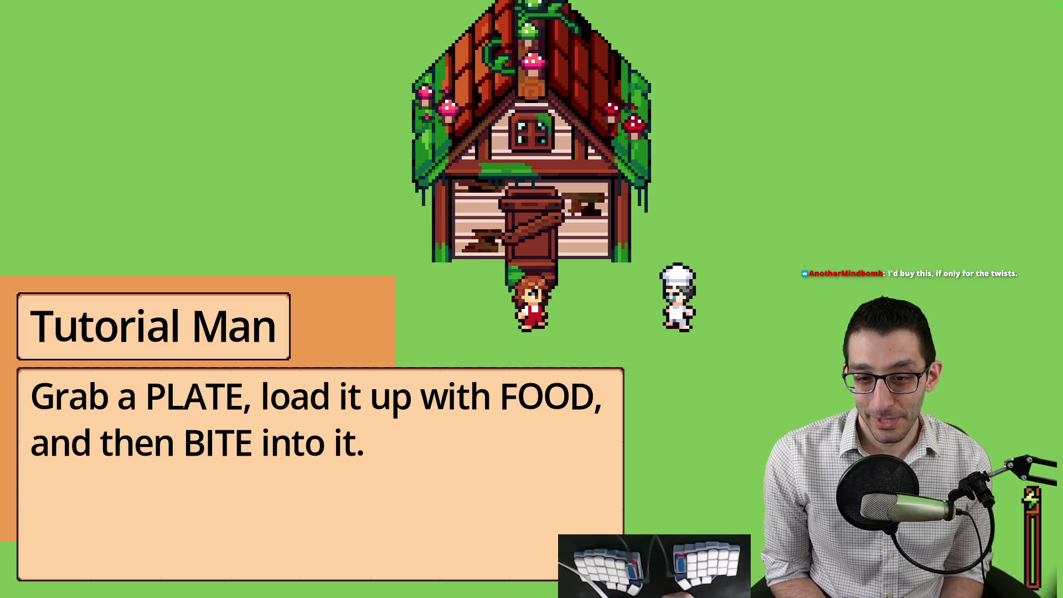
key(space)
key(space)
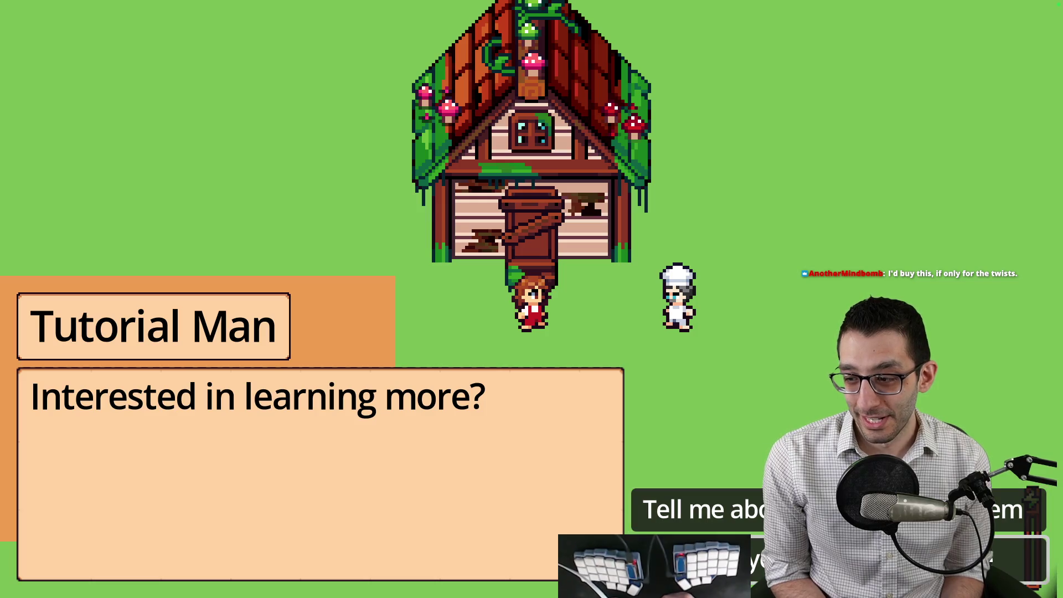
key(space)
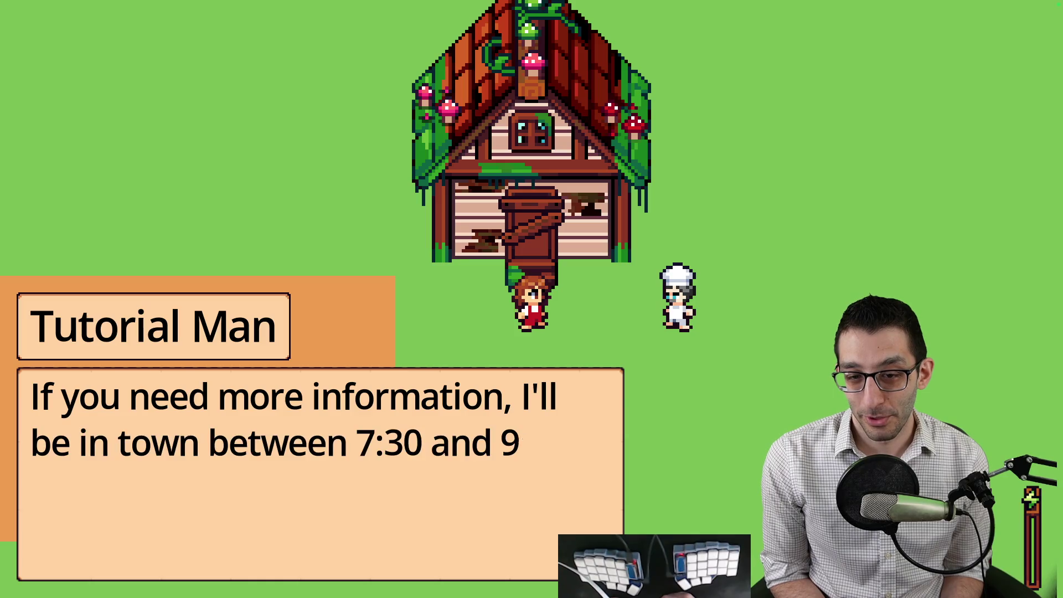
key(space)
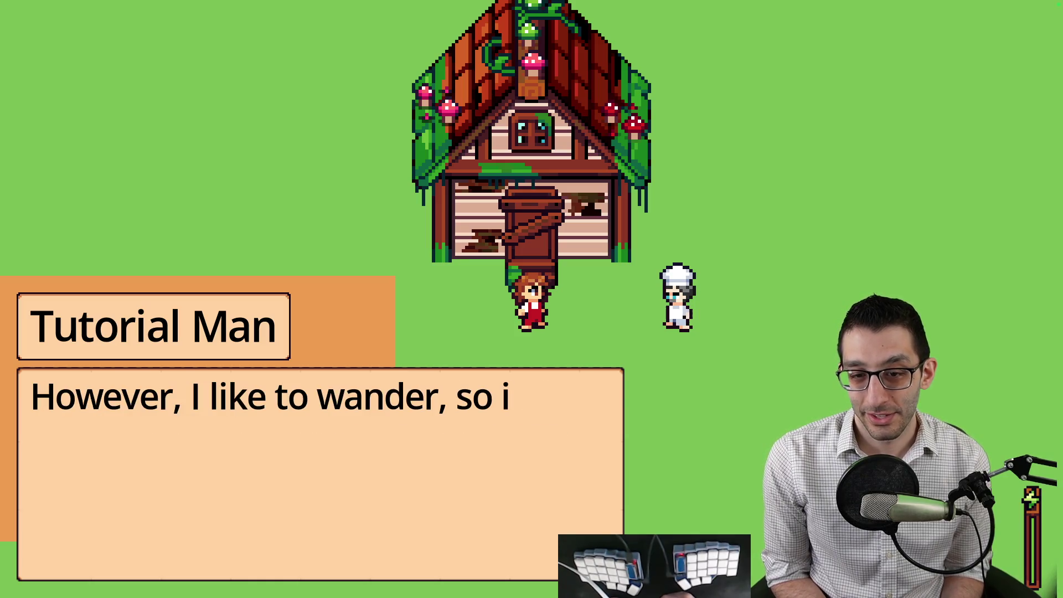
key(space)
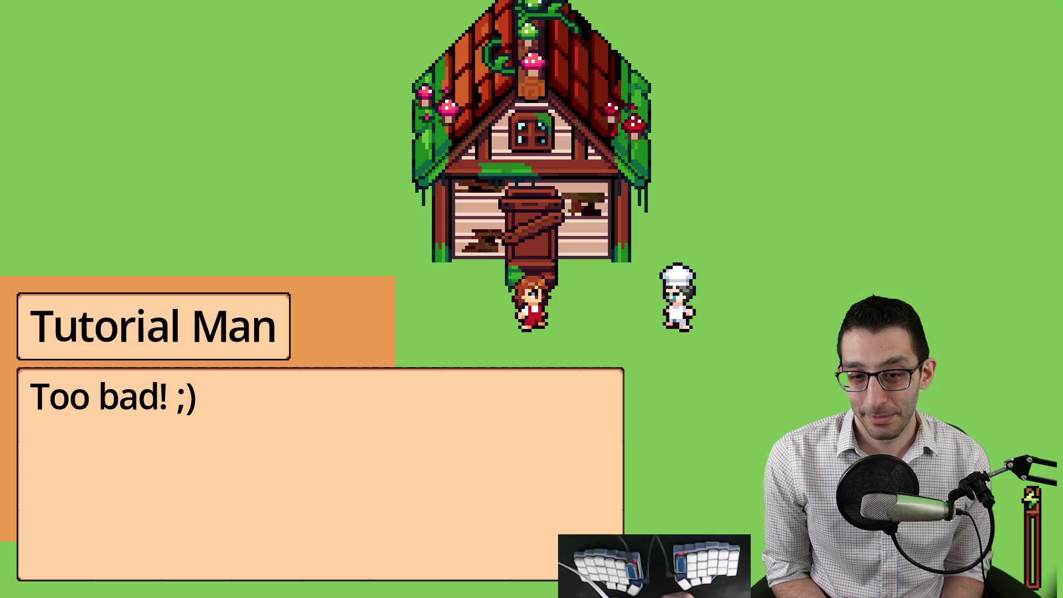
key(space)
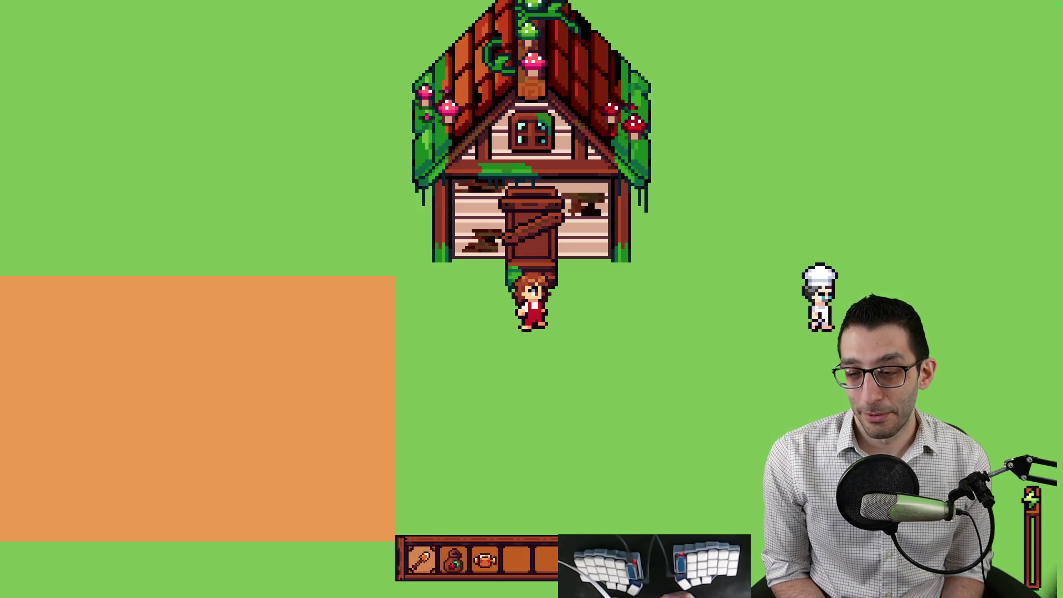
Step: Walk right toward the chef, then back left across the plot, planting and watering seedlings
key(d)
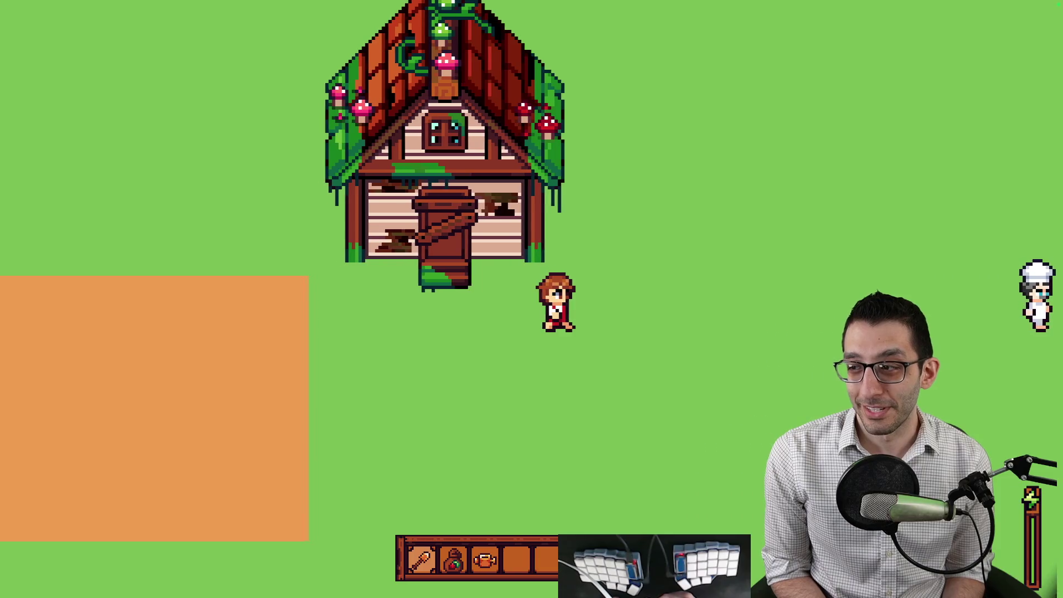
key(d)
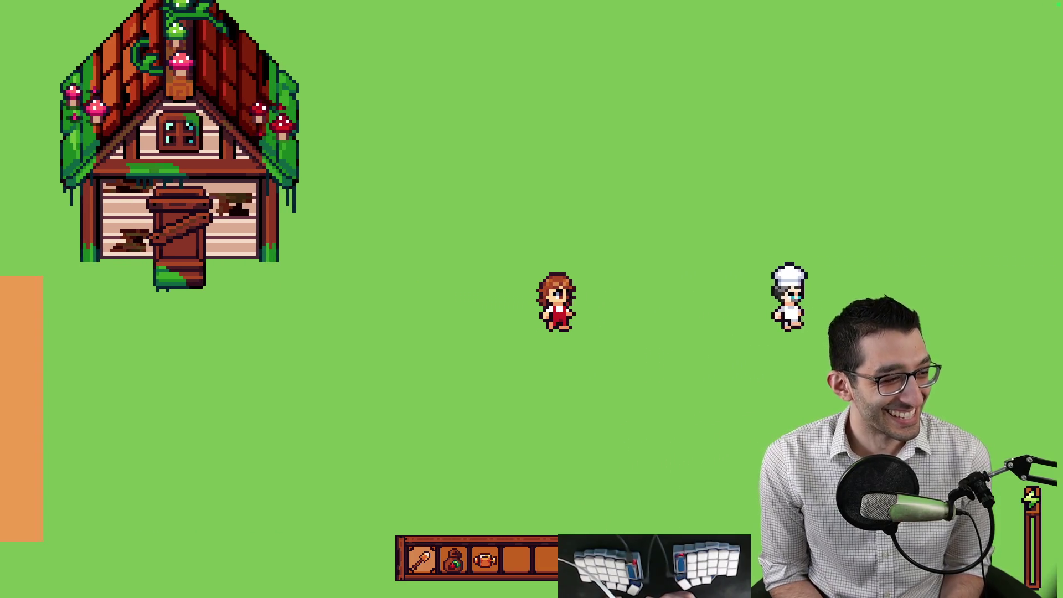
key(a)
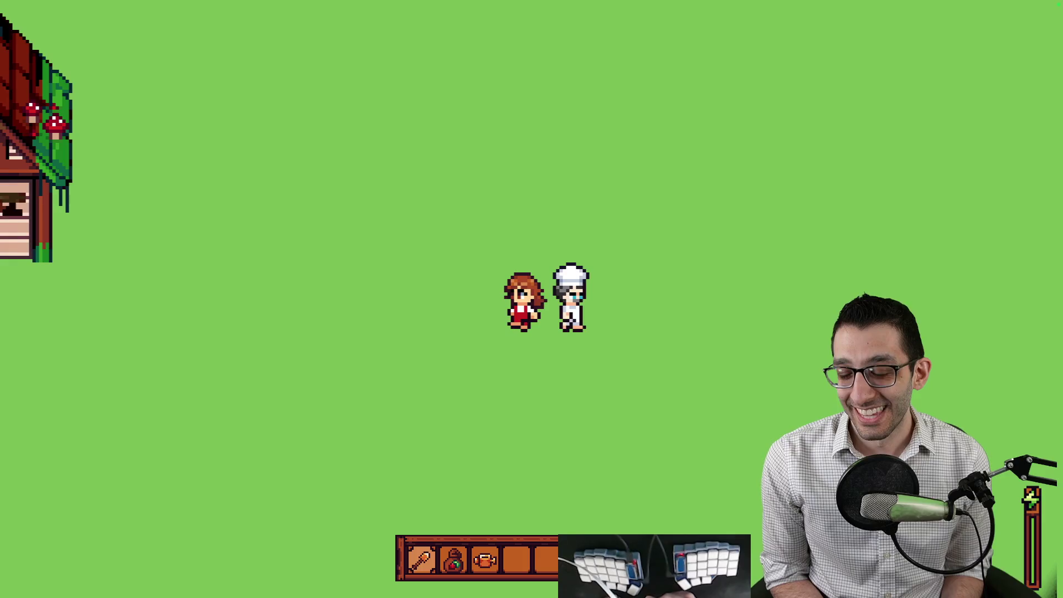
key(a)
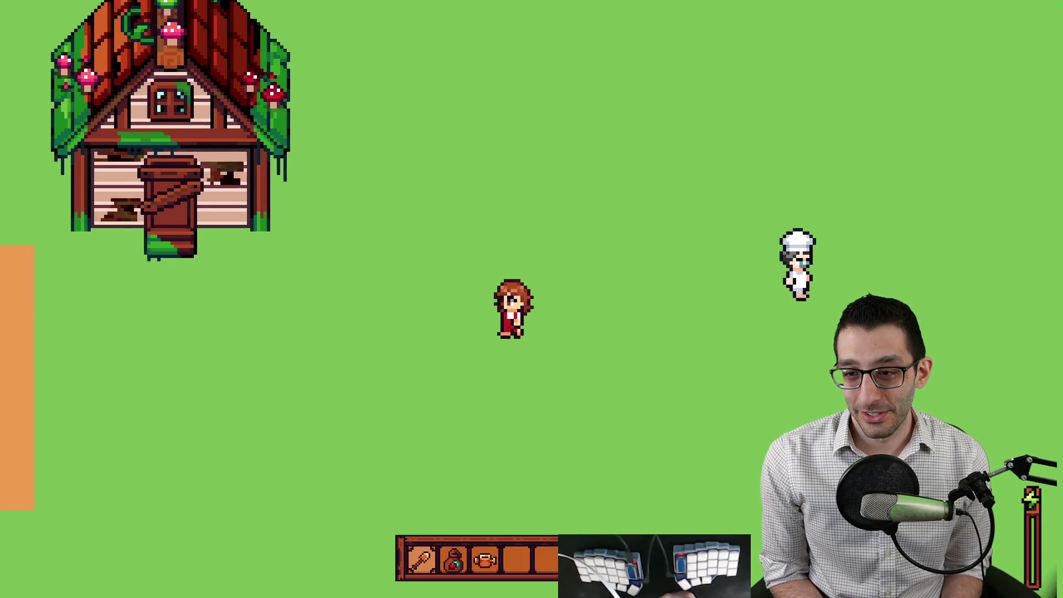
key(a)
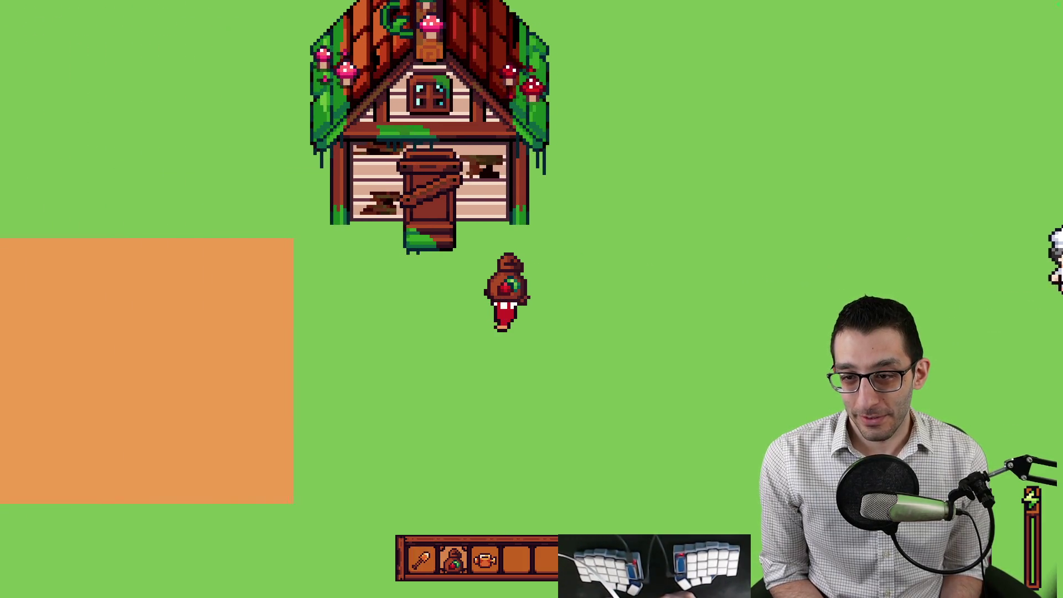
key(a)
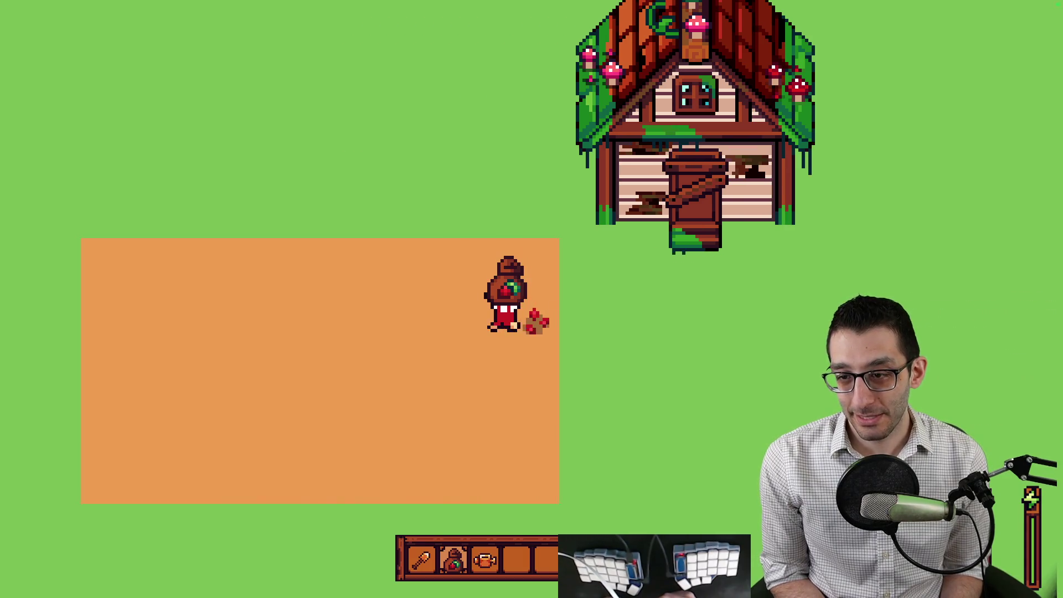
key(a)
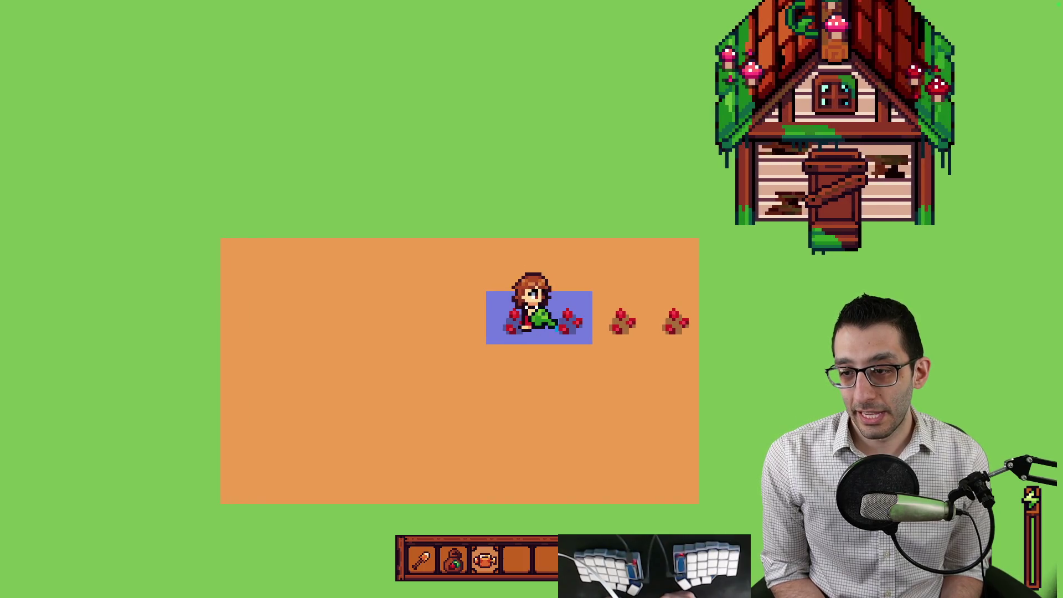
key(d)
Step: Move up off the watered row and till a new row of soil above the plot
key(w)
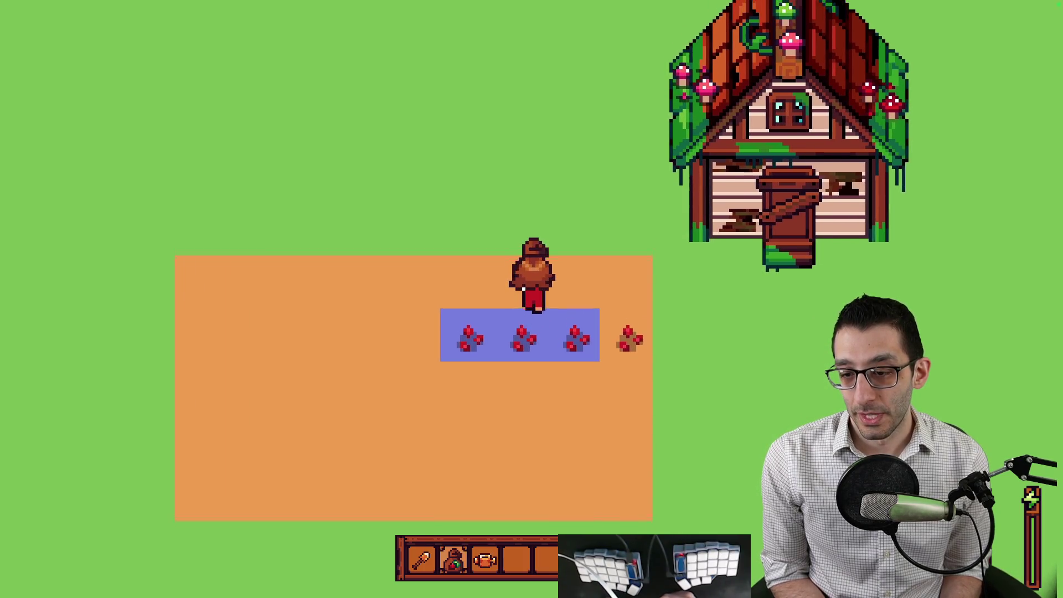
key(w)
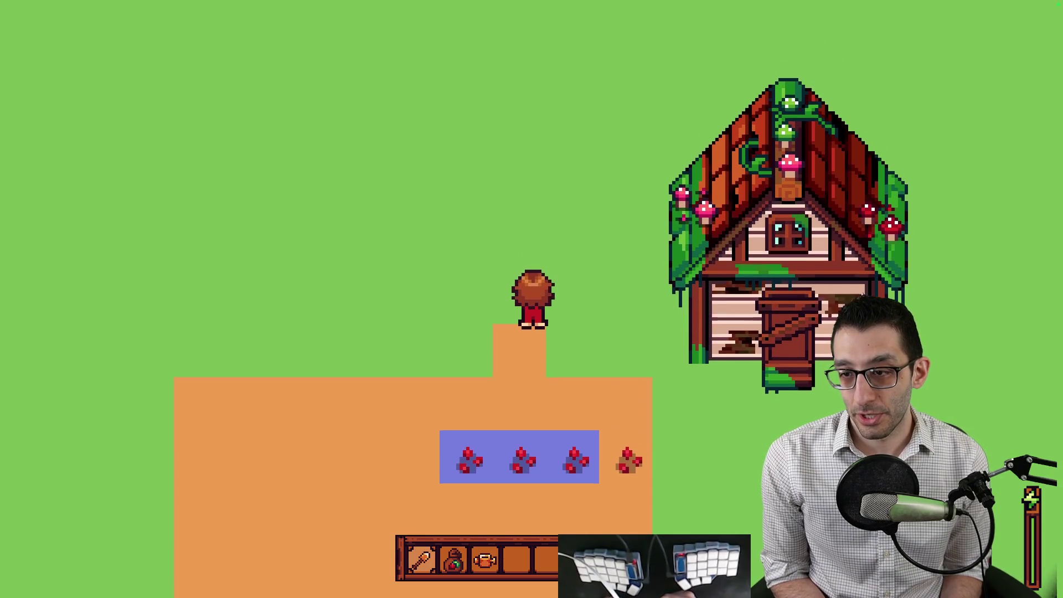
key(s)
key(a)
key(space)
key(a)
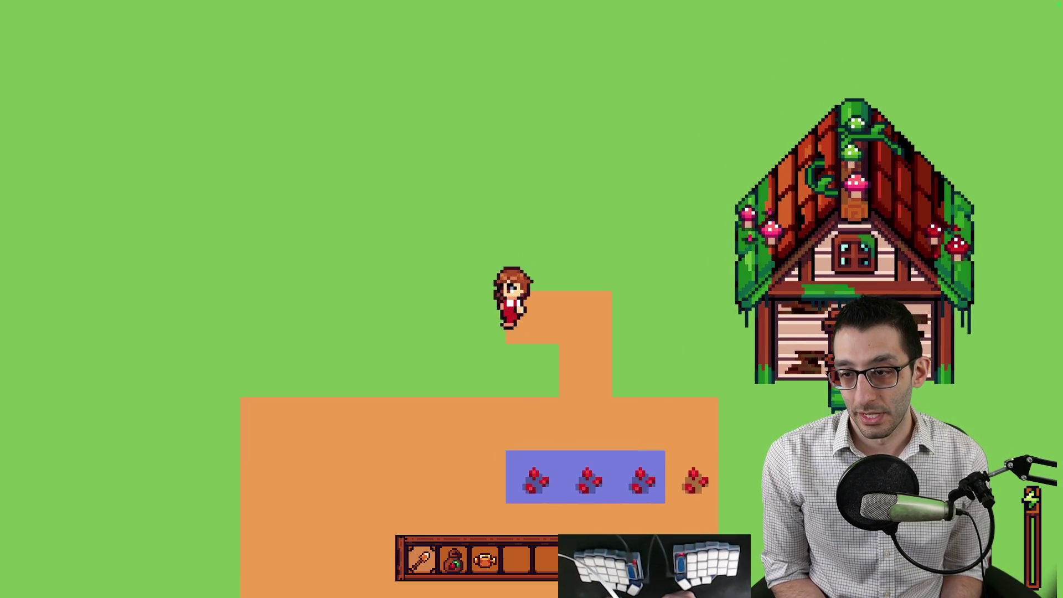
key(space)
Step: Switch to the seed bag and walk back past the plot to the house door
key(w)
key(s)
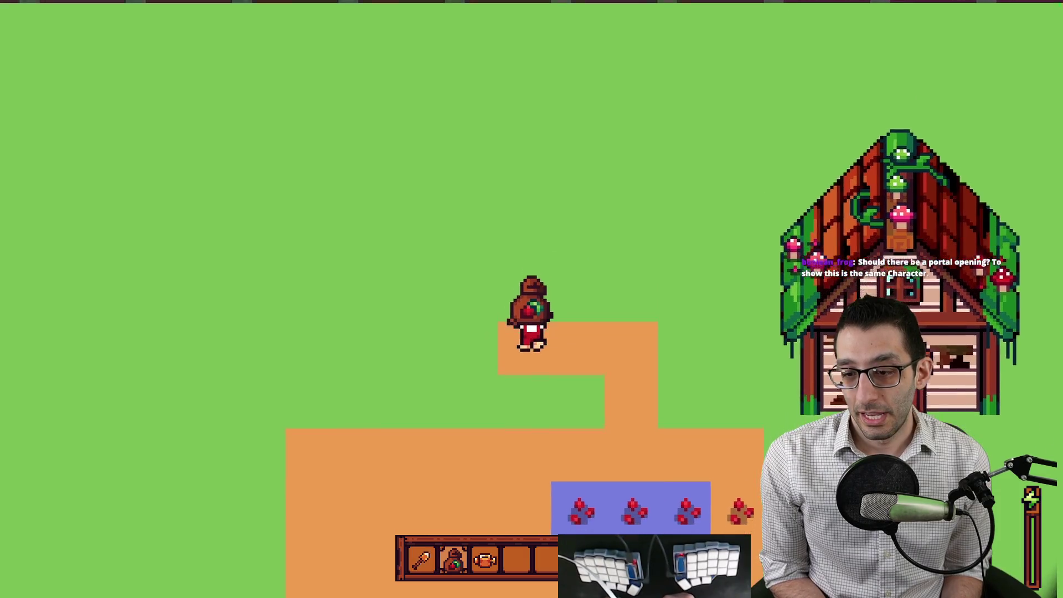
key(s)
key(d)
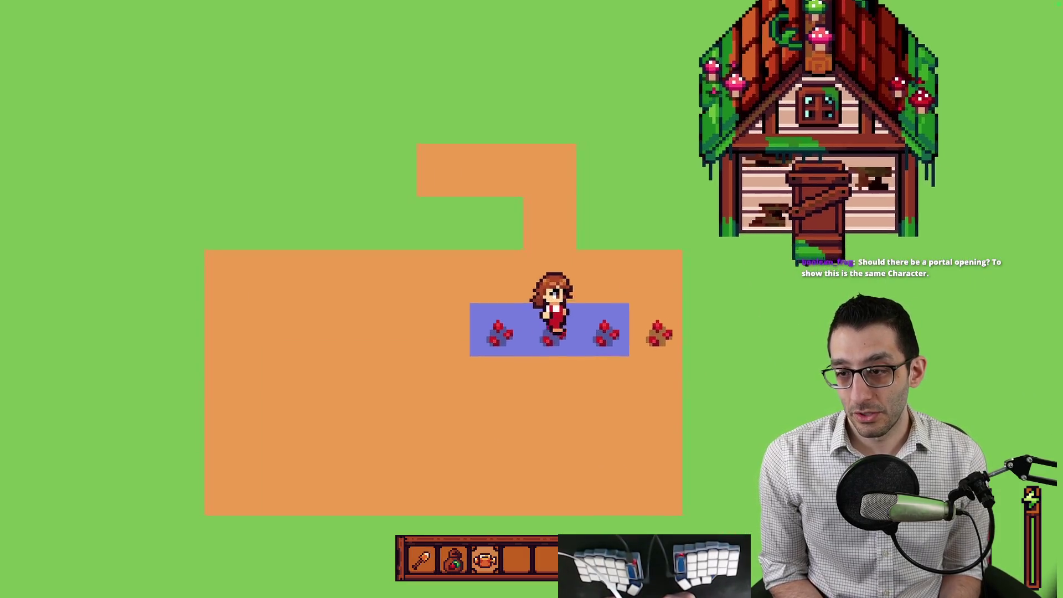
key(d)
key(w)
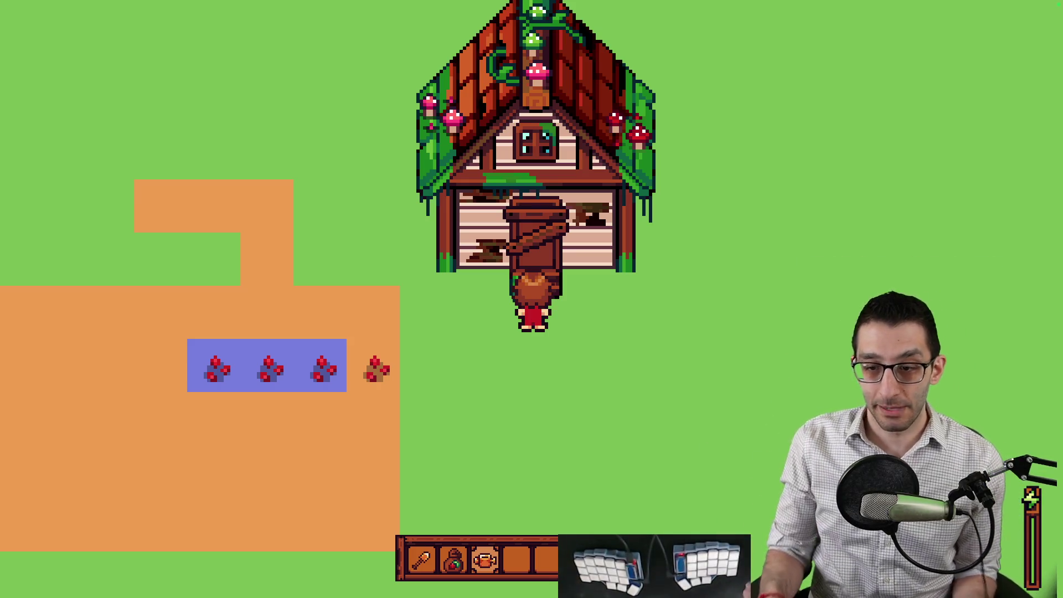
Step: Quit the running game from its pause menu
key(Escape)
key(Down)
key(Down)
key(Return)
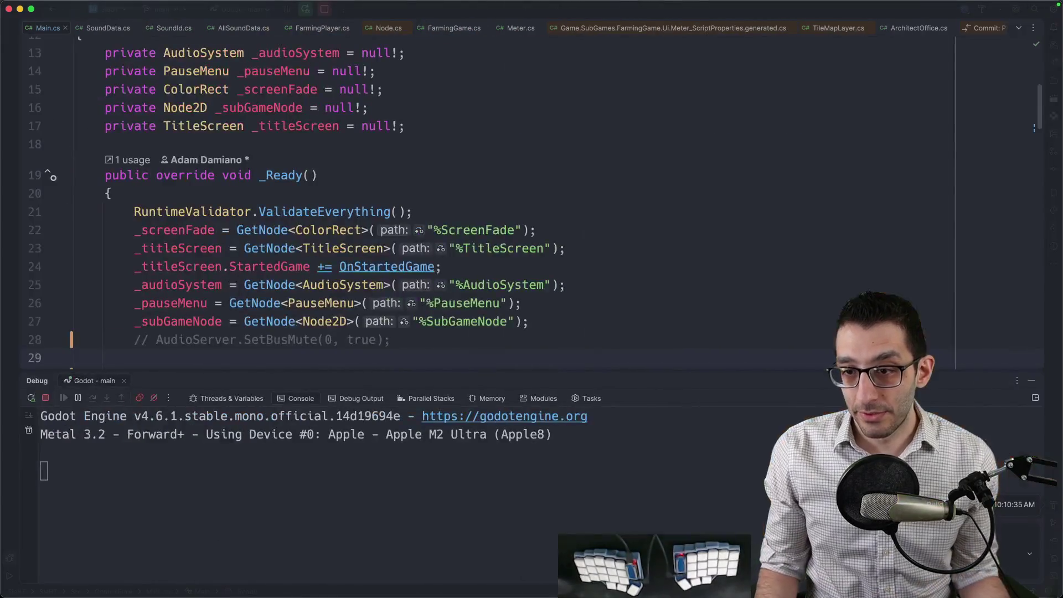
Step: Open the PlatformerGame.tscn scene through the quick-open scene search
key(super+Tab)
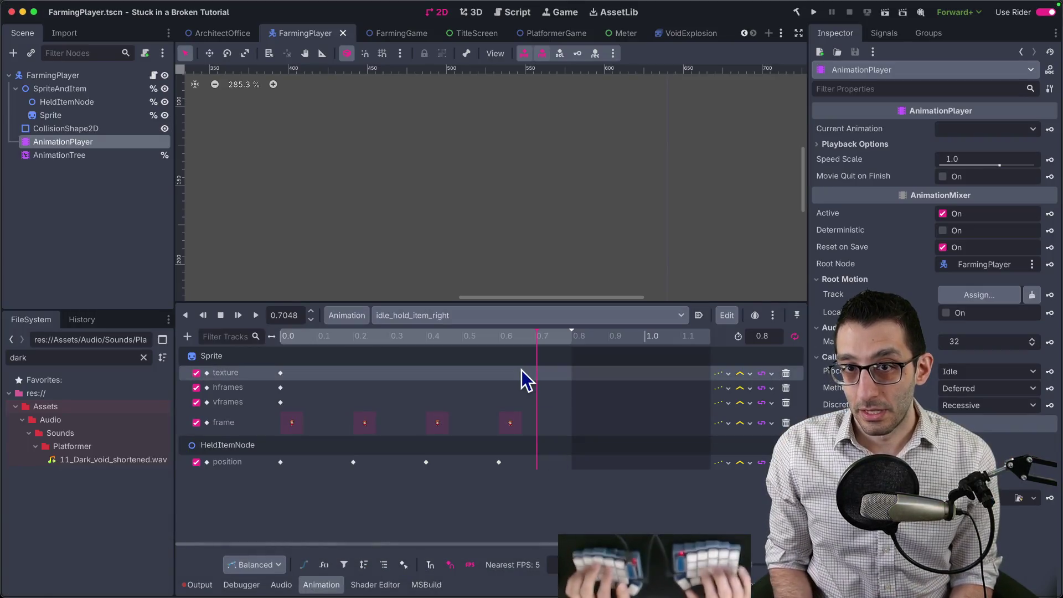
key(super+shift+o)
text(pa)
key(BackSpace)
key(BackSpace)
text(plat)
key(Return)
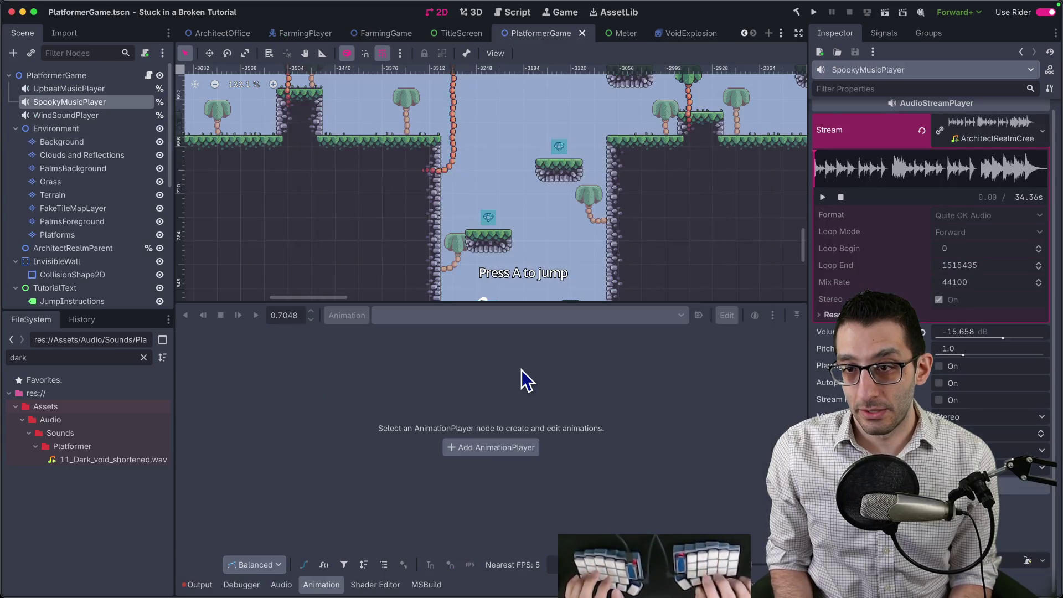
Step: Look around the platformer level, then switch to the ArchitectOffice scene and its animation tracks
scroll(626, 216, down, 5)
scroll(554, 194, right, 10)
scroll(497, 175, up, 5)
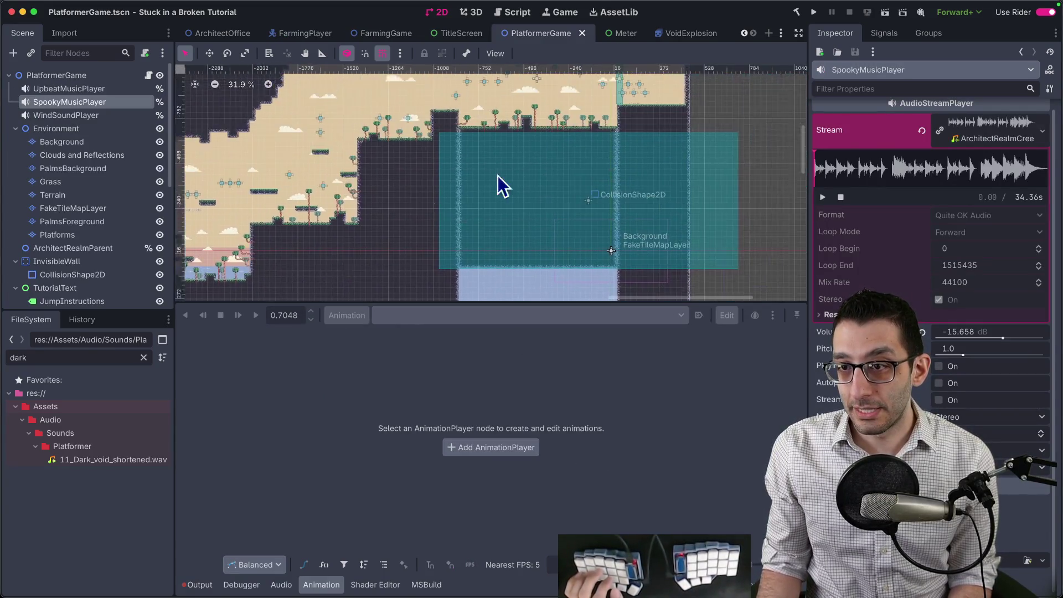
scroll(477, 167, up, 5)
scroll(557, 171, down, 3)
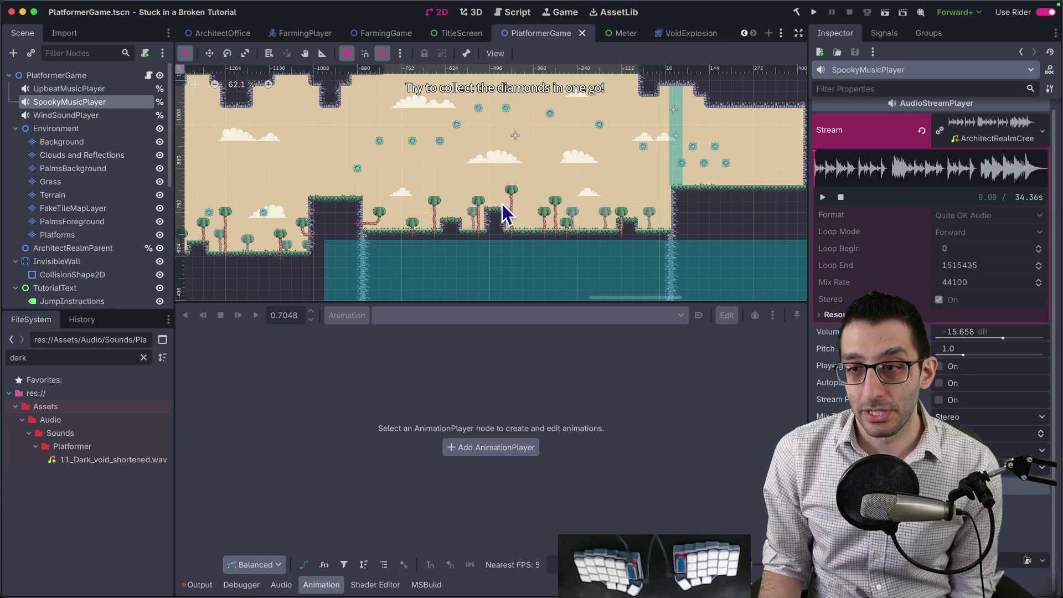
click(223, 41)
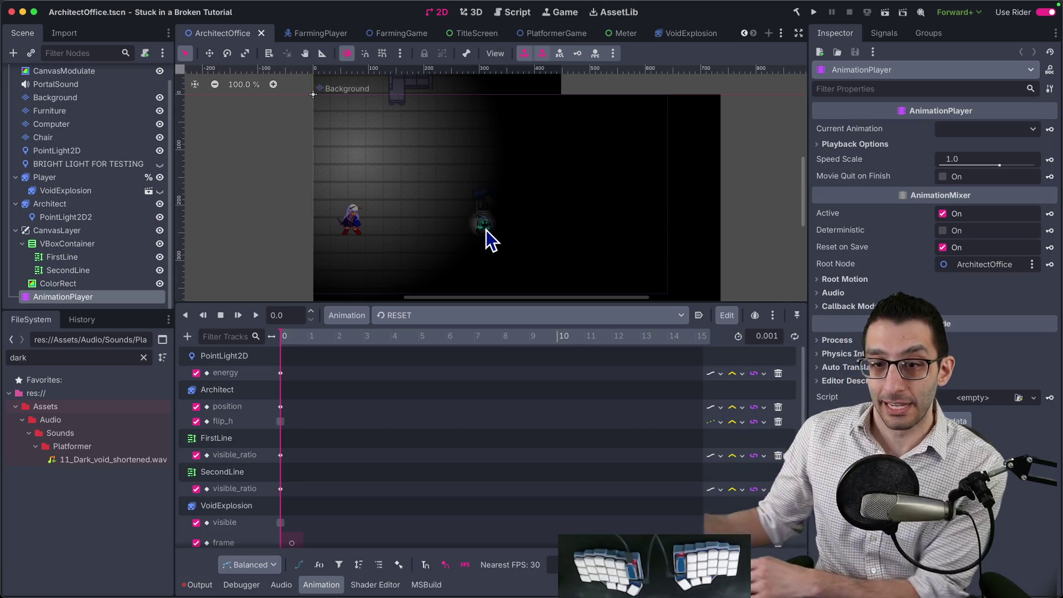
mouse_move(540, 595)
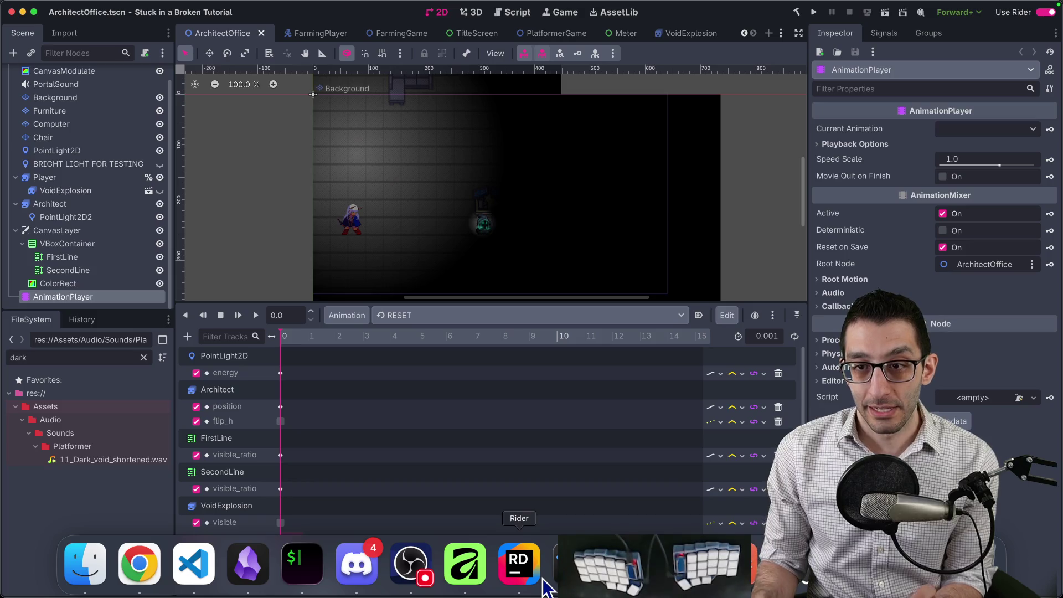
click(413, 37)
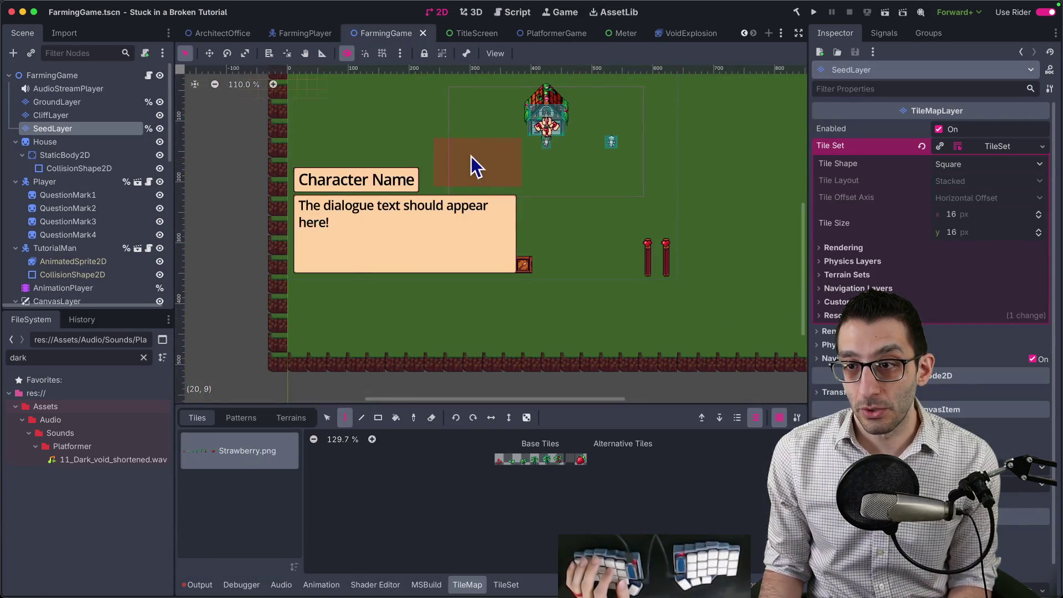
scroll(531, 161, up, 1)
scroll(490, 232, up, 3)
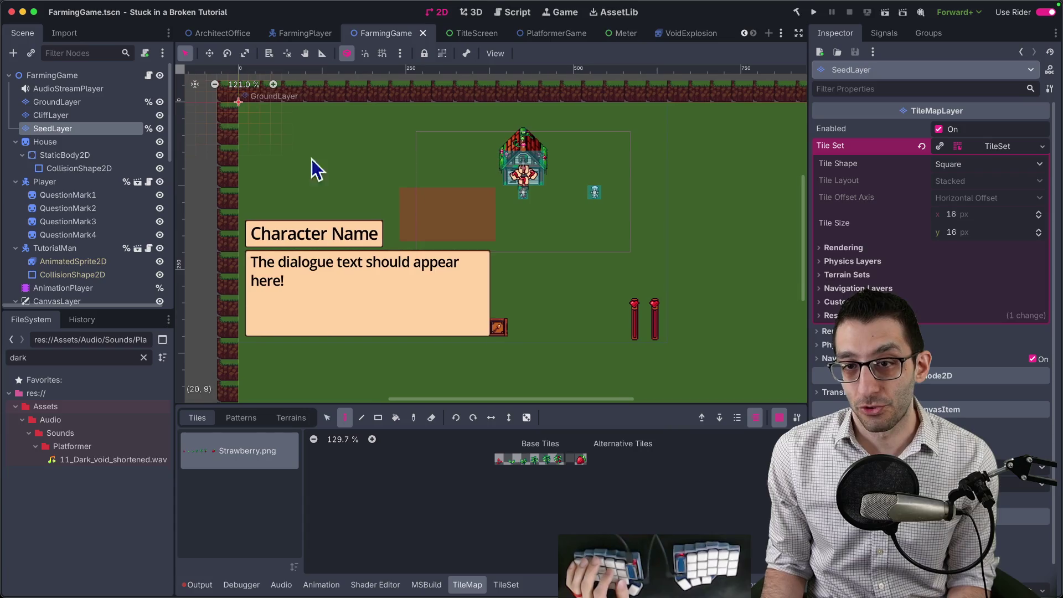
drag(606, 229, 560, 240)
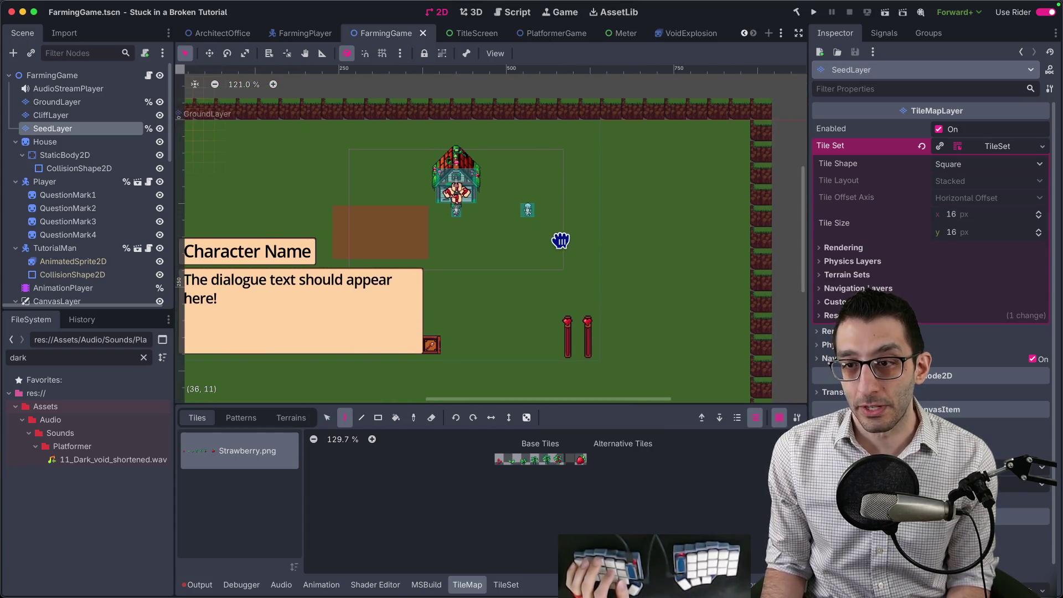
scroll(558, 248, right, 5)
scroll(609, 243, up, 2)
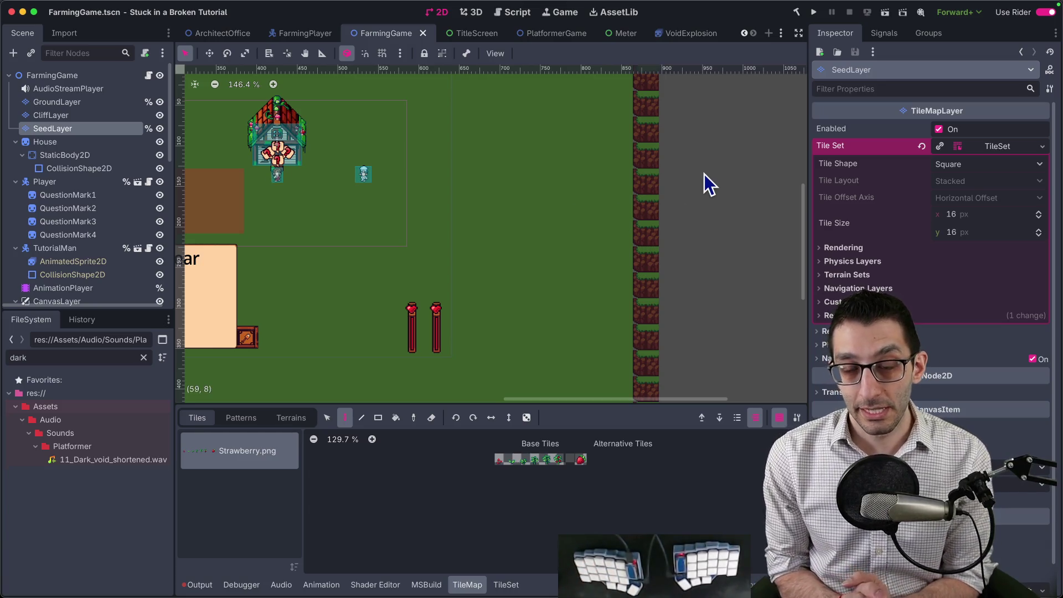
scroll(477, 204, up, 5)
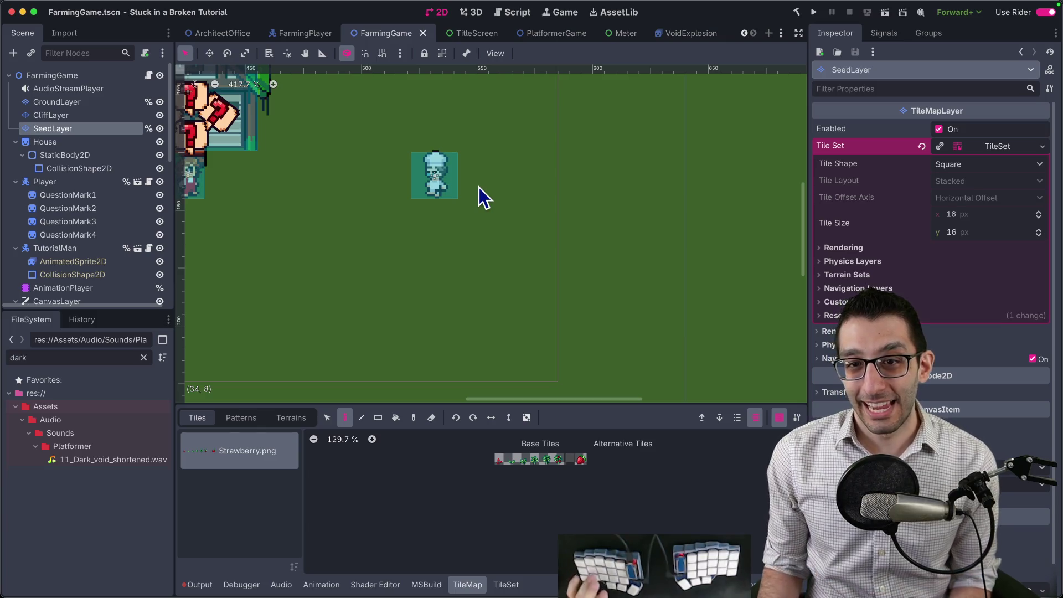
scroll(479, 187, down, 3)
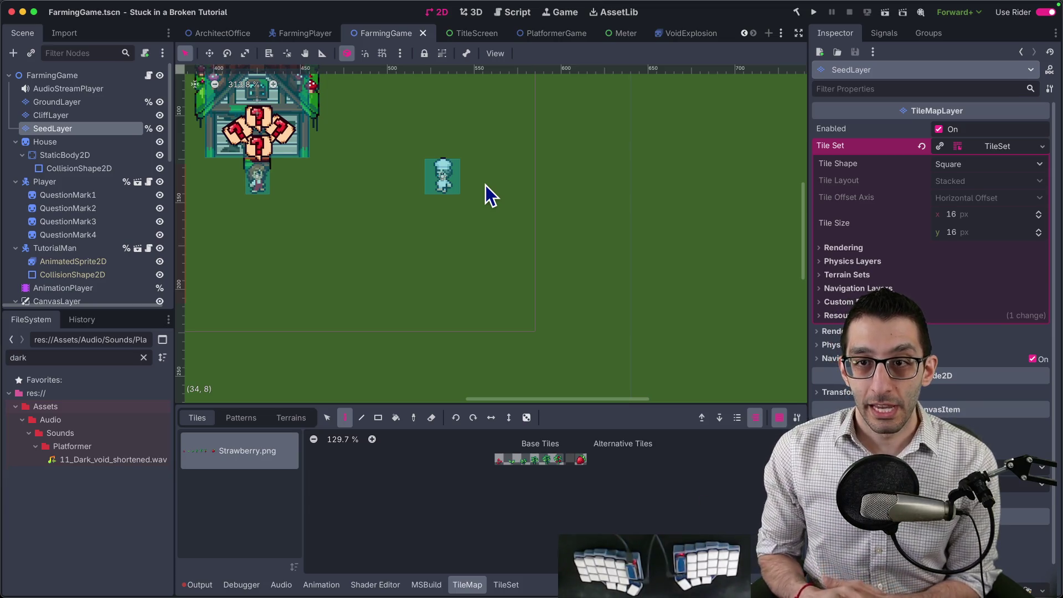
Step: Return to the ArchitectOffice scene, then bring up the SiaBT game design document in Chrome
click(211, 33)
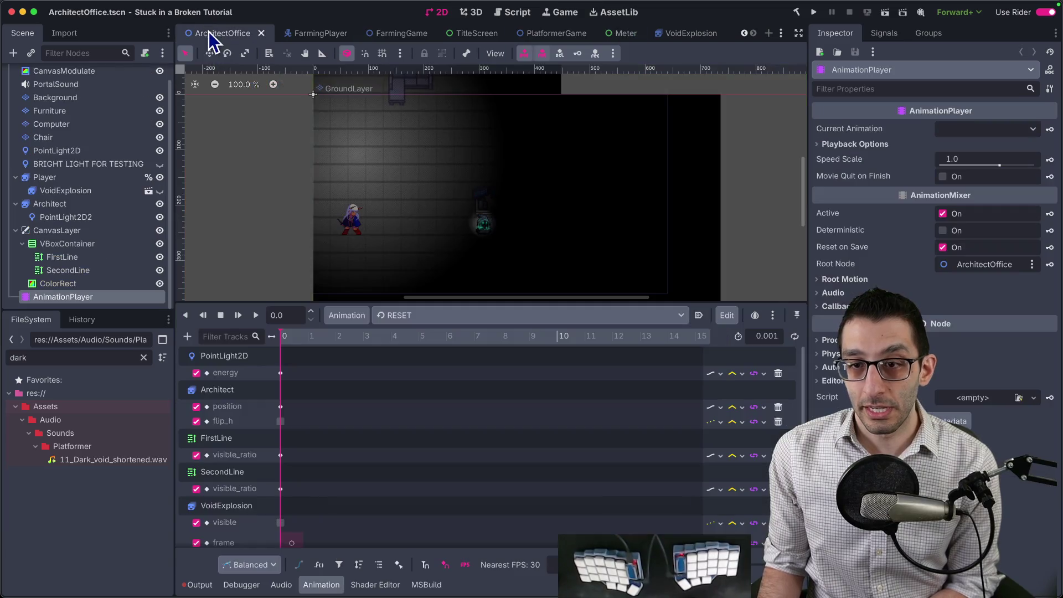
scroll(487, 227, up, 5)
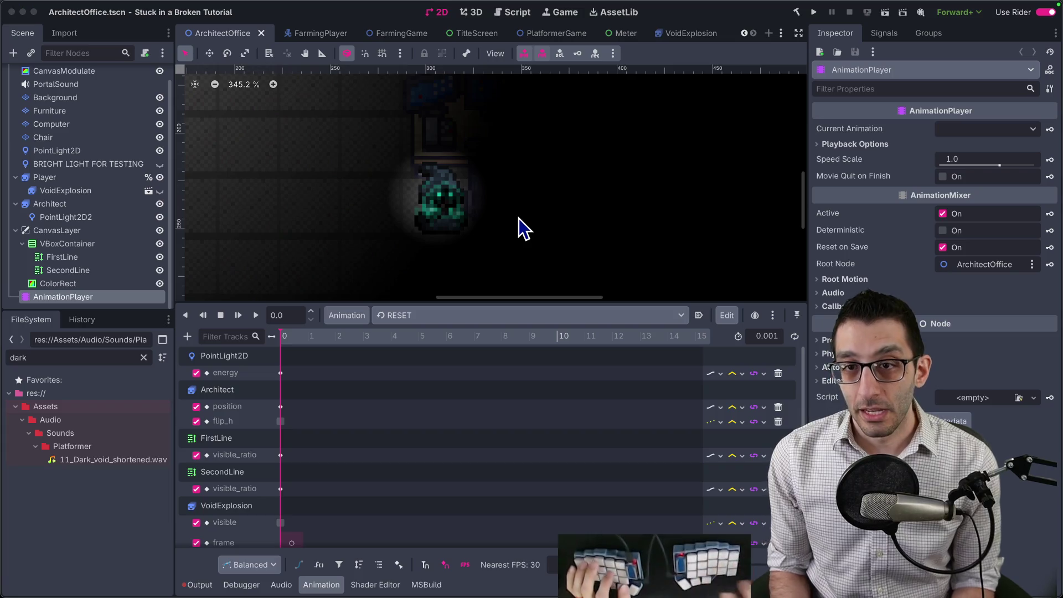
key(super+Tab)
click(145, 11)
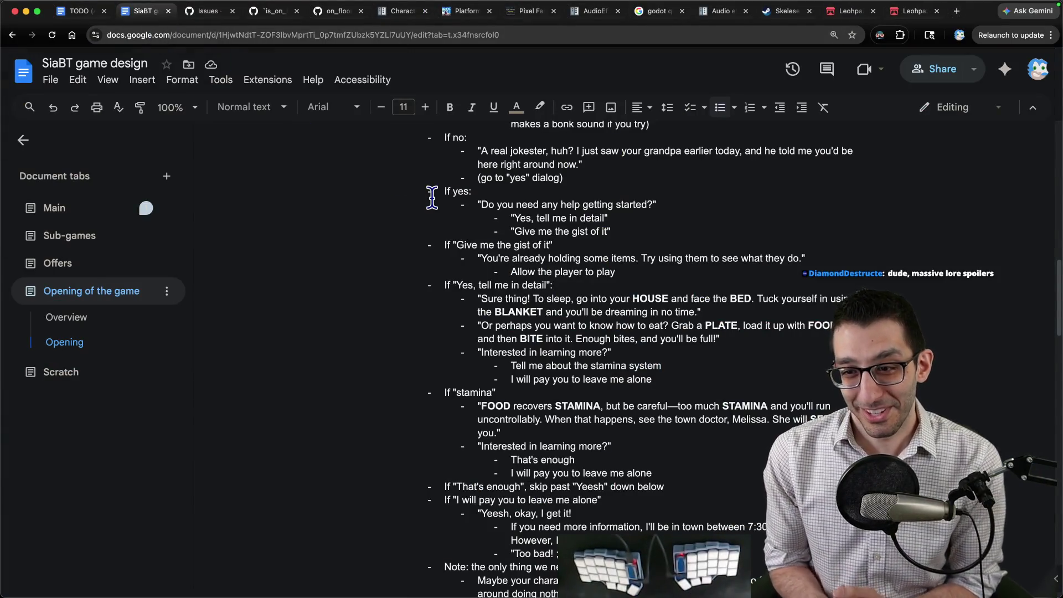
Step: Scroll the design doc and highlight the 'GREAT! You got one, too!', two-rooms and portal notes
scroll(466, 275, down, 15)
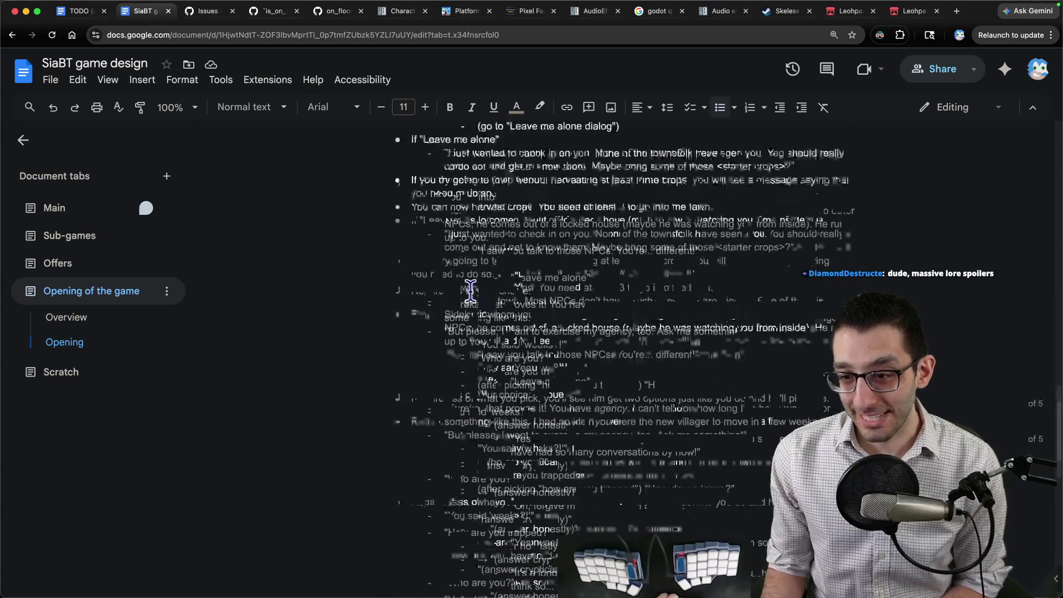
scroll(470, 289, down, 15)
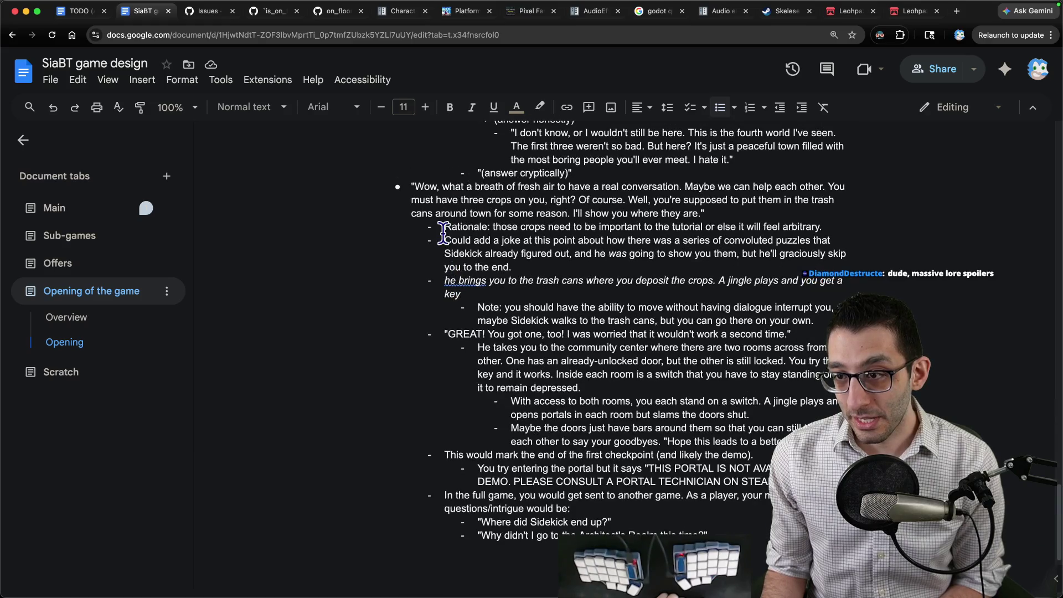
scroll(443, 237, down, 3)
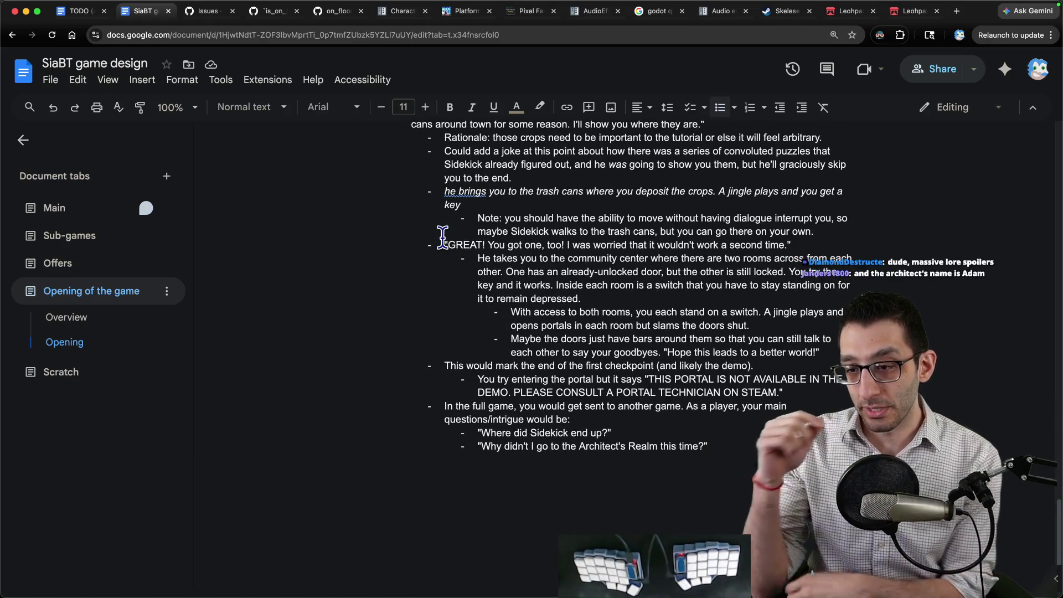
drag(448, 244, 792, 246)
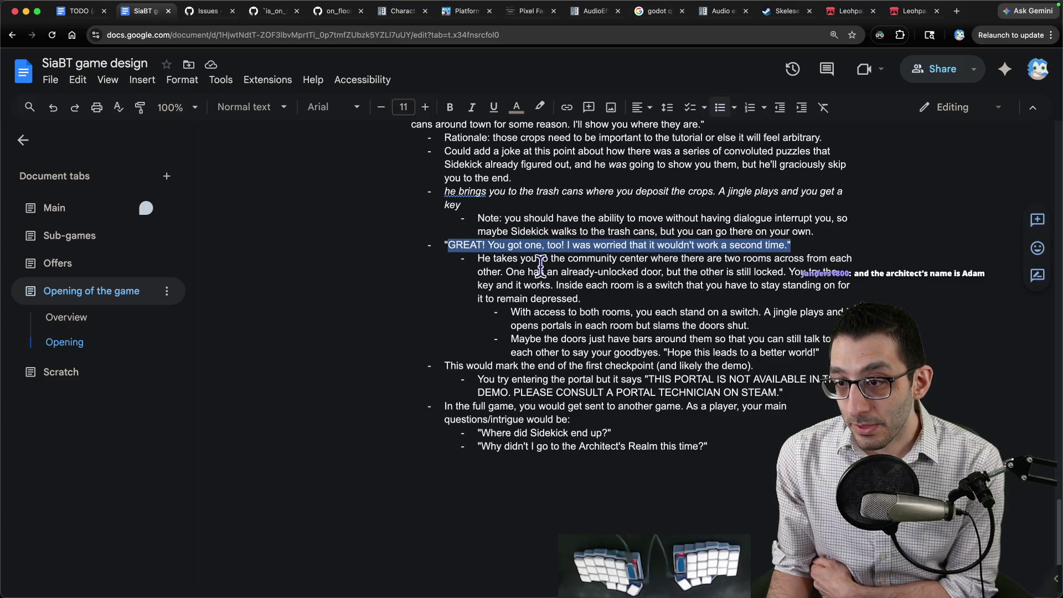
mouse_move(472, 263)
mouse_down()
mouse_move(607, 277)
mouse_move(615, 290)
mouse_up()
mouse_move(512, 313)
mouse_down()
mouse_move(731, 317)
mouse_move(829, 354)
mouse_up()
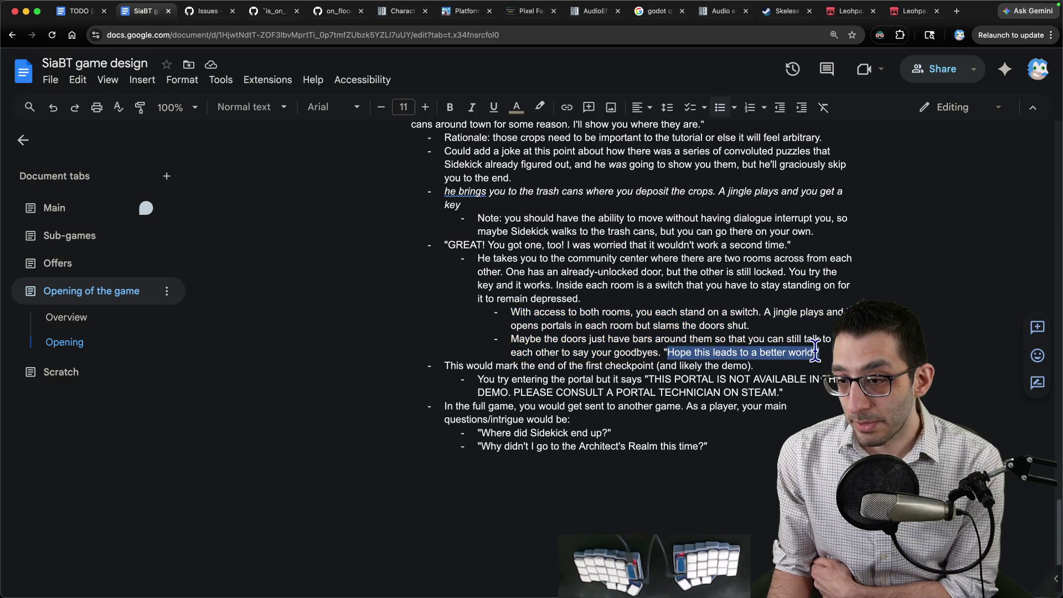
drag(445, 365, 789, 393)
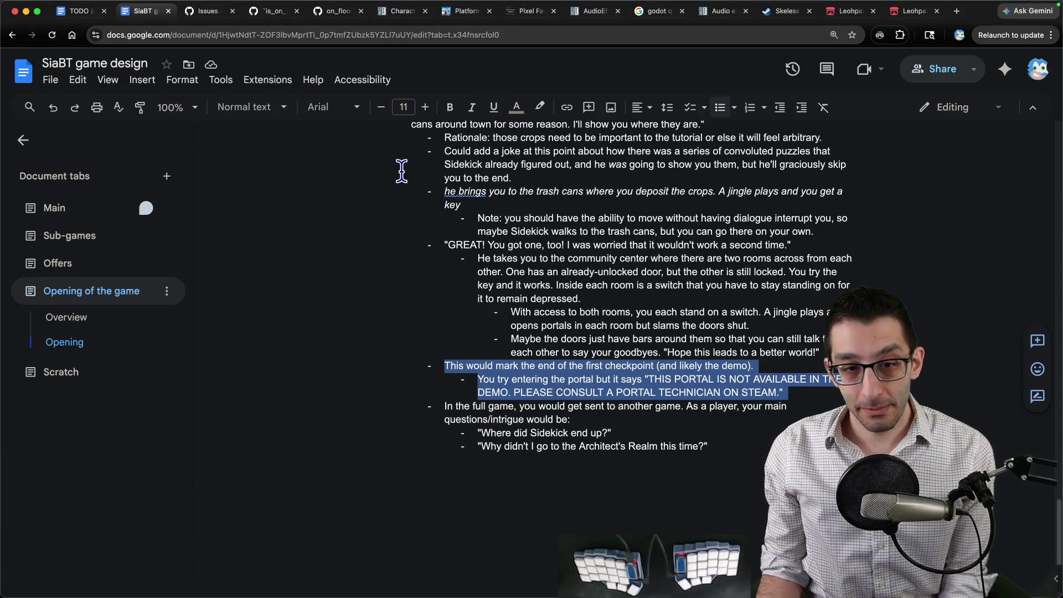
Step: Open the Journal spreadsheet in a new tab and review the 3/30 and 4/6/2026 SiaBT entries
key(super+t)
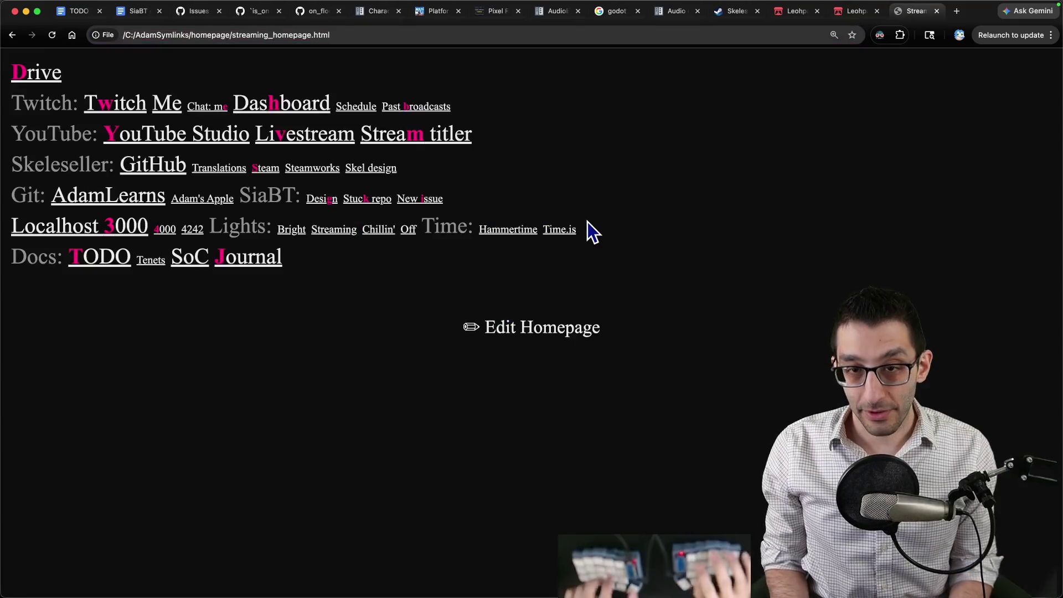
key(j)
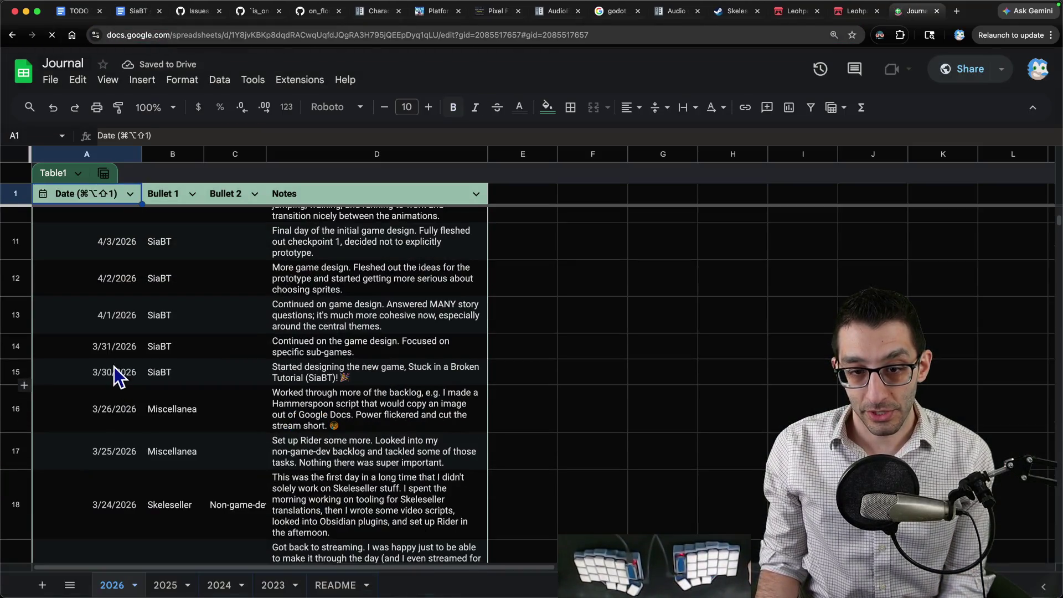
drag(116, 371, 308, 371)
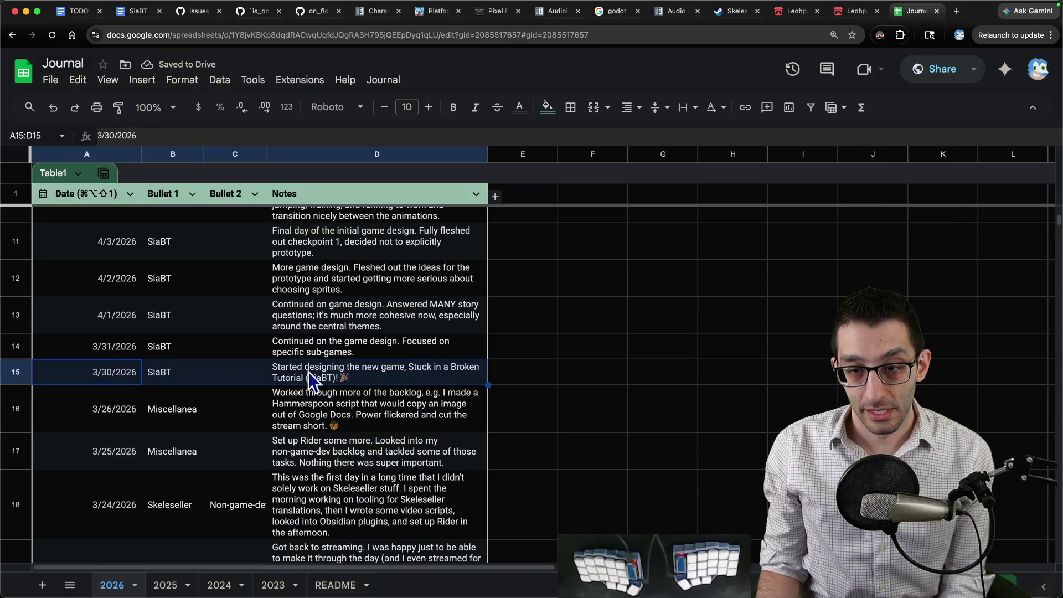
scroll(247, 368, up, 3)
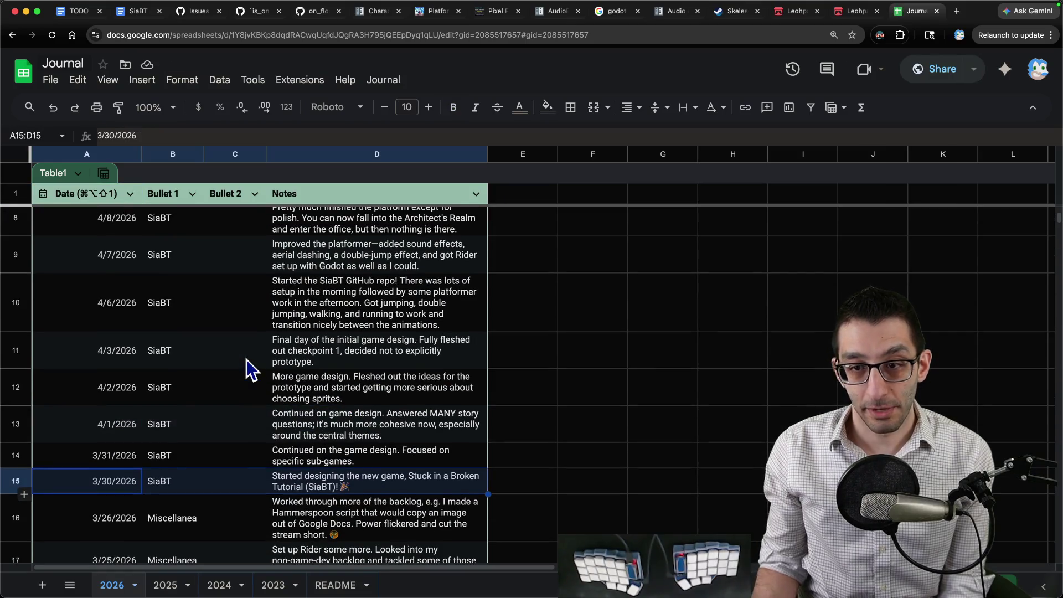
click(306, 324)
click(135, 316)
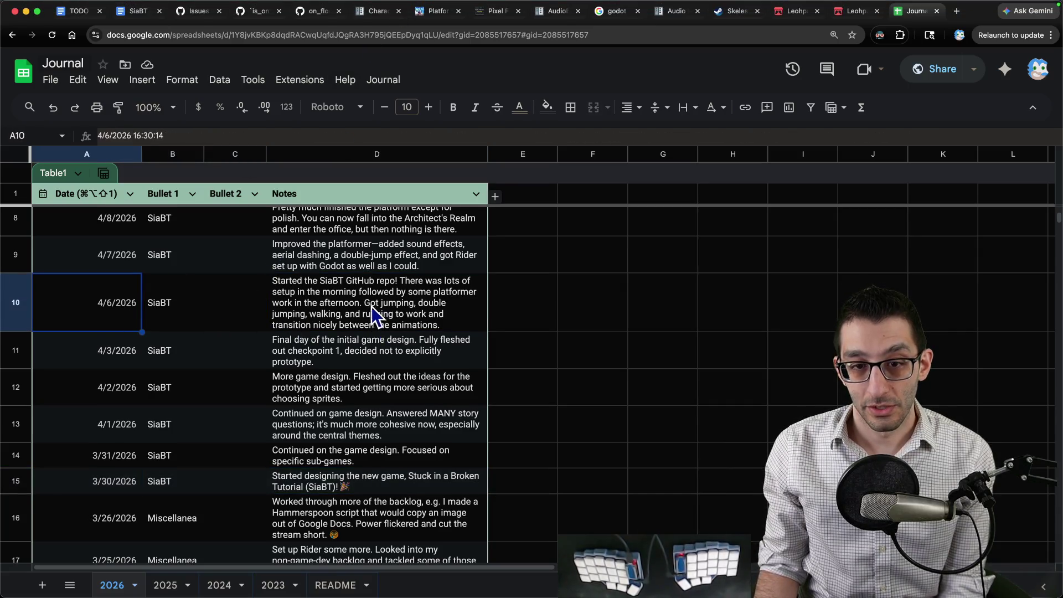
scroll(376, 310, up, 5)
mouse_move(526, 593)
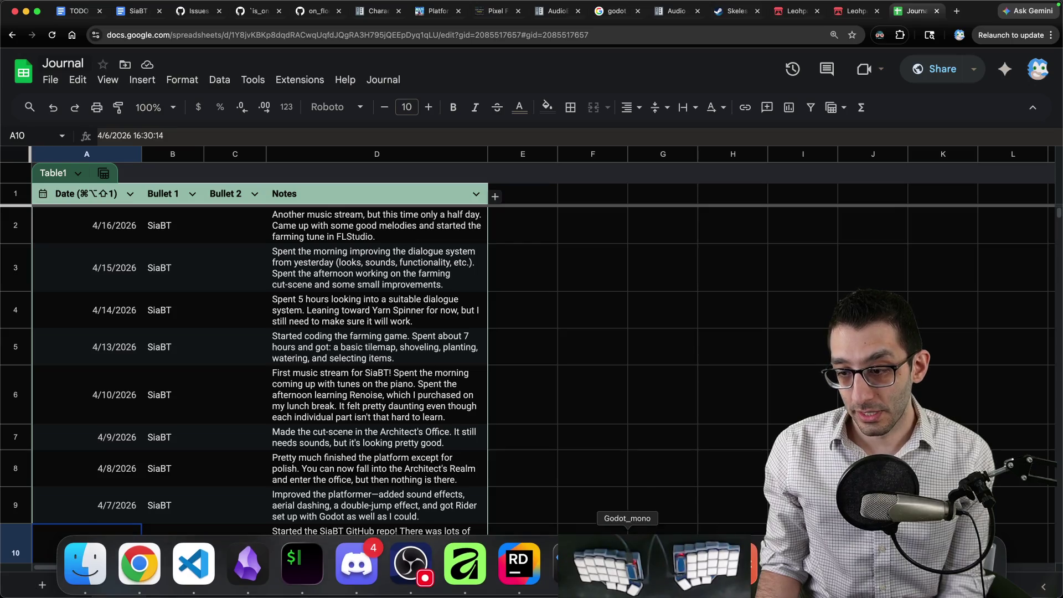
Step: Go back to the TODO document in Chrome and scroll up to the Sounds notes and screenshot
click(573, 567)
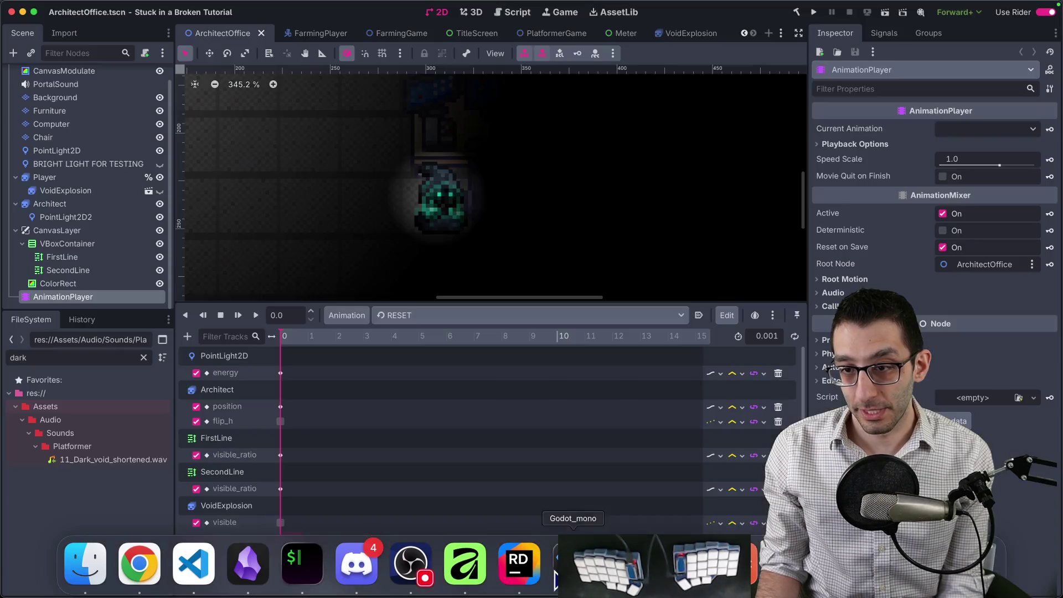
click(139, 565)
click(94, 15)
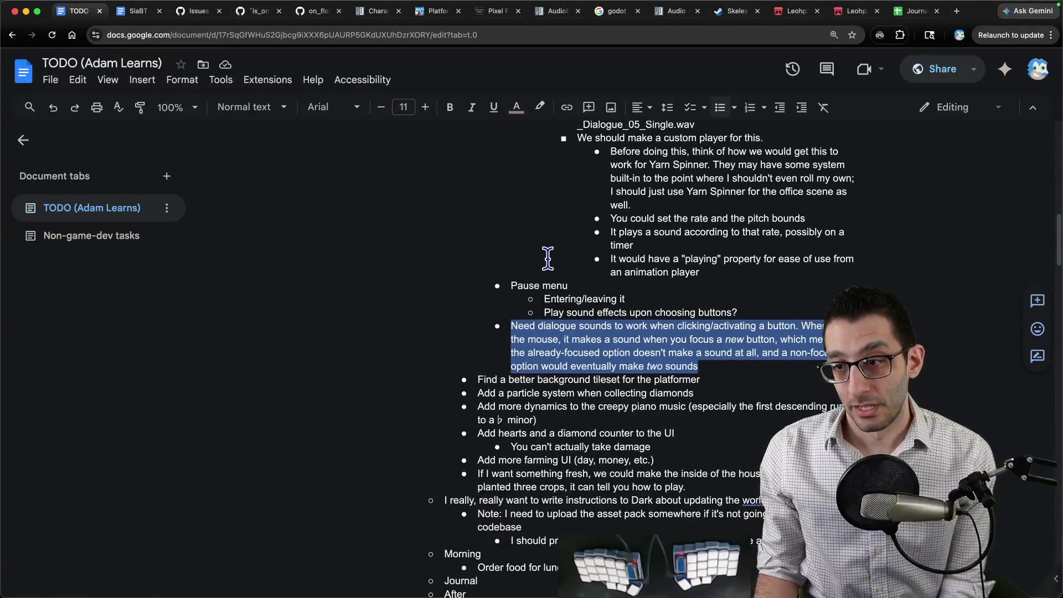
scroll(548, 258, up, 5)
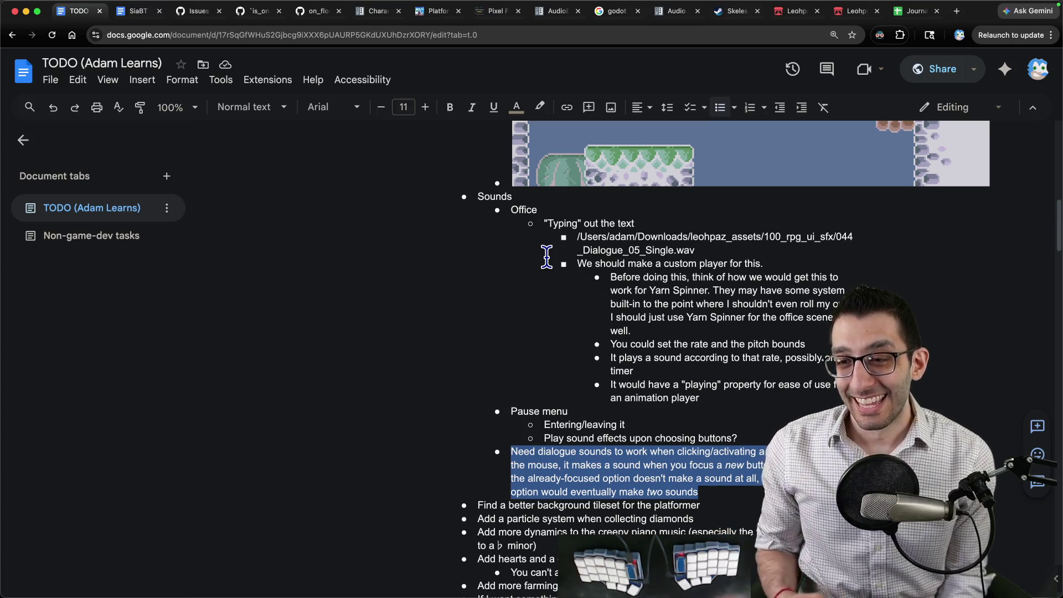
scroll(546, 257, up, 7)
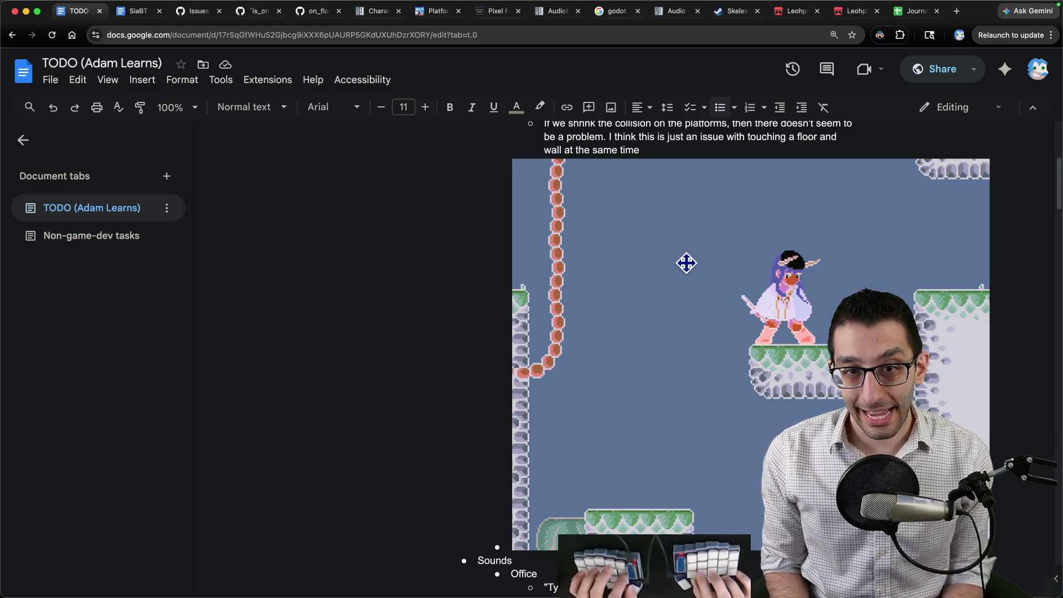
key(super+Tab)
Step: Type the notes outline, adding a screenshots line and expanding 'slab' into Stuck in a Broken Tutorial
text(friends → do you want)
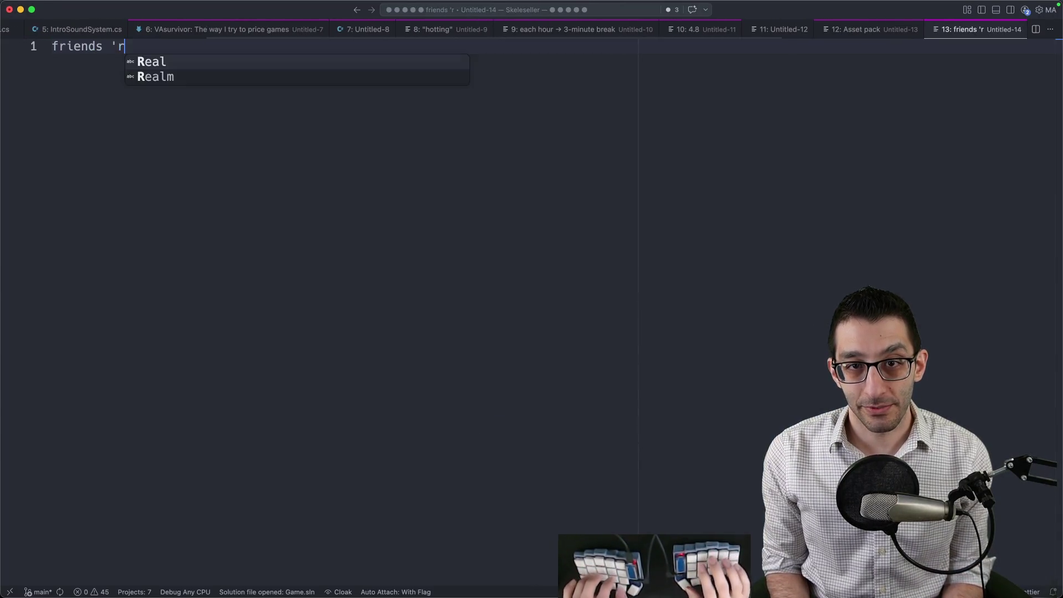
text( to help me out)
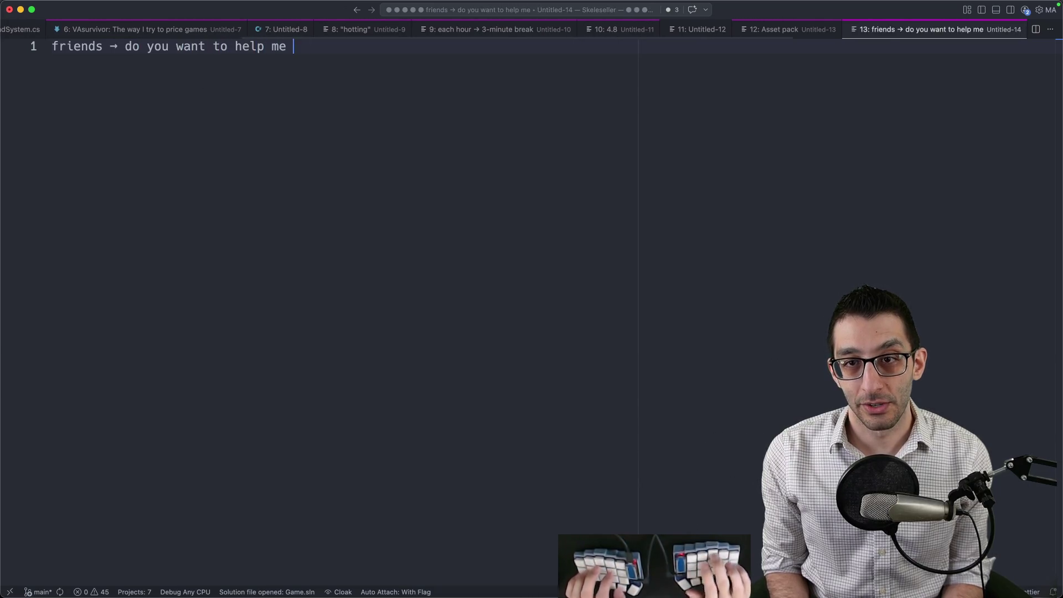
key(Return)
text(pla)
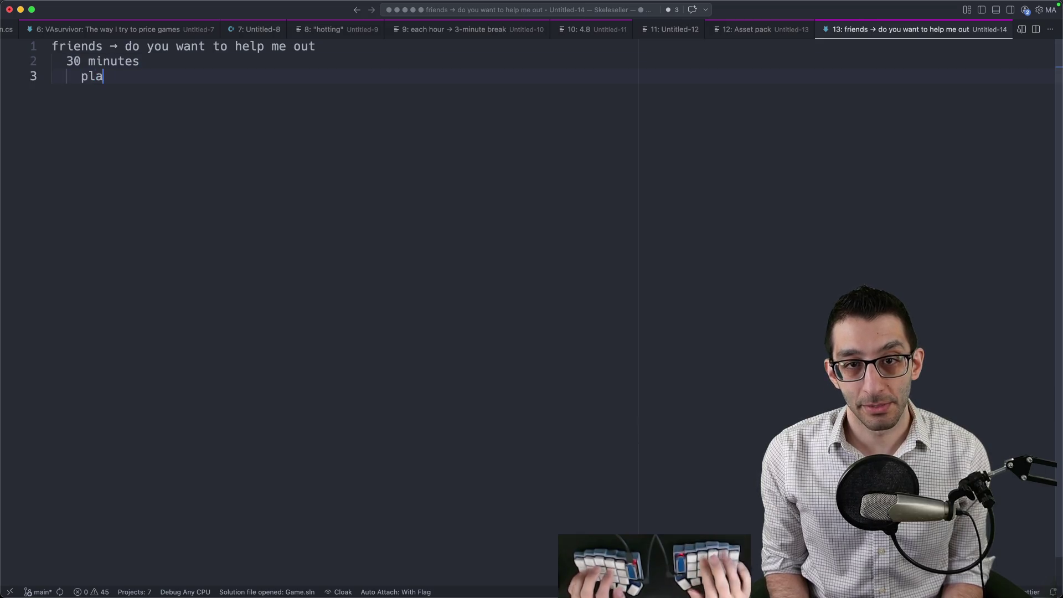
text(y the game)
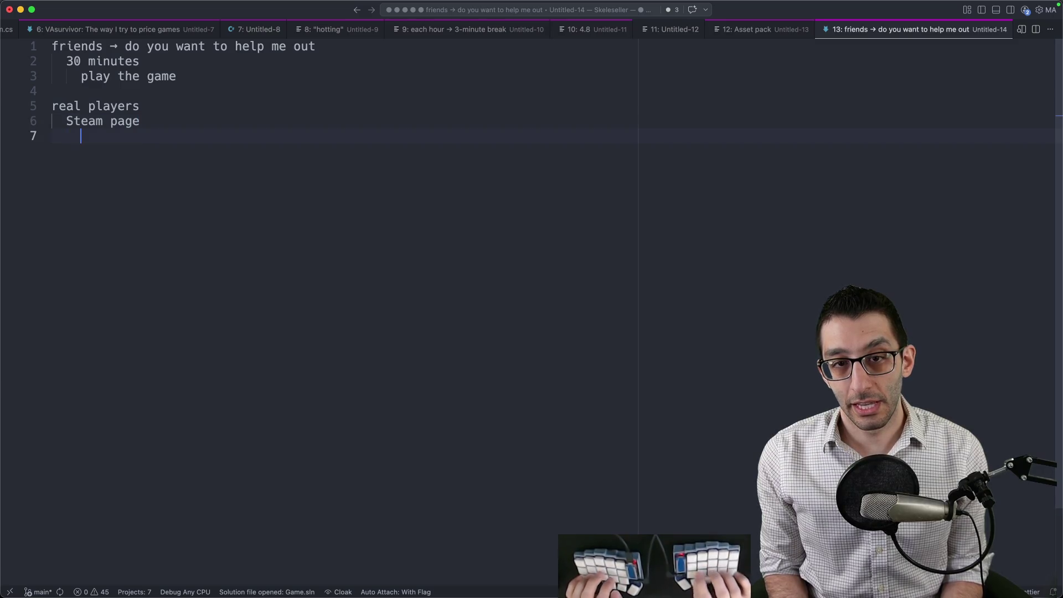
text(trailer)
key(Return)
text(sshots)
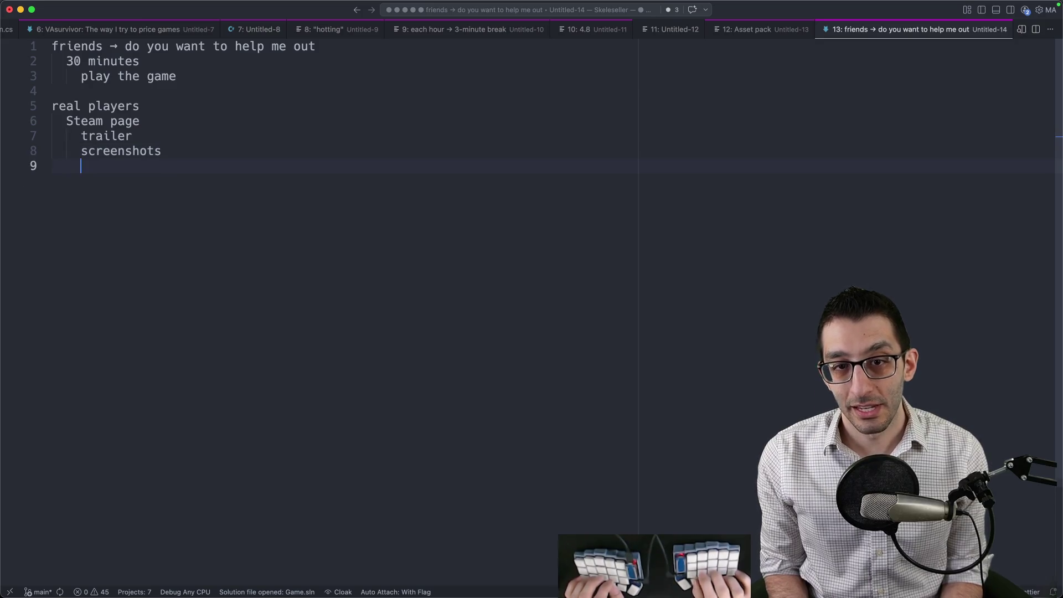
text(lab)
key(shift+super+Left)
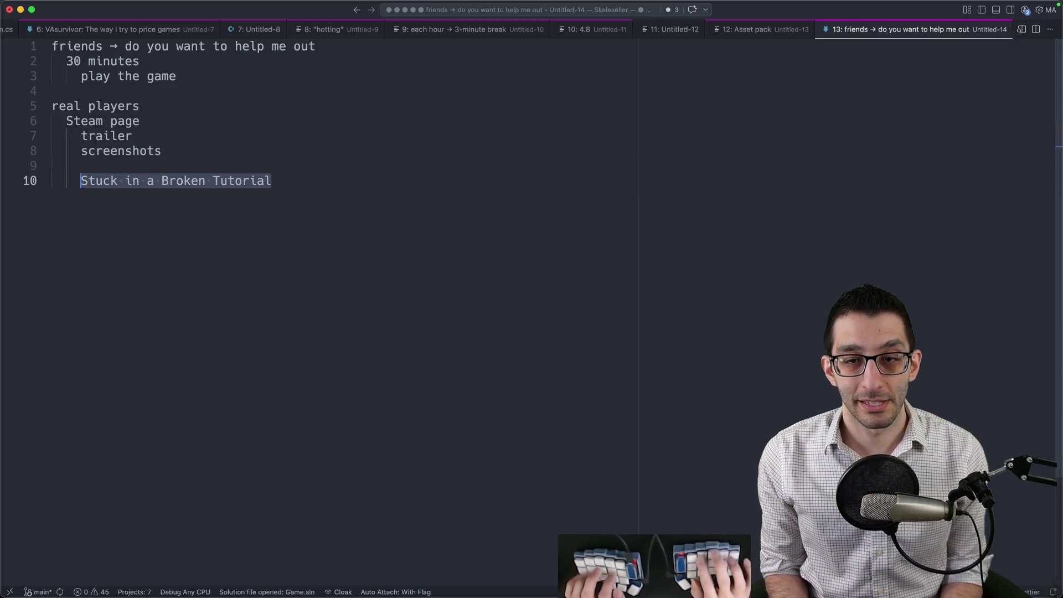
Step: Select the trailer and screenshots lines 7–8, then bring Rider to the front
double_click(163, 180)
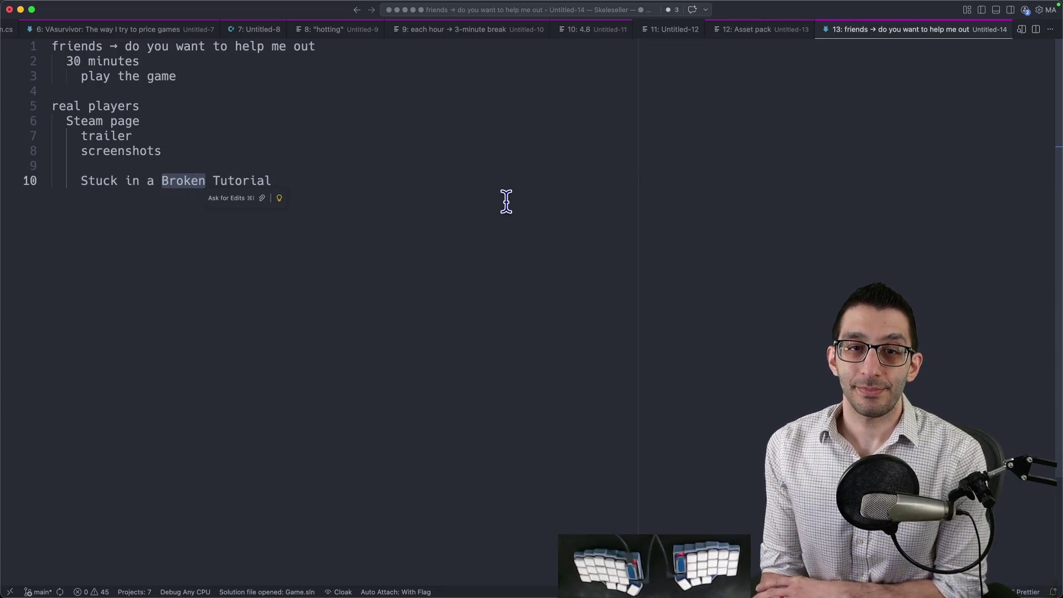
mouse_move(161, 151)
mouse_down()
mouse_move(64, 138)
mouse_move(47, 118)
mouse_move(76, 139)
mouse_up()
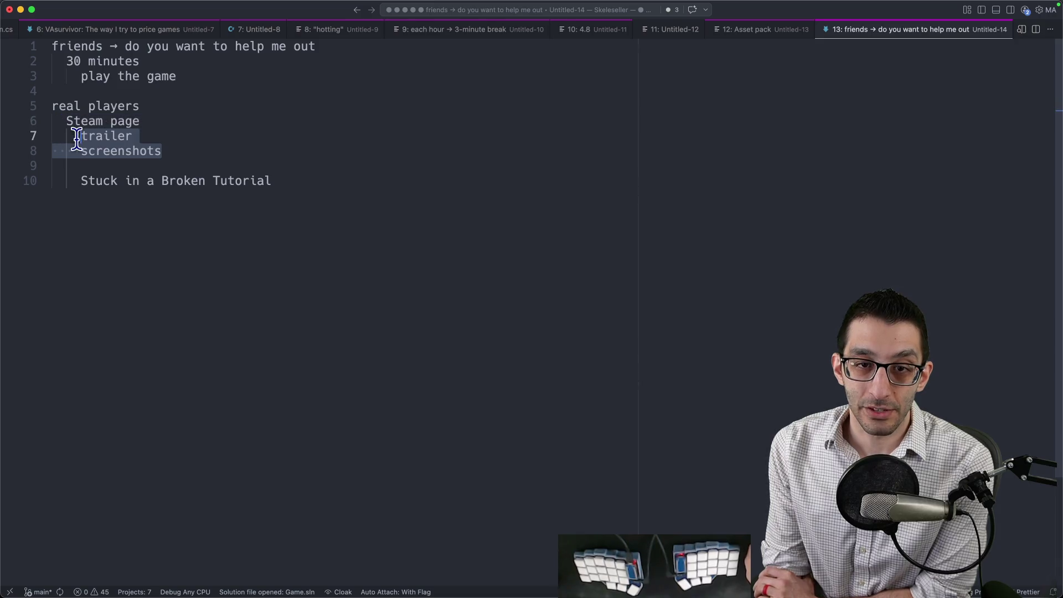
drag(174, 152, 43, 135)
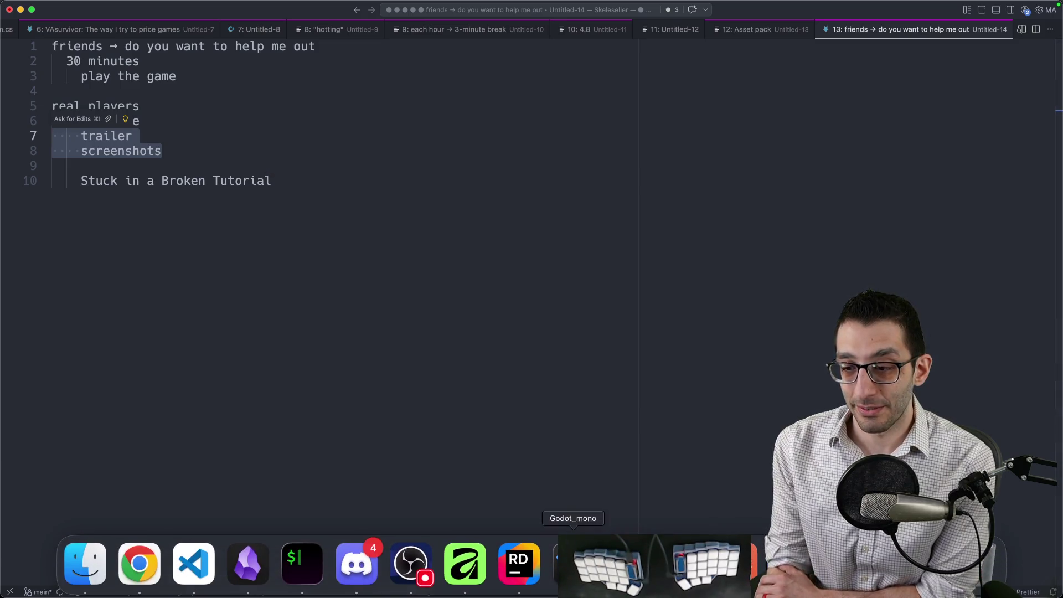
click(372, 266)
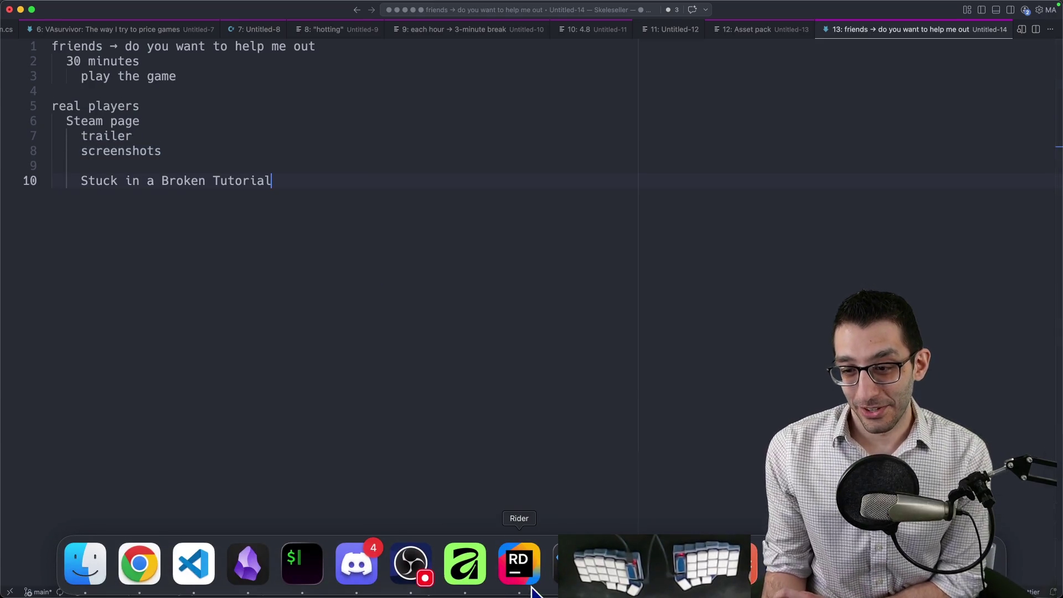
click(531, 591)
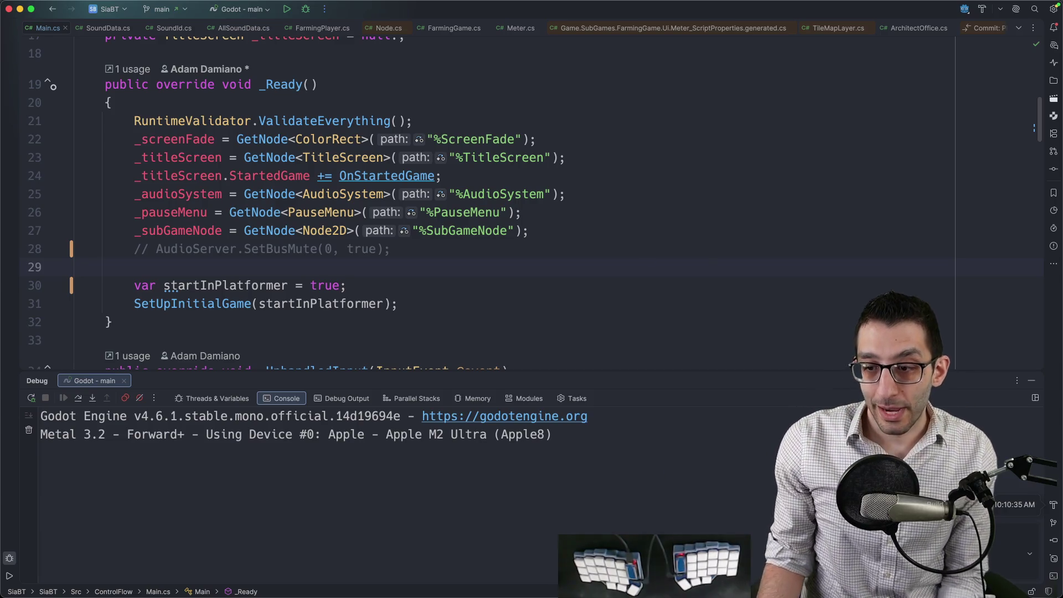
Step: Run the project from the Godot editor and jump through the tutorial level
click(574, 565)
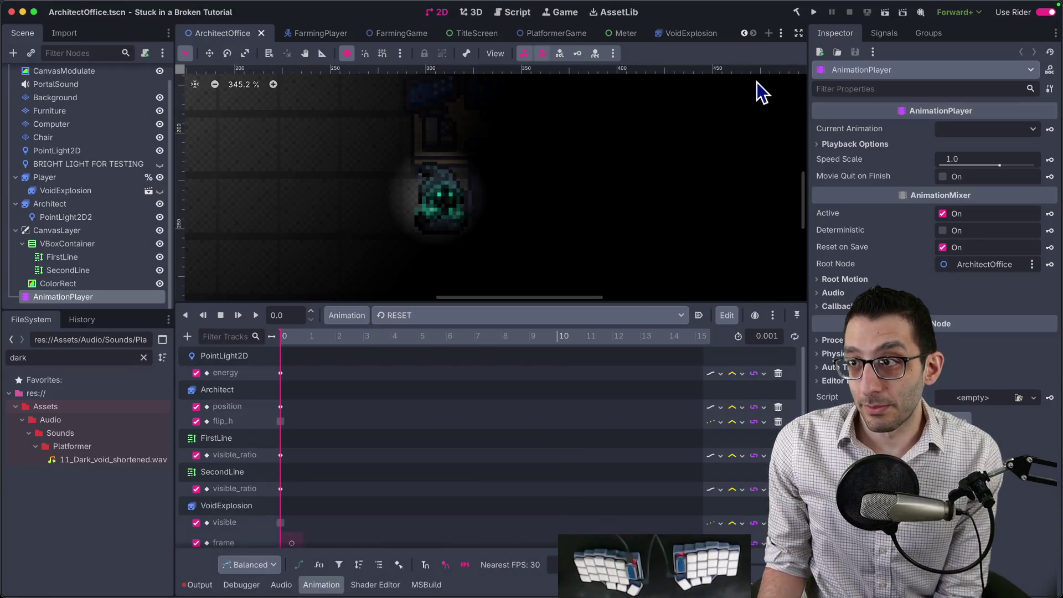
click(812, 13)
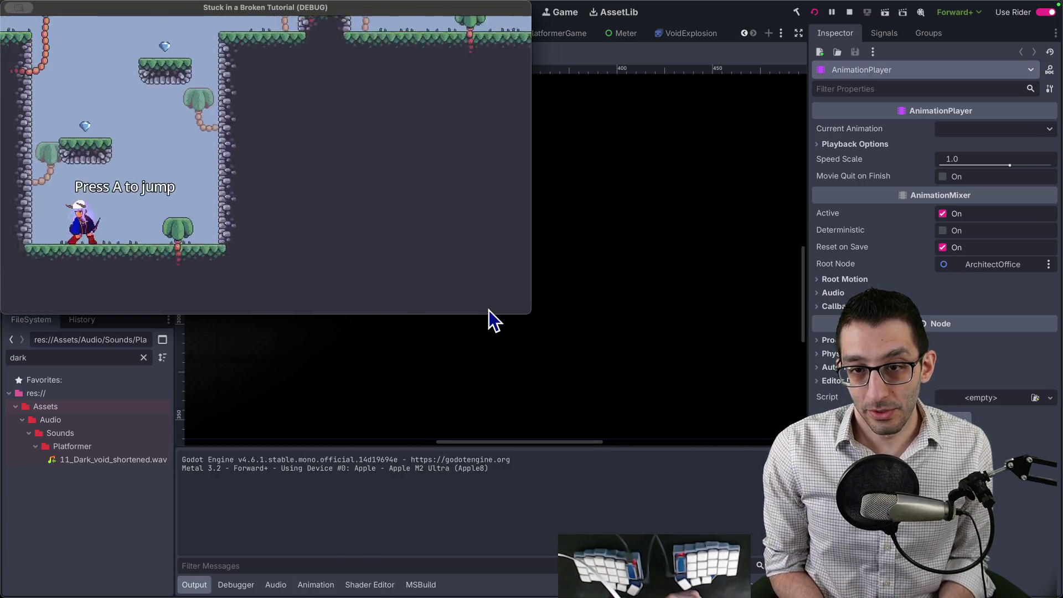
key(a)
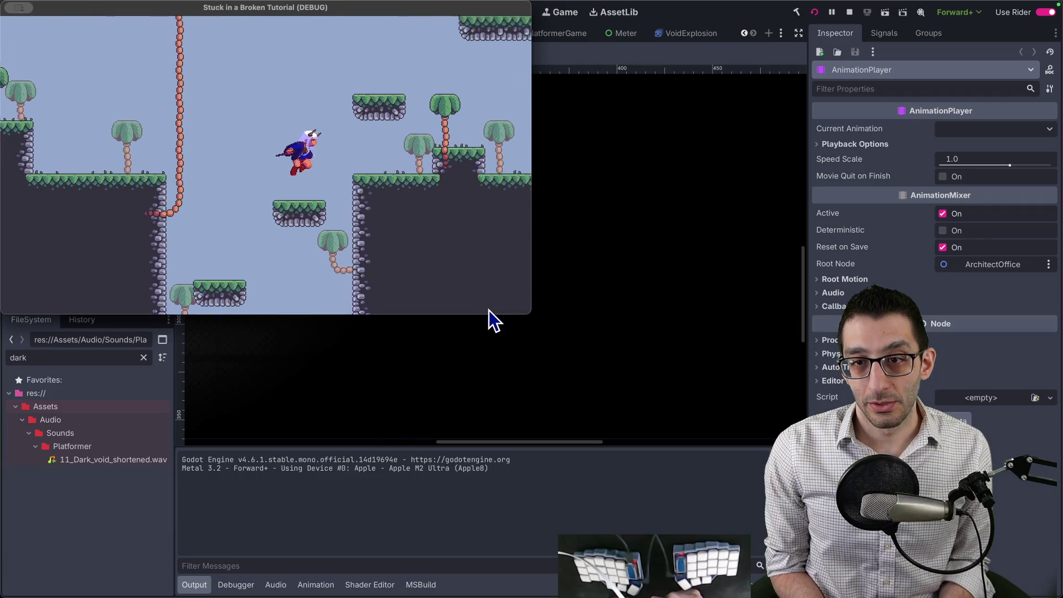
key(space)
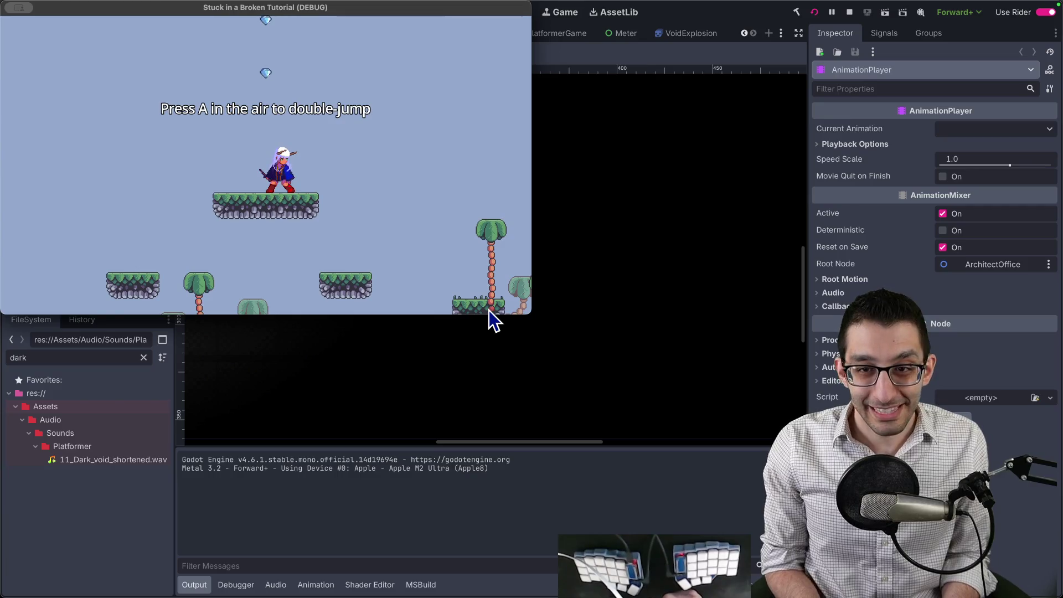
key(a)
key(a)
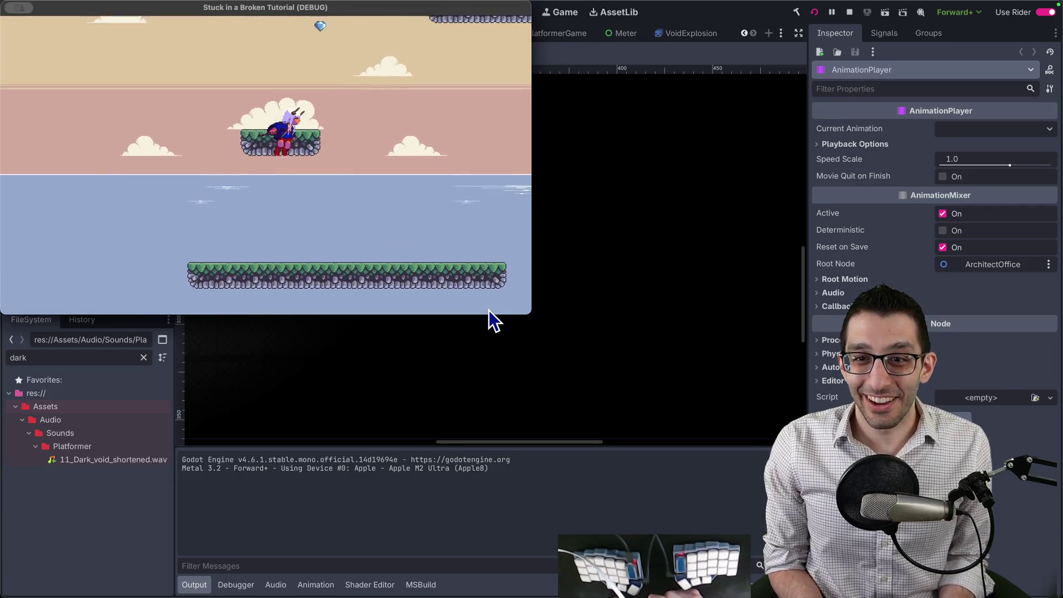
Step: Quit the game using the pause menu's Quit game option
key(Escape)
key(Down)
key(Return)
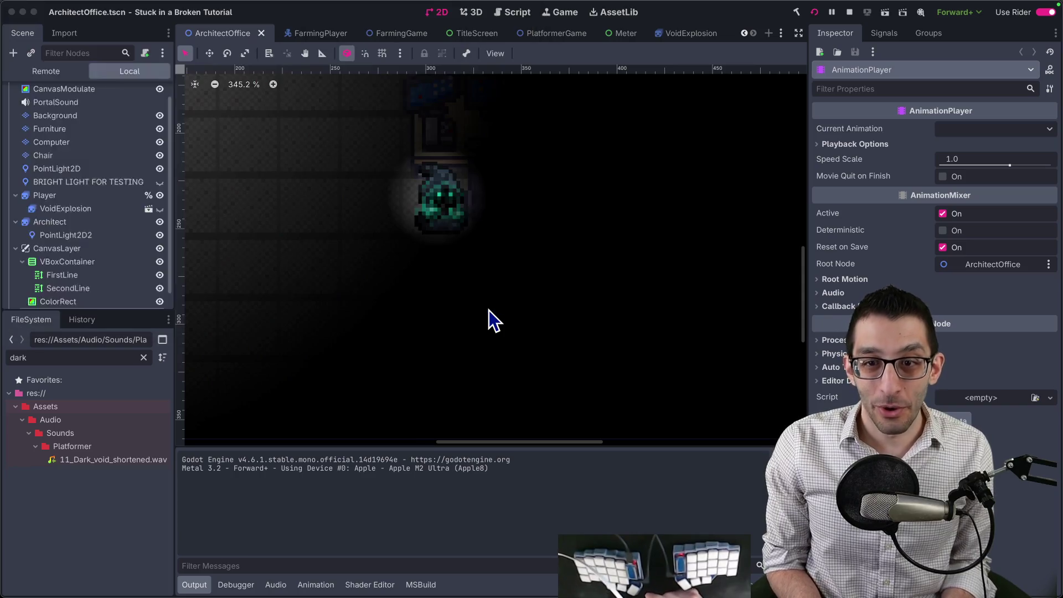
Step: Select the 'Add a particle system when collecting diamonds' TODO line, then return to Godot
mouse_move(195, 565)
click(138, 562)
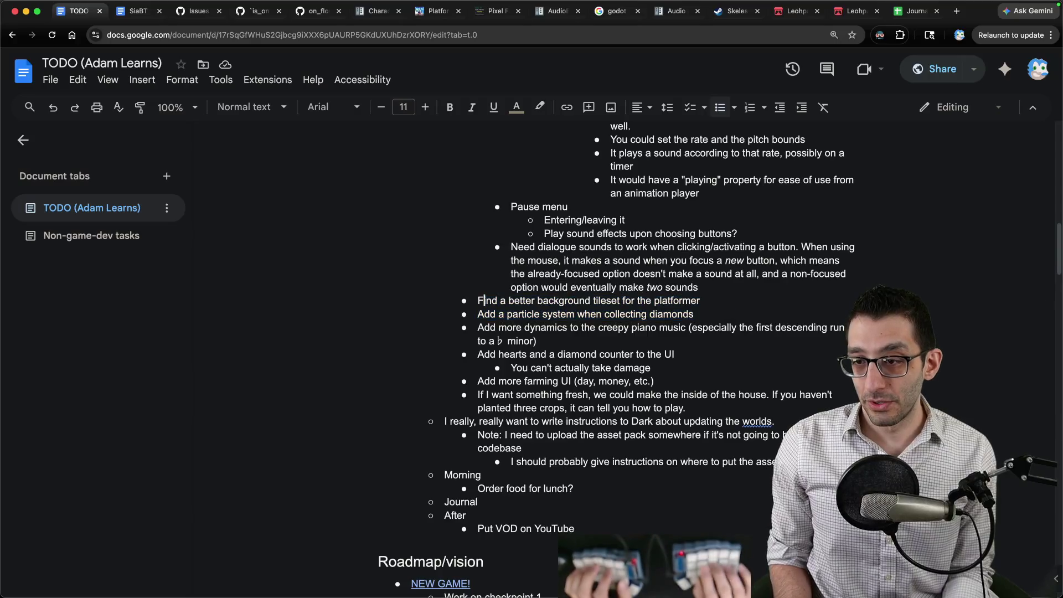
triple_click(586, 314)
scroll(621, 343, down, 3)
mouse_move(518, 565)
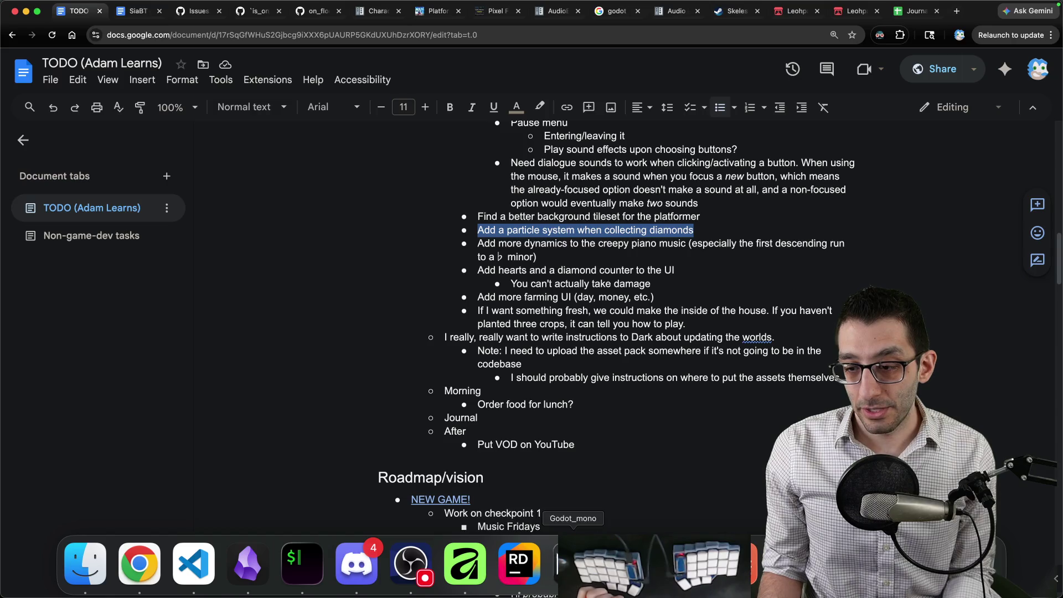
click(573, 564)
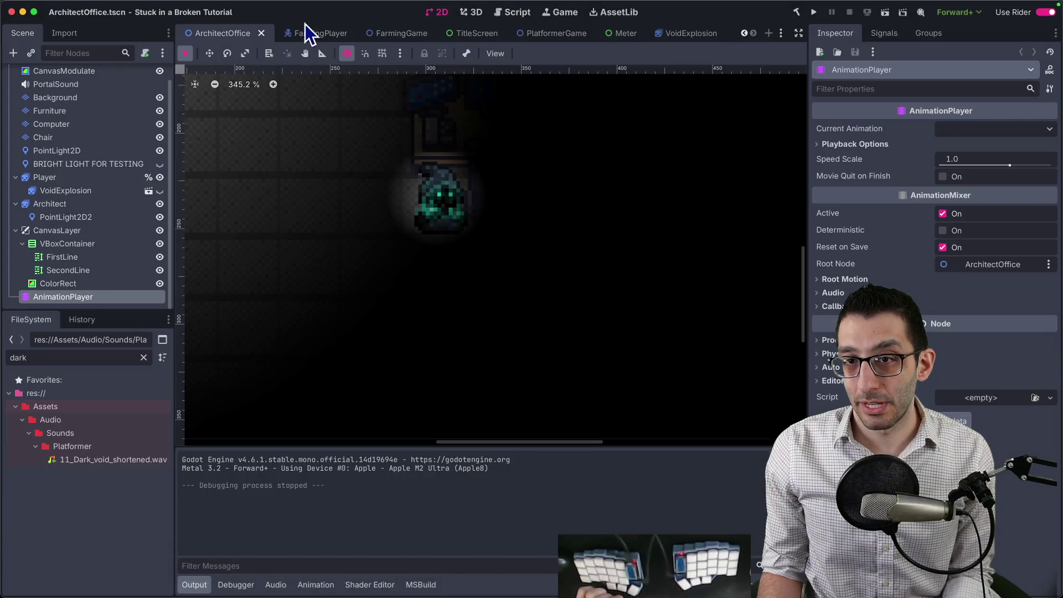
Step: Open the PlatformerGame scene and add a GPUParticles2D node to its root
click(533, 35)
scroll(456, 160, up, 6)
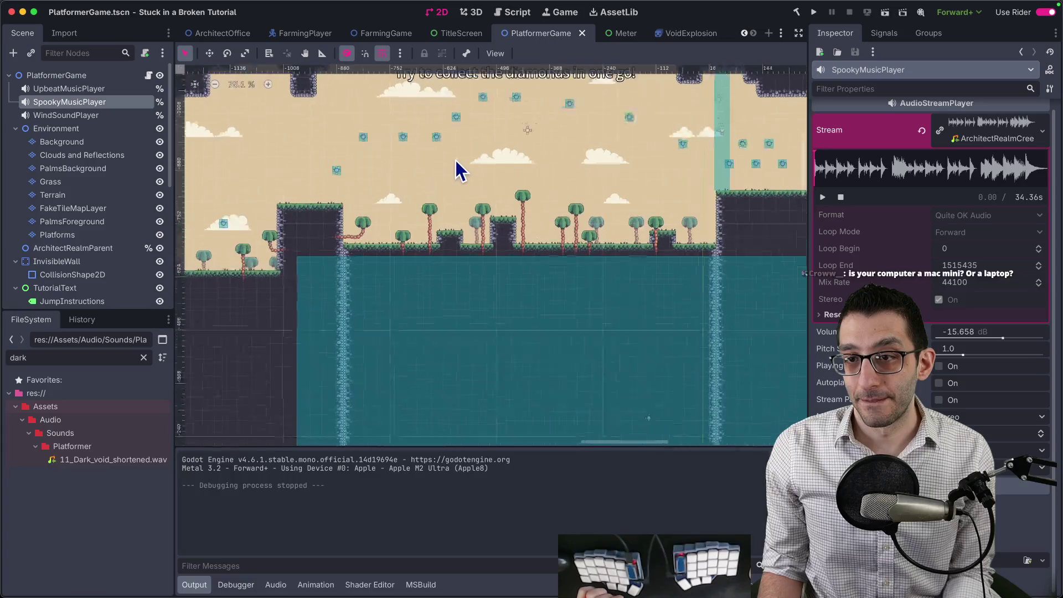
scroll(503, 233, up, 8)
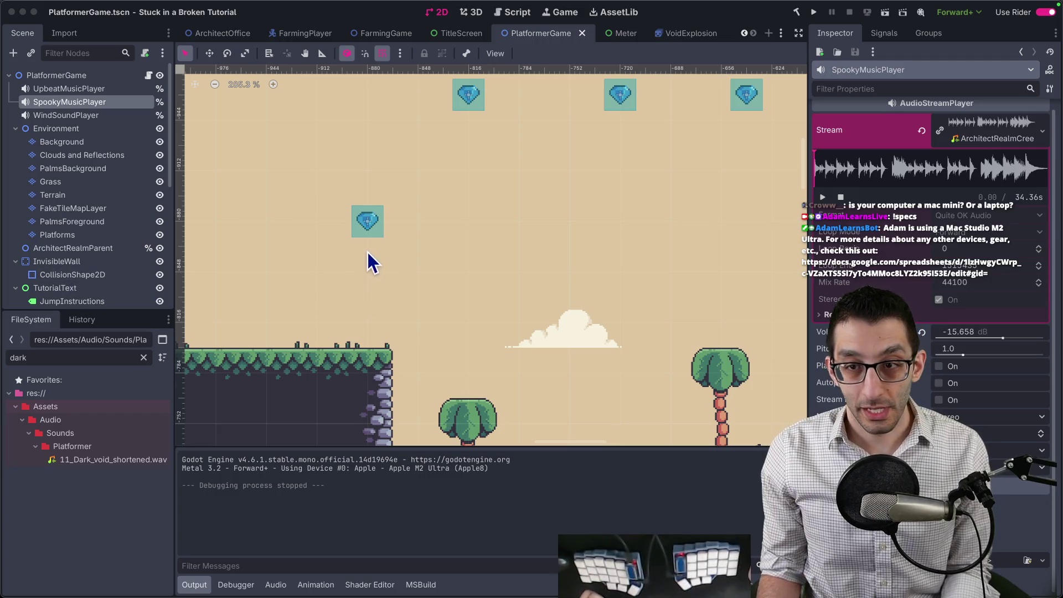
scroll(363, 227, down, 4)
scroll(344, 235, up, 5)
scroll(344, 238, up, 3)
click(58, 75)
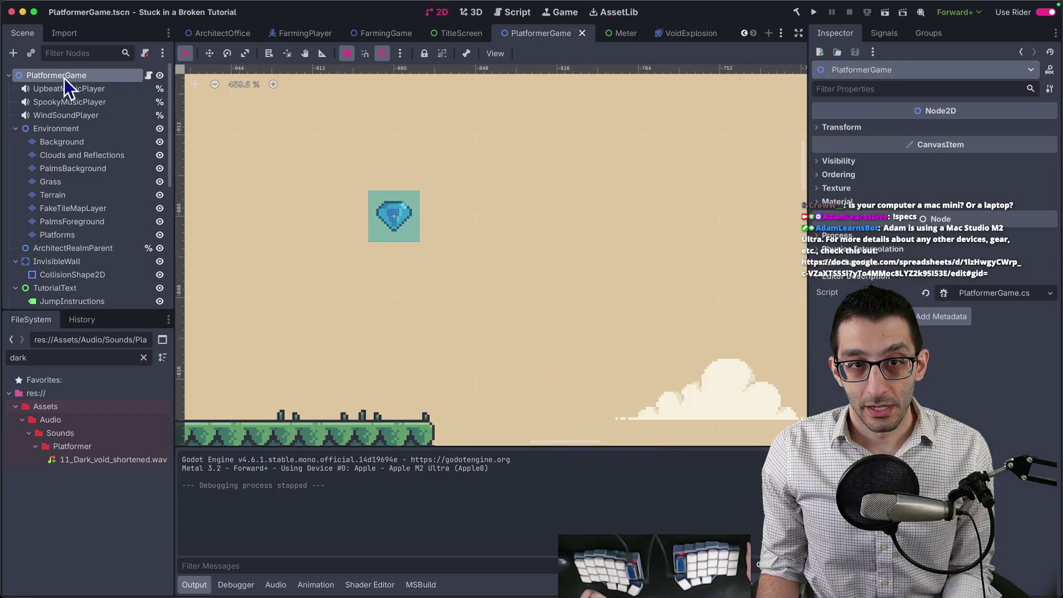
click(14, 53)
text(gpupar)
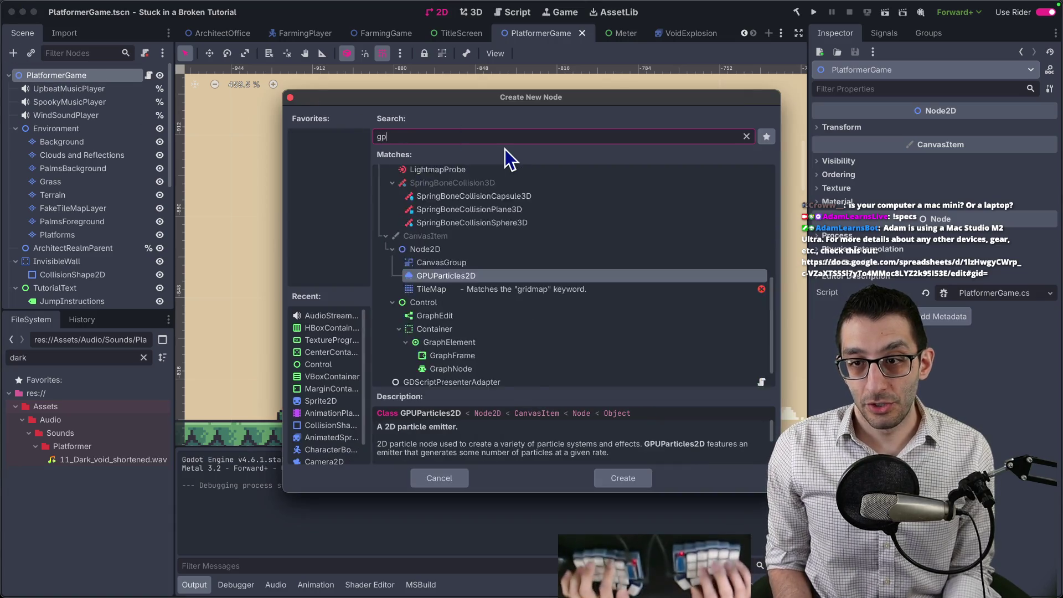
key(Return)
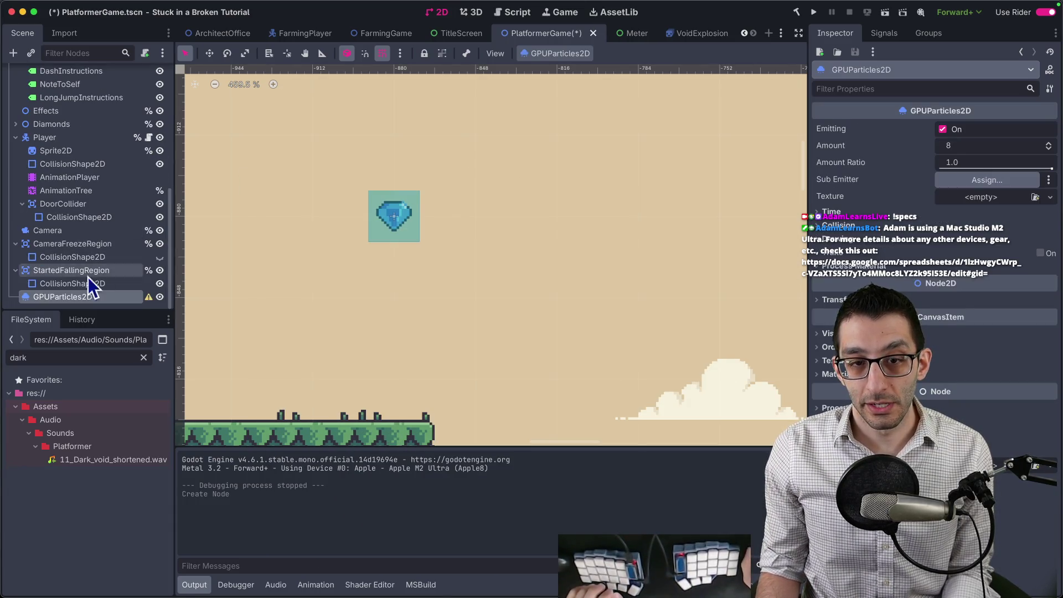
Step: Place the GPUParticles2D under Diamond24 and give it the diamond 01.png texture
scroll(286, 221, down, 5)
click(352, 215)
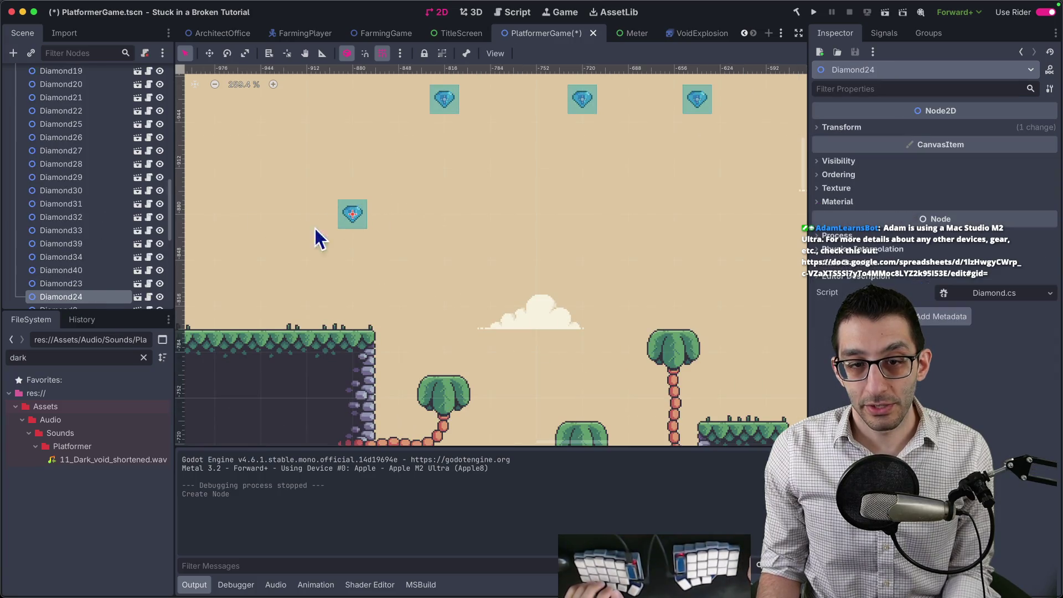
scroll(73, 290, down, 5)
drag(84, 296, 91, 136)
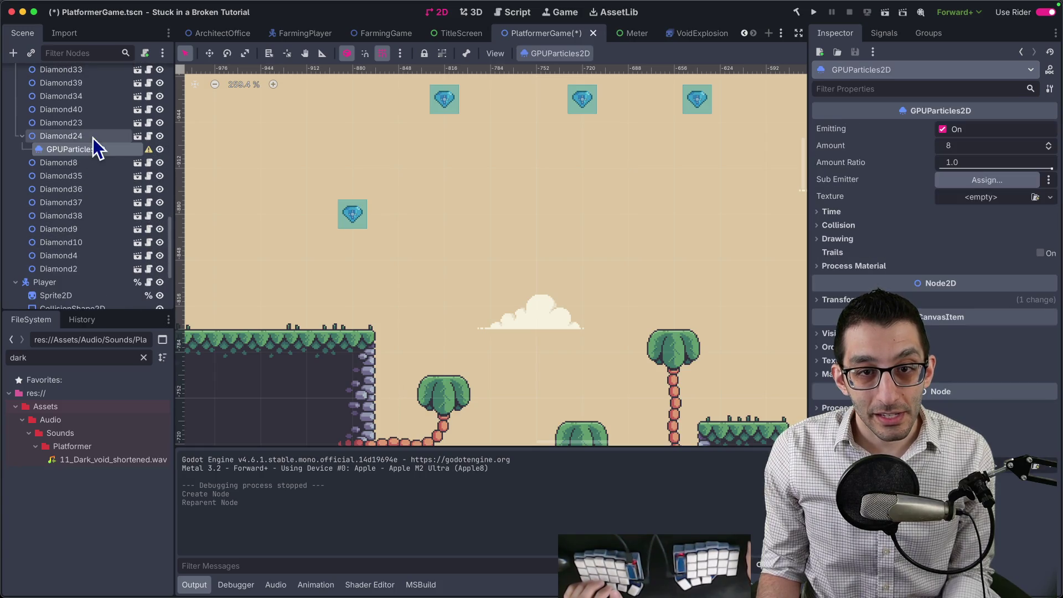
click(967, 185)
key(Escape)
click(972, 199)
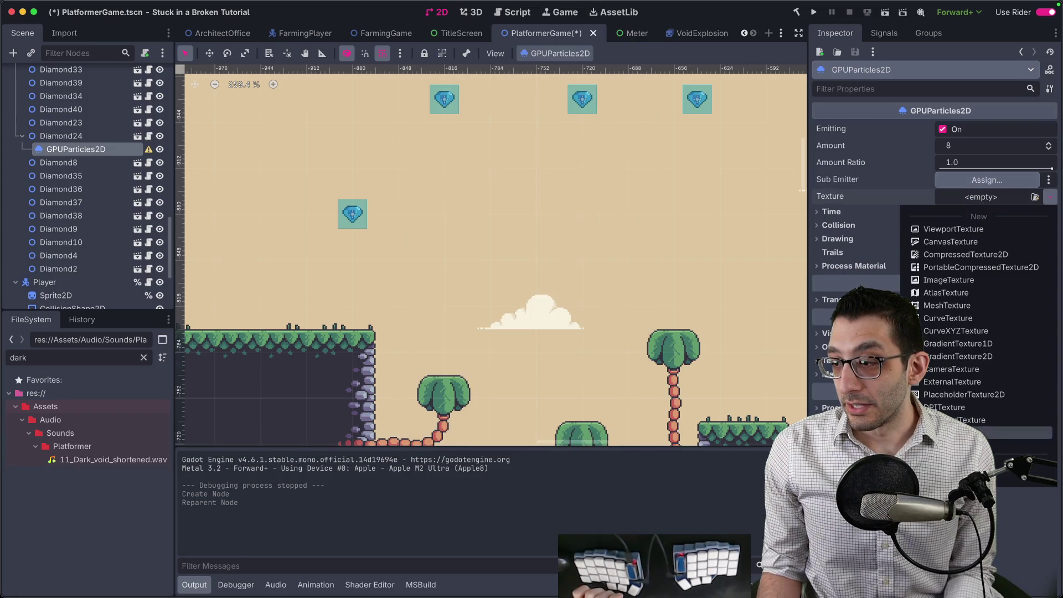
text(diamon)
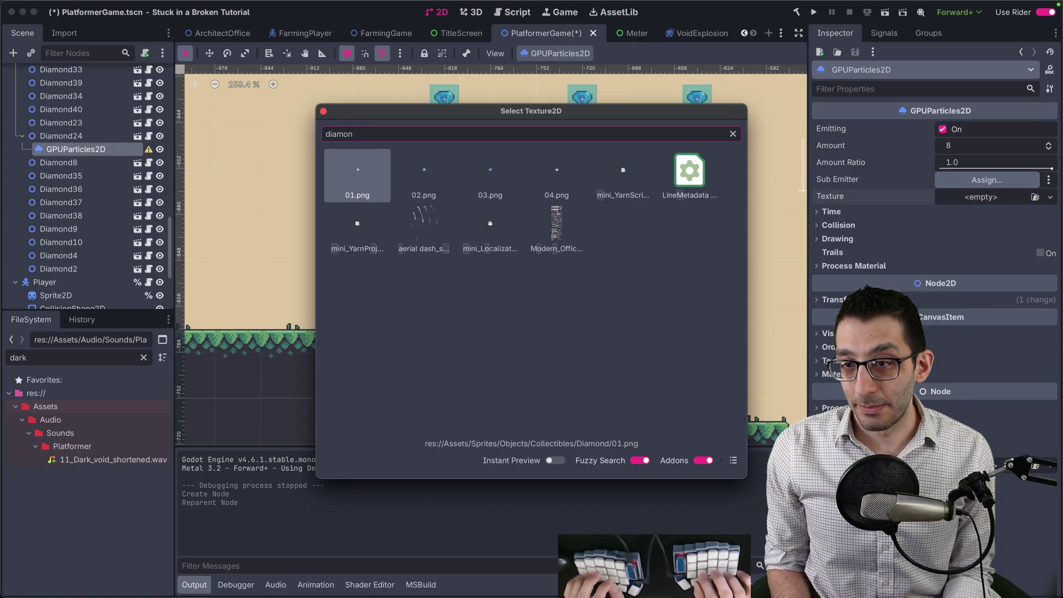
key(Return)
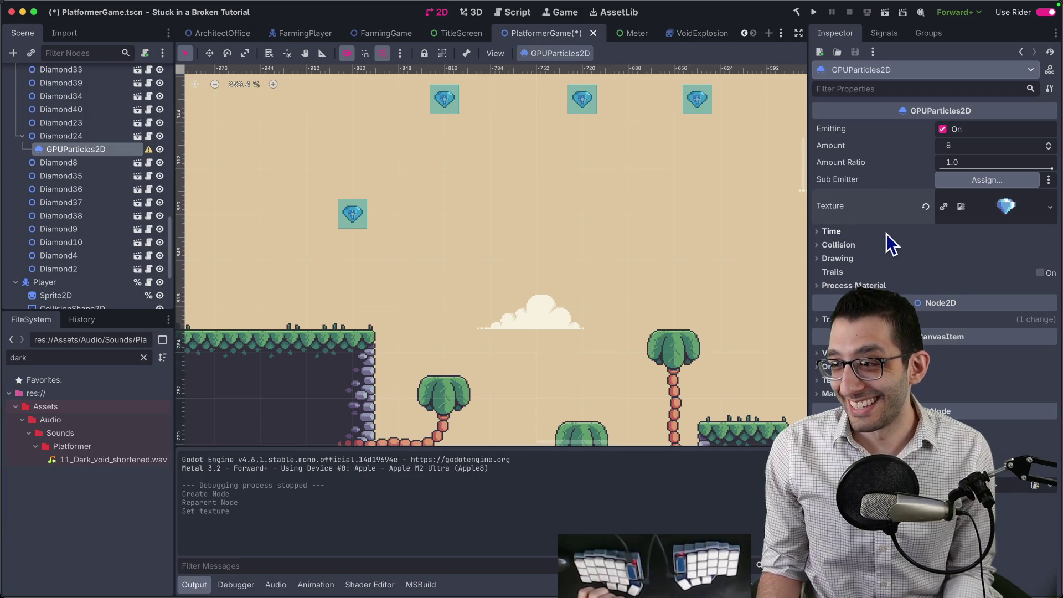
scroll(410, 227, up, 3)
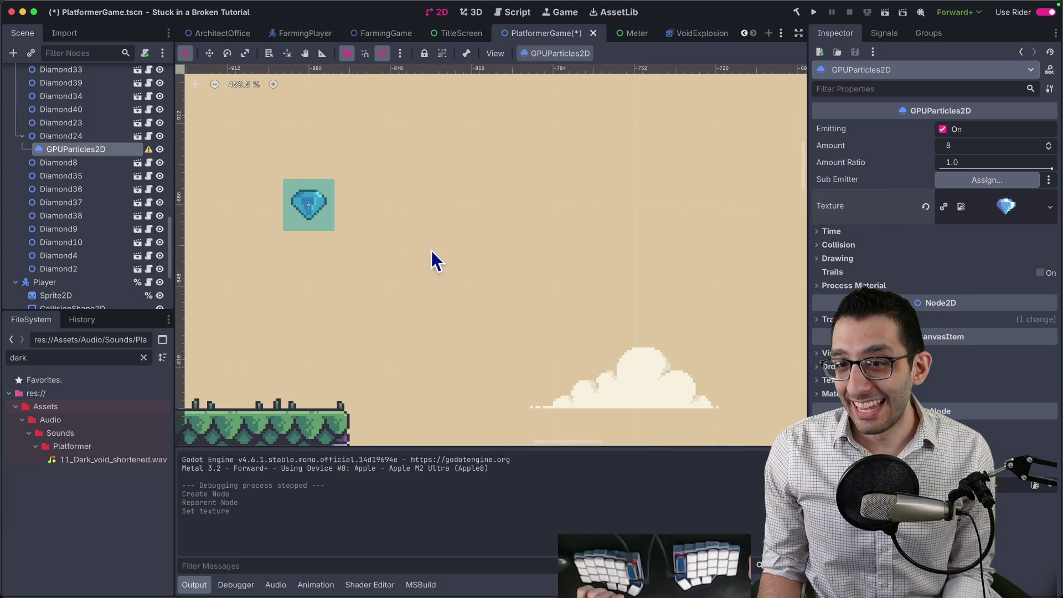
key(f)
Step: Expand the Time, Drawing and Collision settings and move the emitter to position (0, 0)
click(866, 232)
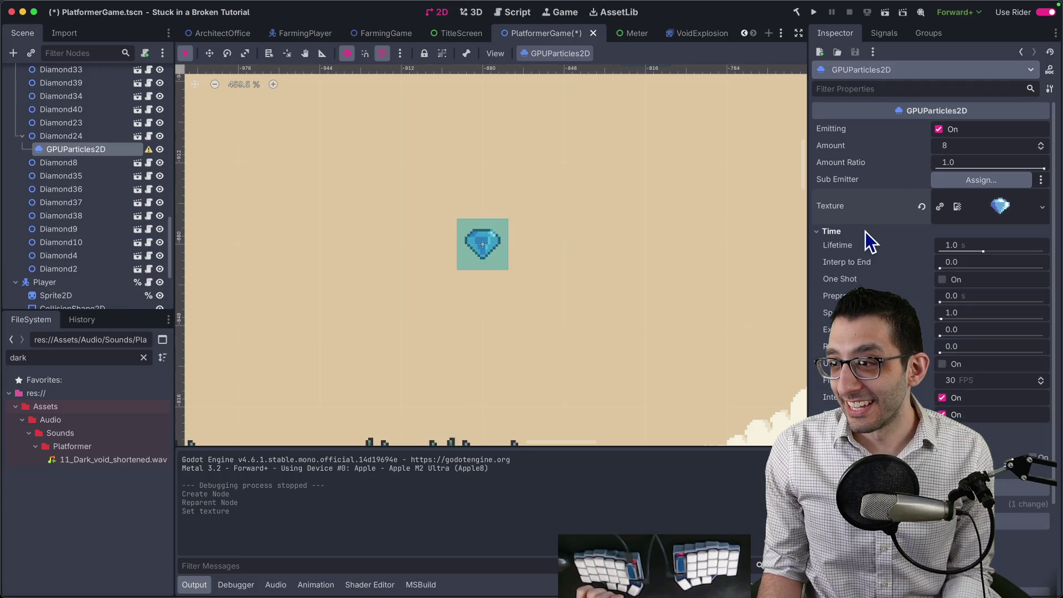
scroll(866, 239, down, 4)
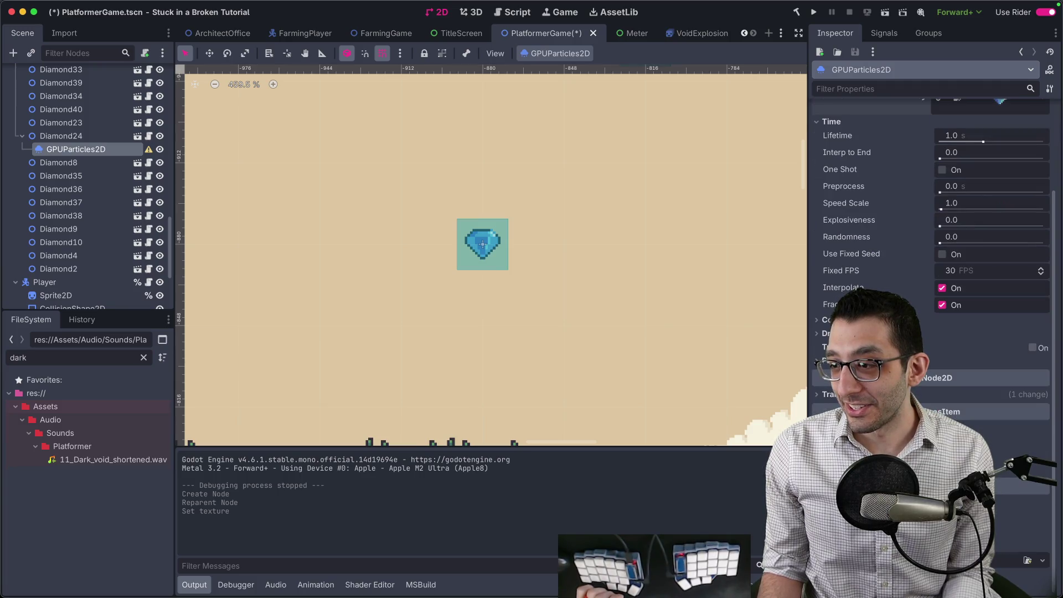
click(842, 332)
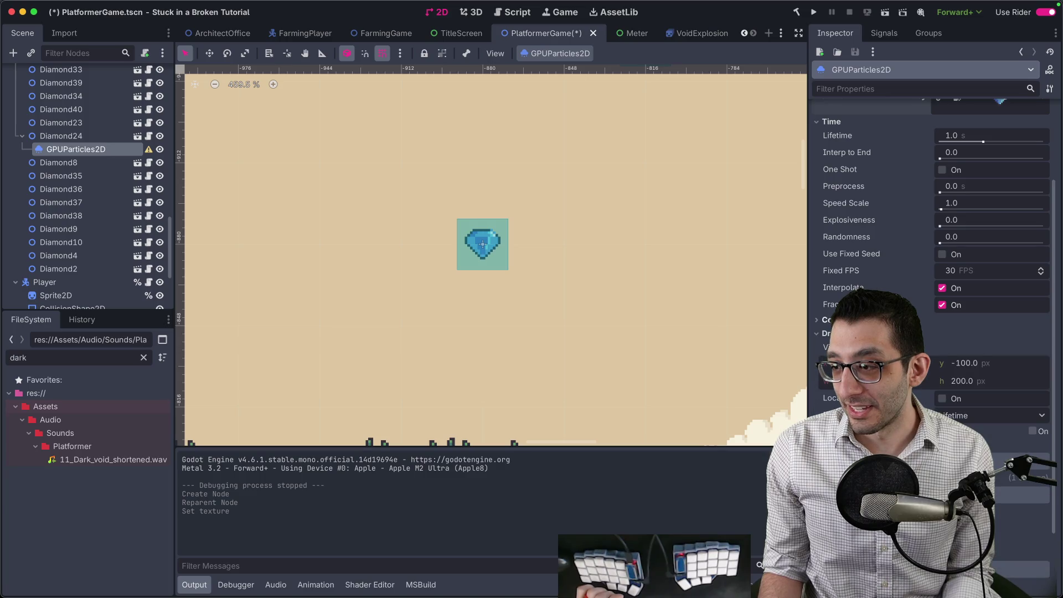
click(826, 320)
scroll(587, 237, down, 20)
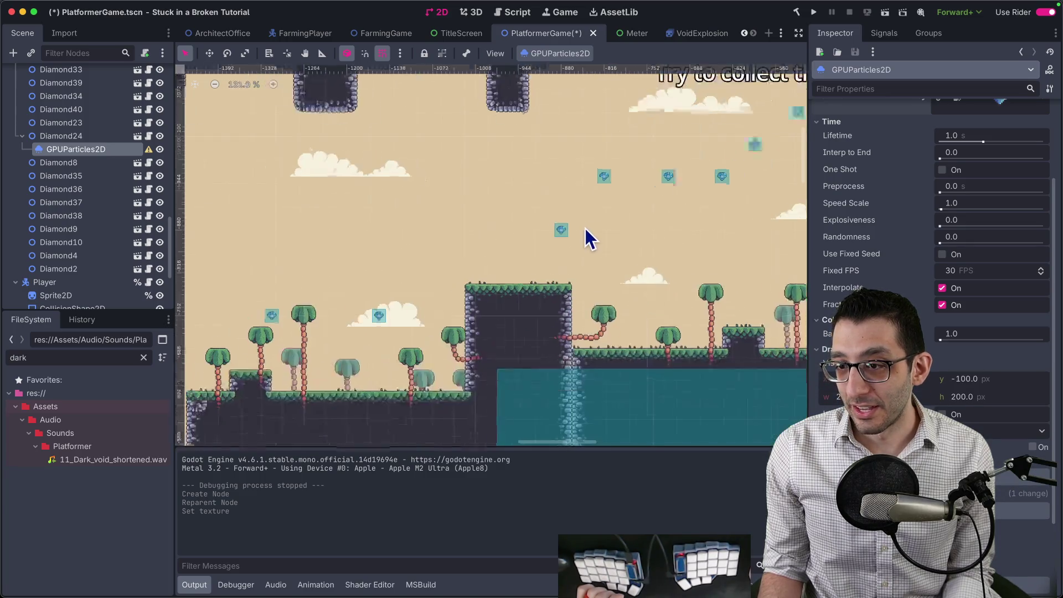
scroll(585, 239, down, 8)
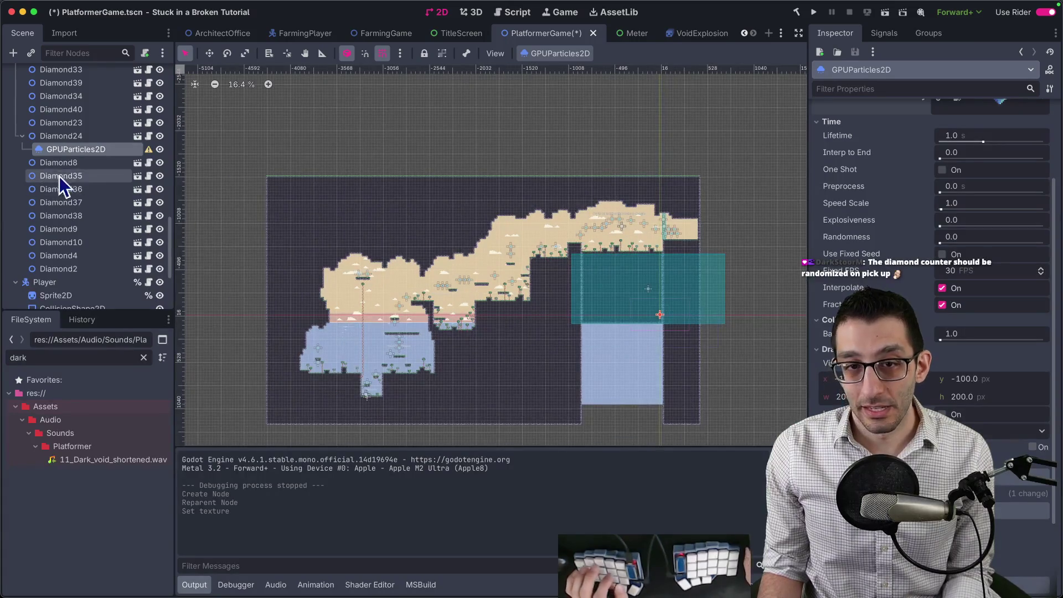
key(w)
mouse_move(641, 290)
mouse_down()
mouse_move(630, 261)
mouse_move(585, 225)
mouse_move(576, 388)
mouse_up()
scroll(582, 232, up, 20)
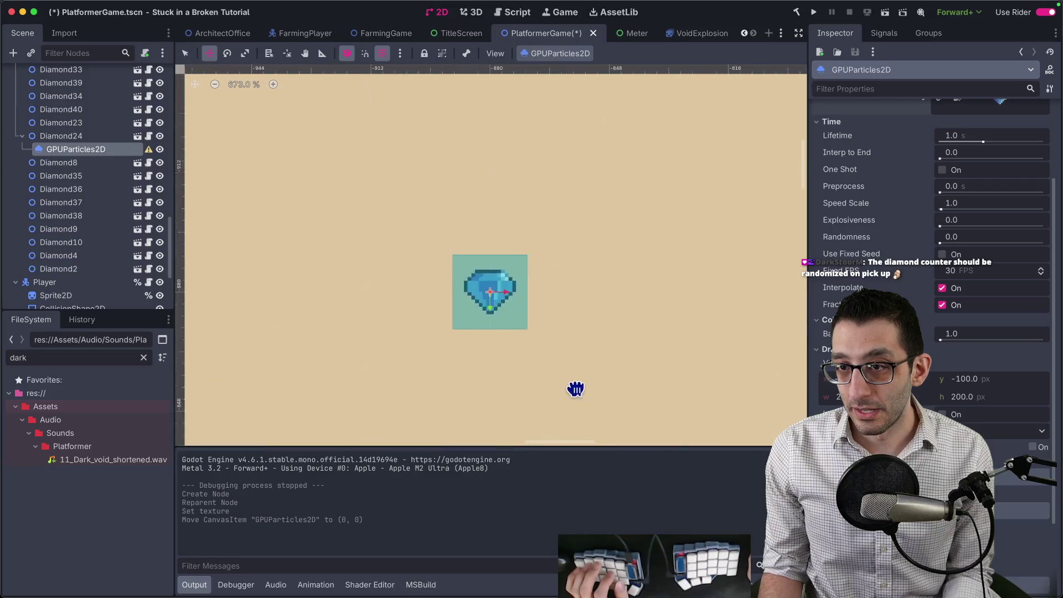
scroll(579, 382, down, 3)
scroll(564, 332, down, 3)
scroll(548, 294, down, 1)
scroll(939, 175, up, 4)
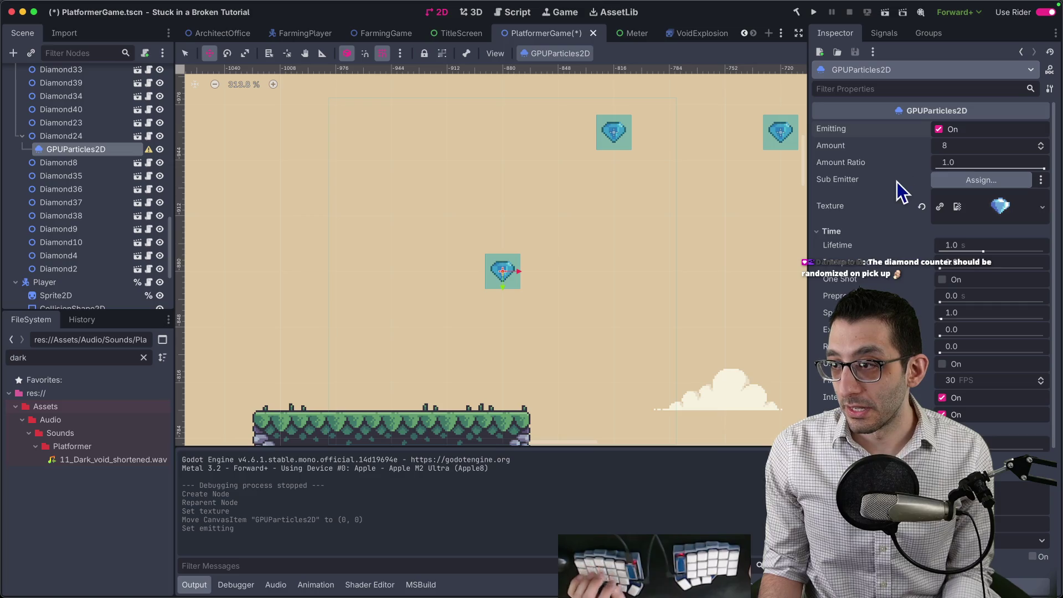
scroll(897, 183, down, 1)
scroll(905, 191, down, 2)
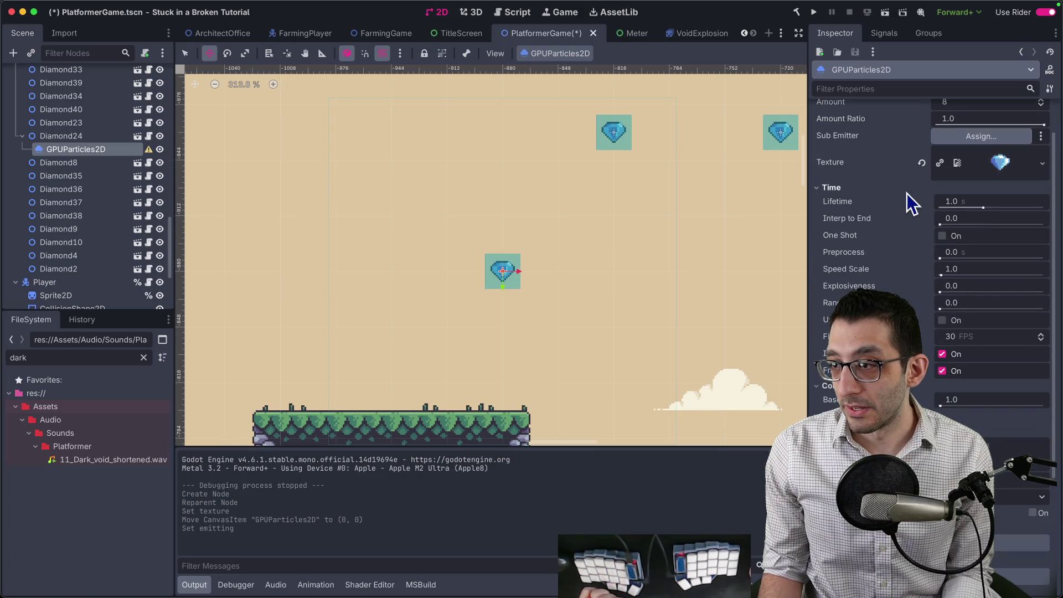
scroll(907, 194, down, 2)
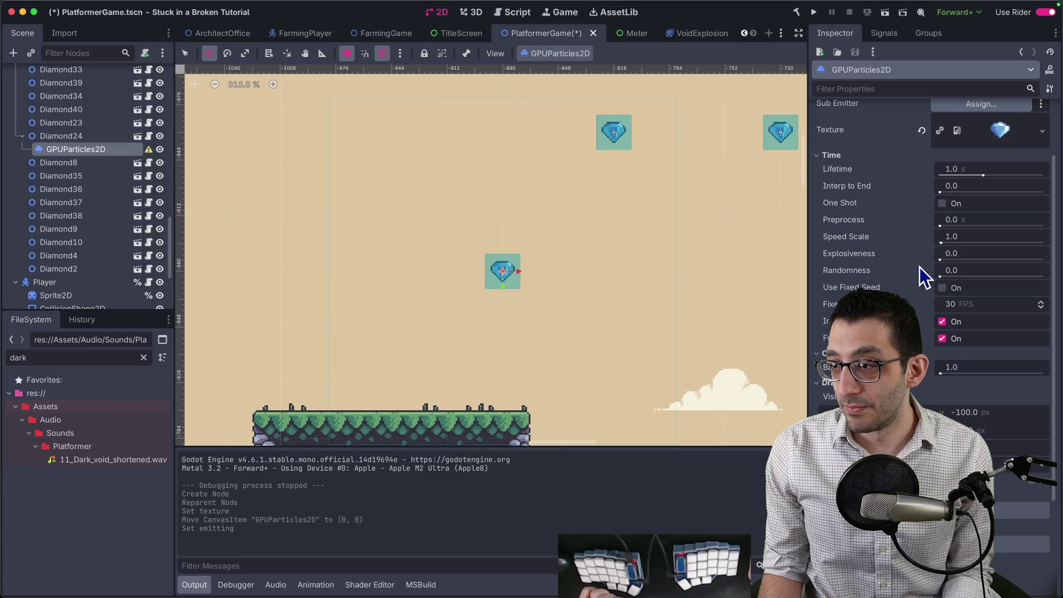
scroll(922, 264, down, 6)
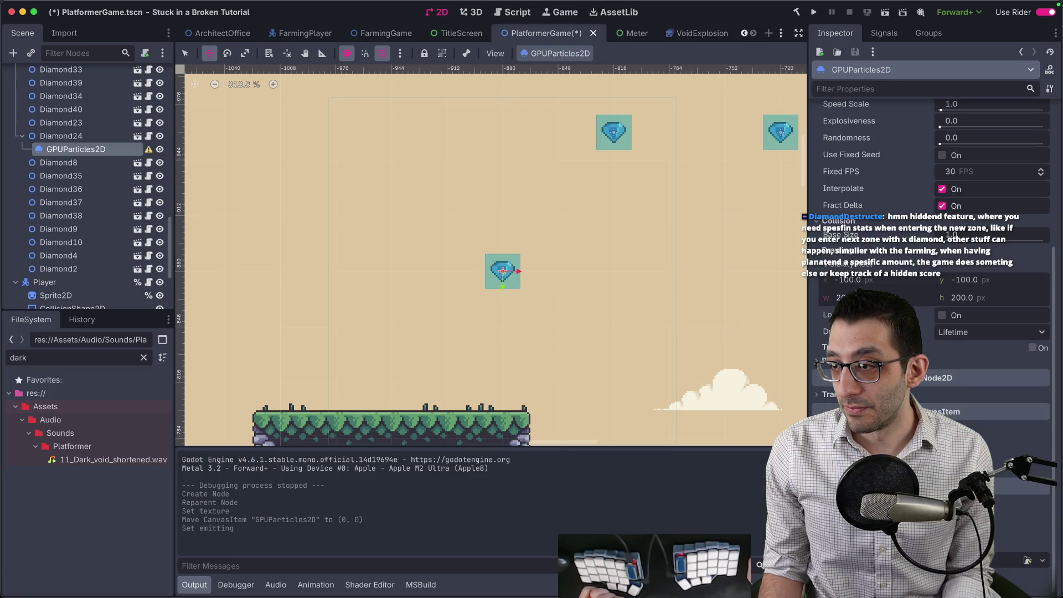
scroll(728, 352, down, 5)
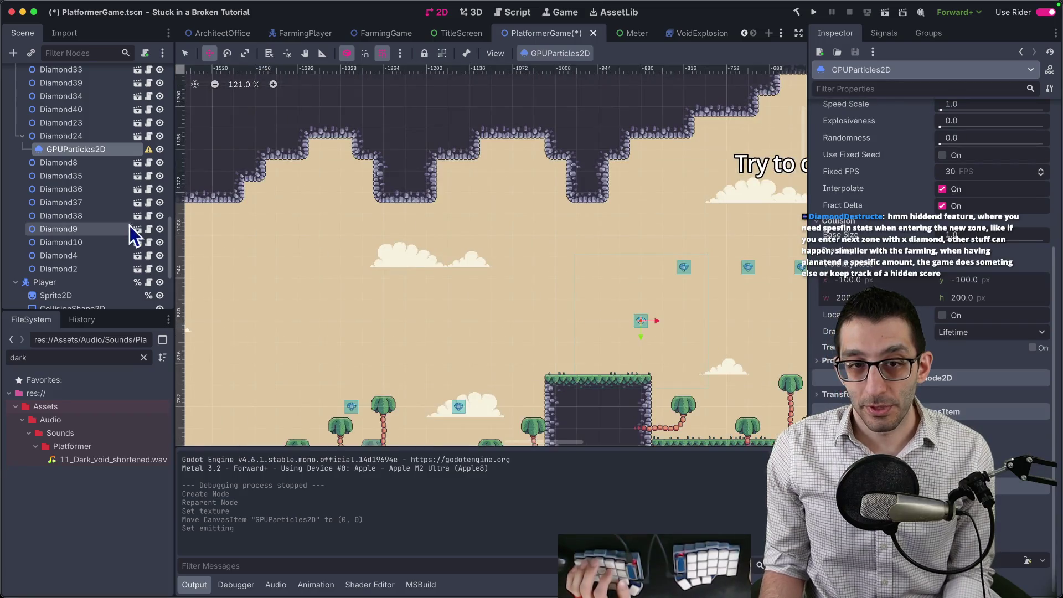
scroll(454, 242, down, 4)
scroll(408, 299, down, 8)
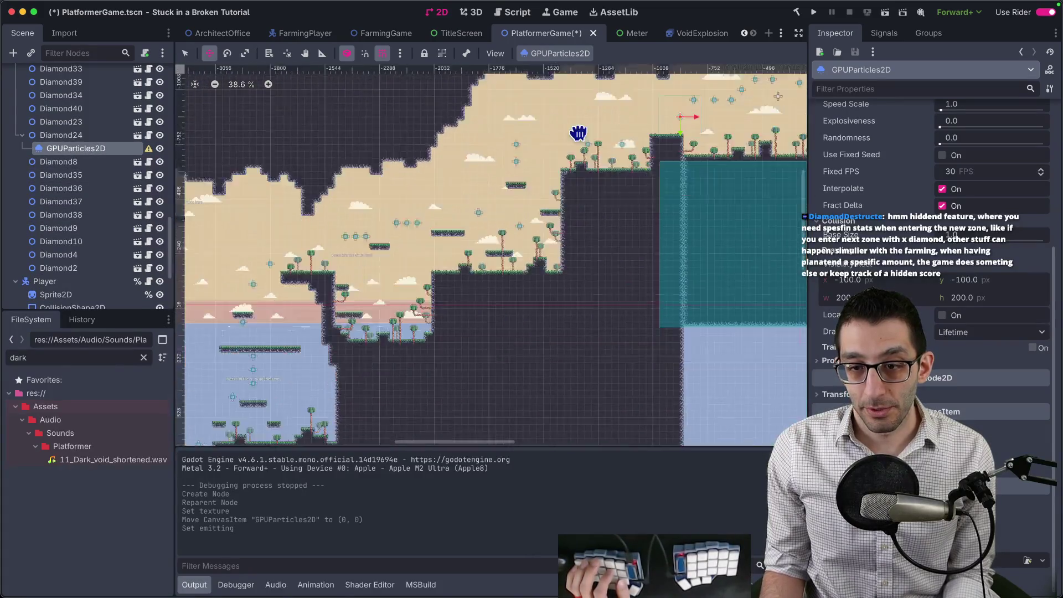
scroll(577, 135, left, 8)
scroll(398, 271, up, 8)
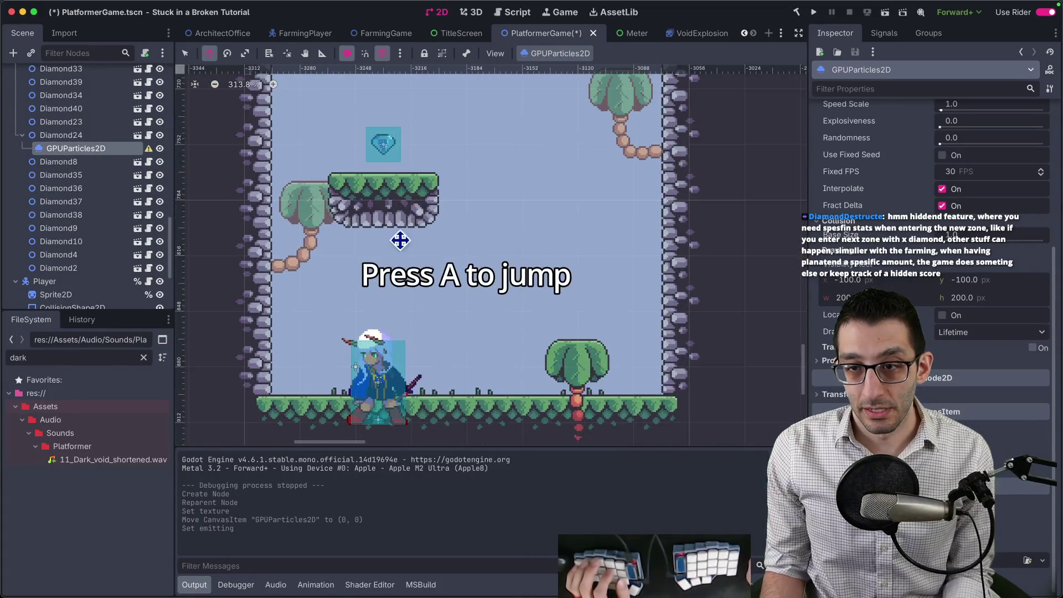
Step: Reparent the GPUParticles2D node under the Diamond node in the Scene dock
drag(74, 149, 79, 174)
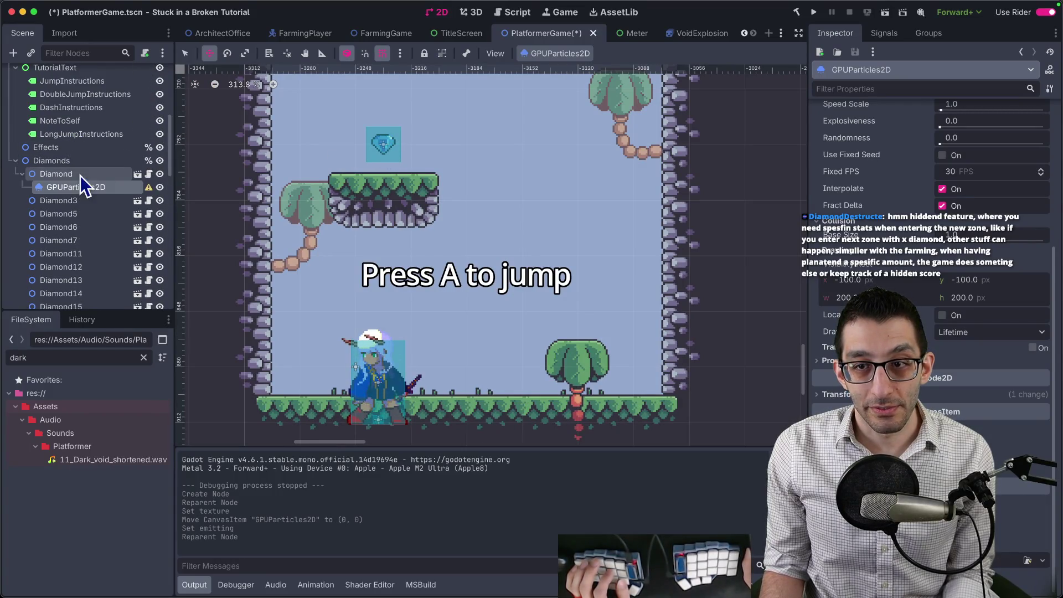
click(70, 176)
click(98, 189)
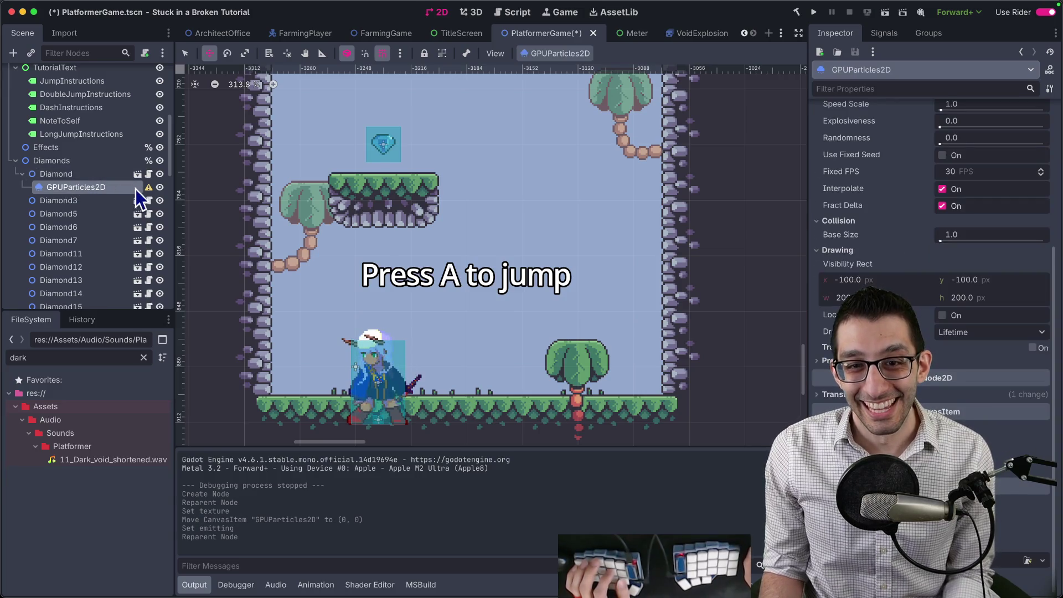
Step: Give the particles a new ParticleProcessMaterial as their process material
mouse_move(148, 190)
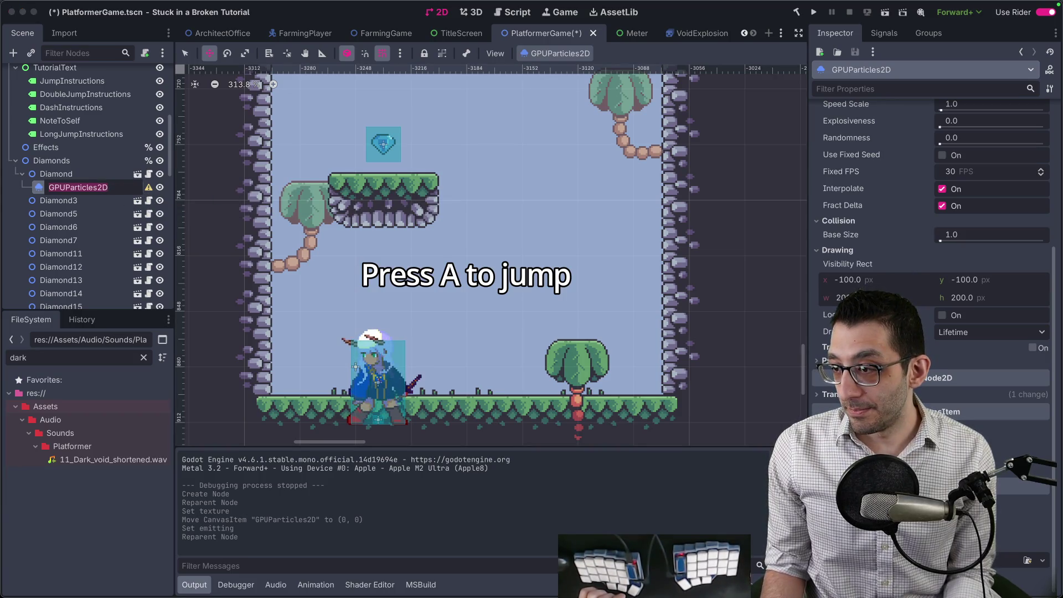
click(864, 360)
click(956, 376)
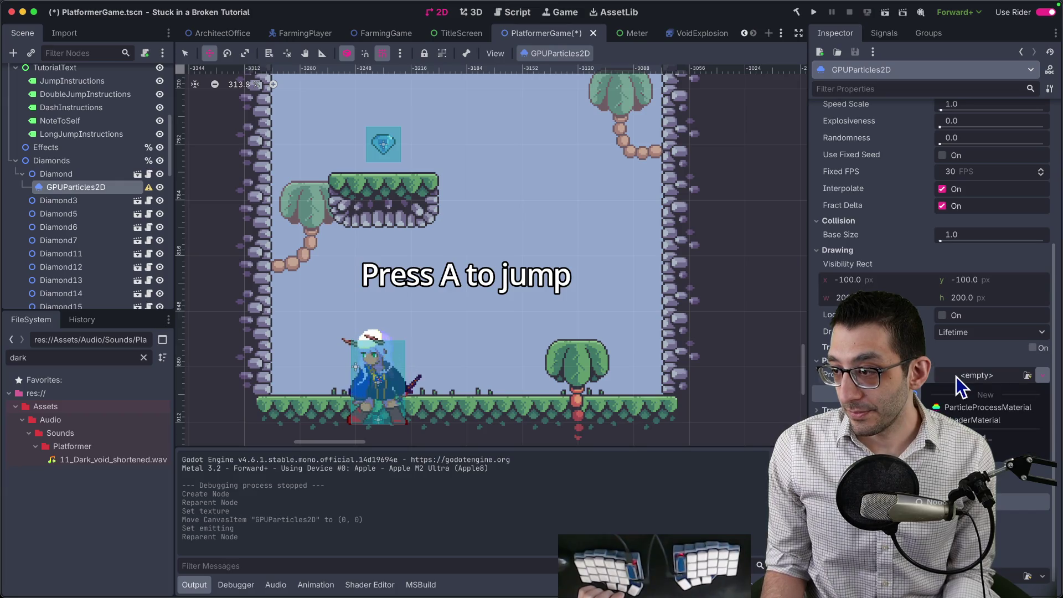
click(979, 410)
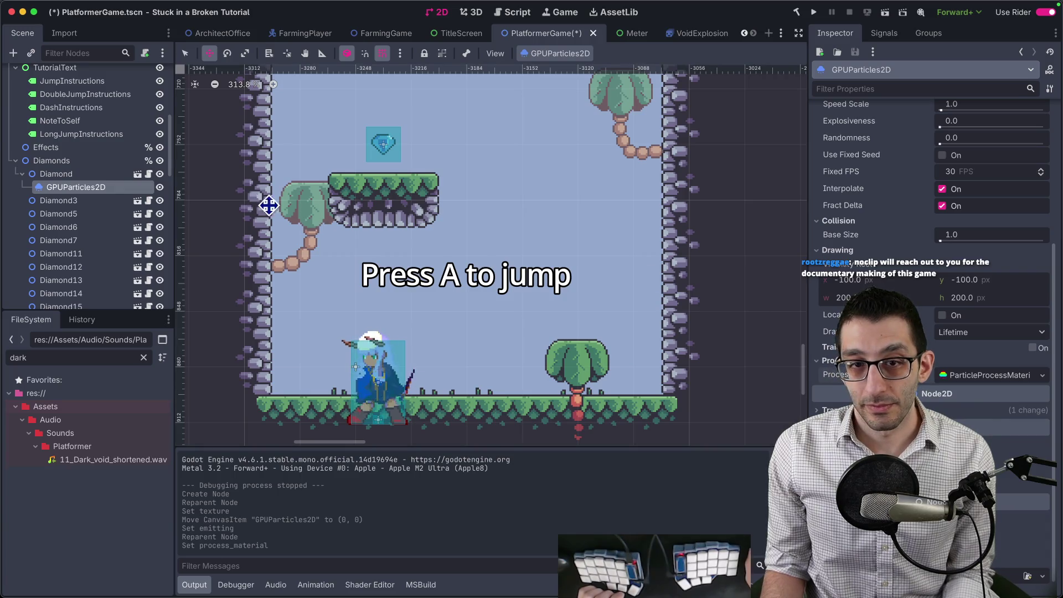
scroll(440, 237, up, 1)
scroll(440, 237, down, 3)
click(108, 175)
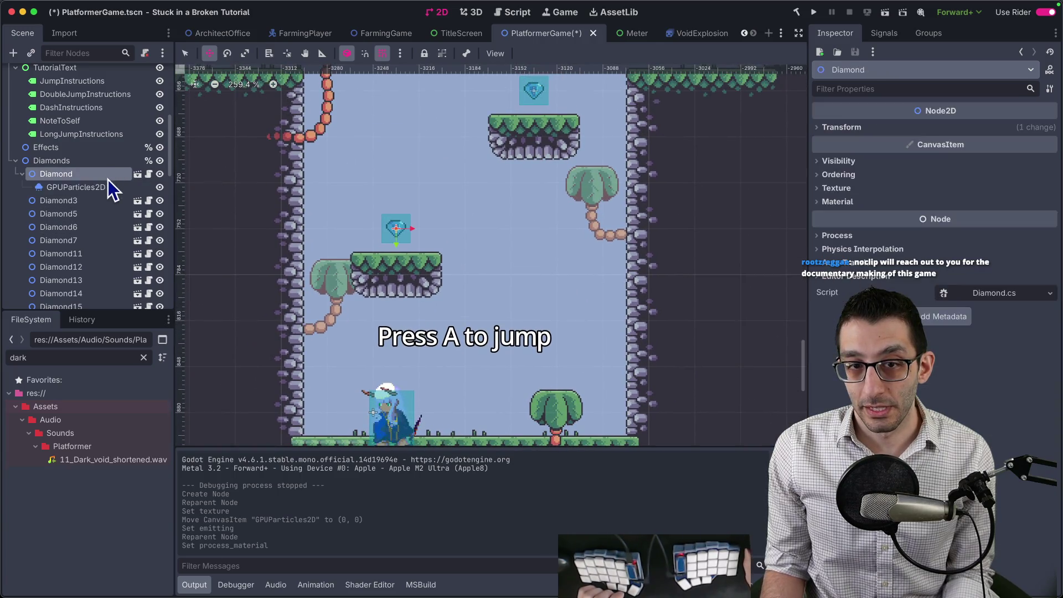
click(105, 189)
scroll(486, 207, down, 13)
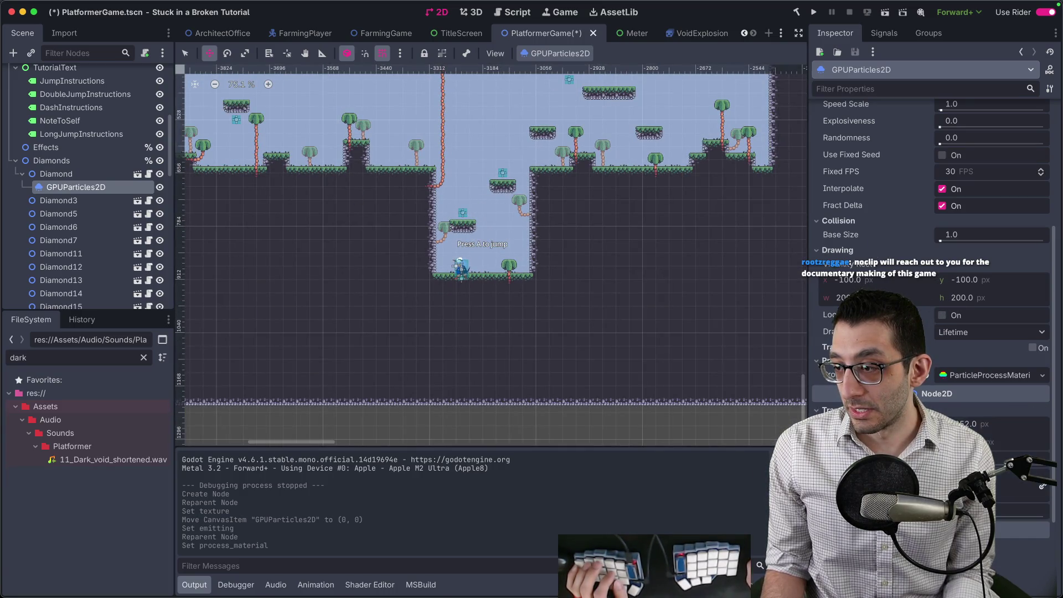
Step: Move the particles onto the diamond above the platform and change their texture filter
drag(460, 269, 462, 213)
scroll(498, 208, up, 15)
scroll(421, 224, up, 2)
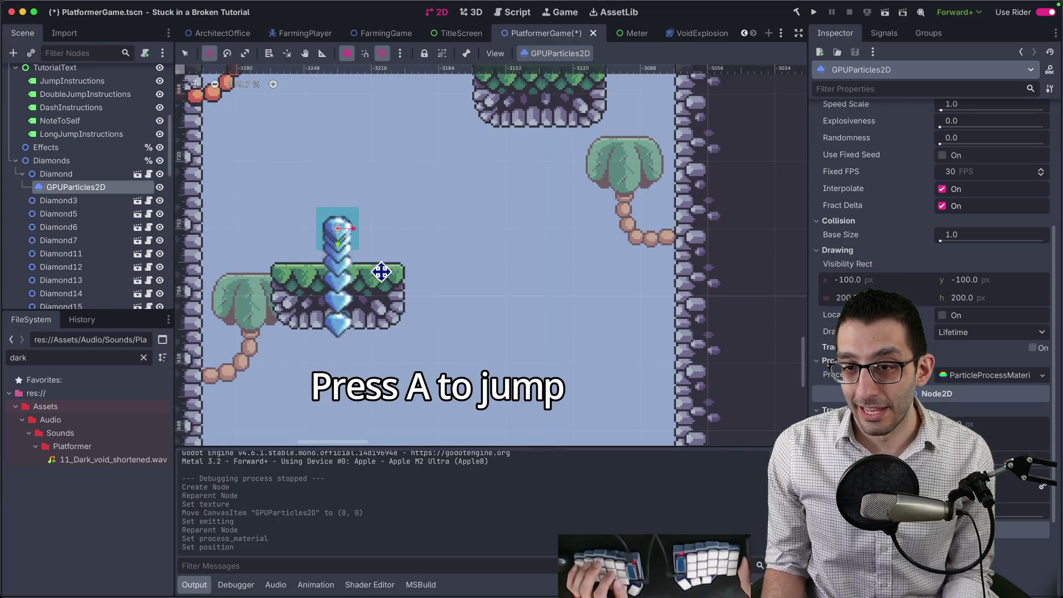
scroll(936, 249, down, 4)
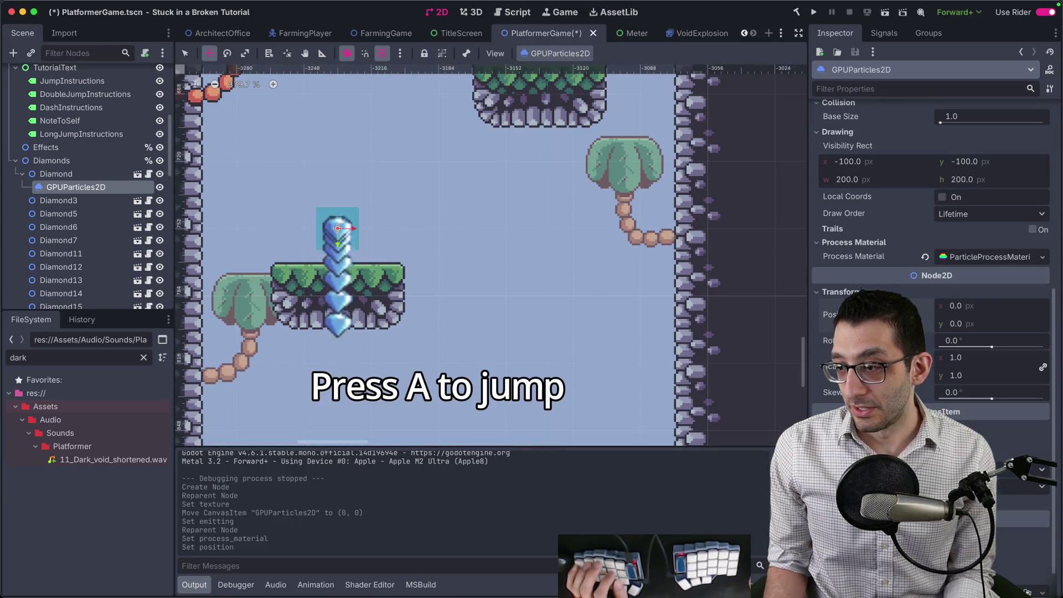
click(992, 470)
click(1025, 521)
Step: Set the particles' Explosiveness to 1 so they all burst at once
scroll(936, 249, up, 10)
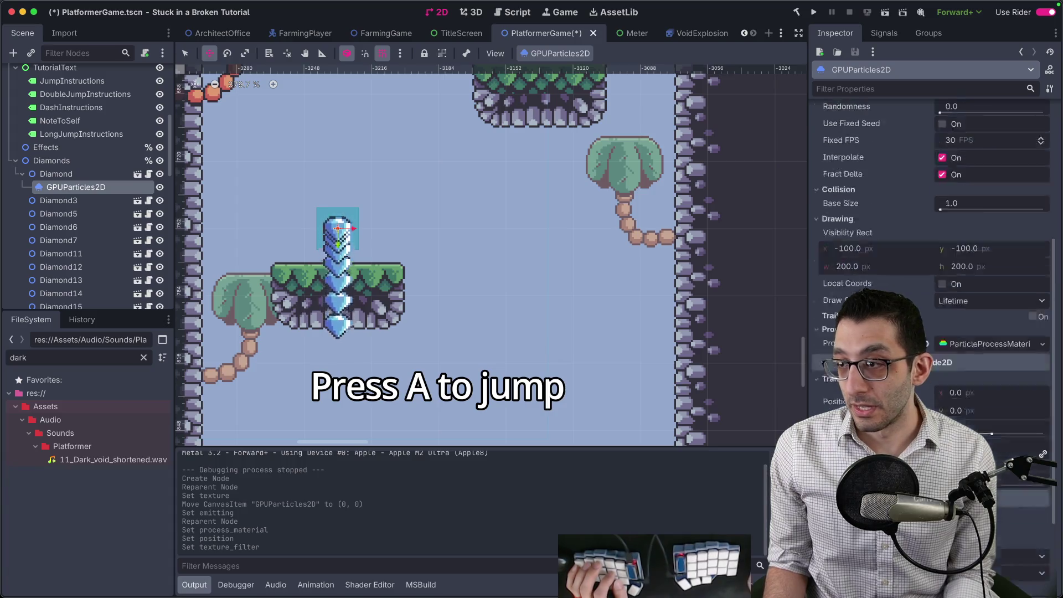
scroll(936, 249, down, 9)
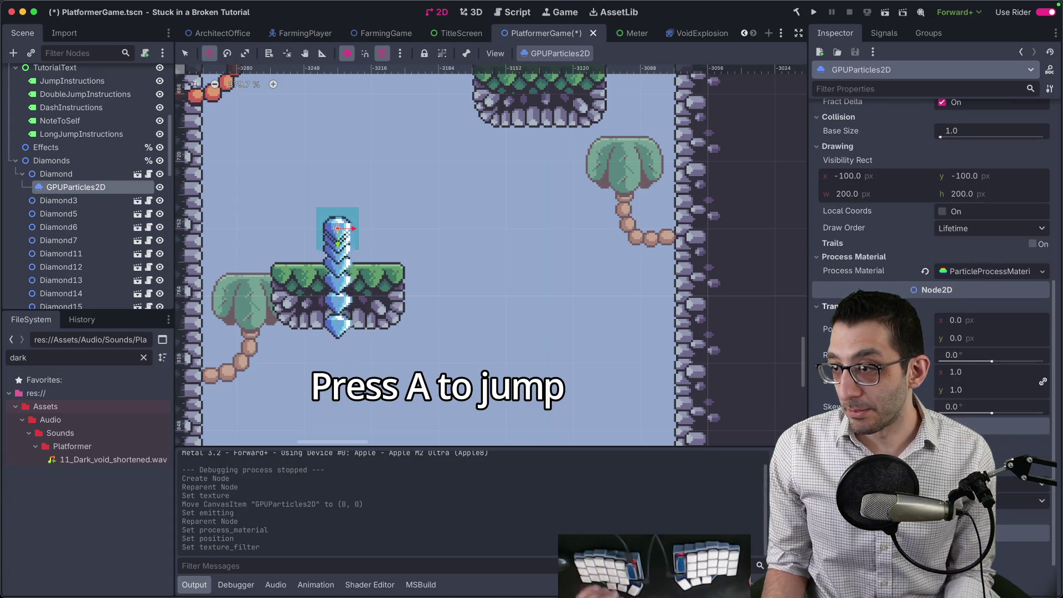
scroll(867, 266, up, 3)
scroll(868, 264, up, 3)
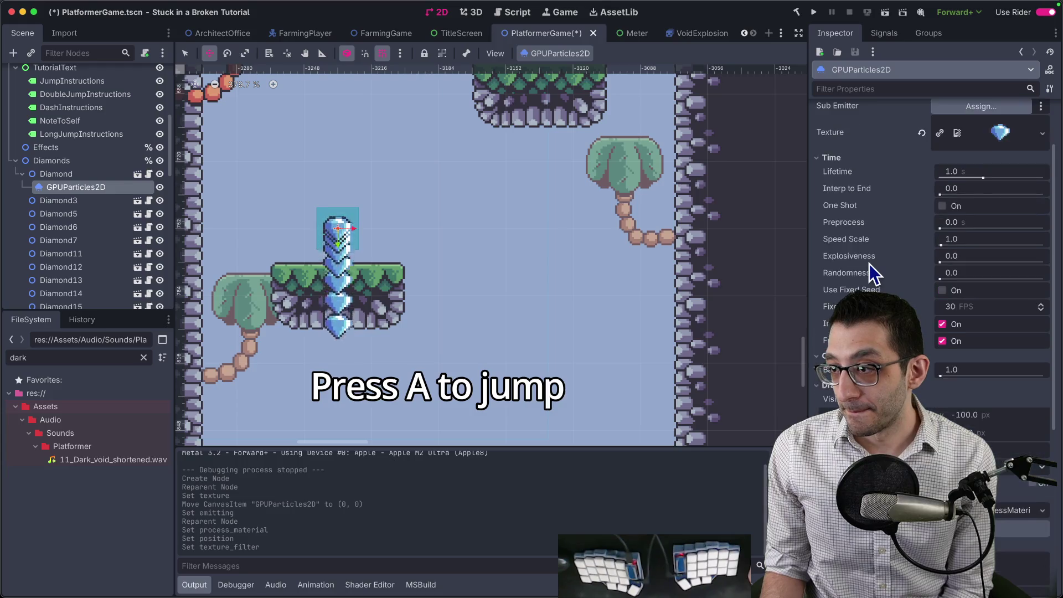
scroll(925, 282, down, 2)
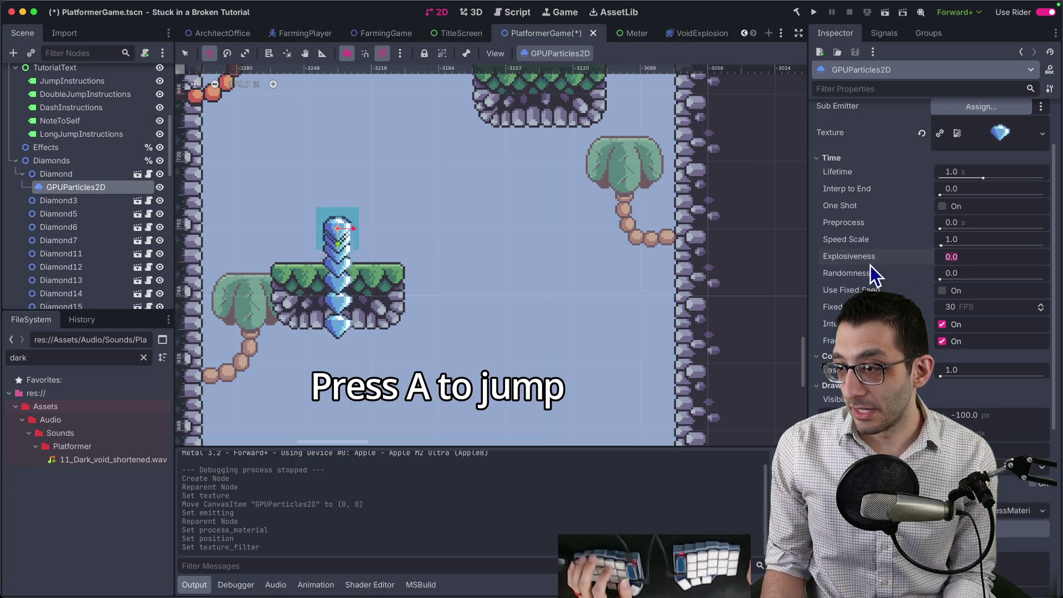
mouse_move(871, 264)
text(1)
key(Return)
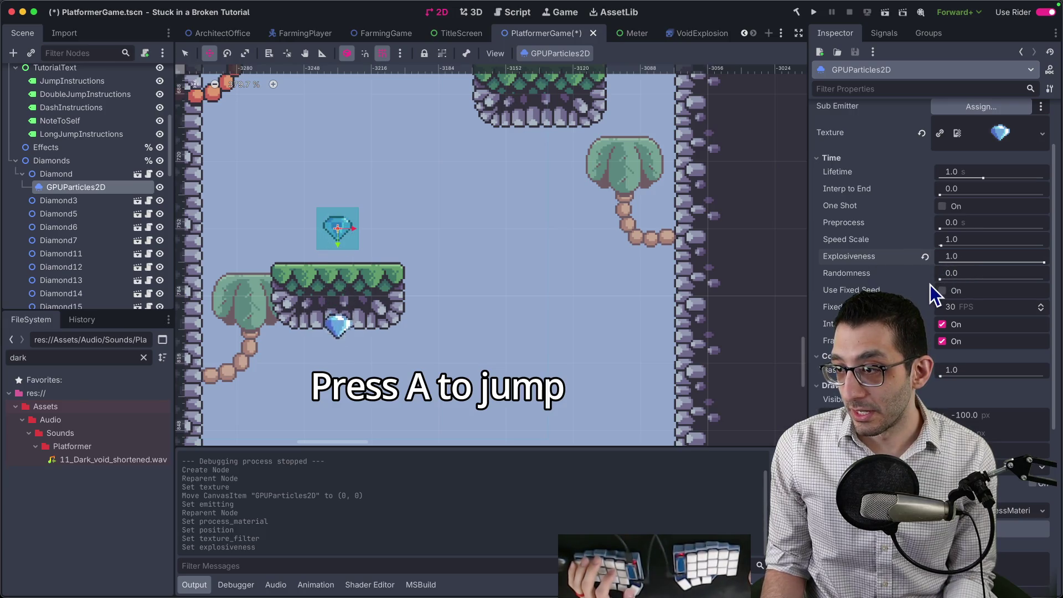
scroll(883, 268, down, 5)
scroll(882, 268, up, 2)
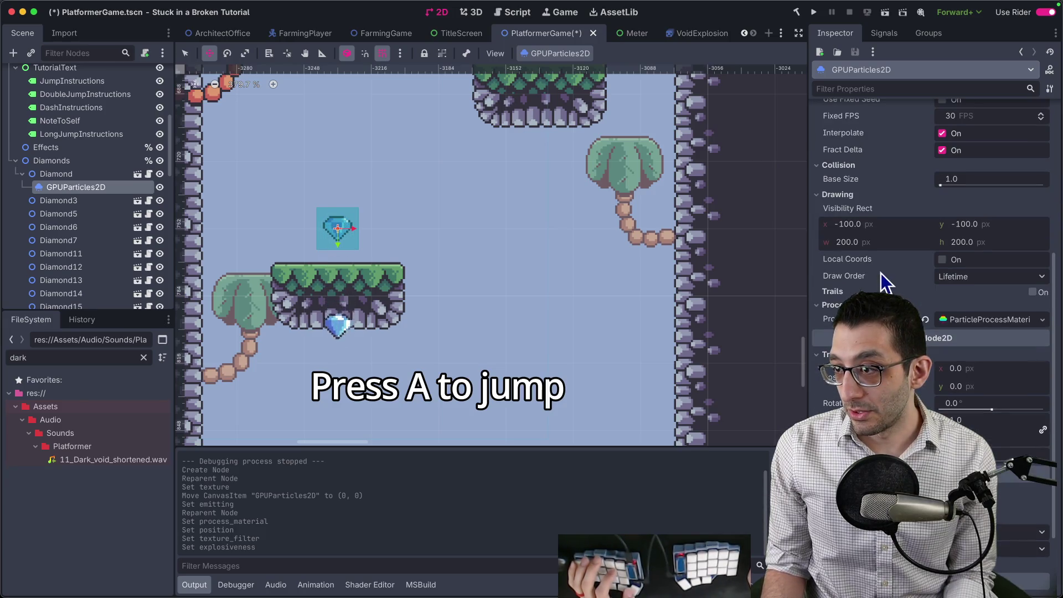
scroll(860, 290, up, 1)
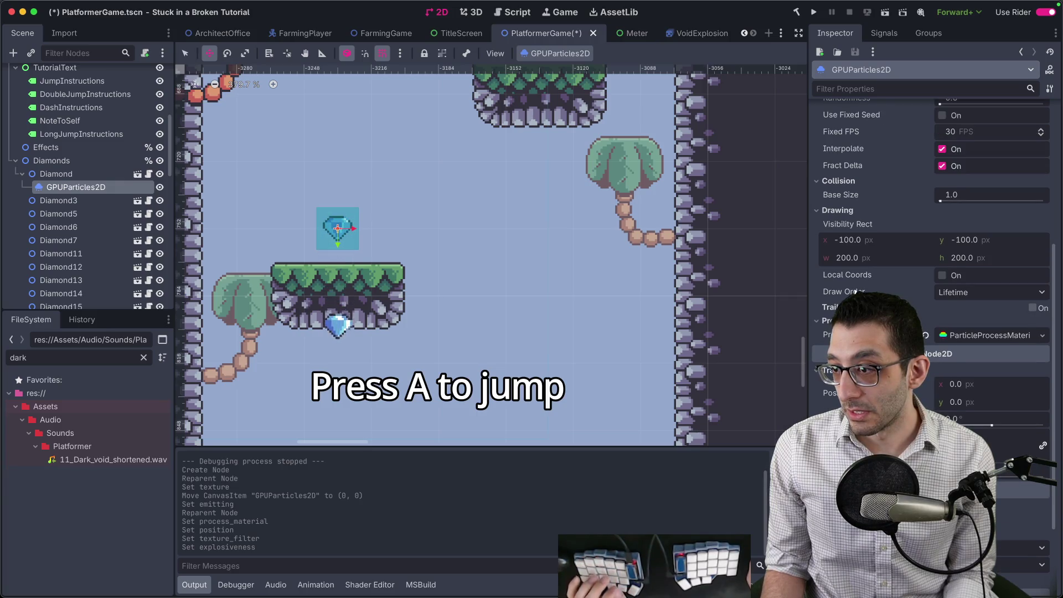
scroll(861, 292, up, 10)
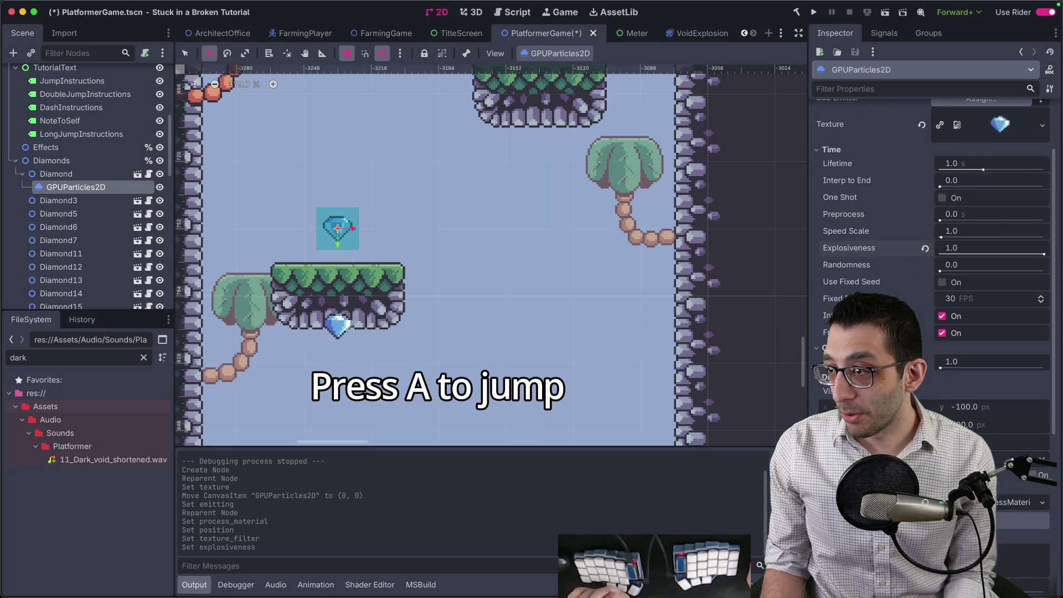
scroll(863, 294, down, 5)
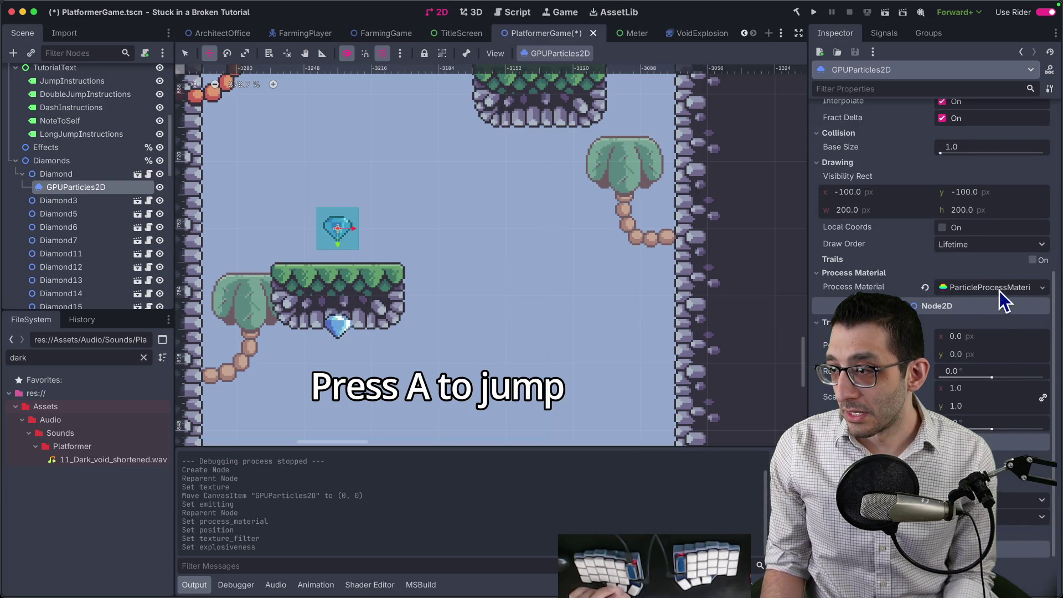
click(941, 288)
scroll(829, 327, down, 3)
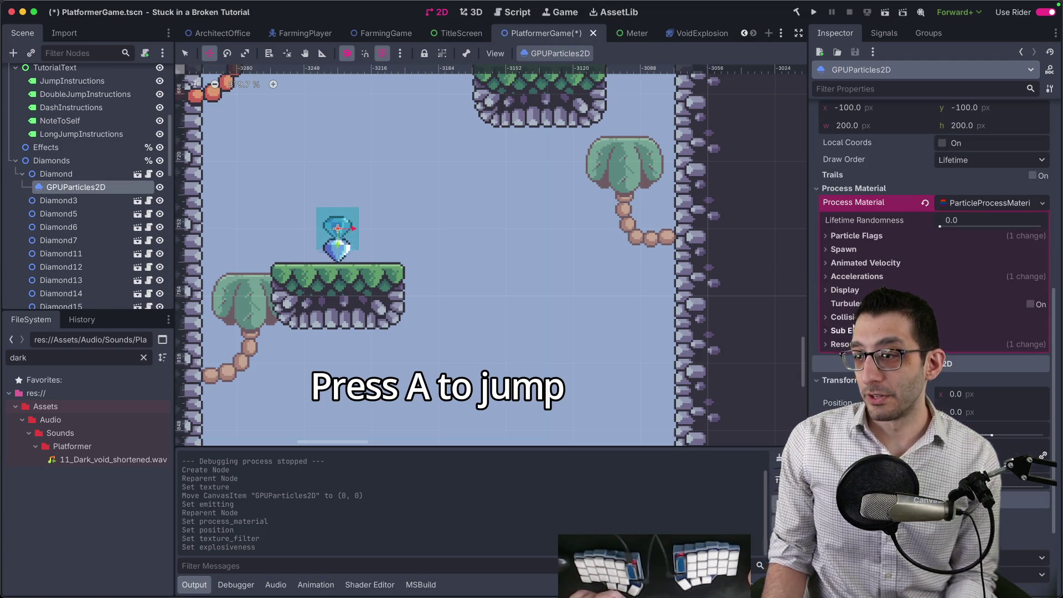
click(847, 249)
click(864, 238)
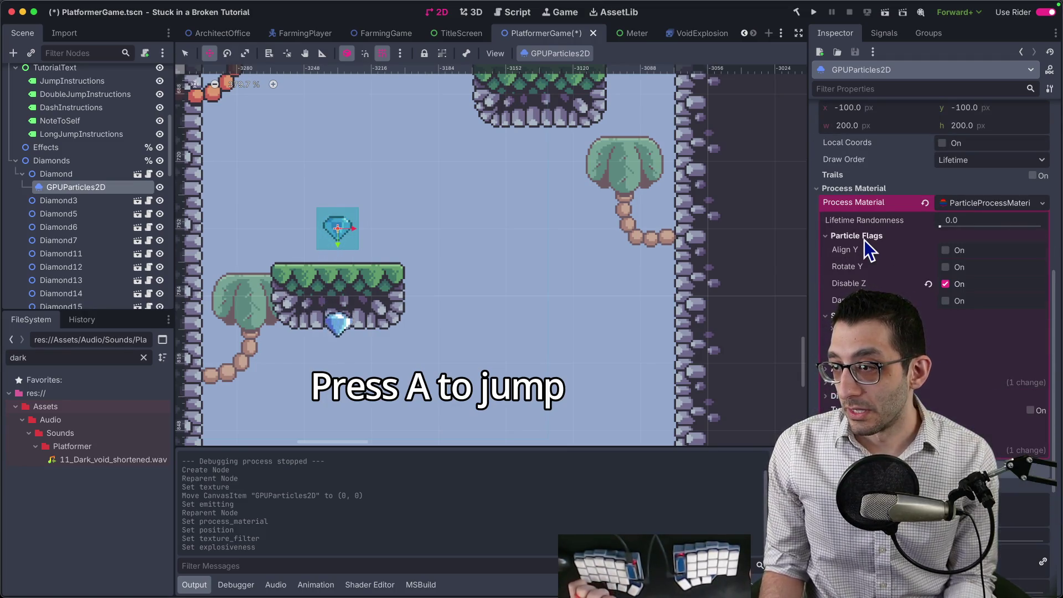
scroll(863, 271, down, 3)
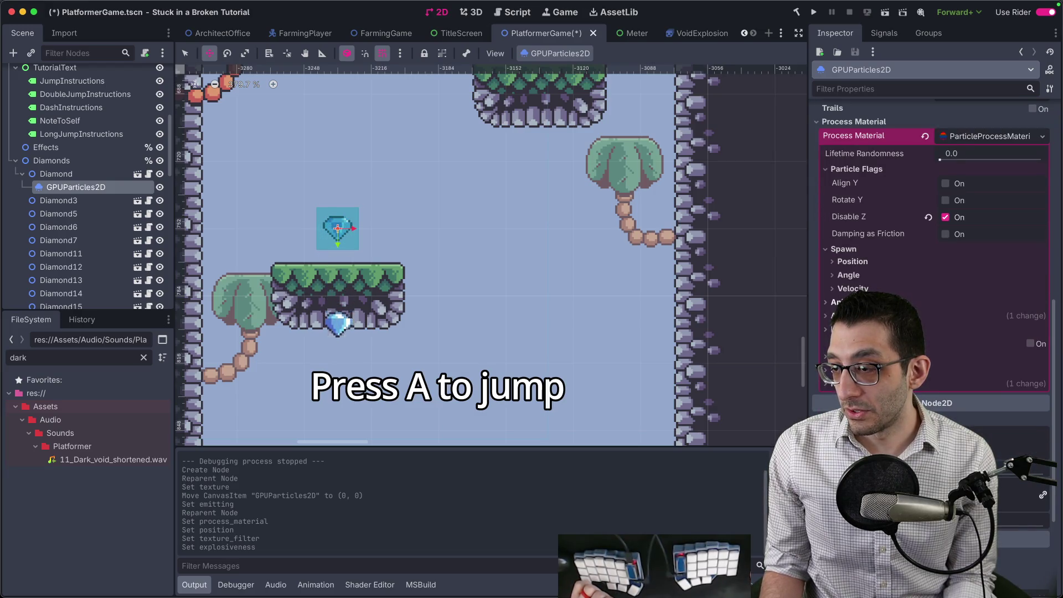
click(853, 302)
scroll(886, 249, down, 3)
click(857, 288)
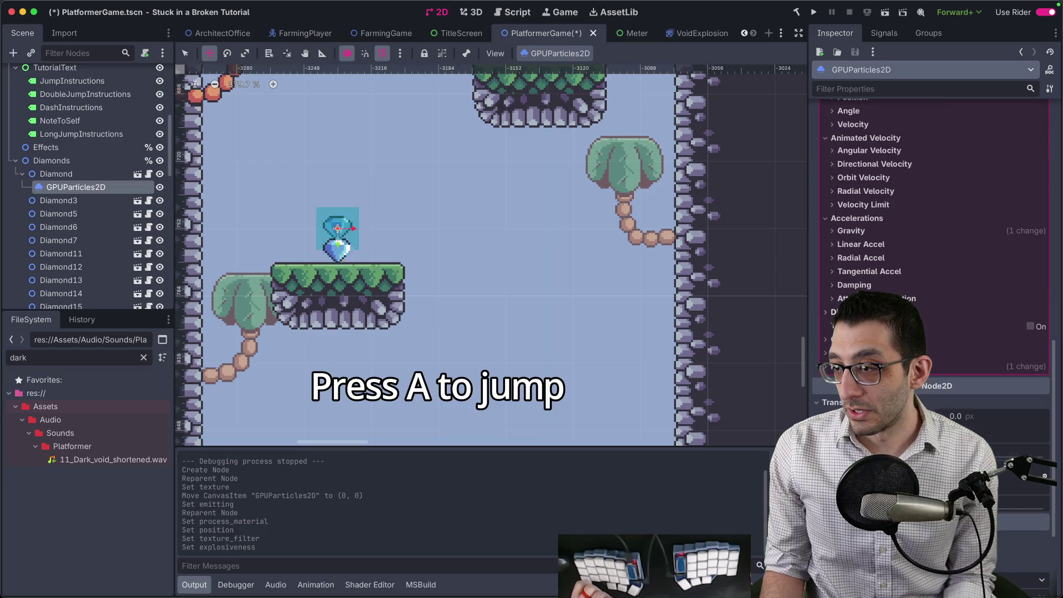
click(870, 257)
scroll(883, 268, down, 1)
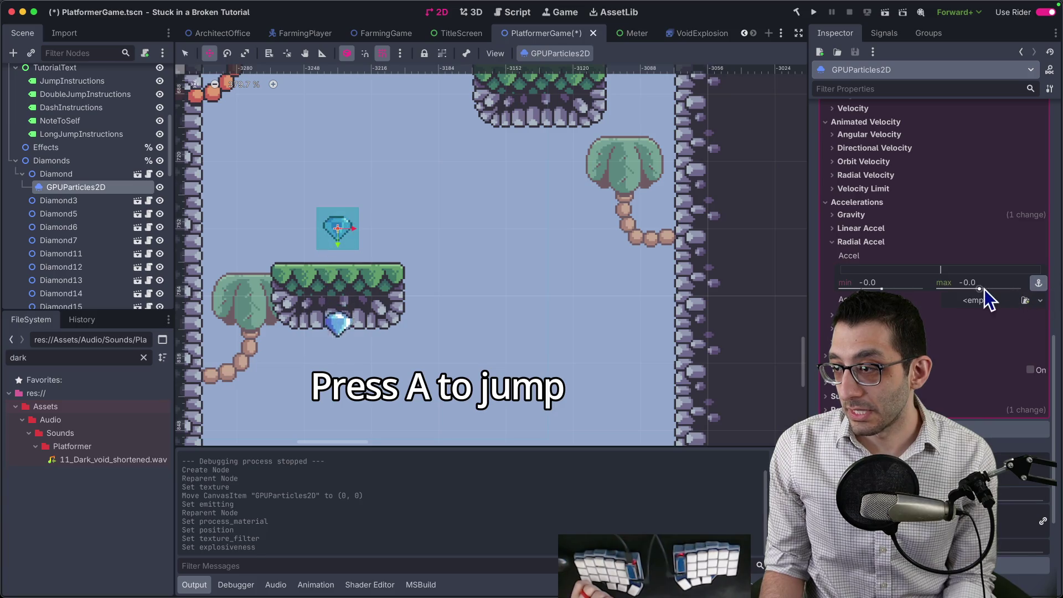
drag(984, 289, 997, 290)
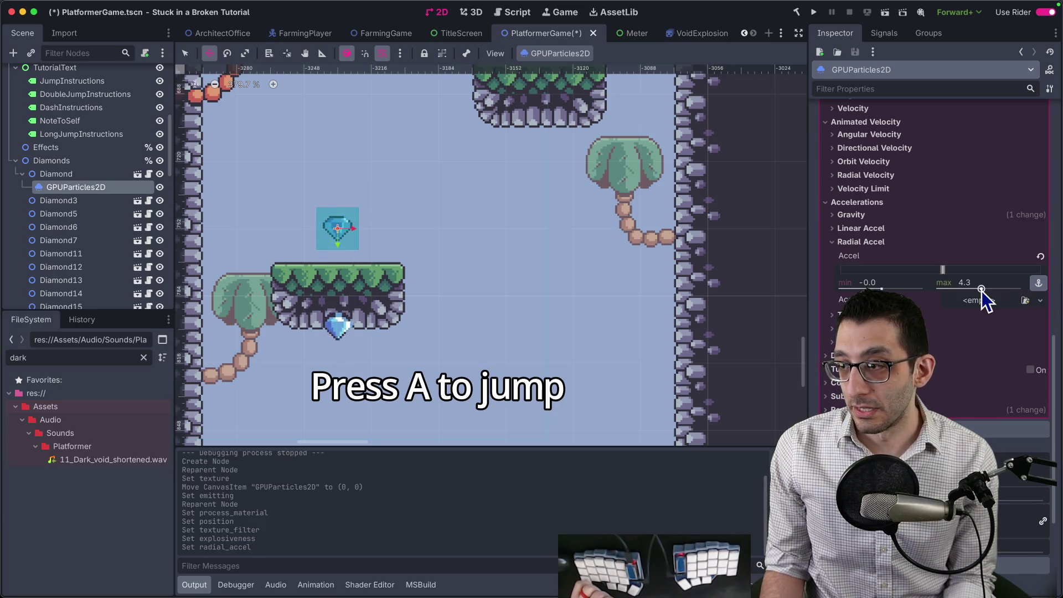
click(1040, 259)
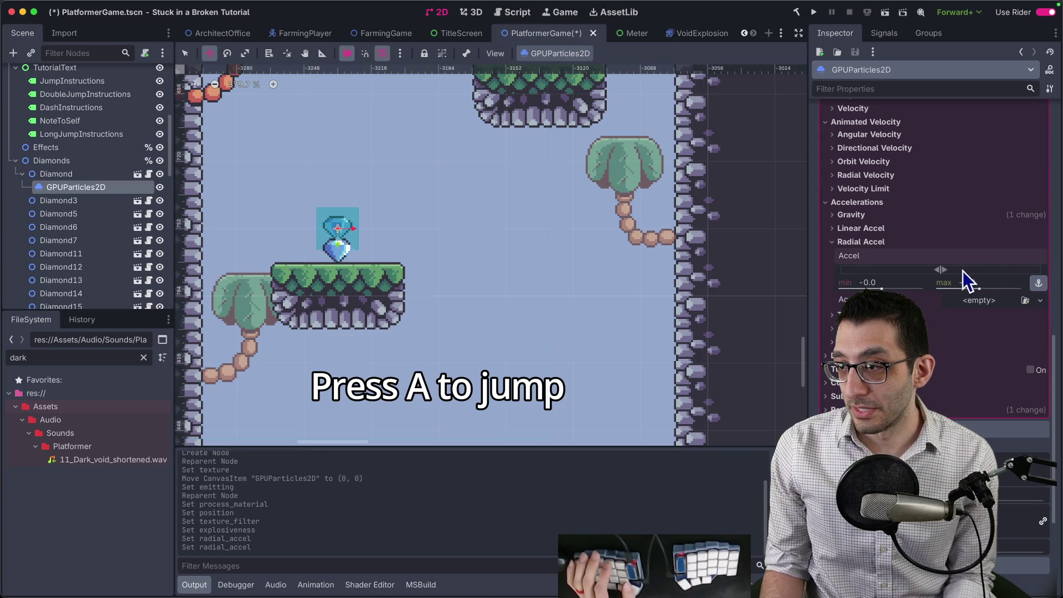
click(872, 227)
drag(986, 278, 1005, 282)
drag(881, 275, 867, 275)
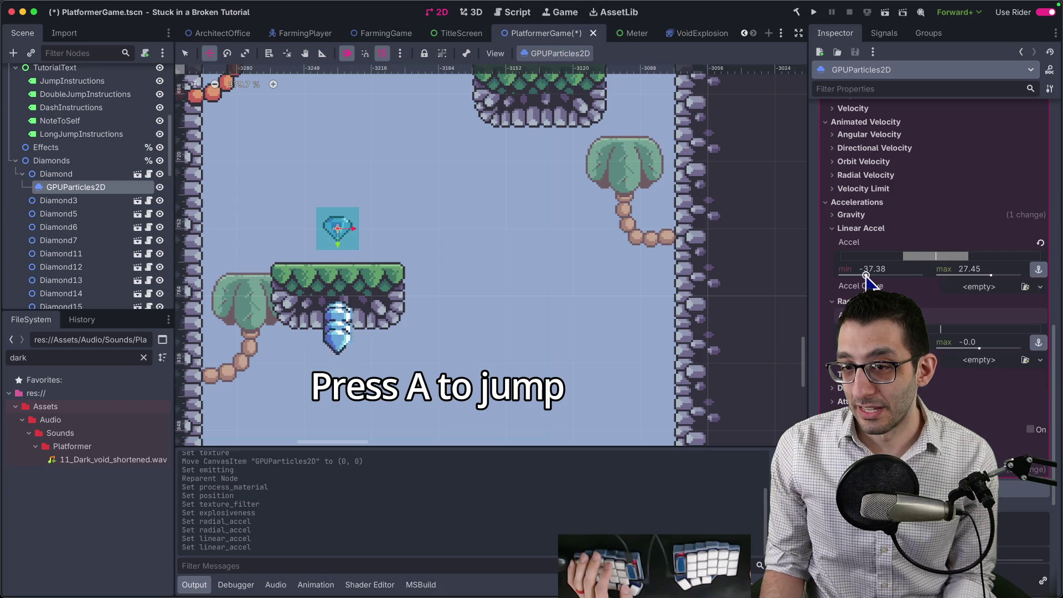
click(1041, 243)
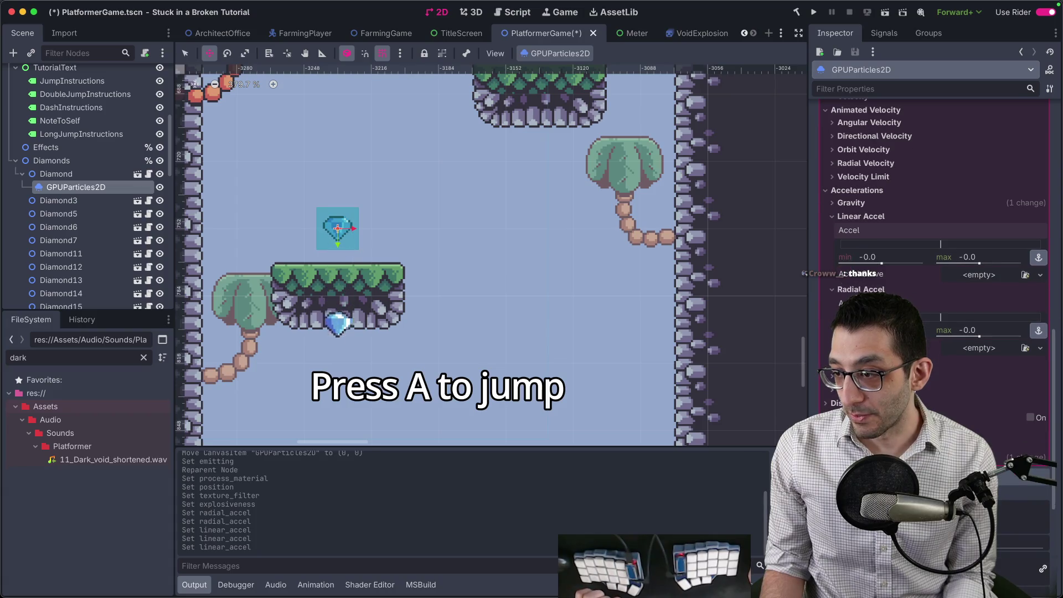
scroll(936, 221, up, 3)
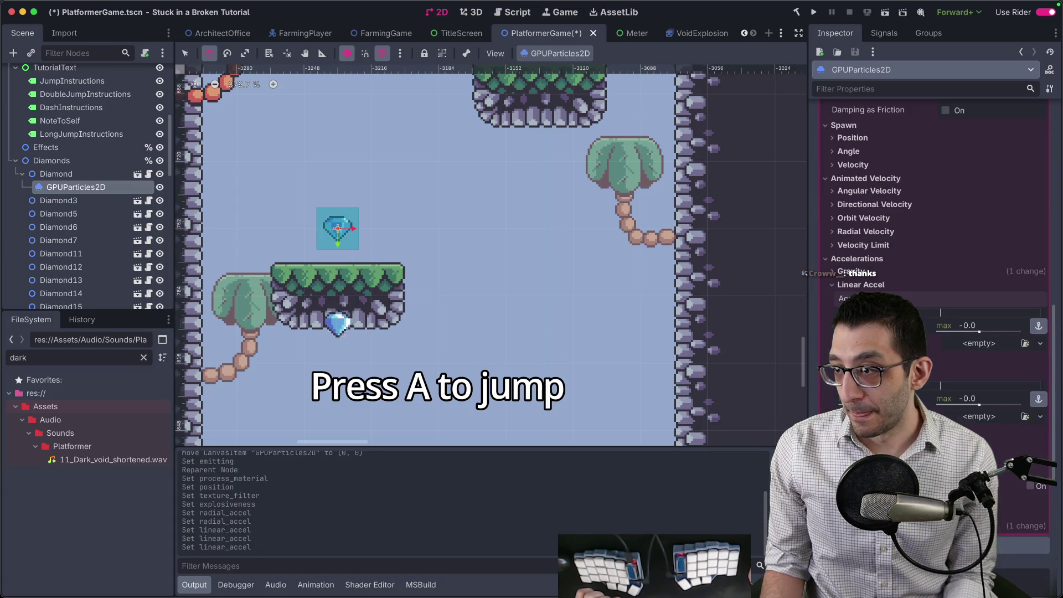
scroll(900, 258, up, 1)
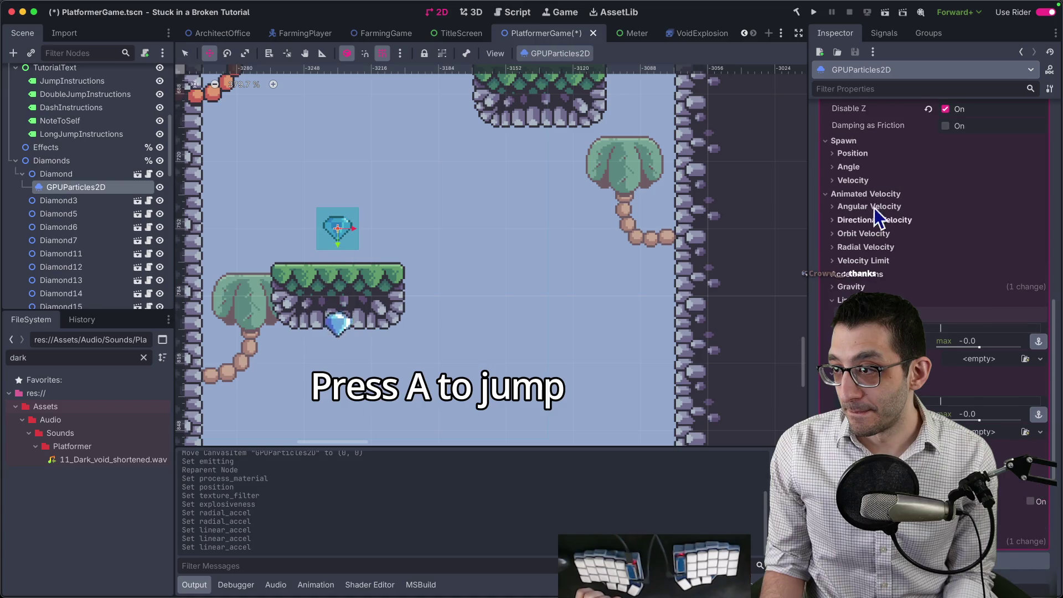
click(868, 171)
Step: Widen the particles' random spawn angle, raising the max to 418.3°
mouse_move(943, 196)
mouse_down()
mouse_move(1012, 198)
mouse_move(1000, 198)
mouse_up()
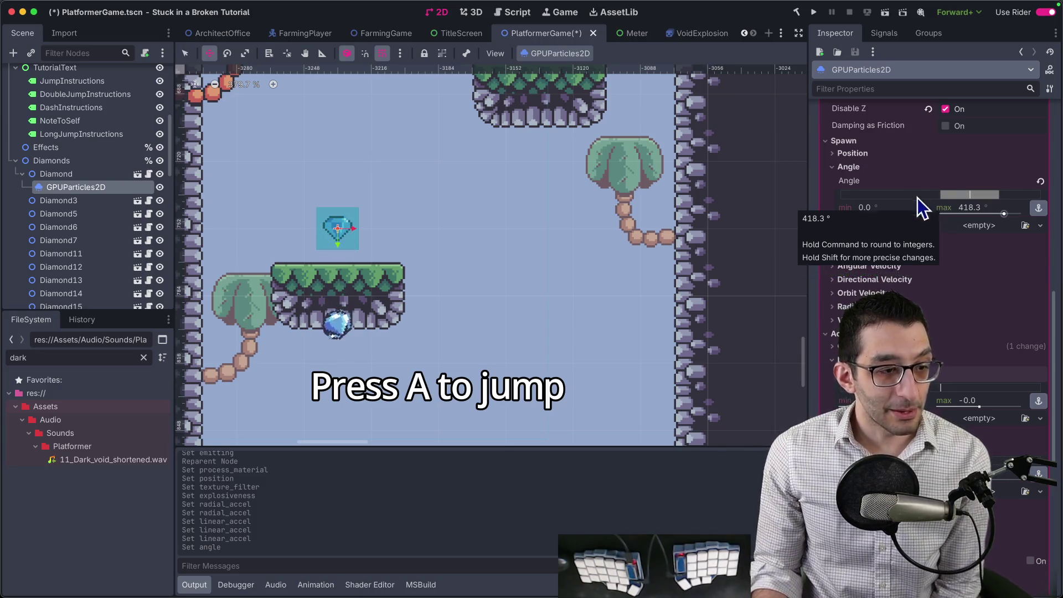
scroll(889, 292, down, 3)
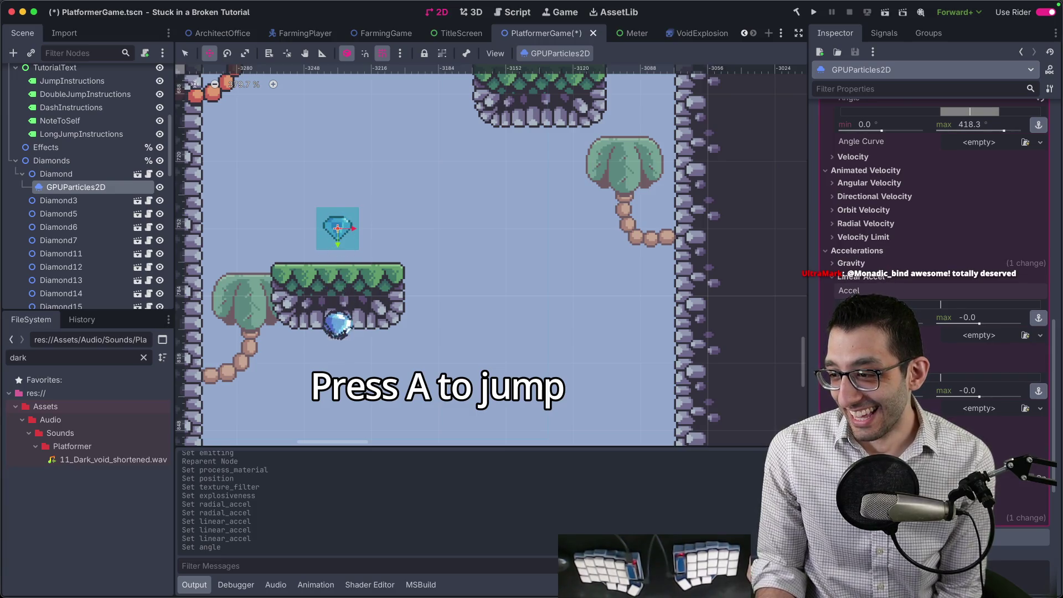
scroll(875, 283, up, 2)
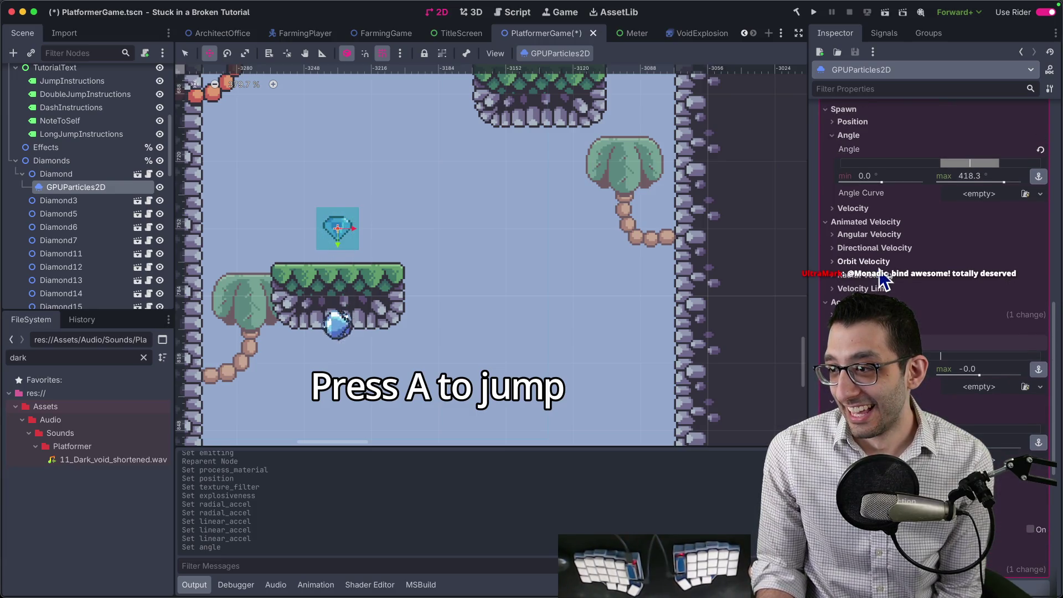
Step: Try a spinning angular velocity and reset Explosiveness to its default
click(883, 237)
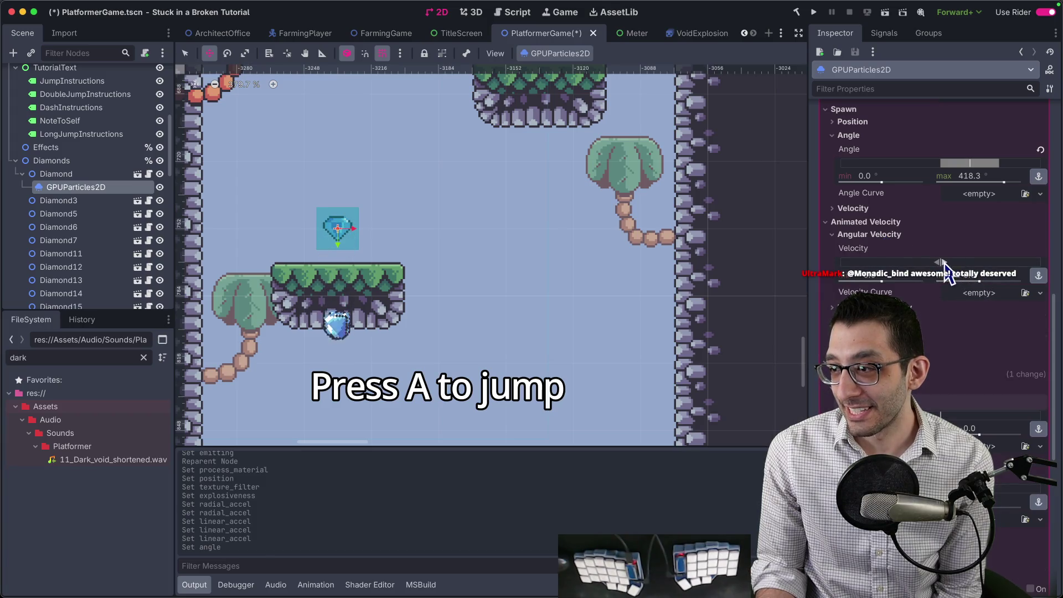
drag(945, 263, 987, 267)
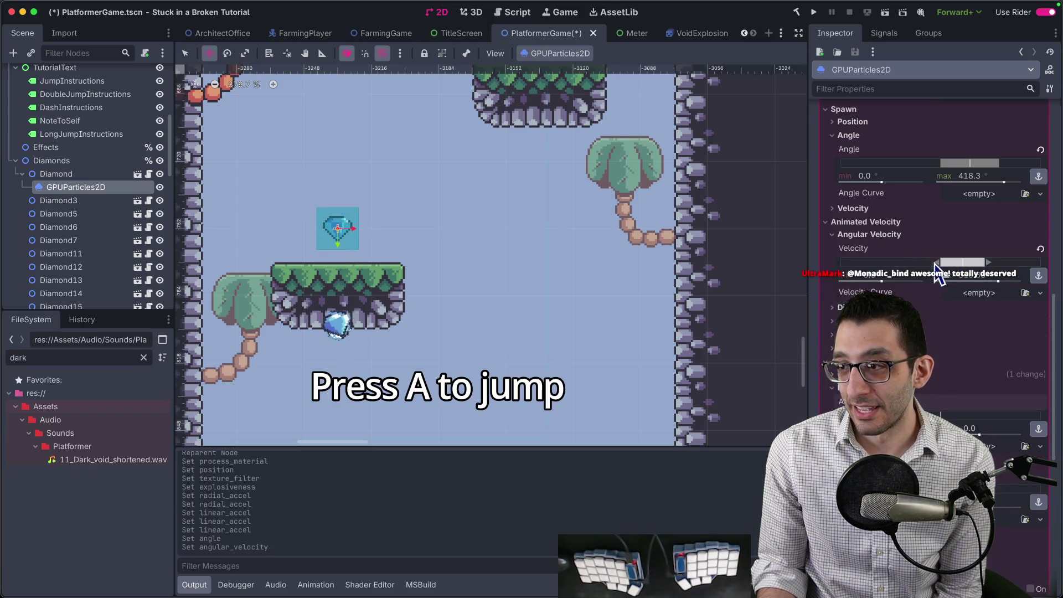
scroll(945, 277, up, 10)
drag(948, 145, 974, 146)
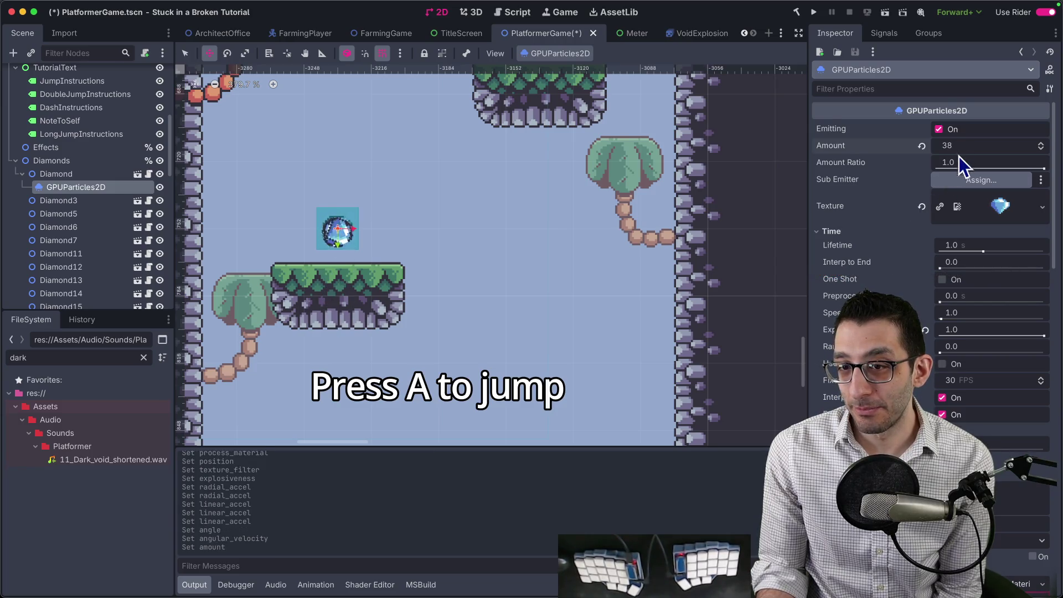
click(926, 330)
scroll(926, 331, down, 10)
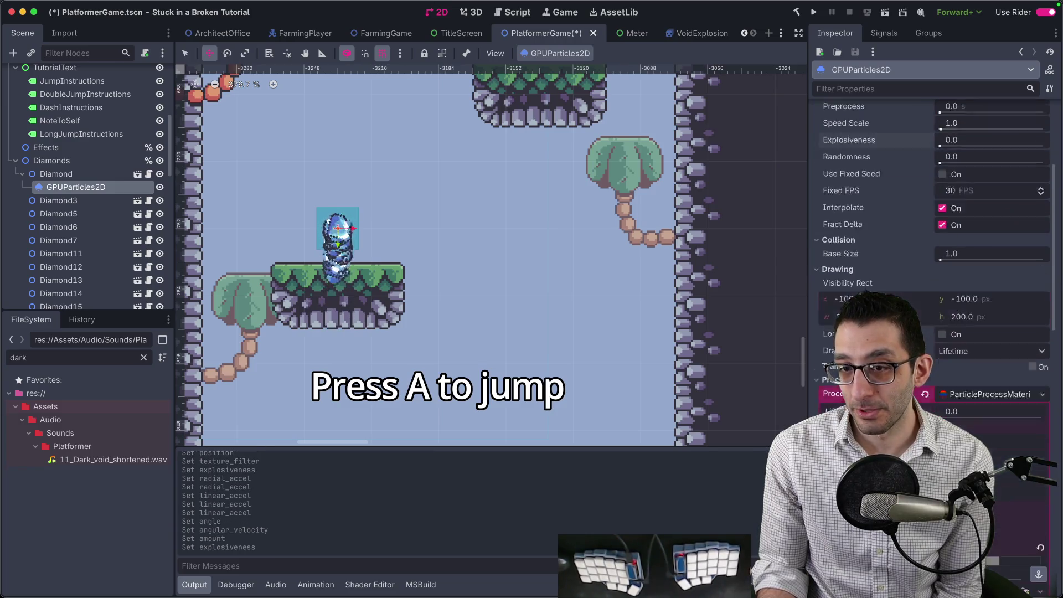
scroll(877, 260, down, 4)
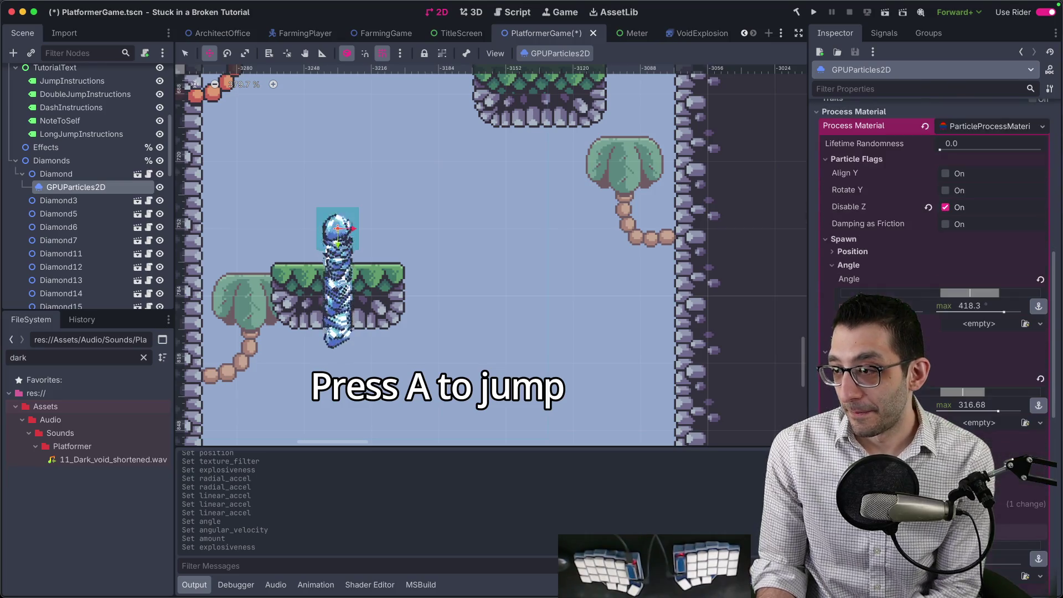
Step: Briefly check the spawn position settings and widen the spread of particle directions
click(877, 253)
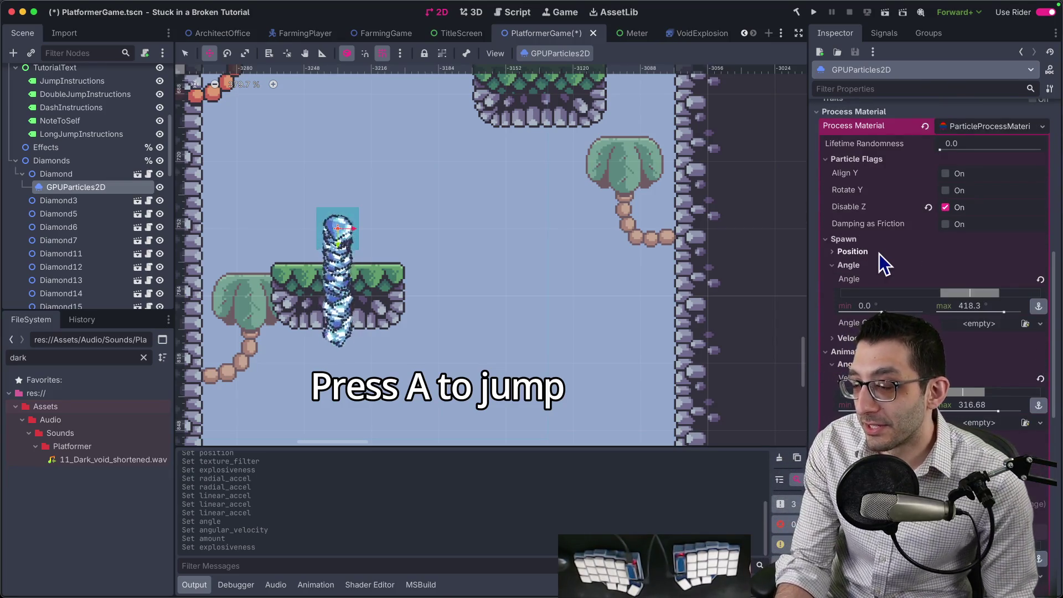
click(879, 253)
scroll(889, 283, down, 3)
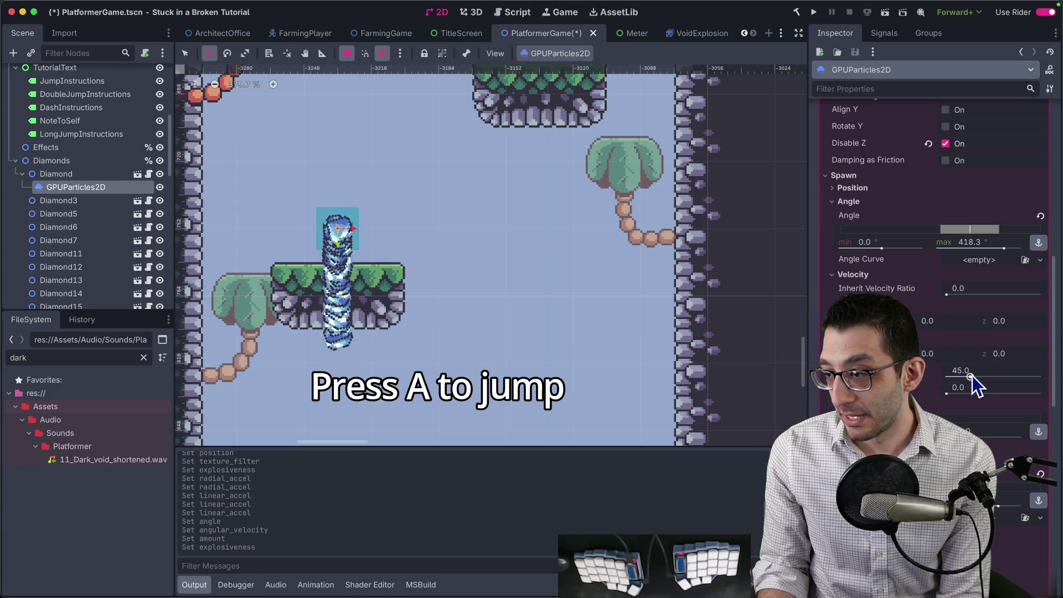
drag(972, 377, 1000, 379)
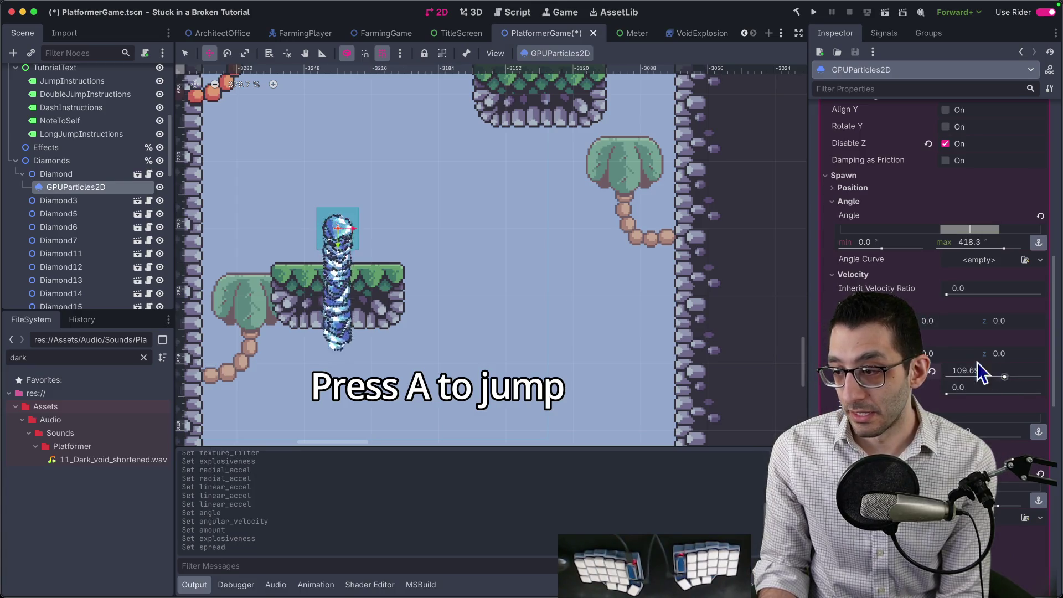
scroll(922, 371, down, 5)
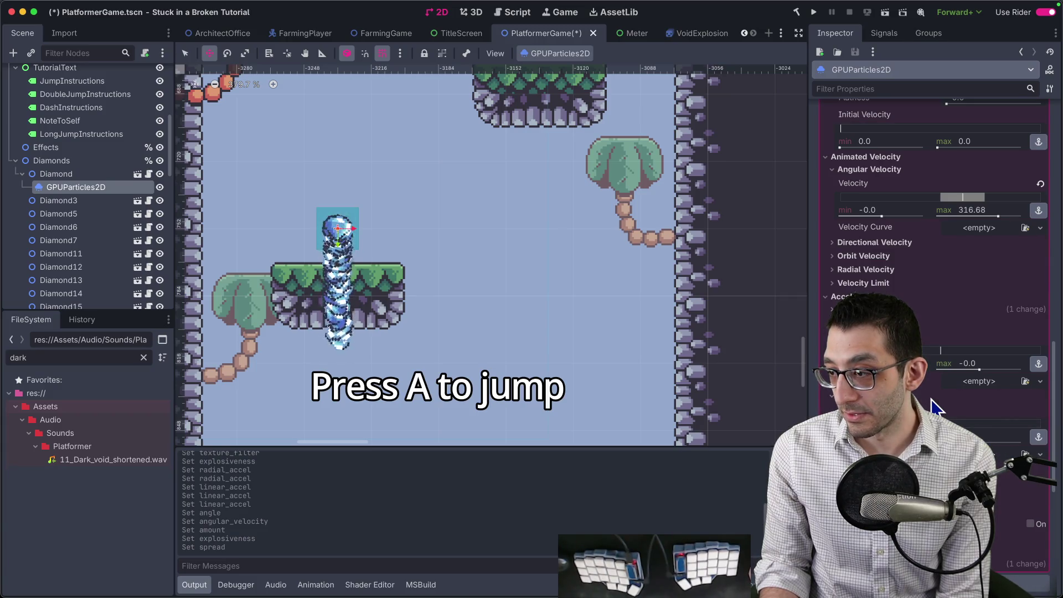
scroll(928, 407, down, 1)
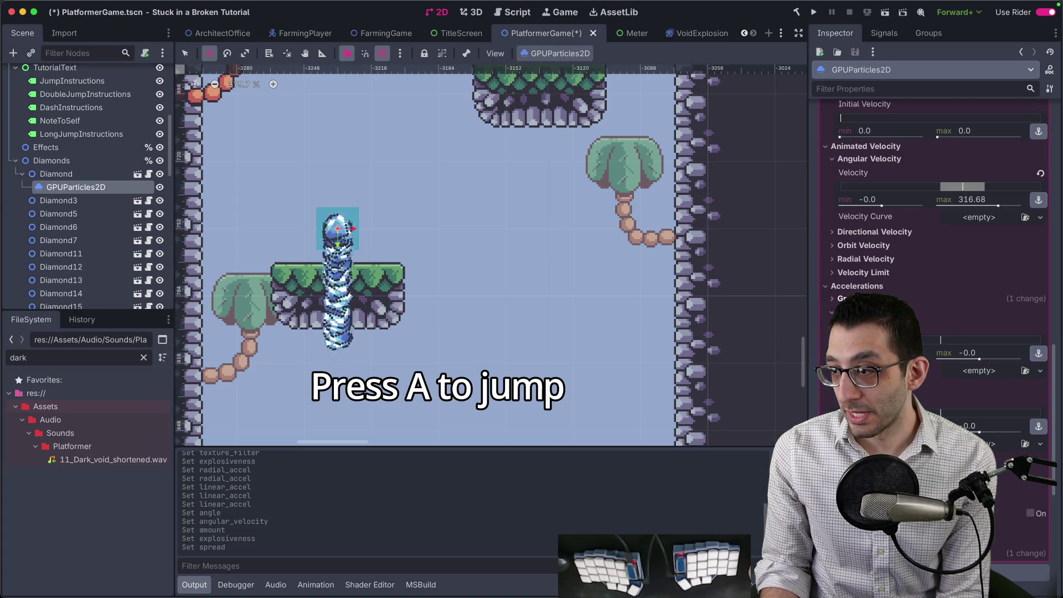
scroll(929, 237, up, 1)
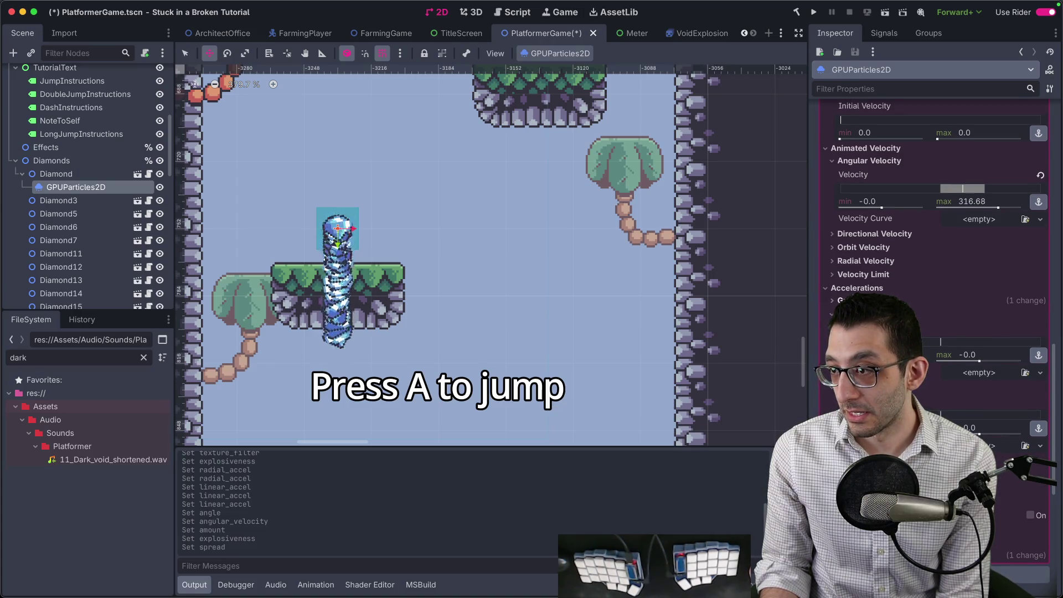
Step: Revert angular velocity to zero and spread back to 45
click(1040, 179)
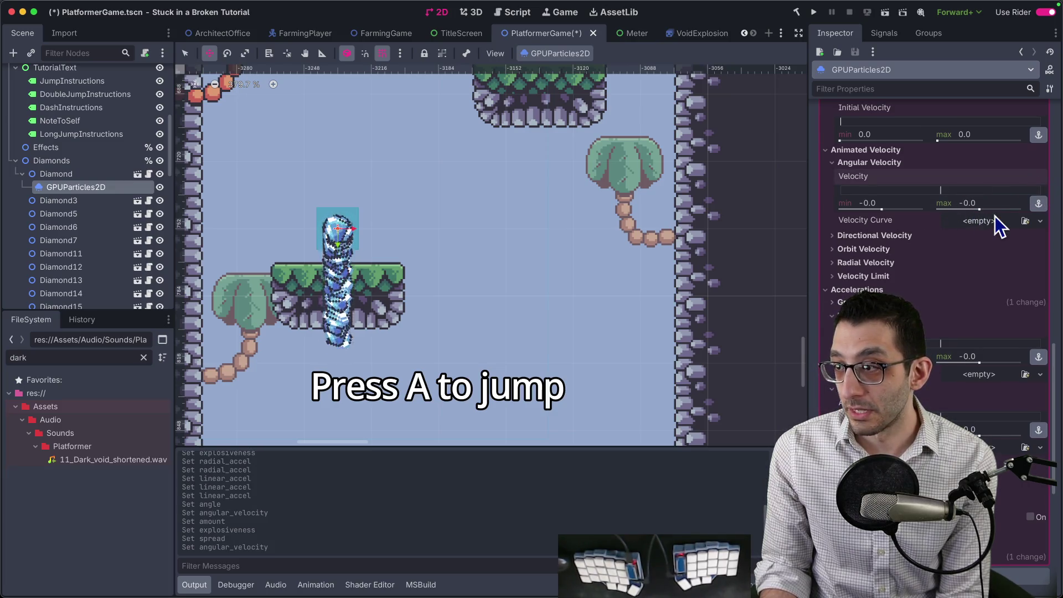
scroll(915, 258, up, 3)
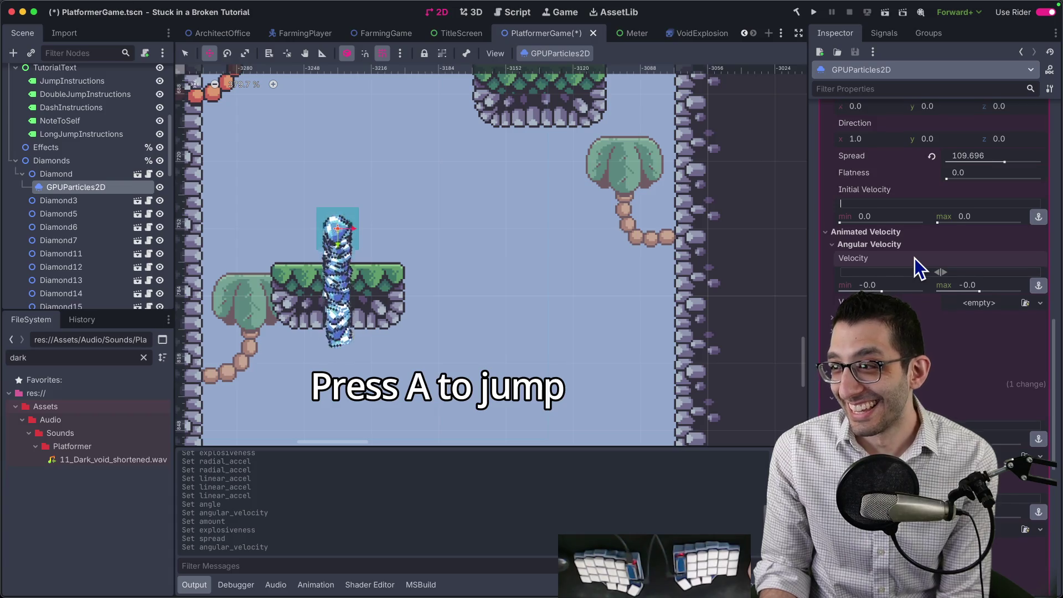
scroll(915, 258, up, 1)
click(933, 167)
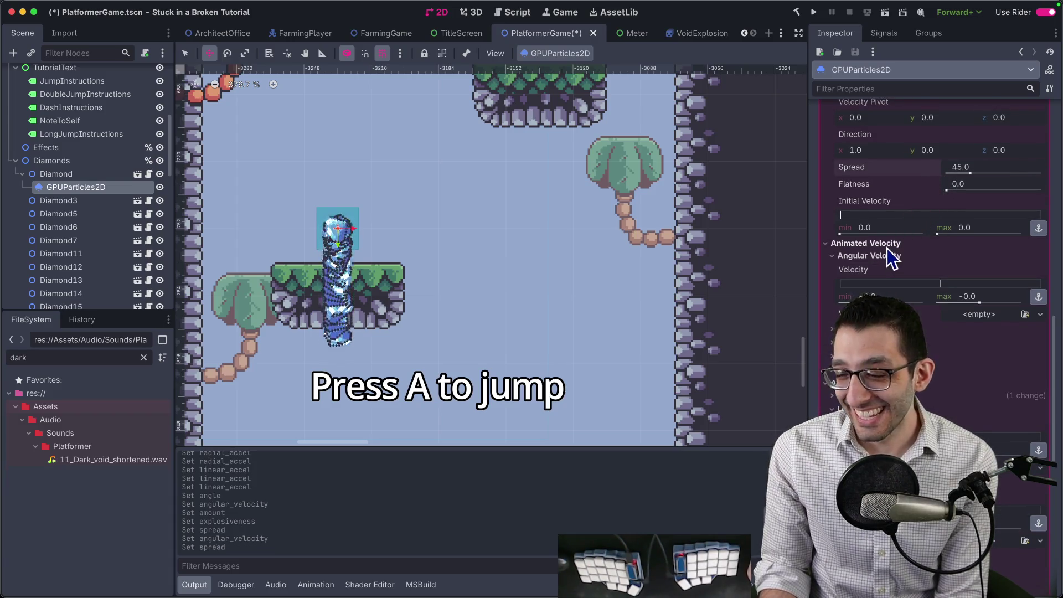
scroll(889, 260, down, 7)
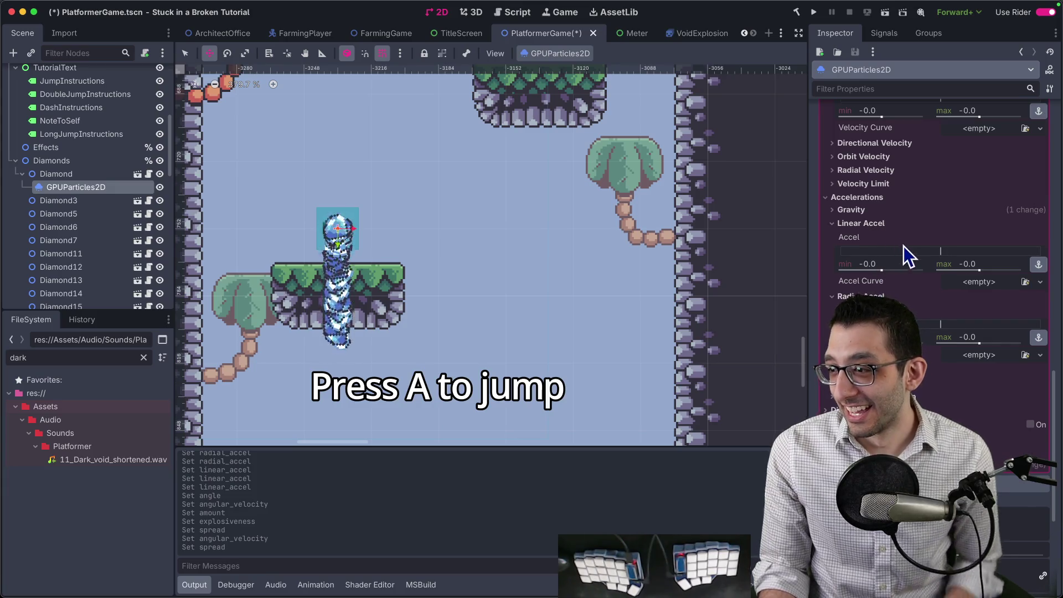
scroll(908, 250, up, 3)
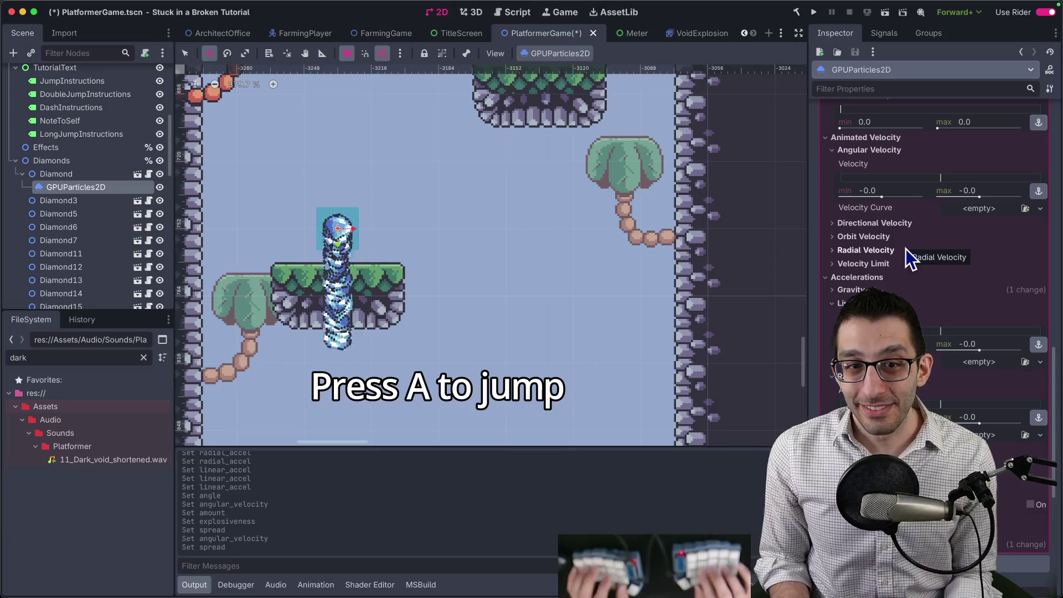
Step: In Rider, open PlatformerGame.tscn and locate the GPUParticles2D node entry
key(super+Tab)
key(super+shift+o)
text(platgame)
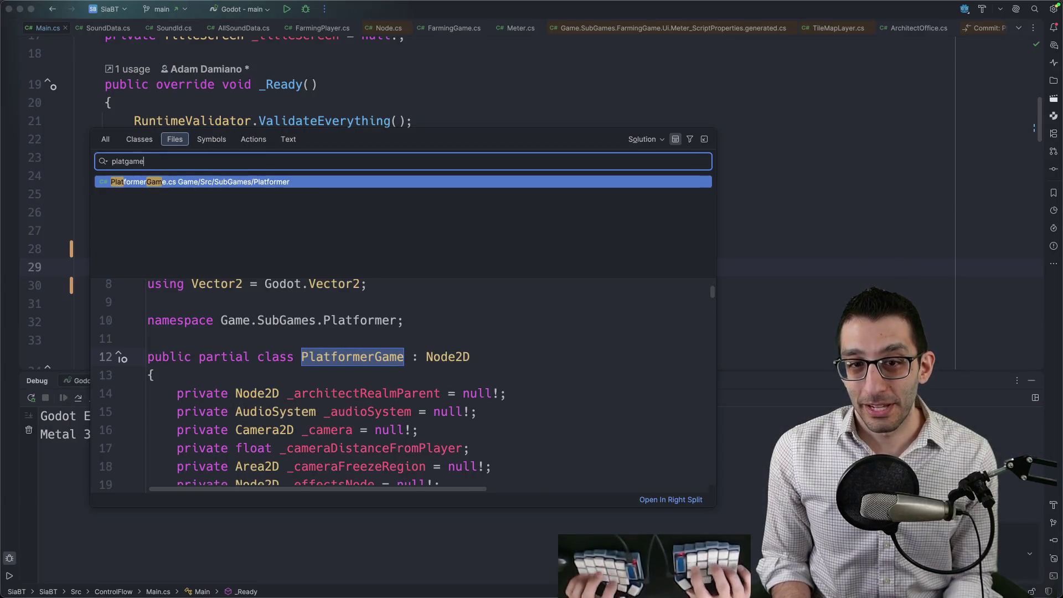
text(.tscn)
key(Return)
key(super+f)
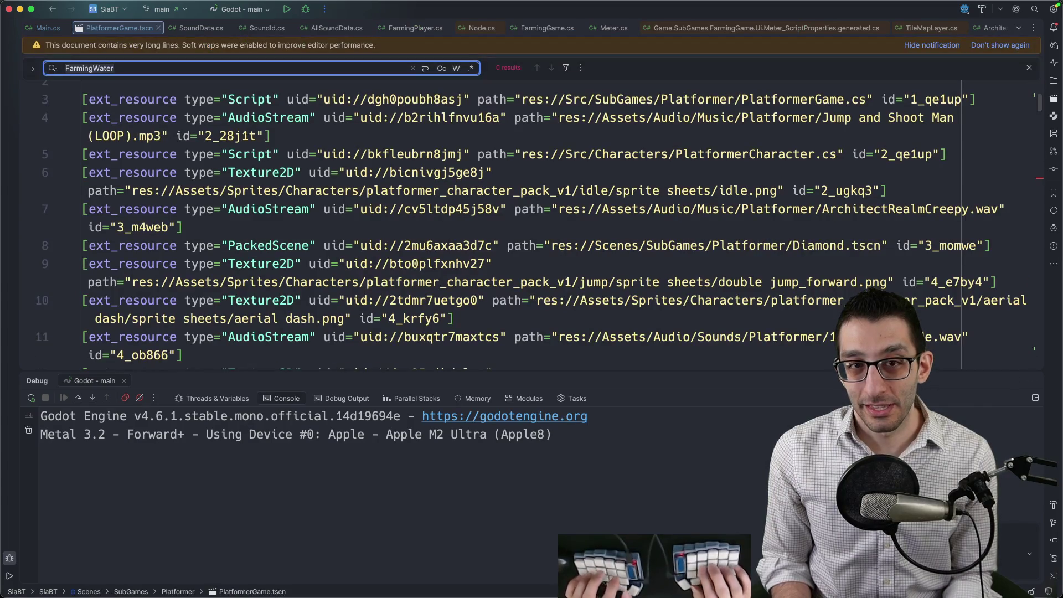
text(gpupart)
key(Escape)
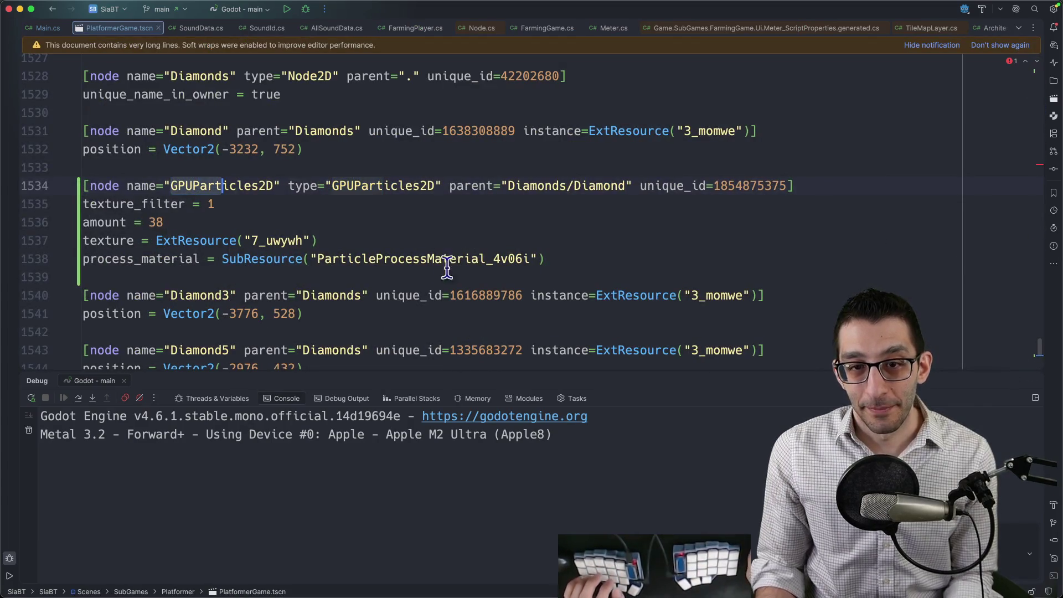
click(150, 206)
click(120, 222)
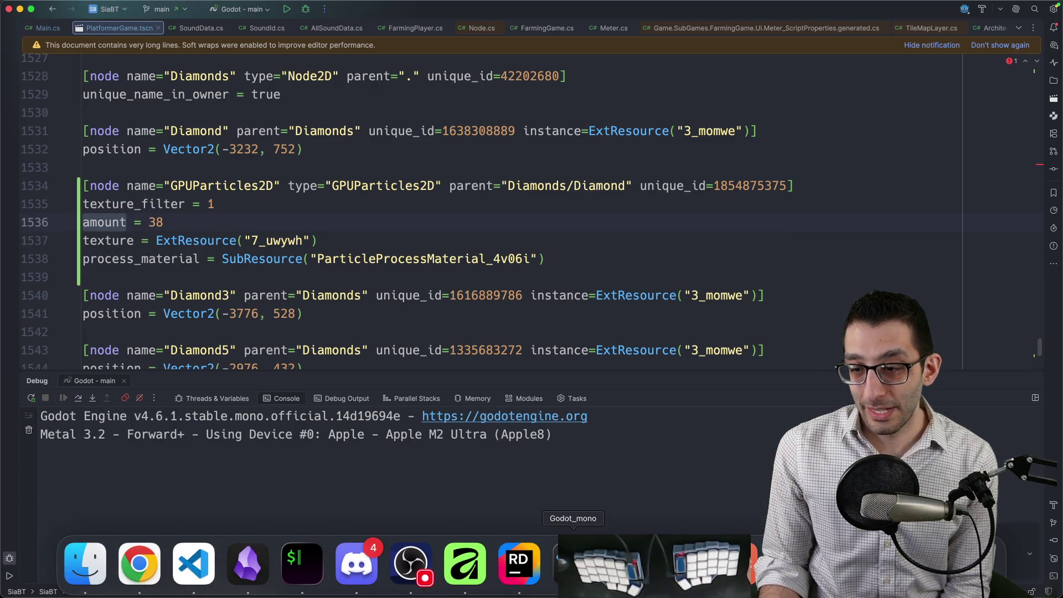
Step: Follow the ParticleProcessMaterial_4v06i id to its definition and mark the angle_min/angle_max lines
click(573, 565)
scroll(930, 332, up, 5)
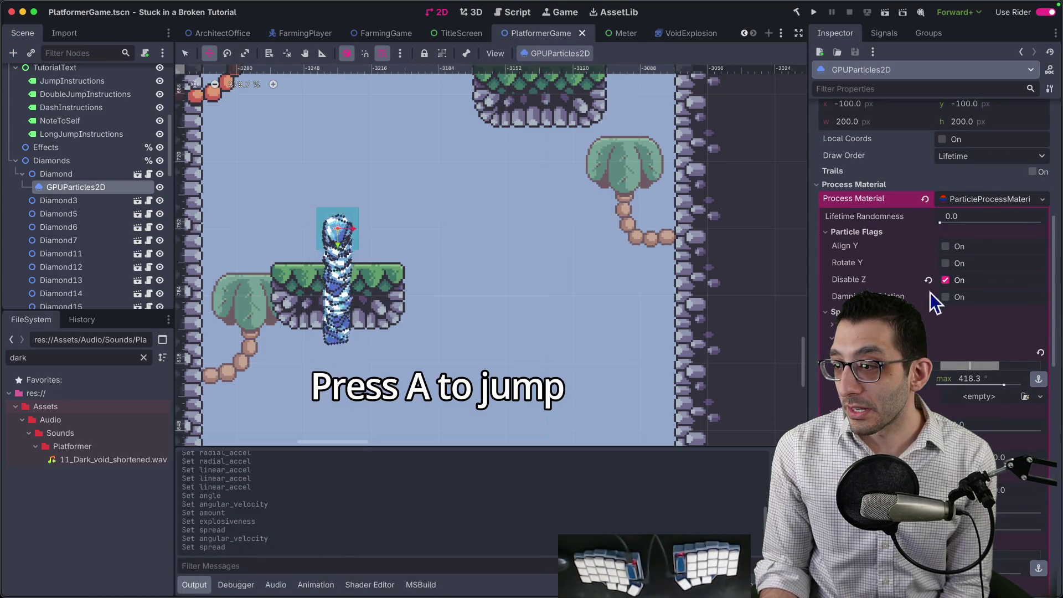
scroll(949, 354, down, 1)
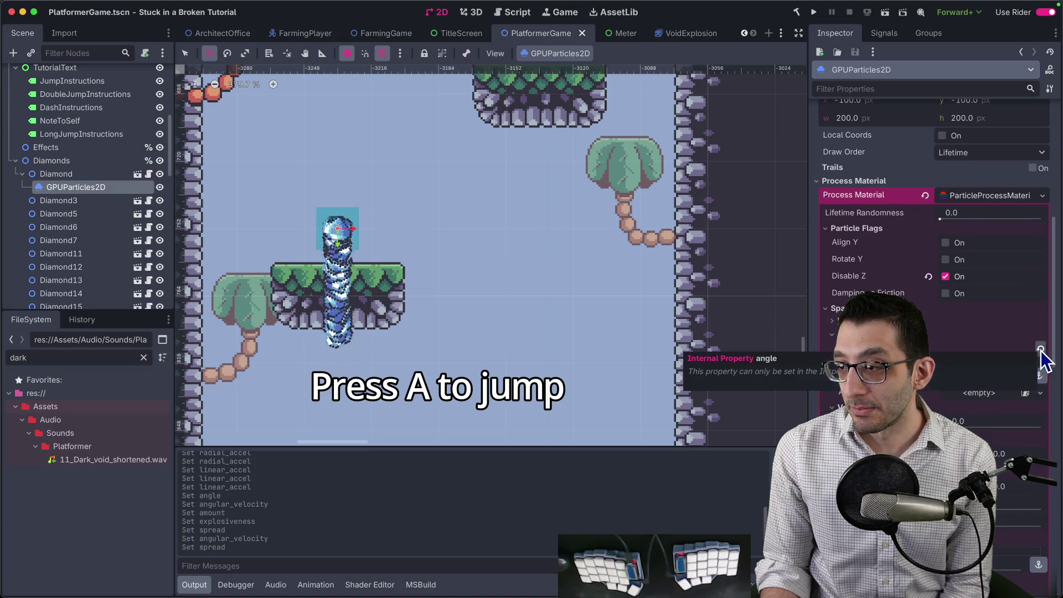
key(super+Tab)
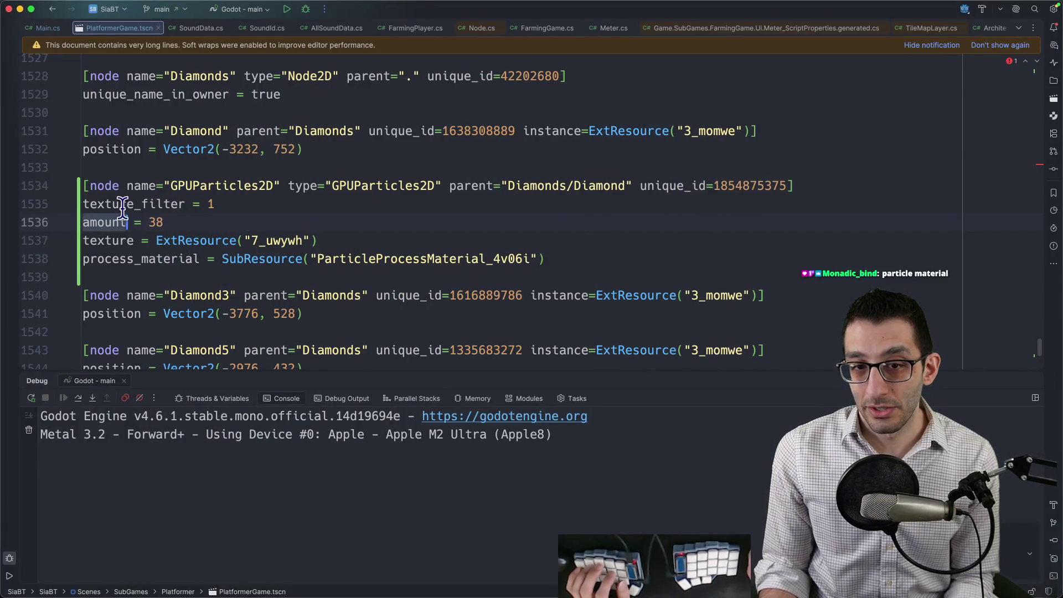
drag(112, 204, 176, 203)
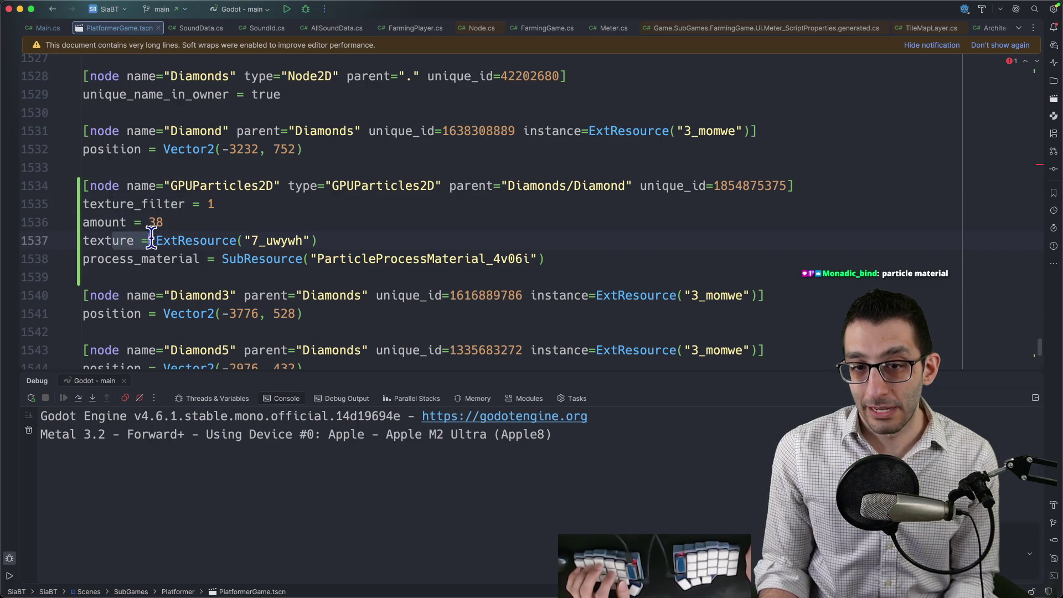
double_click(393, 259)
key(super+g)
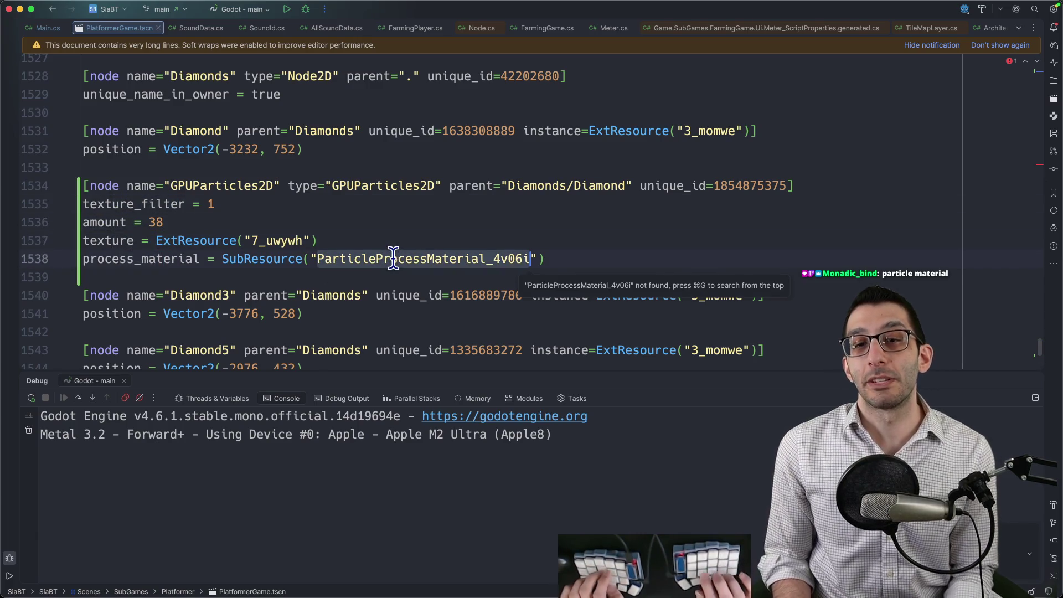
key(super+g)
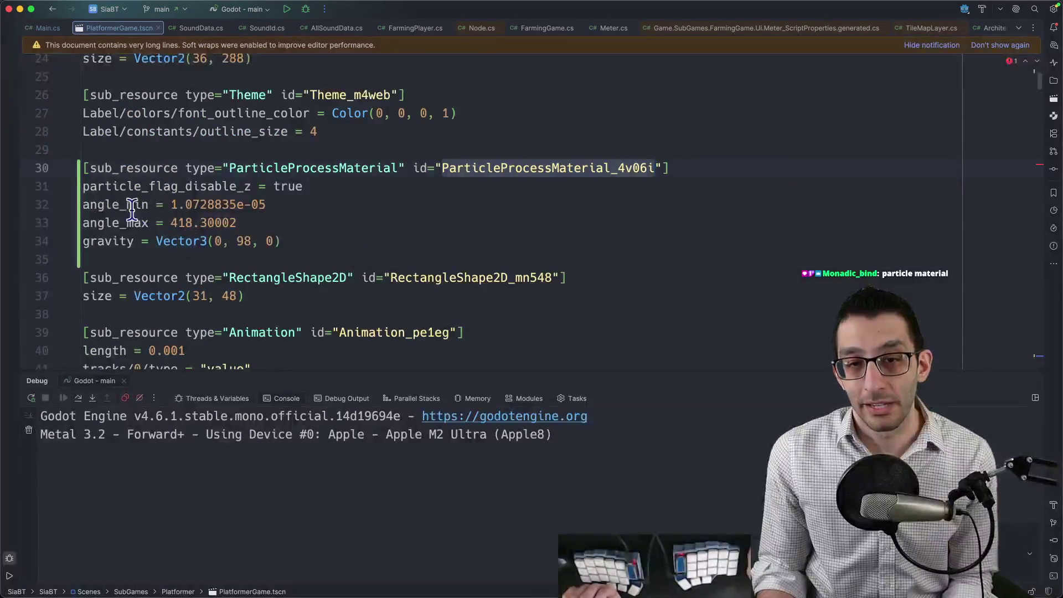
drag(83, 204, 266, 228)
Step: Back in Godot, drag the particle Angle max down to 0
mouse_move(628, 570)
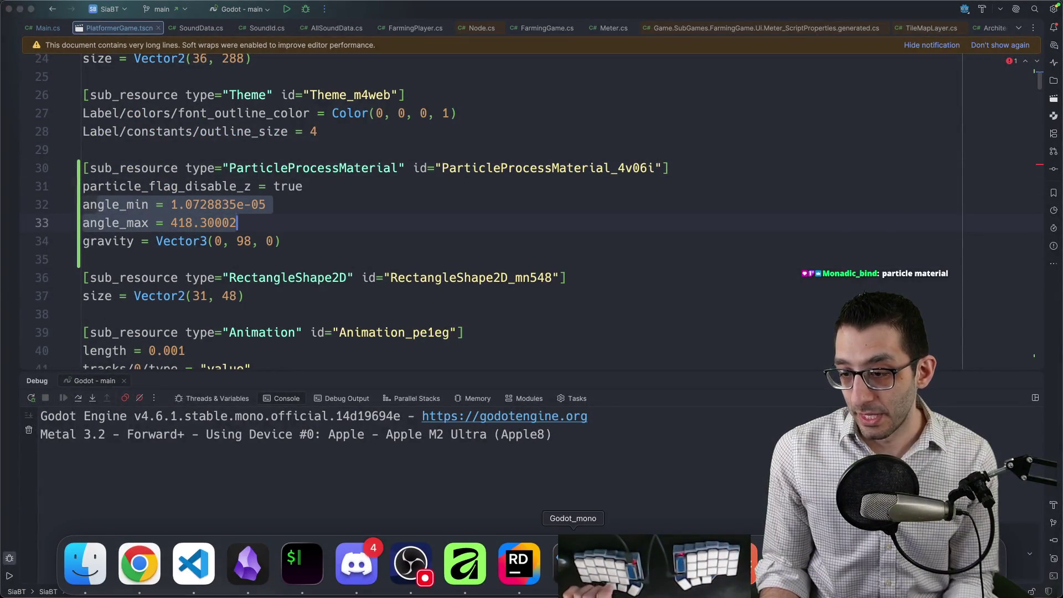
click(573, 562)
drag(1025, 353, 985, 344)
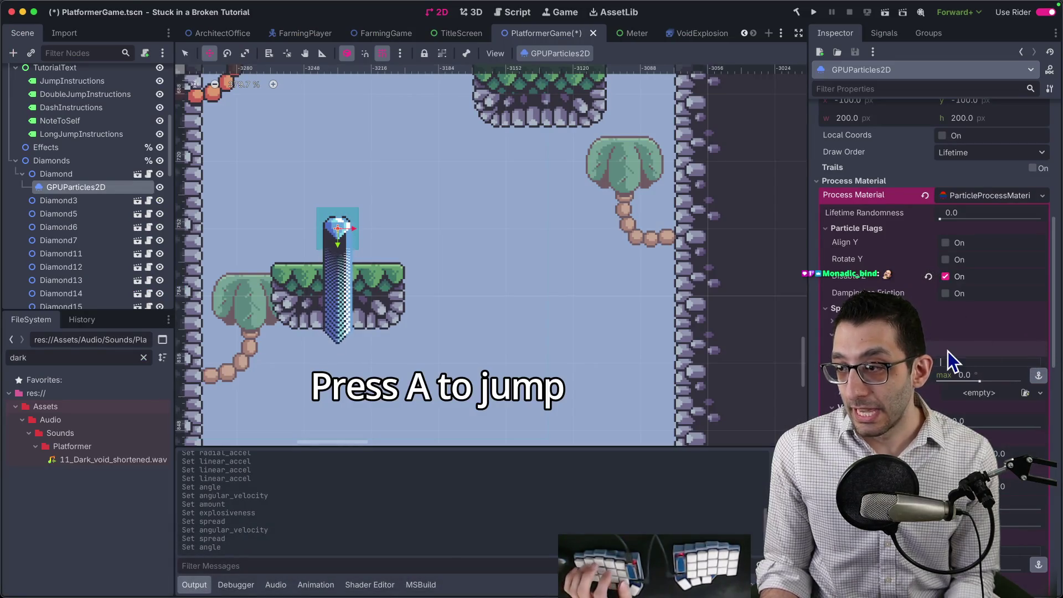
Step: Set direction y to 4.2, maximum initial velocity to 145.23 and spread to 180
scroll(941, 349, down, 3)
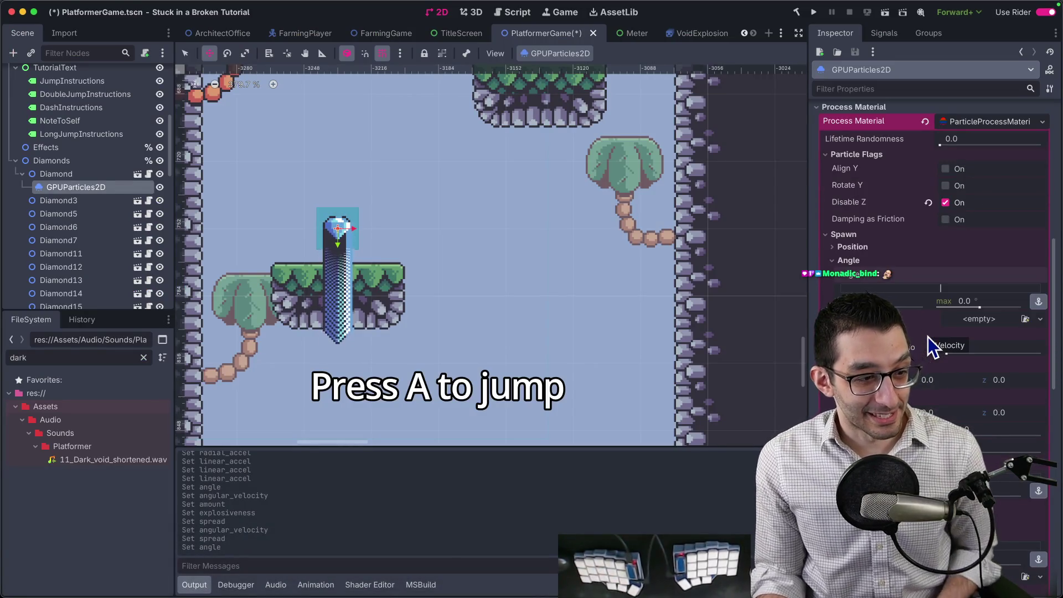
scroll(928, 336, down, 5)
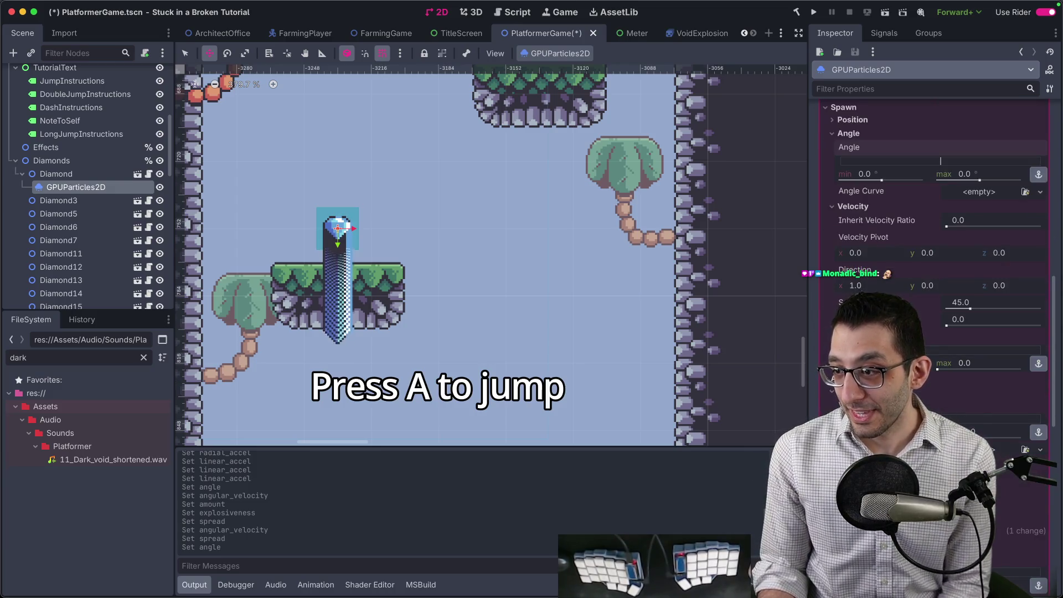
click(922, 285)
text(0.75)
key(Return)
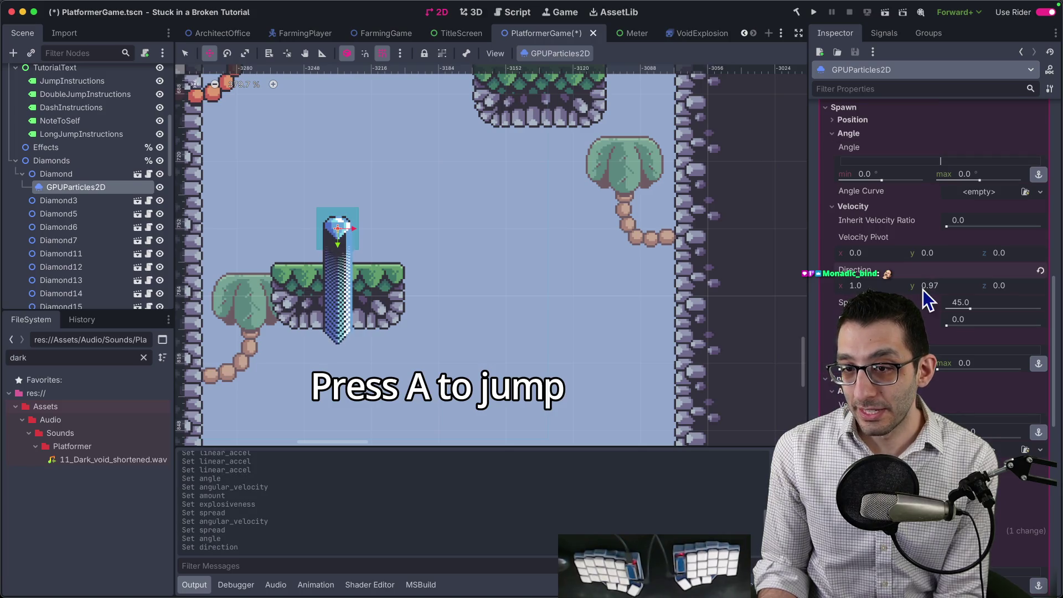
drag(922, 290, 958, 290)
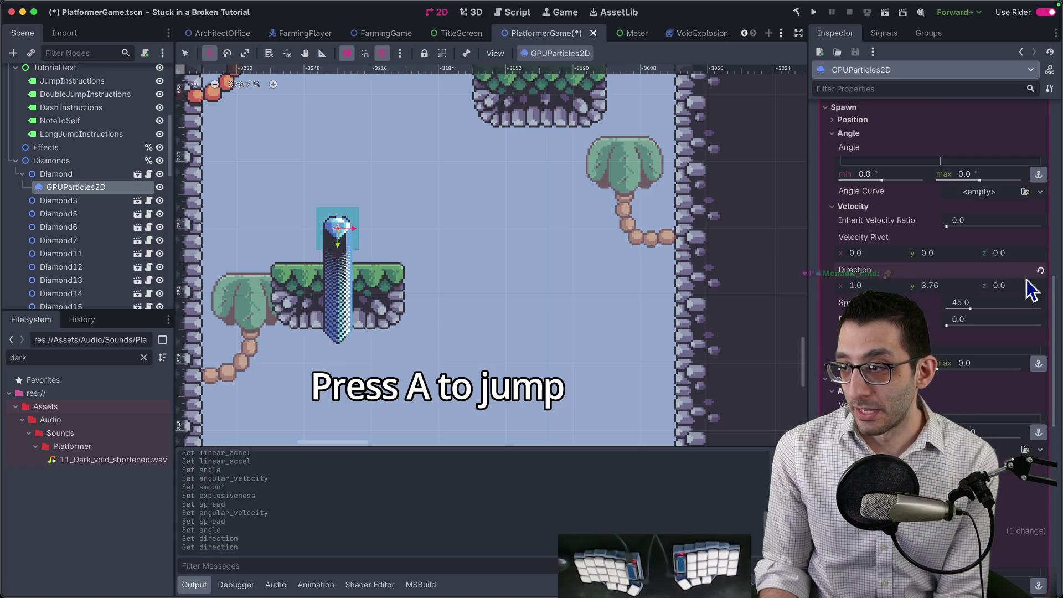
scroll(965, 285, down, 2)
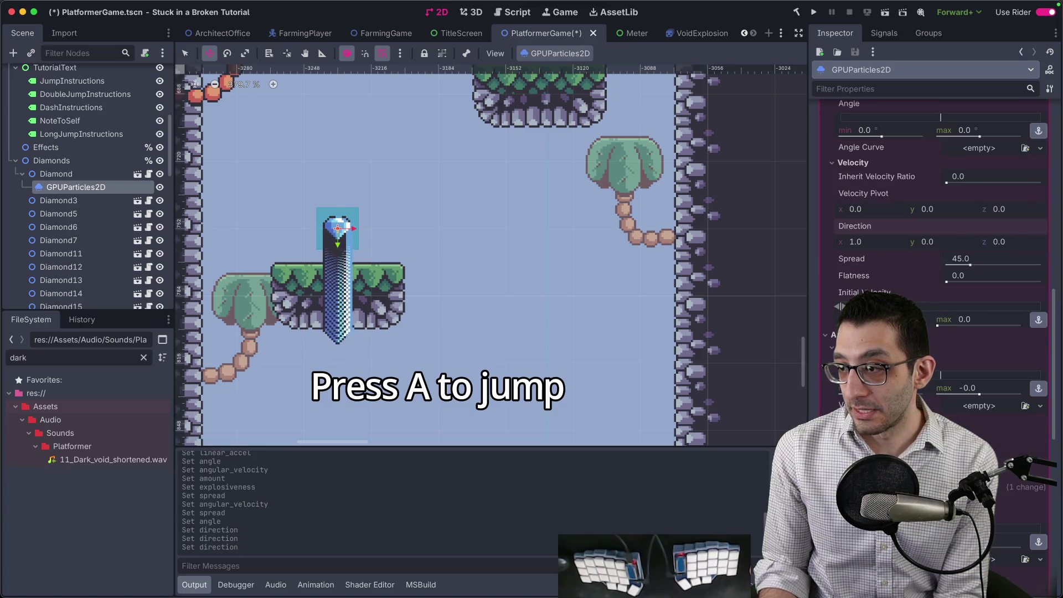
drag(975, 319, 1008, 319)
drag(930, 241, 1042, 266)
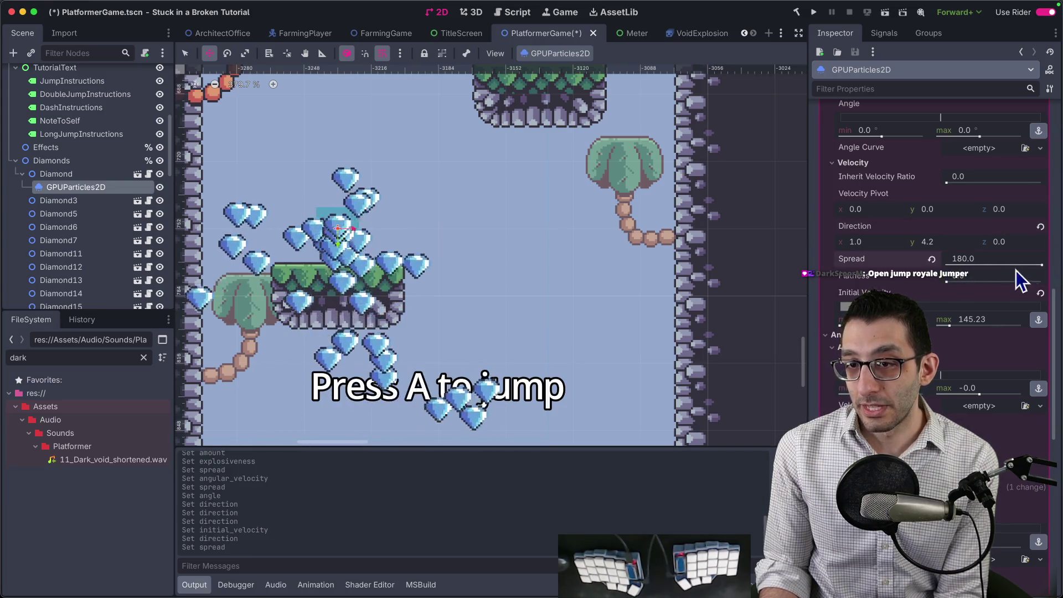
Step: Revert Direction to (1, 0, 0) and bring Explosiveness back to 1.0
click(1040, 227)
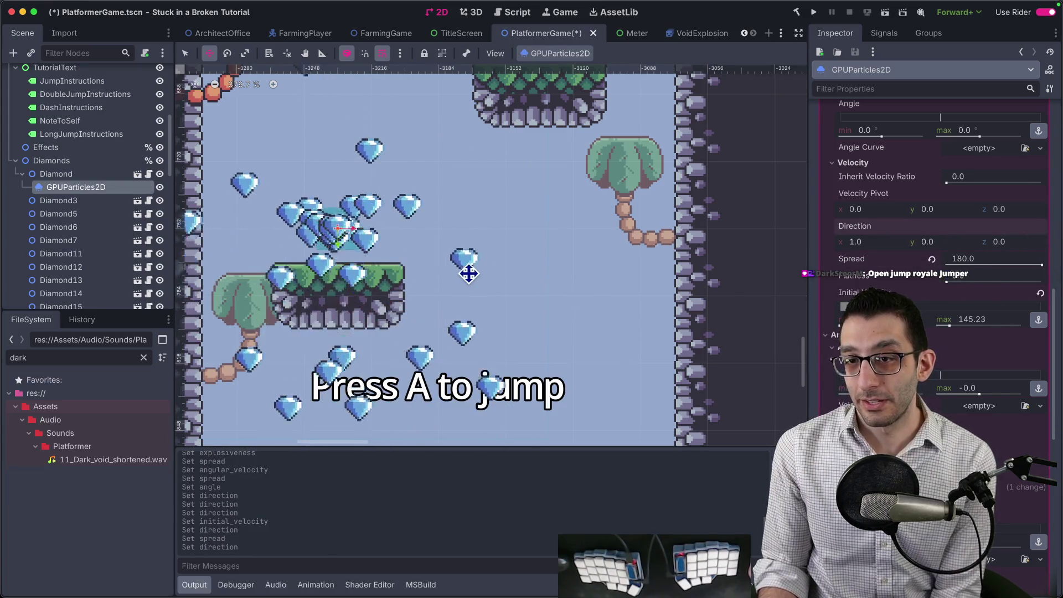
scroll(467, 268, down, 3)
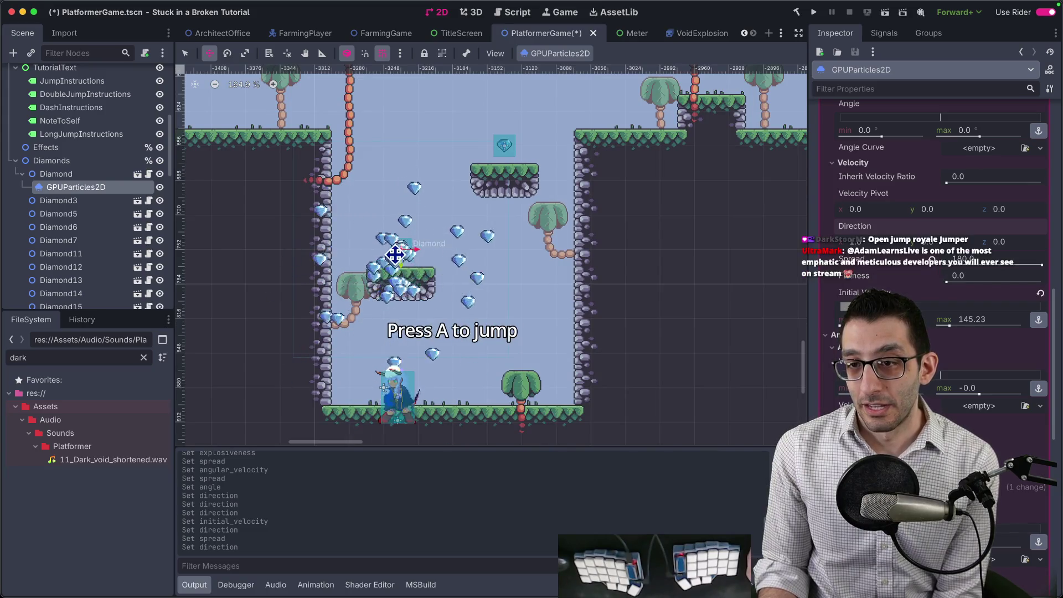
scroll(468, 269, up, 4)
scroll(559, 277, down, 3)
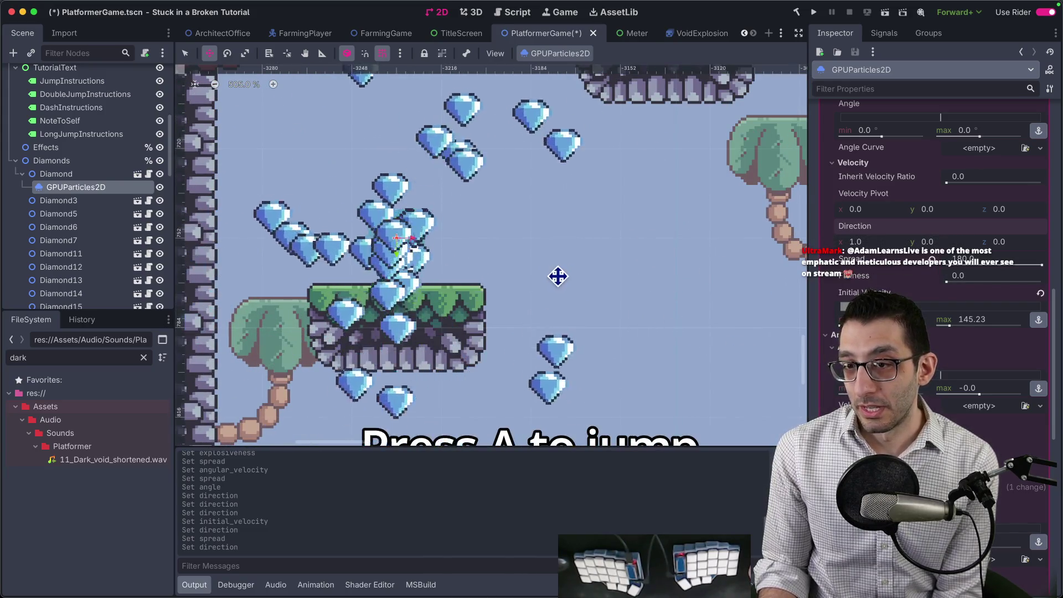
scroll(957, 297, up, 8)
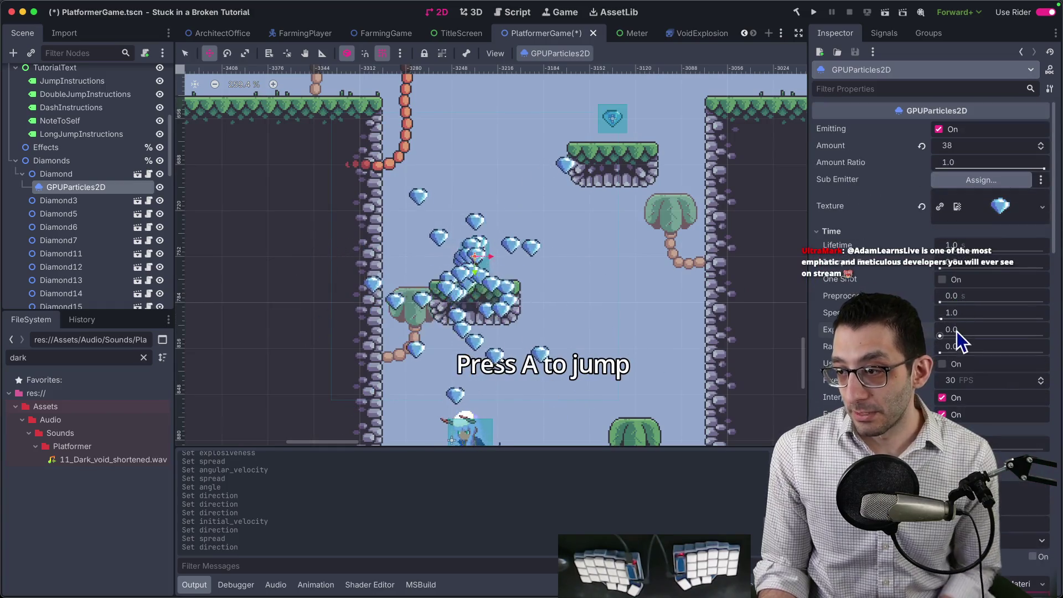
drag(957, 331, 958, 333)
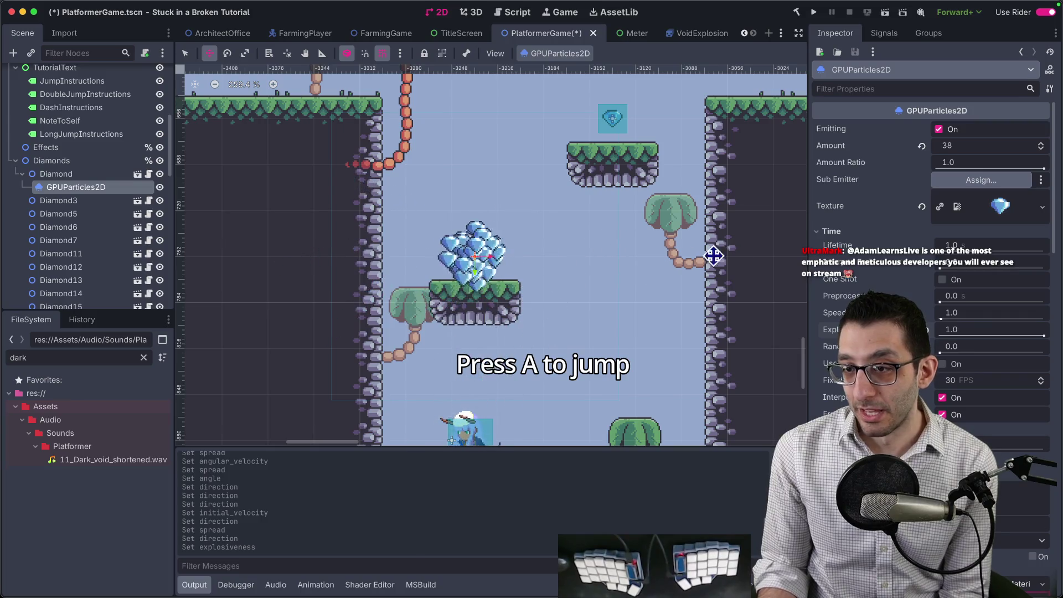
scroll(936, 222, down, 5)
scroll(936, 222, up, 5)
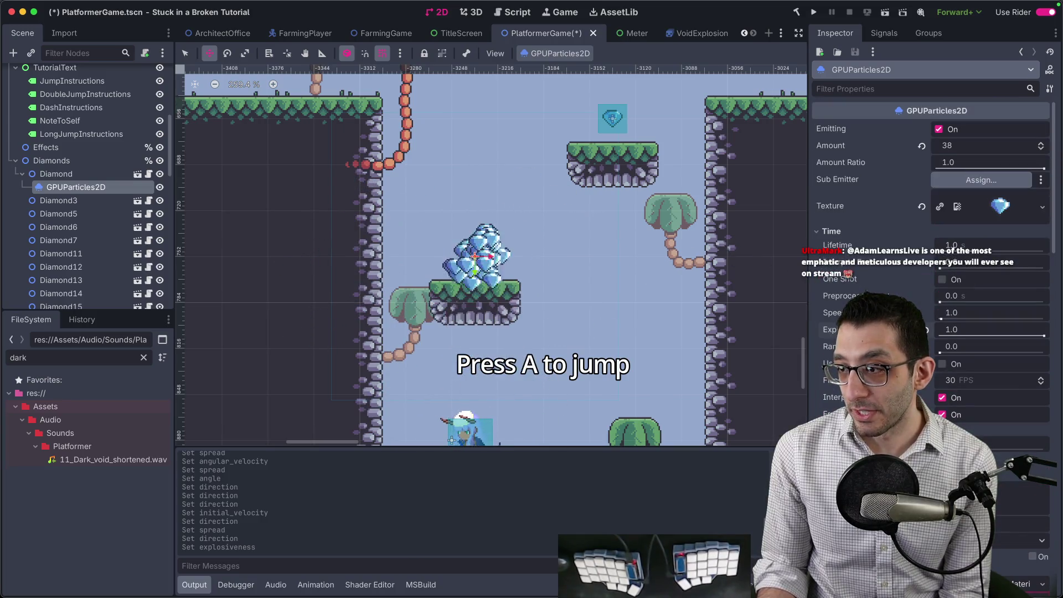
scroll(936, 250, down, 10)
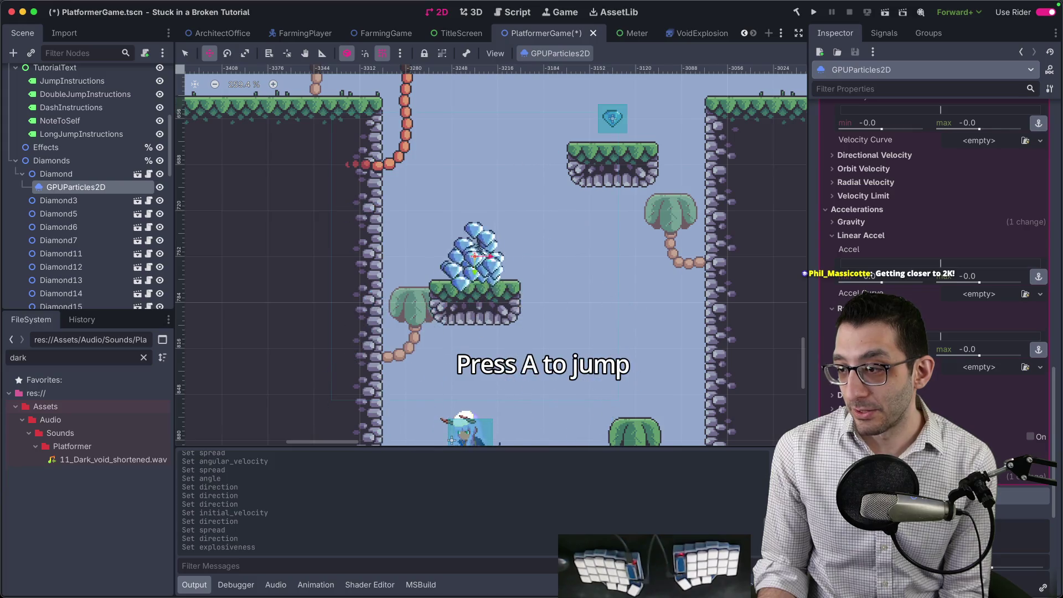
scroll(936, 249, down, 3)
Step: Give the particles' Scale Curve a new CurveTexture and drag its end down so particles shrink
scroll(873, 250, down, 6)
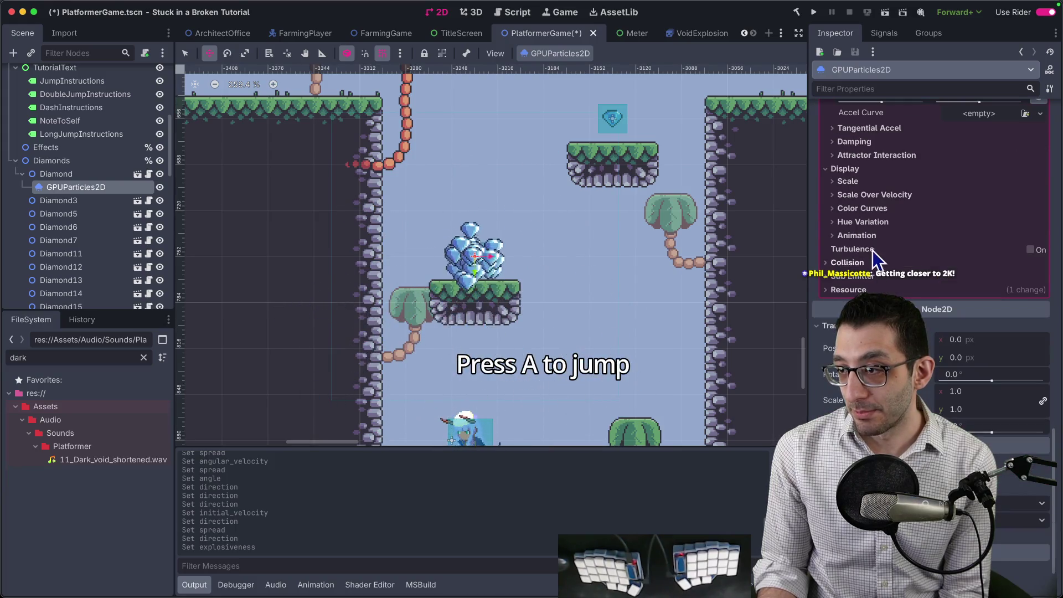
click(868, 199)
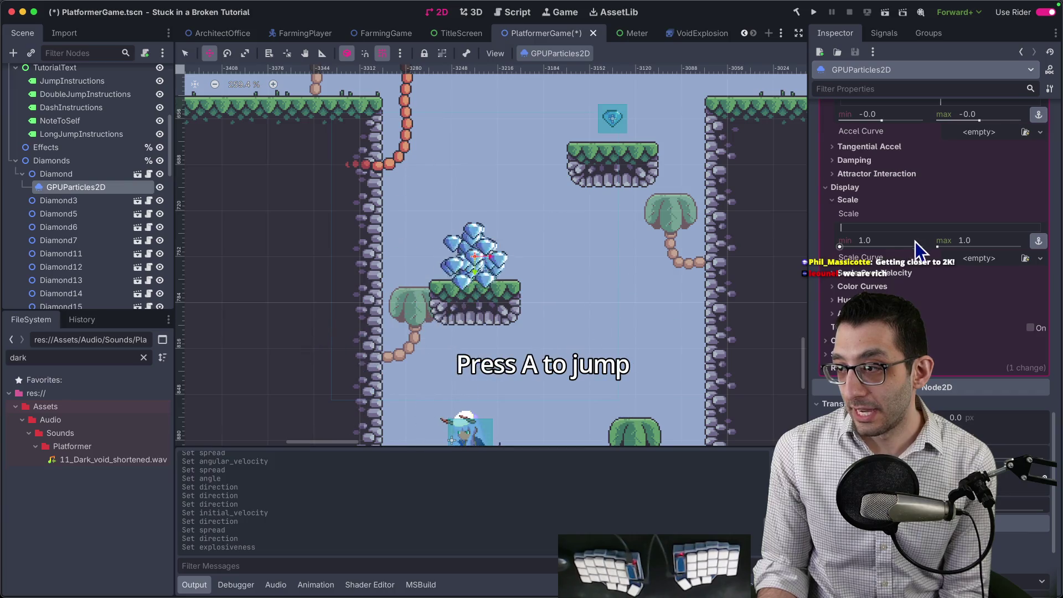
click(963, 259)
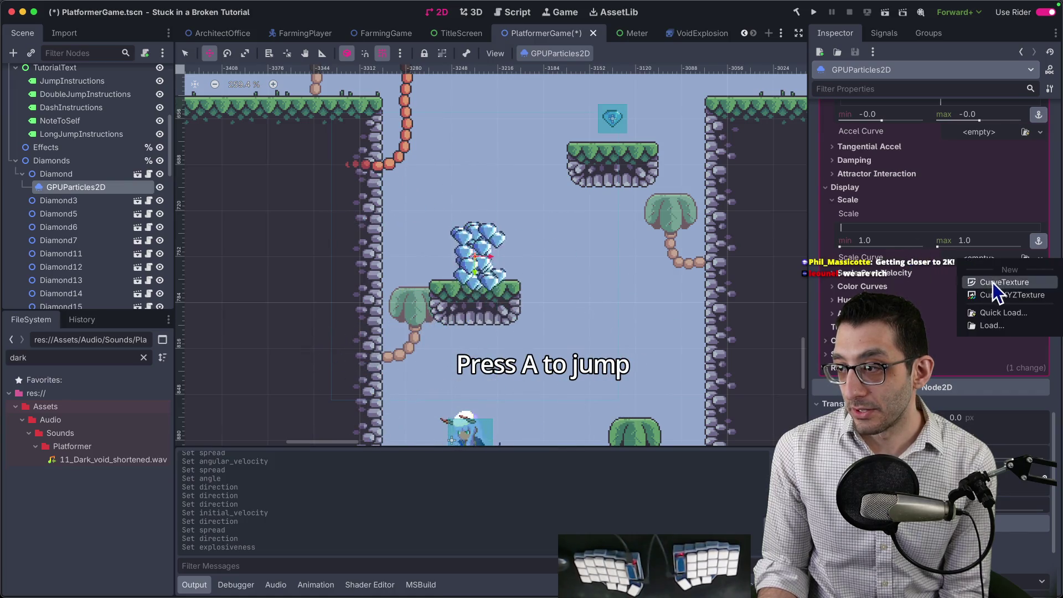
click(990, 276)
click(988, 263)
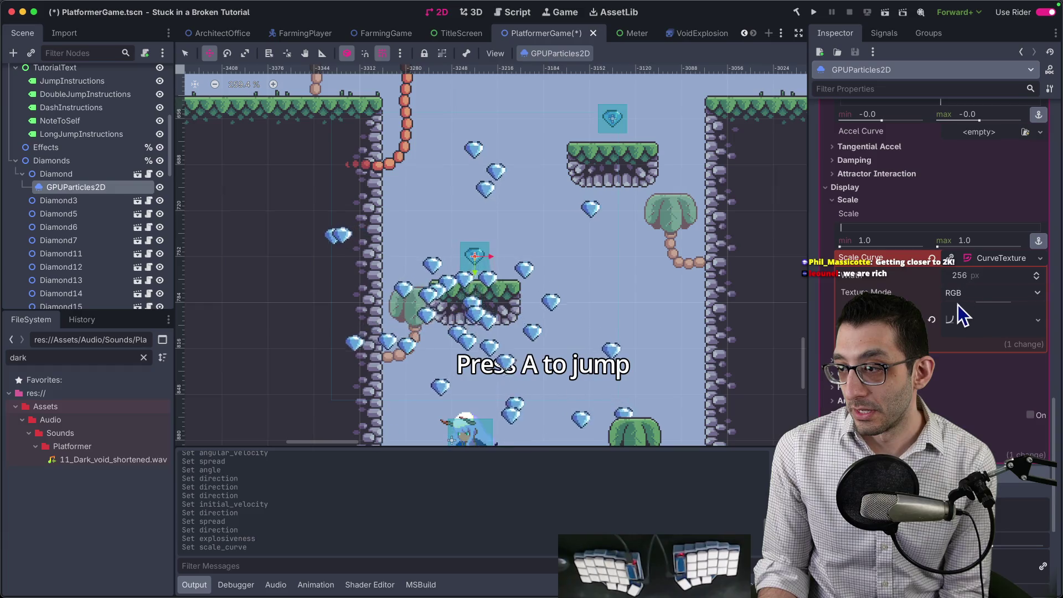
scroll(961, 360, down, 5)
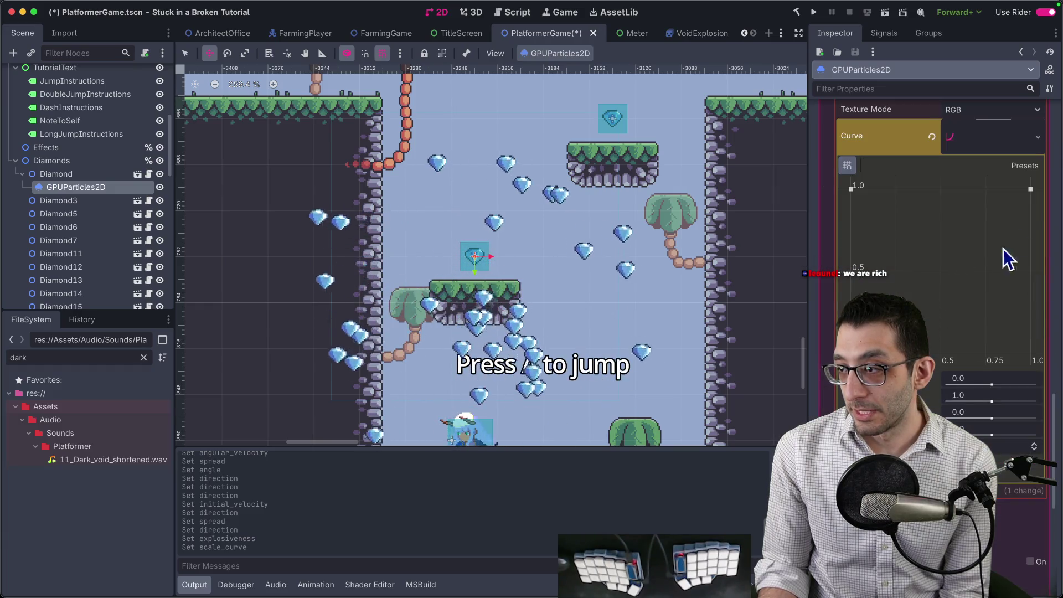
drag(1031, 190, 1034, 356)
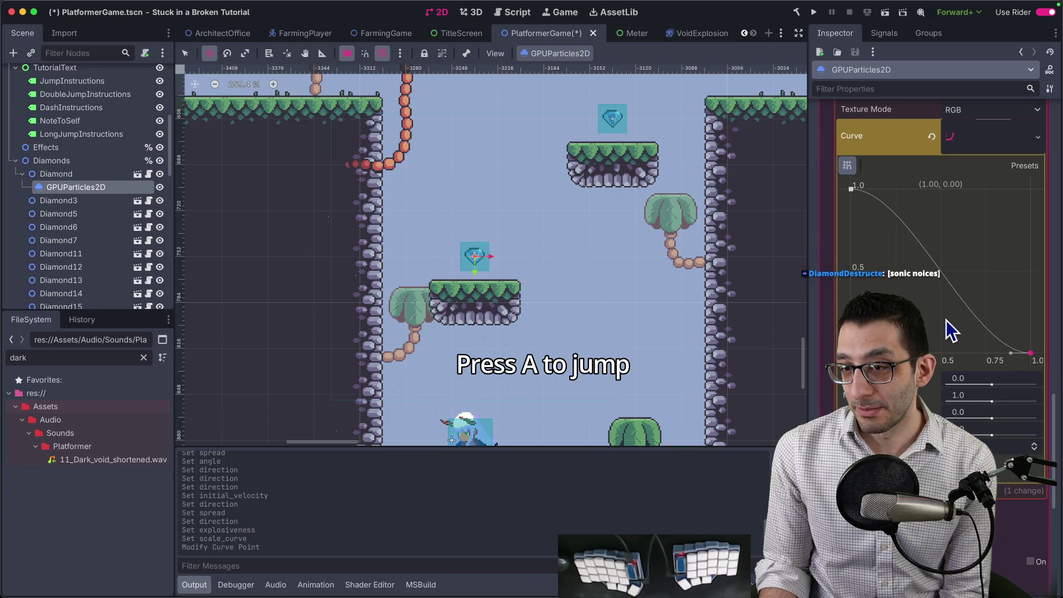
Step: Lower the particles' maximum initial velocity from 145.23 to about 66.8
scroll(947, 324, up, 5)
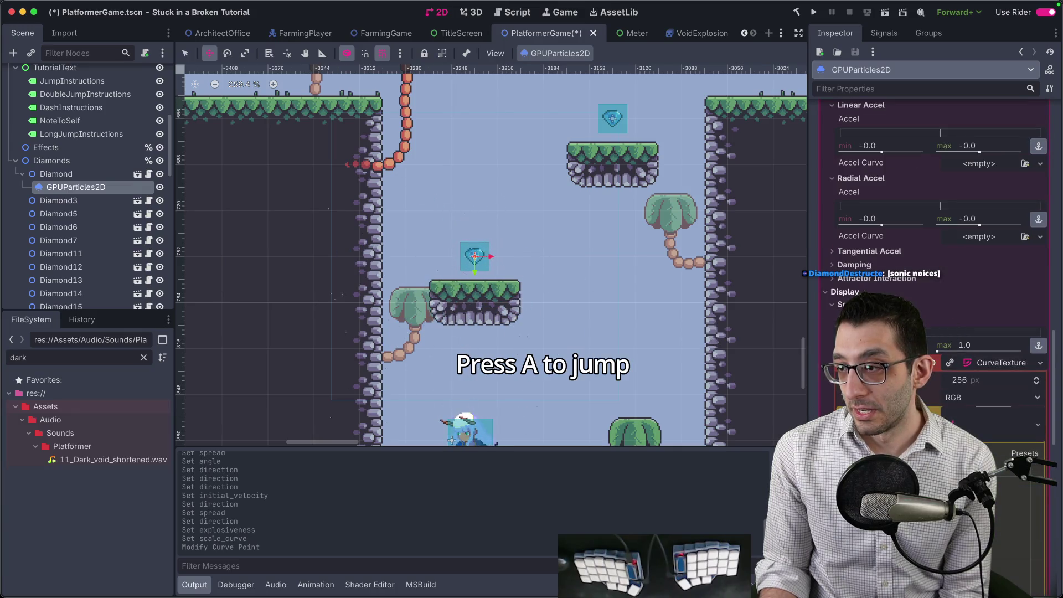
scroll(936, 222, up, 10)
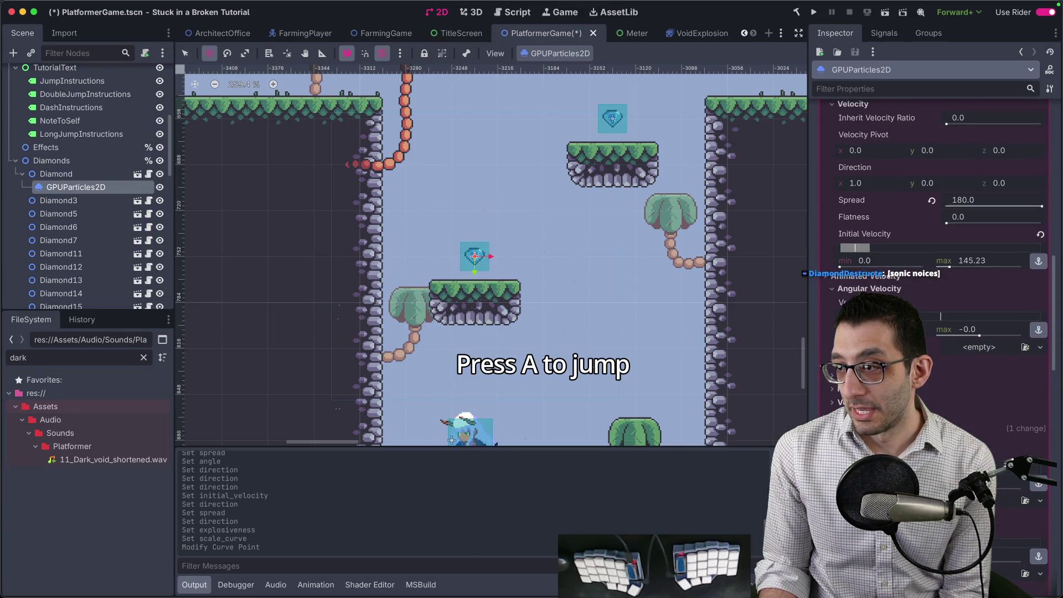
scroll(889, 227, up, 2)
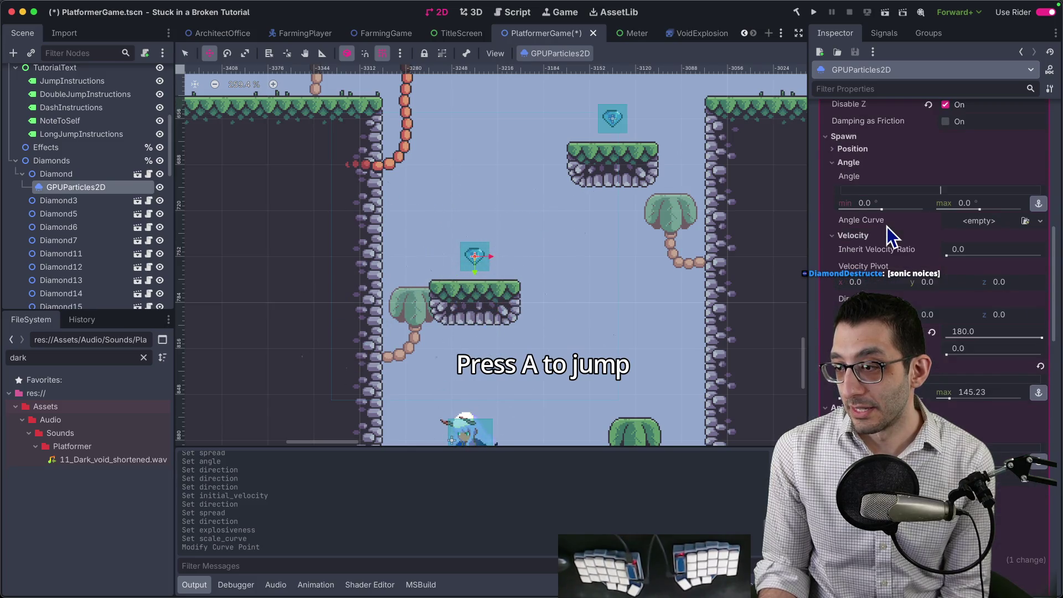
drag(954, 366, 945, 365)
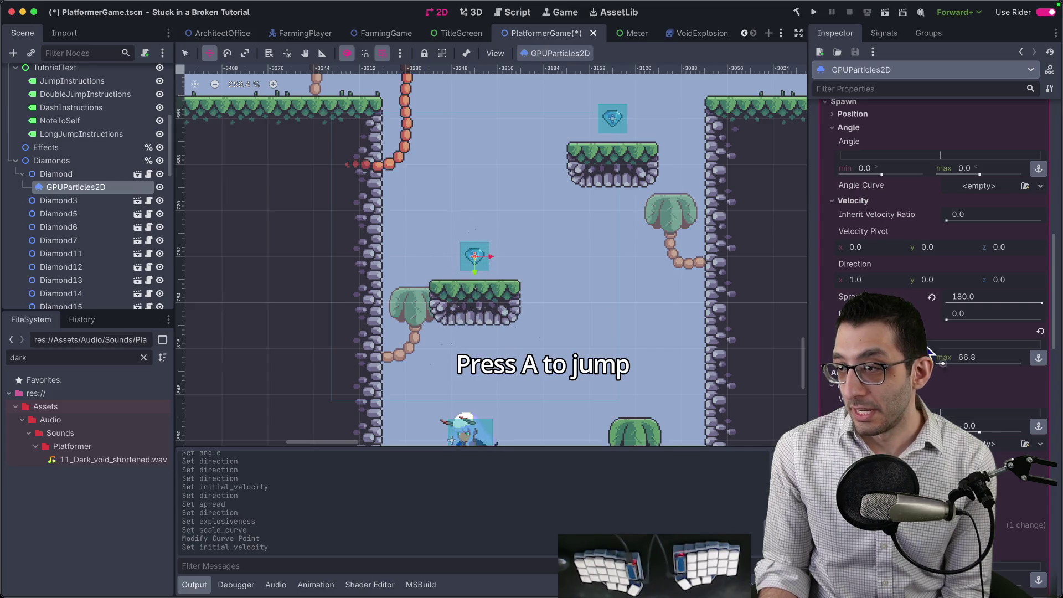
scroll(943, 363, up, 4)
scroll(936, 250, down, 10)
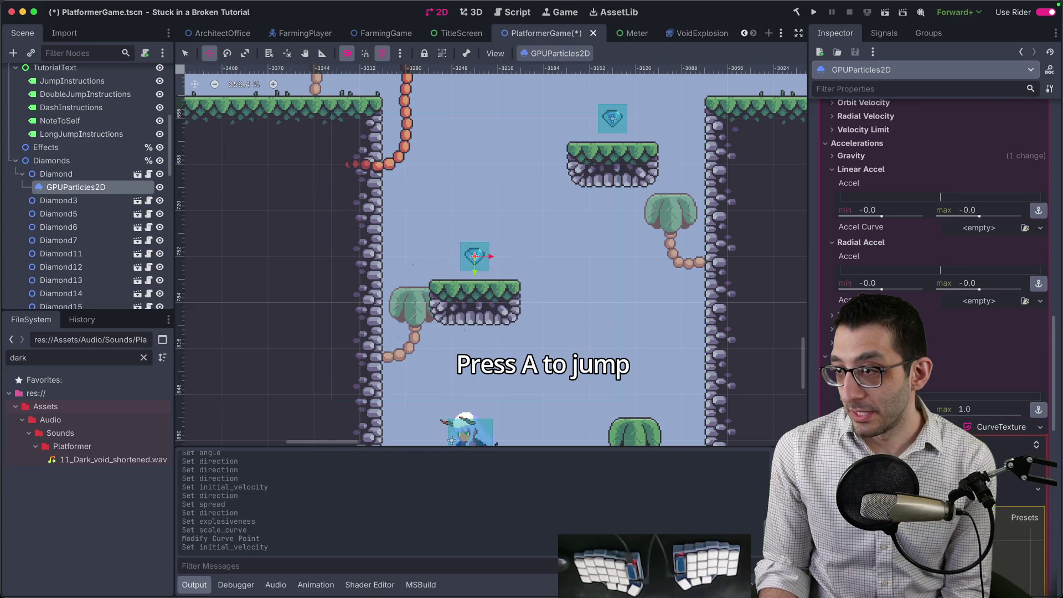
scroll(886, 183, up, 1)
Step: Set the particle gravity to 0, 0, 0
click(887, 178)
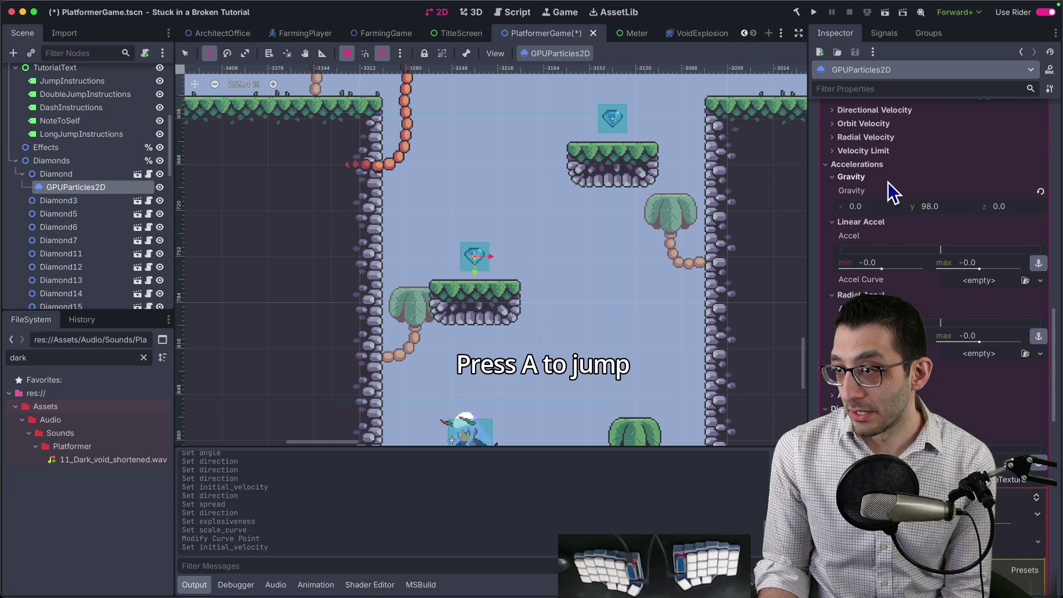
click(1040, 192)
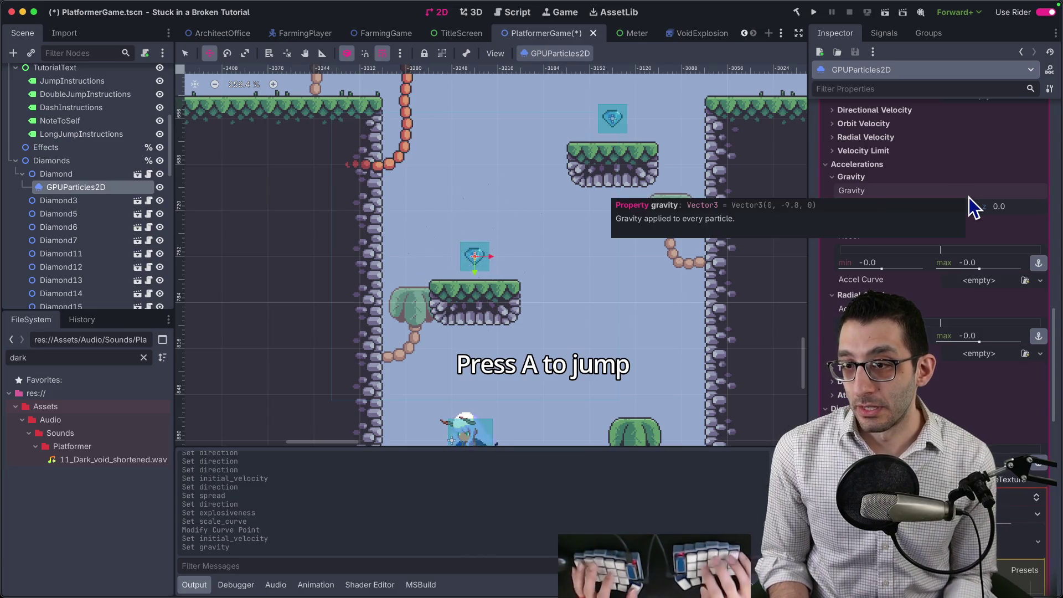
key(Return)
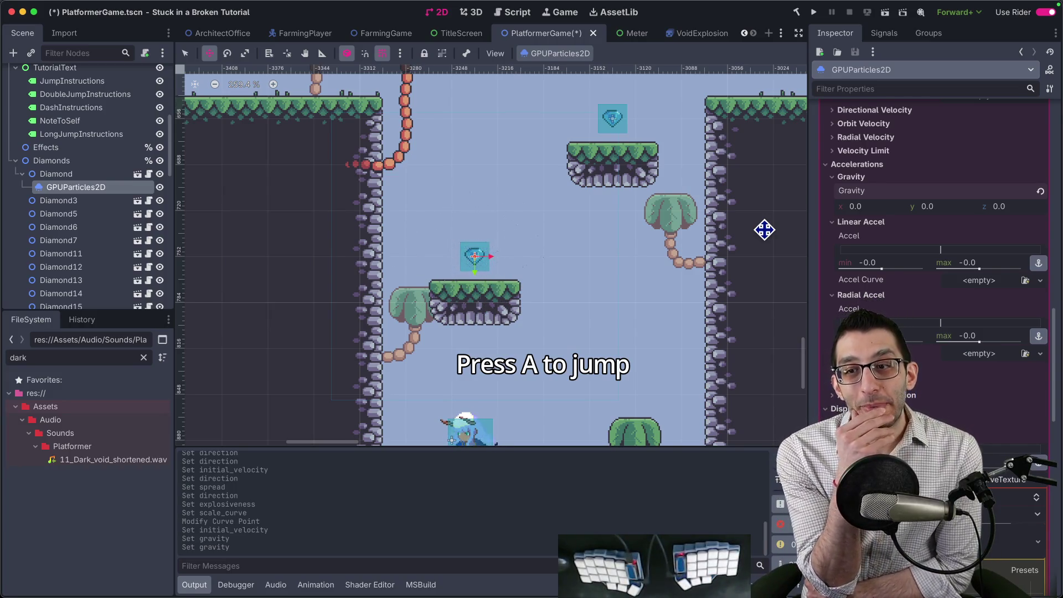
Step: Raise the scale curve's end point from 0 to 0.44
scroll(781, 266, down, 5)
scroll(647, 252, up, 5)
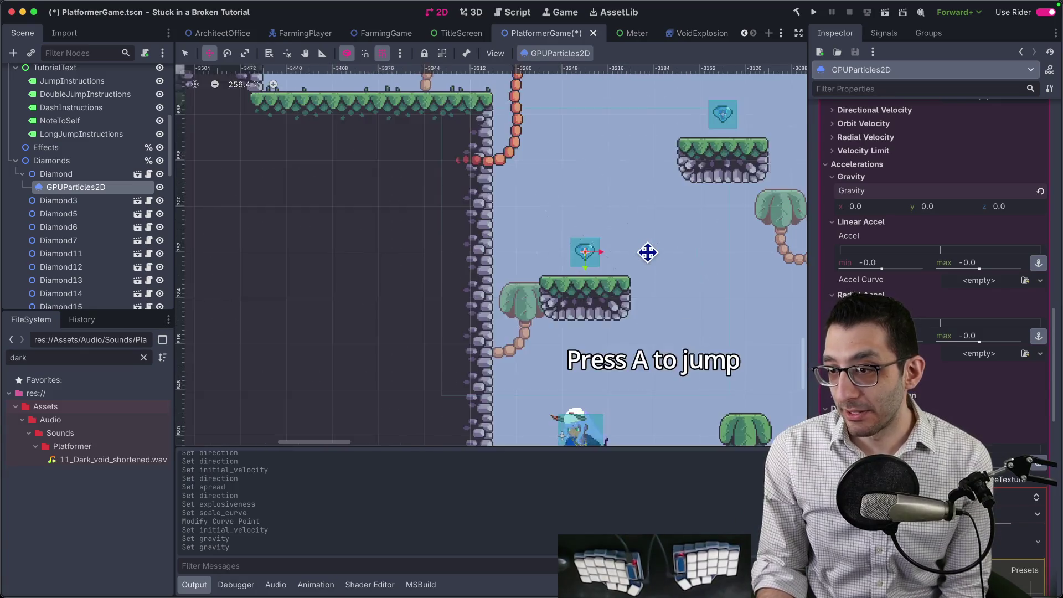
scroll(647, 253, up, 3)
scroll(945, 289, down, 10)
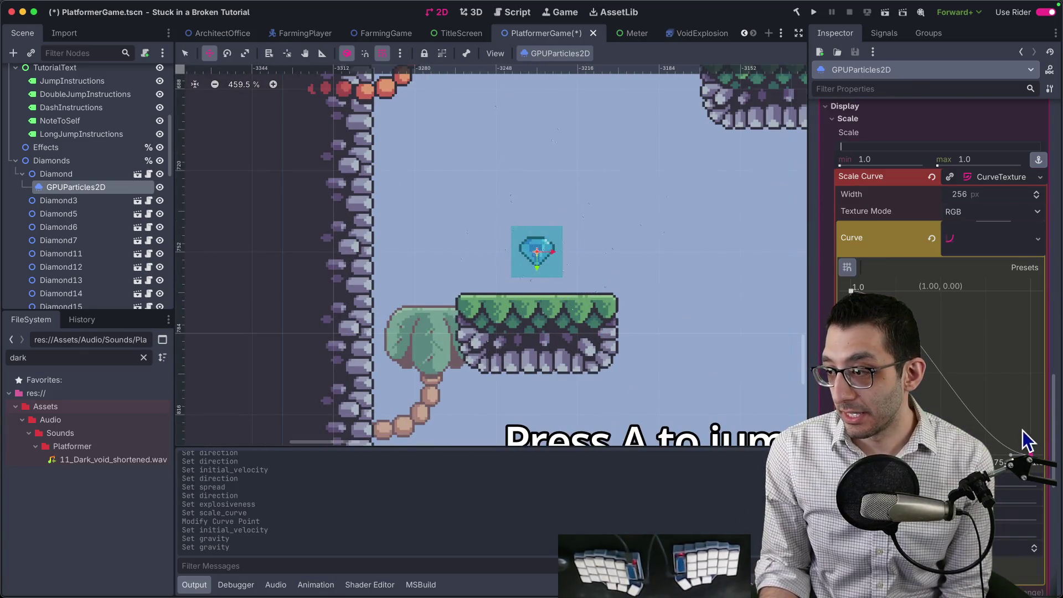
drag(1024, 438, 1031, 383)
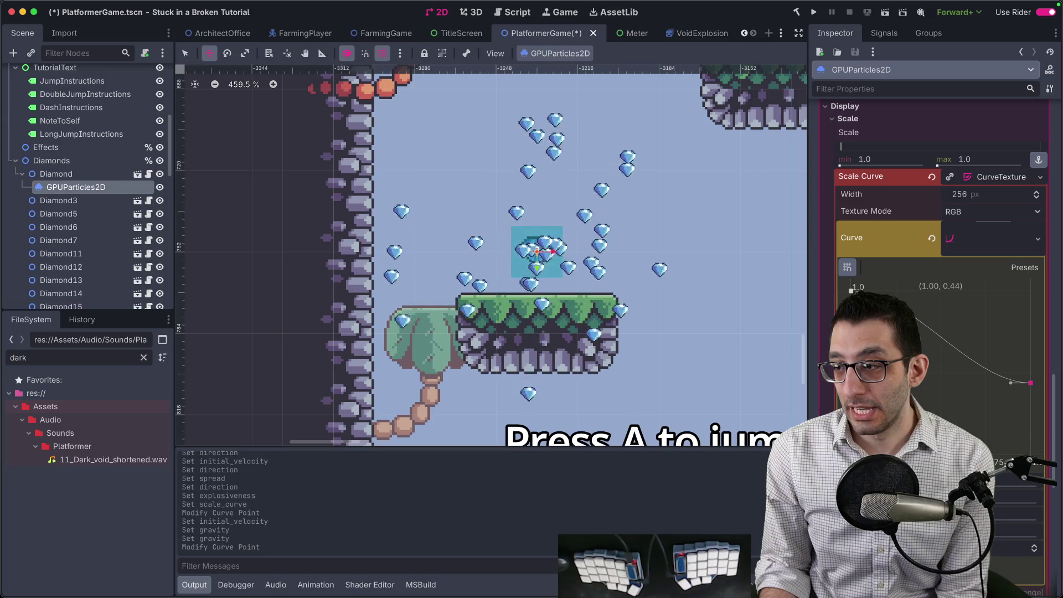
scroll(949, 343, up, 8)
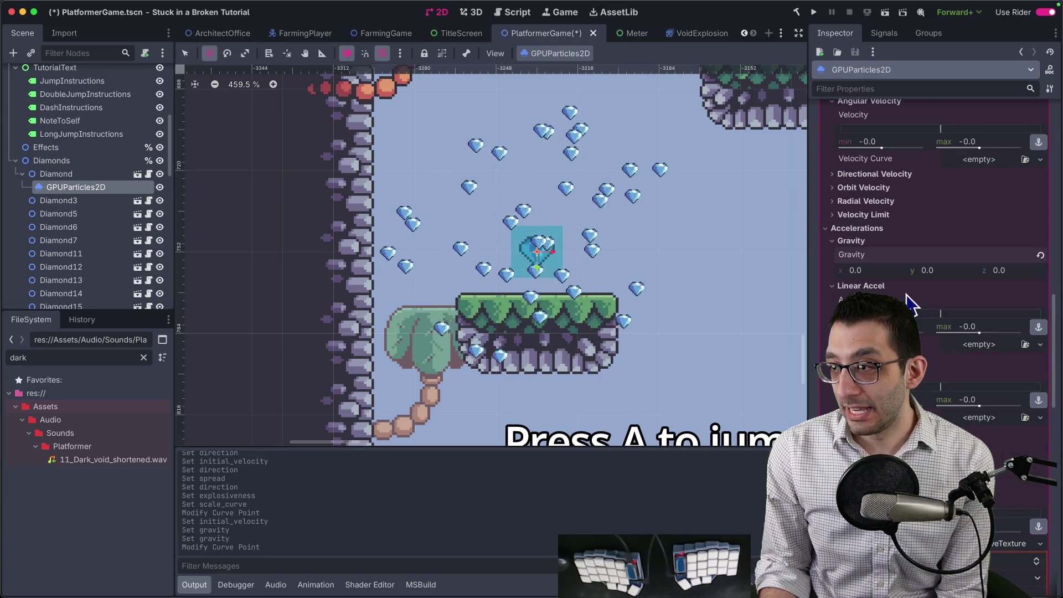
scroll(930, 326, up, 4)
Step: Narrow the particle spread to about 91.3 degrees
scroll(923, 338, up, 1)
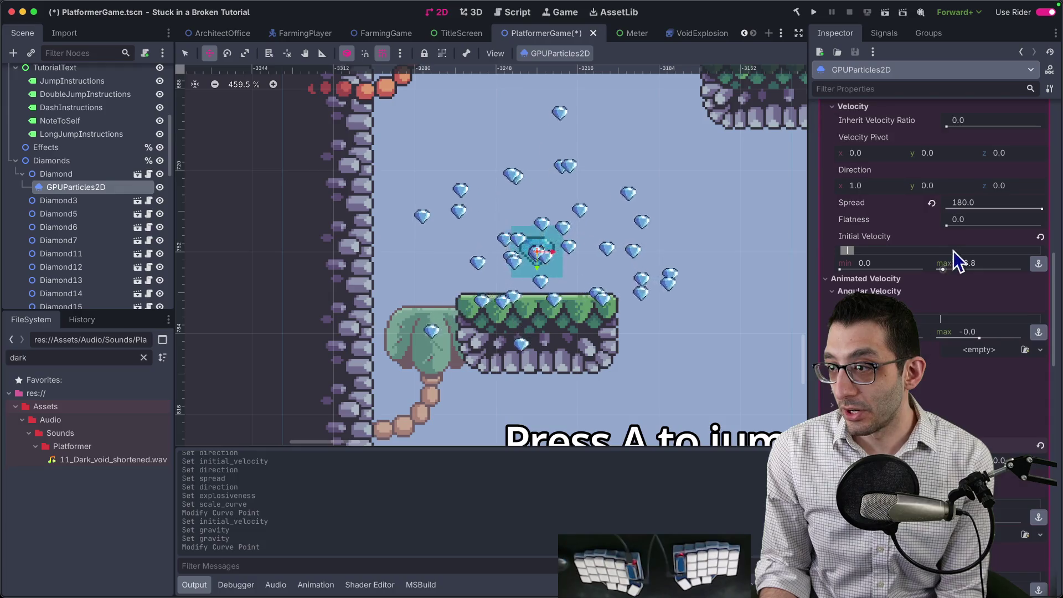
drag(1040, 210, 1028, 211)
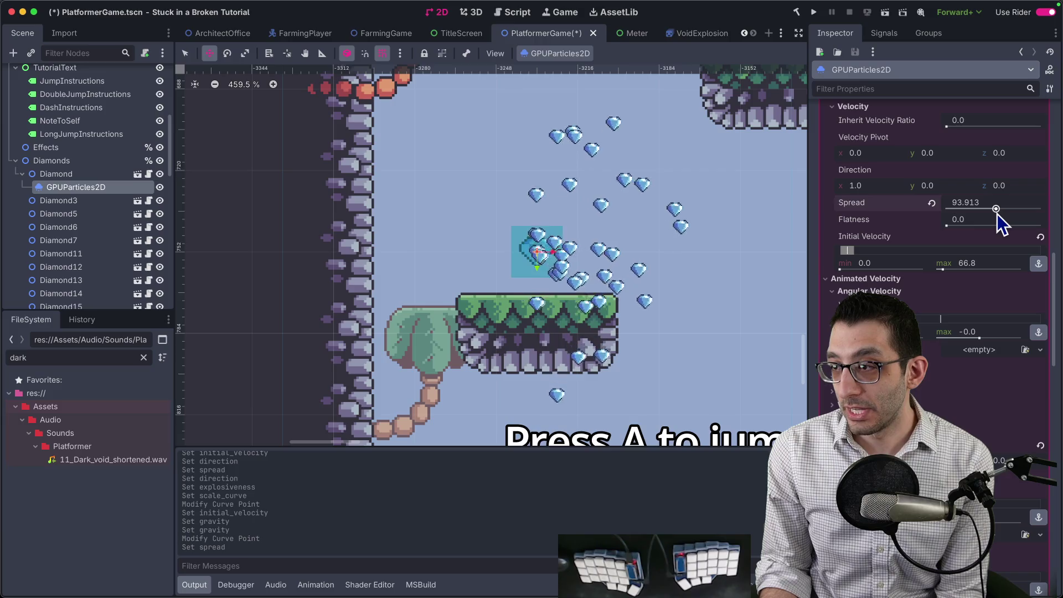
drag(995, 215, 996, 215)
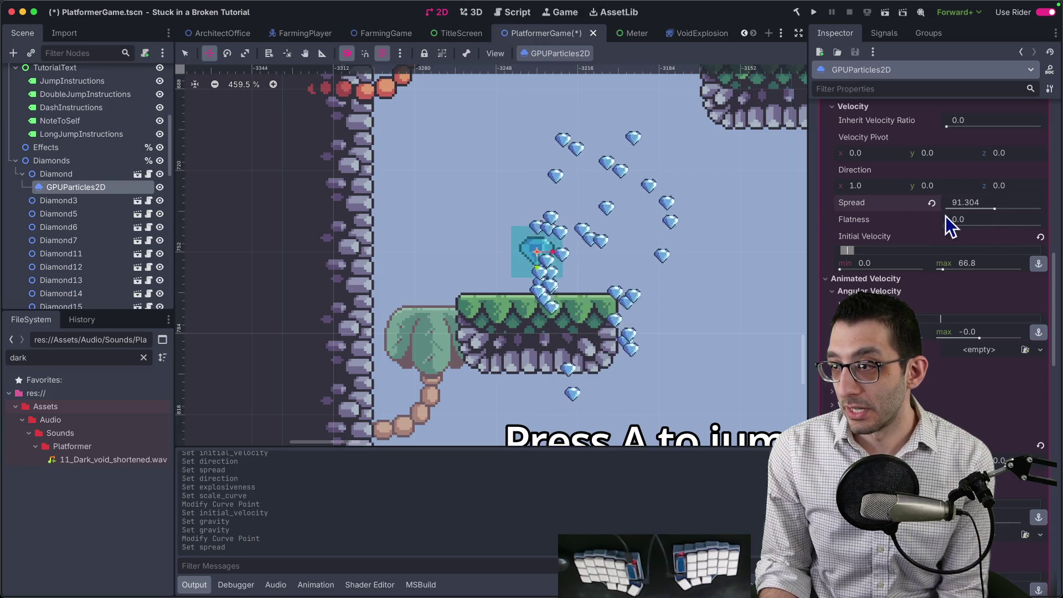
Step: Set the particle direction to 0, -1, 0 so the diamonds burst upward
click(871, 182)
text(0)
key(Tab)
text(1)
key(Return)
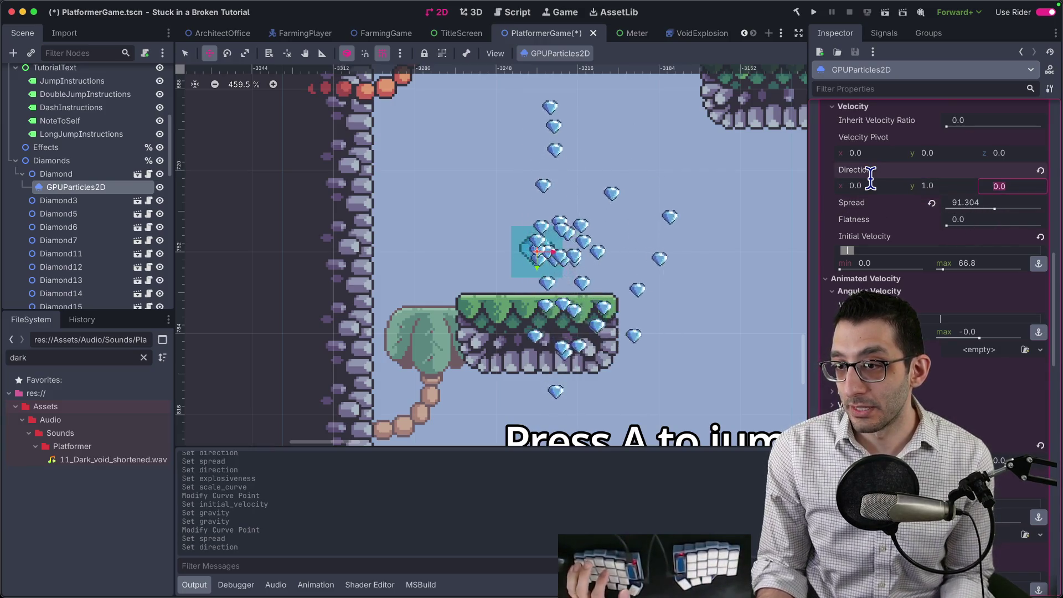
text(1)
key(Tab)
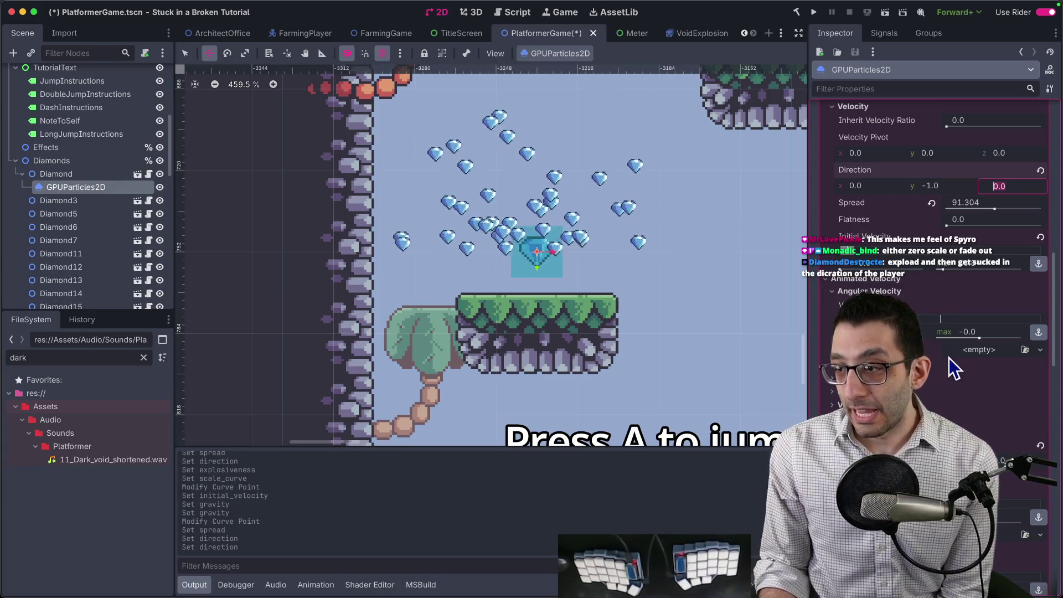
scroll(947, 360, down, 15)
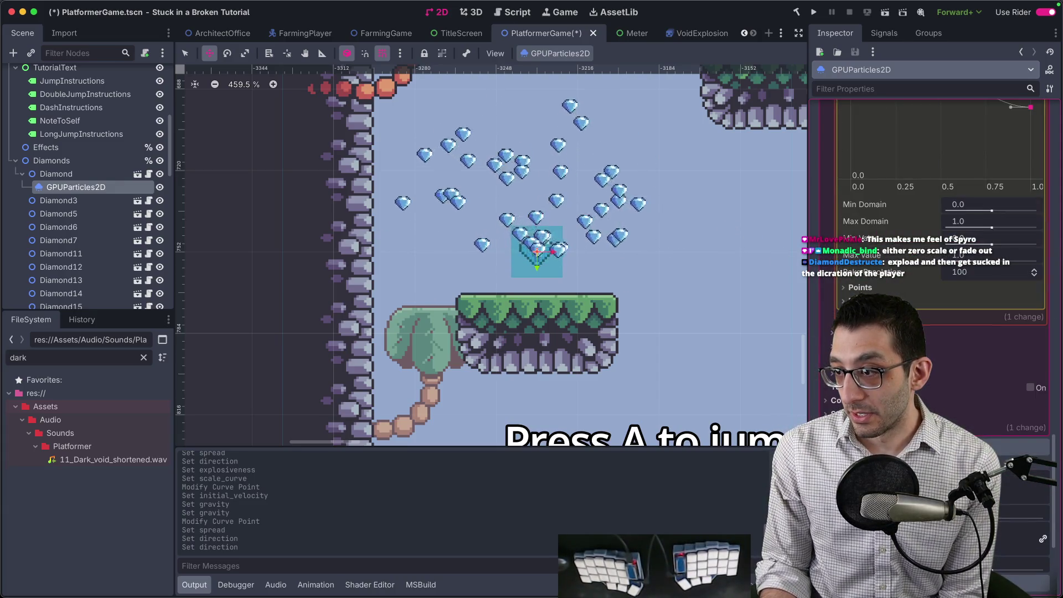
scroll(966, 297, down, 3)
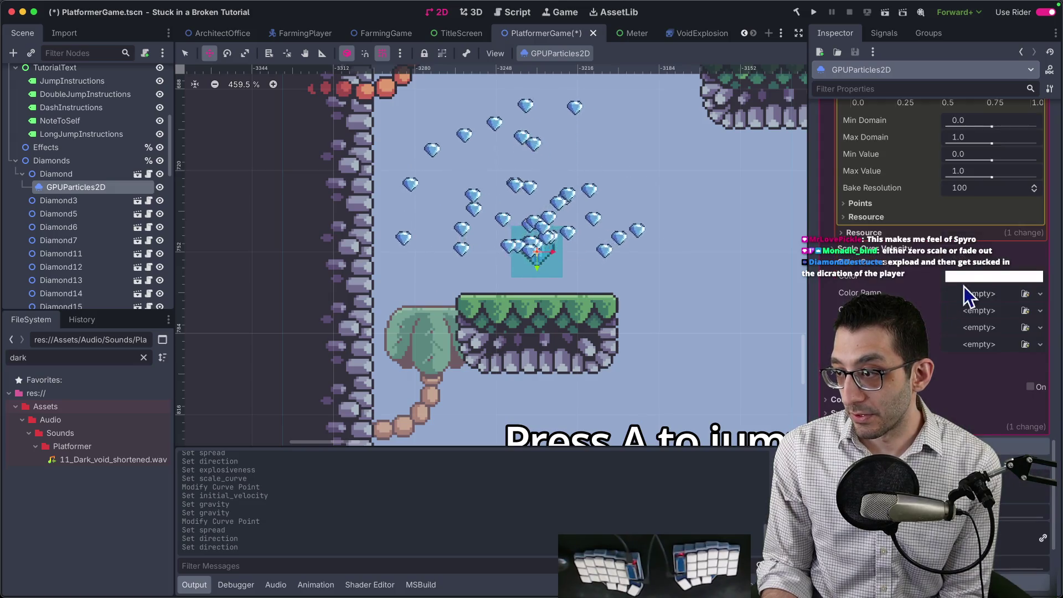
Step: Give the Alpha Curve a new CurveTexture with a new Curve and add two fade points
click(974, 328)
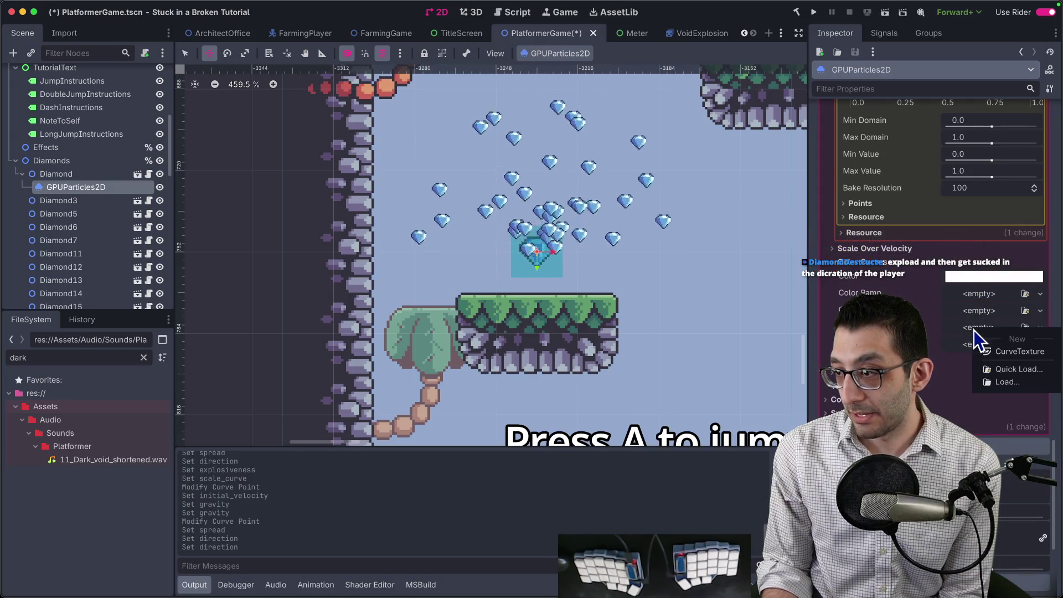
click(1008, 352)
scroll(985, 322, down, 4)
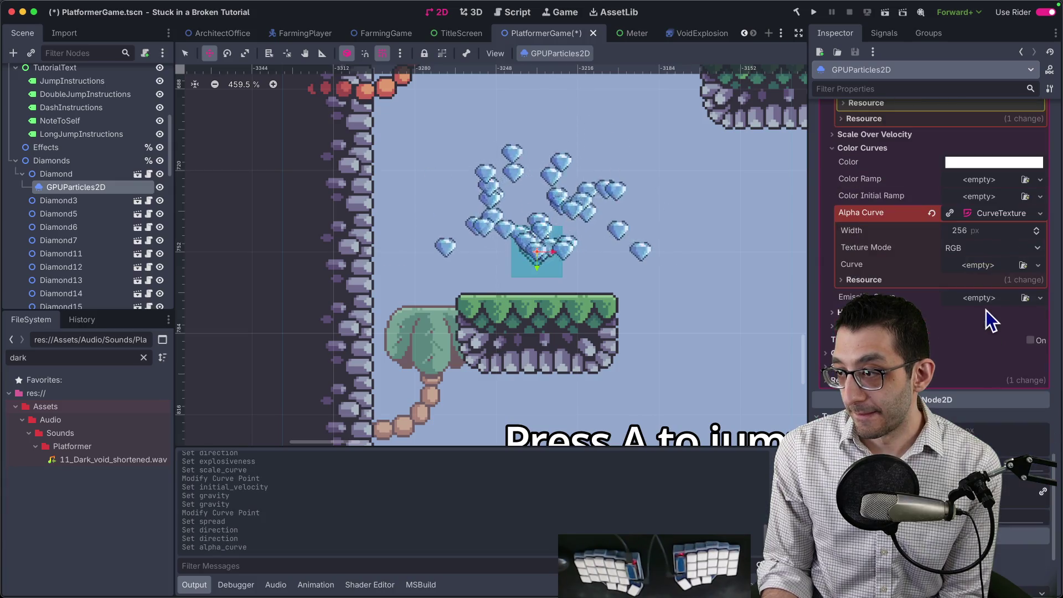
click(990, 268)
click(995, 296)
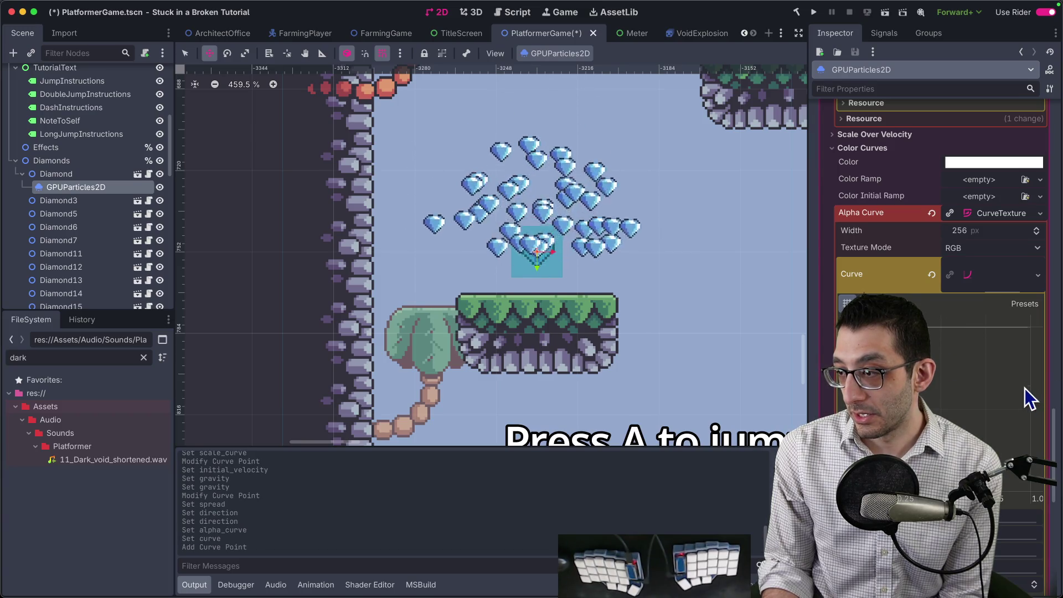
click(1027, 426)
click(1038, 507)
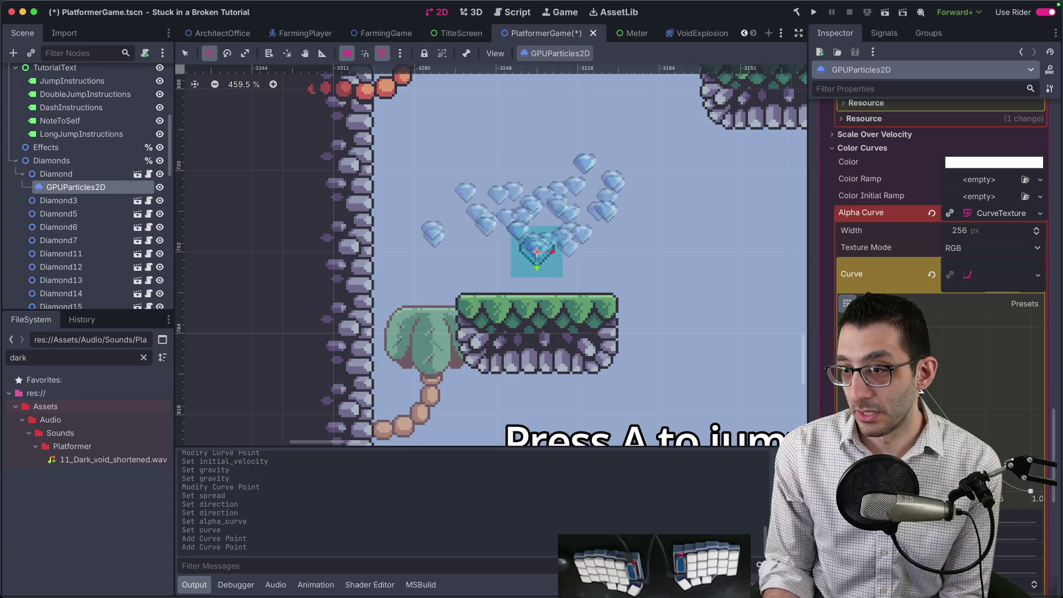
scroll(702, 282, down, 5)
scroll(593, 273, up, 3)
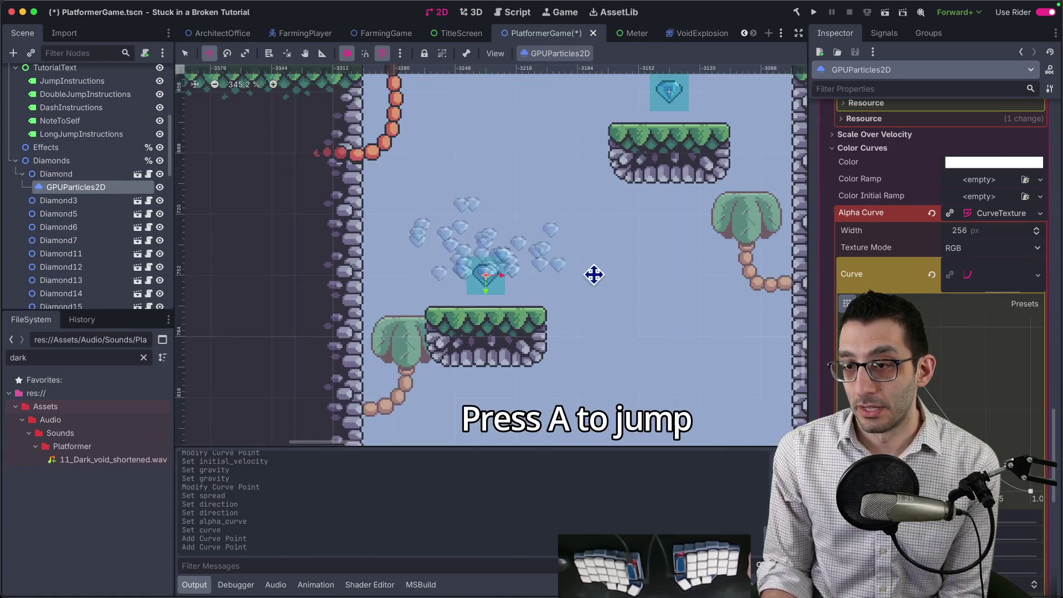
scroll(867, 261, up, 10)
Step: Set the particle Amount to 10, enable One Shot, and save PlatformerGame
scroll(858, 260, up, 10)
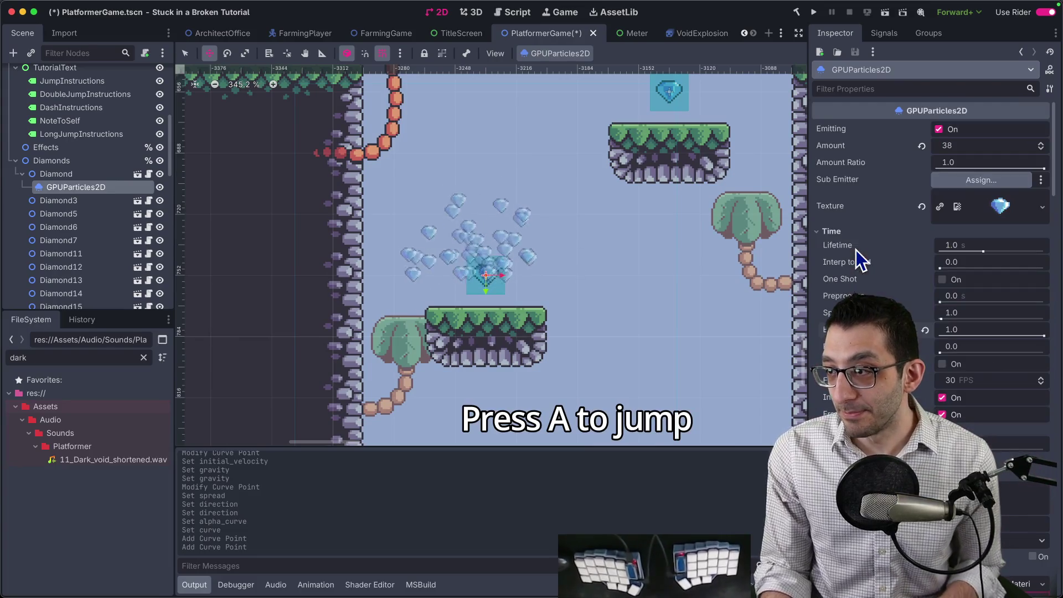
click(995, 146)
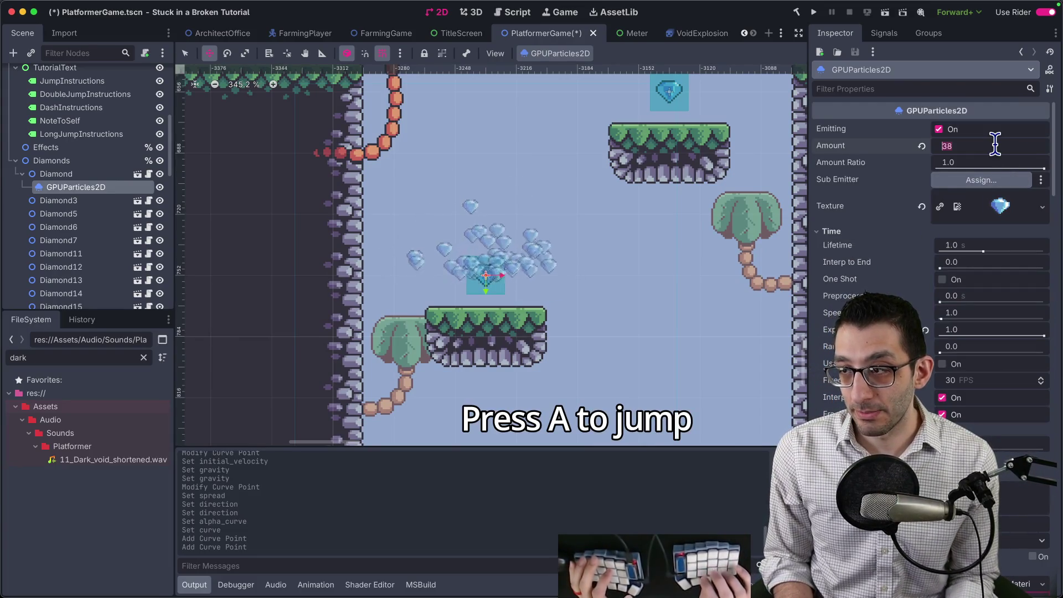
text(5)
key(Return)
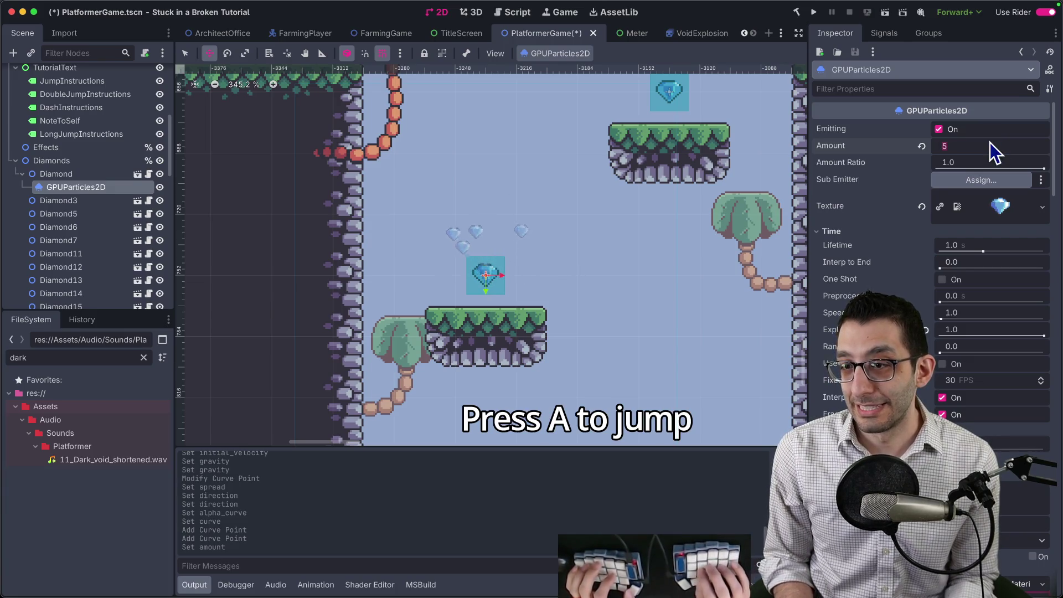
text(10)
key(Return)
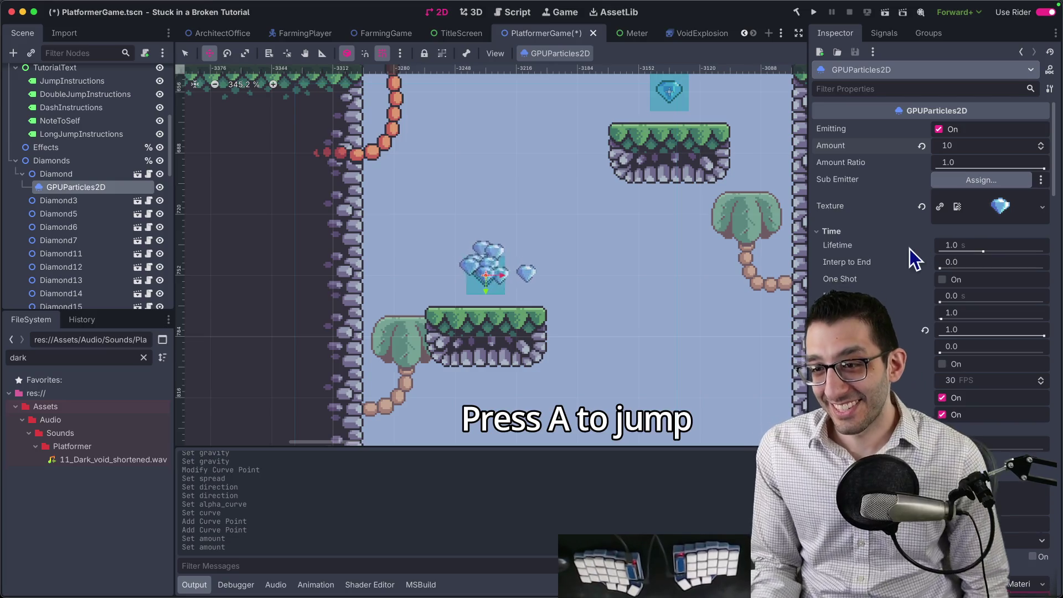
scroll(902, 292, down, 3)
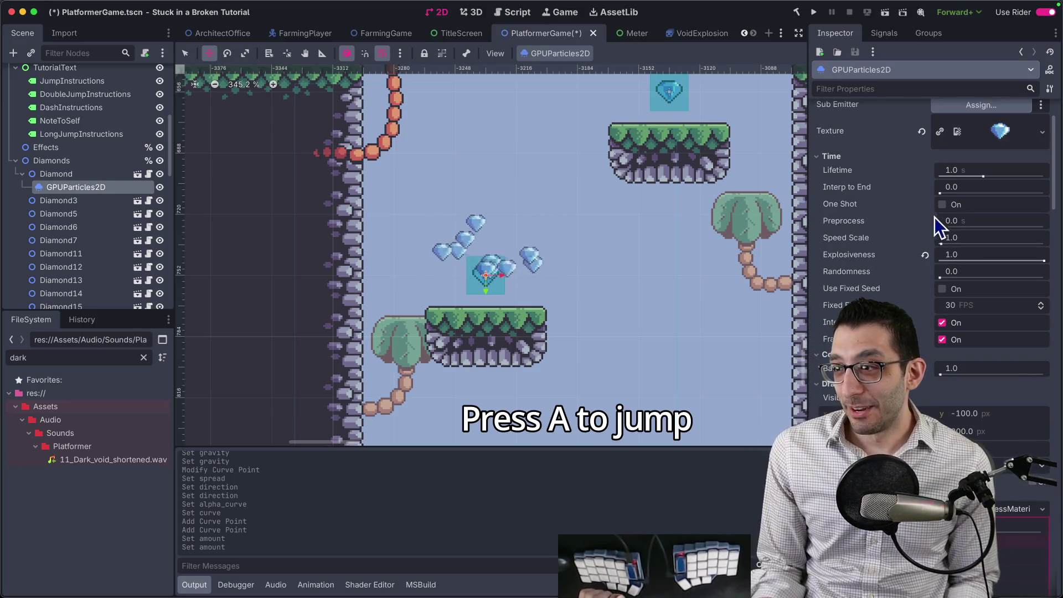
click(942, 204)
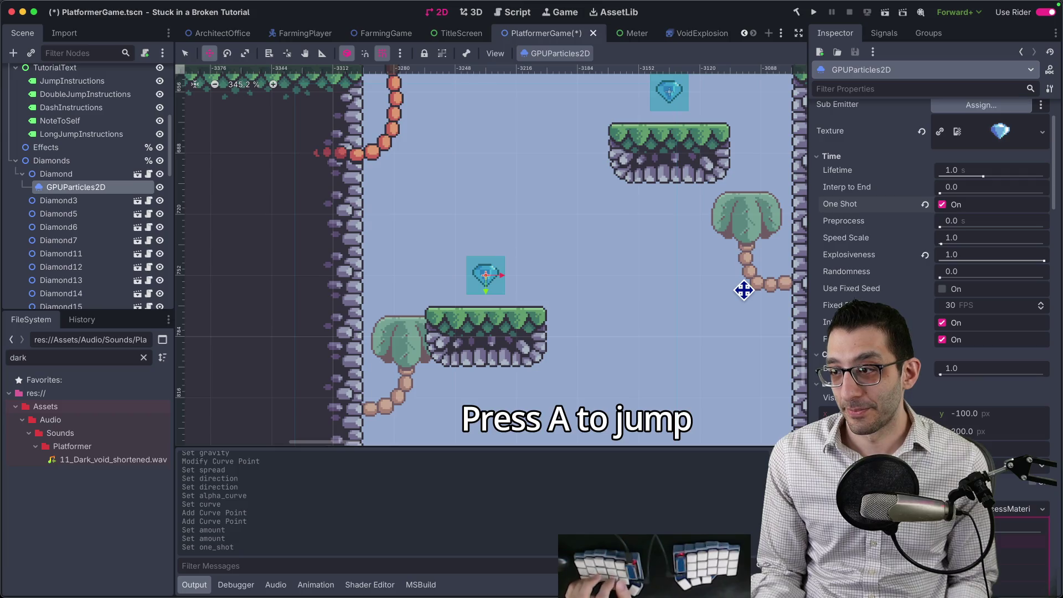
key(ctrl+s)
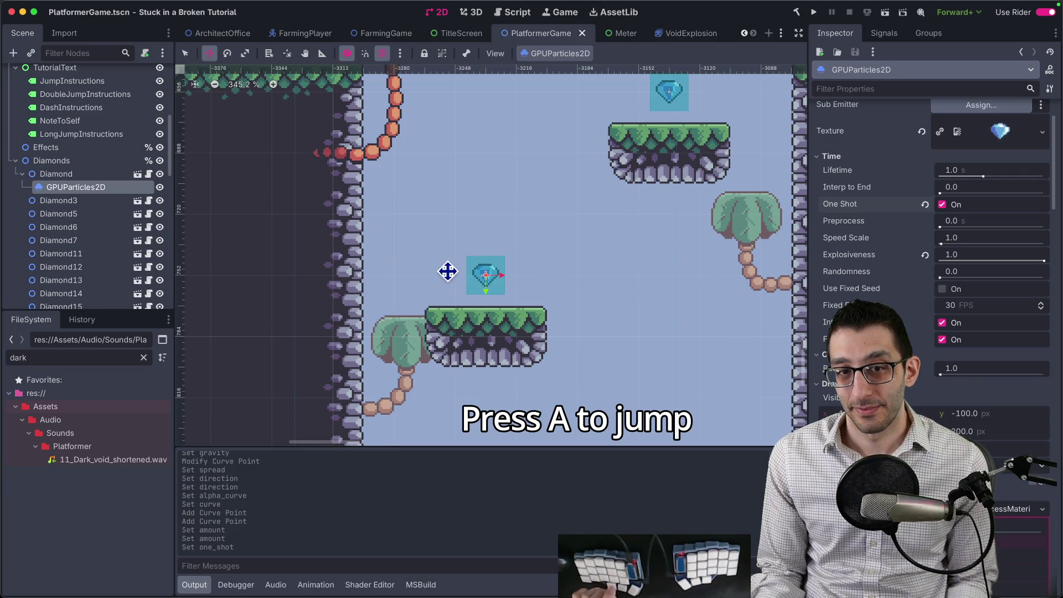
Step: Copy the GPUParticles2D node and open the Diamond scene
right_click(82, 188)
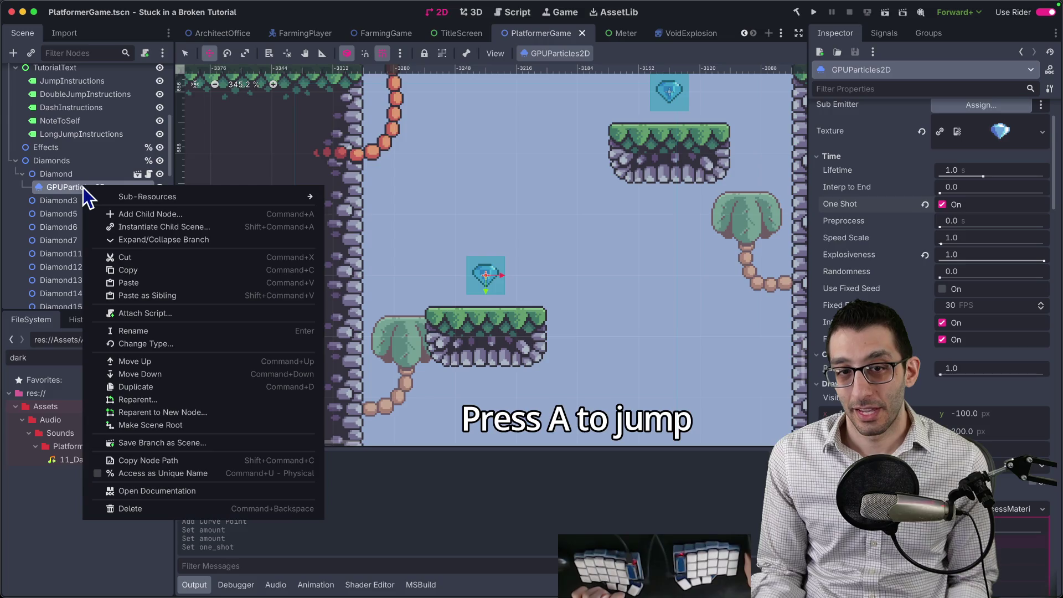
click(157, 271)
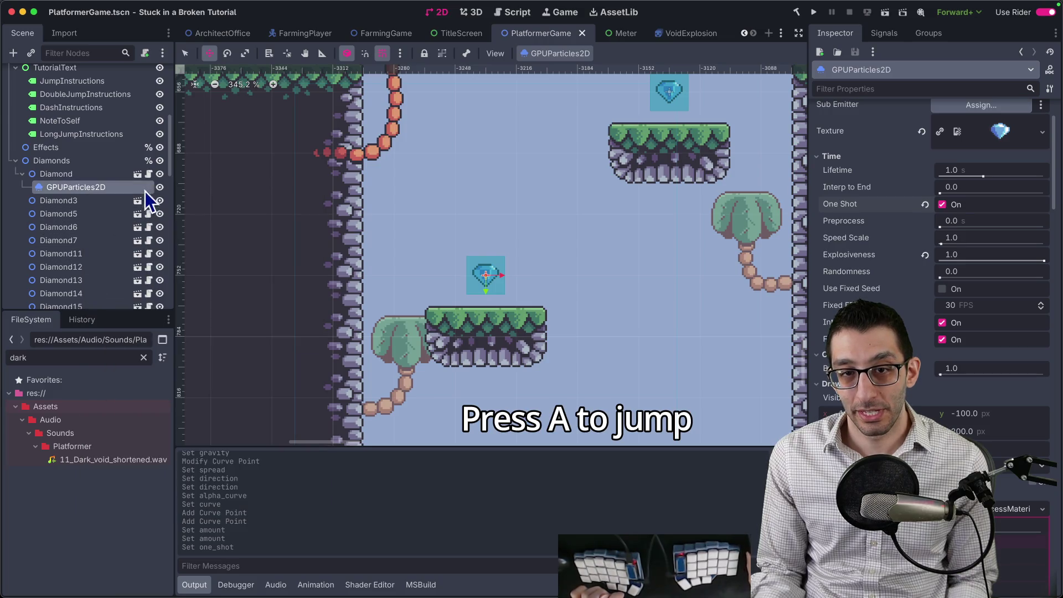
click(138, 174)
Step: Select the Diamond's AnimationPlayer and view the bounce, then the RESET animation
click(75, 88)
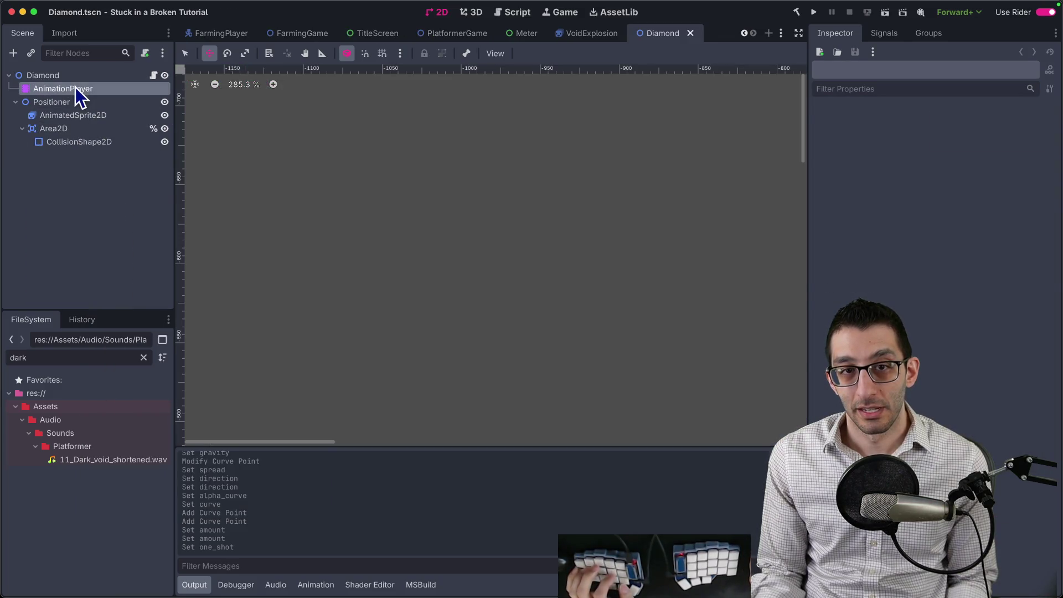
click(446, 317)
click(438, 350)
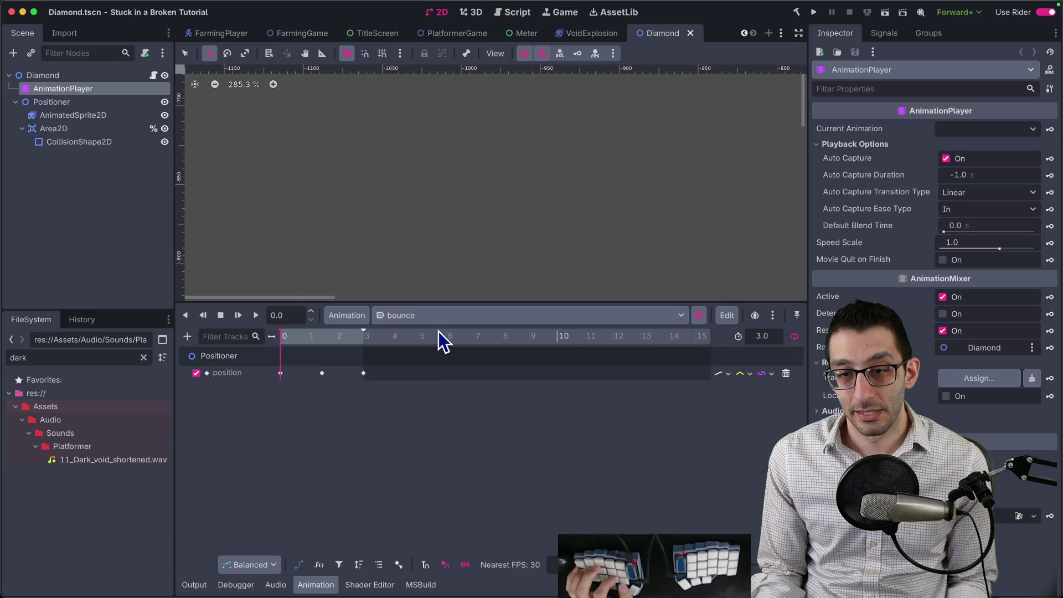
click(439, 315)
click(438, 334)
Step: Bring up Diamond.cs in Rider and select the QueueFree(); line in OnBodyEntered
click(154, 76)
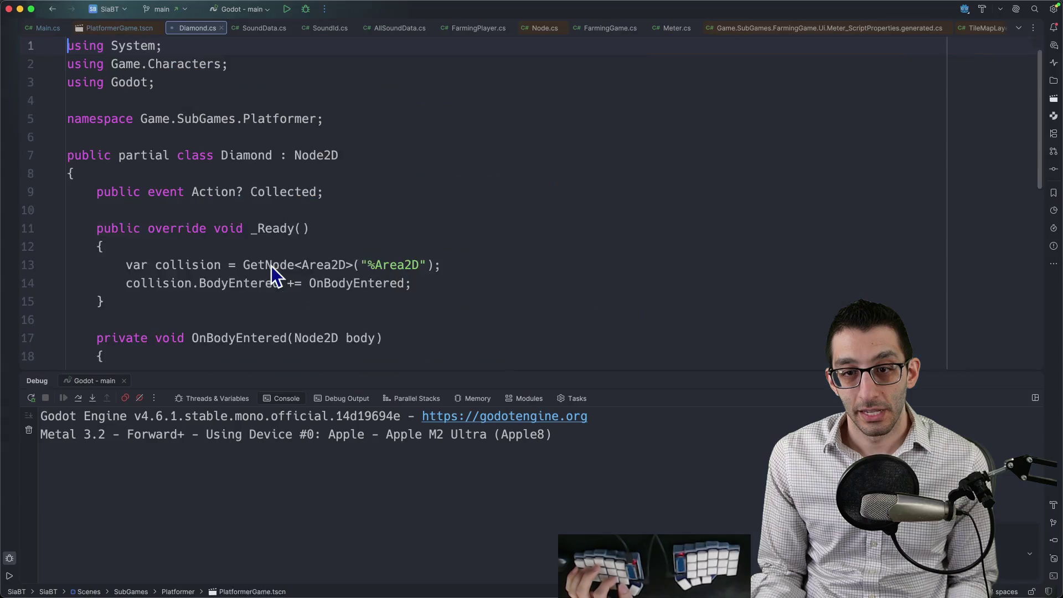
scroll(321, 287, down, 5)
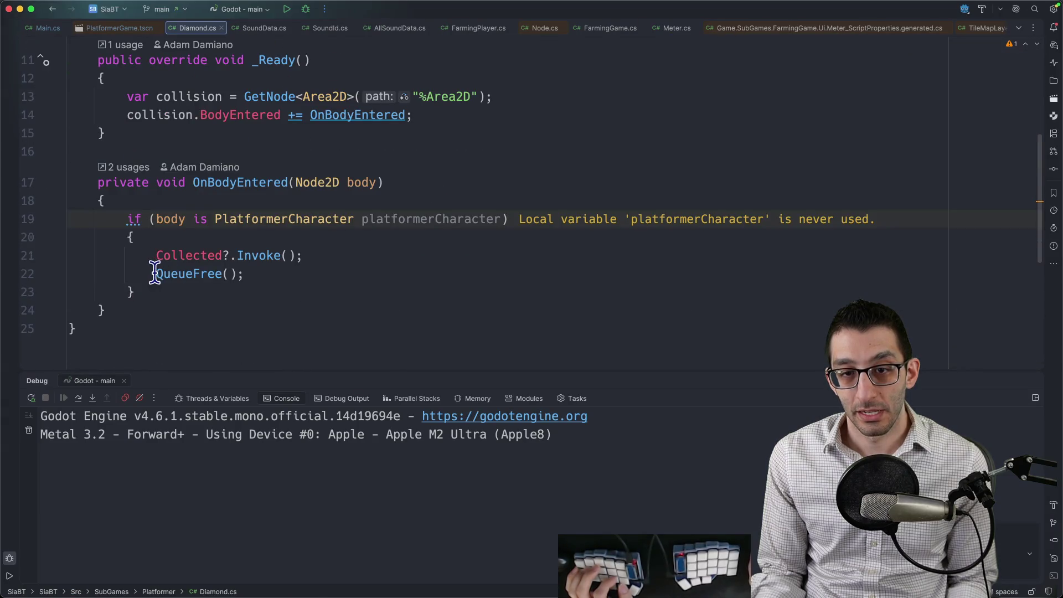
drag(154, 273, 277, 276)
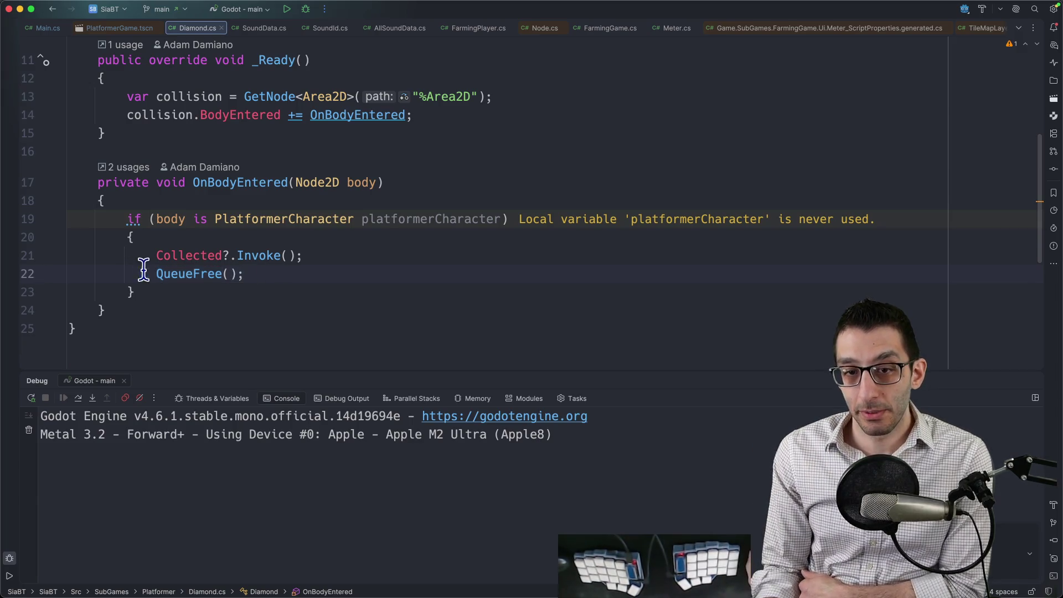
Step: Paste the particles node under the Diamond root, place it below AnimationPlayer, and save Diamond
click(571, 584)
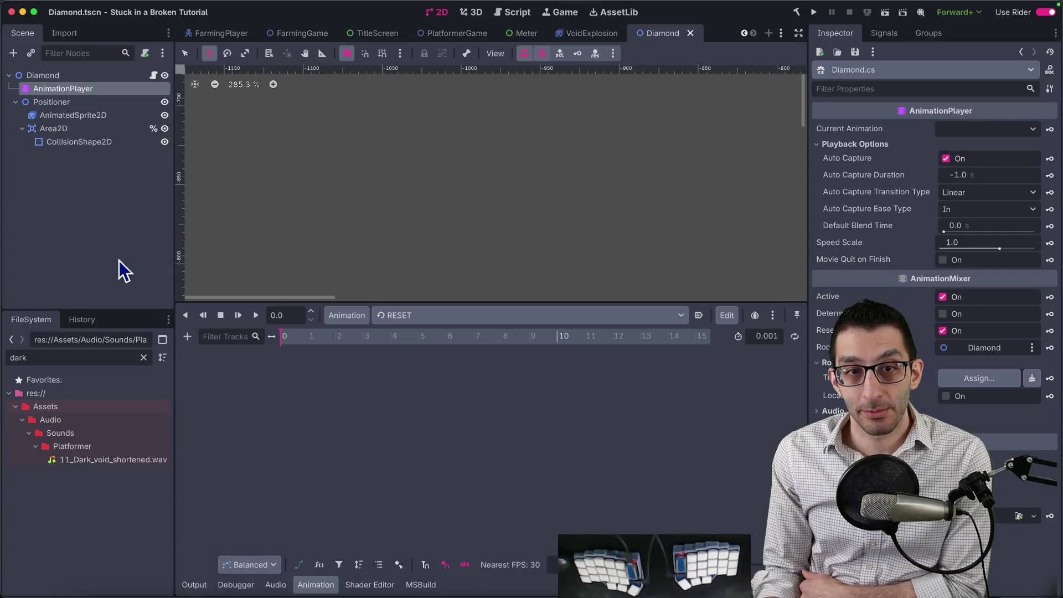
click(54, 78)
key(ctrl+v)
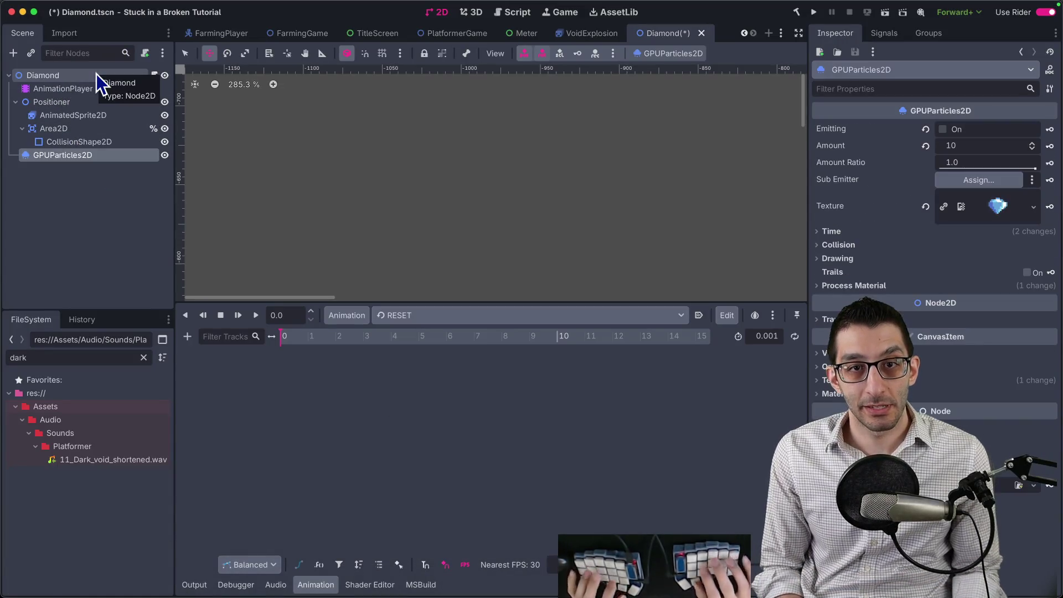
drag(69, 94, 69, 95)
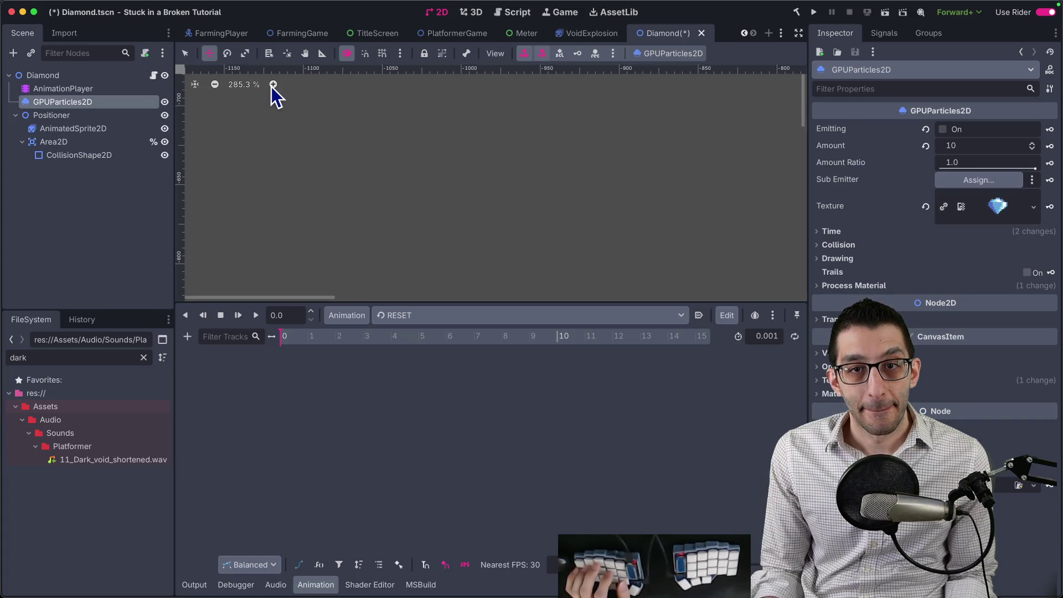
click(449, 33)
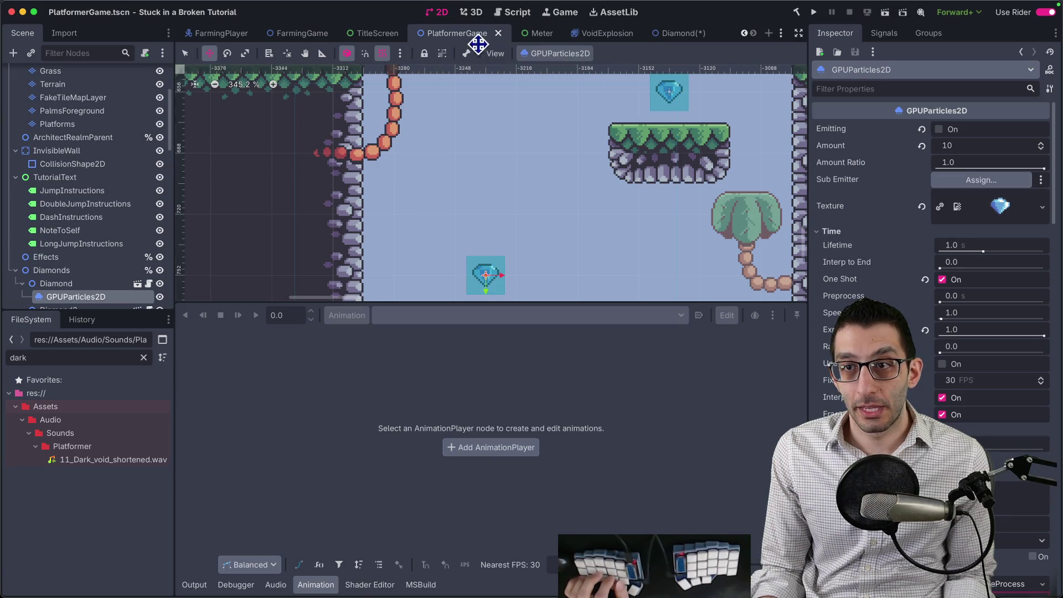
click(663, 35)
key(ctrl+s)
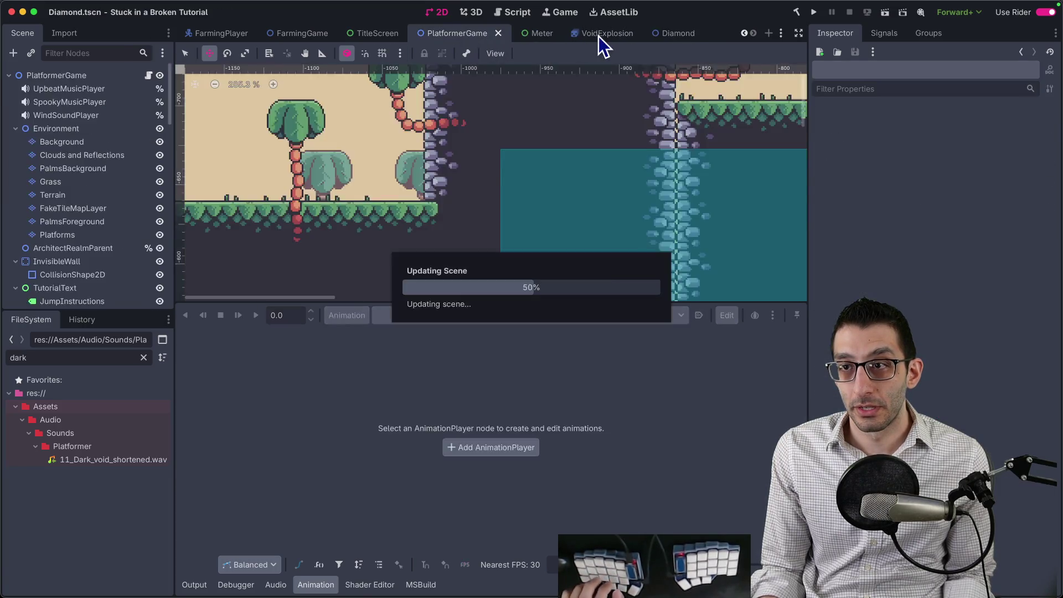
click(534, 437)
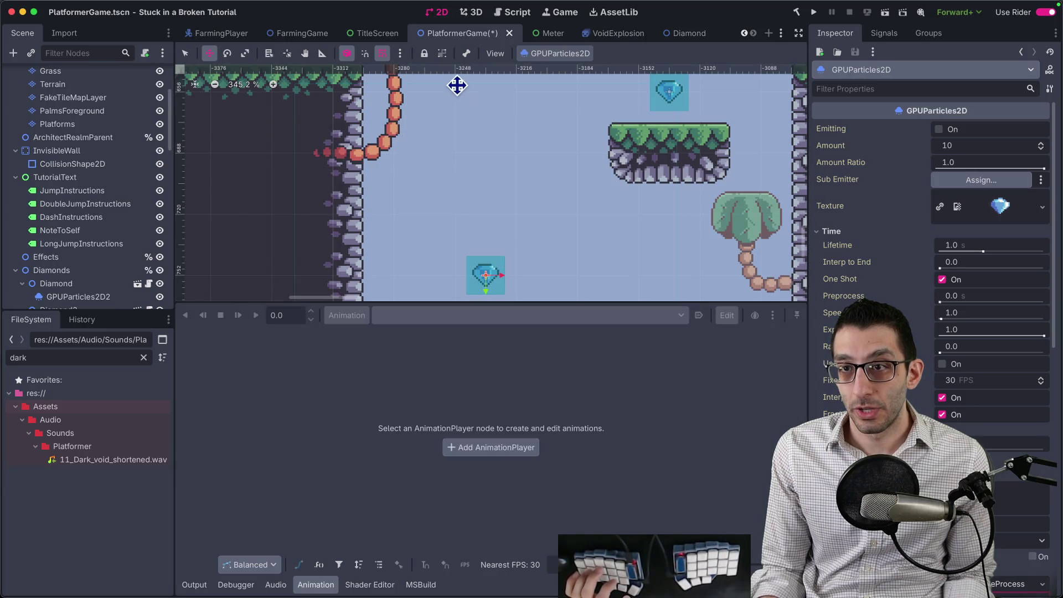
Step: Delete the duplicate GPUParticles2D2 node from PlatformerGame and save that scene
scroll(66, 177, up, 4)
scroll(82, 188, down, 10)
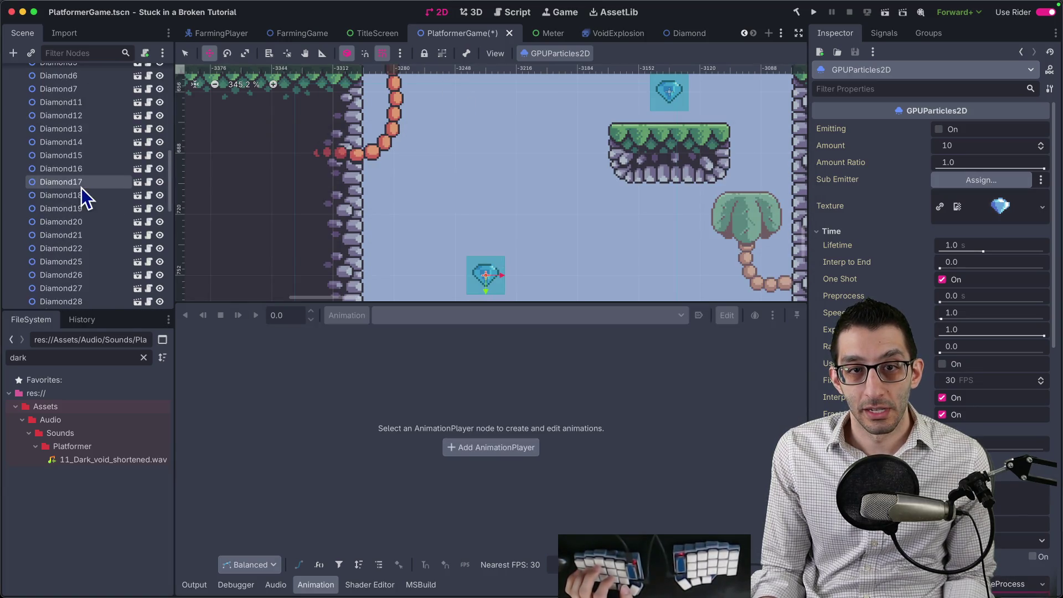
scroll(81, 188, up, 5)
click(81, 187)
key(Delete)
key(Return)
key(ctrl+s)
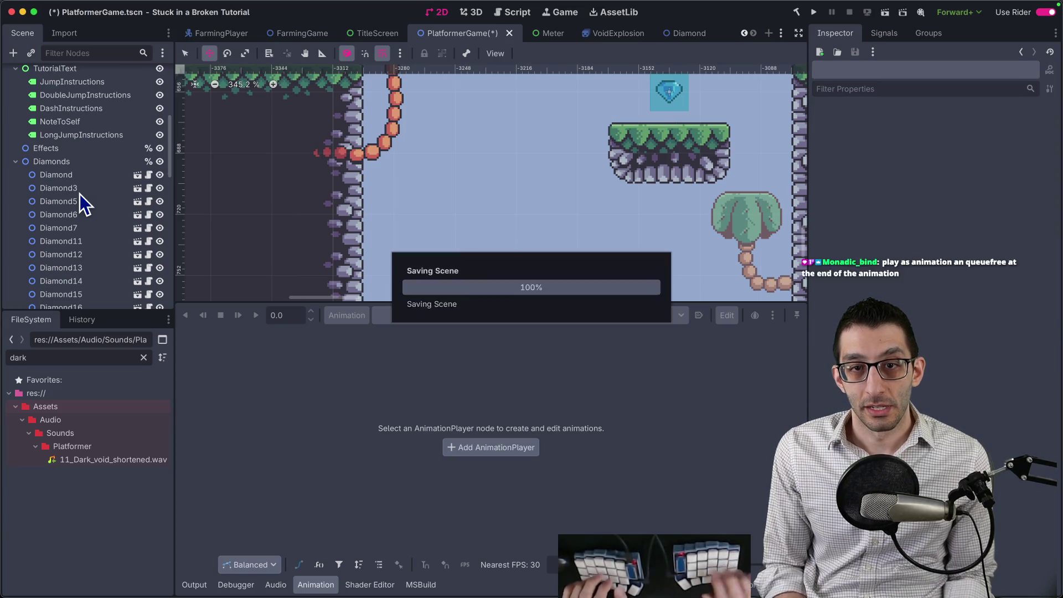
click(682, 37)
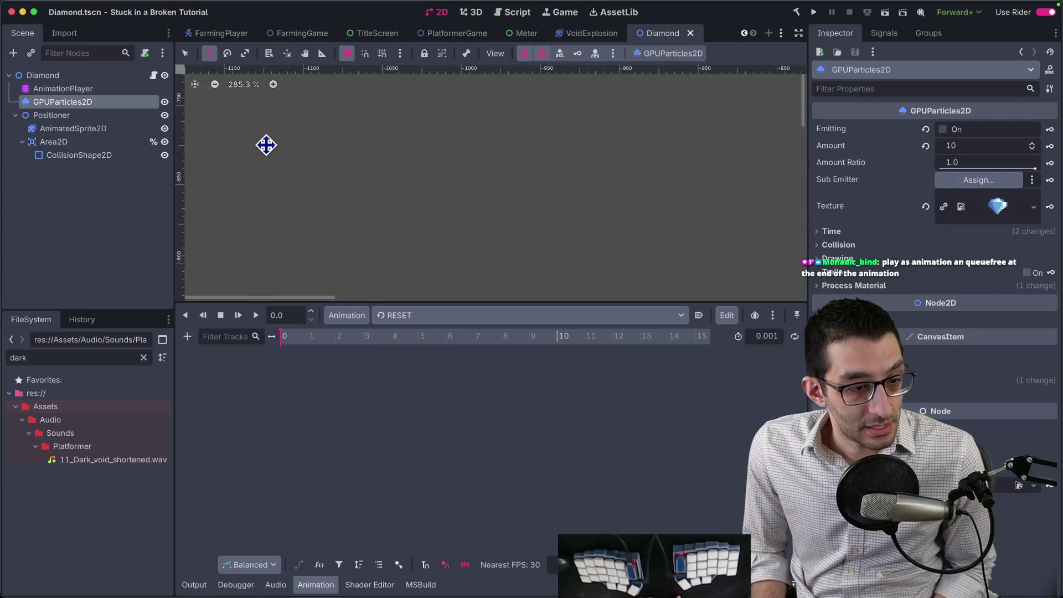
Step: Create a new animation named 'collect' with a length of 5 seconds
click(347, 315)
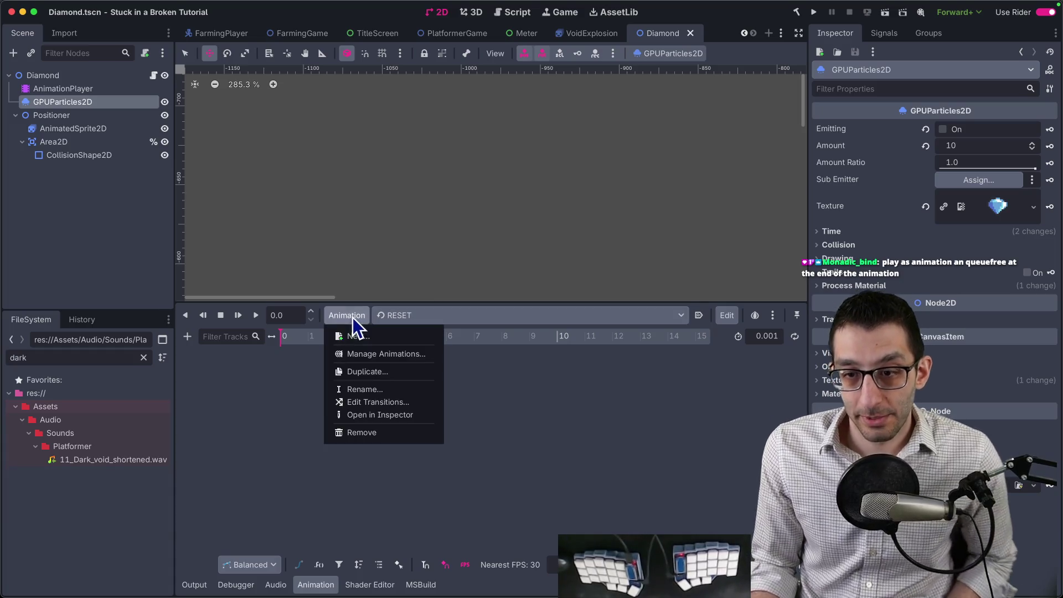
click(350, 333)
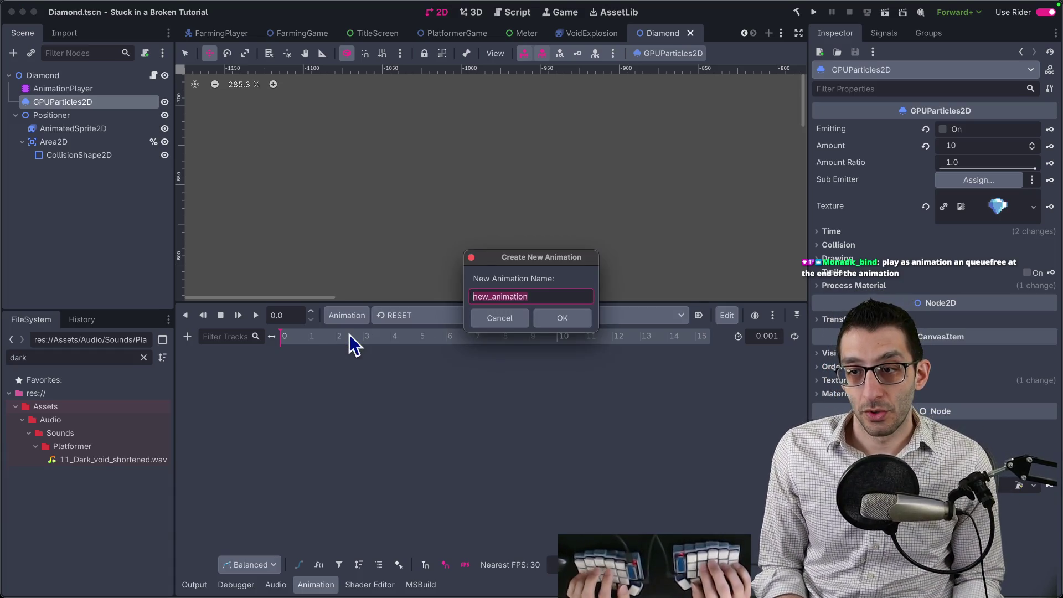
text(particles)
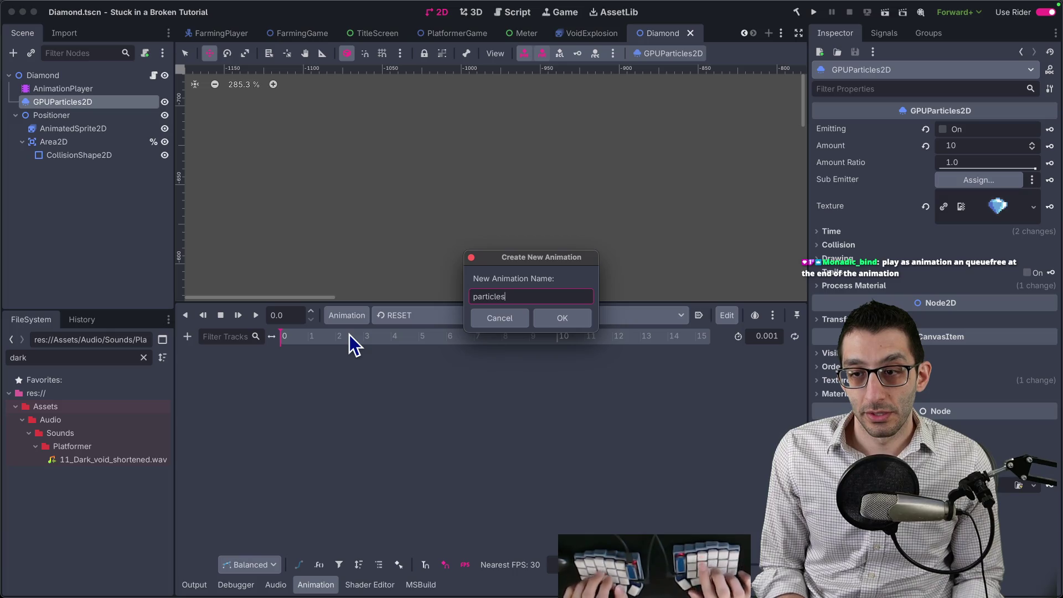
key(BackSpace)
key(BackSpace)
key(BackSpace)
text(collect)
key(Return)
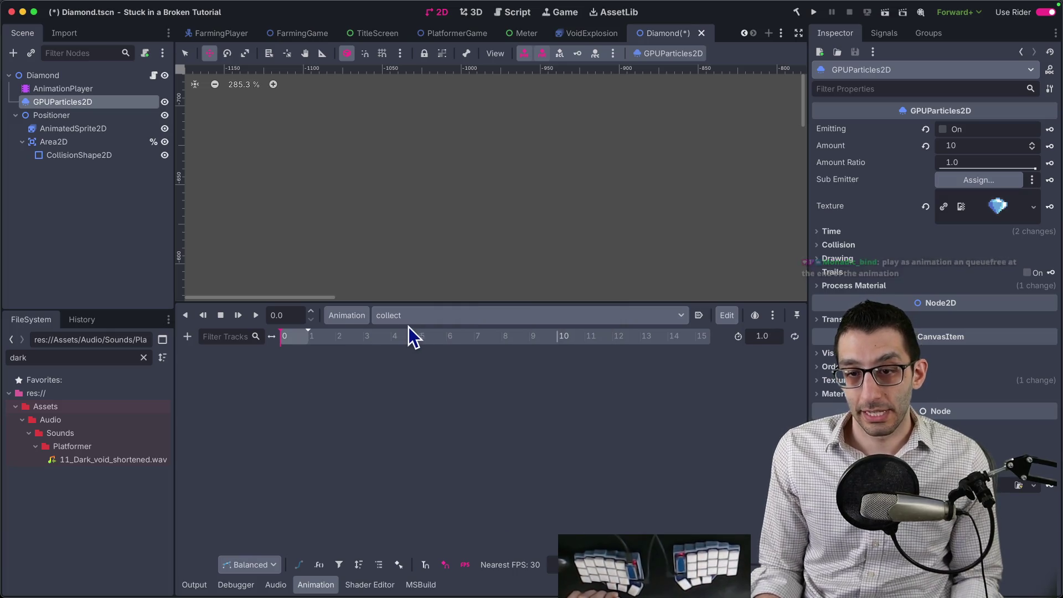
text(5)
key(Return)
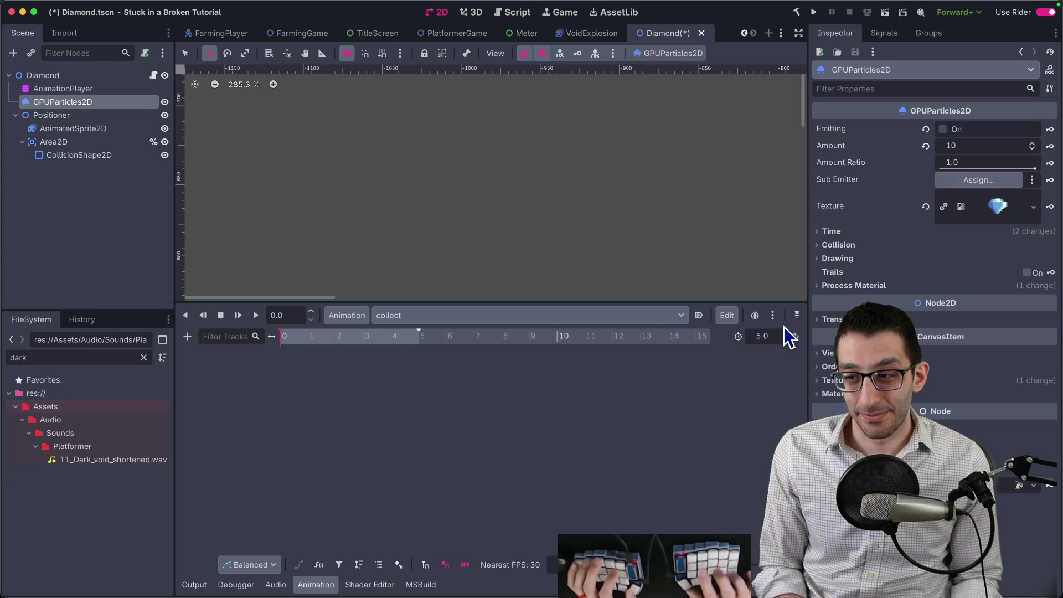
Step: Add a GPUParticles2D emitting property track with a key at the start
click(188, 337)
click(218, 367)
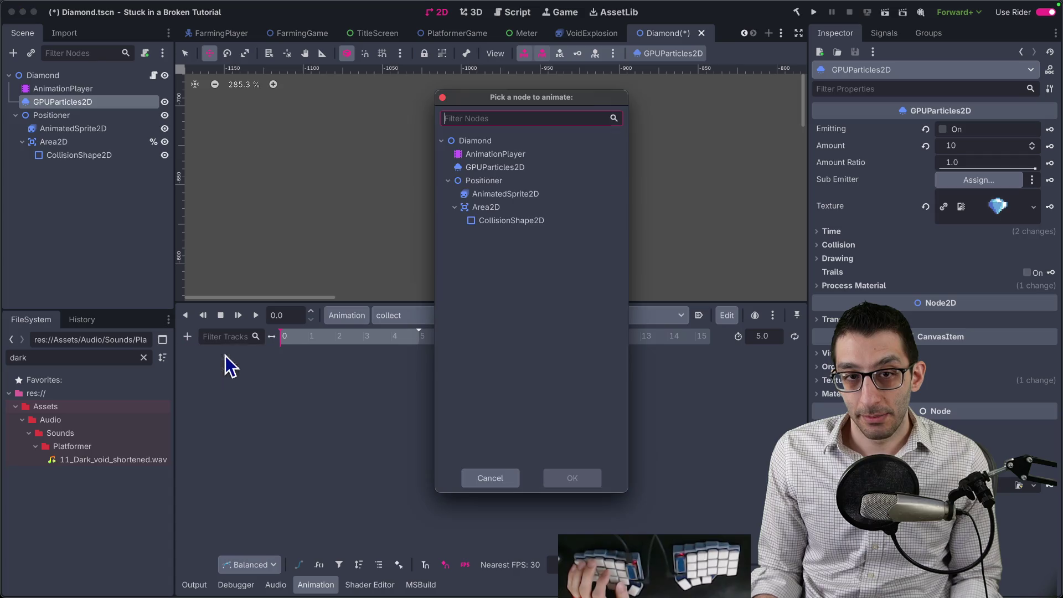
double_click(493, 168)
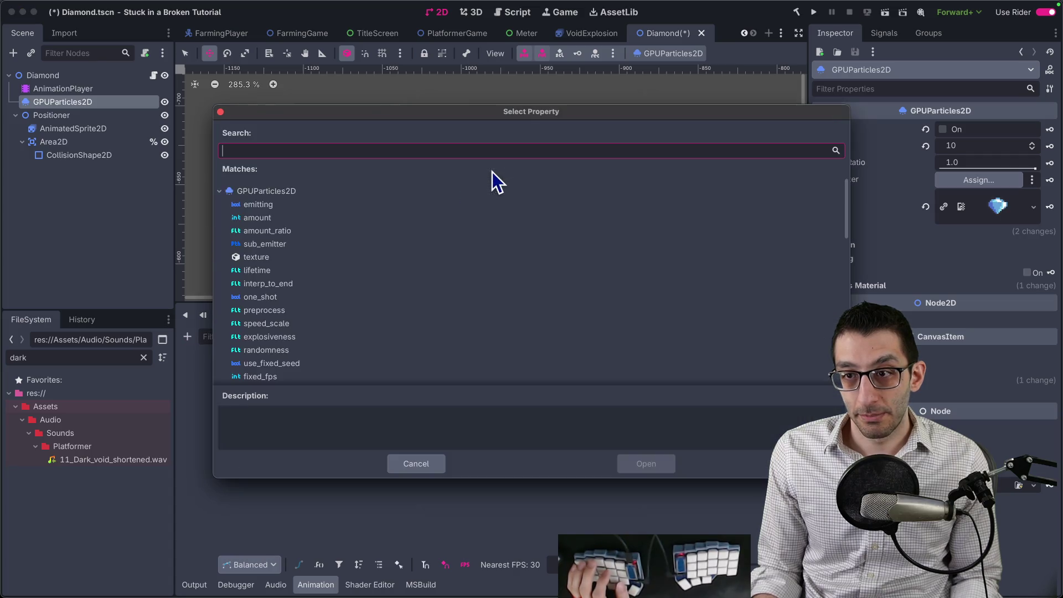
double_click(258, 204)
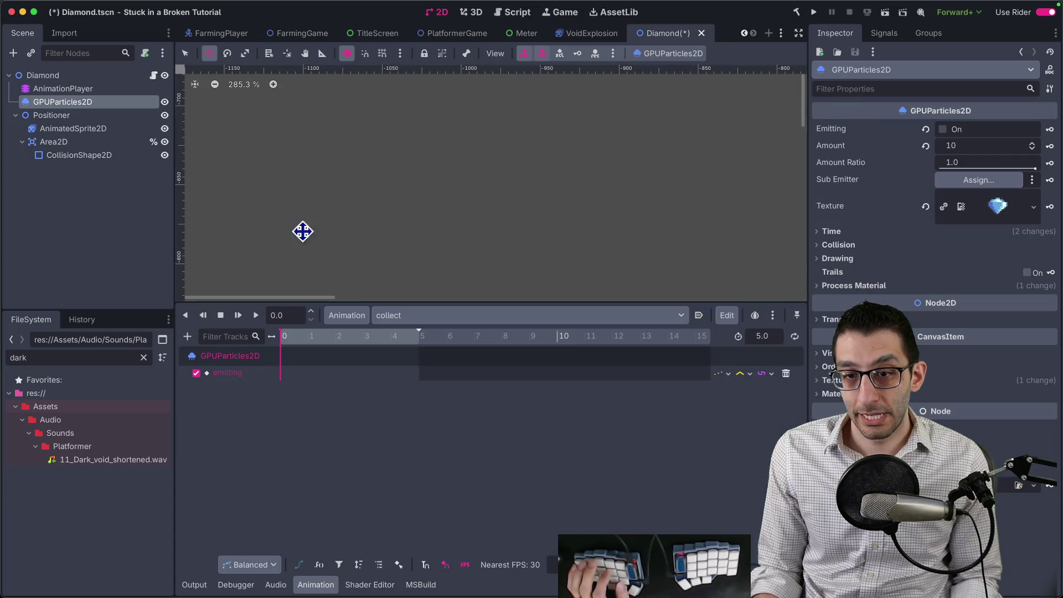
right_click(281, 376)
click(302, 386)
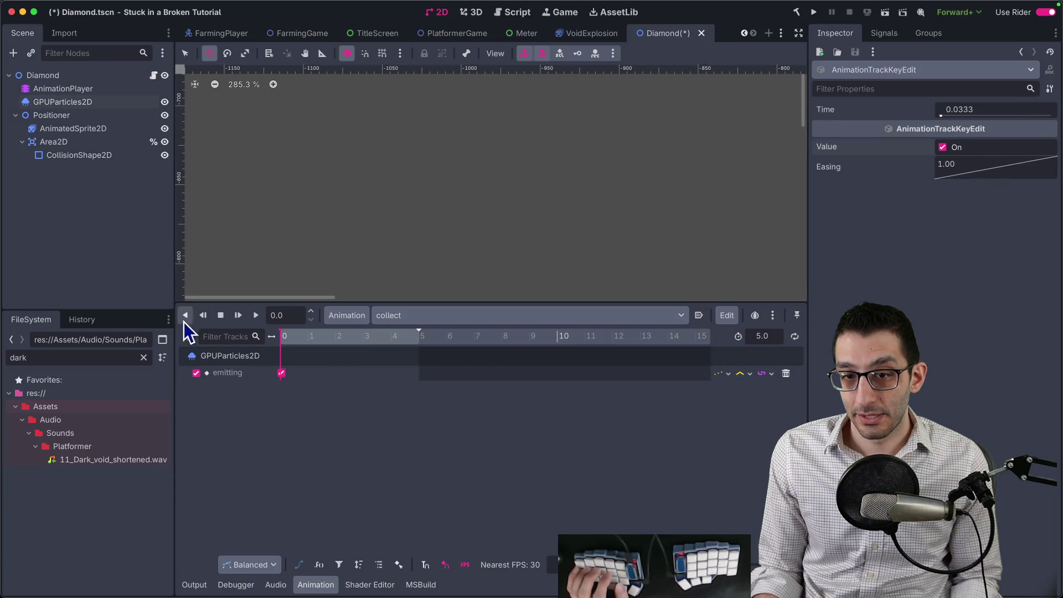
Step: Add a Diamond method-call track with a queue_free key
click(187, 336)
click(235, 419)
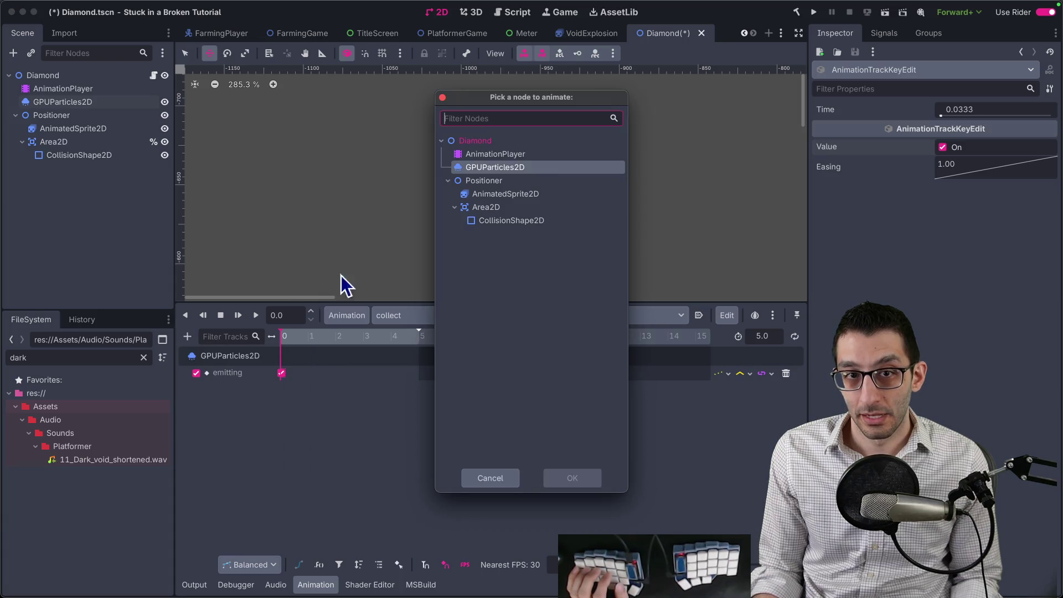
double_click(490, 141)
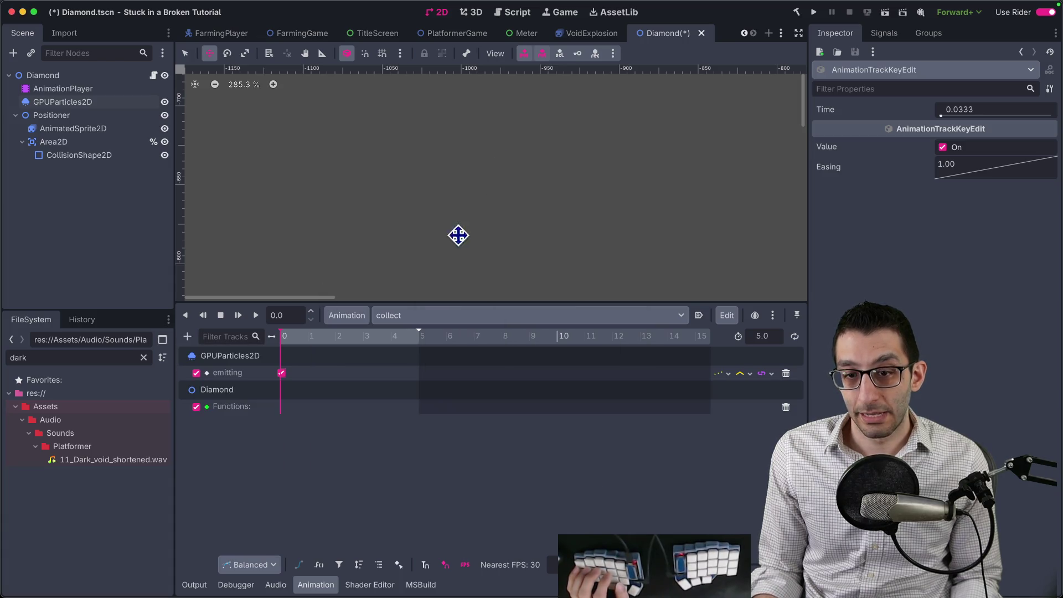
right_click(405, 408)
click(421, 413)
text(queuefree)
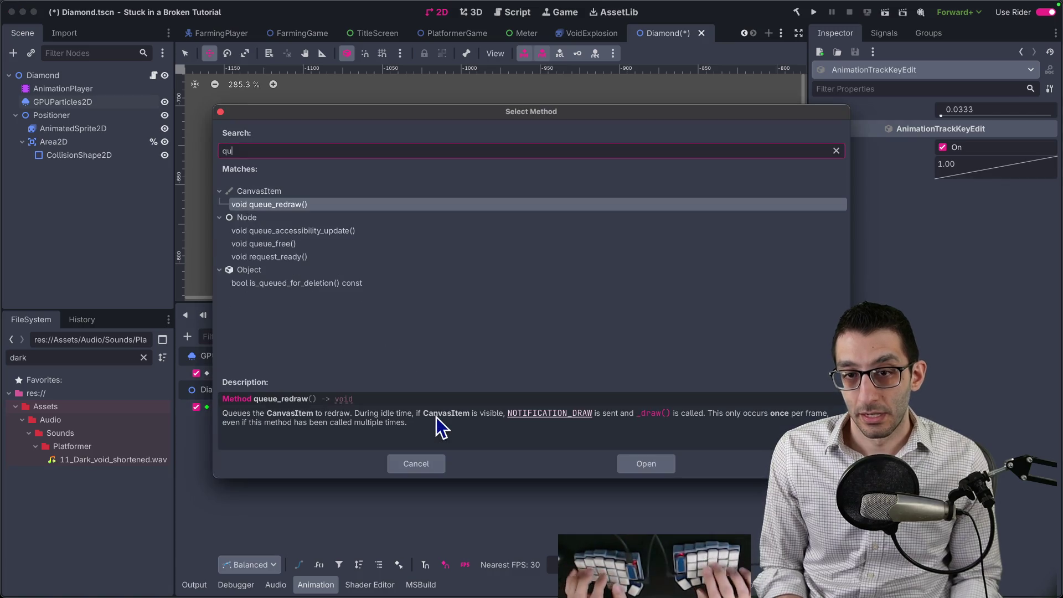
key(Down)
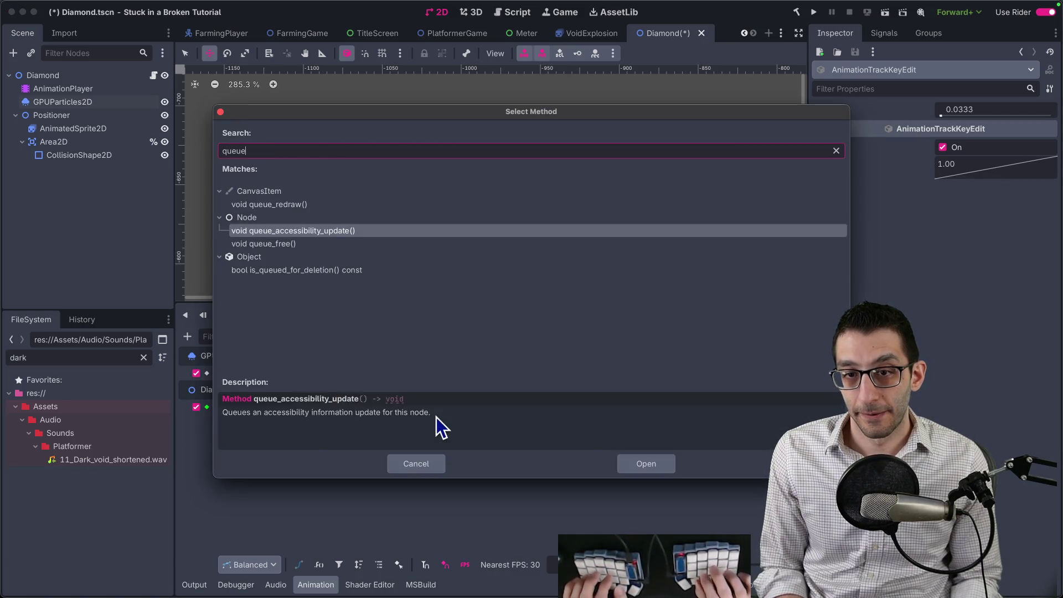
key(Return)
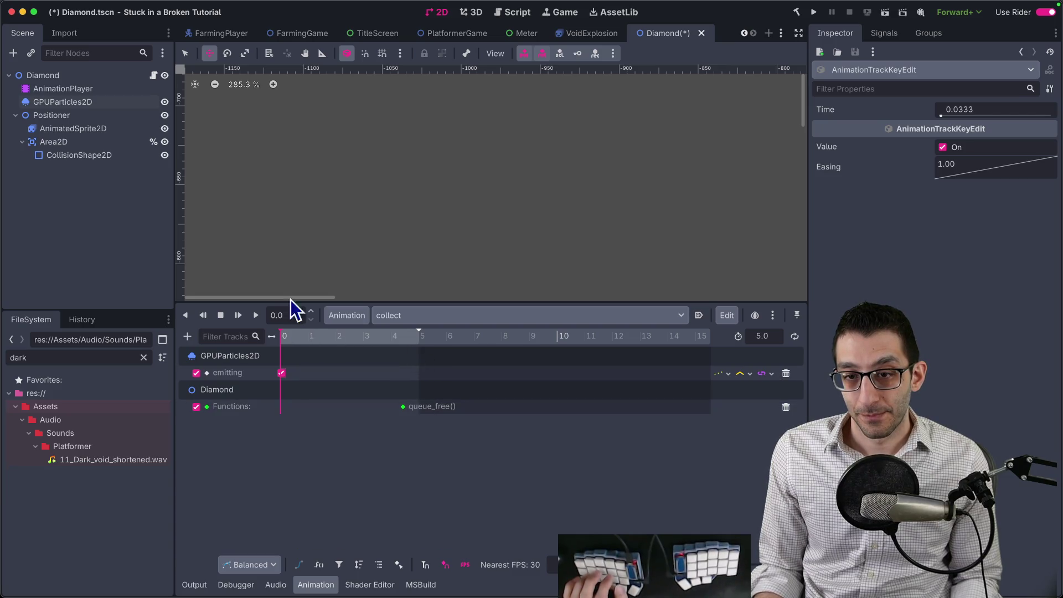
scroll(434, 206, down, 12)
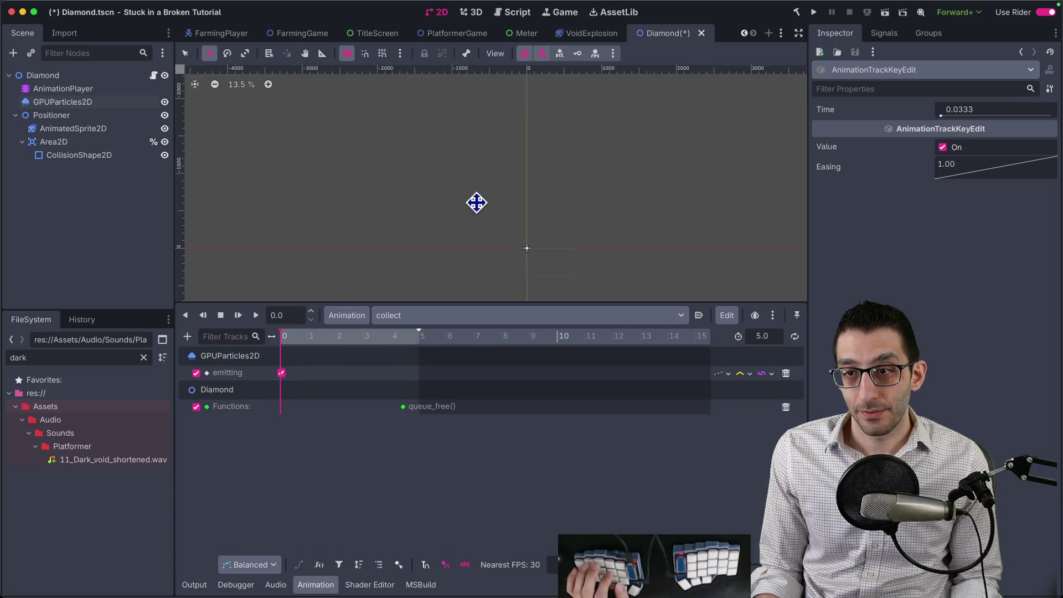
Step: Preview the particle burst by toggling Emitting, then play and stop the collect animation
click(132, 103)
click(886, 320)
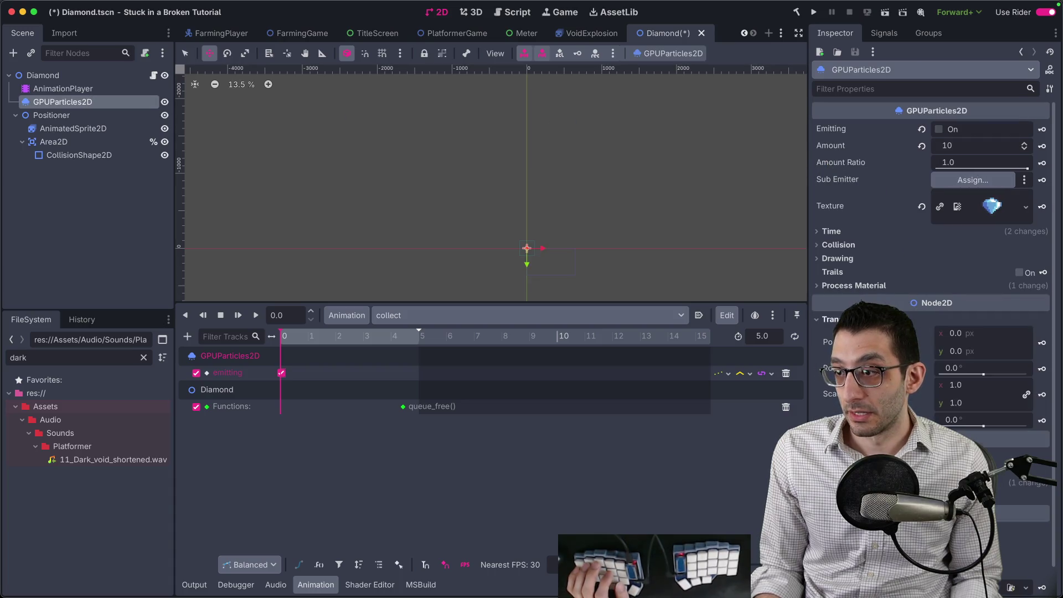
scroll(519, 161, up, 10)
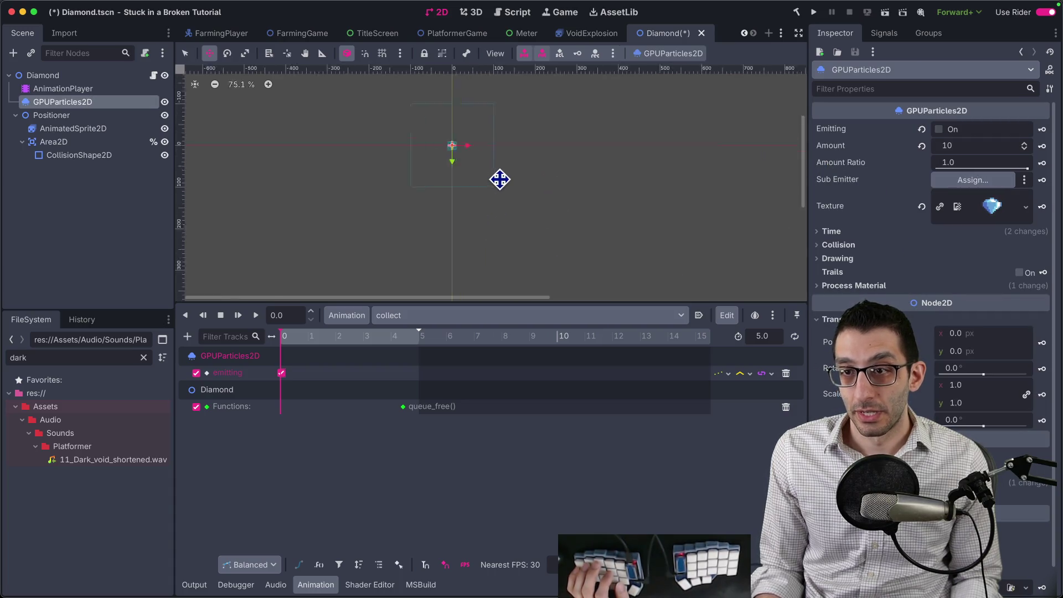
scroll(408, 173, up, 4)
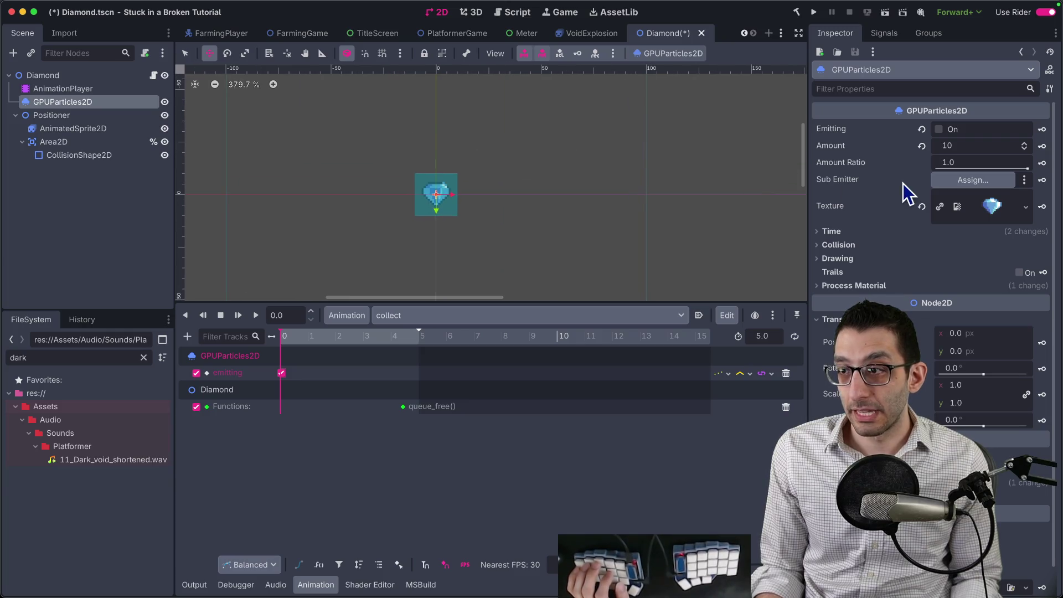
click(940, 130)
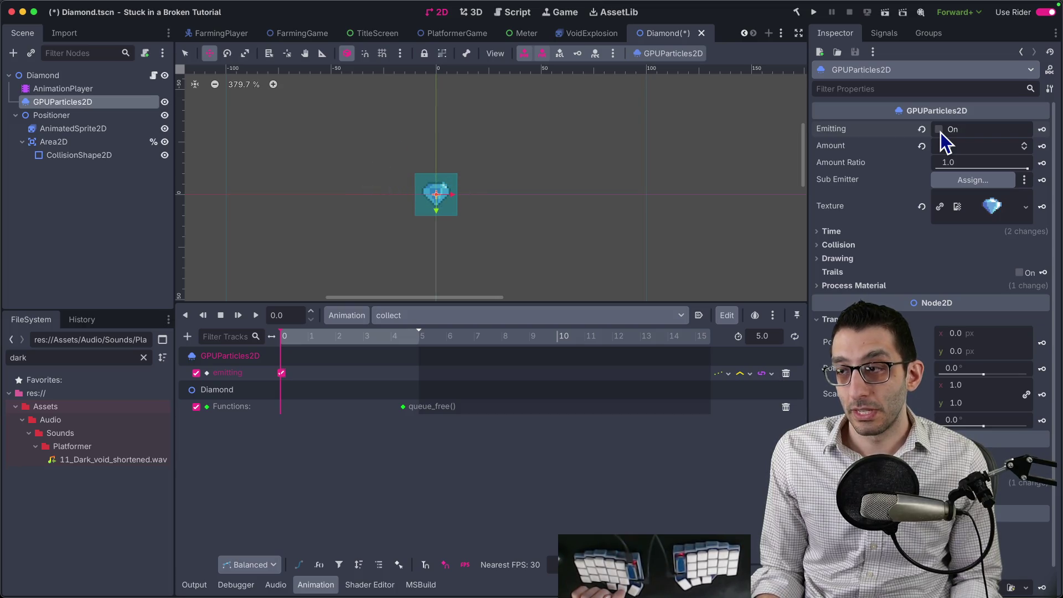
click(940, 130)
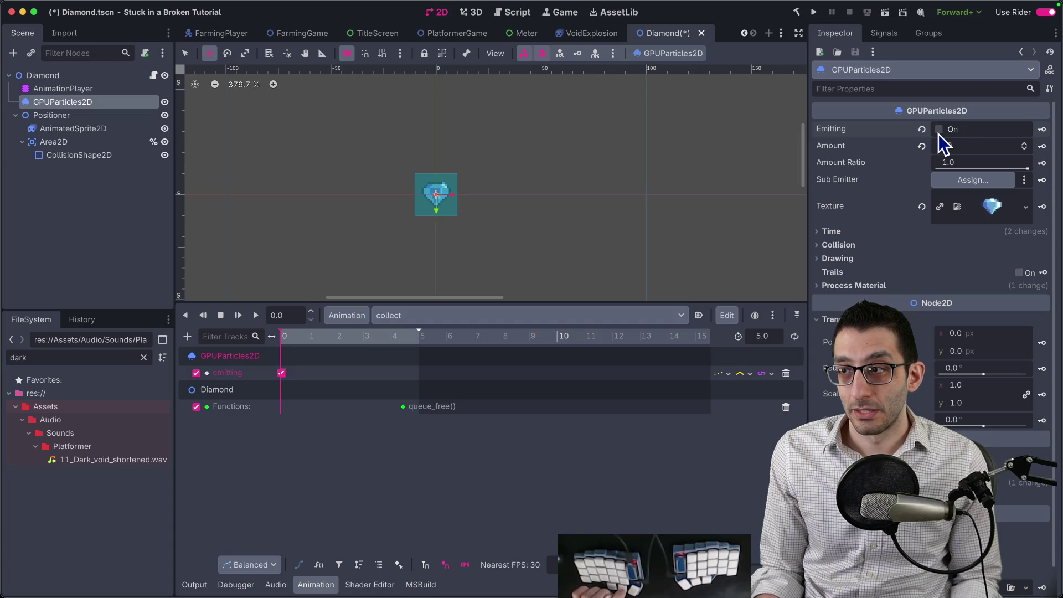
click(256, 321)
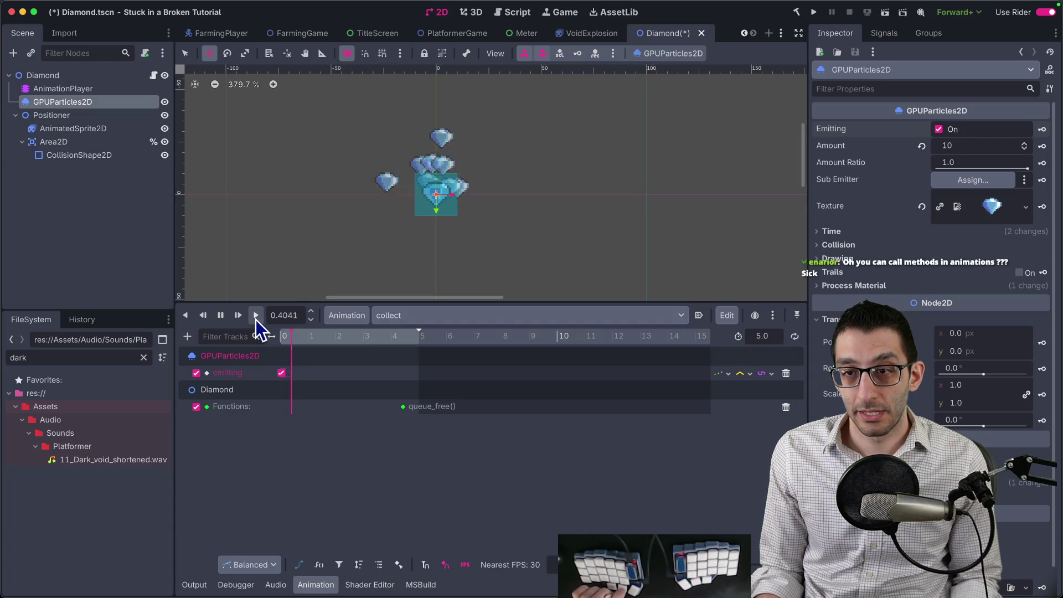
click(217, 319)
Step: Save the Diamond scene and open Diamond.cs in the code editor
key(super+s)
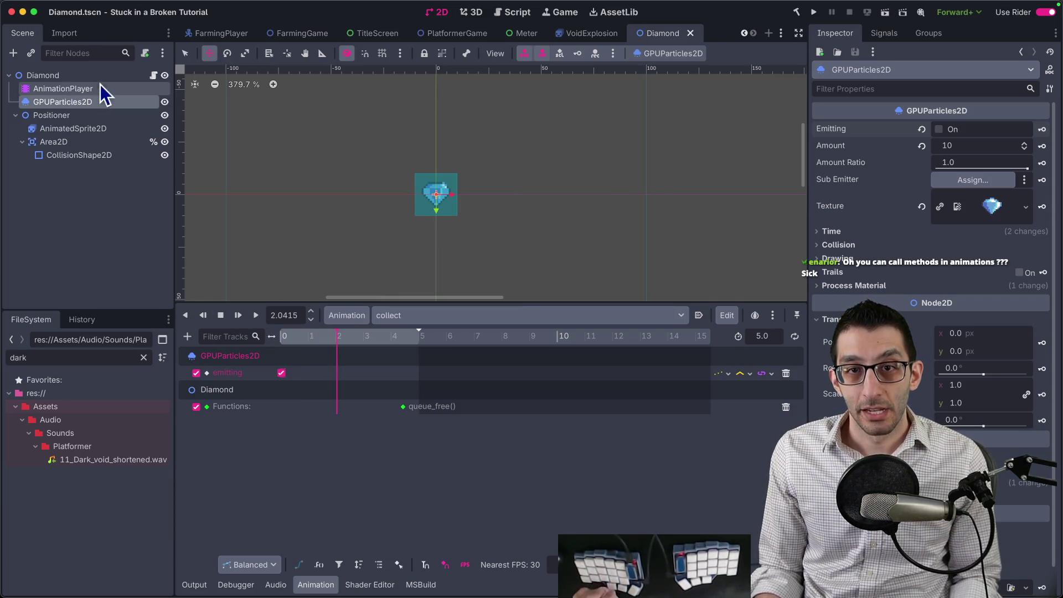
click(154, 76)
scroll(315, 233, down, 1)
Step: Add a private AnimationPlayer _animationPlayer field initialised to null! in Diamond.cs
scroll(313, 260, down, 3)
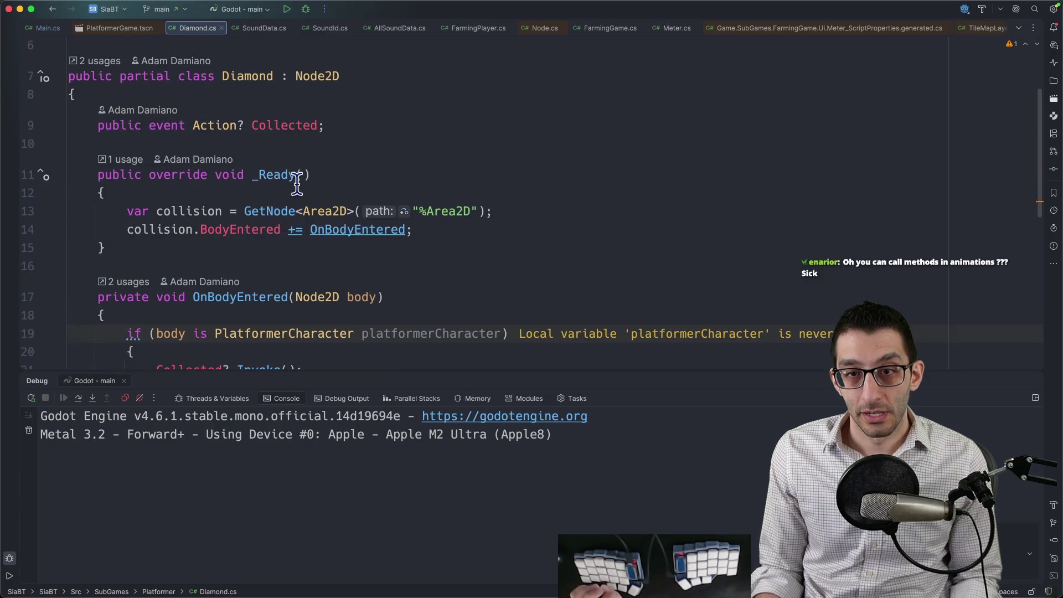
key(Return)
key(Return)
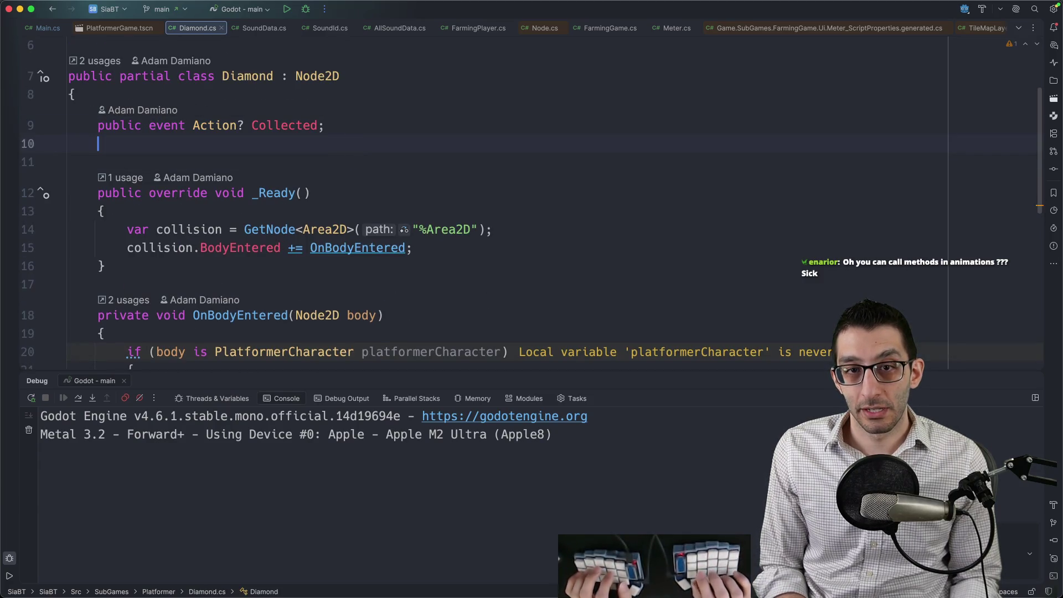
text(private AnimationPlayer _animat)
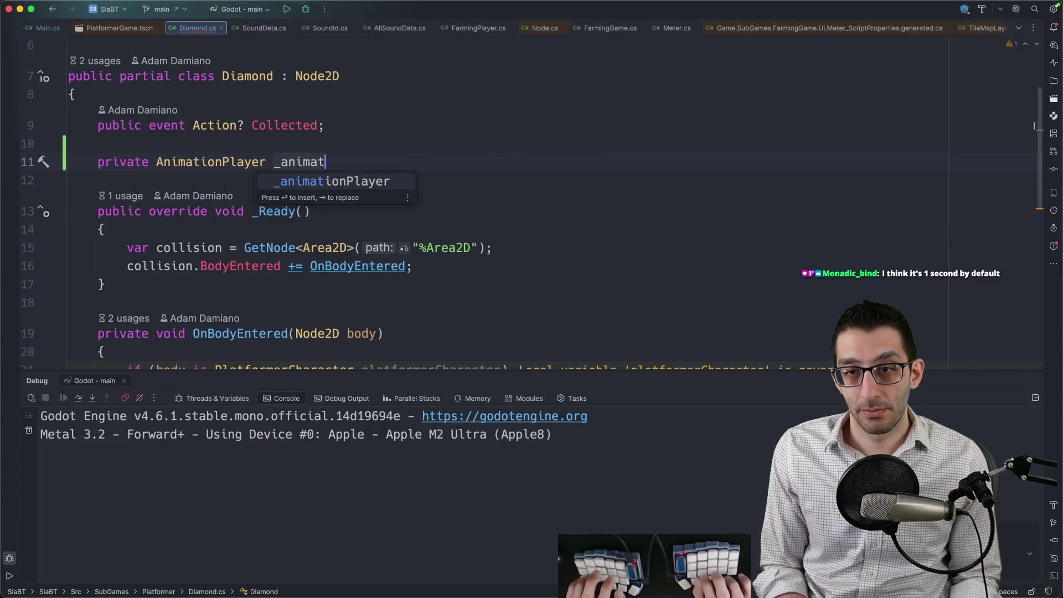
key(Return)
text(= null!;)
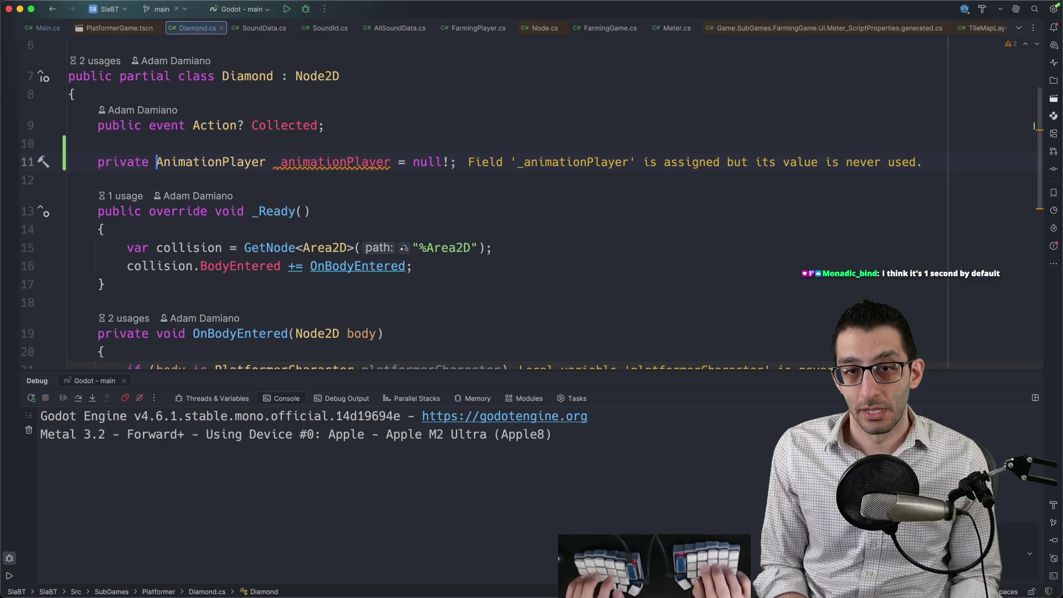
Step: Assign _animationPlayer with a GetNode line at the top of _Ready and save the script
key(alt+Right)
key(alt+Right)
key(alt+shift+Left)
key(super+c)
key(Down)
key(Down)
key(Down)
key(End)
key(Return)
key(super+v)
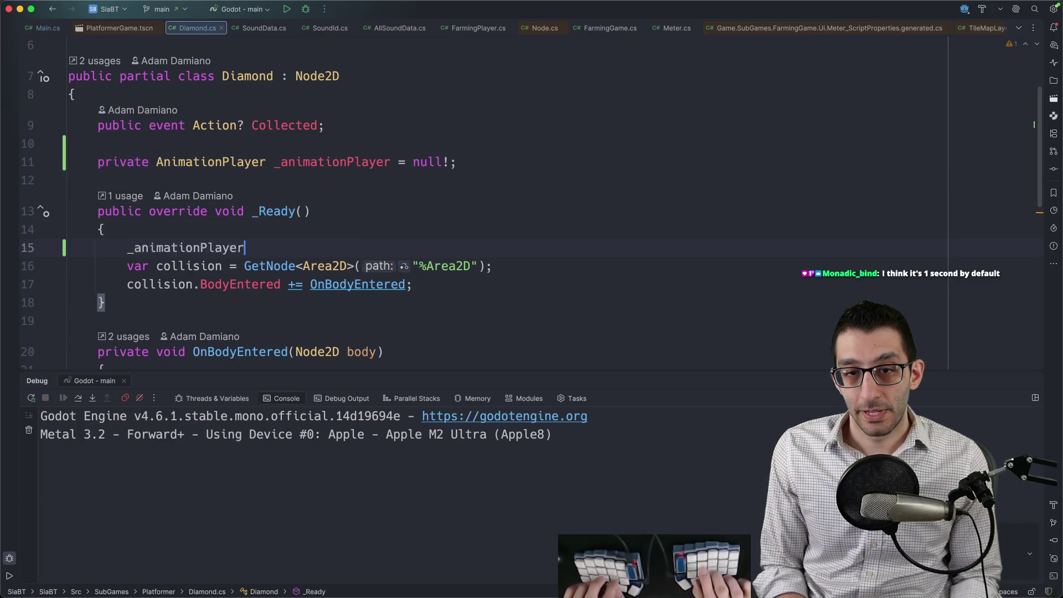
key(Tab)
key(super+s)
Step: In Godot, select the Diamond scene's AnimationPlayer node and save the scene
key(super+Tab)
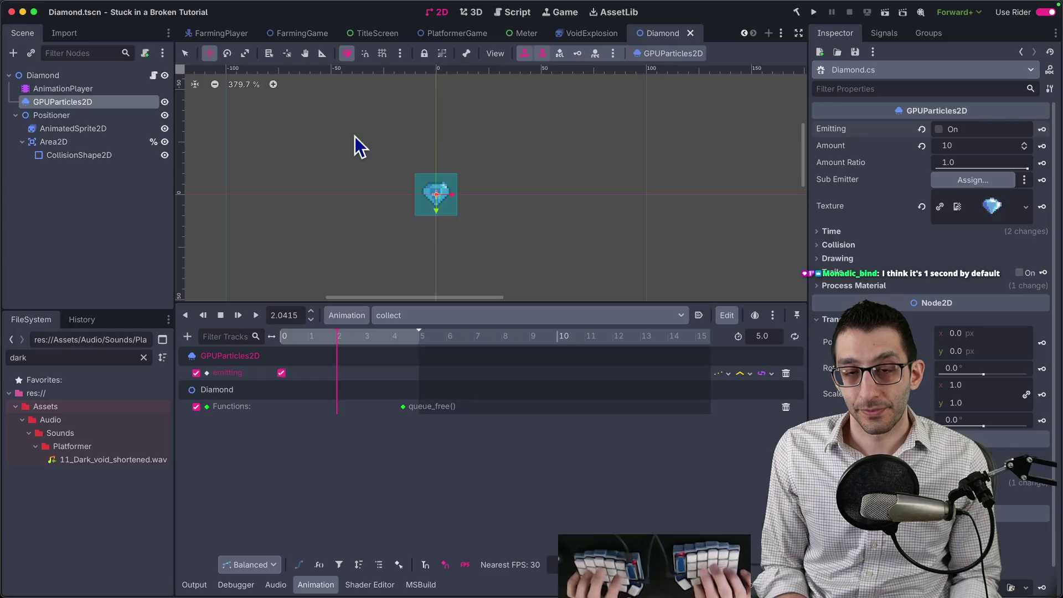
key(Down)
key(super+s)
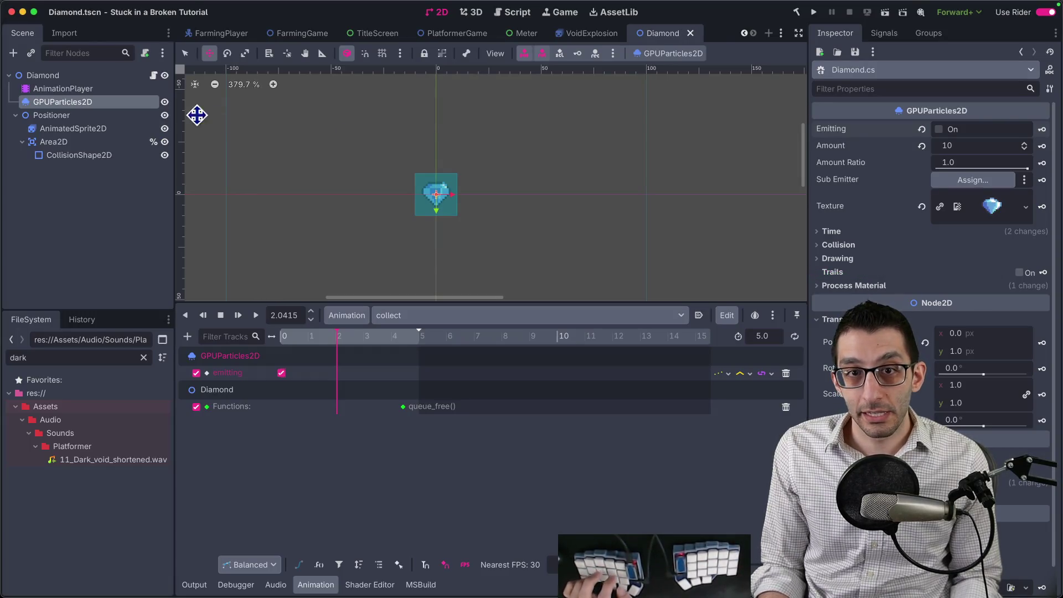
click(131, 92)
key(super+s)
key(super+Tab)
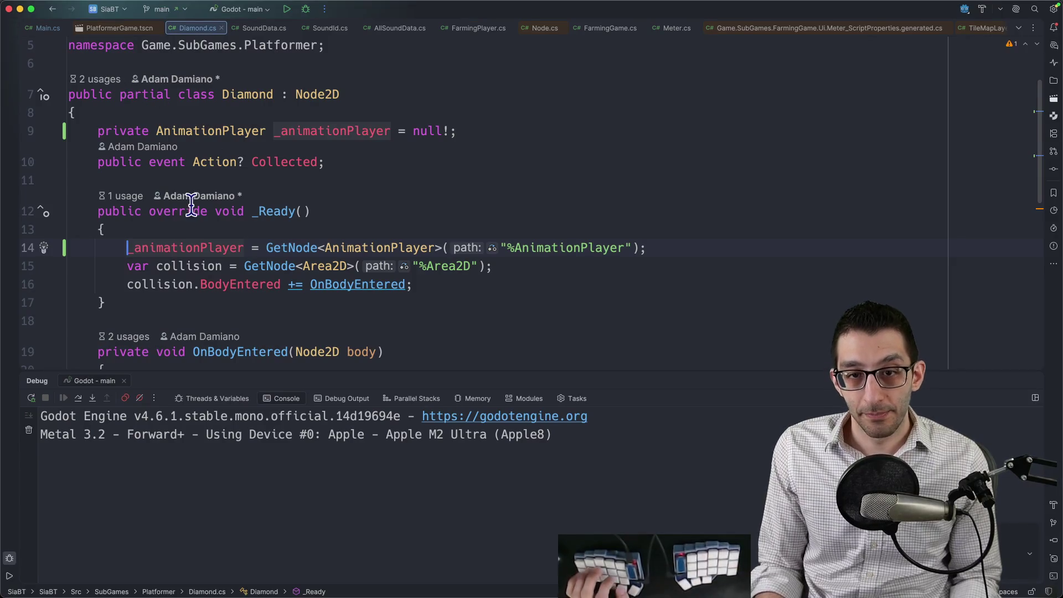
Step: Replace the QueueFree() call with _animationPlayer.Play("collect") after the Collected invoke
scroll(207, 248, down, 5)
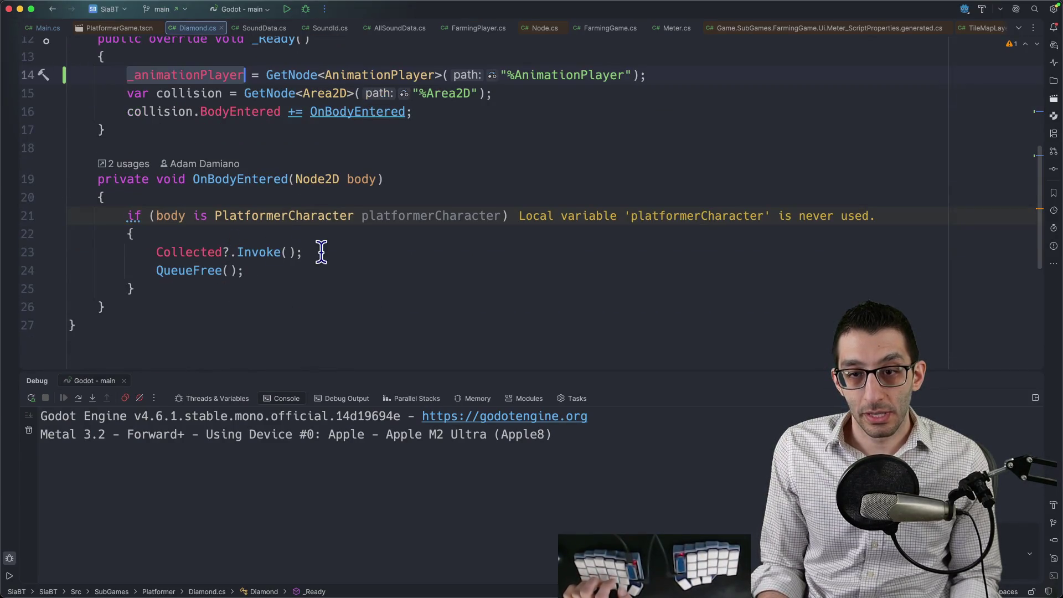
click(327, 251)
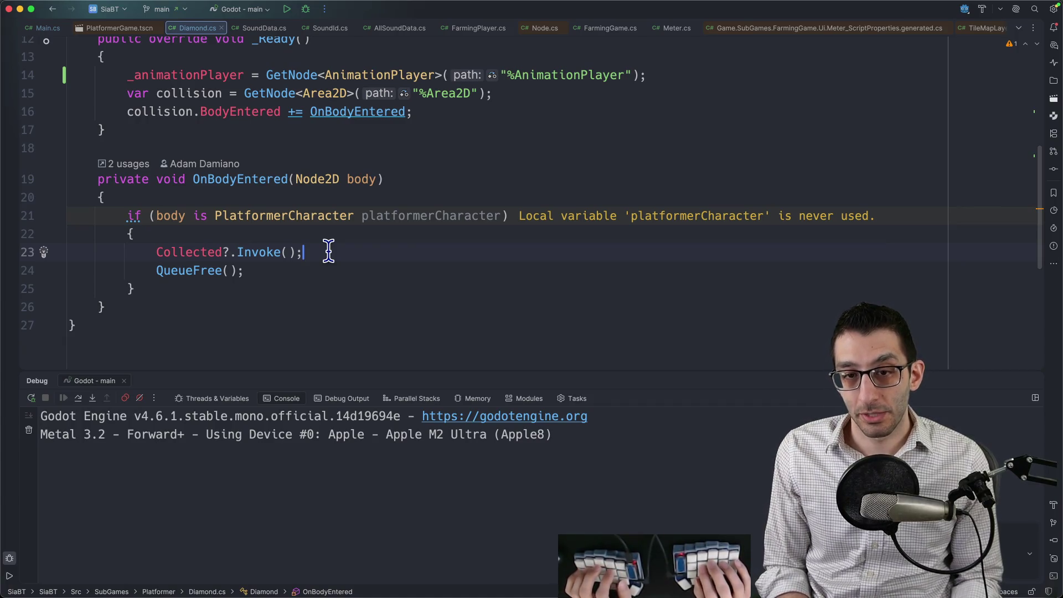
key(Return)
text(_animationPlayer.Play("collect");)
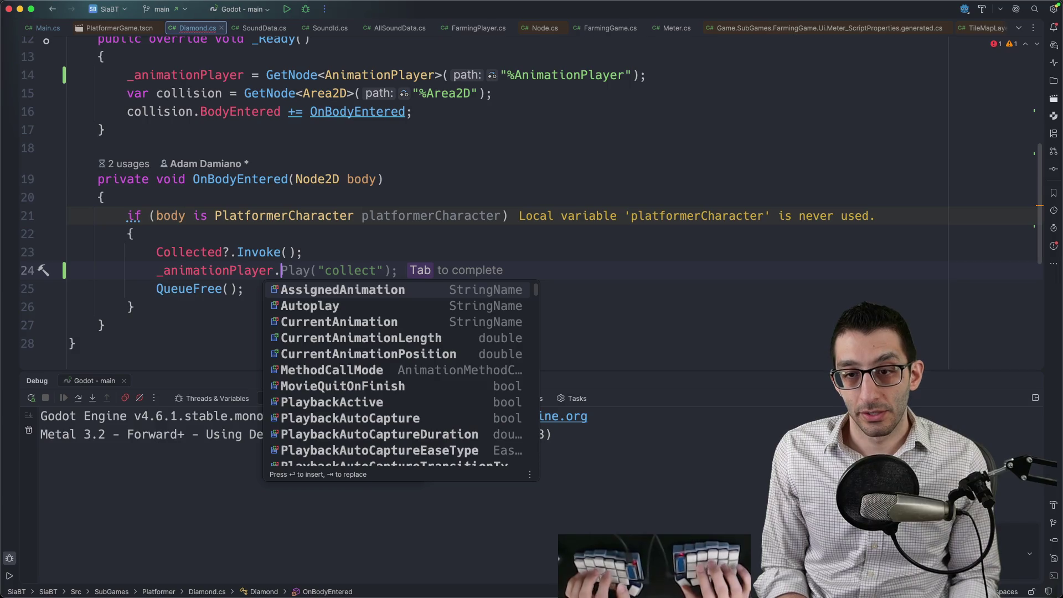
key(Down)
key(super+BackSpace)
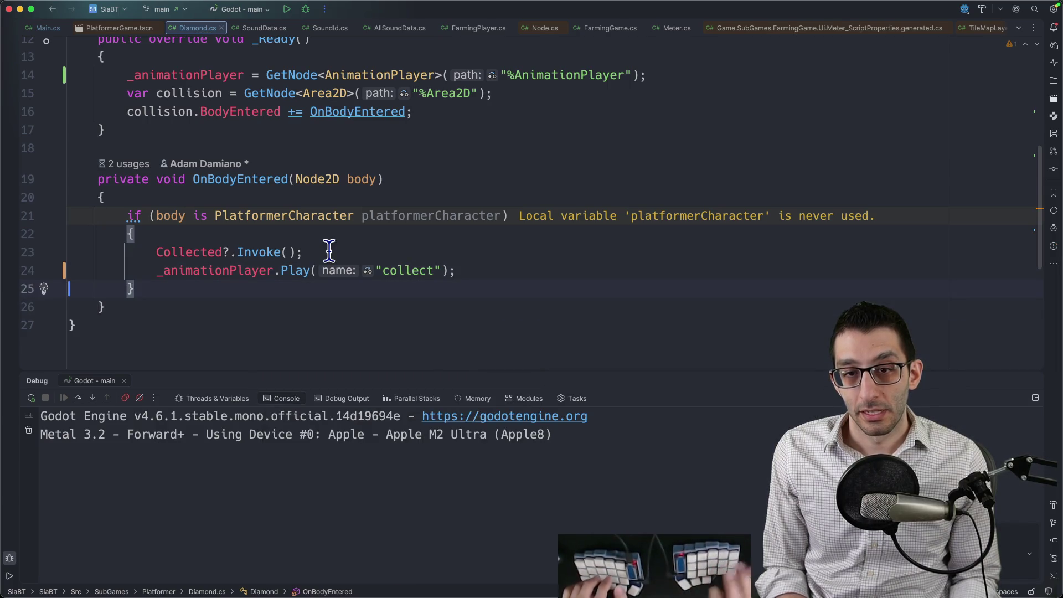
scroll(329, 251, up, 3)
scroll(328, 254, down, 1)
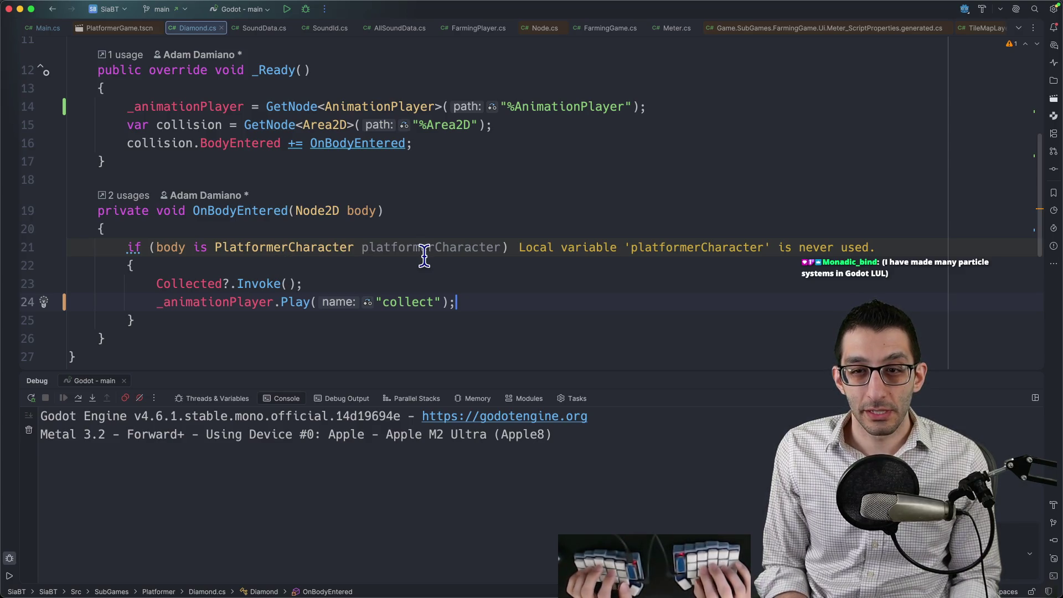
click(225, 126)
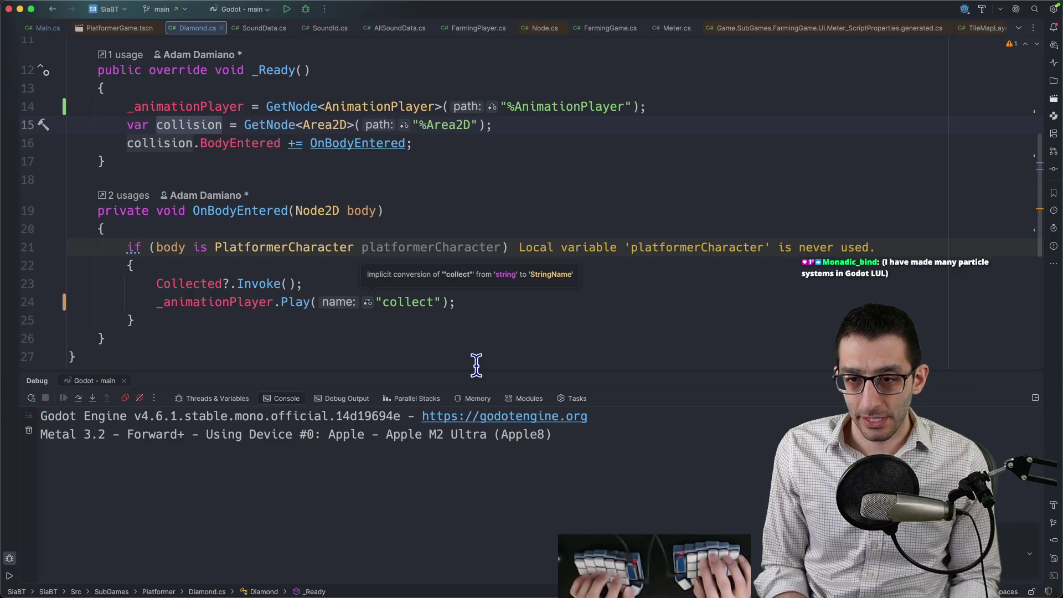
scroll(393, 255, up, 5)
Step: Add a _wasCollected bool field, set it true on collection, and add && !_wasCollected to the if condition
click(384, 182)
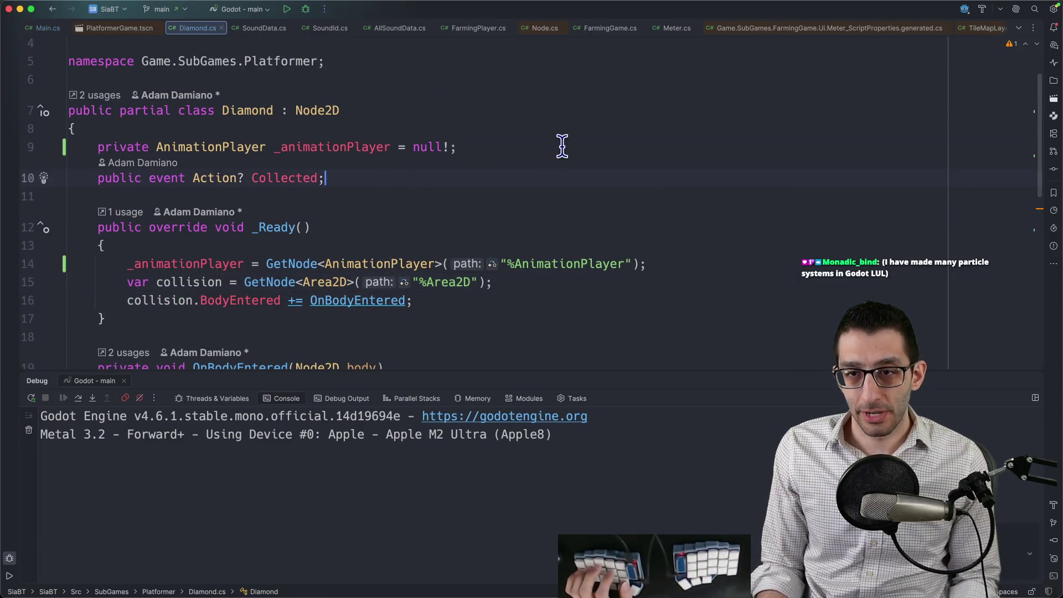
key(Return)
text(private bool _wasCollected;)
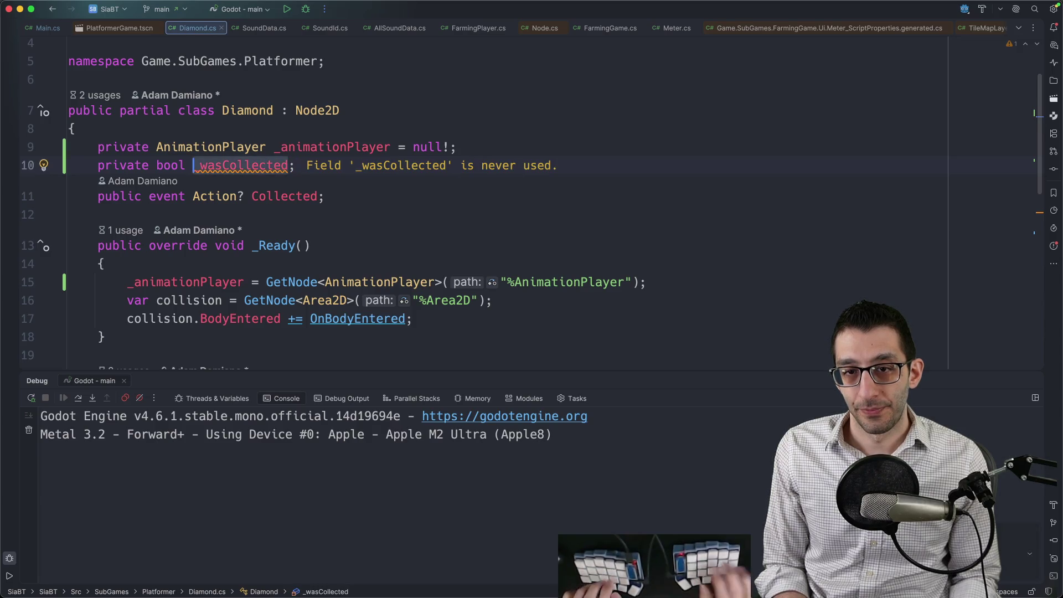
scroll(358, 222, down, 8)
key(Return)
text(_wasCollected = true;)
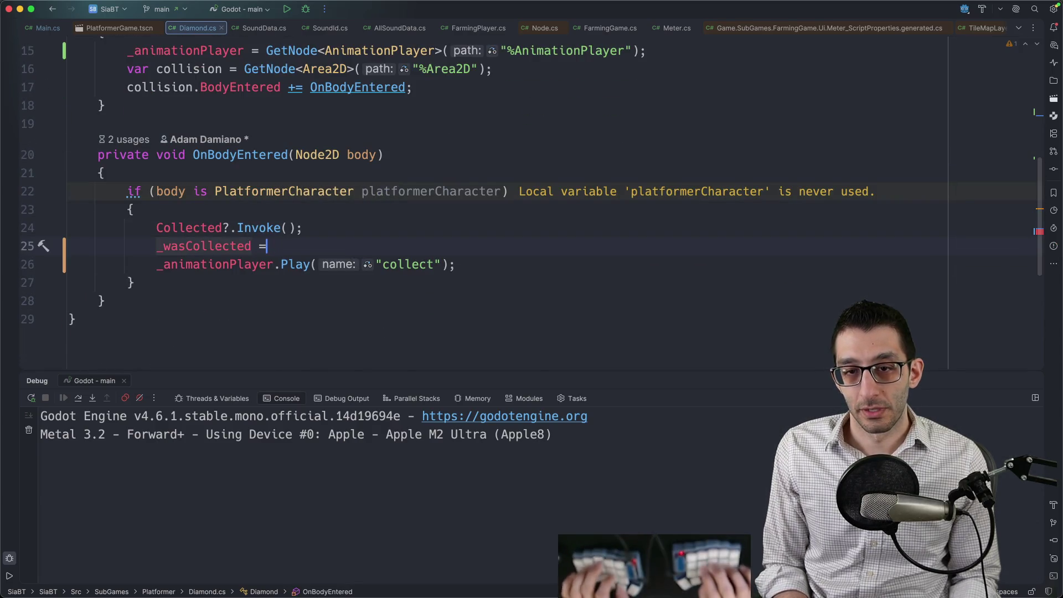
key(Up)
key(Up)
key(Up)
click(501, 191)
text(&& !_wasCollected)
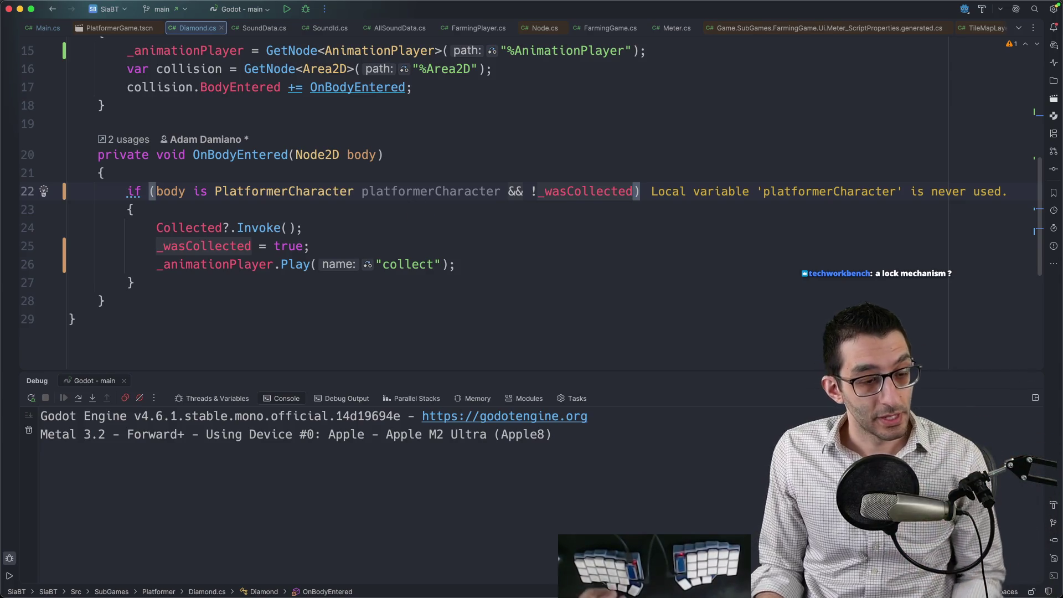
Step: Back in Godot, select the Diamond's CollisionShape2D node
mouse_move(682, 576)
click(573, 561)
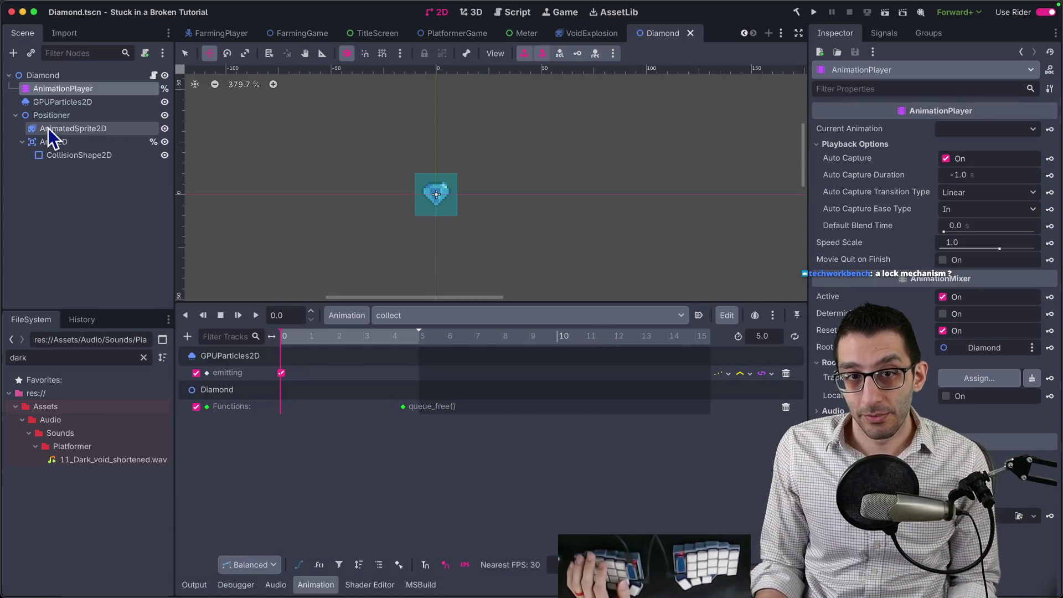
click(71, 155)
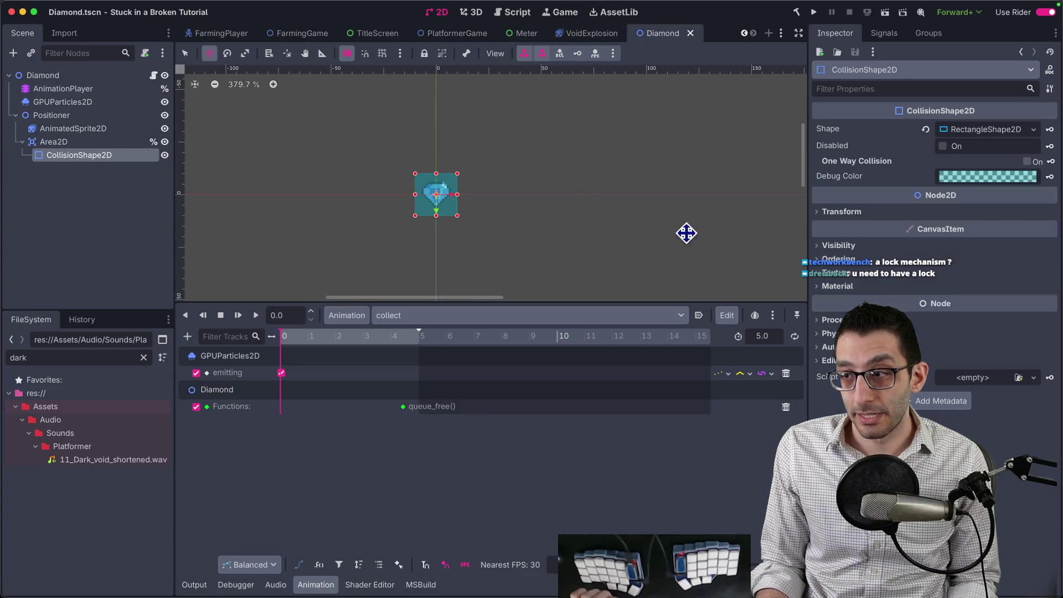
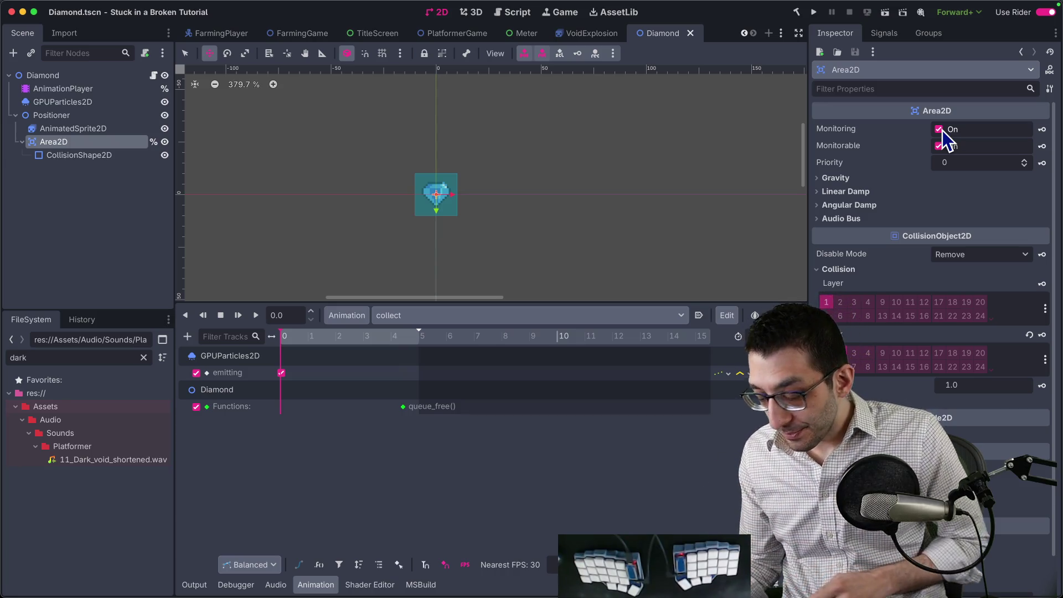
Step: Test-run the game briefly, quit it from the pause menu, and maximize the Godot editor
click(814, 11)
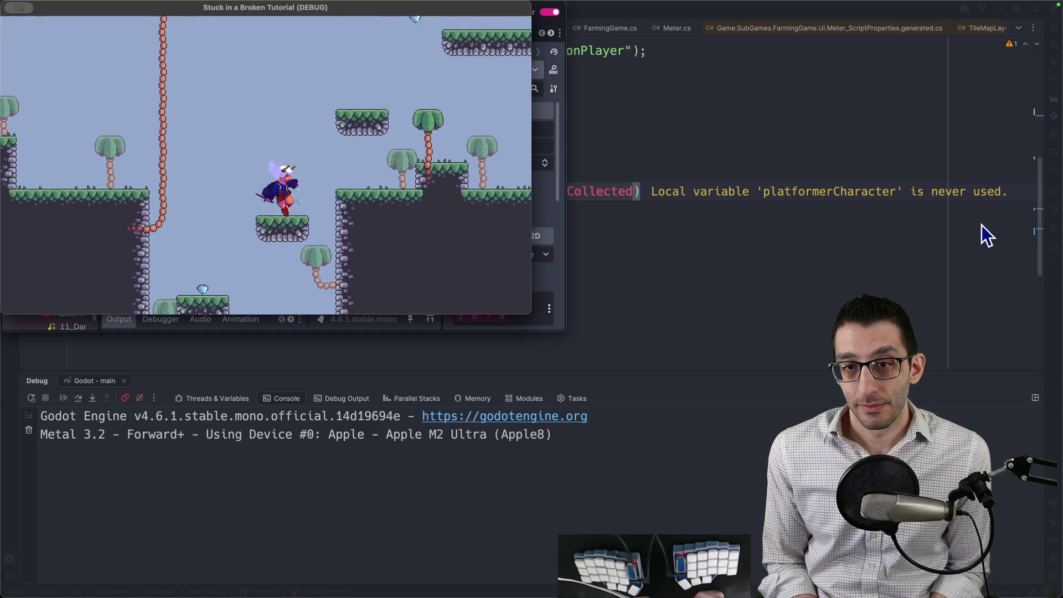
key(Escape)
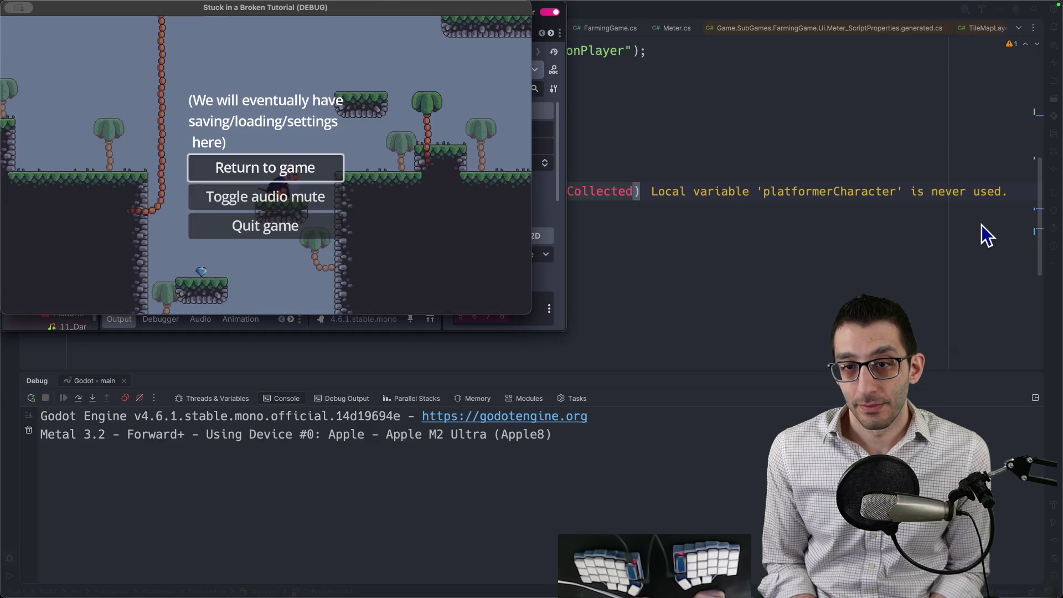
key(Down)
key(Down)
key(Return)
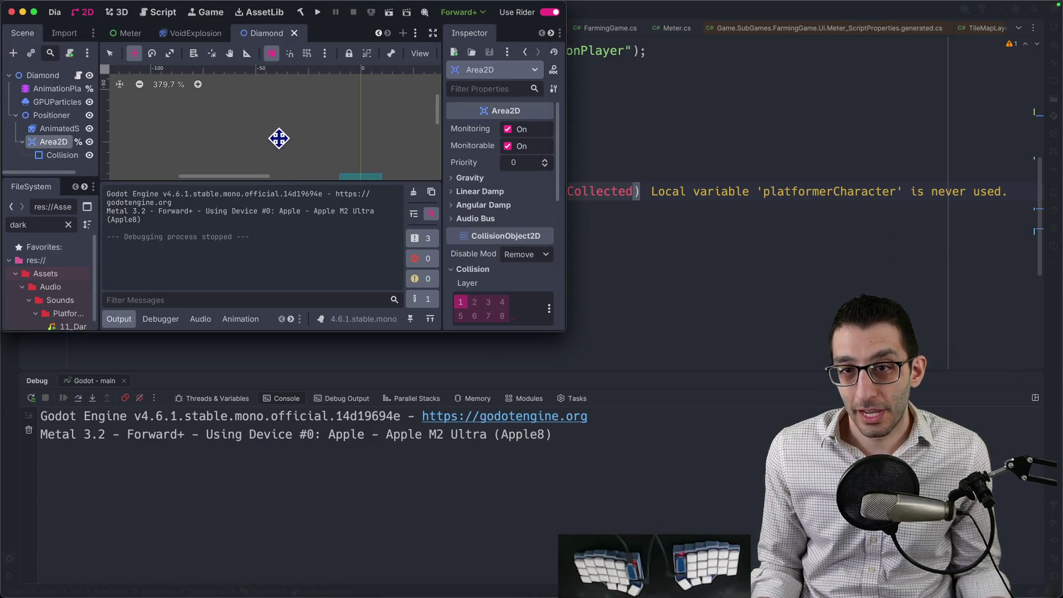
key(ctrl+alt+Return)
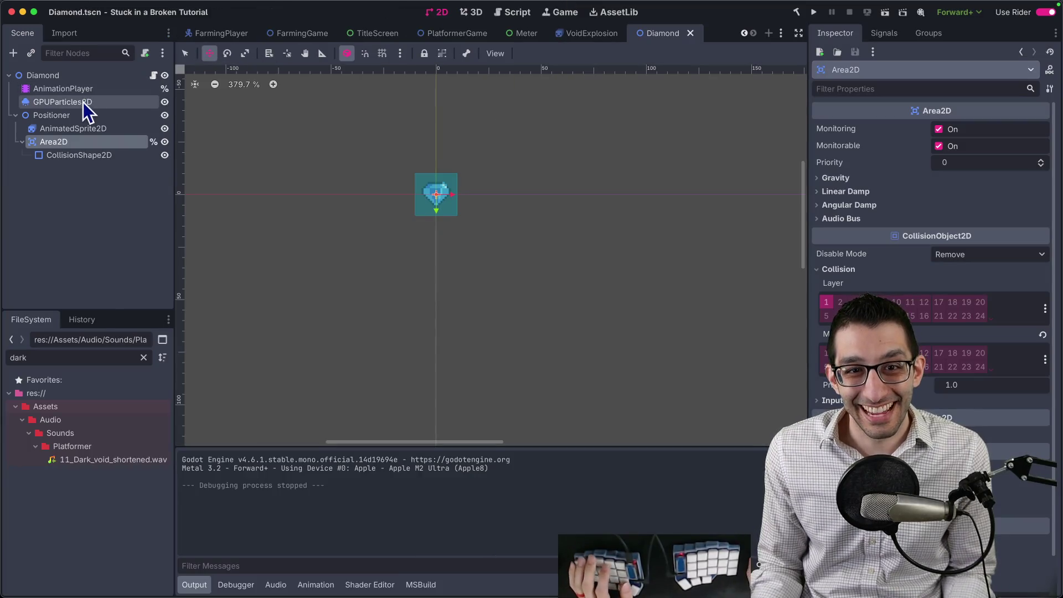
Step: Add a self_modulate property track for AnimatedSprite2D in the diamond's AnimationPlayer
click(85, 90)
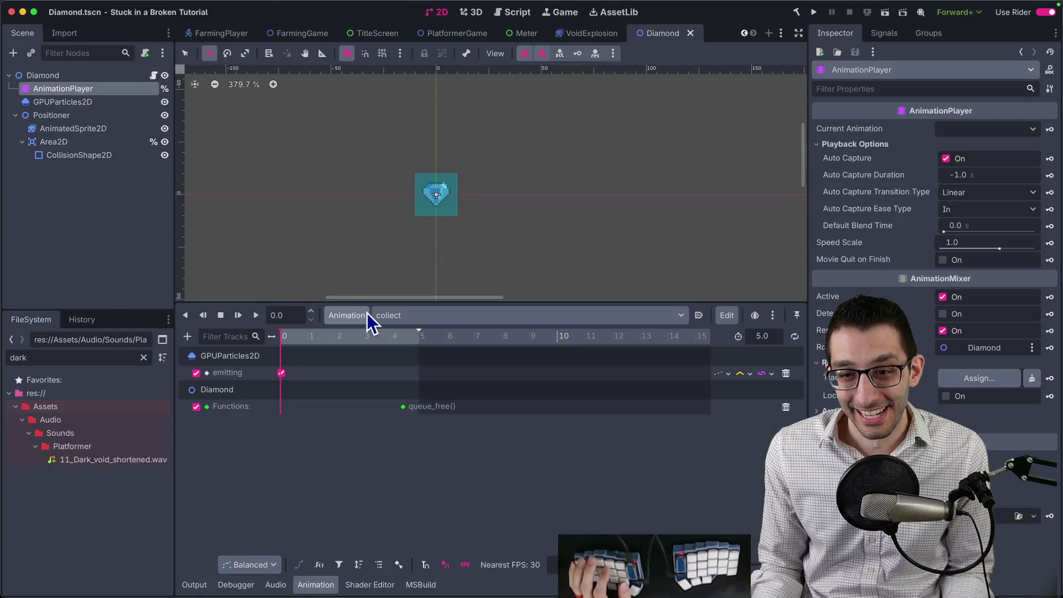
click(188, 337)
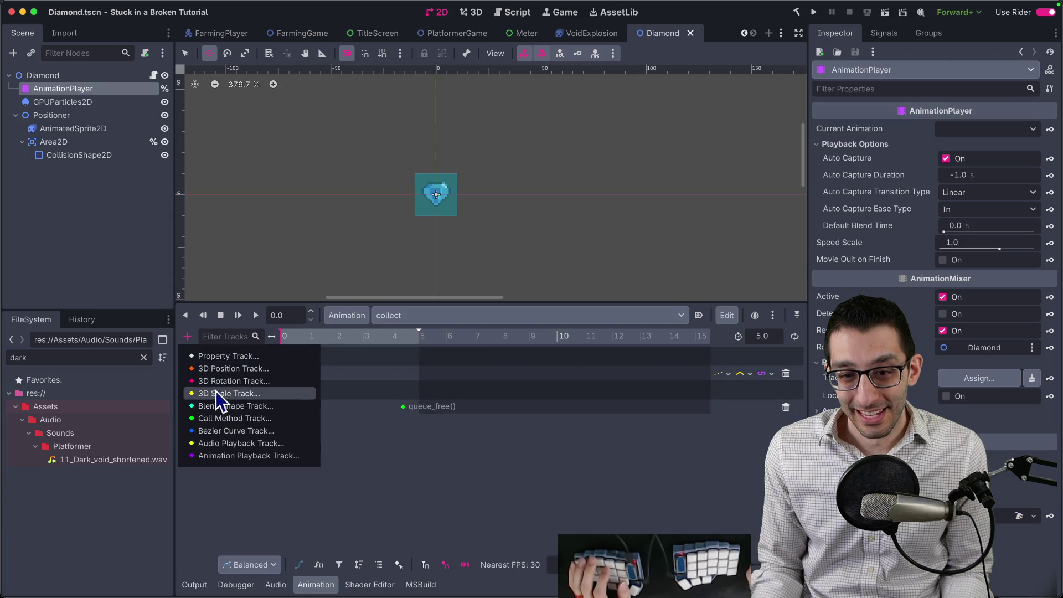
click(231, 362)
double_click(507, 195)
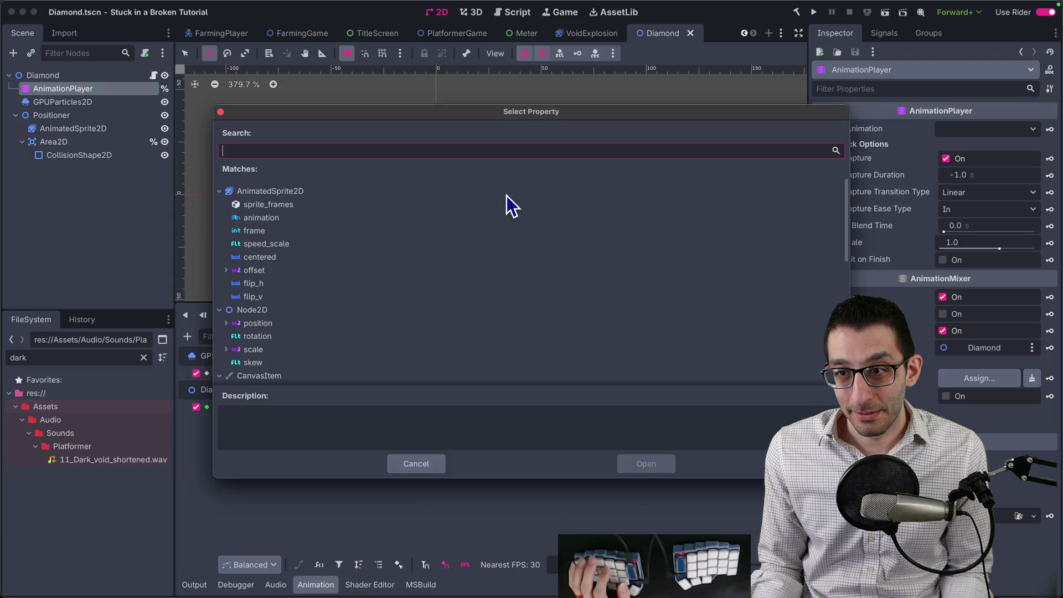
text(self)
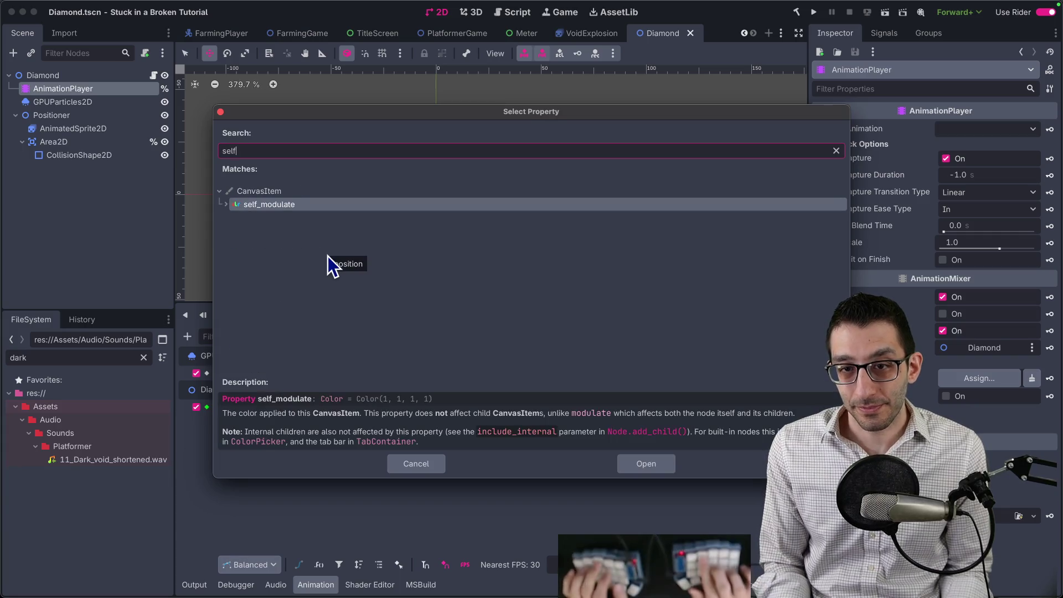
key(Return)
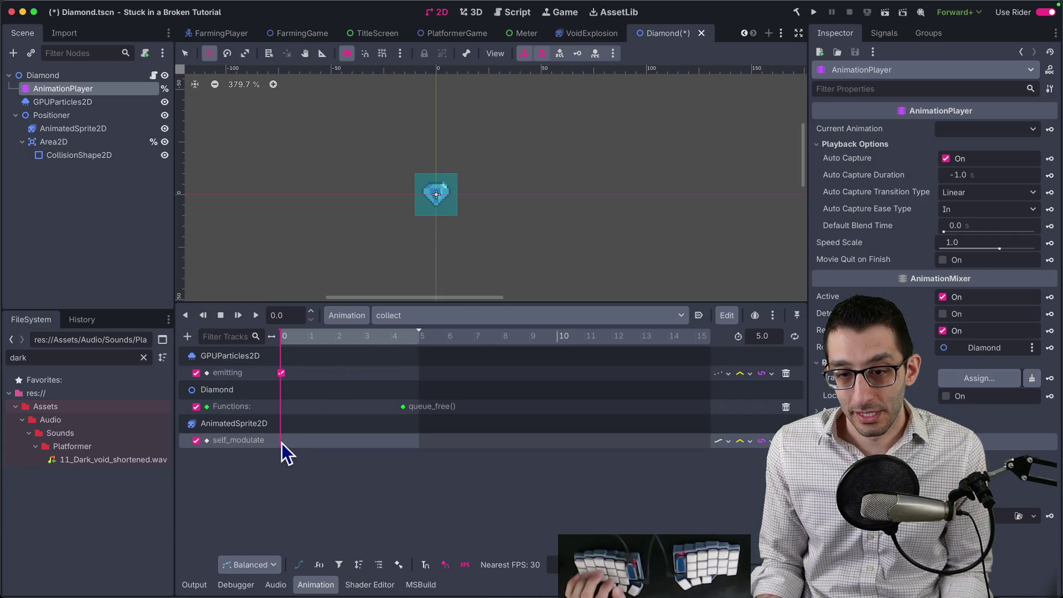
right_click(281, 442)
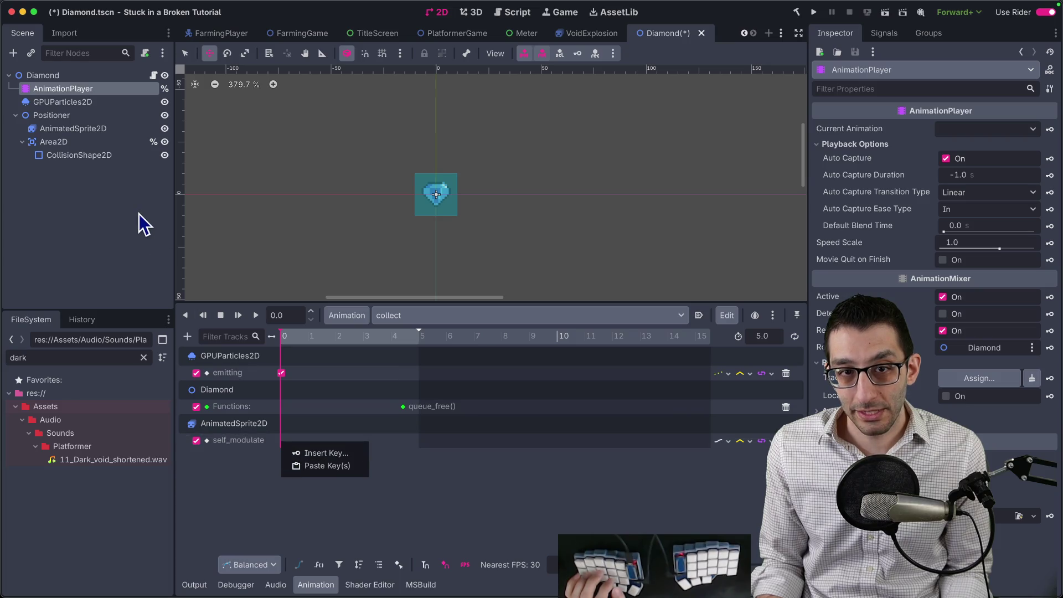
click(288, 353)
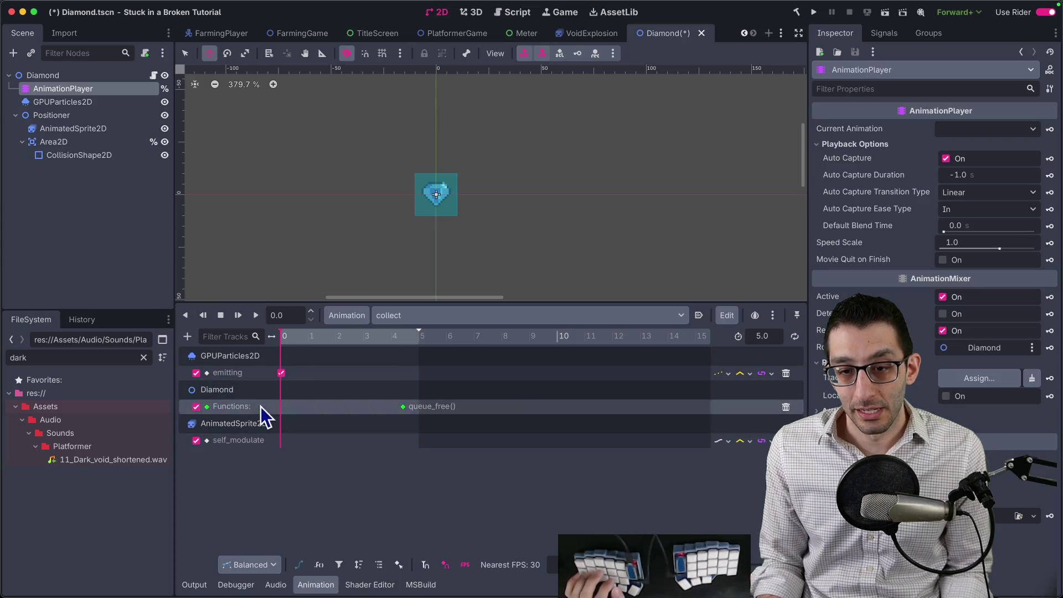
click(240, 440)
Step: Add an AnimatedSprite2D visible track keyed at time 0 with visible unchecked
click(188, 336)
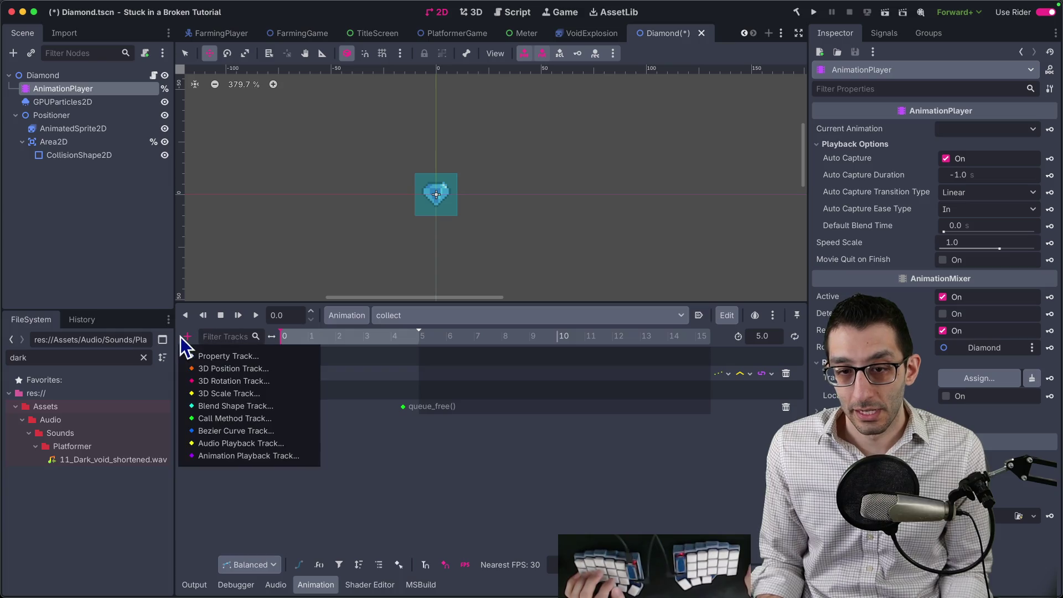
click(201, 356)
double_click(491, 194)
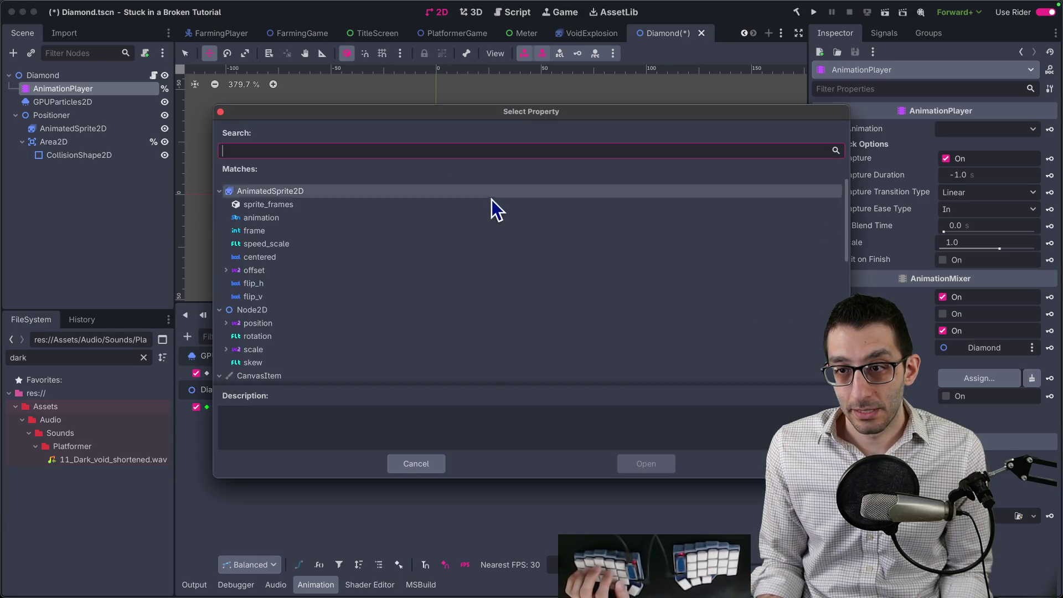
text(visi)
double_click(448, 203)
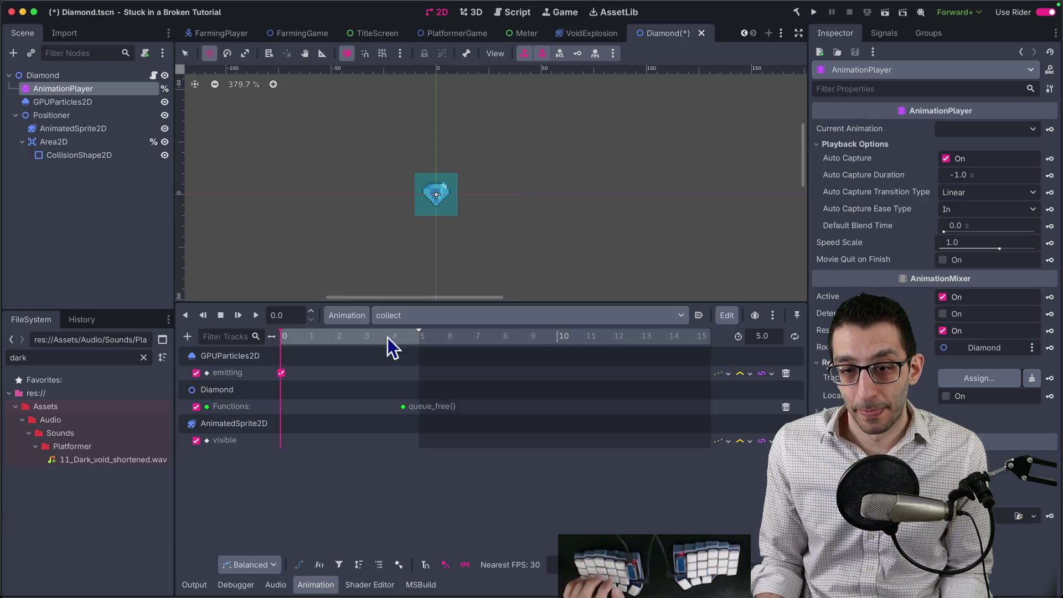
right_click(284, 440)
click(301, 449)
click(285, 440)
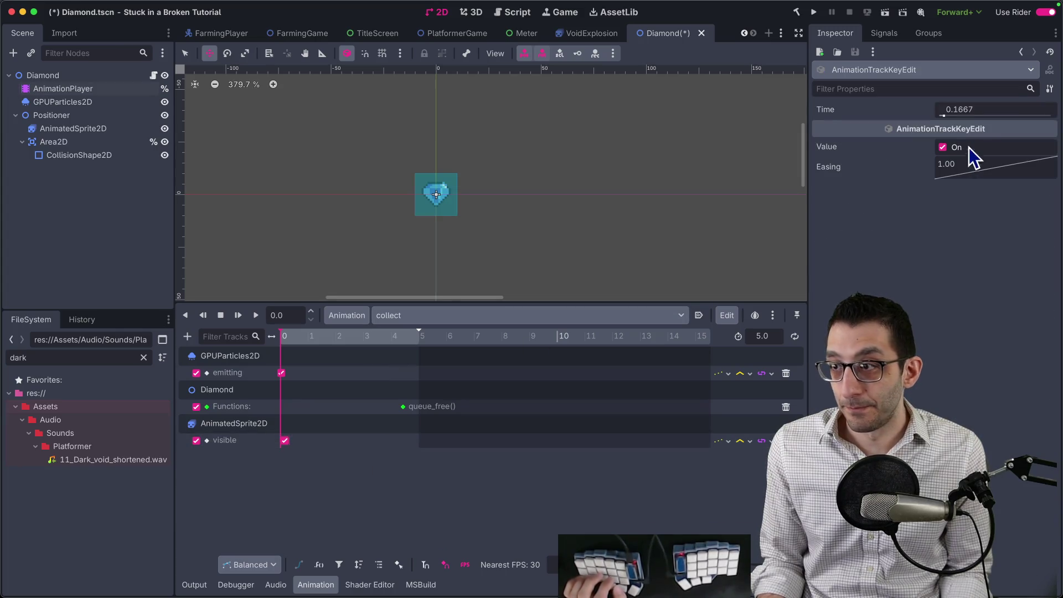
click(985, 112)
text(0)
key(Return)
click(942, 147)
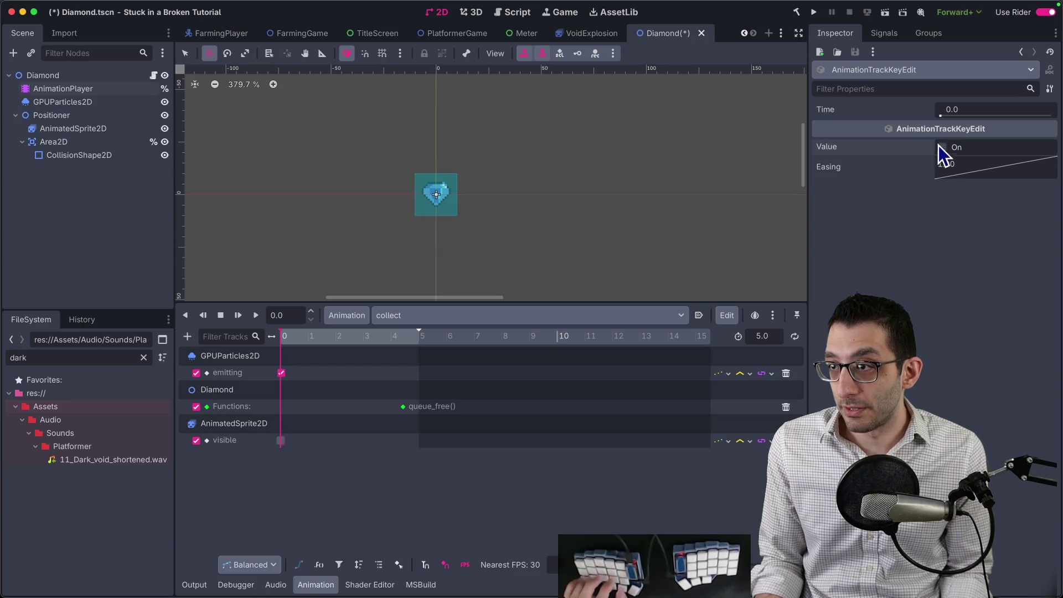
Step: Save the Diamond scene, switch to the RESET animation, and run the game
key(ctrl+s)
click(436, 317)
click(428, 336)
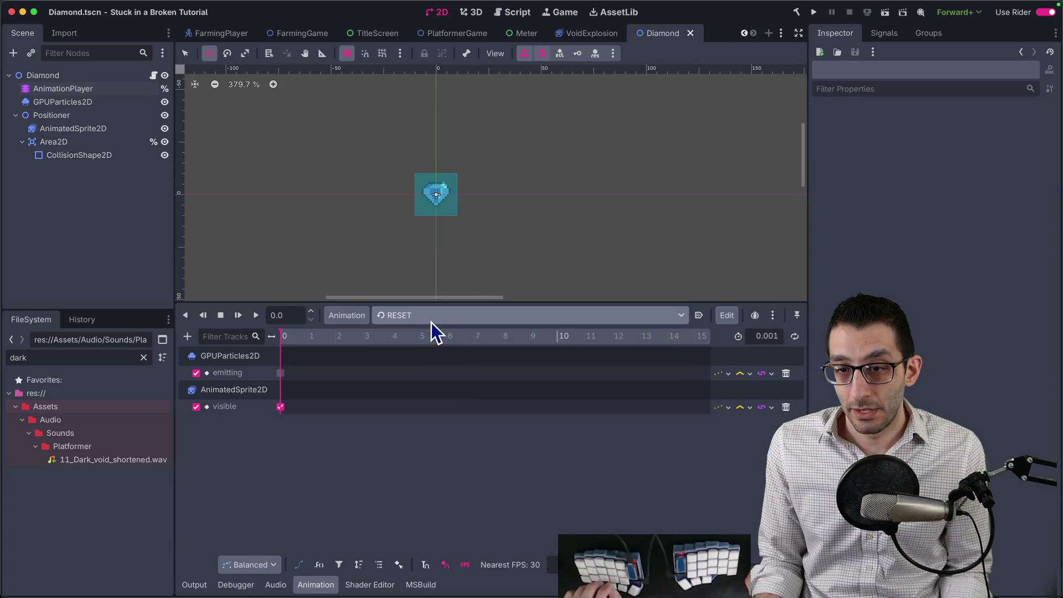
click(817, 13)
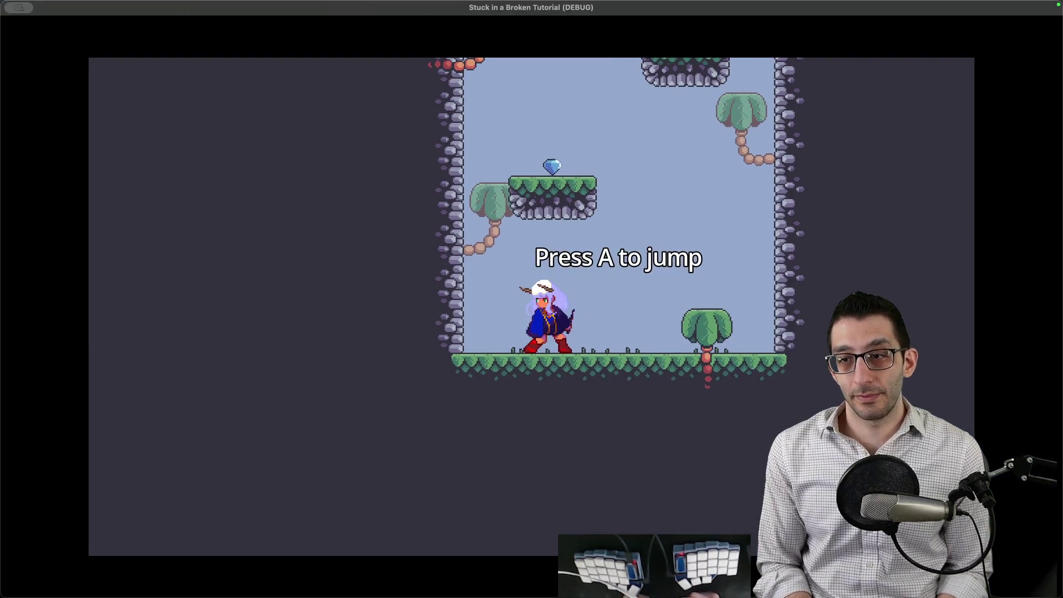
Step: Play through the level, jumping and dashing to collect the diamonds
key(Right)
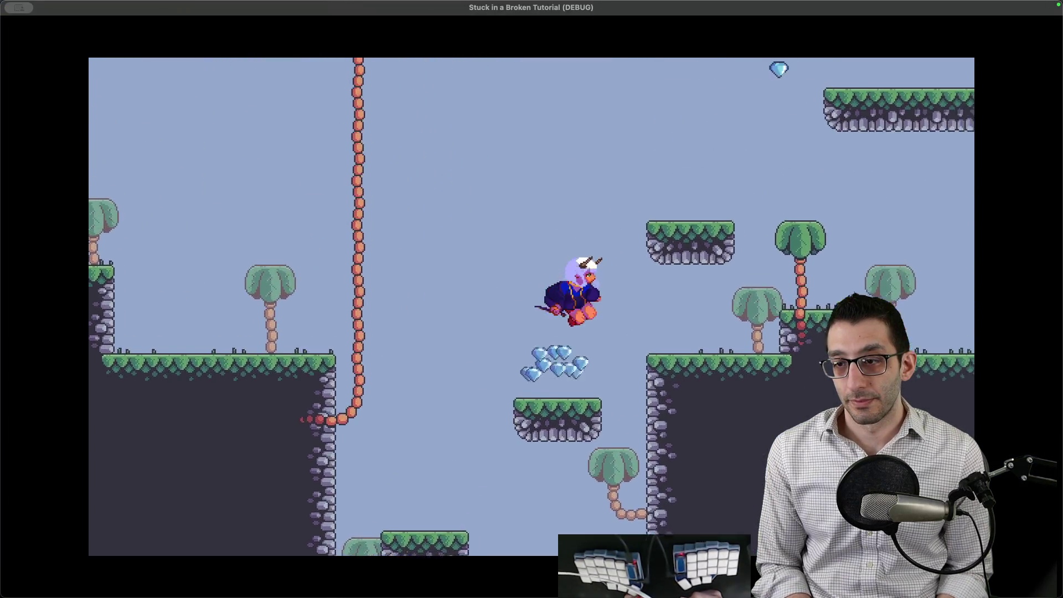
key(space)
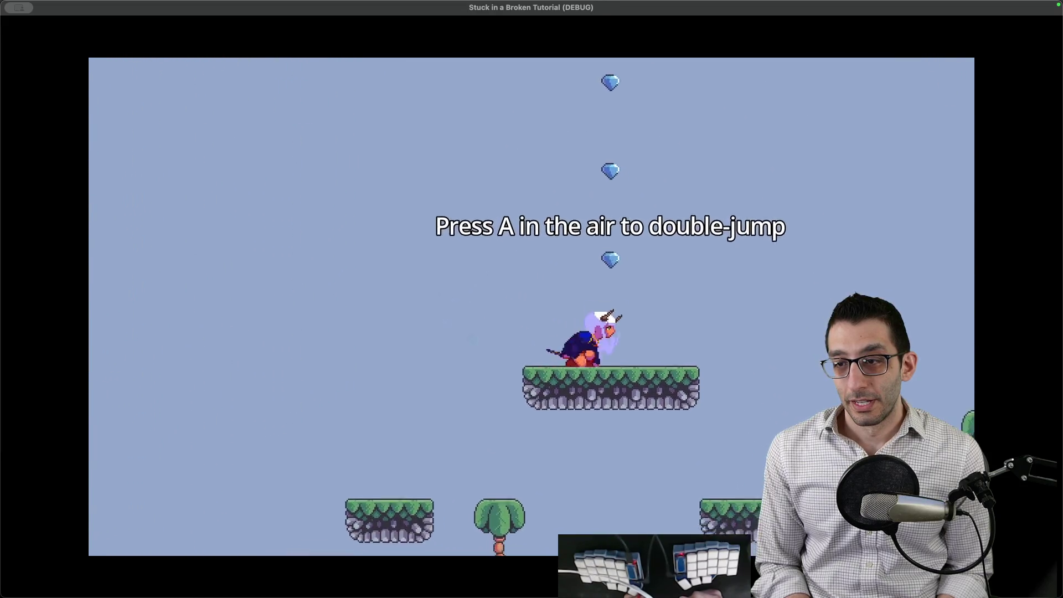
key(space)
key(space)
key(space)
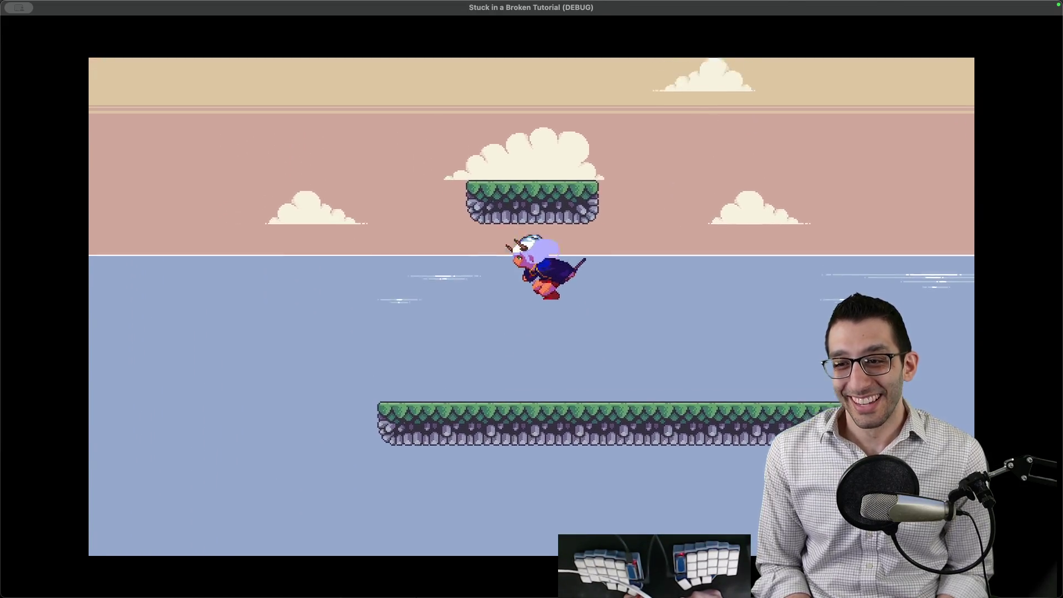
key(space)
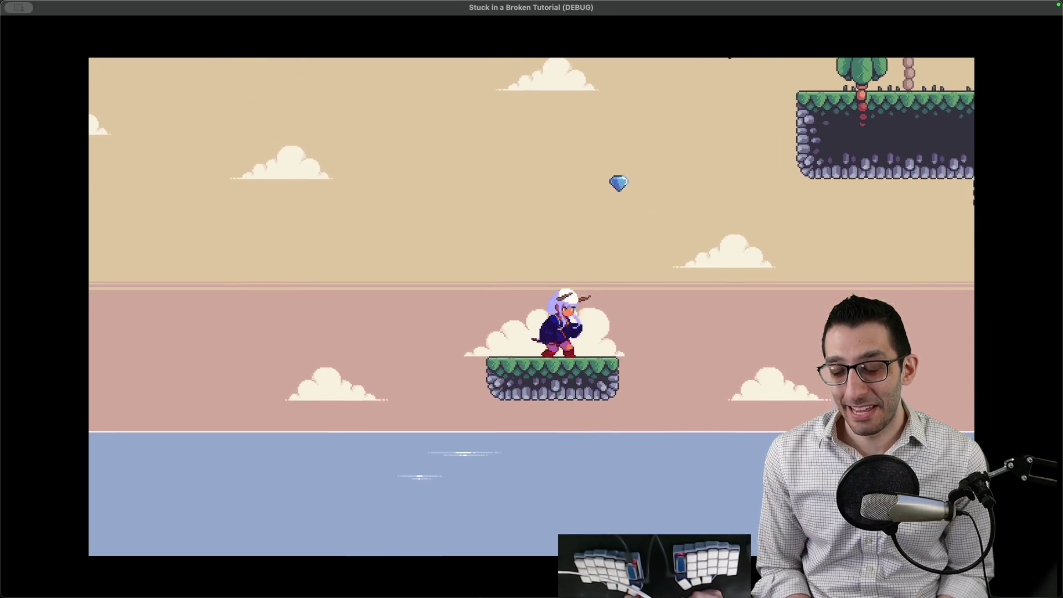
key(space)
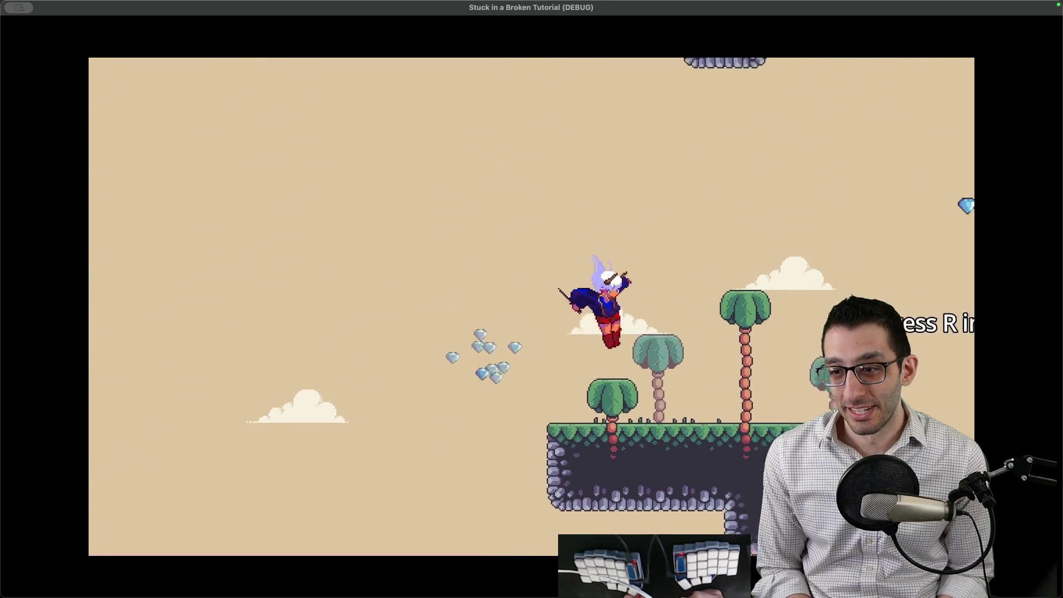
key(space)
key(r)
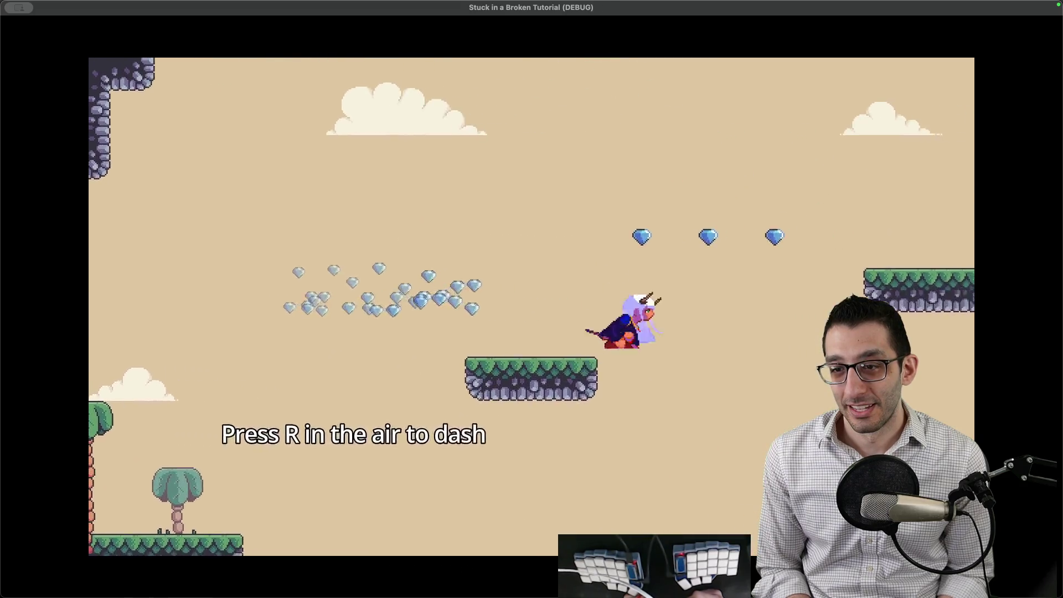
key(space)
key(r)
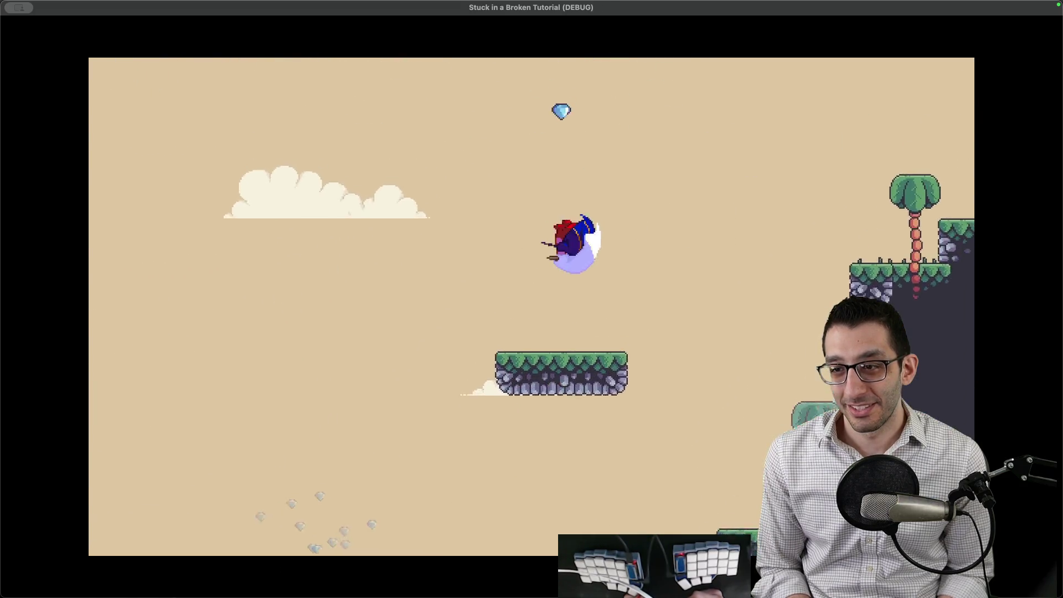
key(space)
key(r)
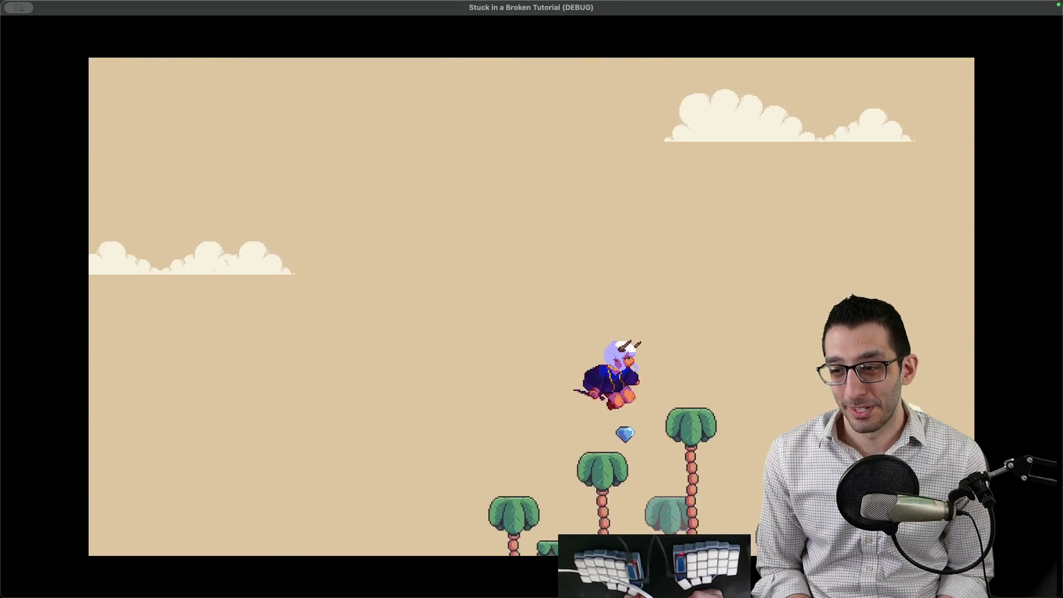
key(space)
key(r)
key(r)
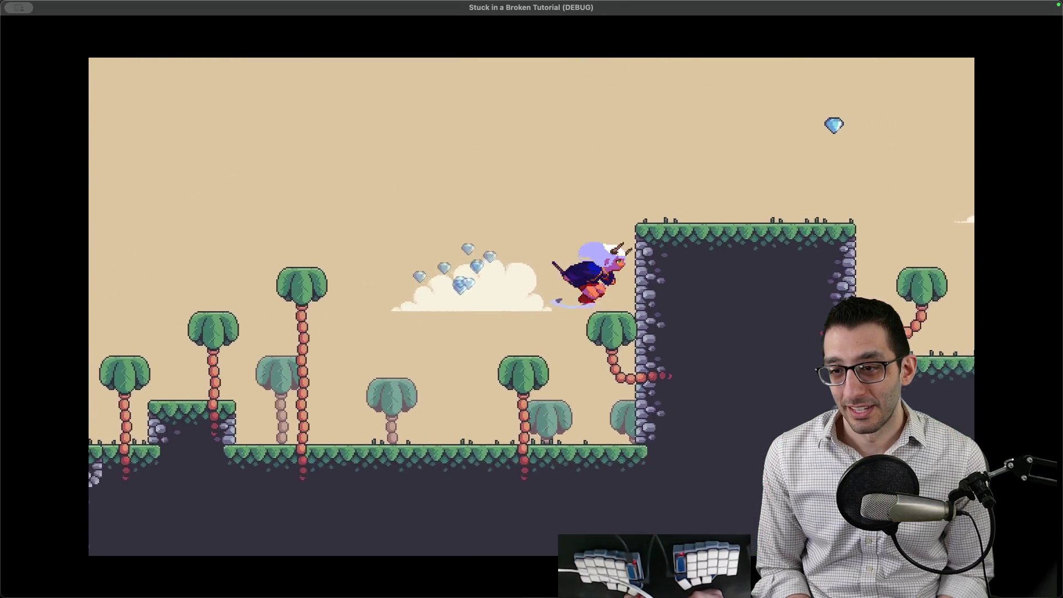
key(r)
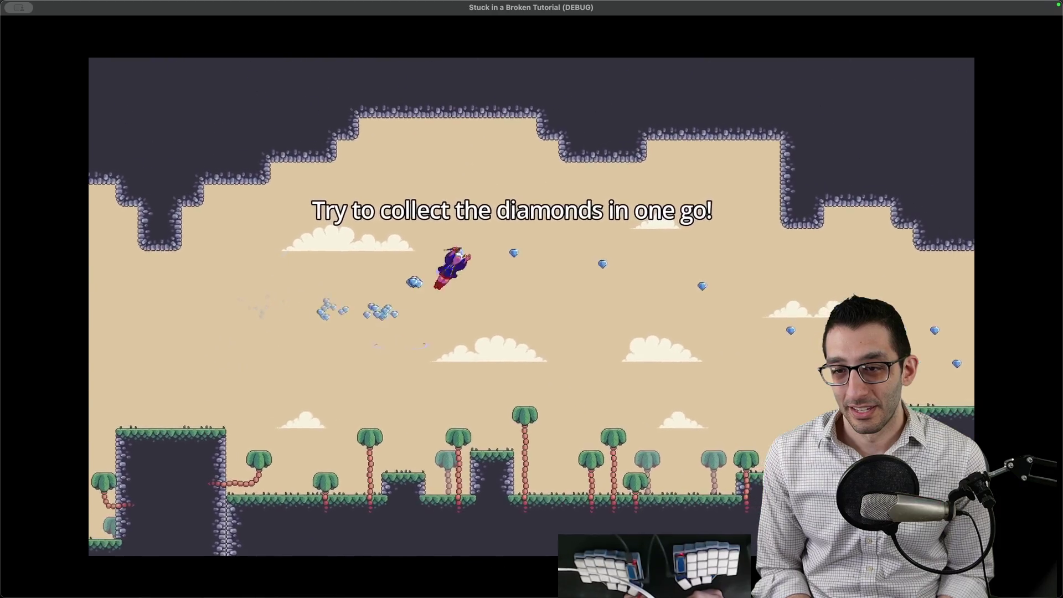
key(r)
Step: Pause the game and choose Quit game to return to the editor
key(Escape)
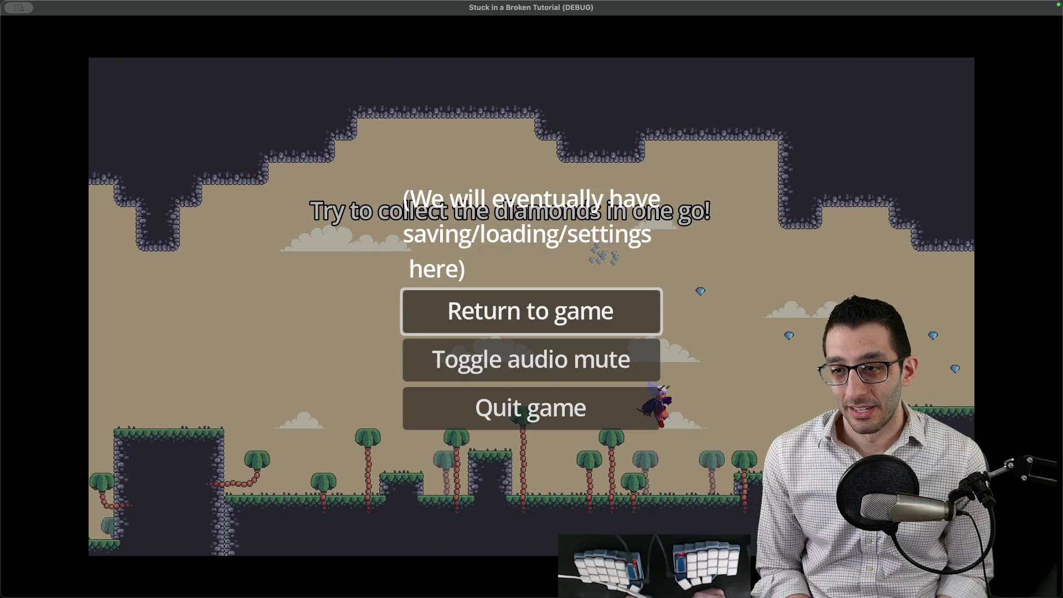
key(Down)
key(Down)
key(Return)
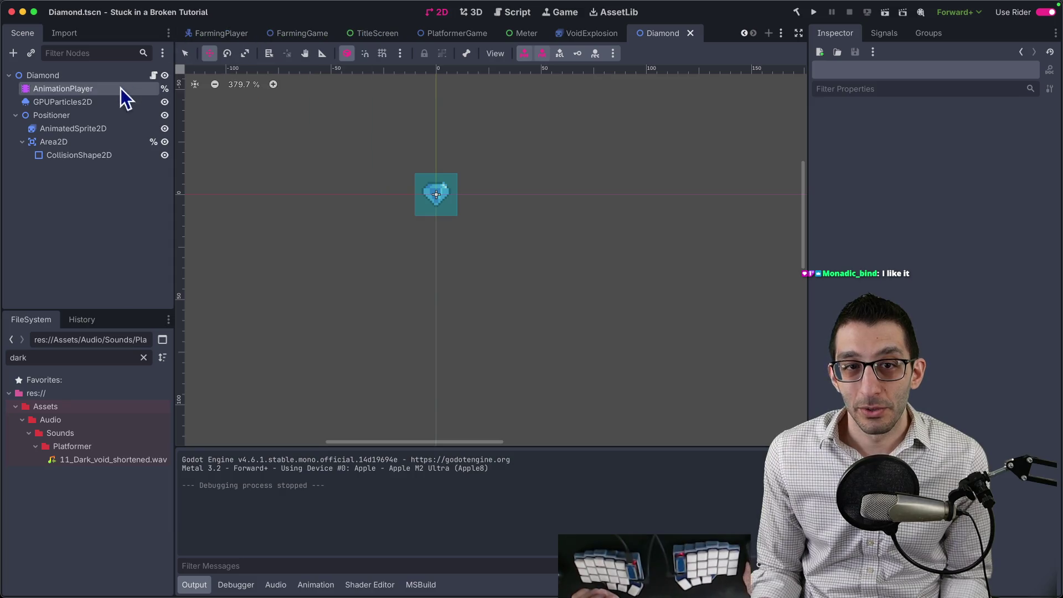
Step: Set the diamond's GPUParticles2D Amount to 5, then run the game
click(120, 102)
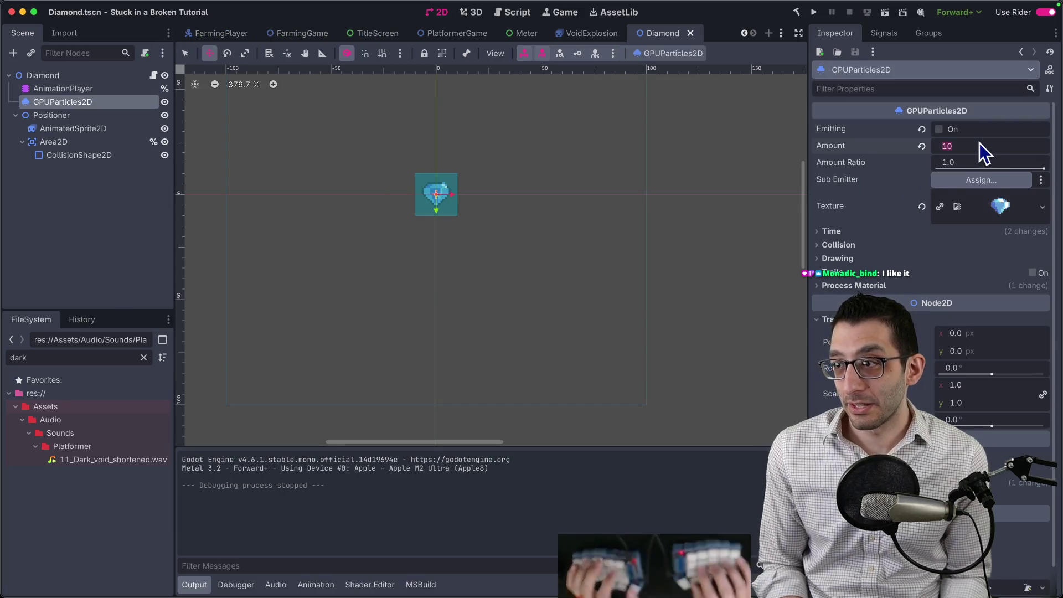
text(5)
key(Return)
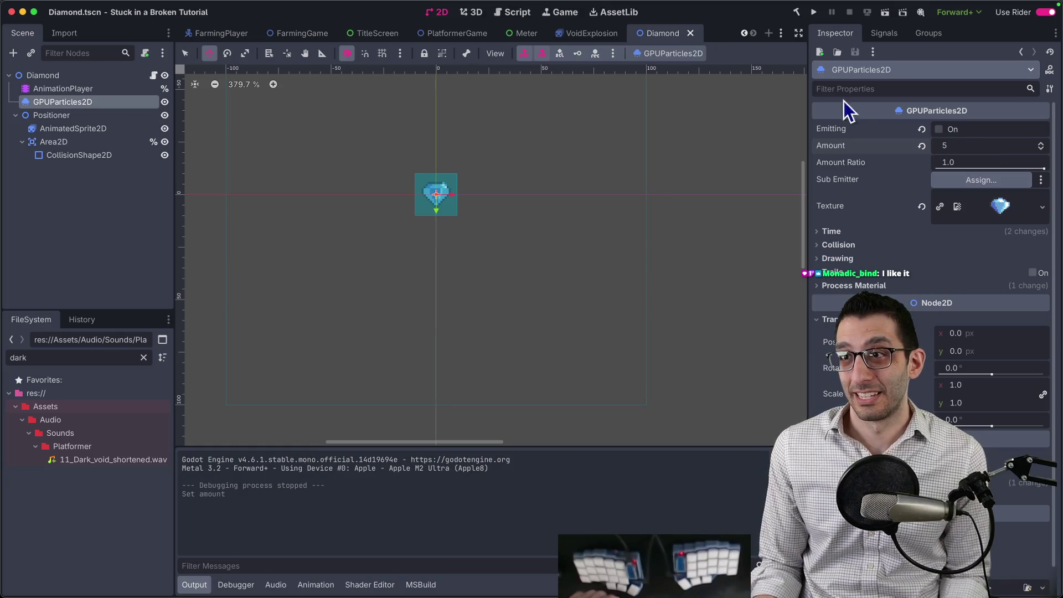
click(813, 17)
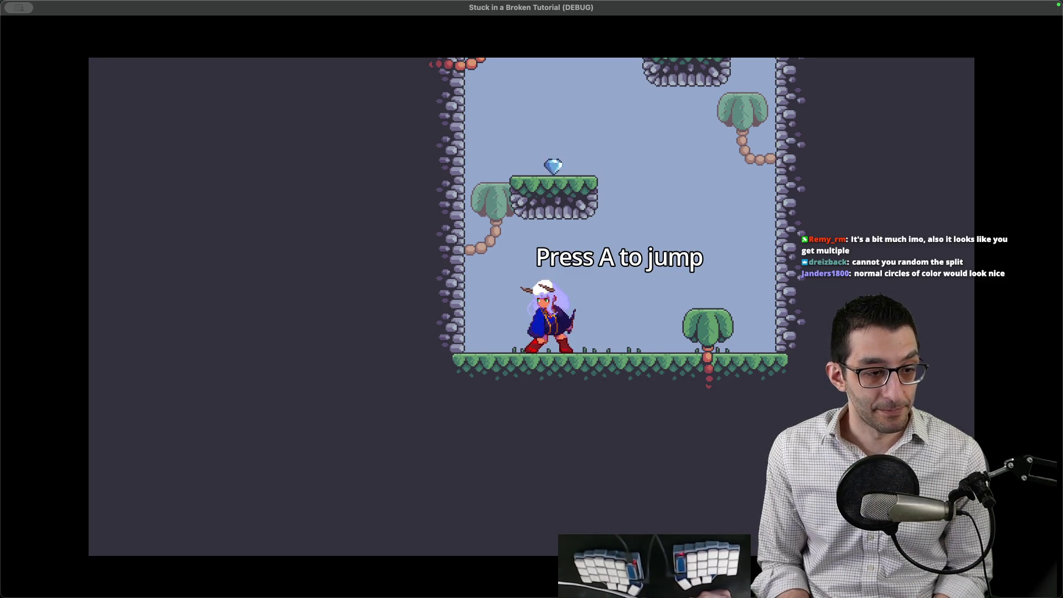
key(a)
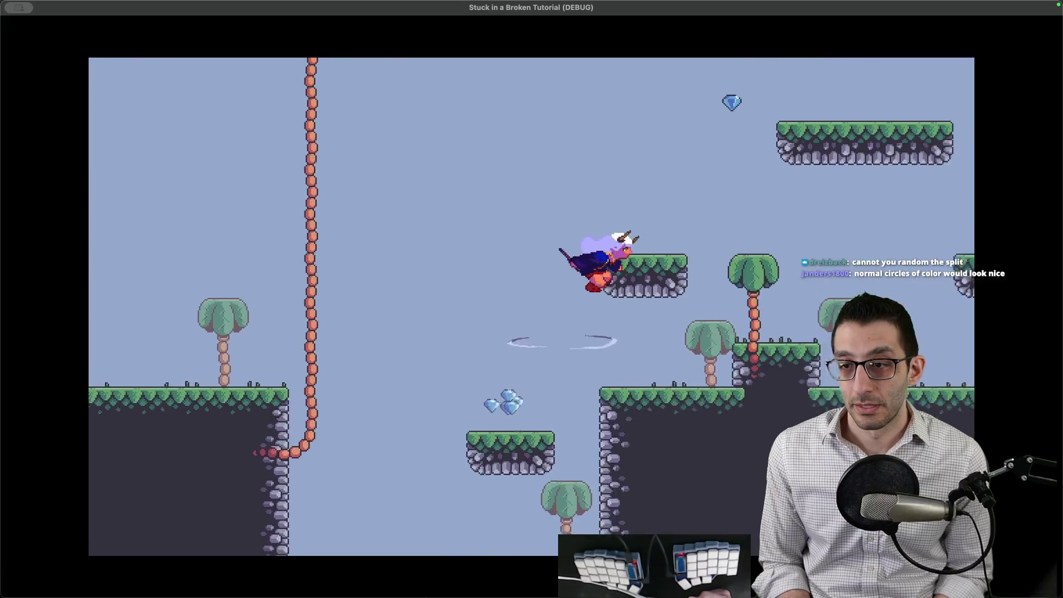
key(a)
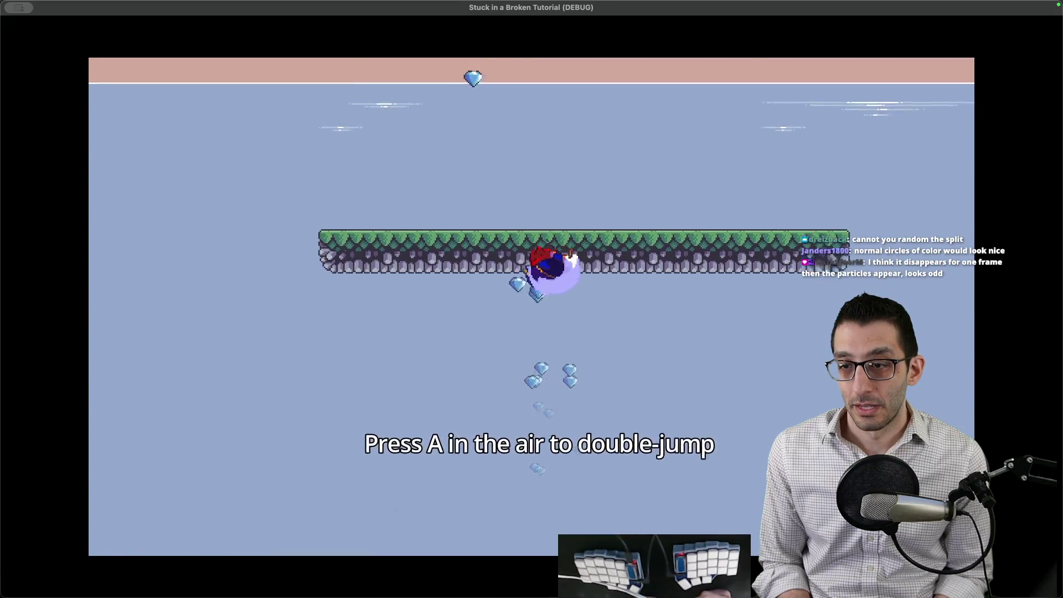
key(a)
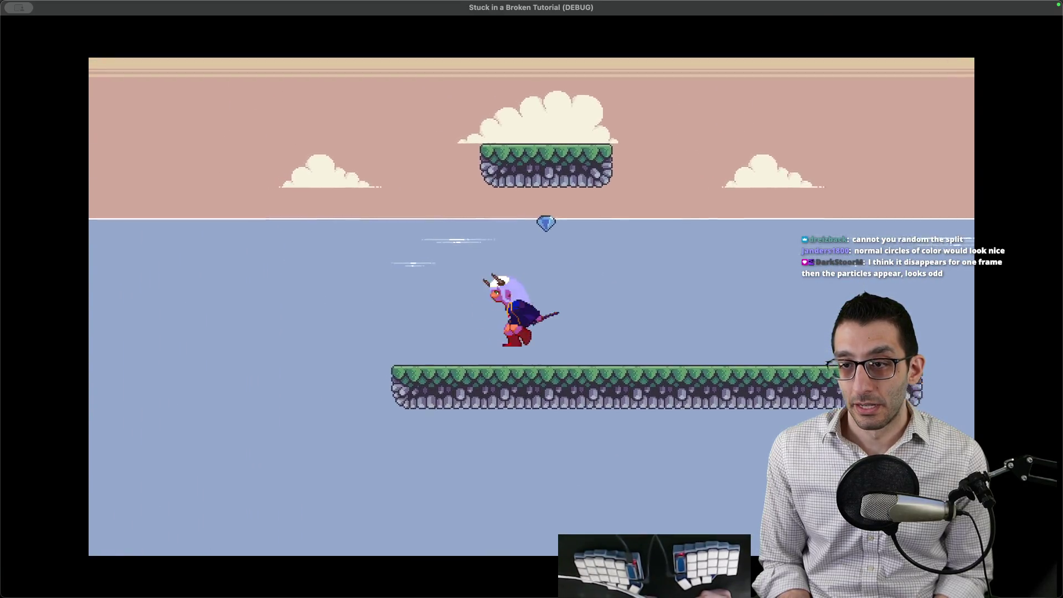
key(a)
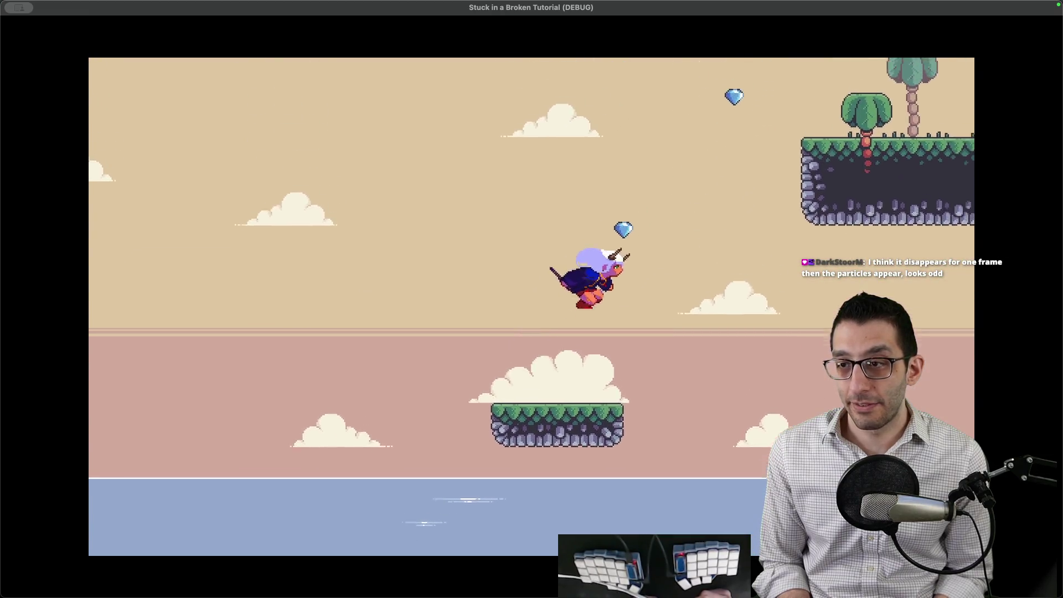
key(a)
key(r)
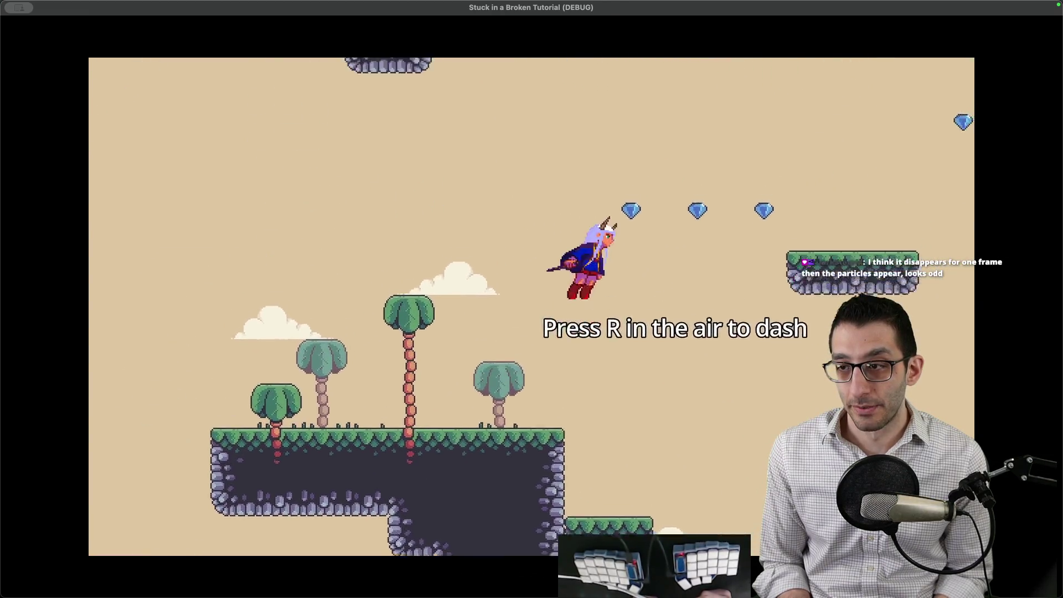
key(r)
key(a)
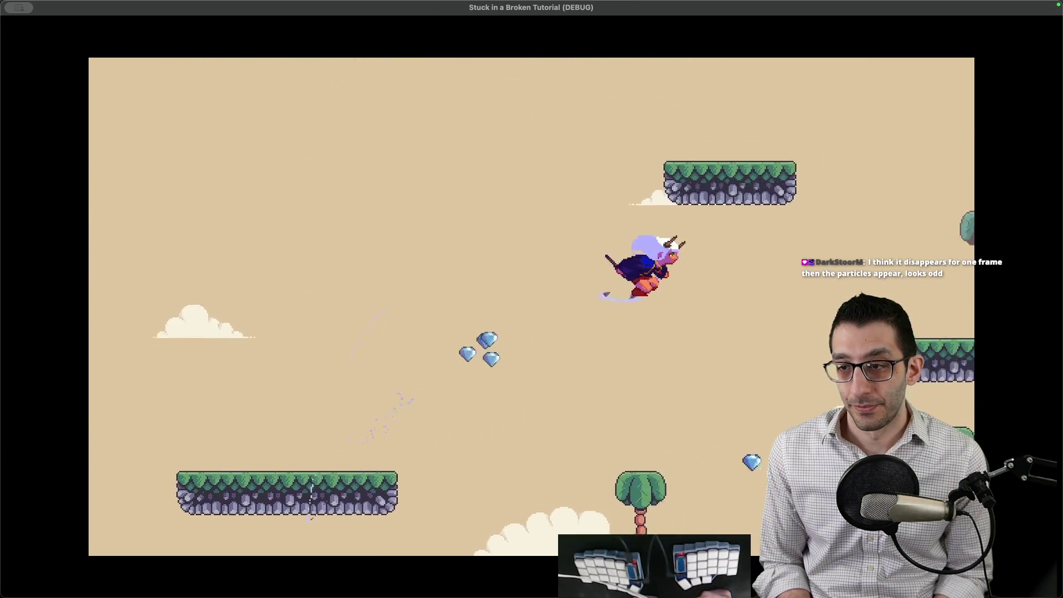
key(a)
key(r)
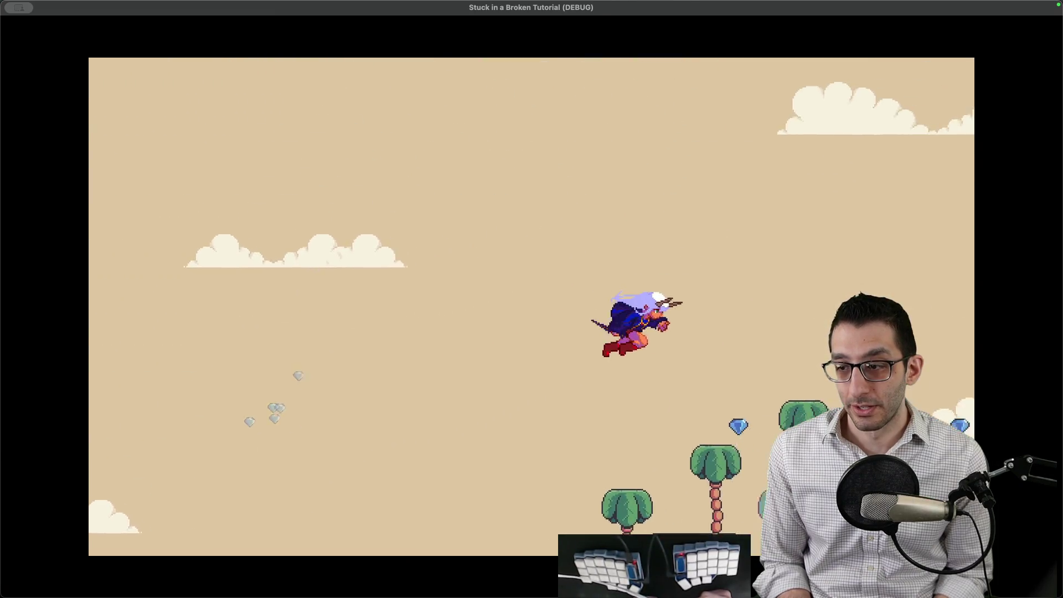
key(a)
key(r)
key(a)
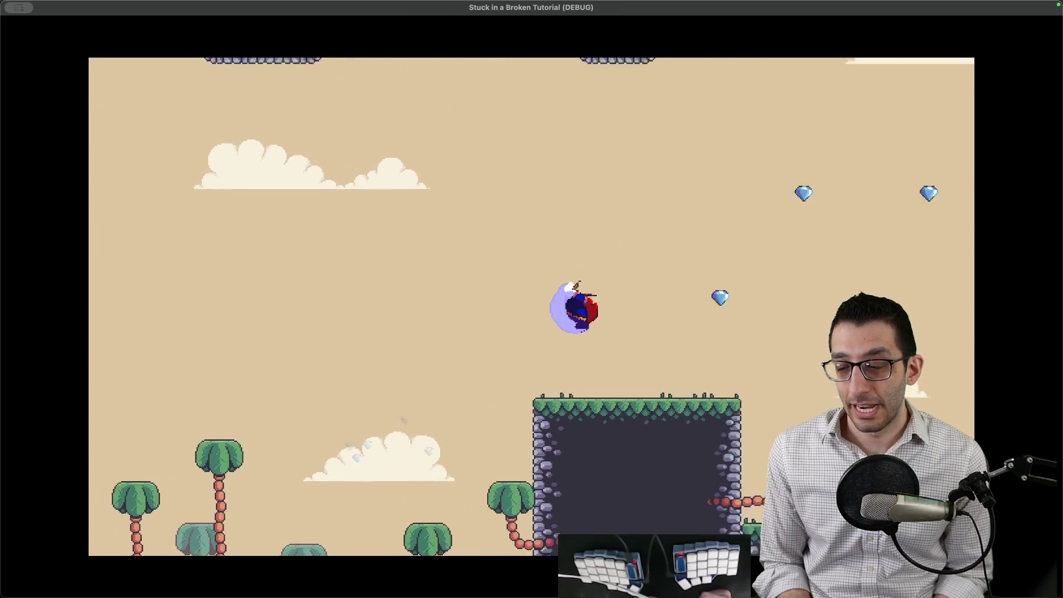
key(r)
key(a)
key(r)
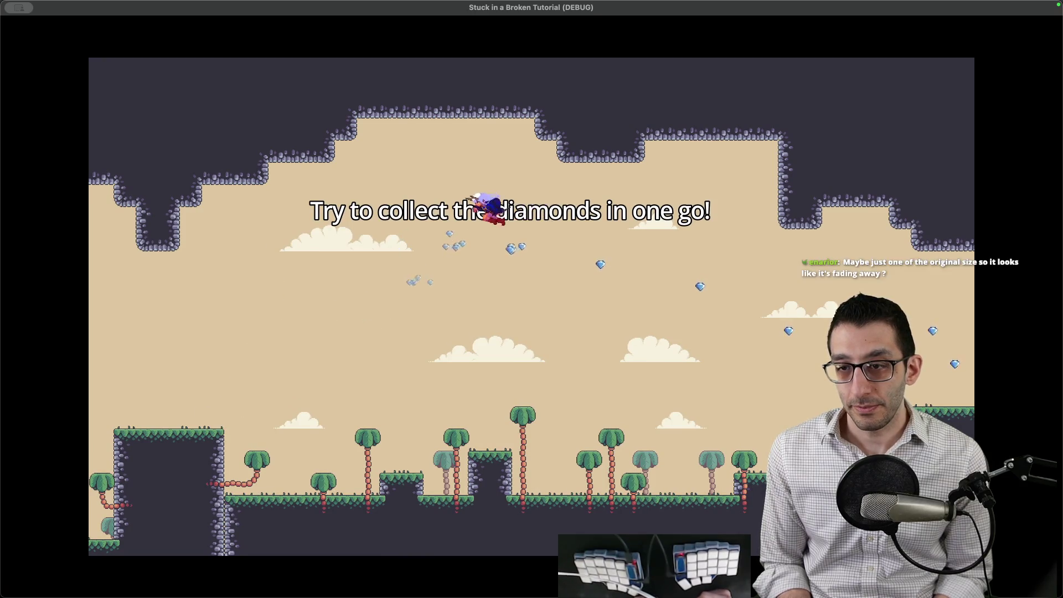
key(Escape)
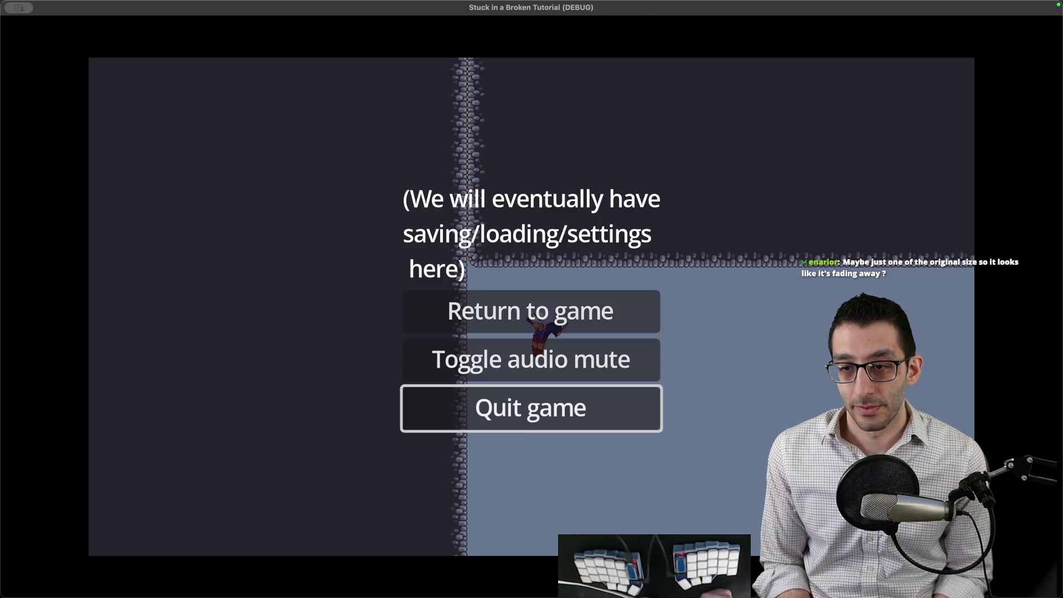
key(Return)
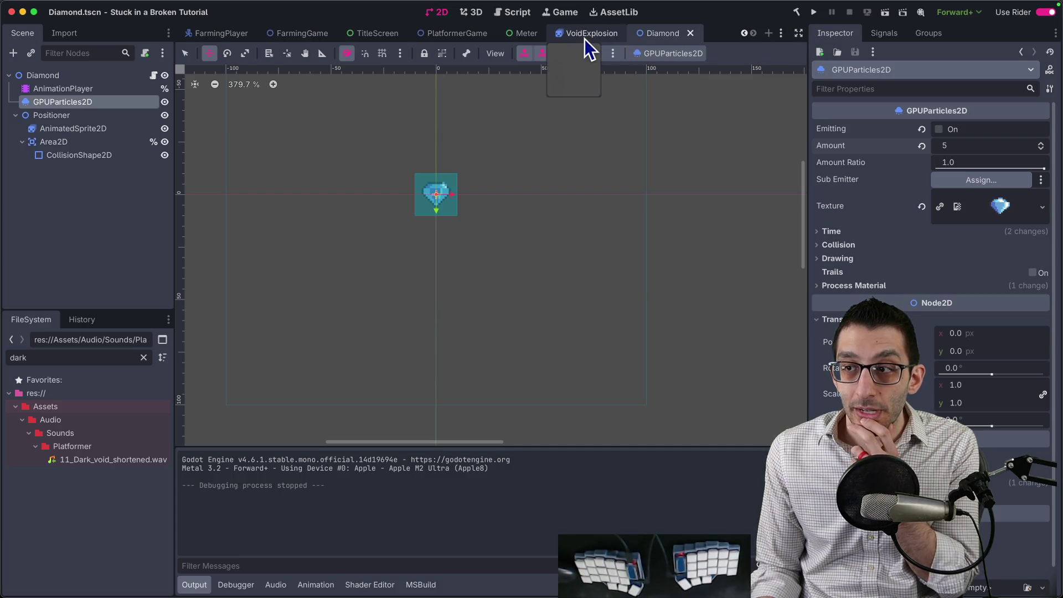
Step: Expand the particle Time settings, check the AnimationPlayer's emitting key at 0, then rerun the game
click(852, 231)
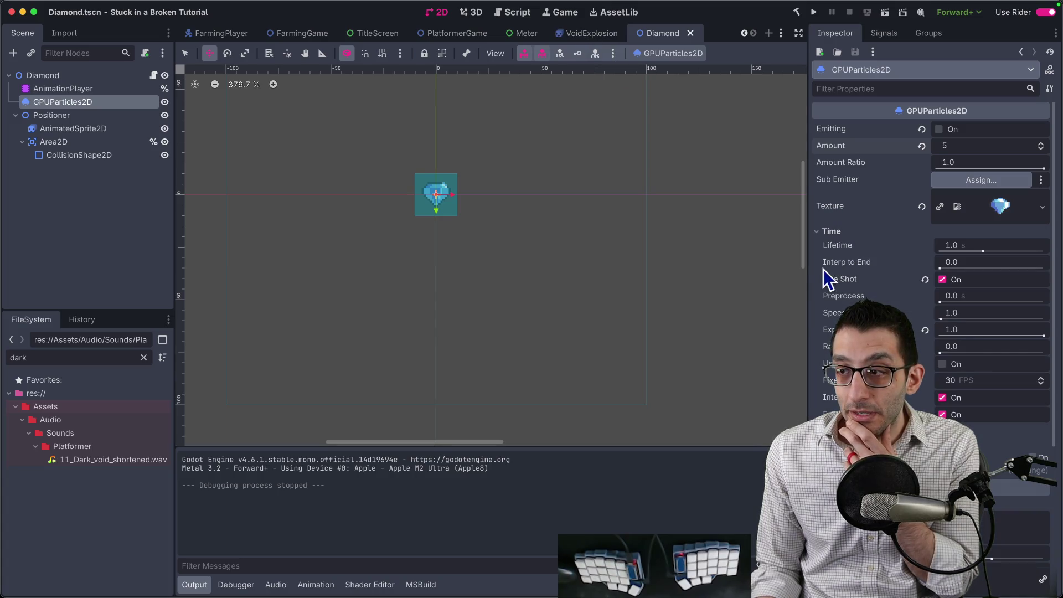
click(97, 90)
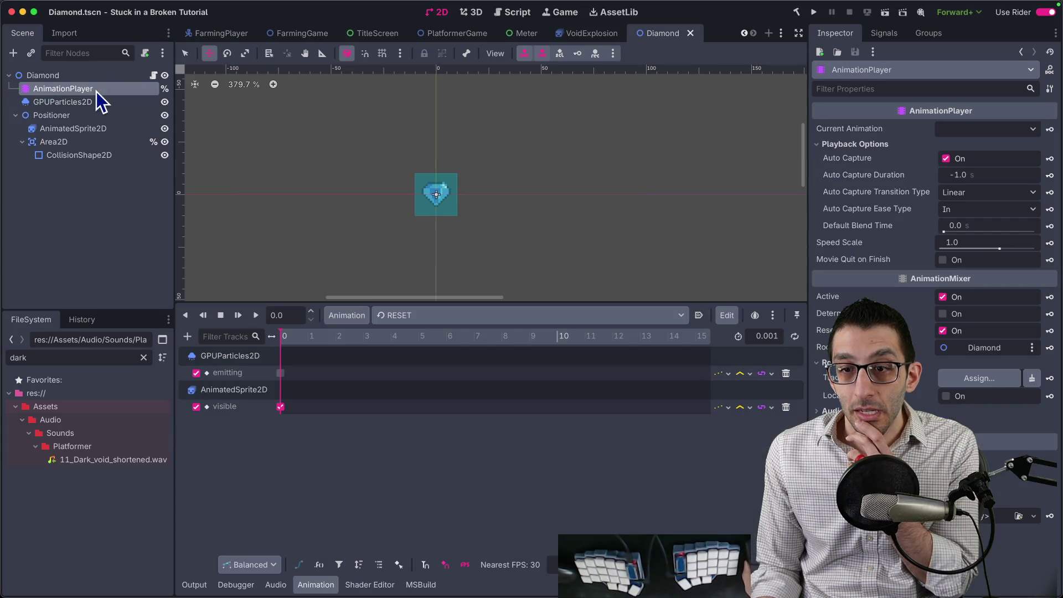
click(281, 373)
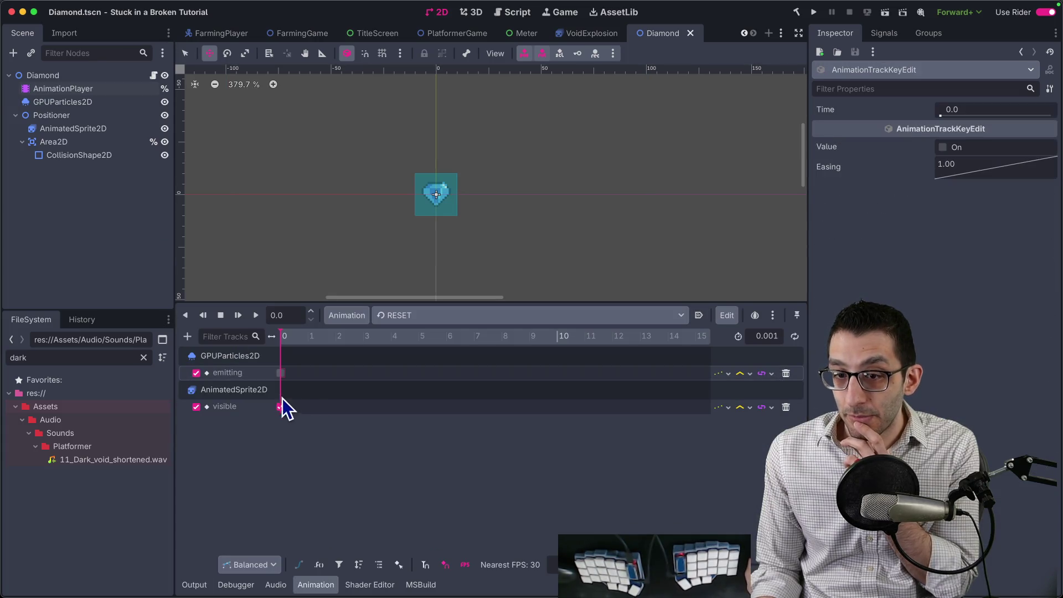
click(816, 13)
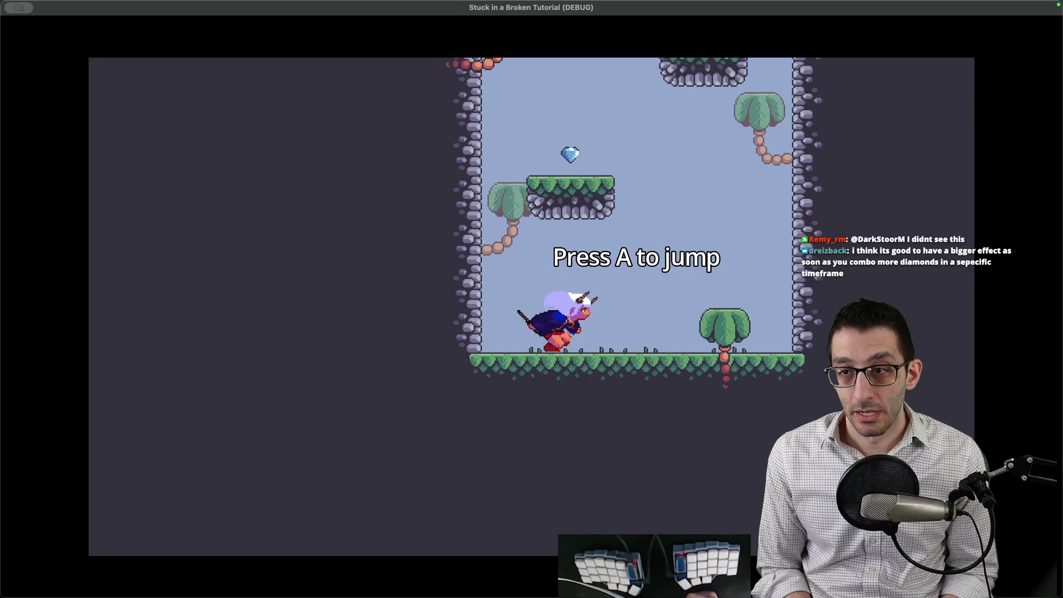
Step: Play through the level with jumps and dashes until reaching the diamond room
key(Right)
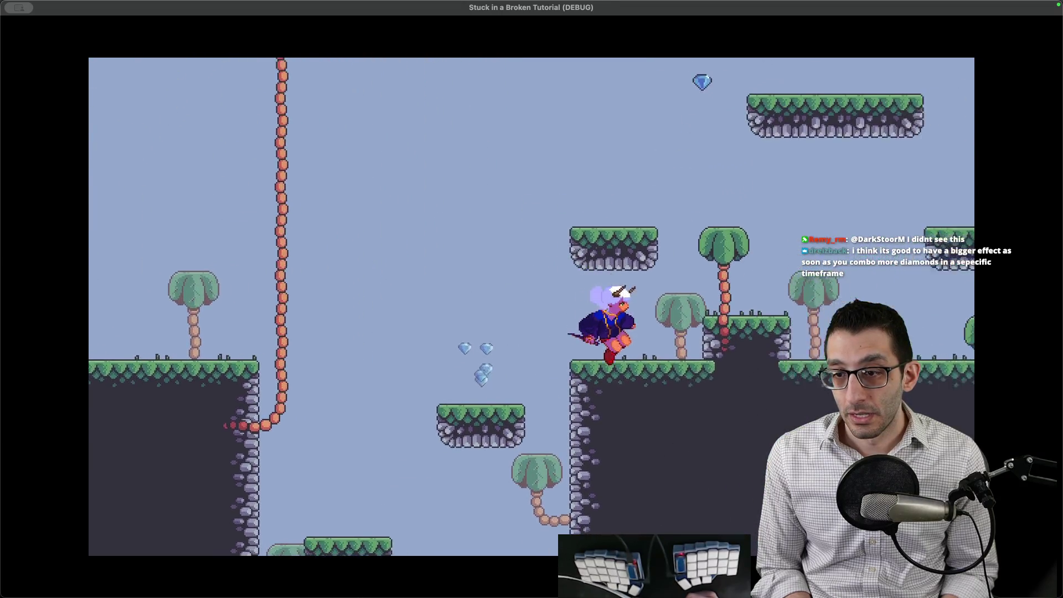
key(space)
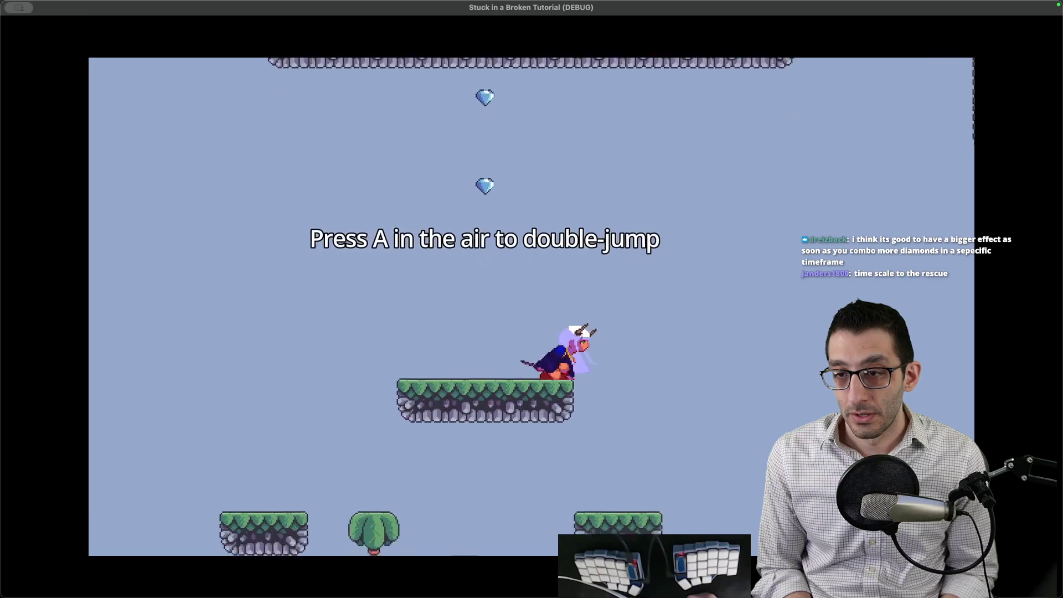
key(Left)
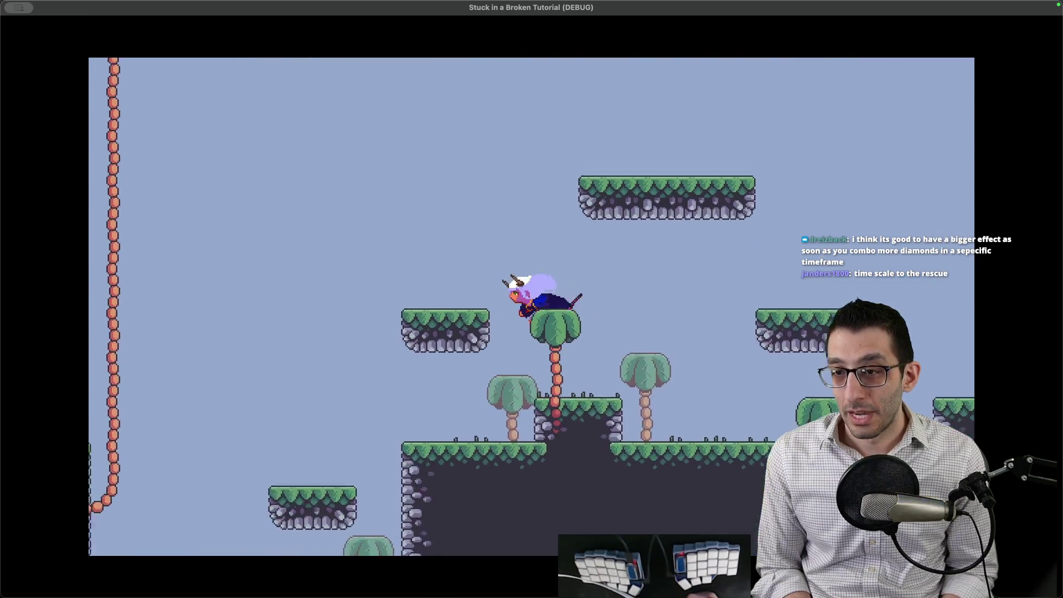
key(Right)
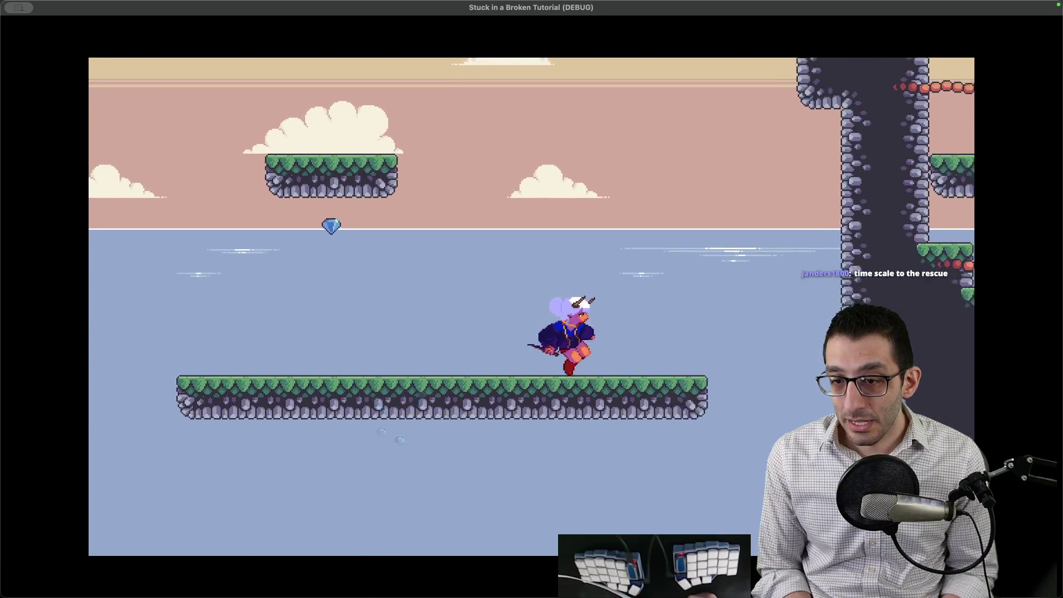
key(space)
key(Left)
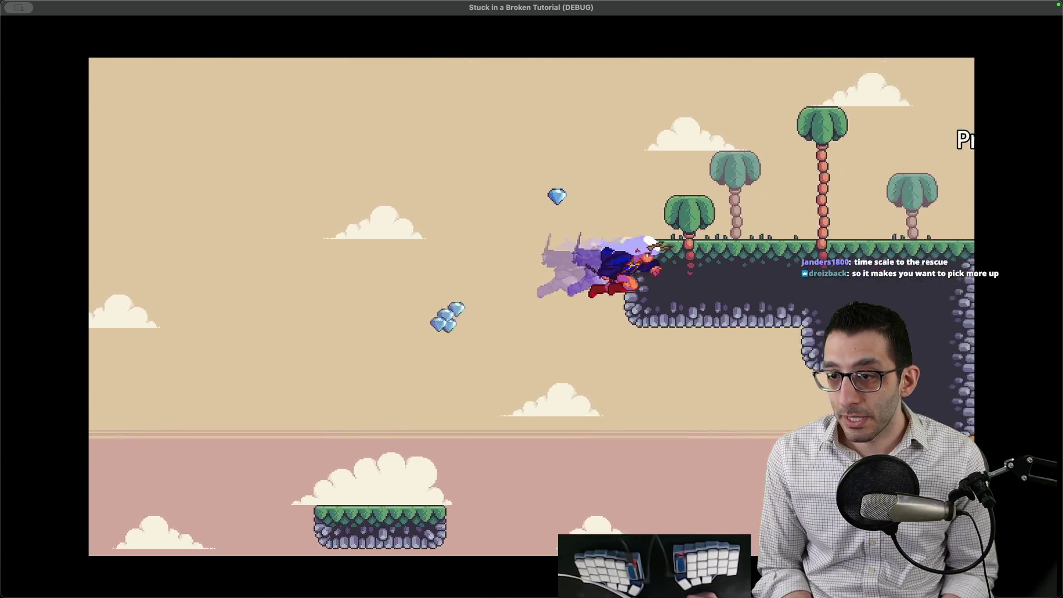
key(space)
key(r)
key(r)
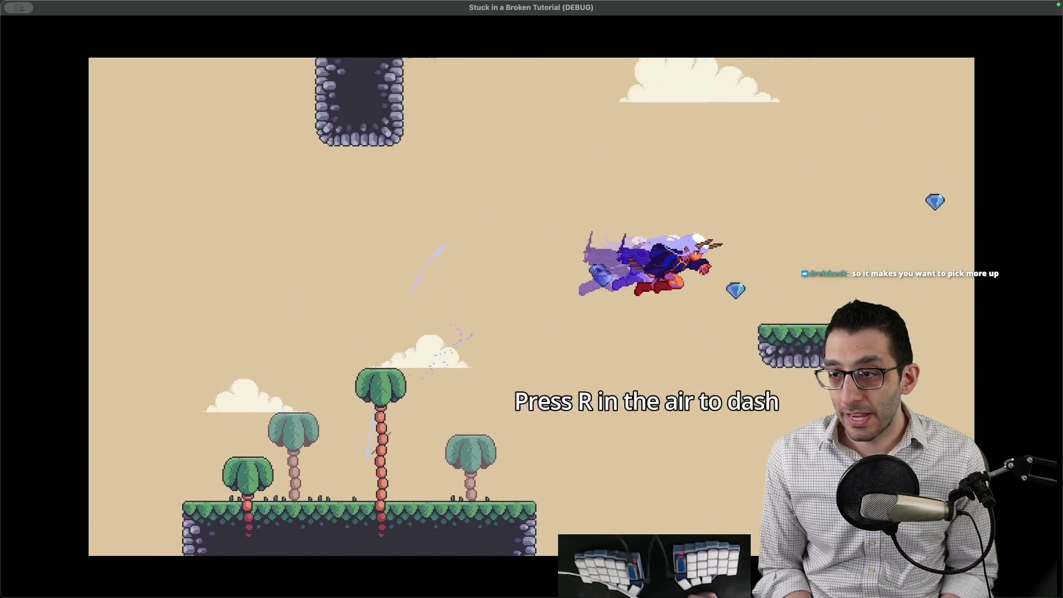
key(space)
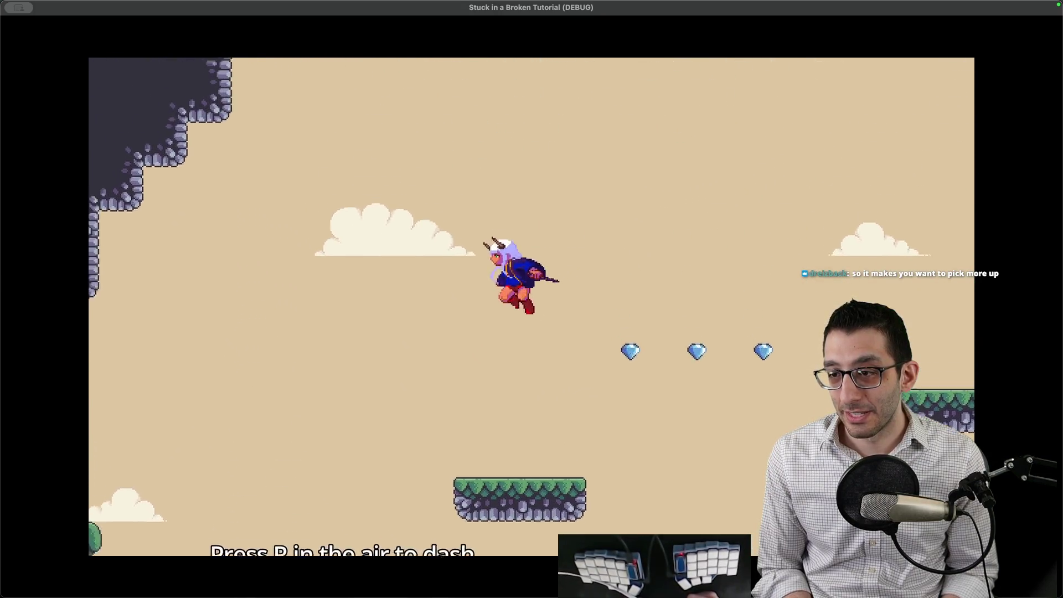
key(r)
key(space)
key(r)
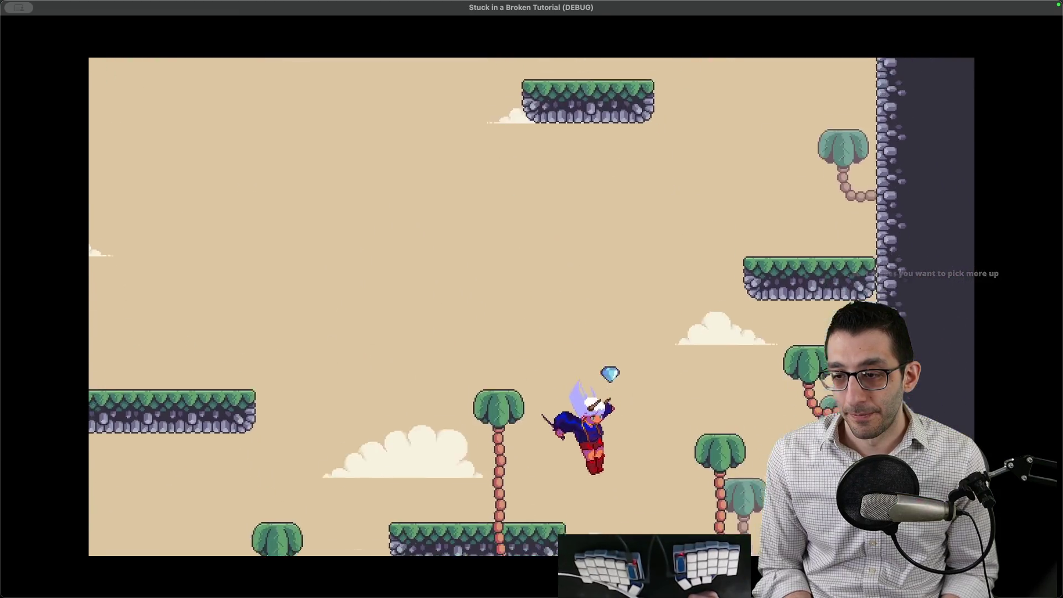
key(space)
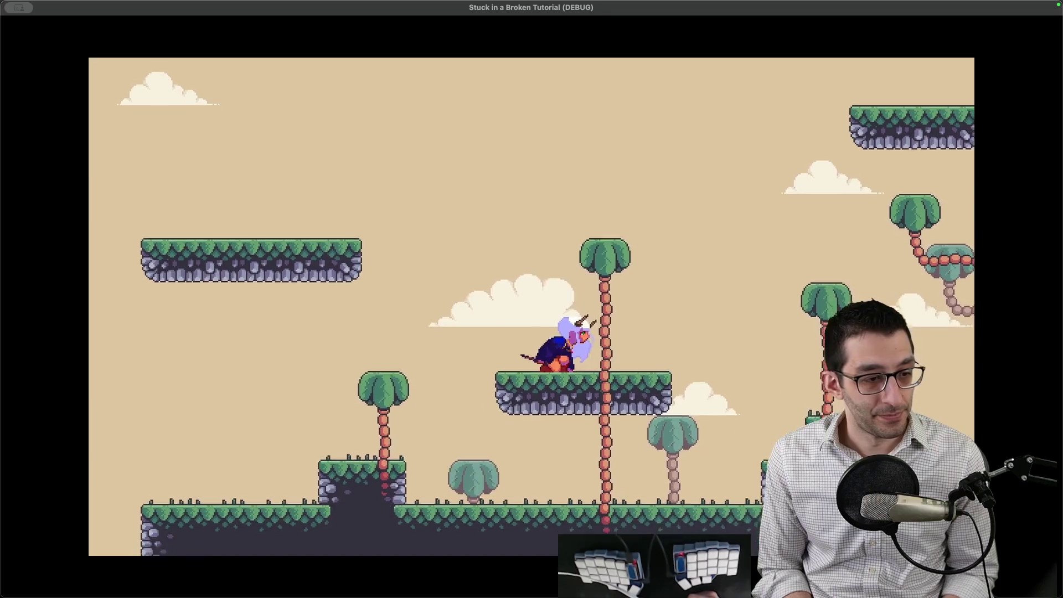
key(space)
key(r)
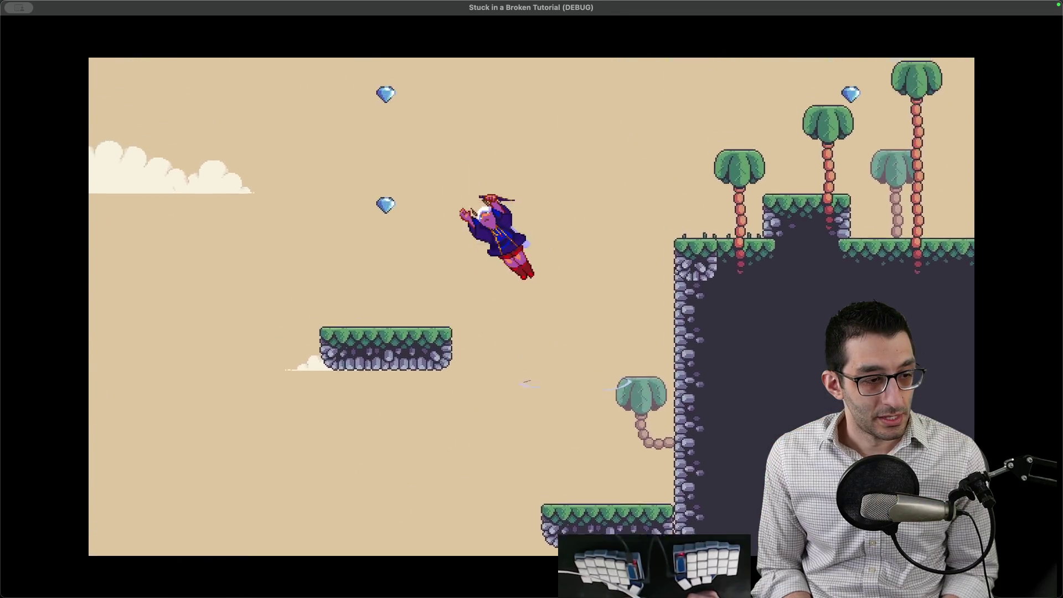
key(r)
key(space)
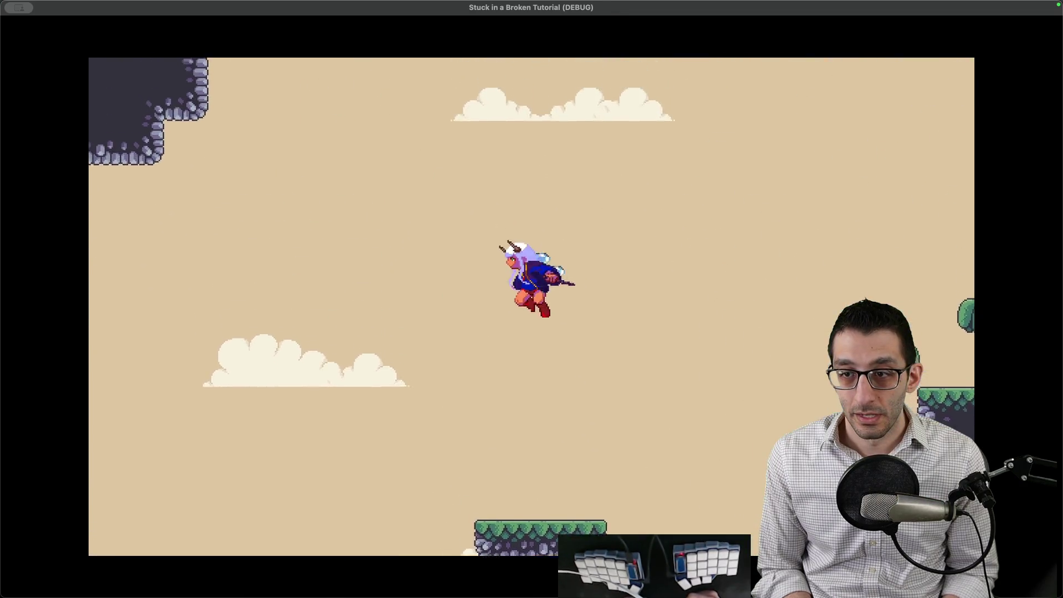
key(r)
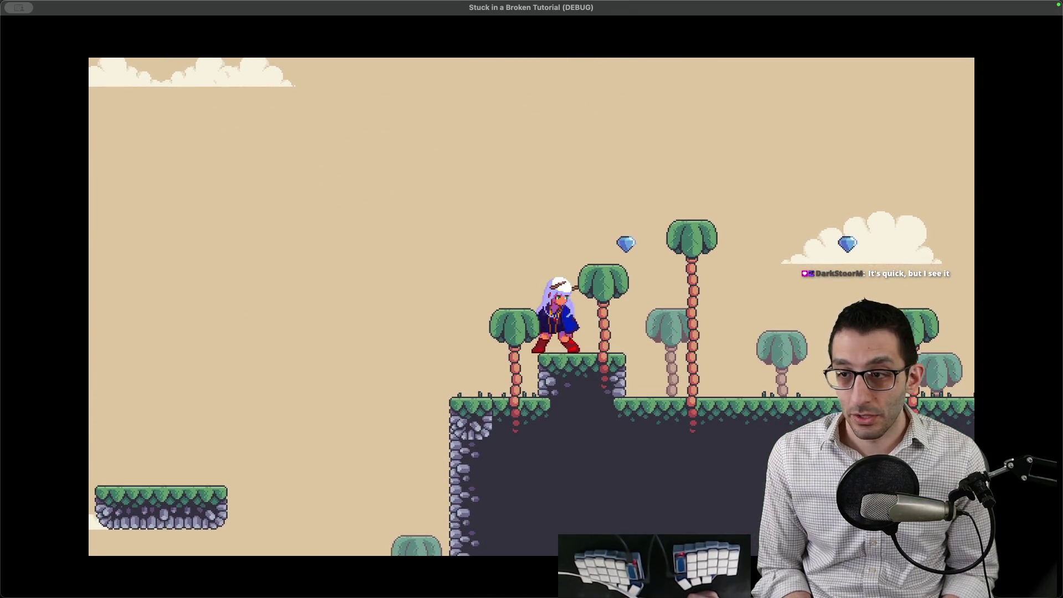
key(space)
key(r)
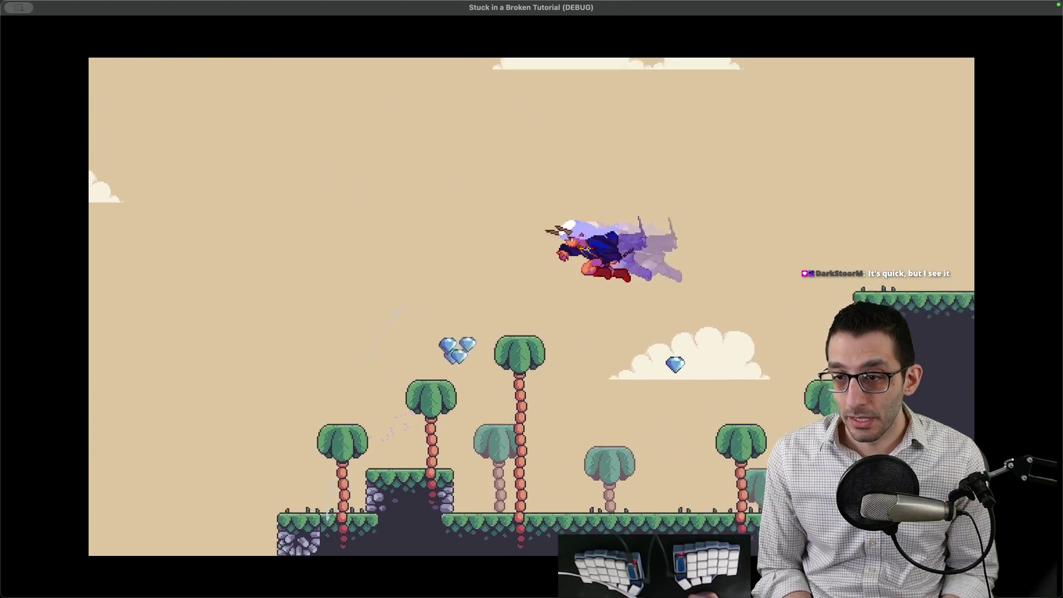
key(r)
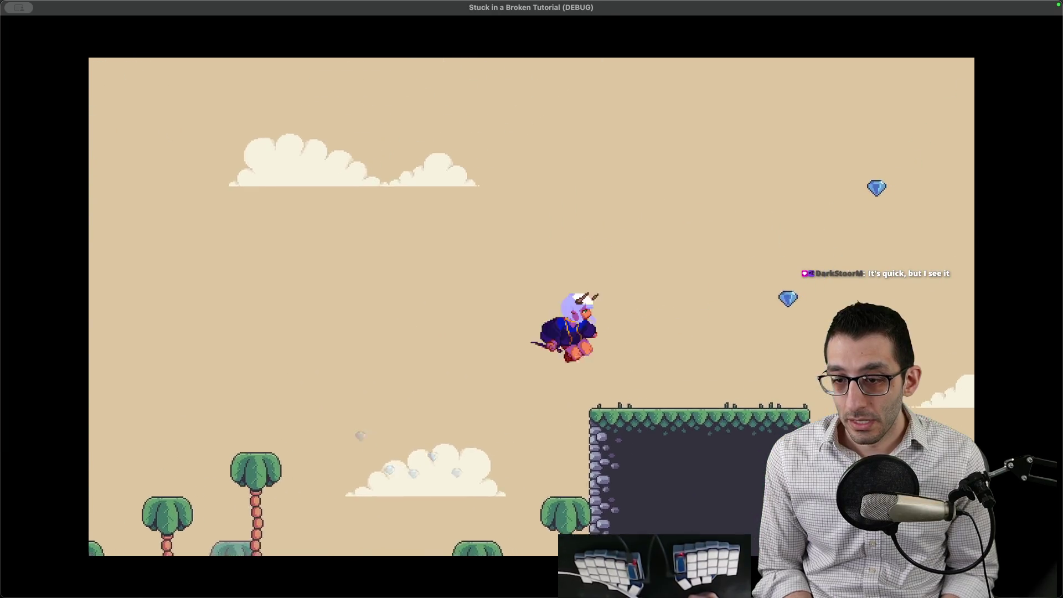
key(space)
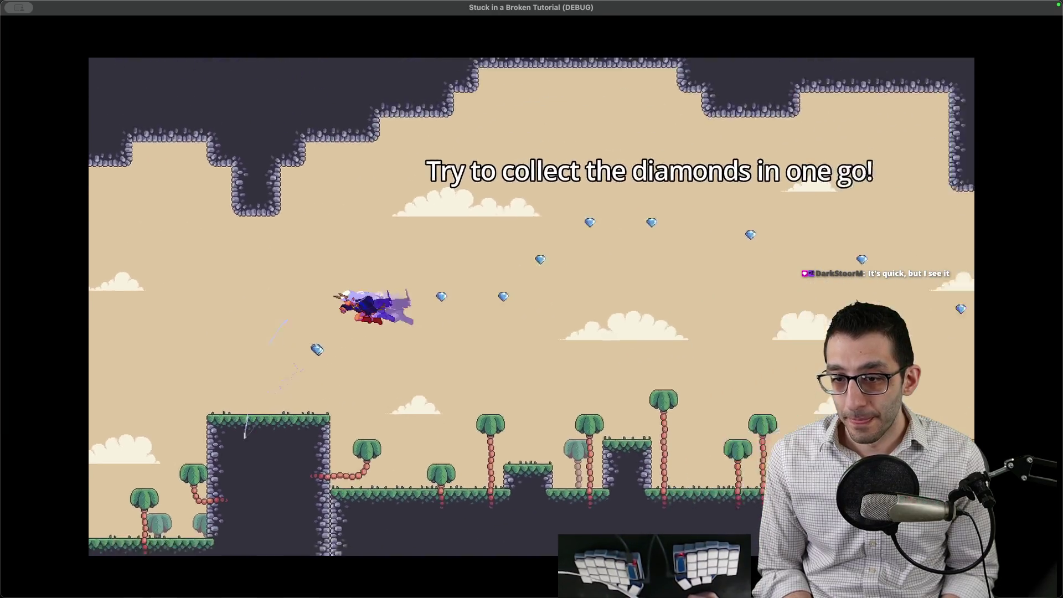
key(space)
key(x)
key(x)
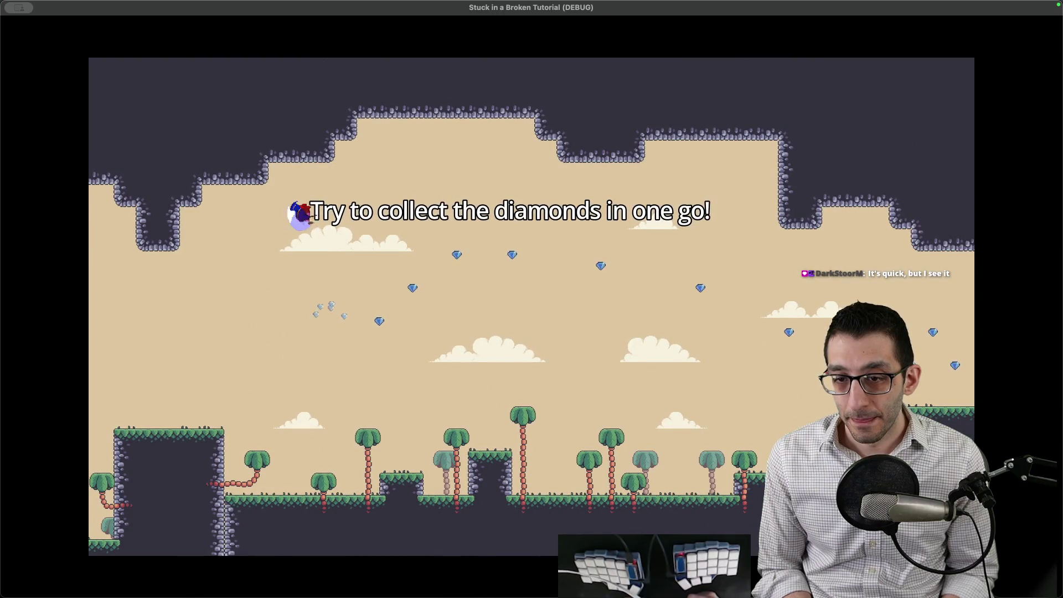
key(space)
key(x)
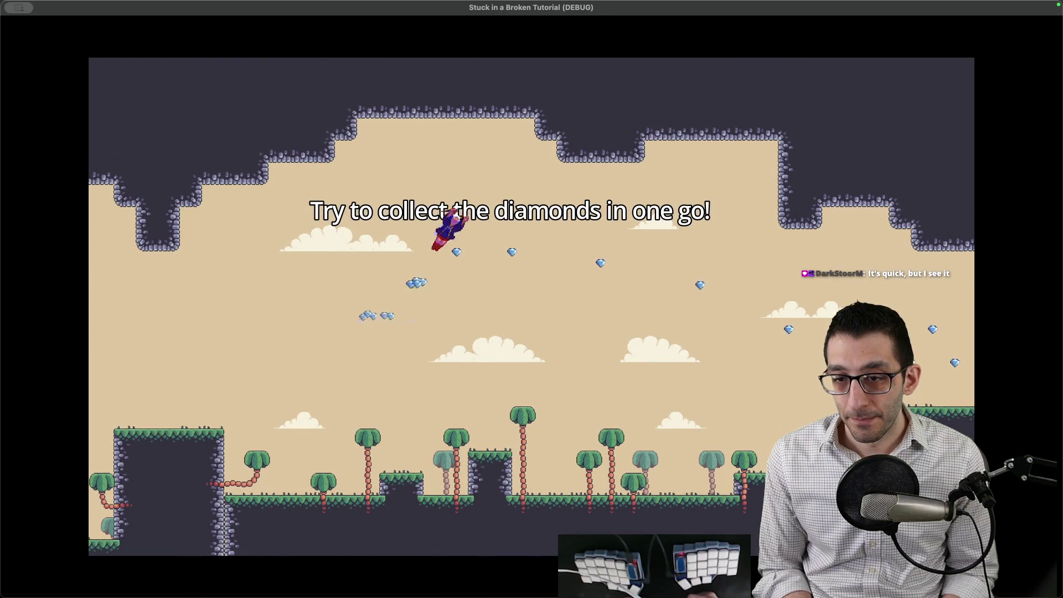
key(x)
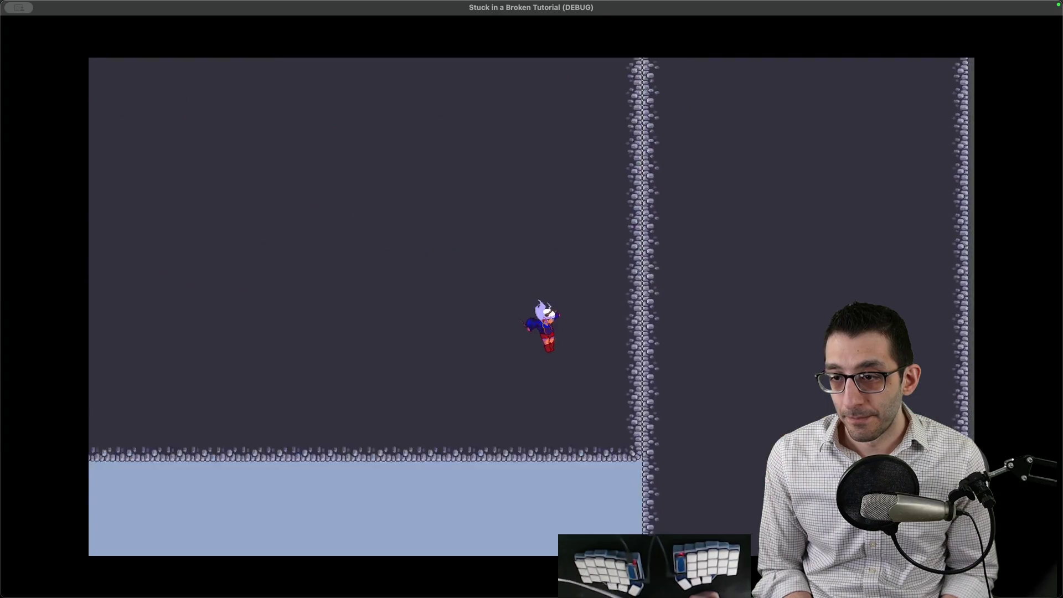
Step: Pause the game and choose Quit game to return to the editor
key(Escape)
key(Down)
key(Down)
key(Return)
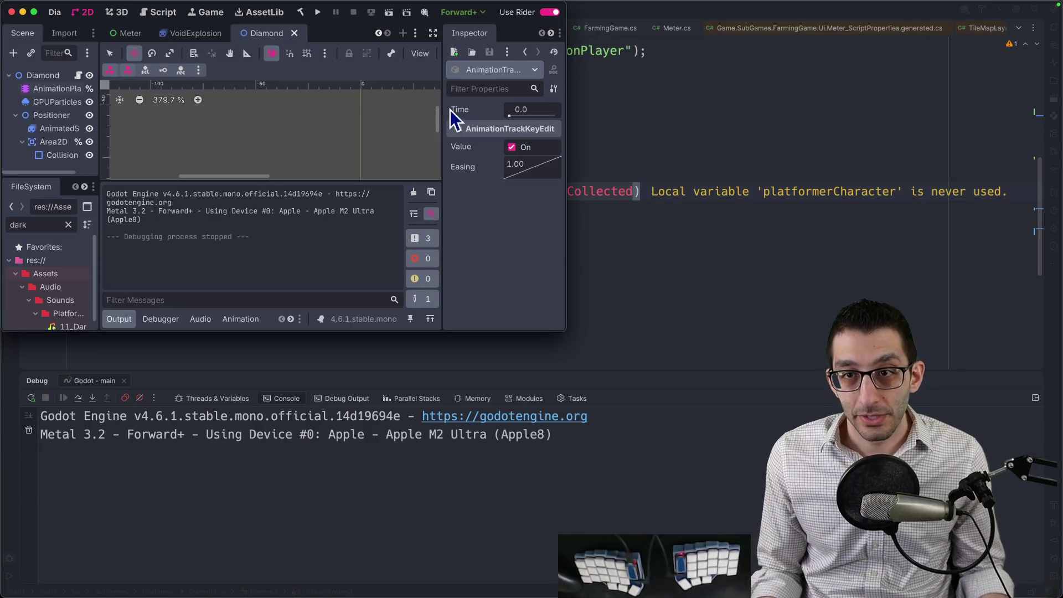
Step: Move the hearts and diamond counter TODO item and its sub-bullet above the piano music task
key(ctrl+alt+Return)
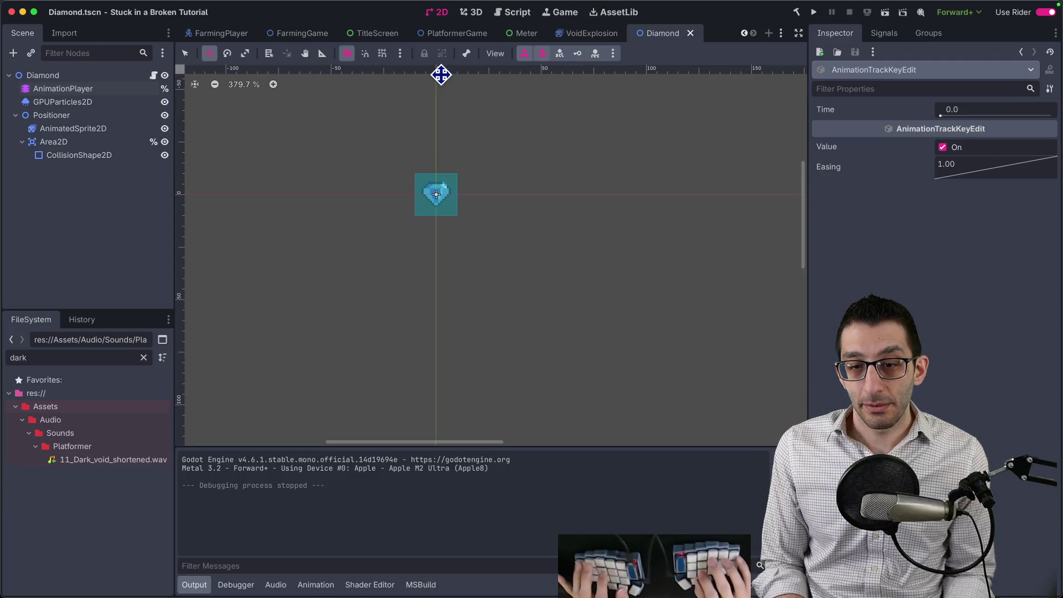
key(super+Tab)
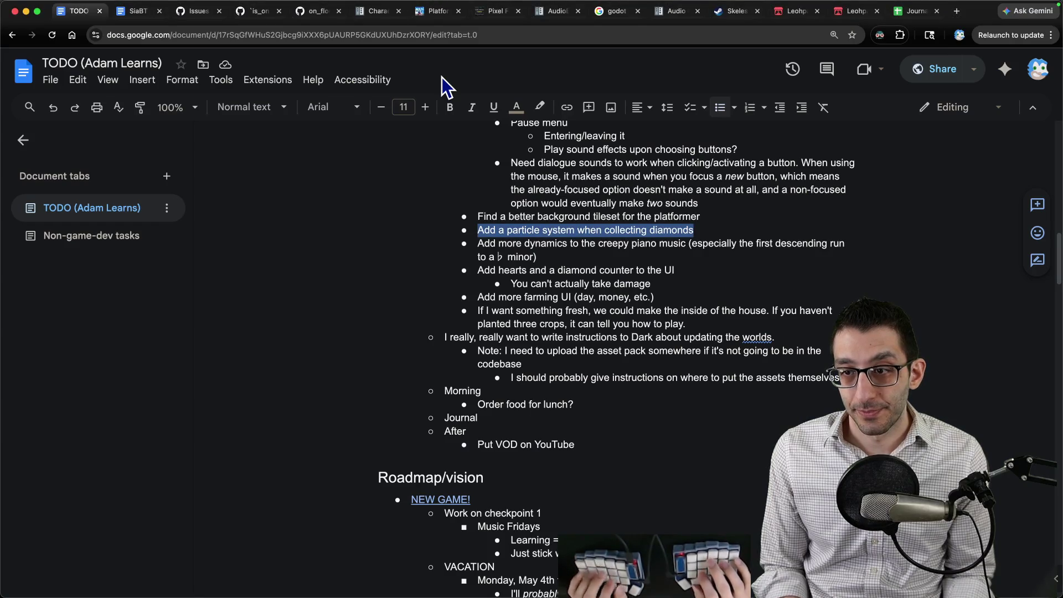
key(Down)
key(Down)
key(Down)
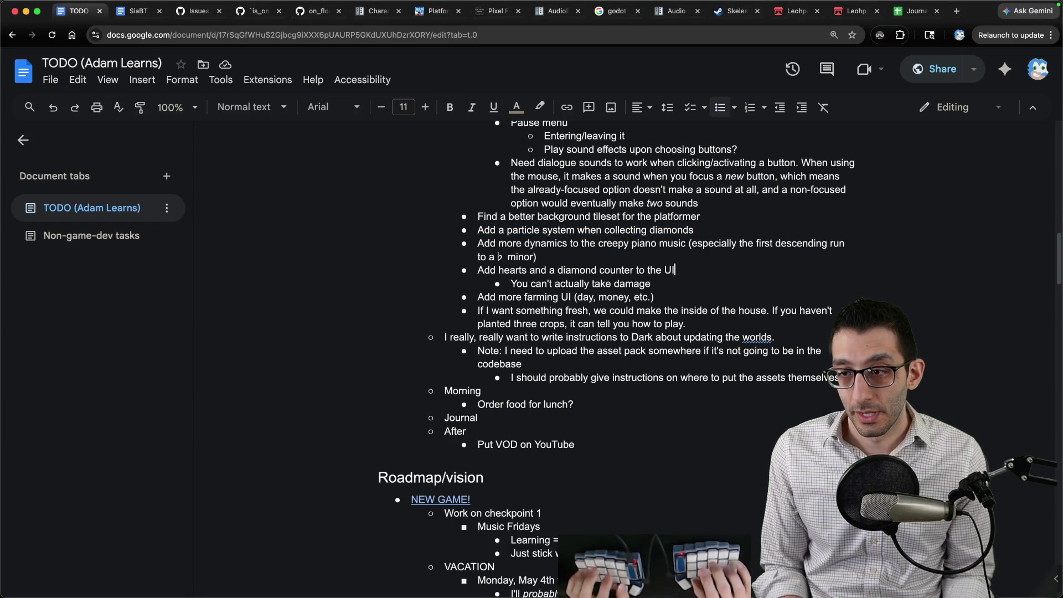
key(shift+Down)
key(ctrl+shift+Up)
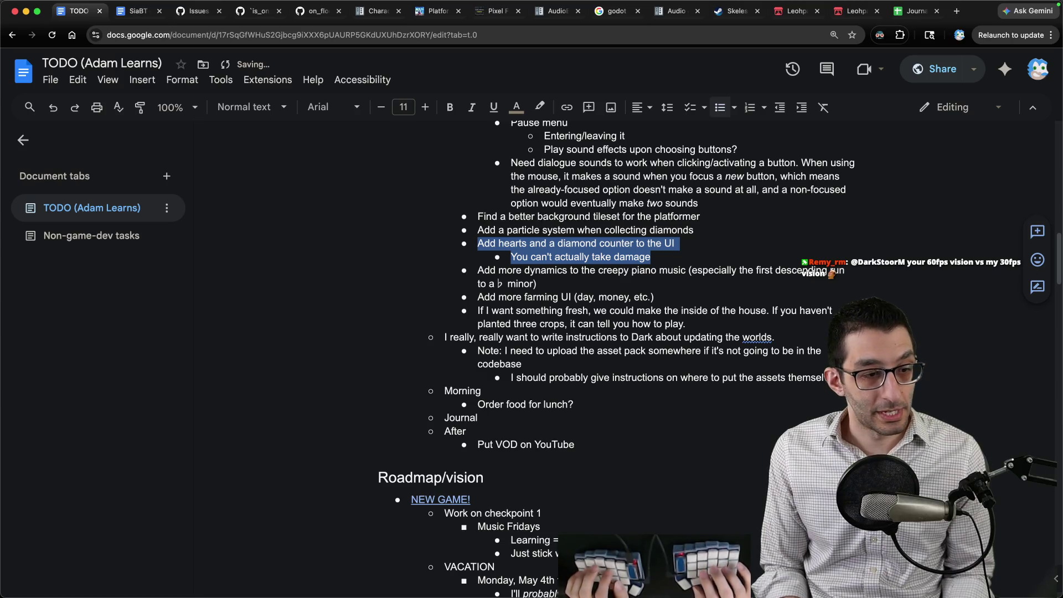
key(super+Tab)
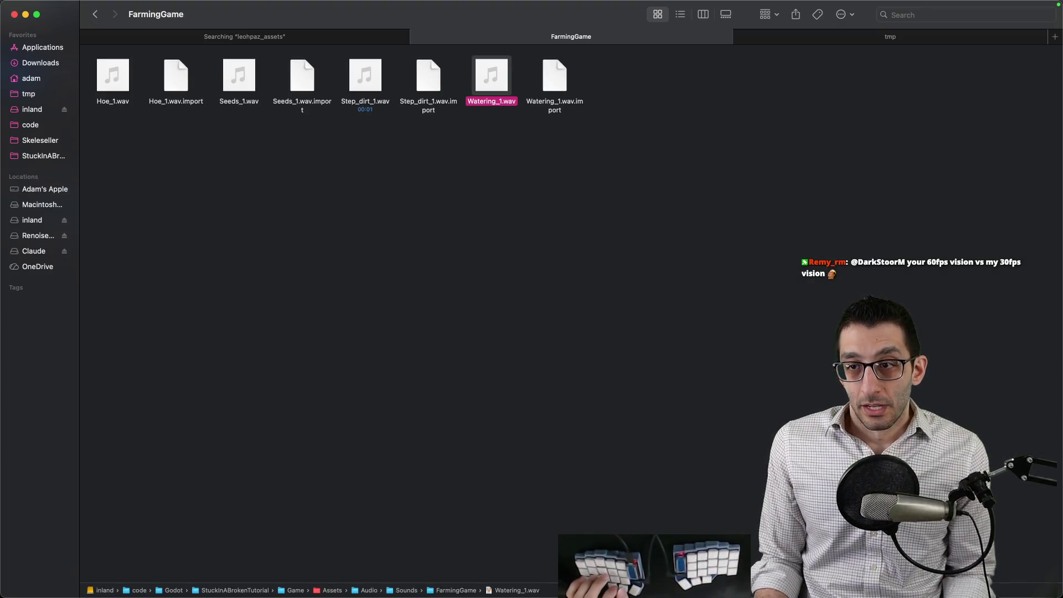
click(506, 562)
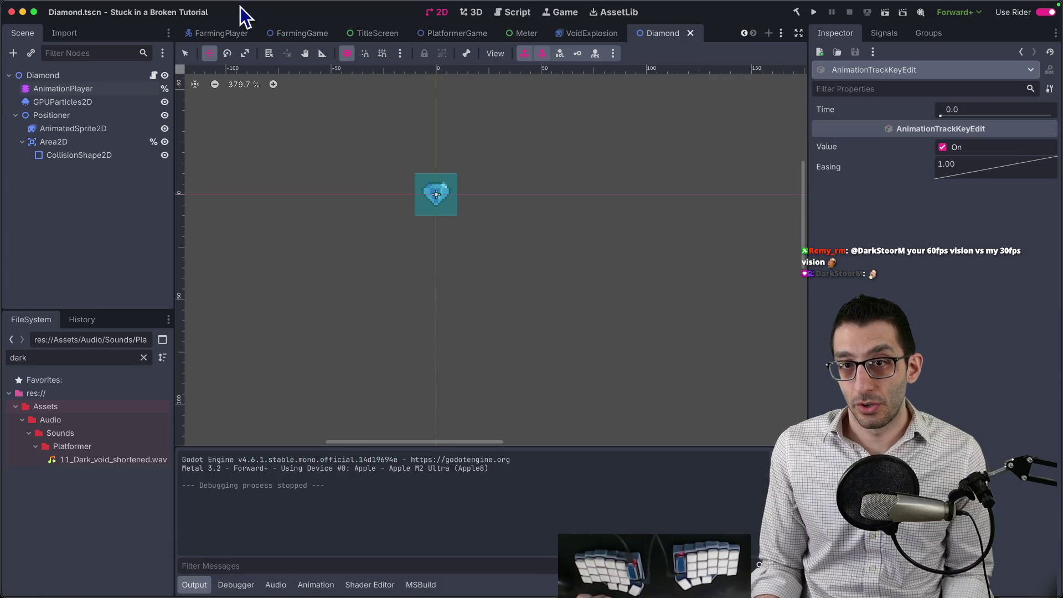
Step: Open the PlatformerGame scene and collapse the Diamonds group in the Scene tree
click(436, 36)
scroll(113, 194, down, 10)
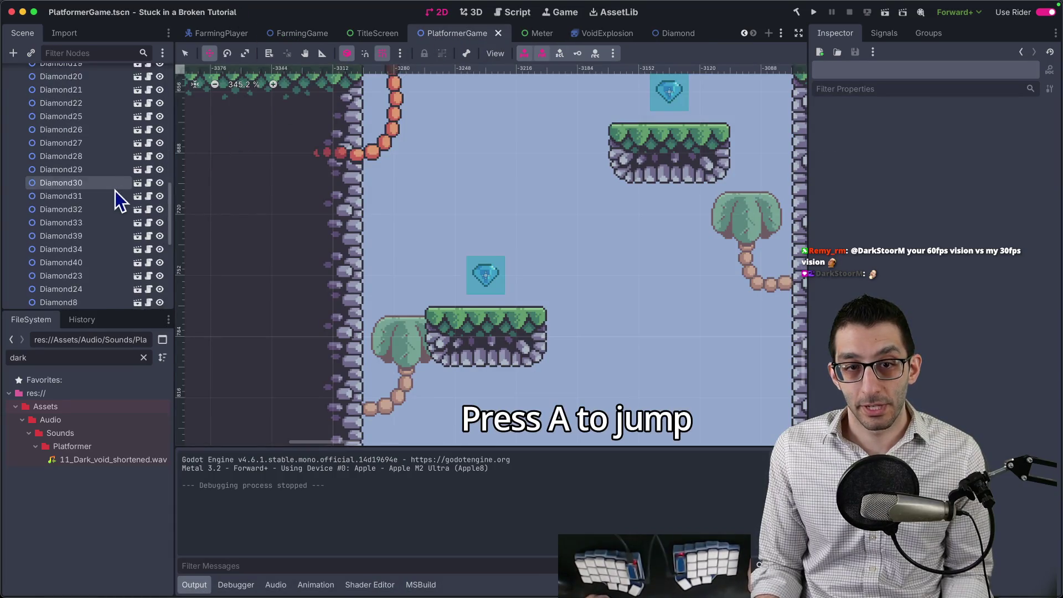
click(64, 153)
key(Left)
key(Left)
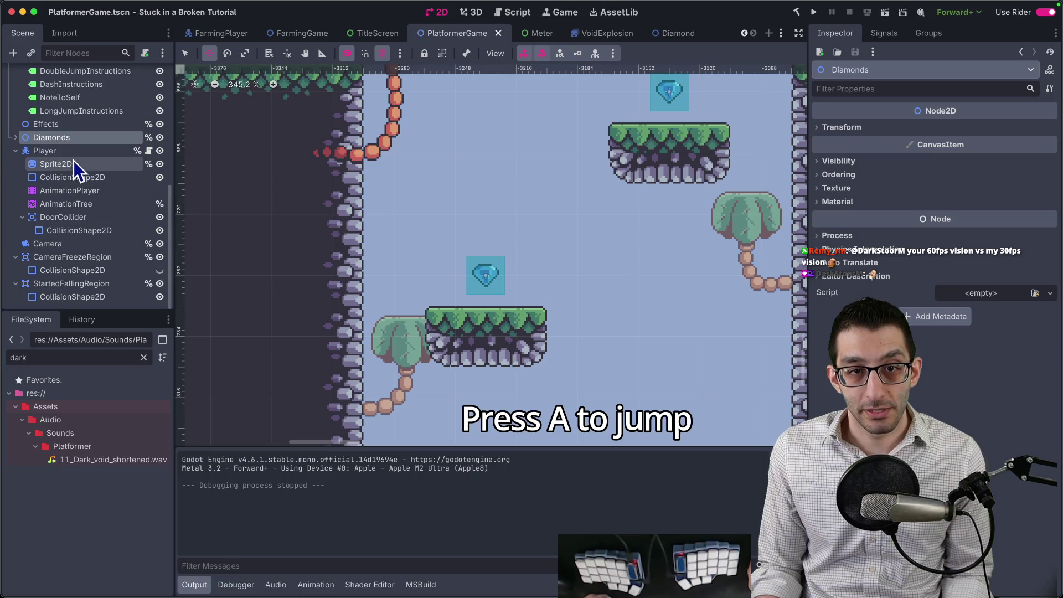
scroll(83, 188, up, 5)
scroll(88, 199, up, 1)
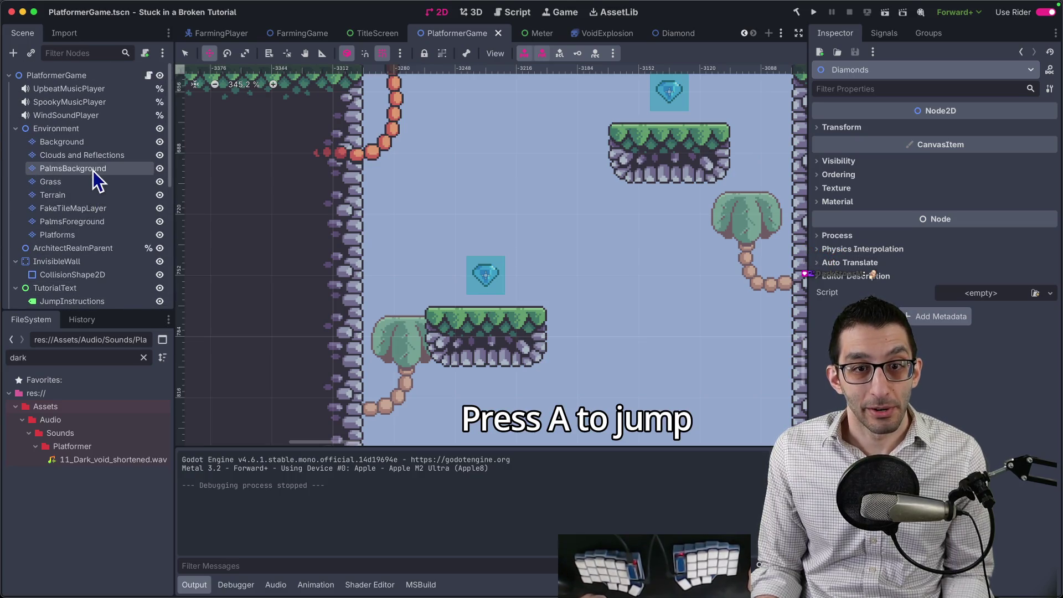
scroll(94, 173, down, 6)
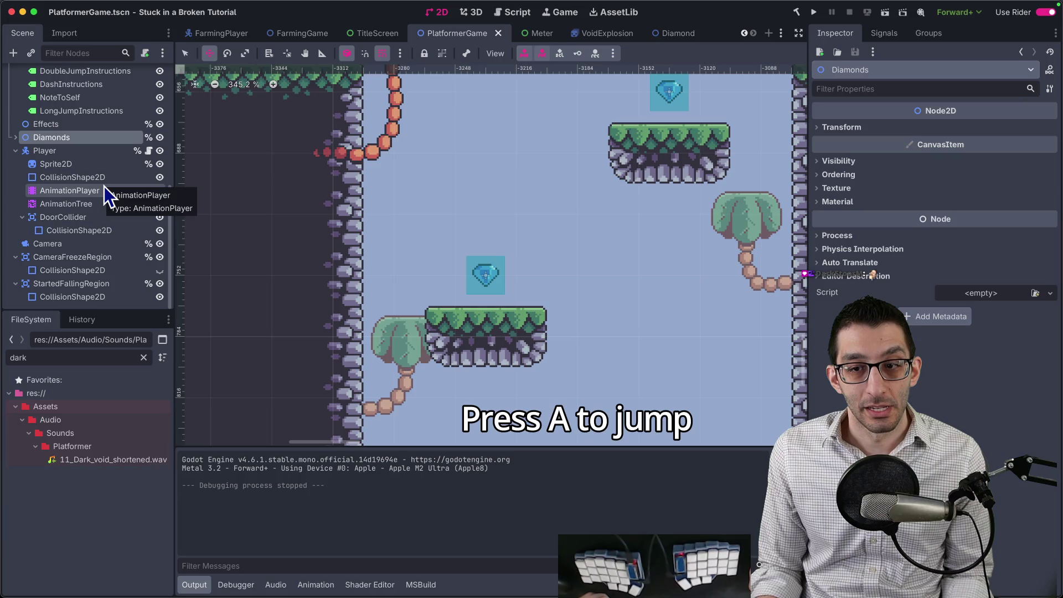
scroll(106, 183, up, 6)
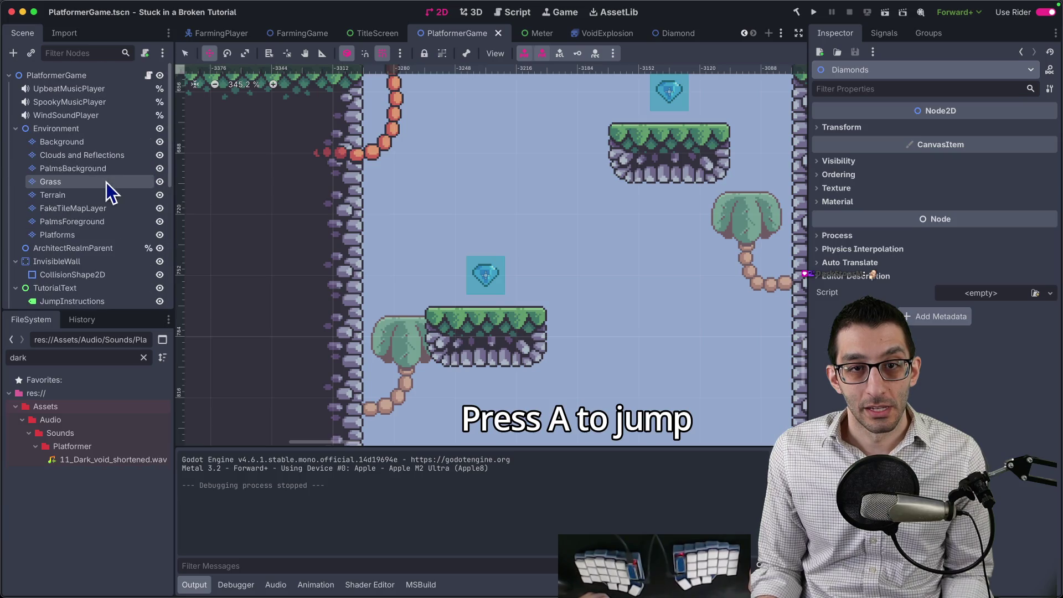
Step: Add a CanvasLayer child to the PlatformerGame root and save the scene
right_click(57, 81)
click(95, 110)
text(canvas)
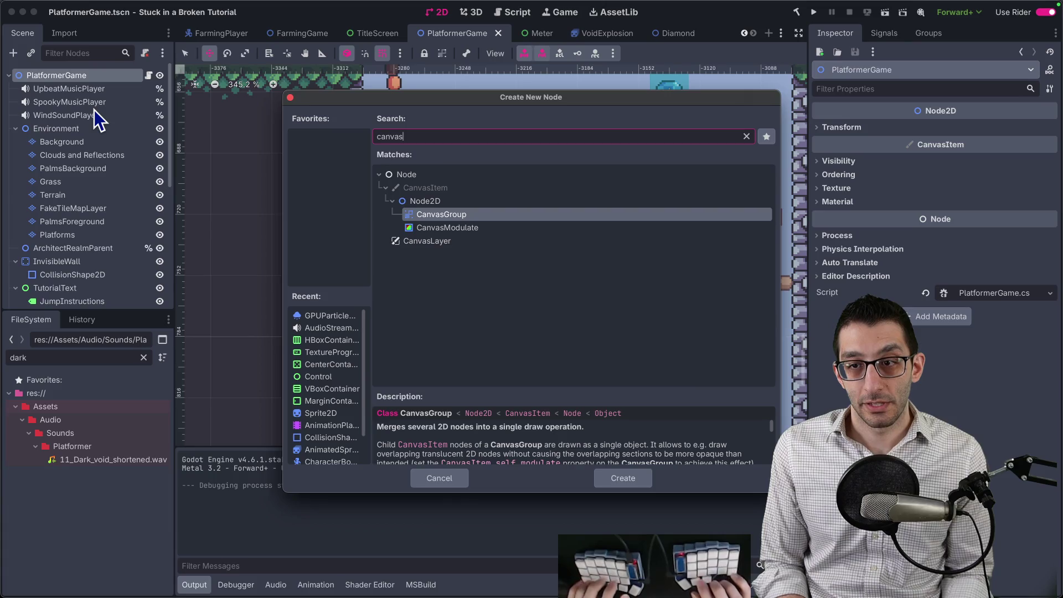
key(Down)
key(Down)
key(Return)
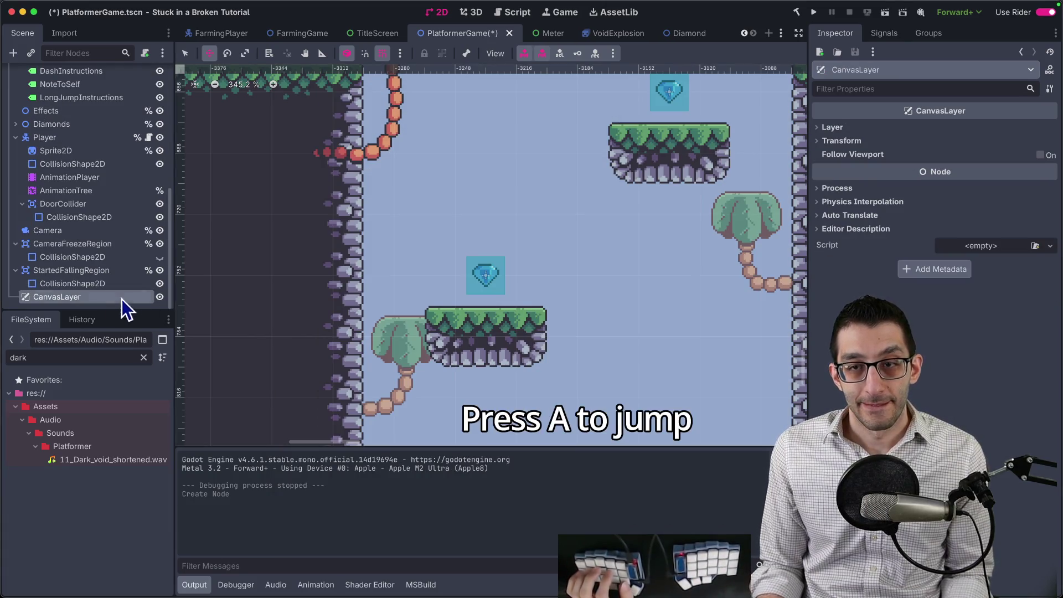
key(ctrl+s)
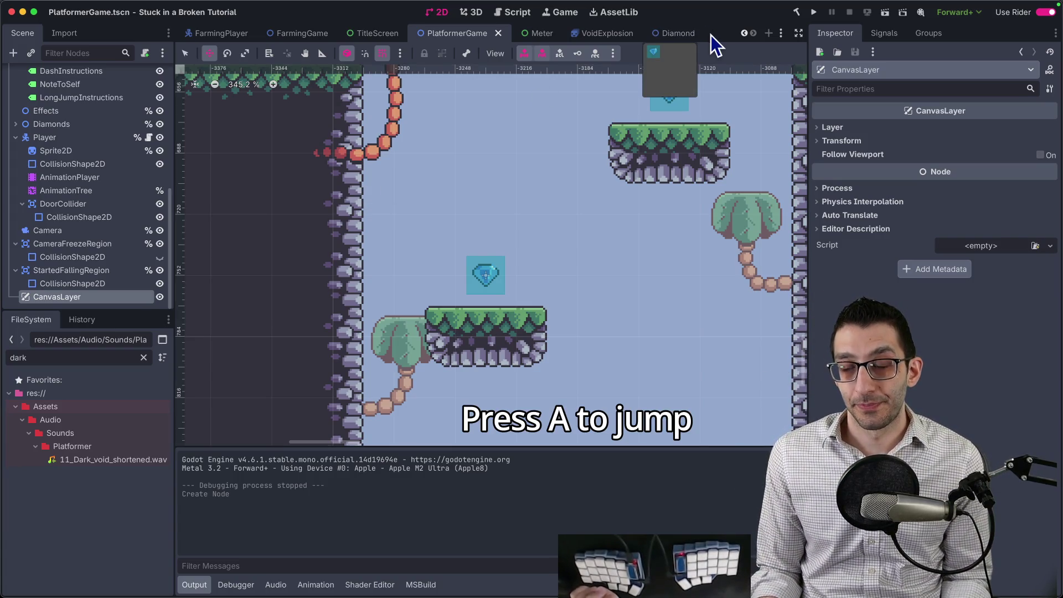
Step: Create a new scene with a User Interface root renamed DiamondCounter
click(770, 34)
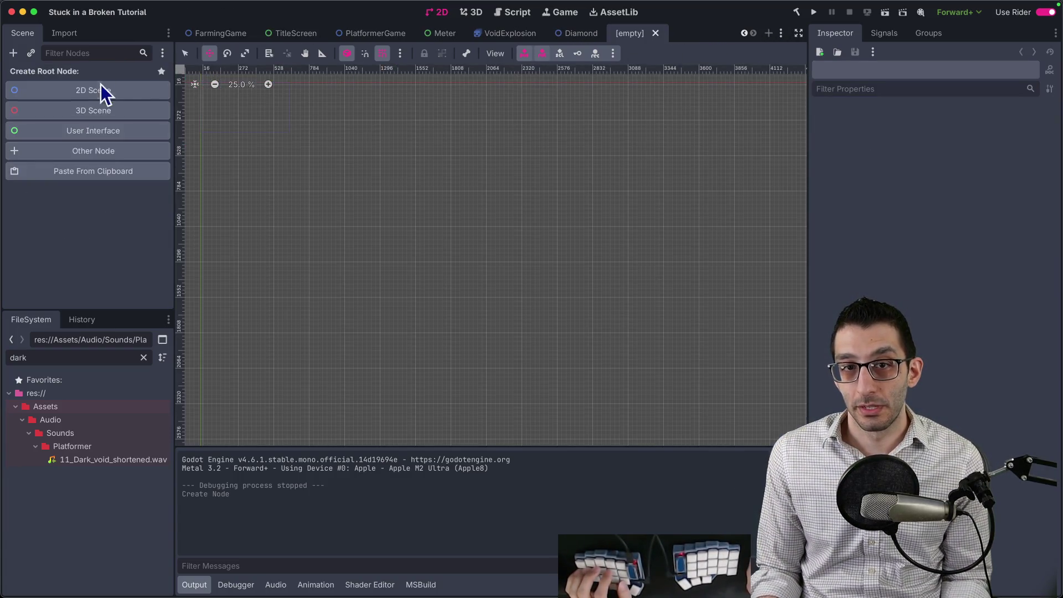
click(72, 133)
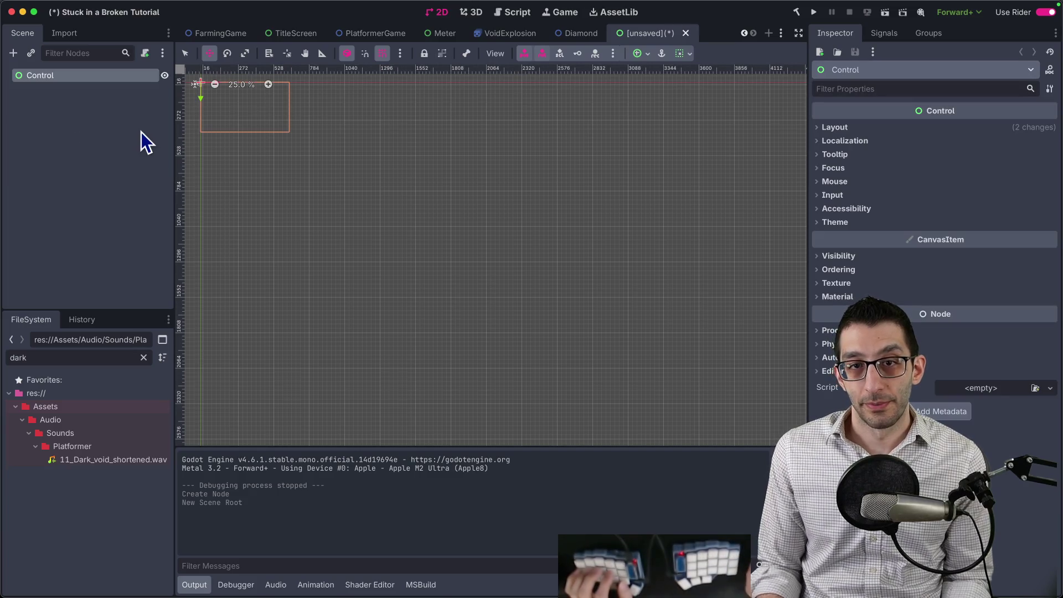
double_click(56, 78)
text(Diamond)
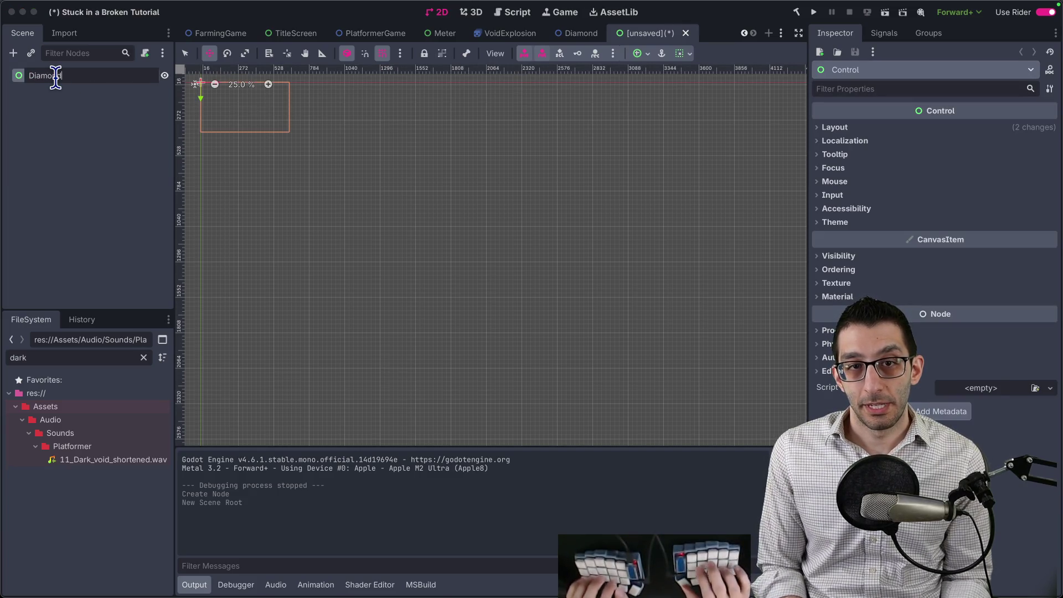
text(Counter)
key(Return)
Step: Search for a texture node to add as a DiamondCounter child
key(super+a)
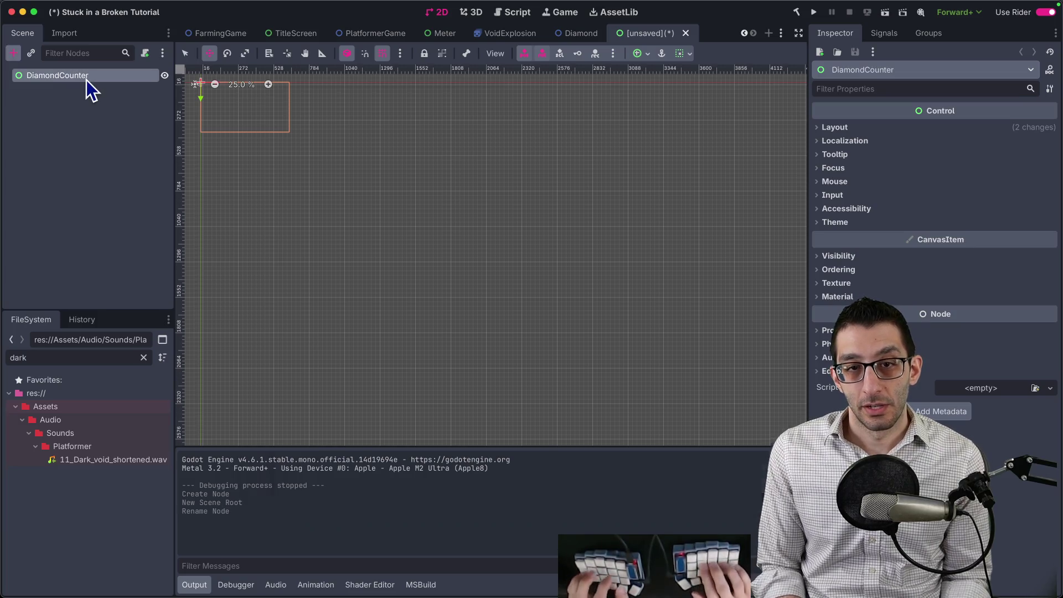
text(textex)
key(BackSpace)
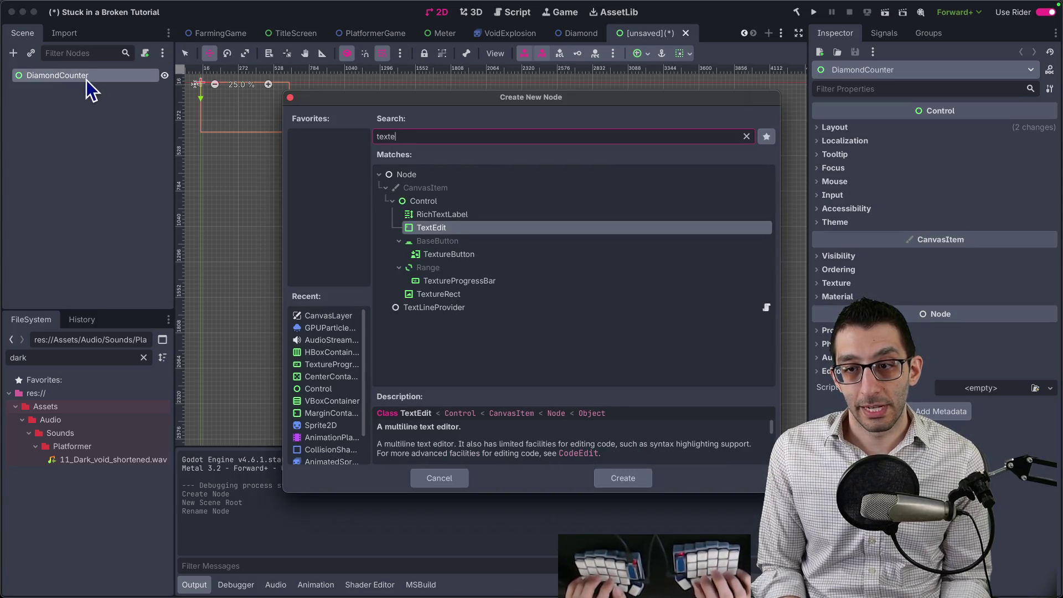
Step: Add a TextureRect child node and give it a new AnimatedTexture
key(Down)
key(Down)
key(Down)
key(Return)
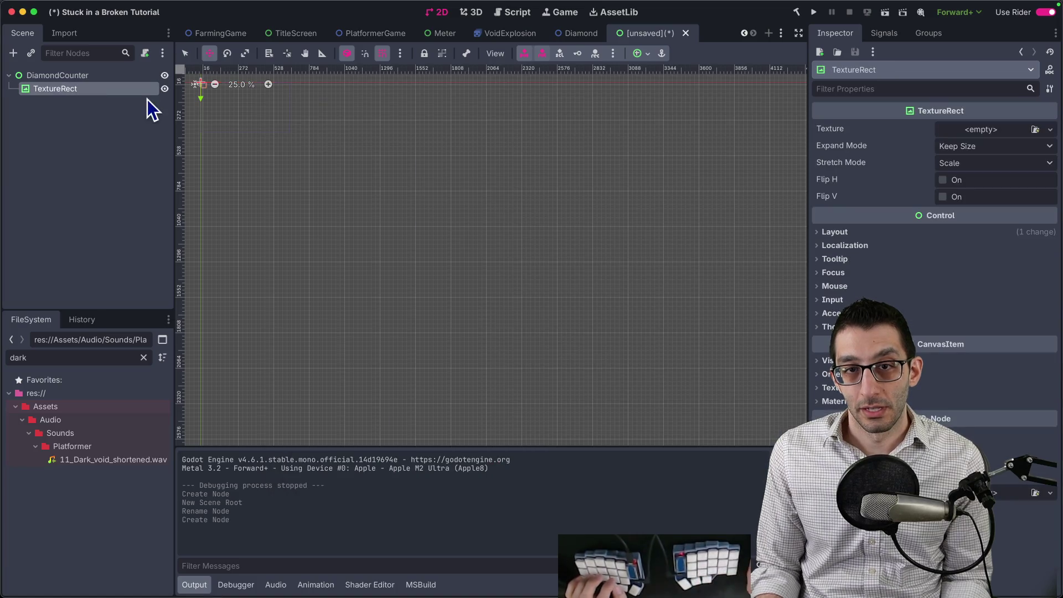
click(971, 130)
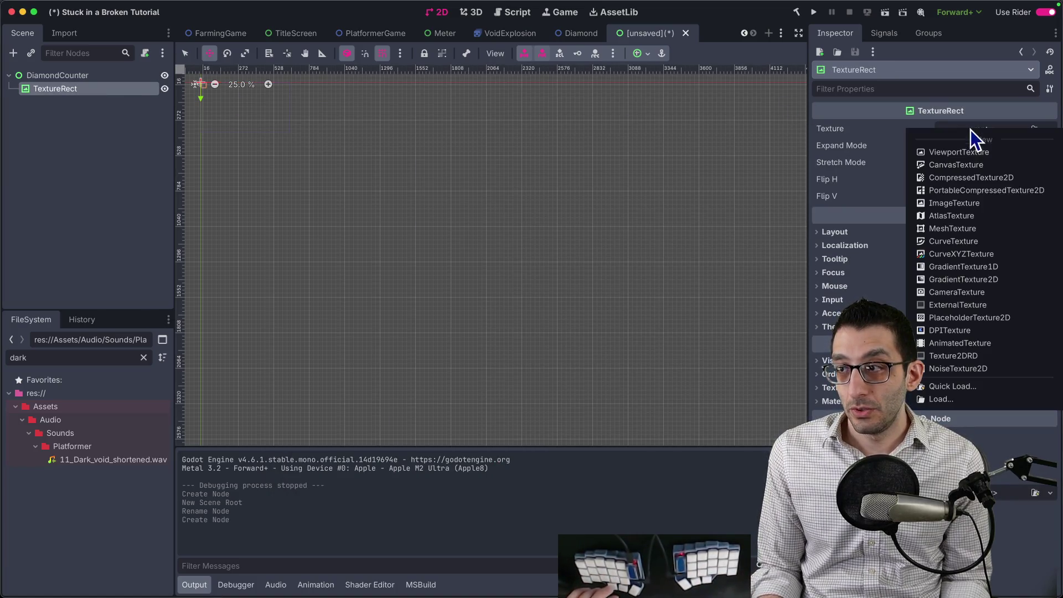
click(968, 343)
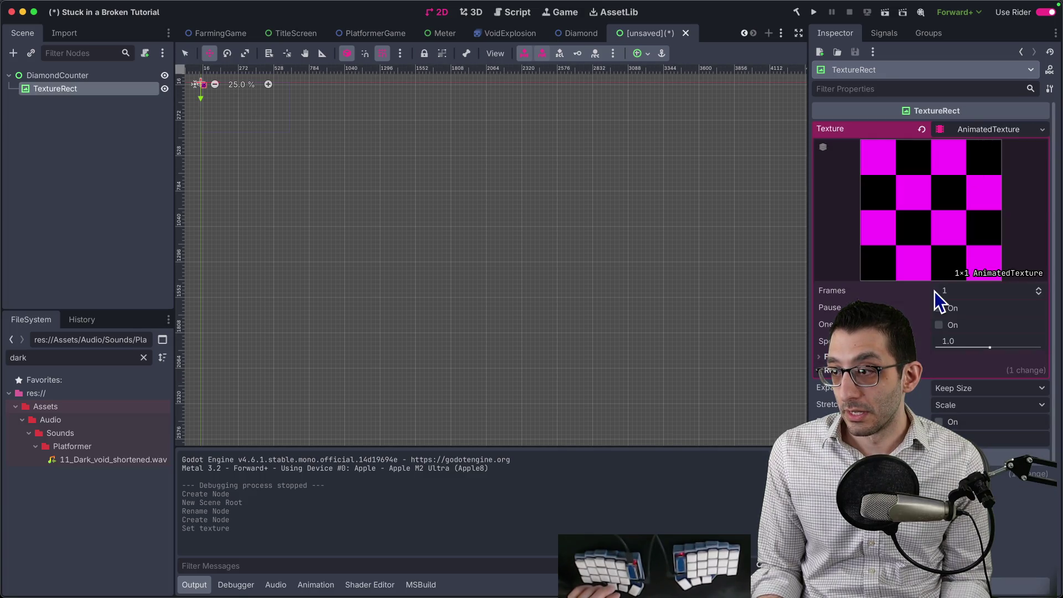
Step: Quick Load a diamond image into Frame 0 and raise the frame count to 4
click(831, 356)
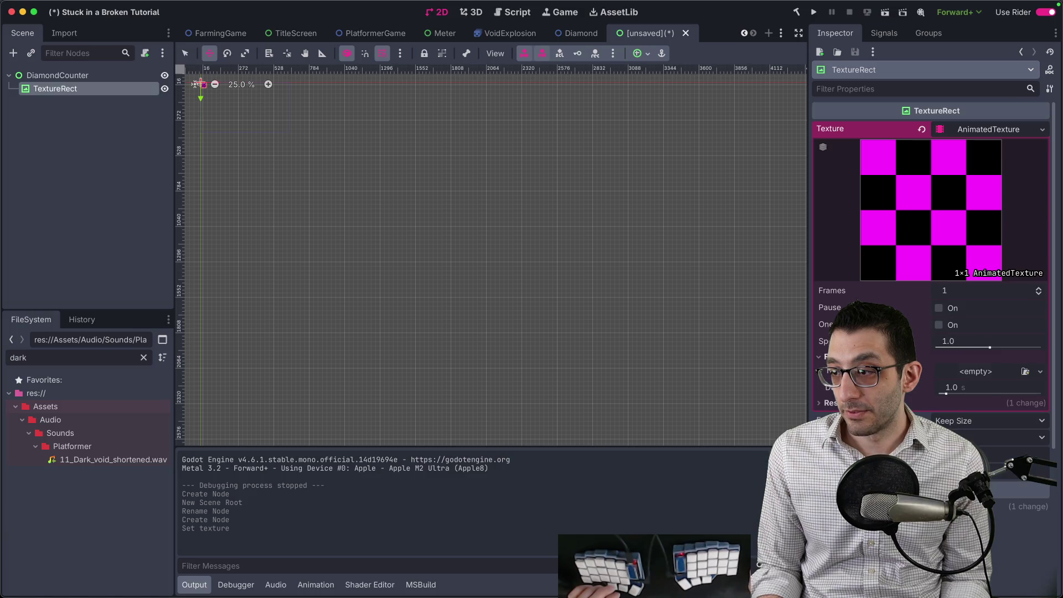
click(986, 381)
click(975, 431)
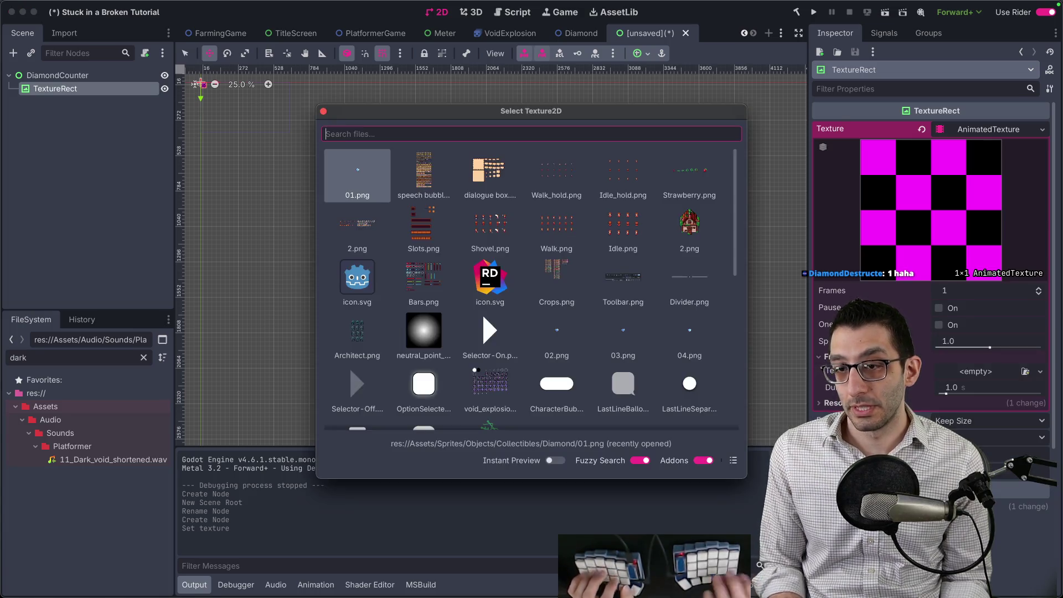
text(diamon)
key(Return)
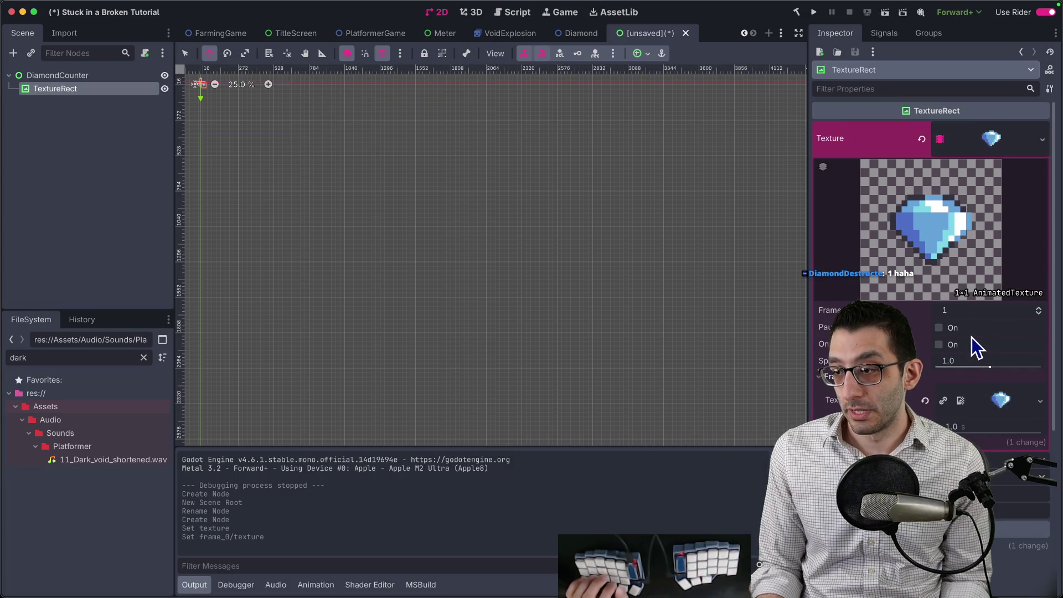
scroll(972, 337, down, 5)
scroll(971, 337, up, 5)
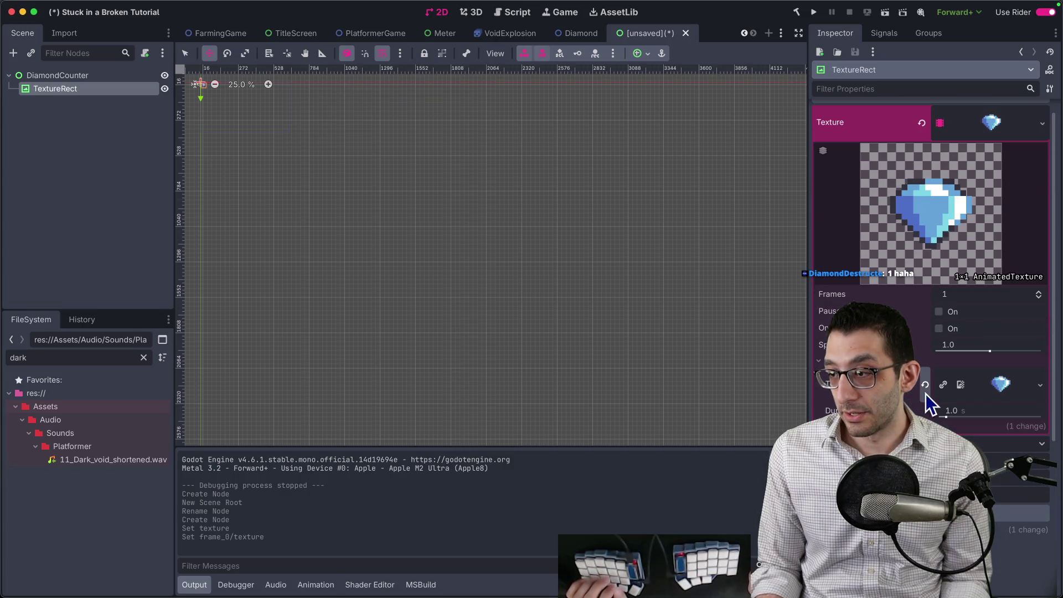
click(1008, 294)
click(1038, 293)
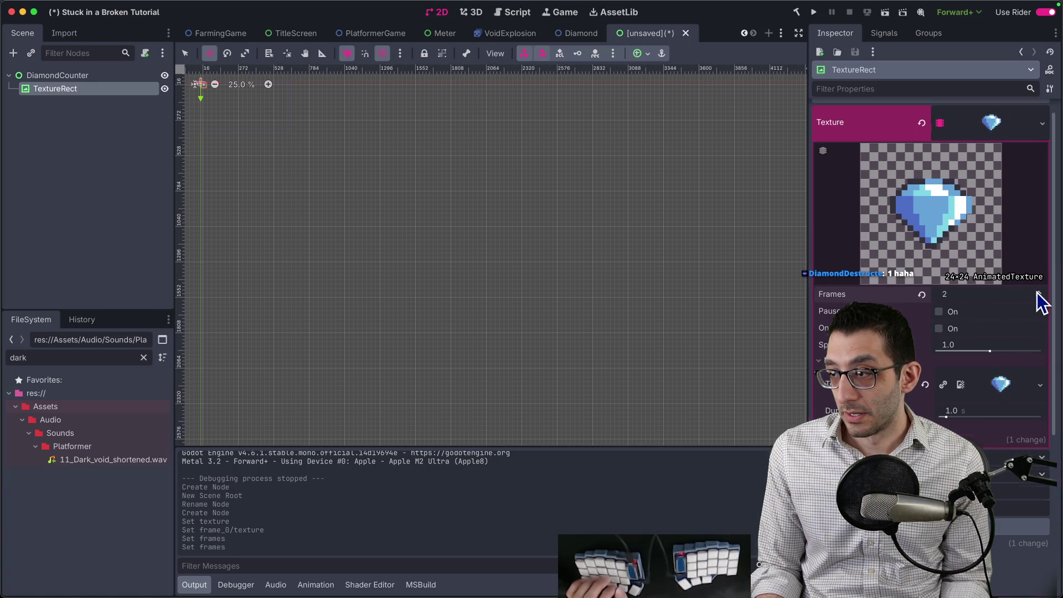
click(1038, 293)
click(1039, 293)
Step: Quick Load diamond images into Frames 1 and 2
scroll(1010, 260, down, 6)
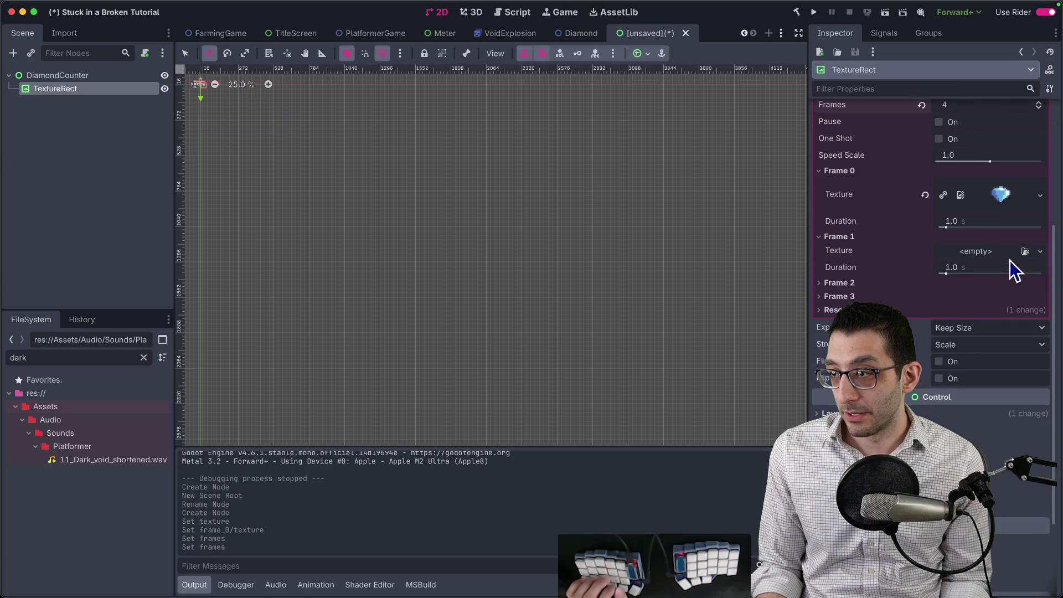
click(975, 252)
click(1019, 510)
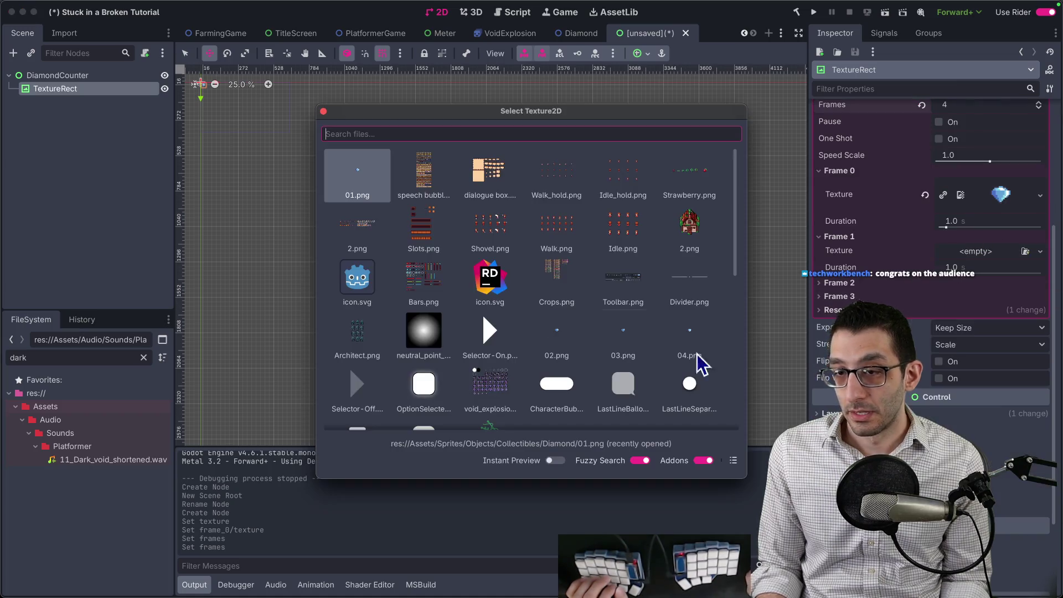
text(diamong)
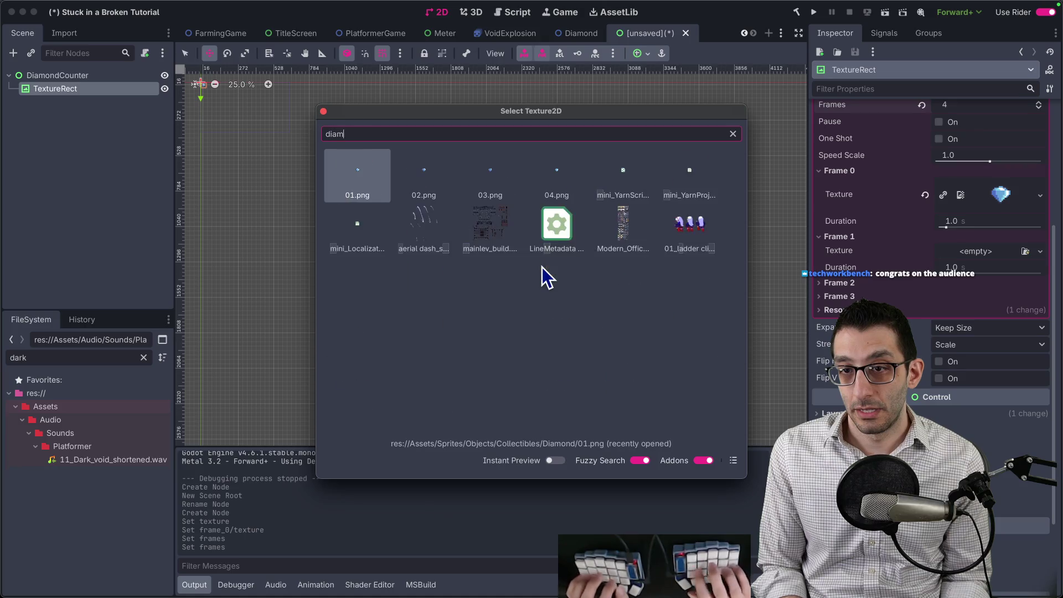
key(Return)
click(883, 284)
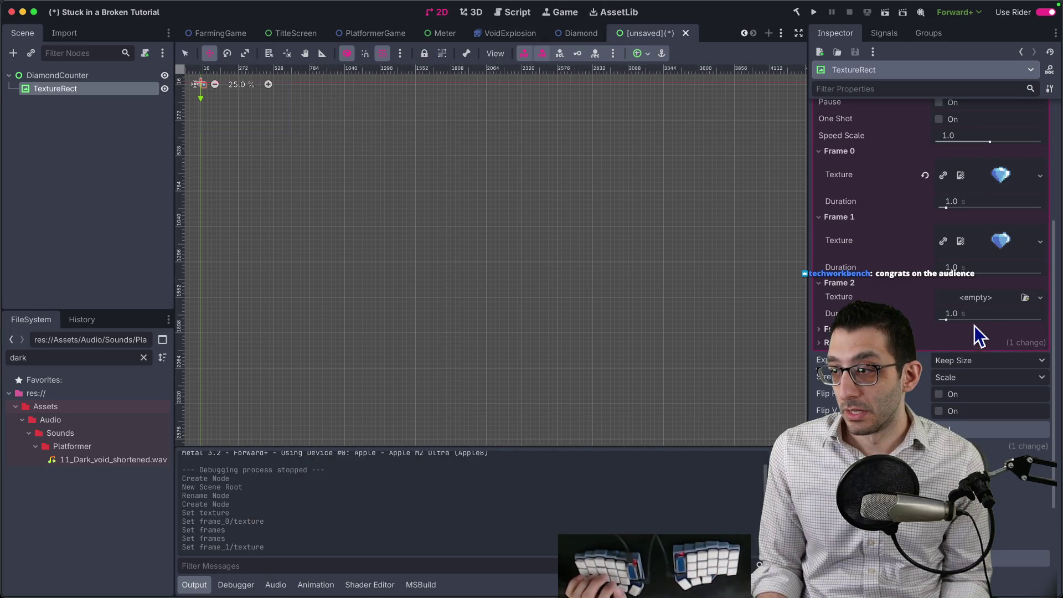
click(976, 297)
click(1019, 510)
text(diamong)
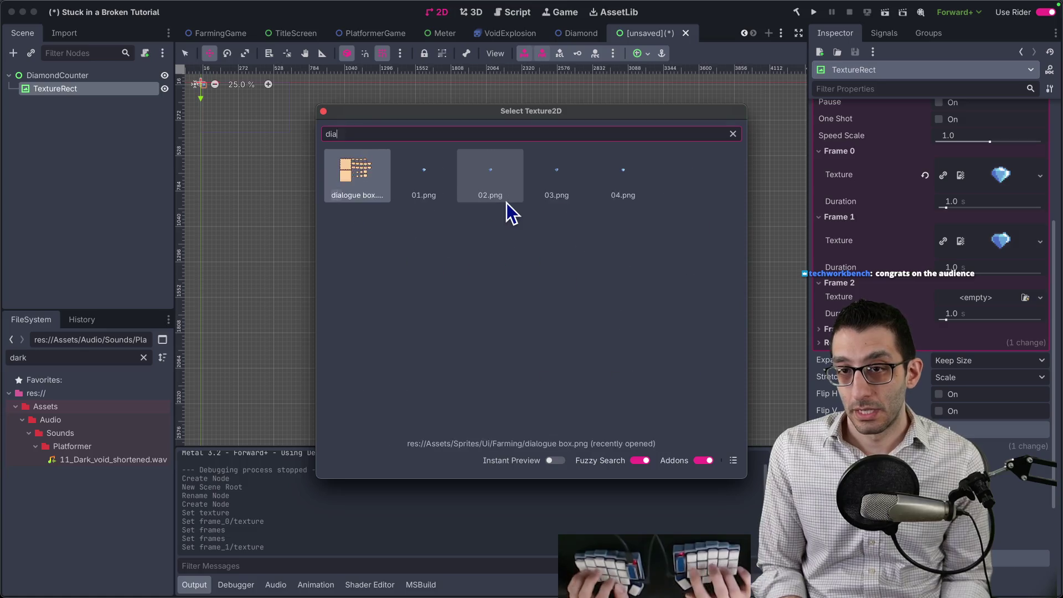
double_click(506, 203)
Step: Quick Load the 04.png diamond image into Frame 3
click(975, 349)
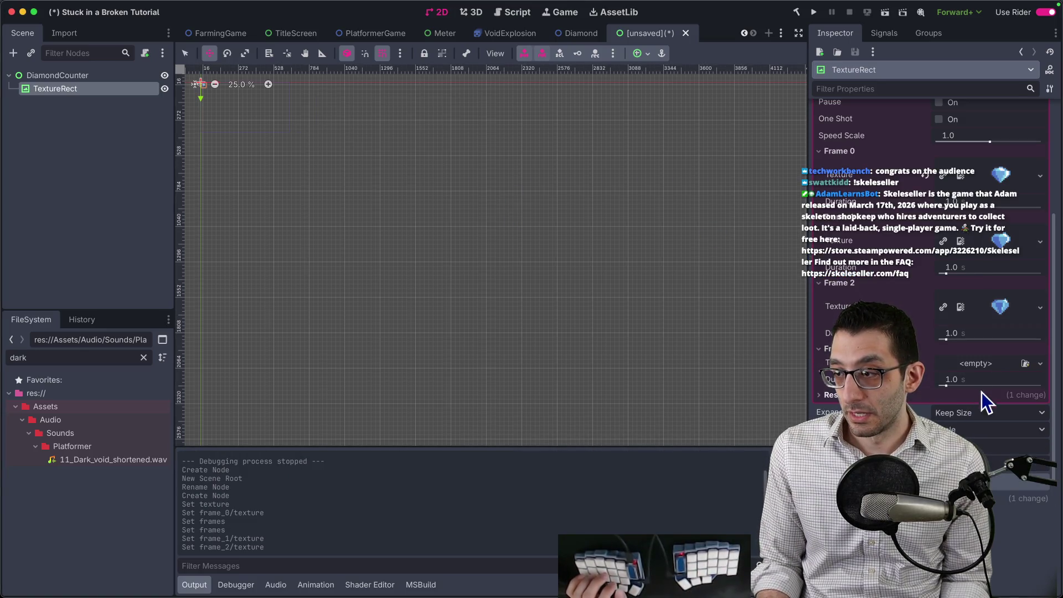
click(976, 363)
click(1007, 581)
text(diamon)
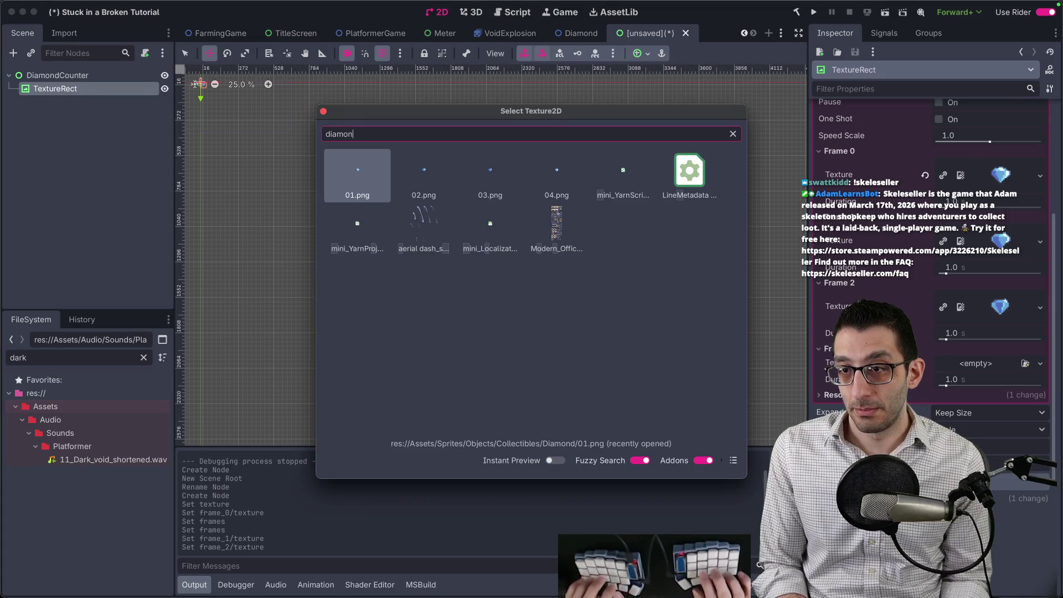
double_click(557, 174)
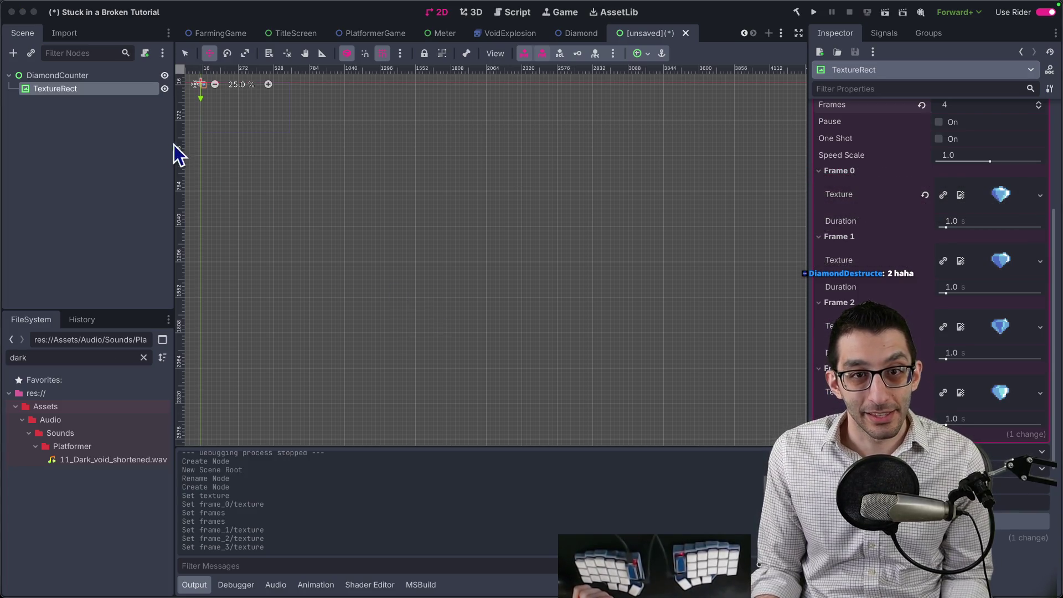
Step: Rename the TextureRect to DiamondIcon and move it into a new HBoxContainer under DiamondCounter
click(99, 95)
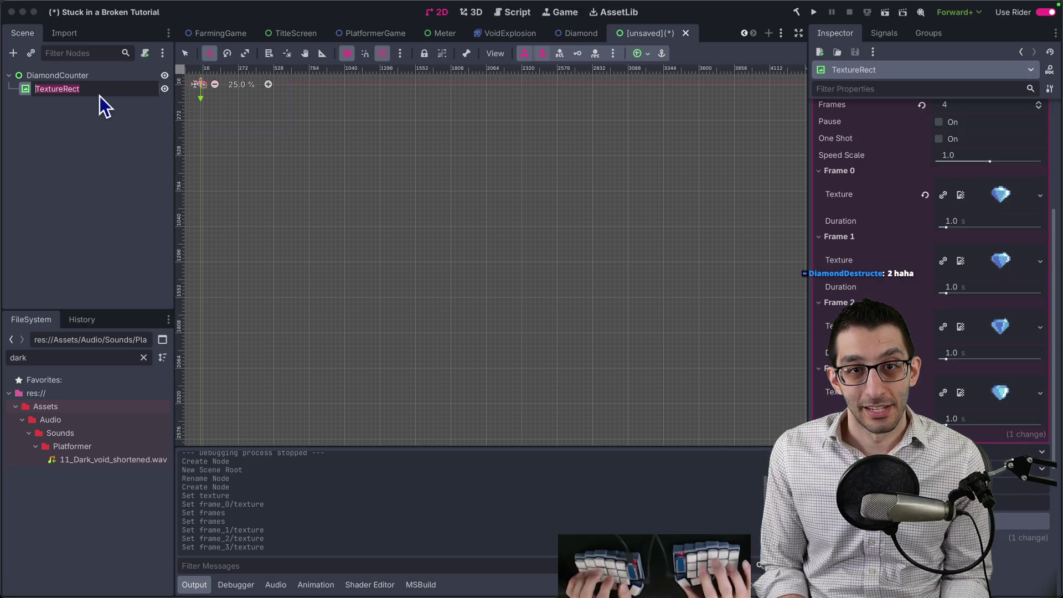
text(DiamondIcon)
key(Return)
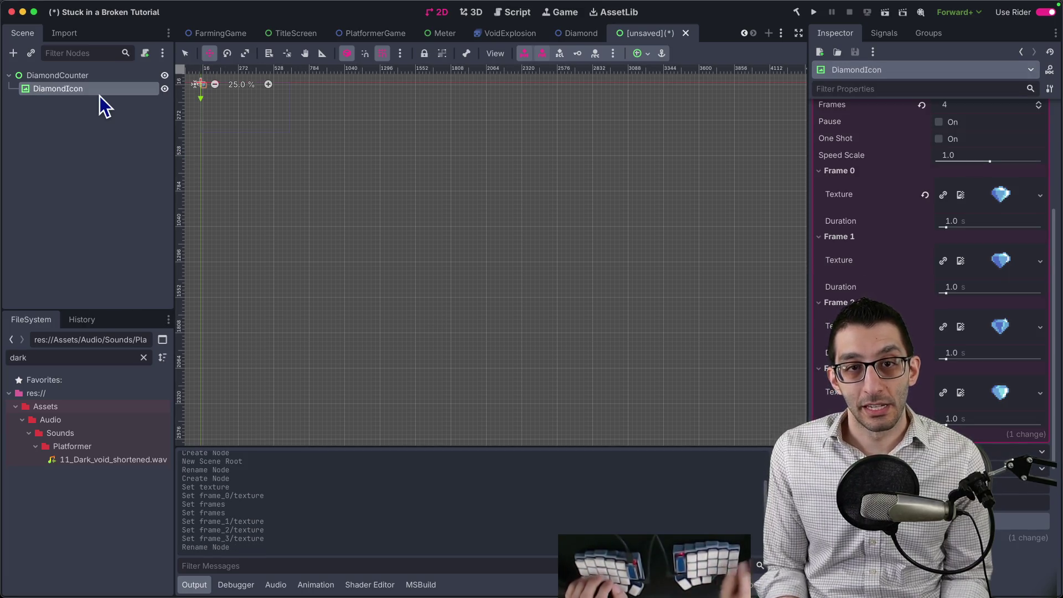
click(101, 81)
key(ctrl+a)
text(hbox)
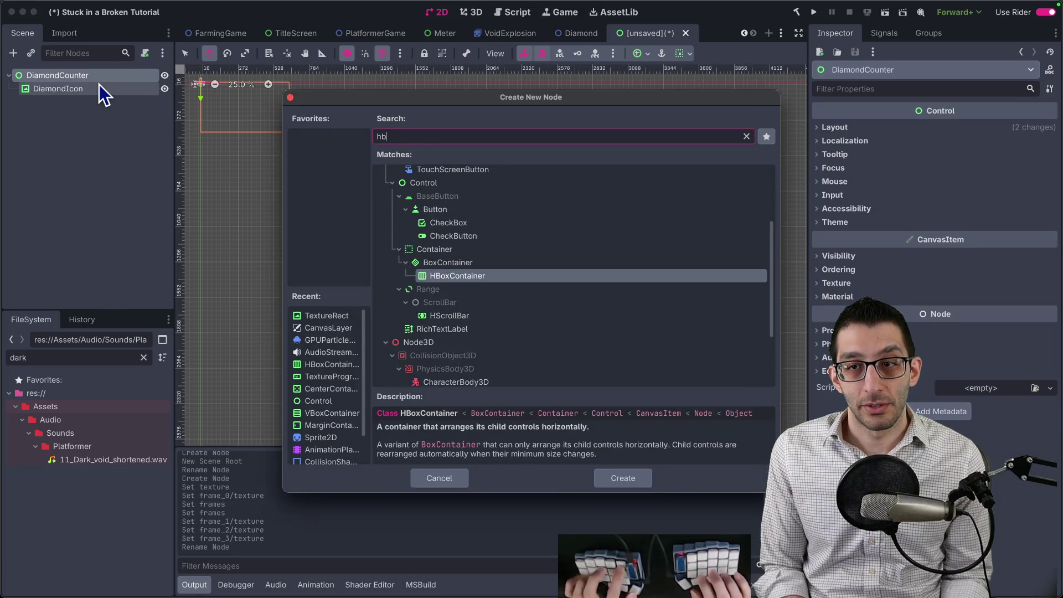
key(Return)
drag(61, 102, 69, 89)
Step: Add a Label inside the HBoxContainer with its text set to 0
click(72, 86)
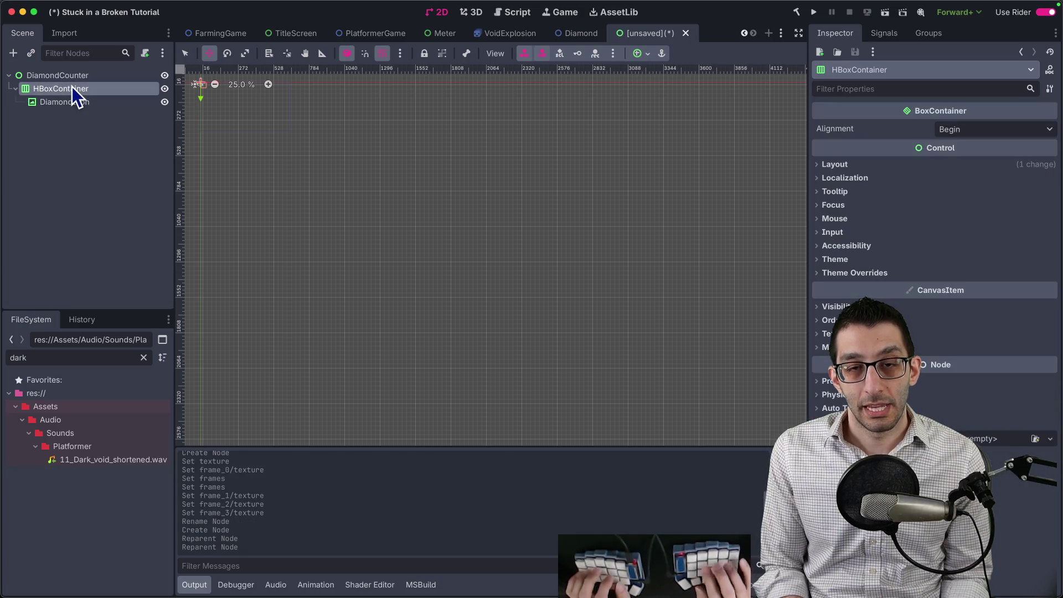
key(ctrl+a)
text(label)
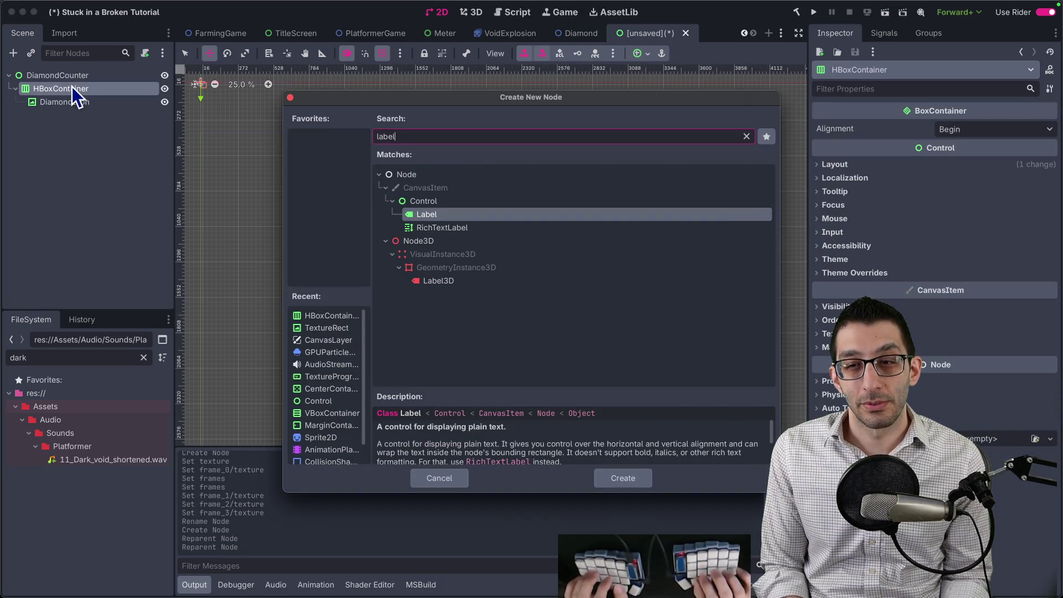
key(ctrl+a)
text(rich)
key(ctrl+a)
text(label)
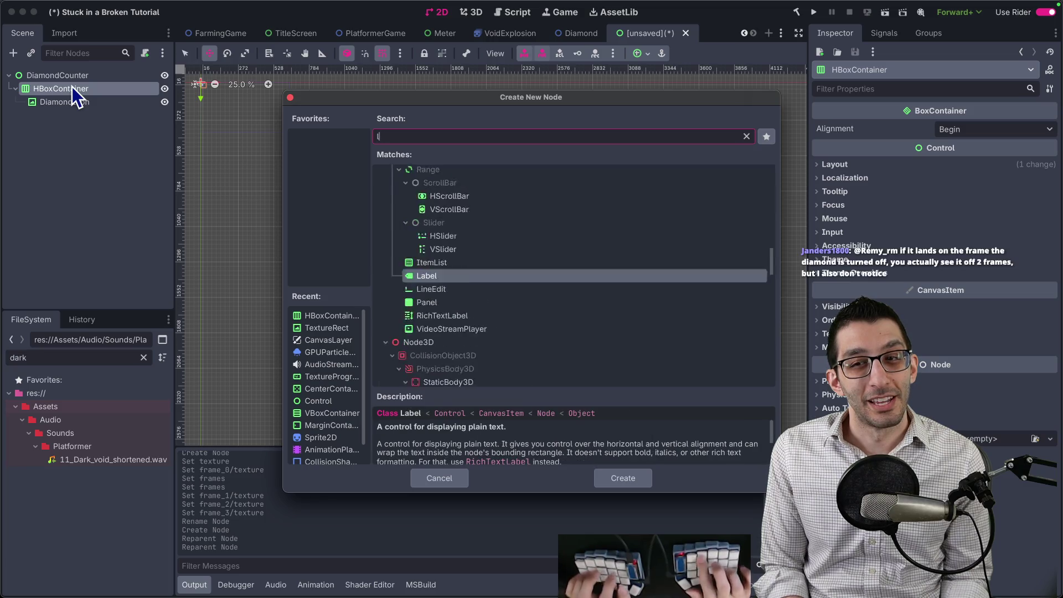
key(Return)
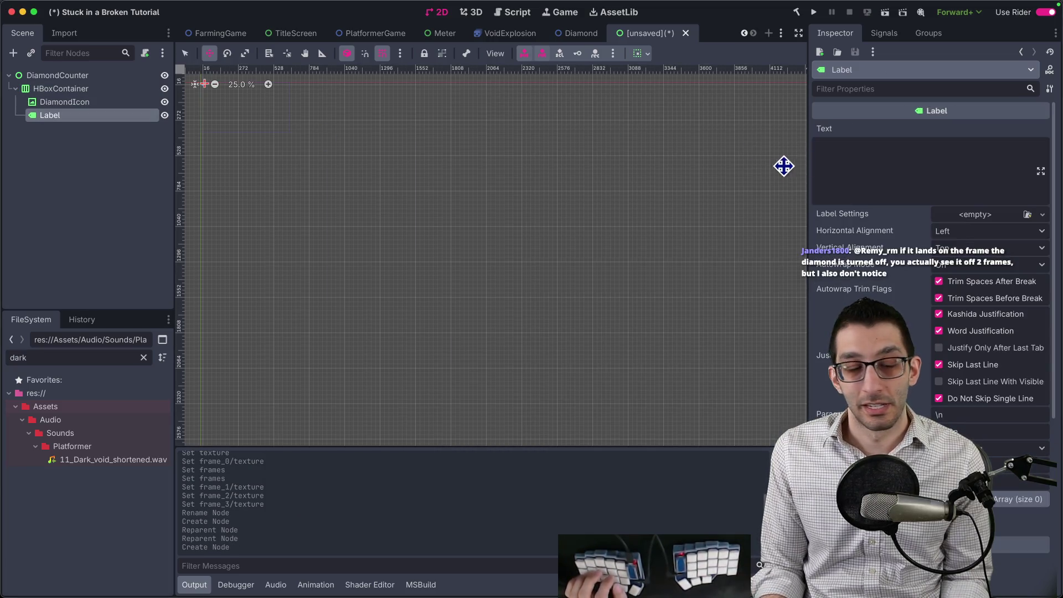
click(885, 166)
text(0)
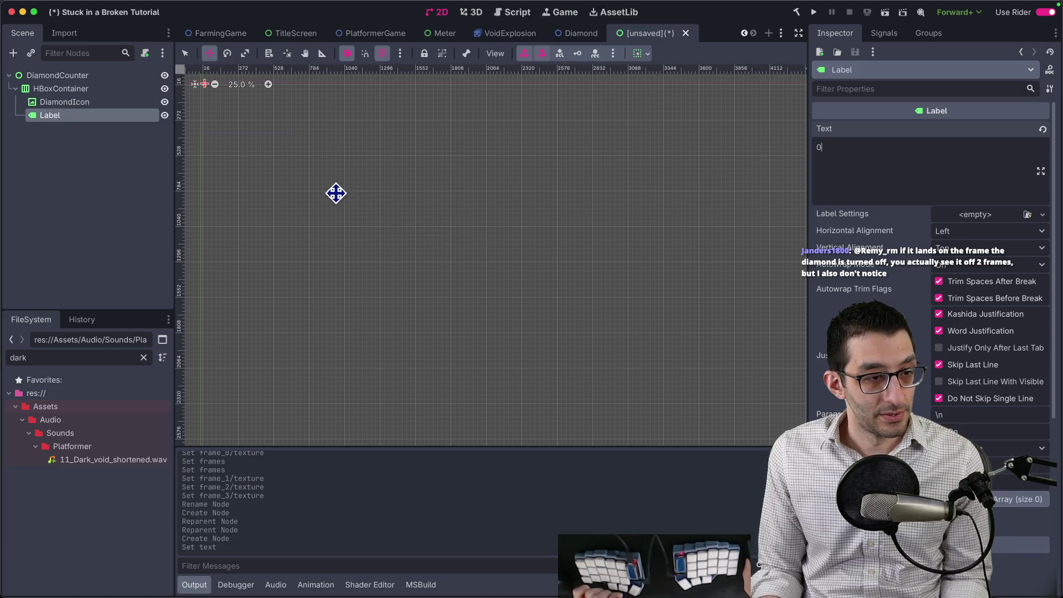
drag(335, 193, 467, 268)
scroll(467, 268, up, 1)
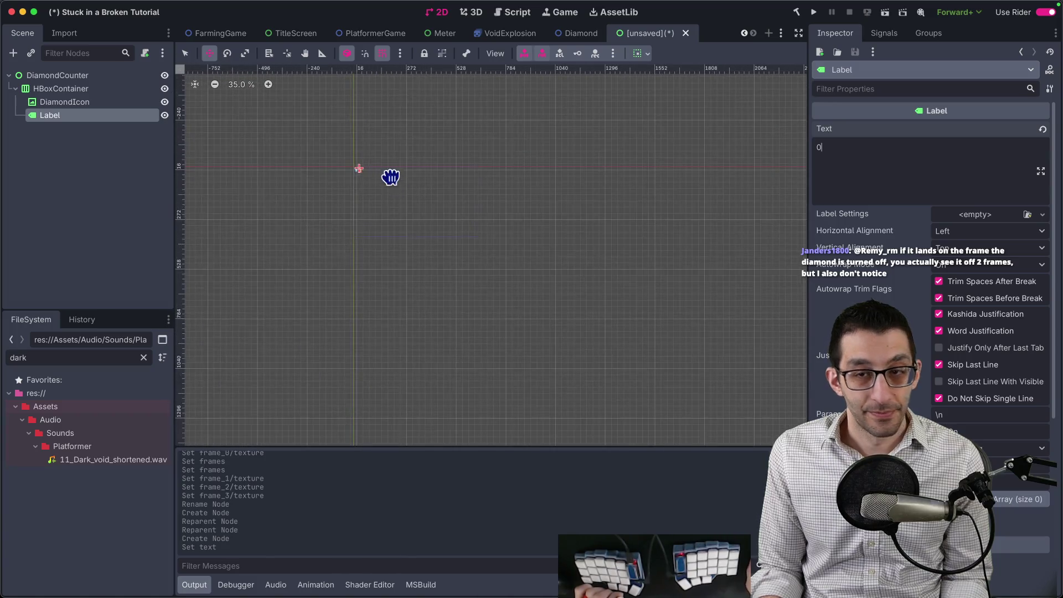
drag(391, 177, 410, 233)
scroll(358, 266, up, 8)
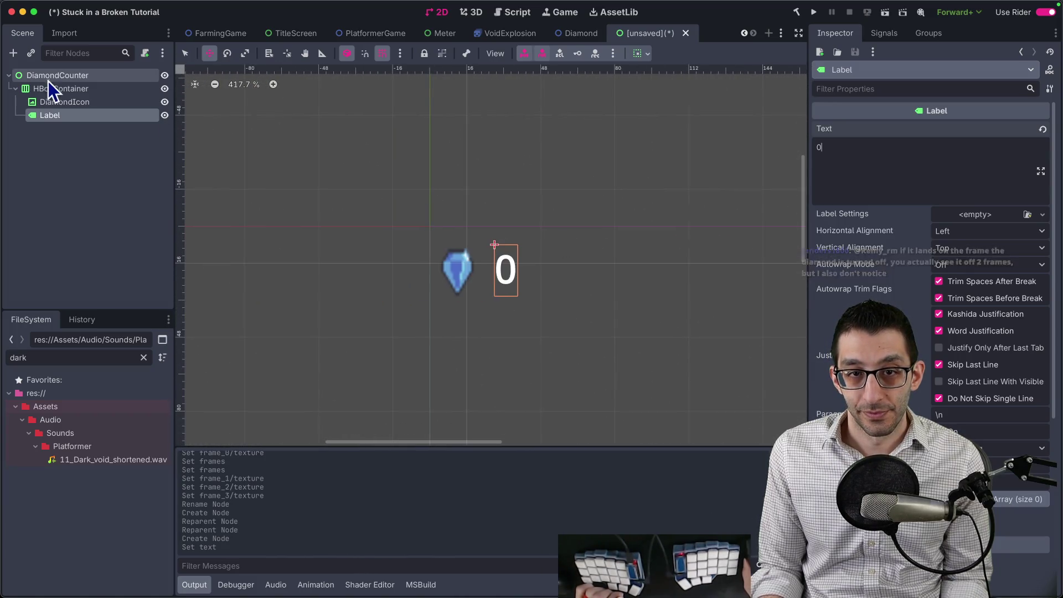
Step: Set DiamondIcon's Texture Filter to Nearest and its Expand Mode to Fit Width
click(66, 103)
scroll(872, 242, up, 5)
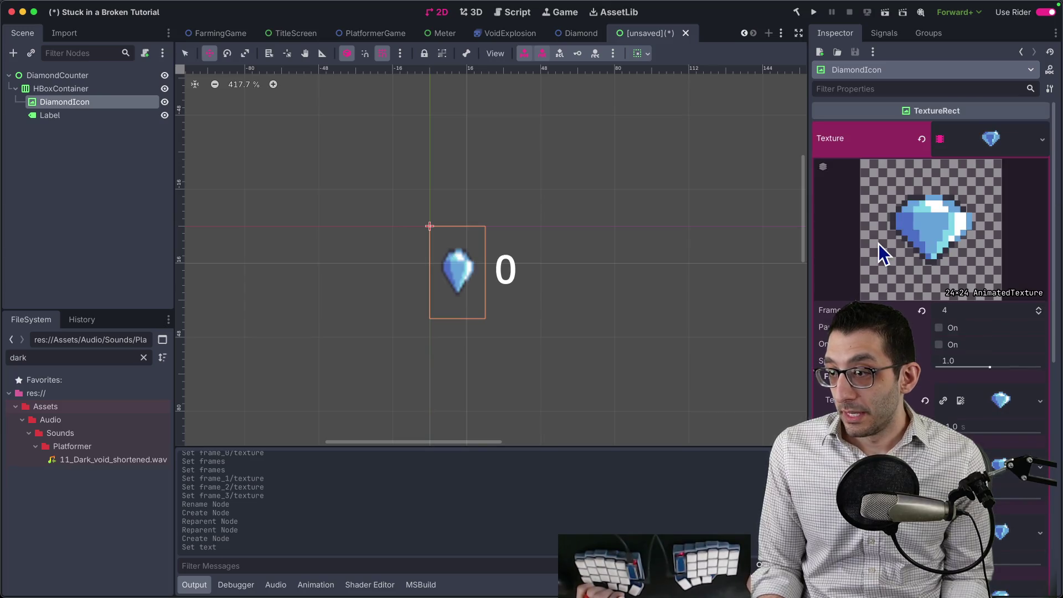
scroll(879, 244, down, 5)
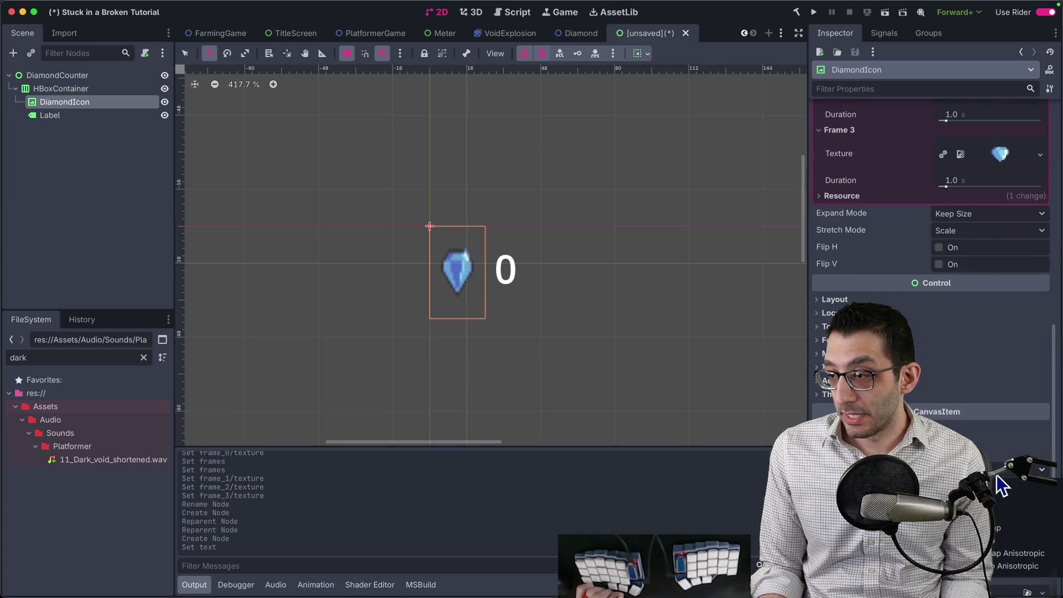
click(997, 503)
scroll(931, 233, up, 3)
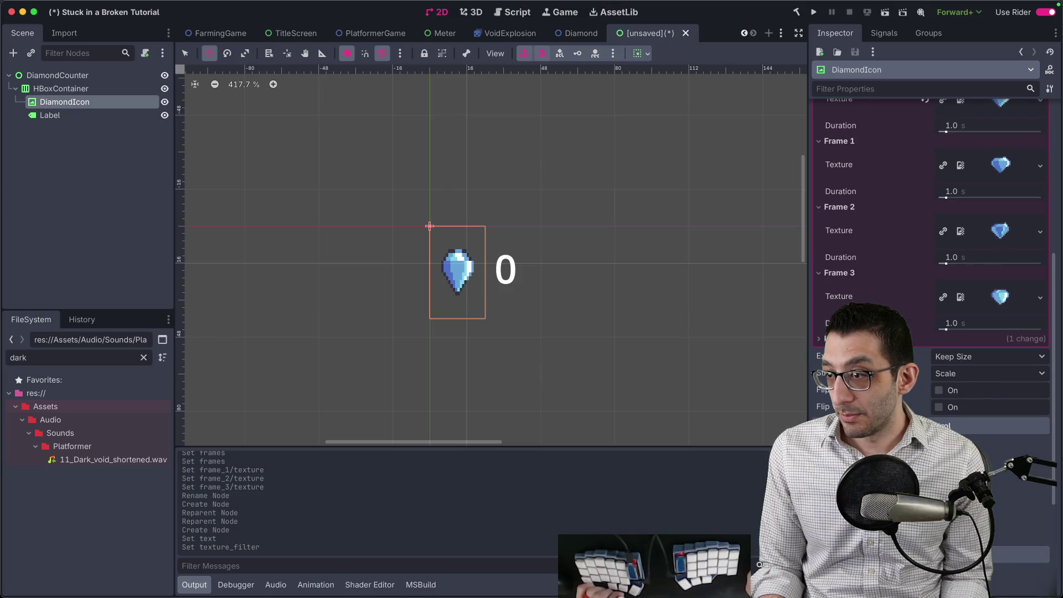
click(967, 357)
click(975, 391)
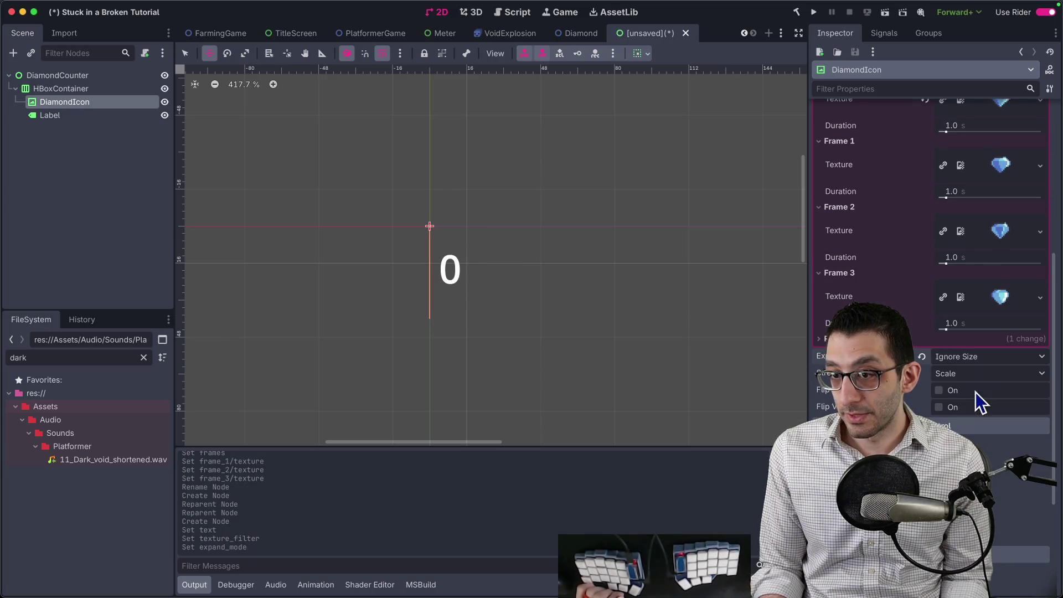
click(971, 358)
click(969, 402)
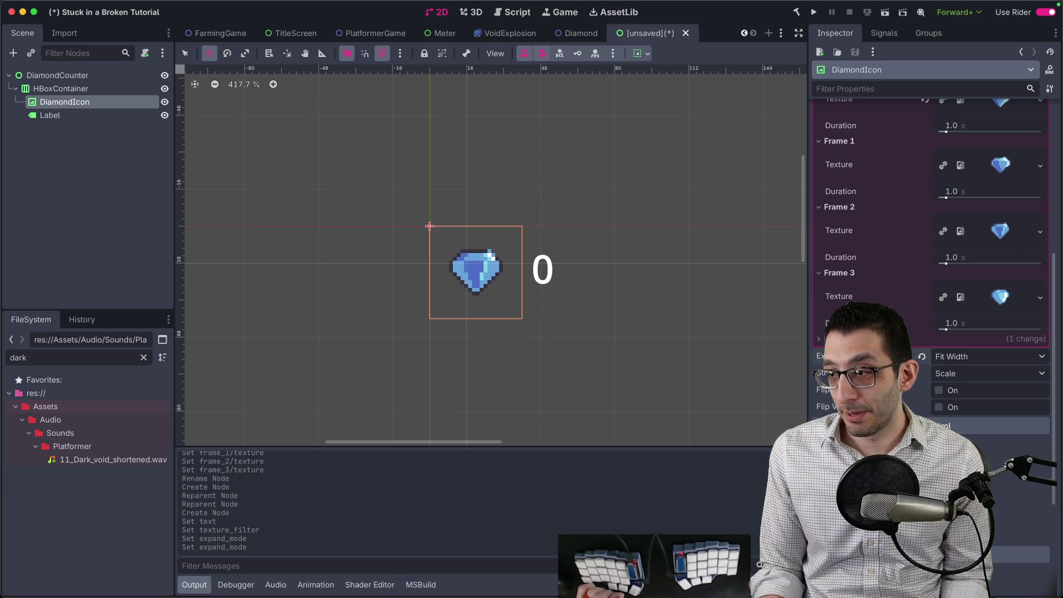
Step: Give Frame 3 a 0.5 s duration, then select the Diamond scene's root node
scroll(952, 396, up, 3)
text(0.5)
key(Return)
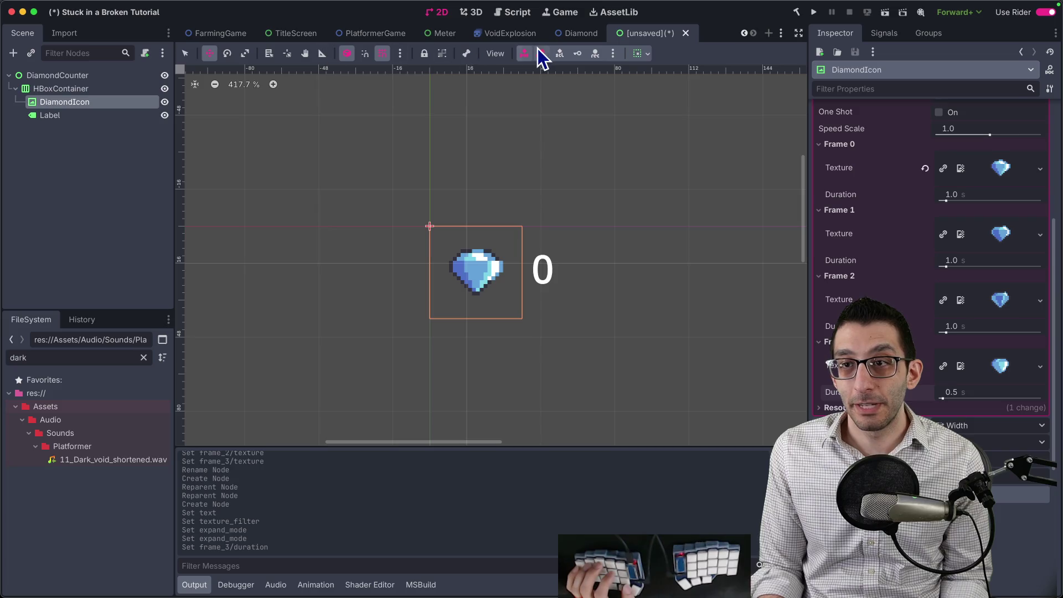
click(570, 34)
click(49, 75)
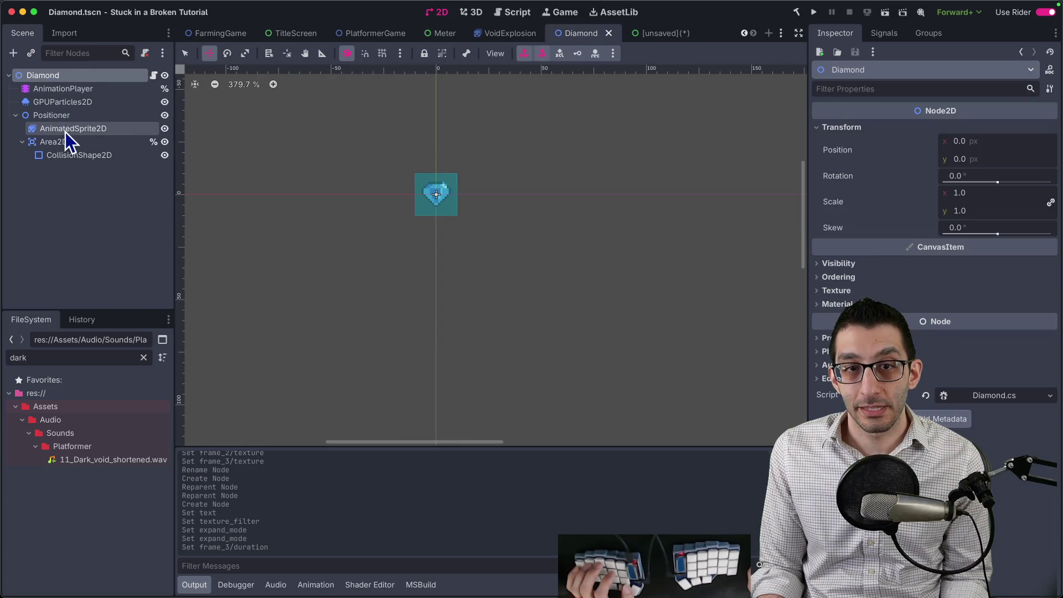
Step: Inspect the Diamond's AnimatedSprite2D, then change the counter icon's last-frame duration
click(66, 129)
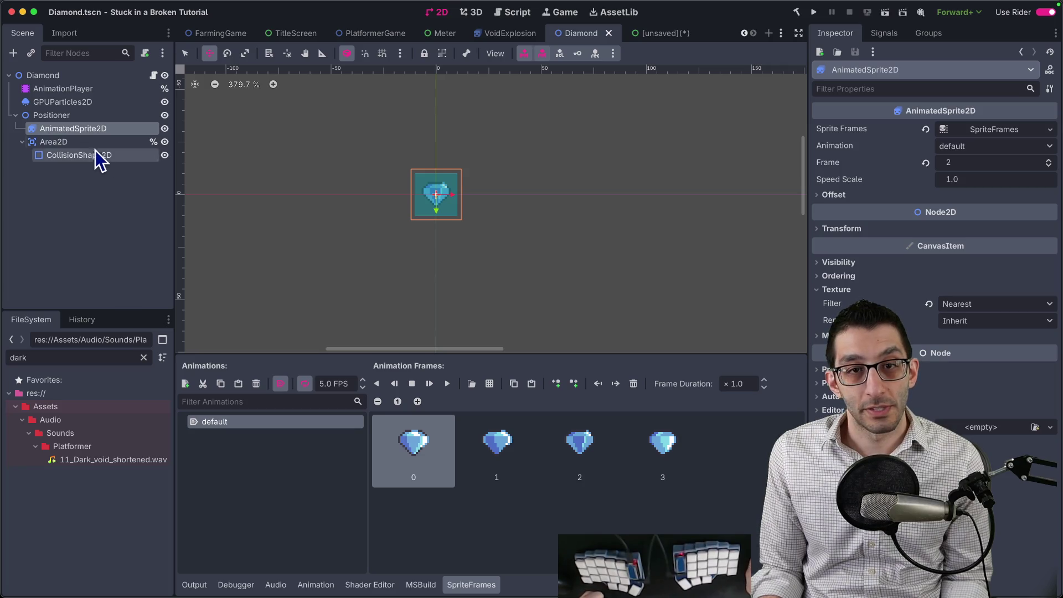
click(654, 34)
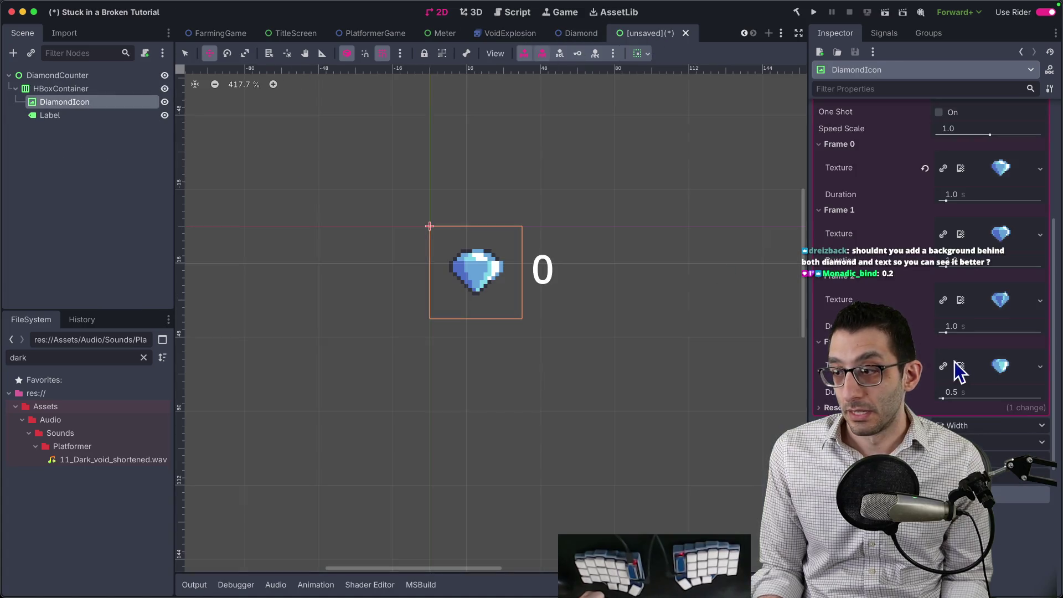
text(0.8)
key(Return)
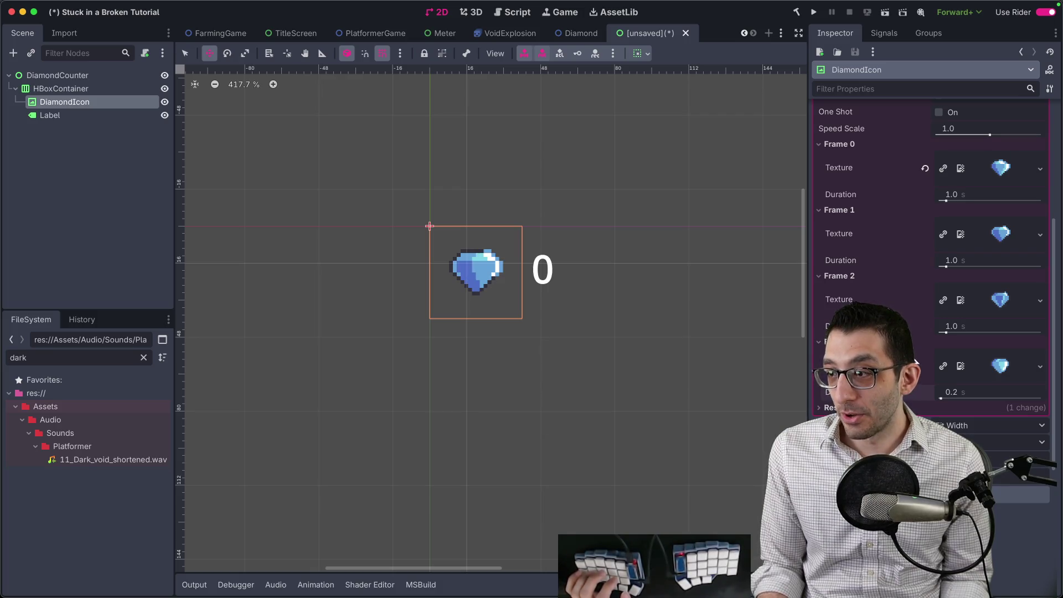
Step: Set the durations of Frames 2, 1 and 0 to 0.2 s each
click(947, 329)
text(0.2)
key(Return)
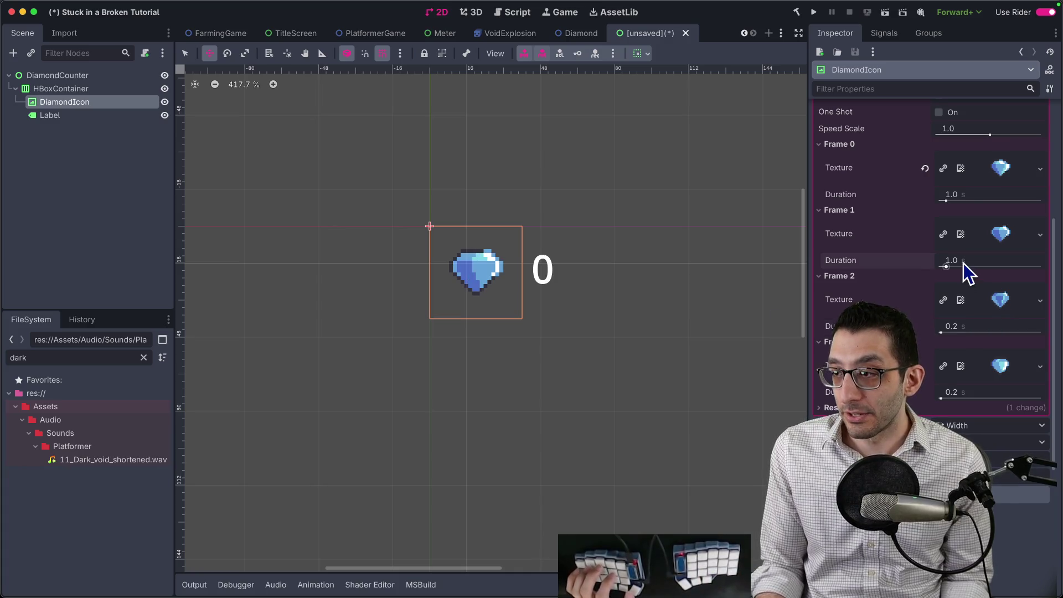
click(964, 264)
text(0.2)
key(Return)
click(958, 197)
text(0.2)
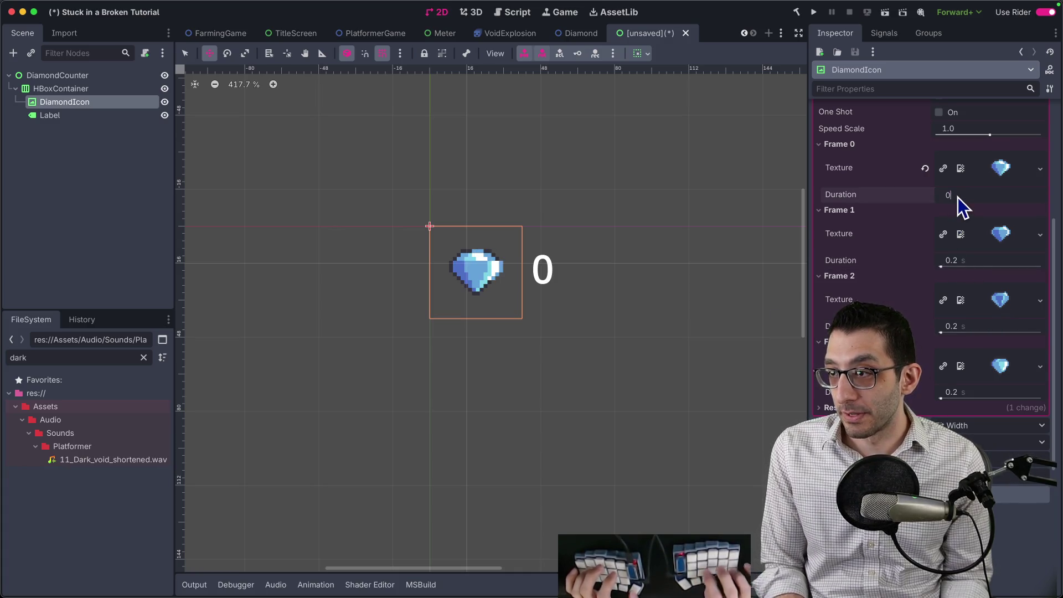
key(Return)
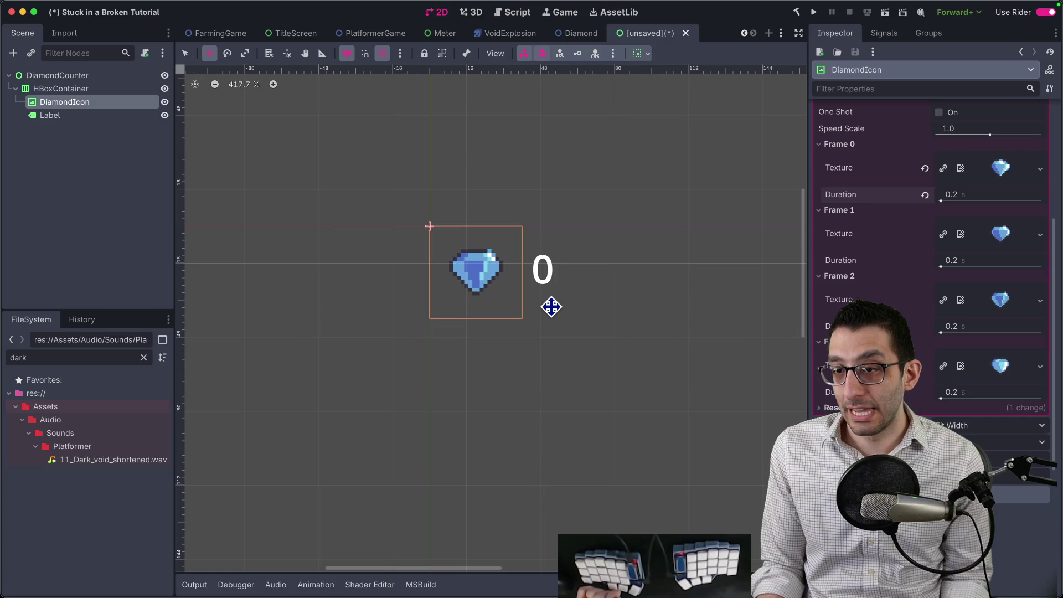
Step: Compare against the Diamond scene's animation, then return to the counter scene
click(580, 36)
scroll(449, 177, up, 5)
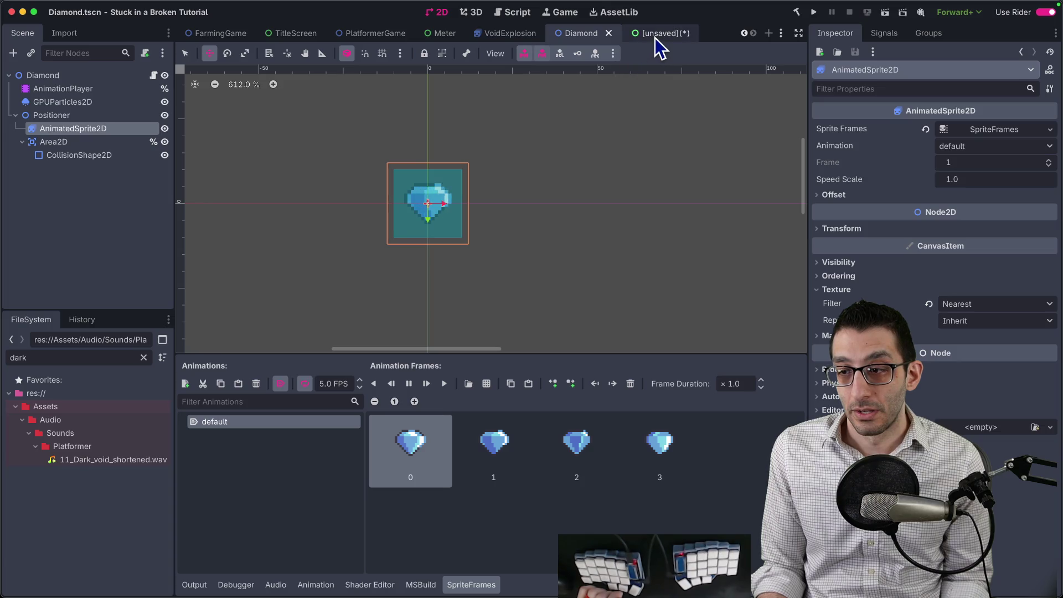
click(656, 38)
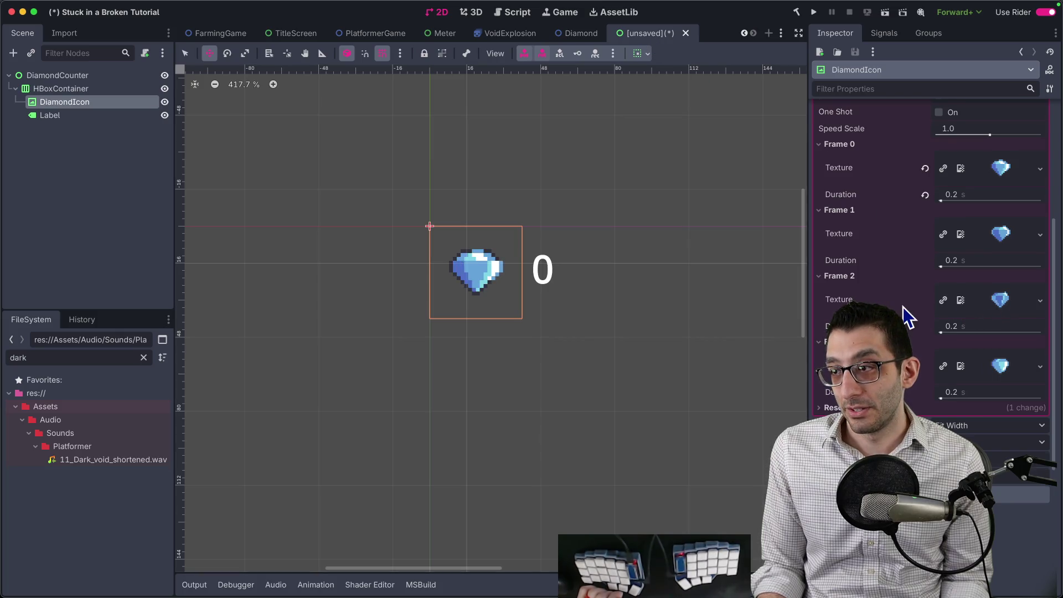
scroll(920, 299, up, 3)
scroll(856, 300, down, 3)
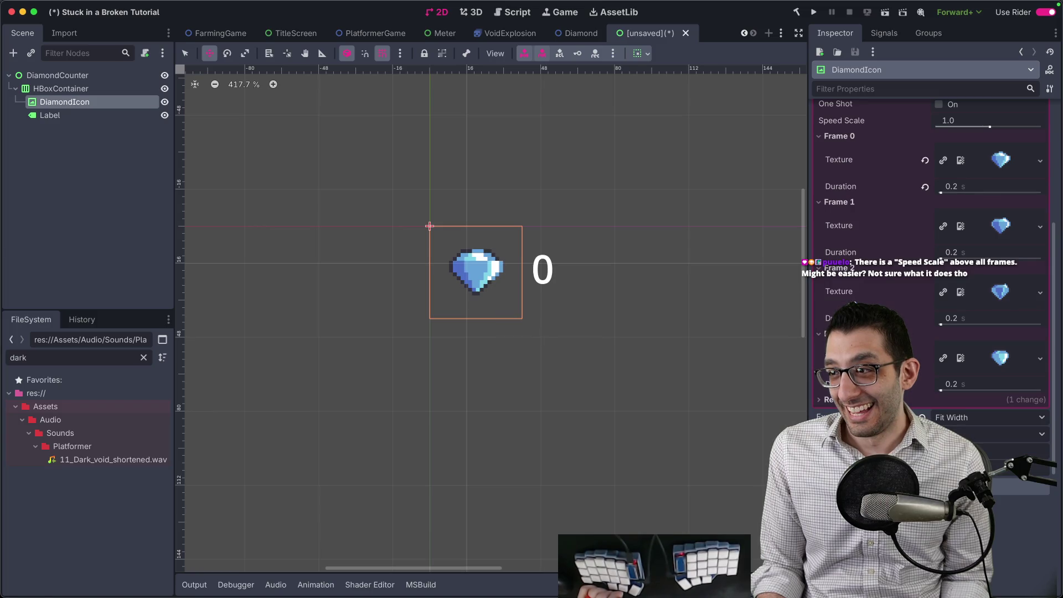
scroll(856, 299, down, 2)
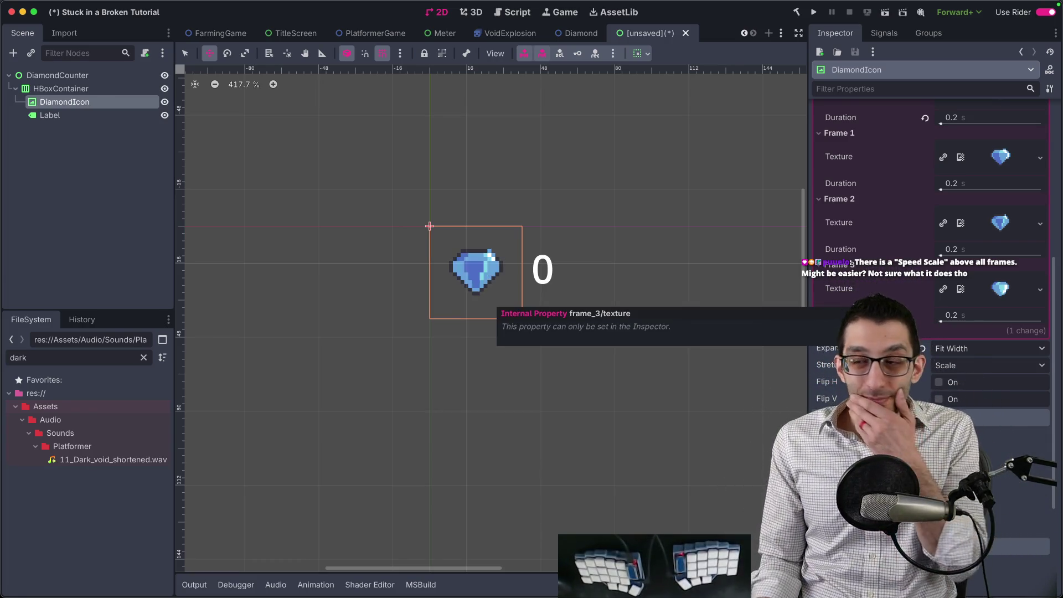
Step: Reset Frame 0's duration to default and undo the other frames back to 1.0 s
scroll(919, 238, up, 2)
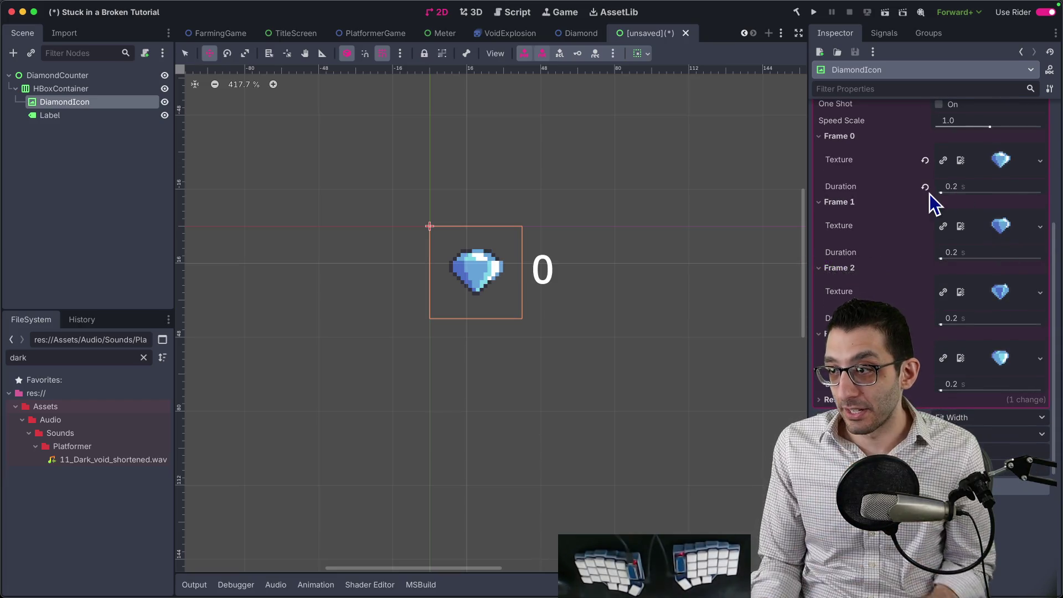
click(925, 187)
click(948, 253)
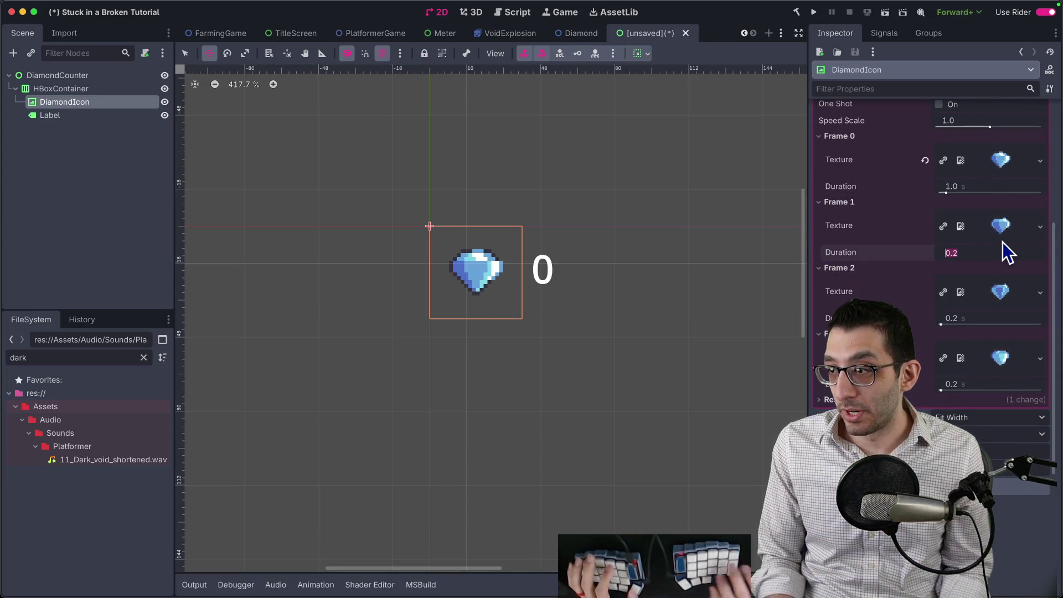
key(Tab)
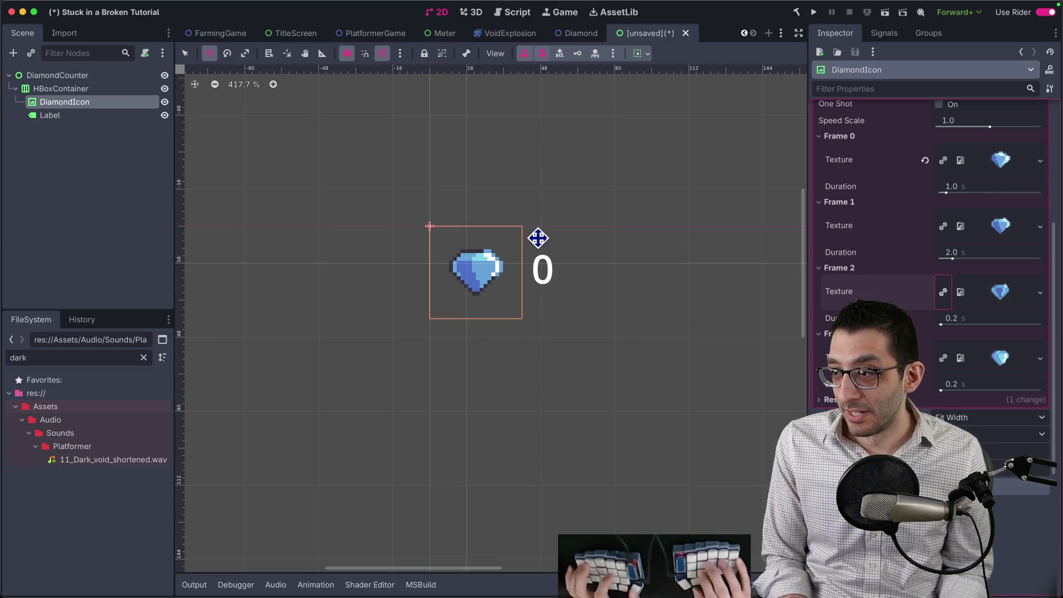
key(ctrl+z)
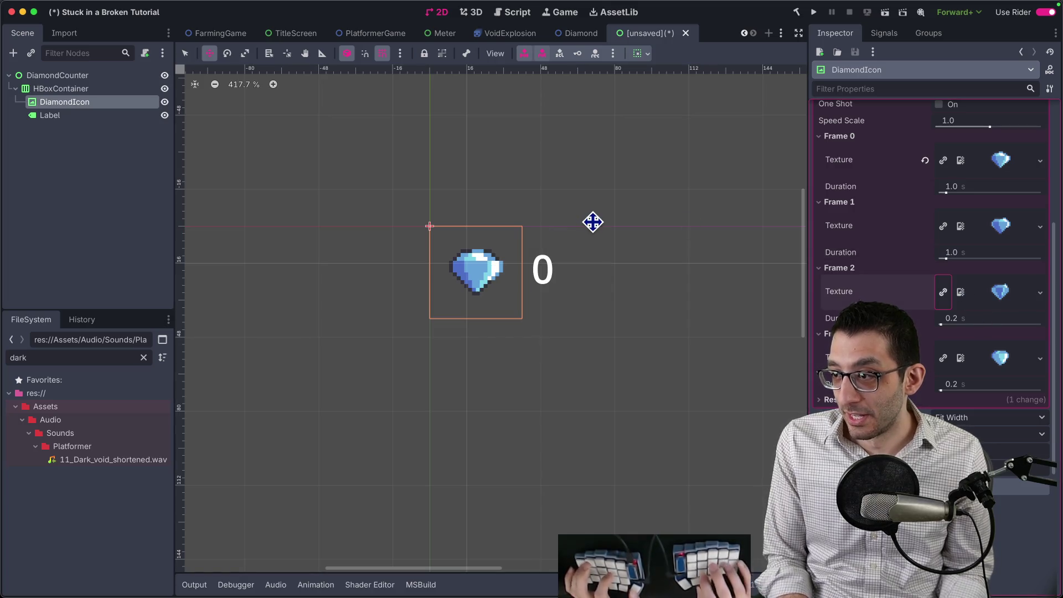
key(ctrl+z)
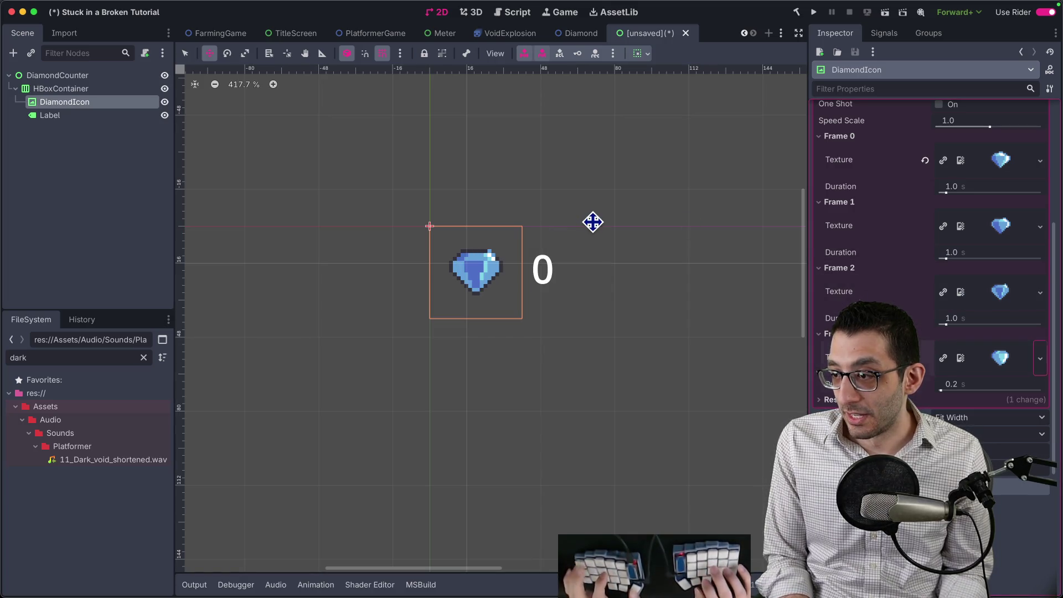
key(ctrl+z)
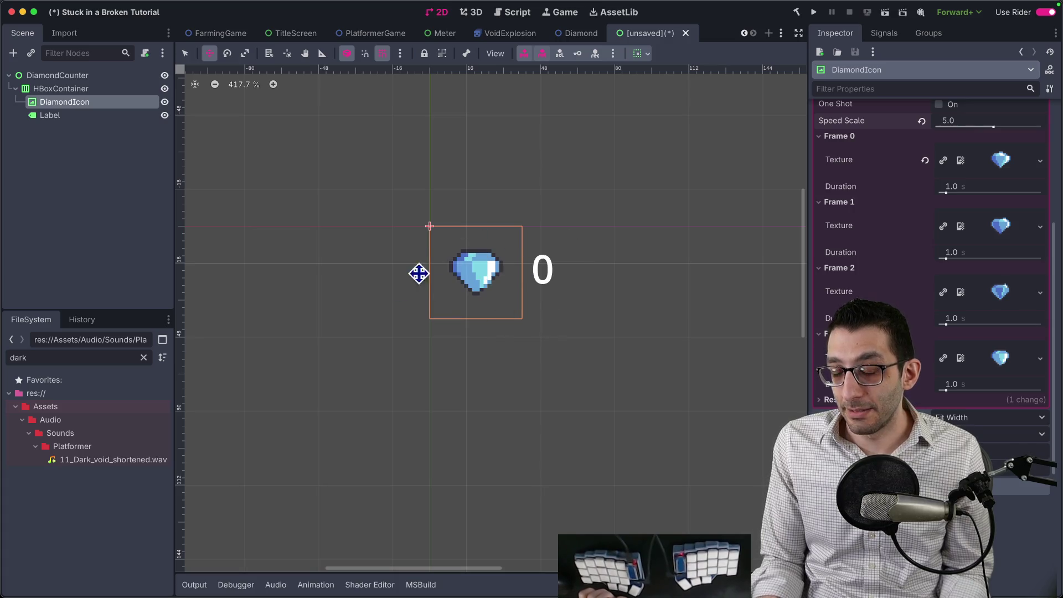
Step: Run the scene, saving it as DiamondCounter.tscn in a new Ui folder under SubGames/Platformer
click(886, 13)
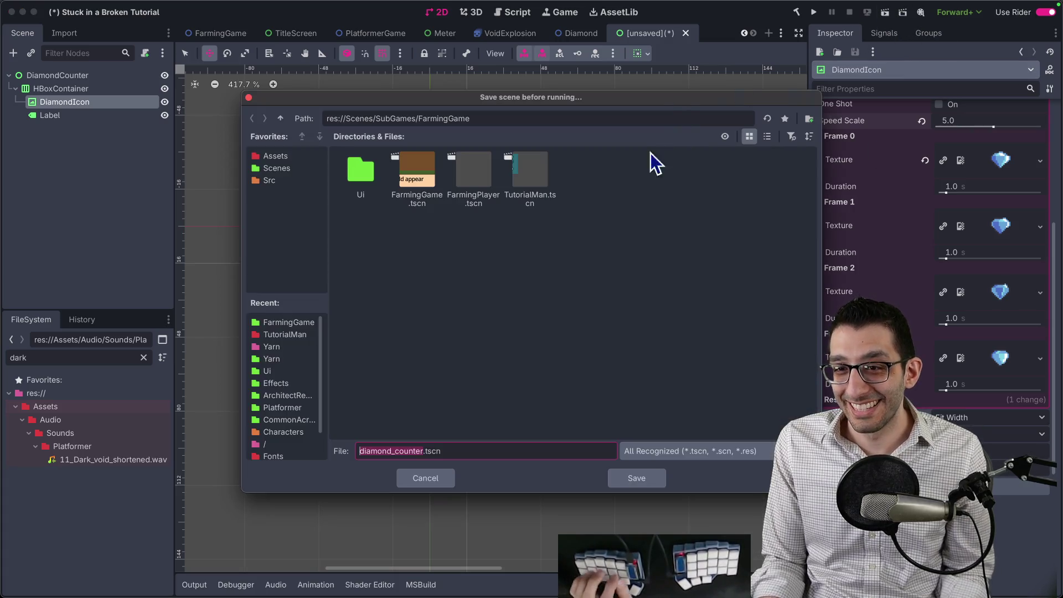
click(280, 118)
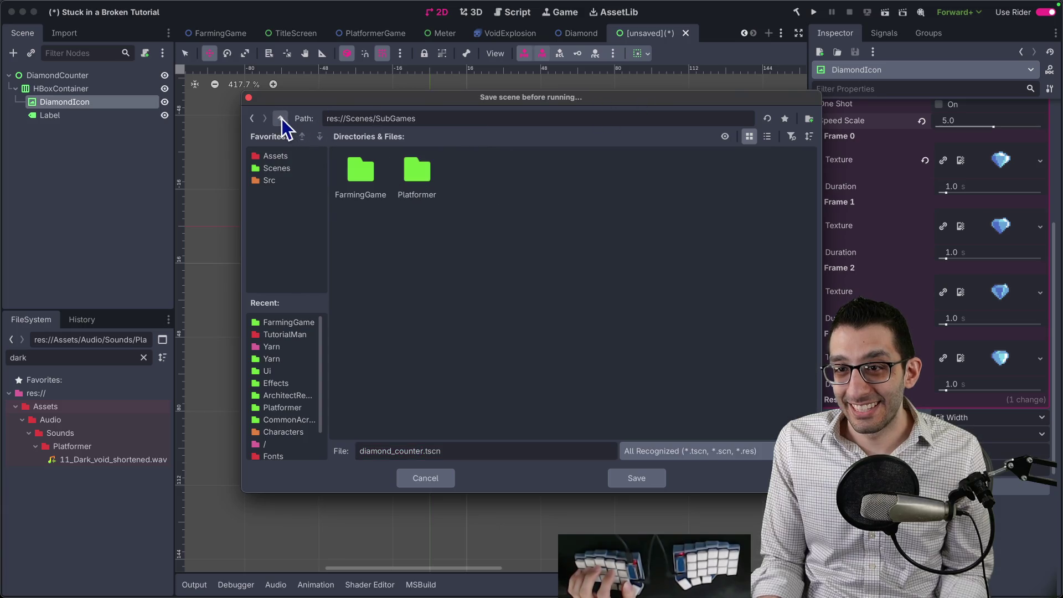
double_click(412, 175)
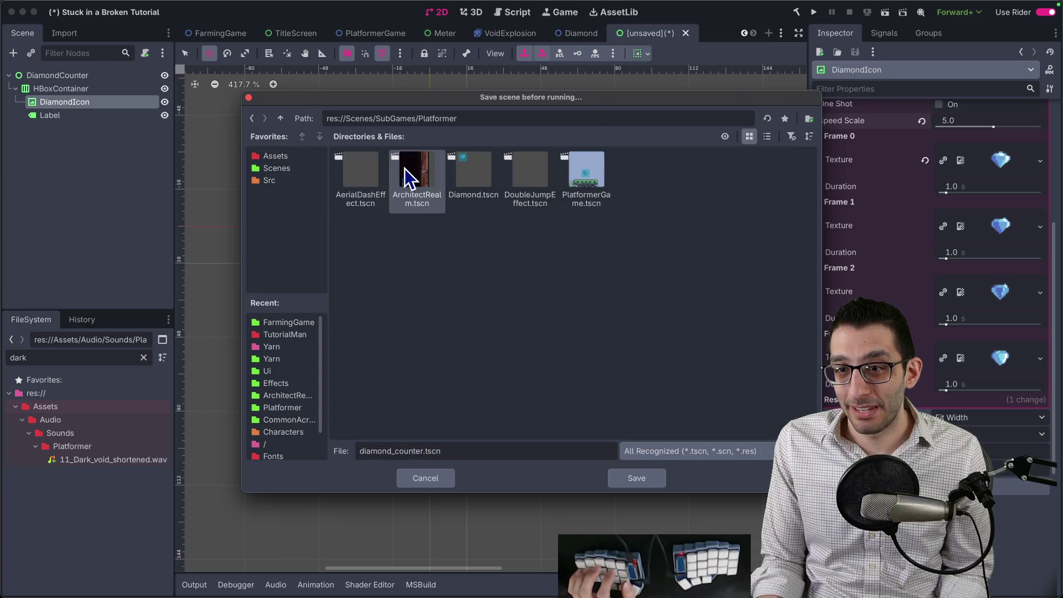
click(809, 118)
key(Return)
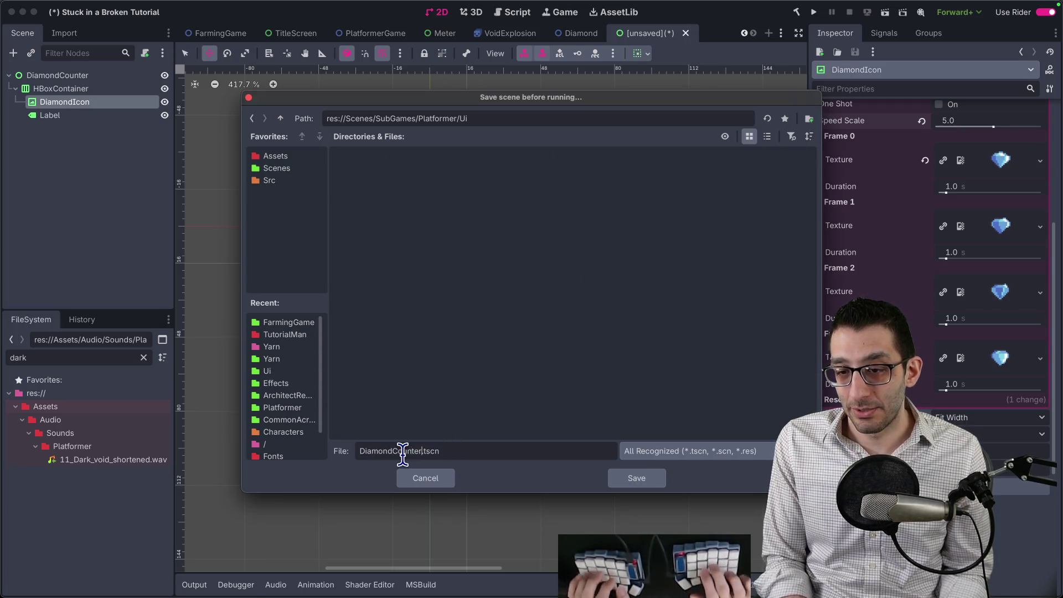
key(Return)
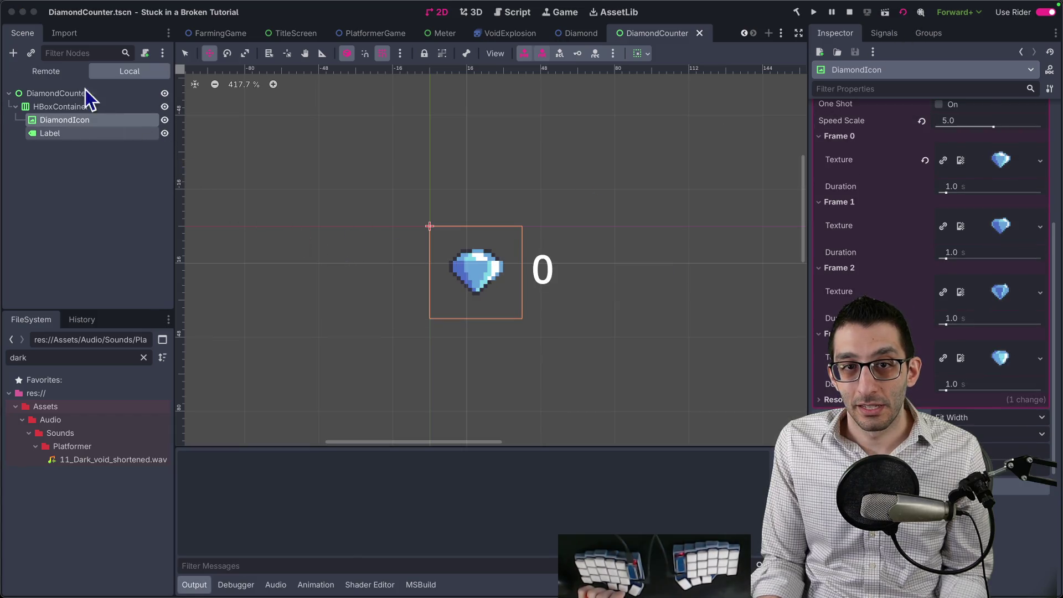
Step: Check the running game's diamond-beside-0 counter, then close the game window
drag(108, 16, 404, 181)
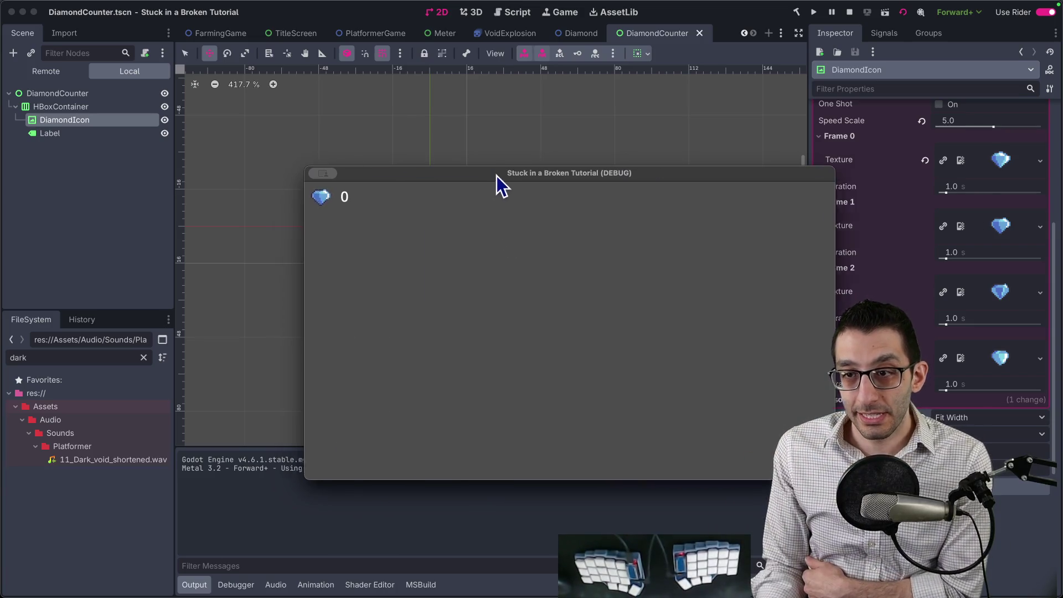
mouse_move(497, 175)
mouse_down()
mouse_move(732, 218)
mouse_move(712, 251)
mouse_up()
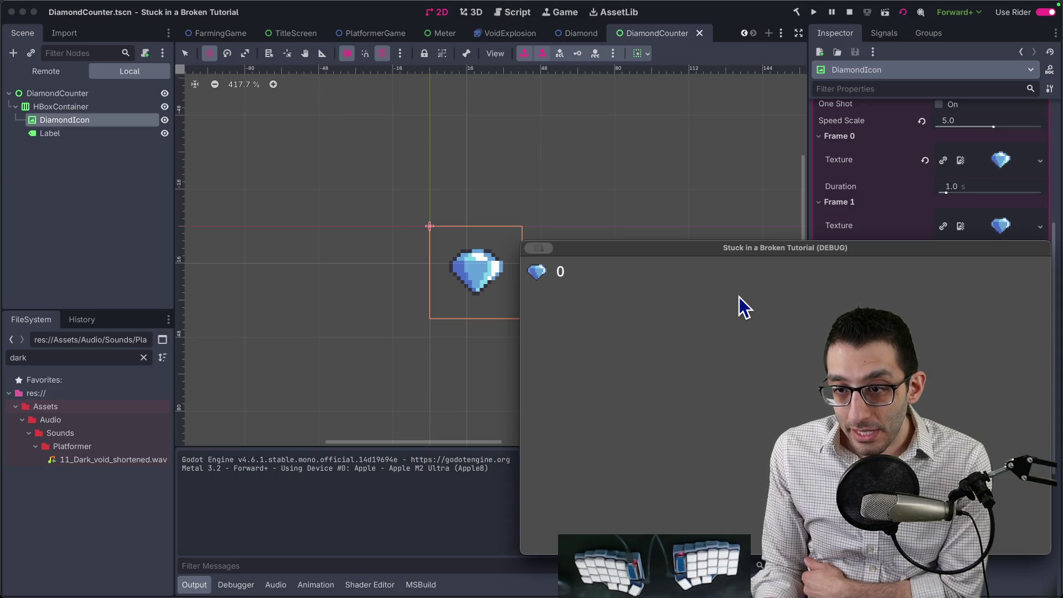
click(545, 249)
click(554, 270)
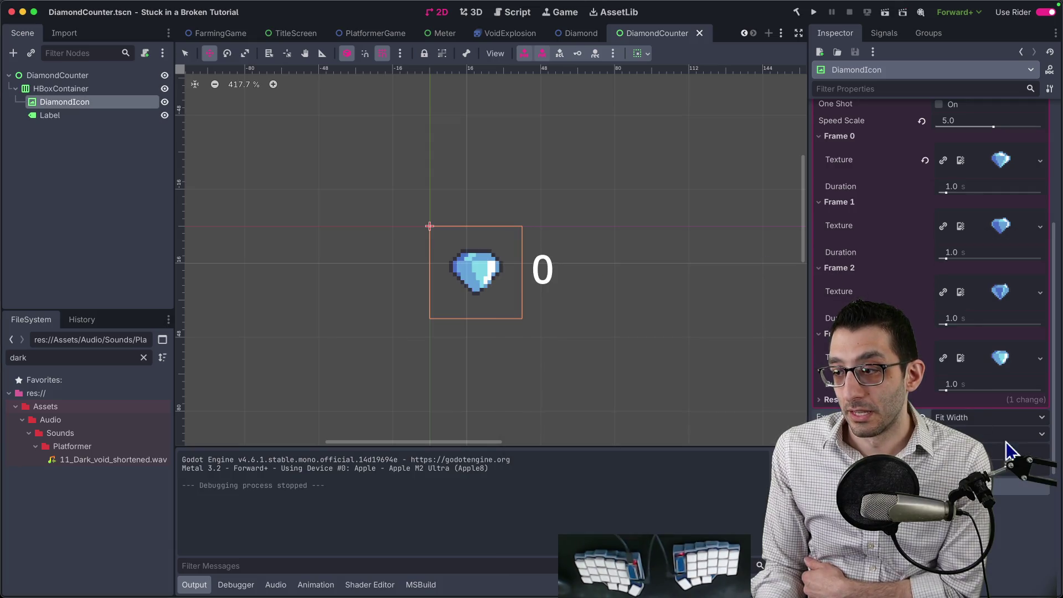
Step: Give the Label a scene-unique name and save the DiamondCounter scene
mouse_move(1053, 437)
mouse_down()
mouse_move(1055, 471)
mouse_move(1062, 213)
mouse_up()
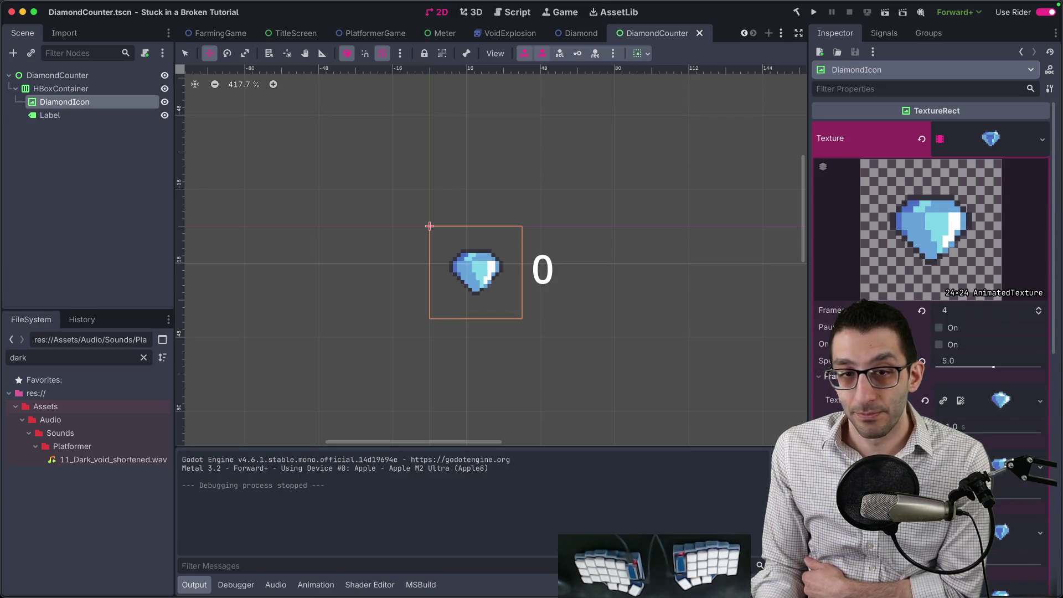
click(113, 117)
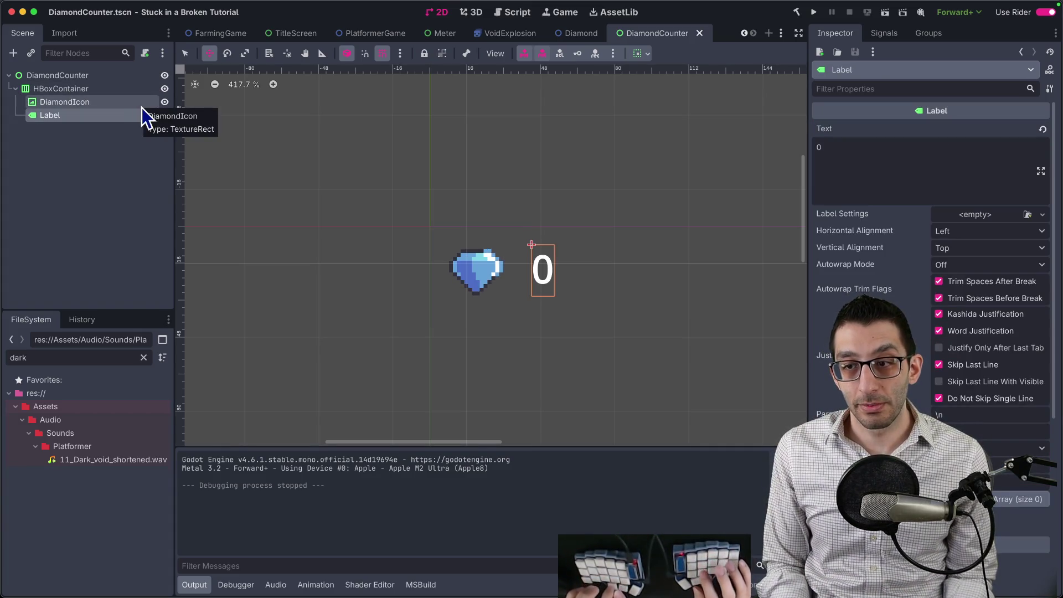
key(ctrl+shift+u)
key(ctrl+s)
Step: Select the DiamondCounter root, then switch to Rider's project file tree
double_click(127, 115)
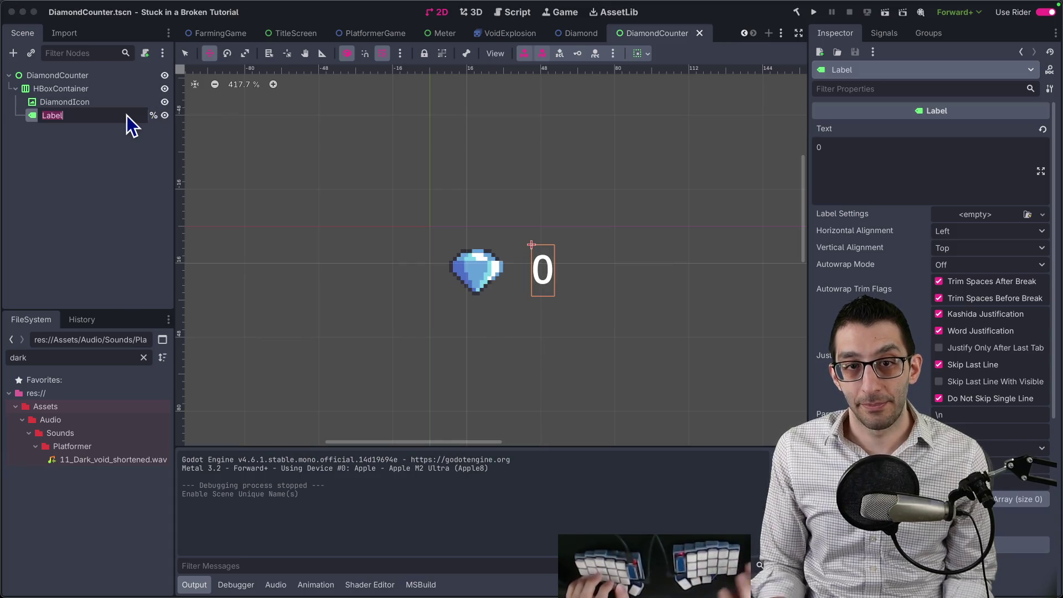
key(Escape)
click(124, 79)
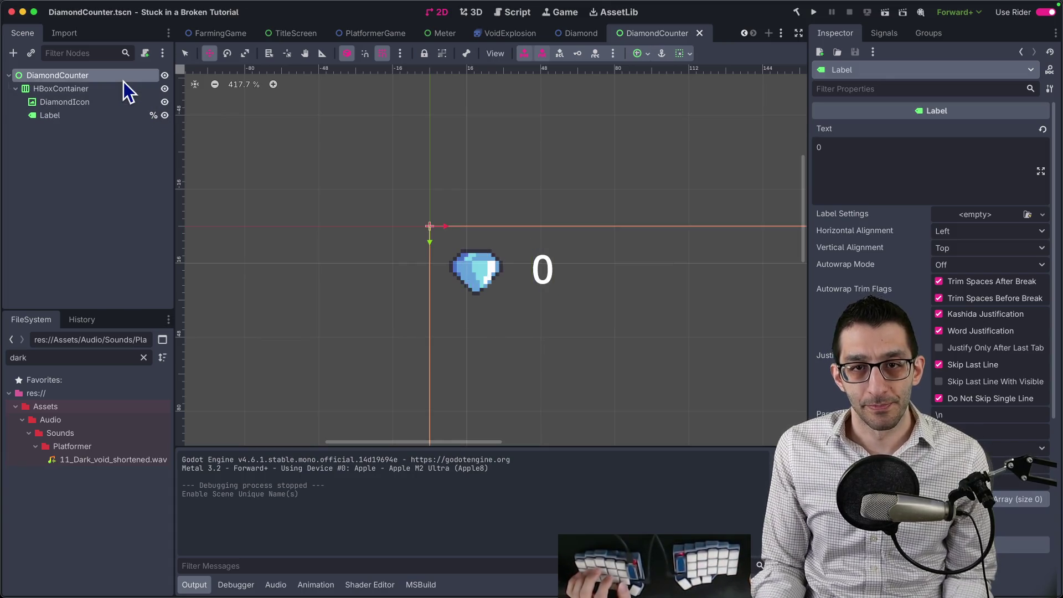
key(super+Tab)
key(super+1)
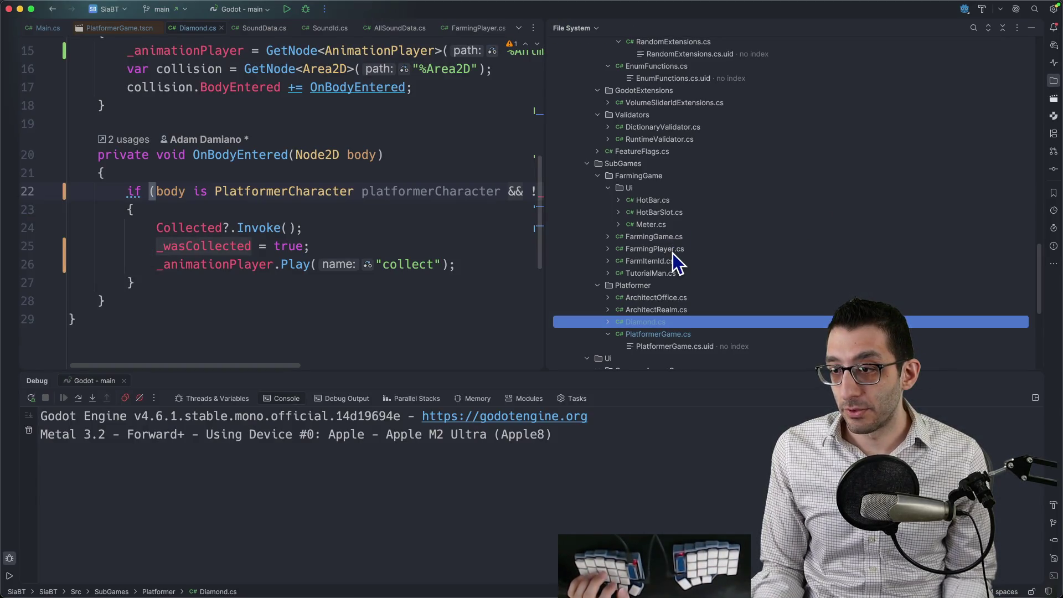
Step: Create a Ui directory under the Platformer folder in Rider
click(639, 290)
right_click(640, 290)
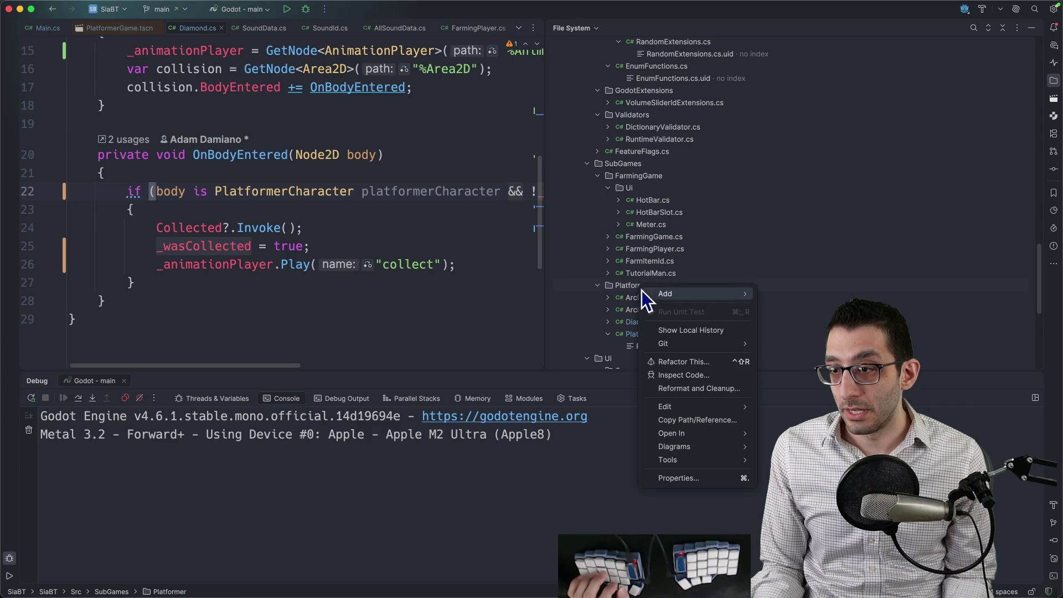
mouse_move(696, 298)
click(792, 307)
text(Ui)
key(Return)
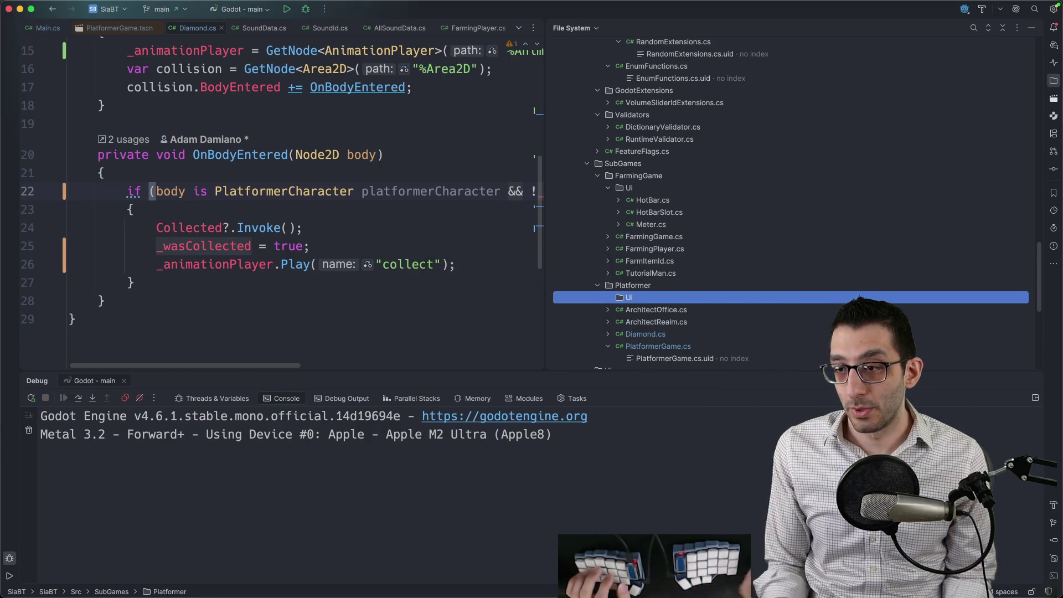
Step: Add a DiamondCounter class in Ui to Git, declared as partial and deriving from Control
right_click(638, 298)
click(771, 305)
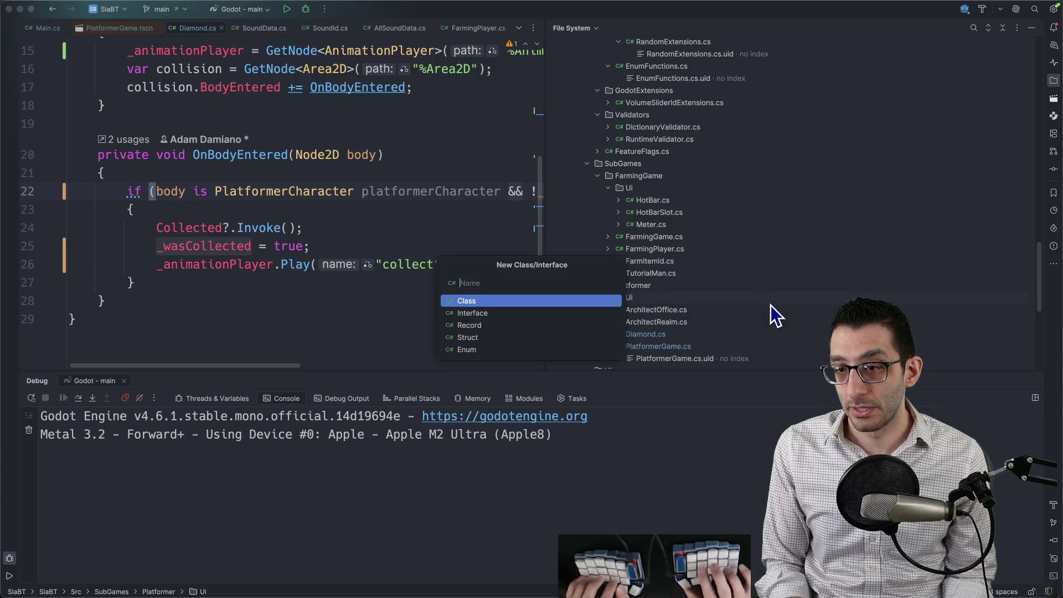
text(DiamondCounter)
key(Return)
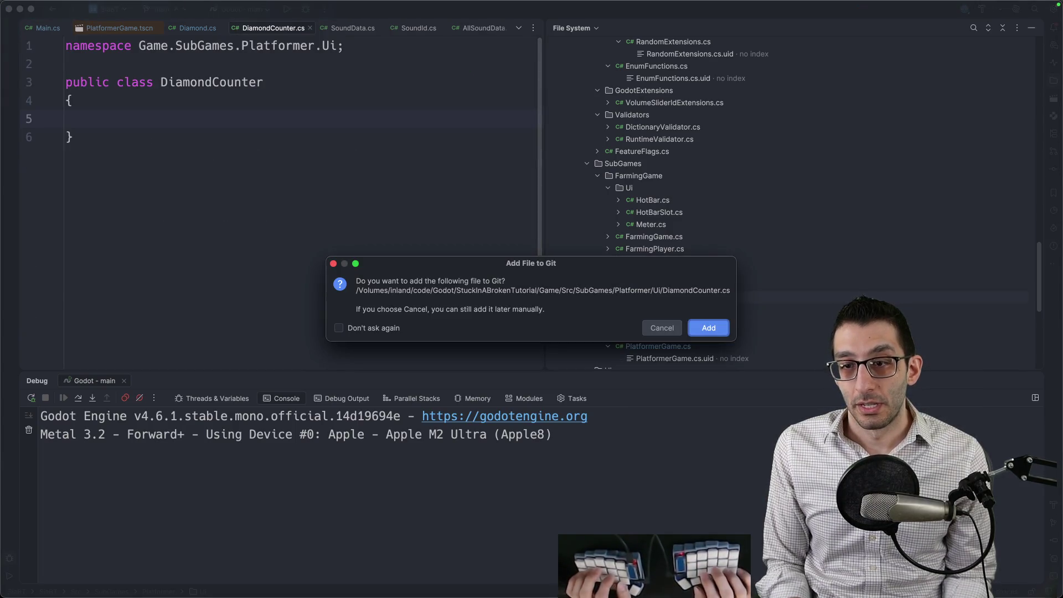
key(Return)
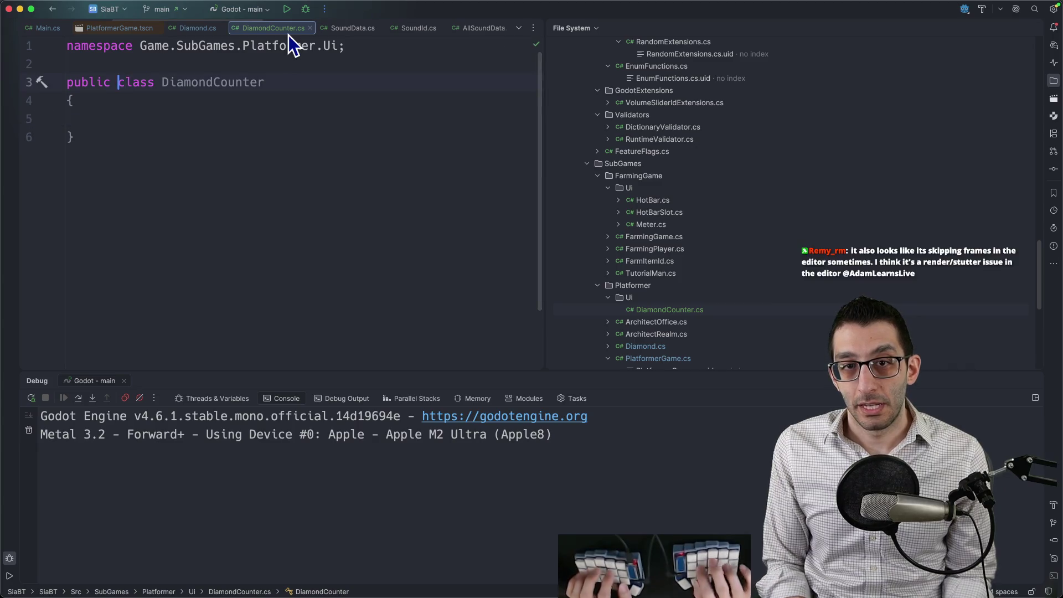
text(par)
key(Return)
text(: Control)
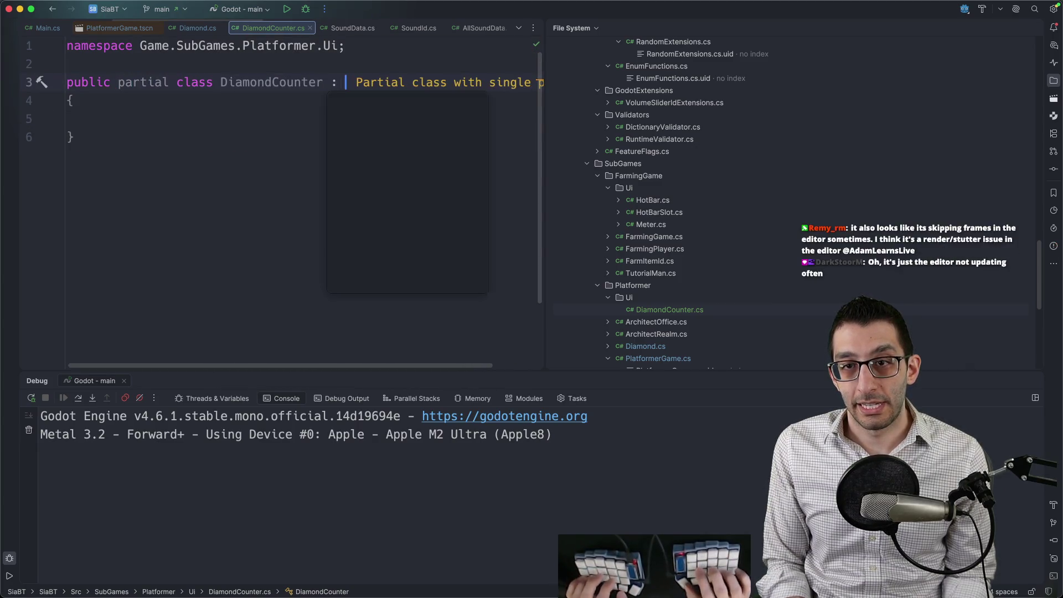
key(Return)
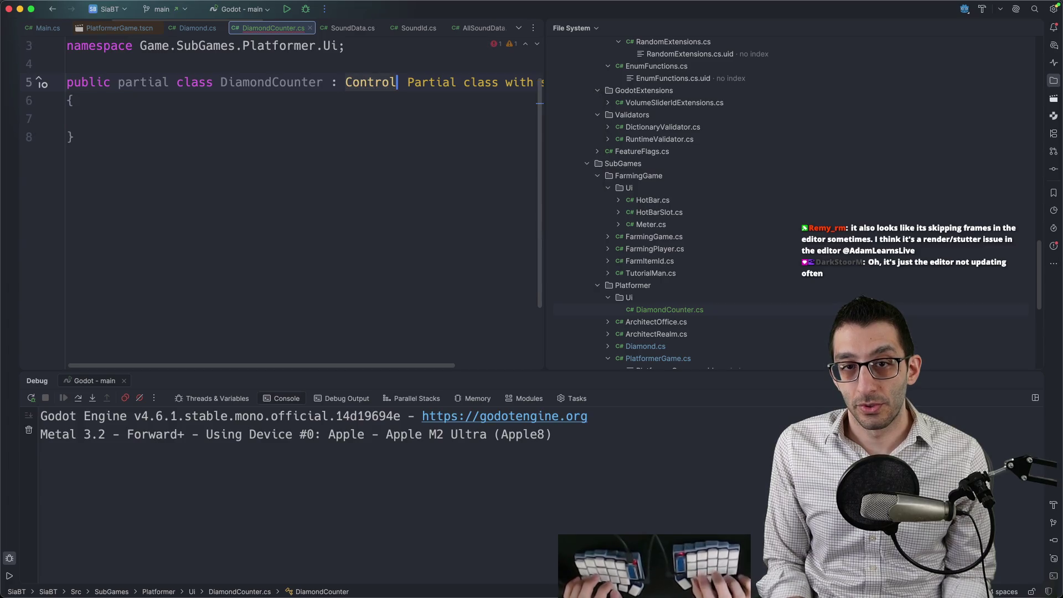
key(super+BackSpace)
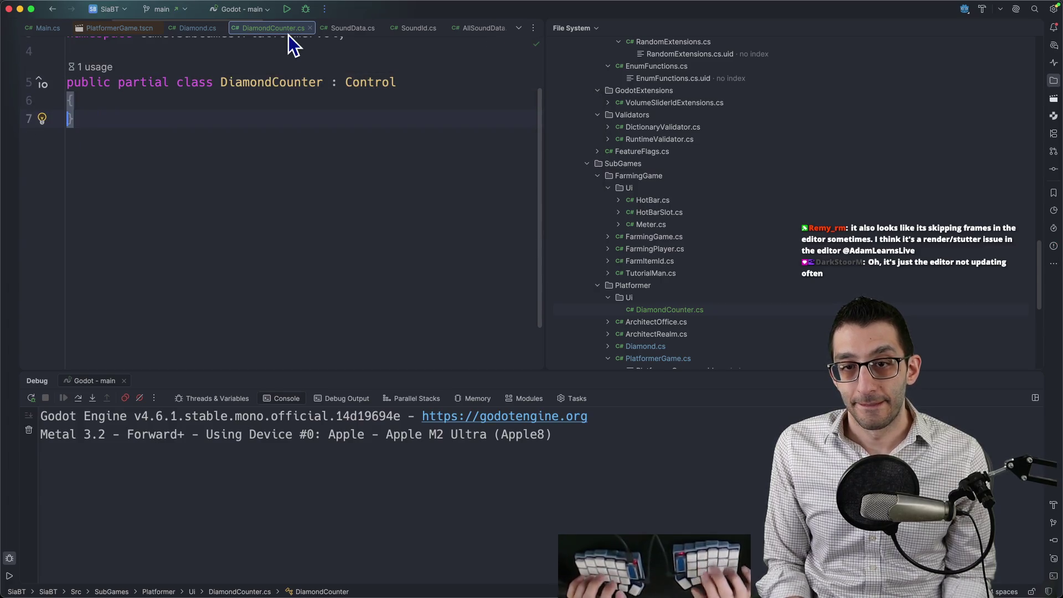
Step: In Godot, attach DiamondCounter.cs as the script of the DiamondCounter node
key(super+Tab)
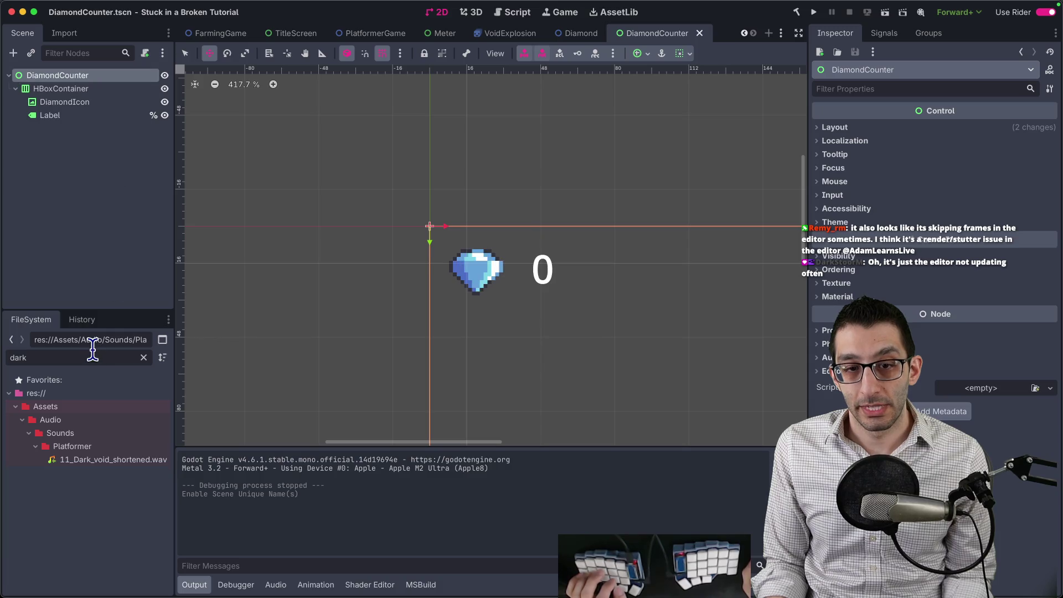
double_click(90, 356)
text(diamondcounte)
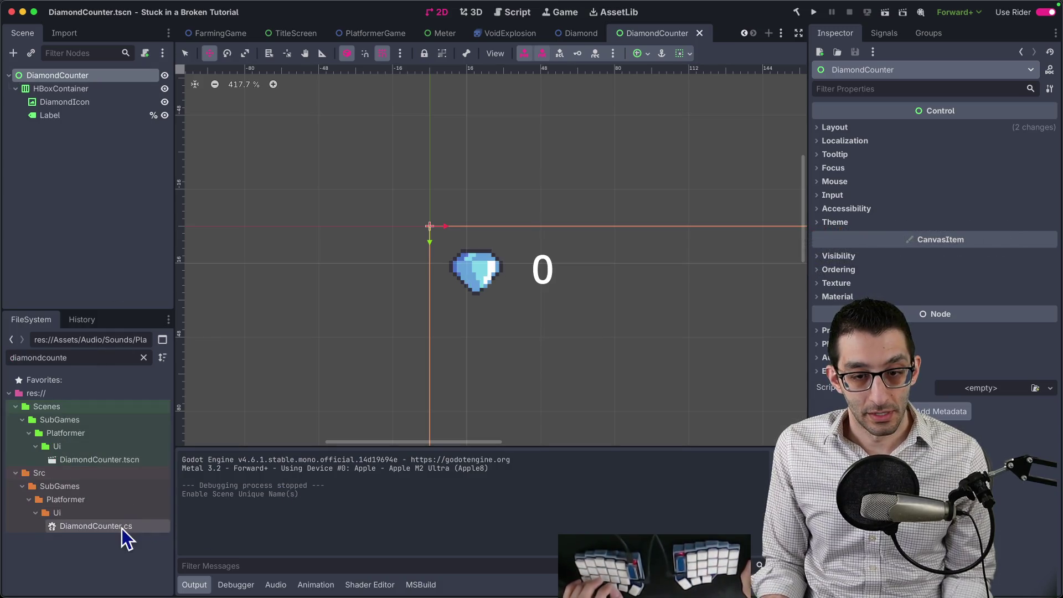
drag(119, 527, 79, 77)
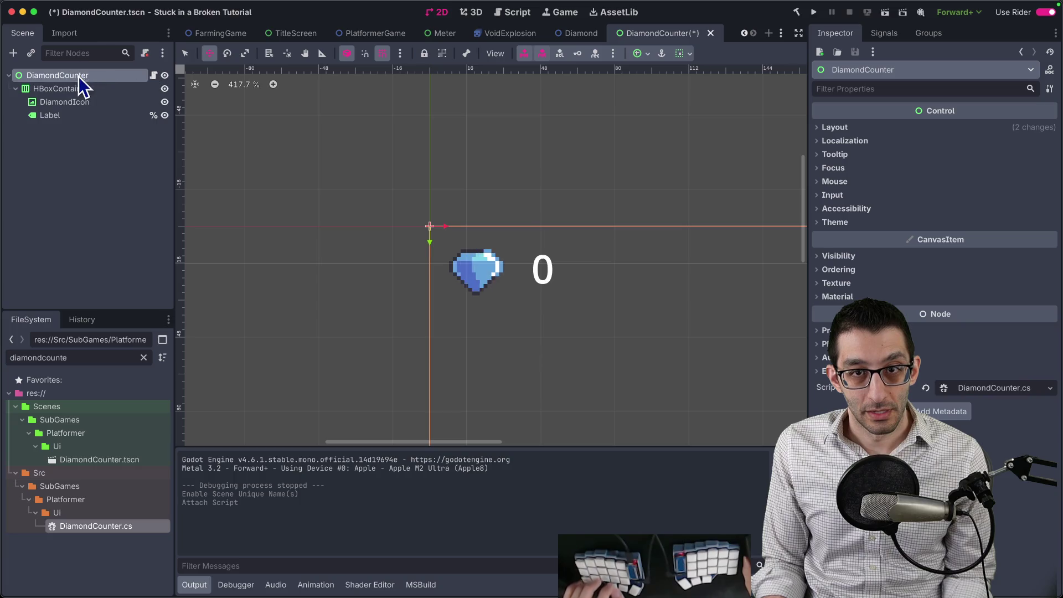
key(super+Tab)
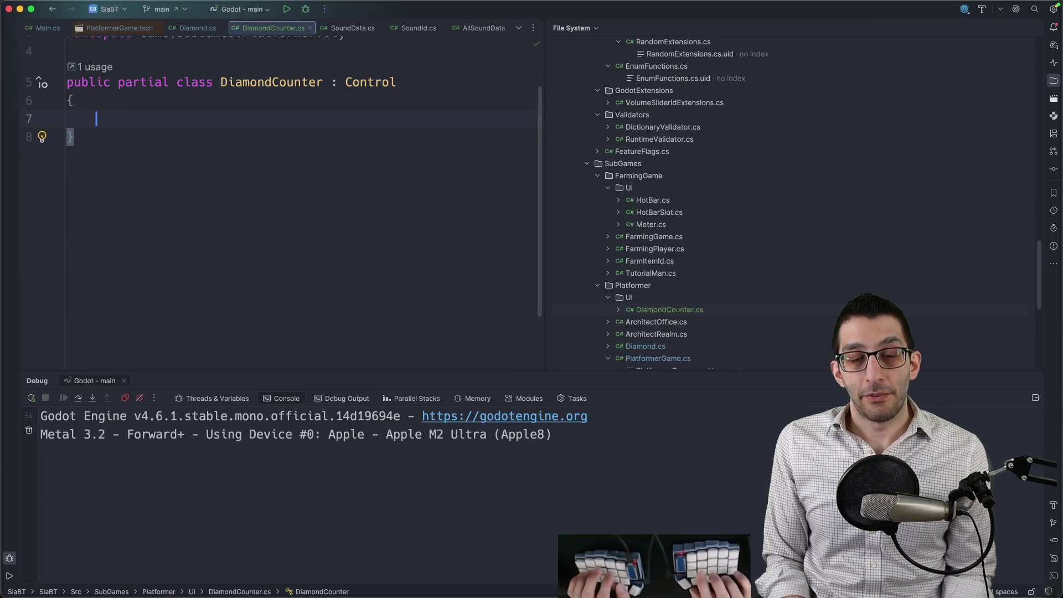
Step: Add a 'private Label _label = null!;' field and a _Ready method that fetches it with GetNode<Label>("%Label")
text(private Label _label)
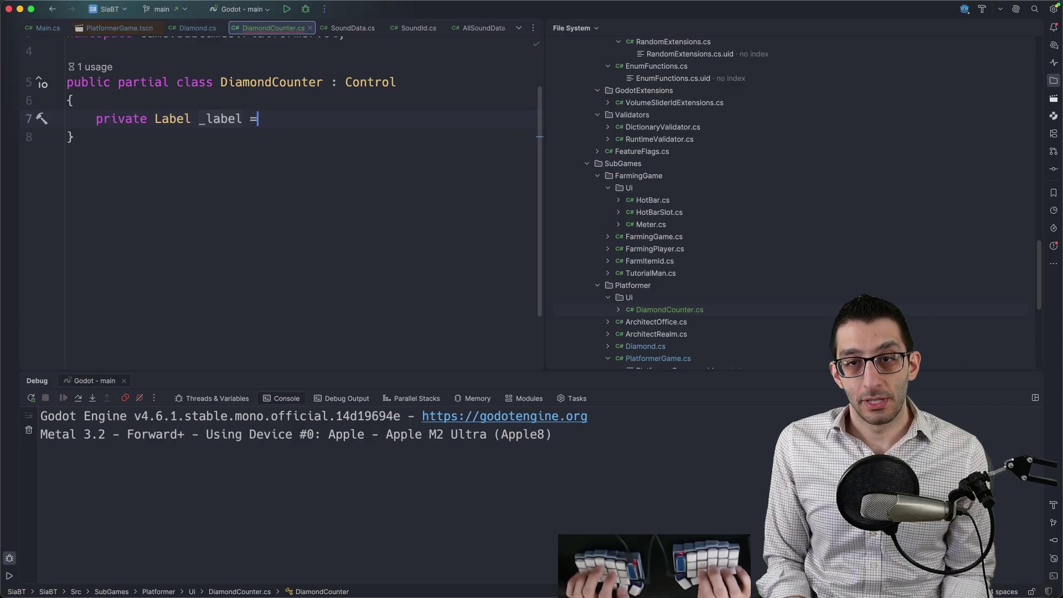
text( = null!;)
key(Return)
key(Return)
text(gdr)
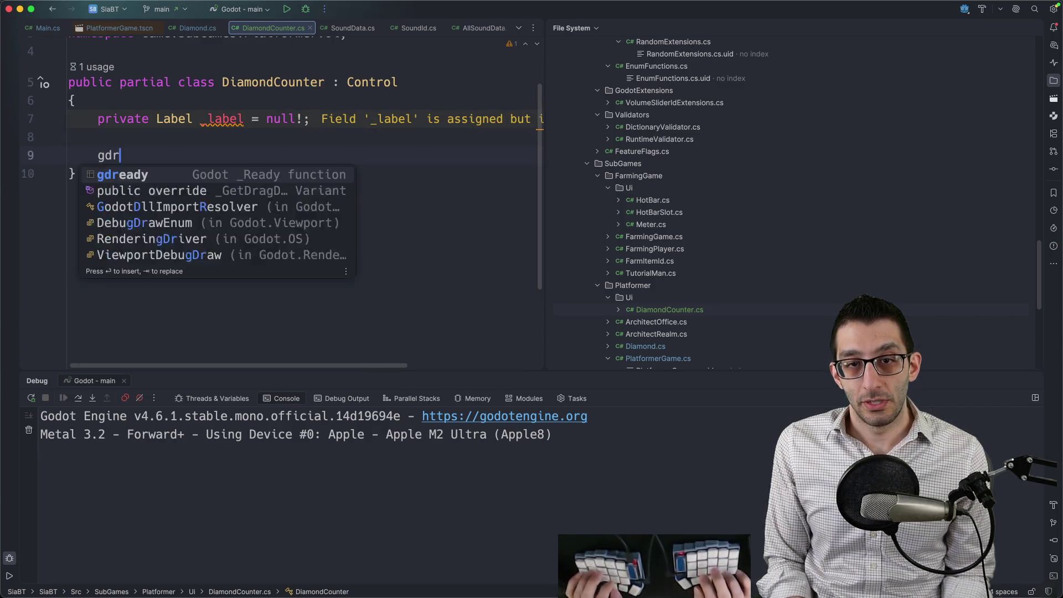
key(Return)
text(_la)
key(Tab)
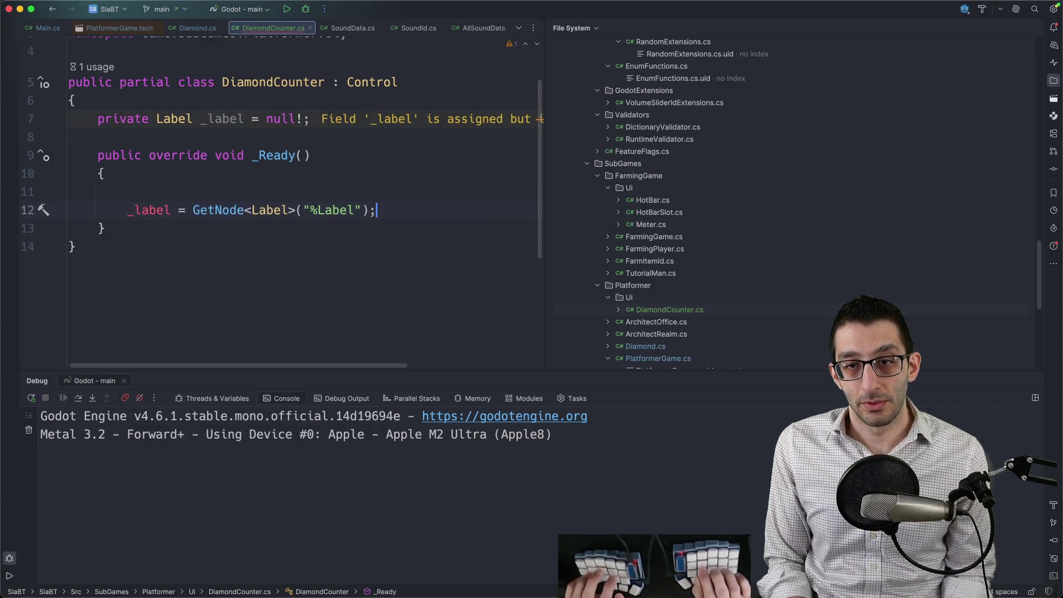
key(Up)
key(BackSpace)
key(Down)
key(Down)
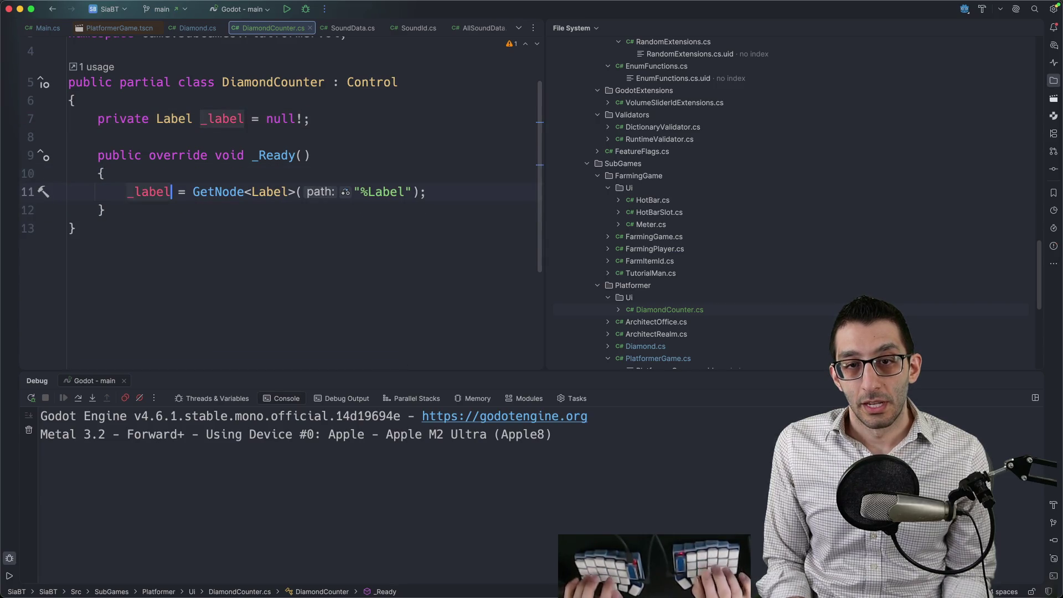
key(End)
key(Return)
key(Return)
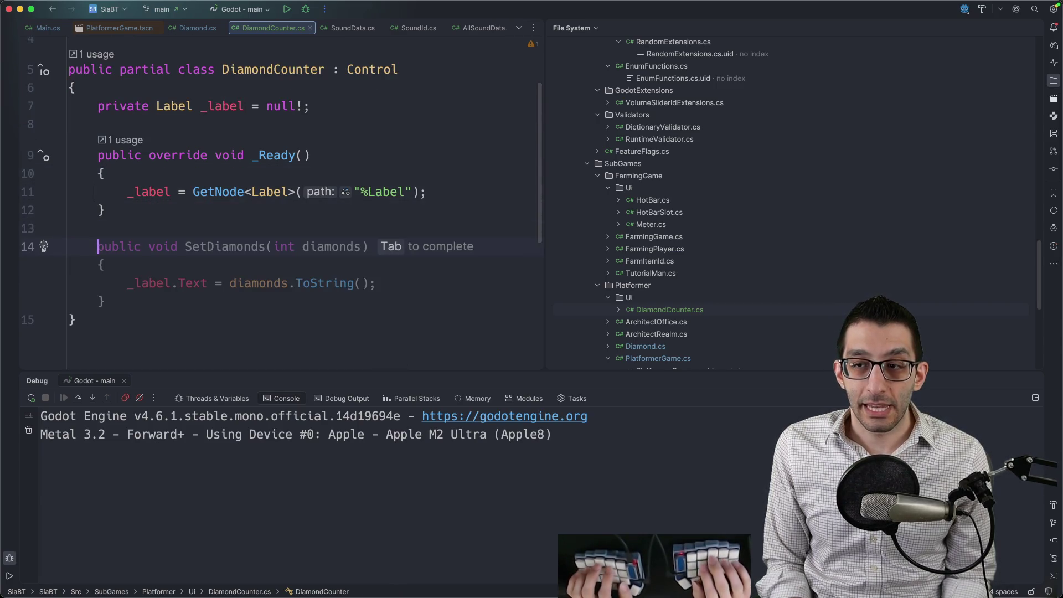
Step: Add SetDiamondCount(int diamonds), which sets _label.Text to $"{diamonds}"
text(public void SetDiamondCount)
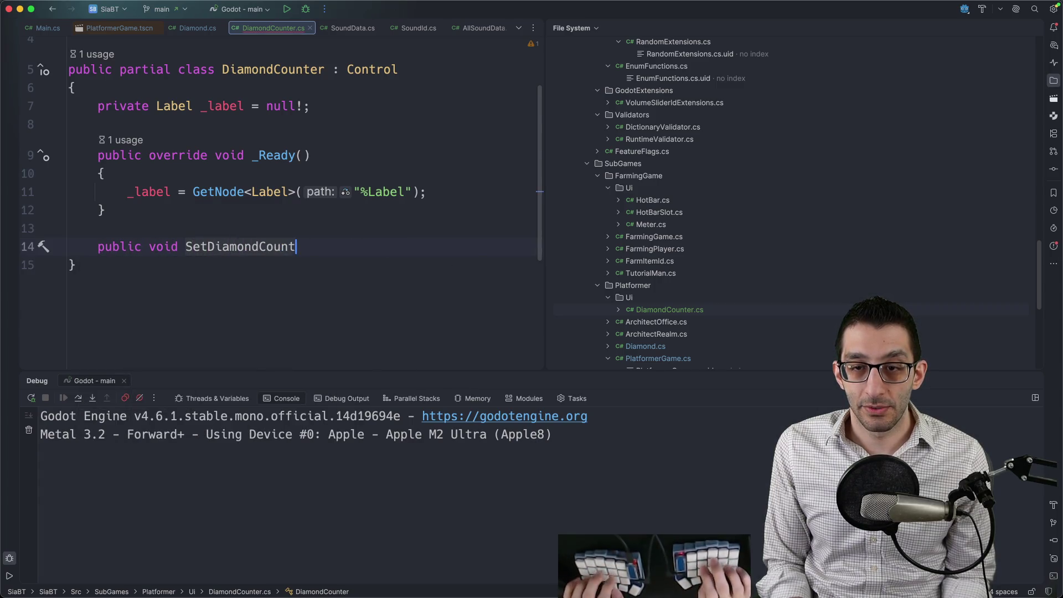
key(Tab)
key(alt+BackSpace)
text(diamonds)
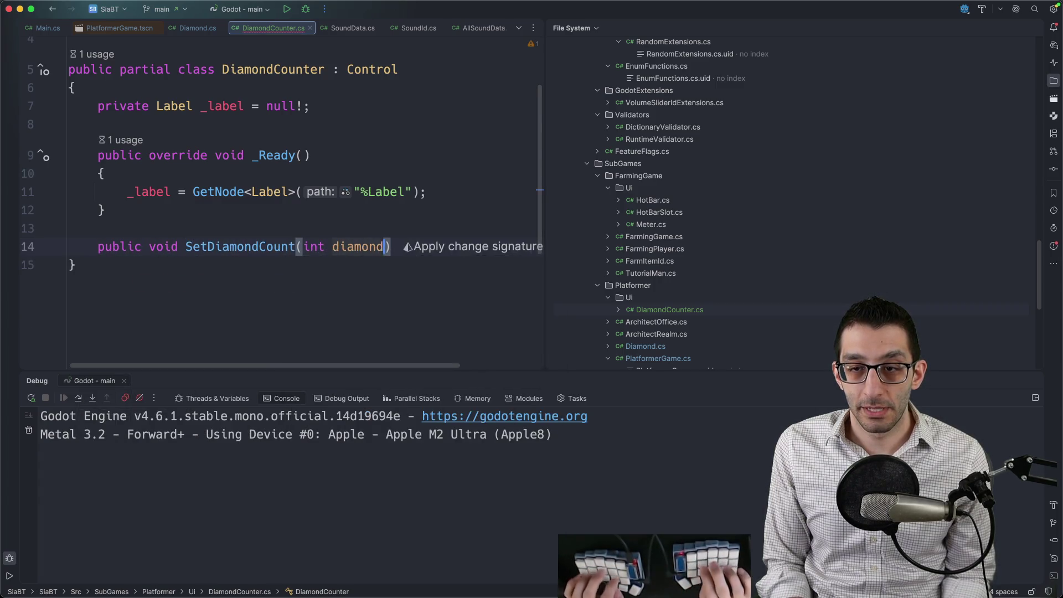
key(End)
key(Return)
text({)
key(Return)
key(Tab)
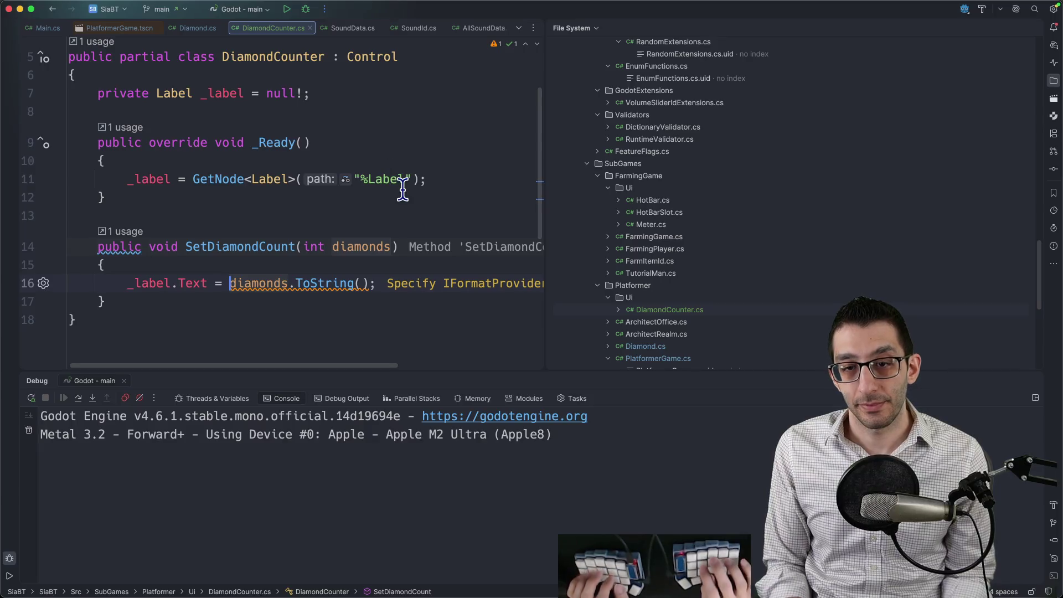
text($")
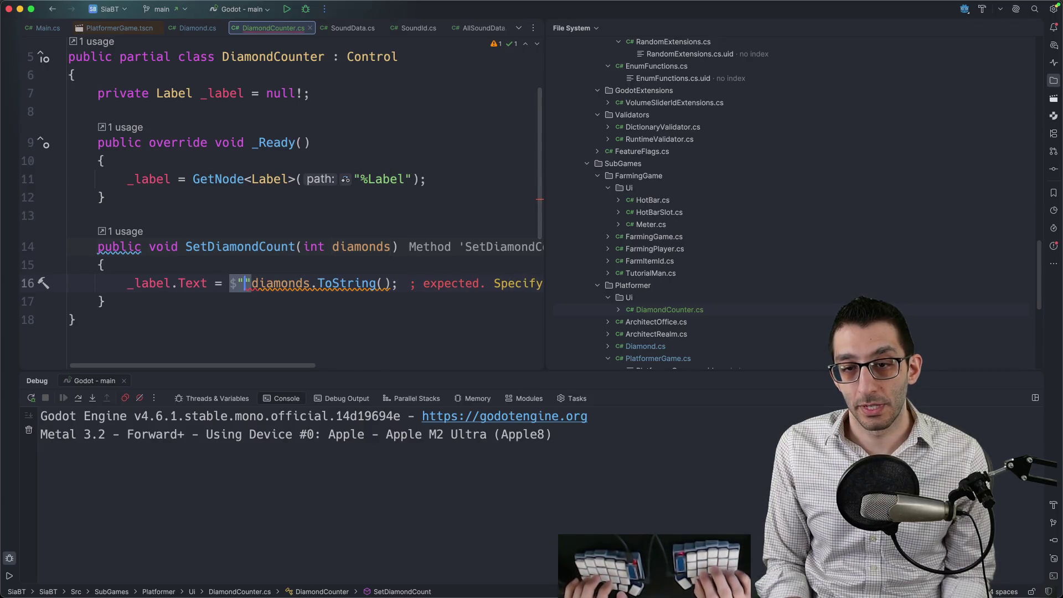
key(Delete)
text({})
key(BackSpace)
key(alt+Right)
text(})
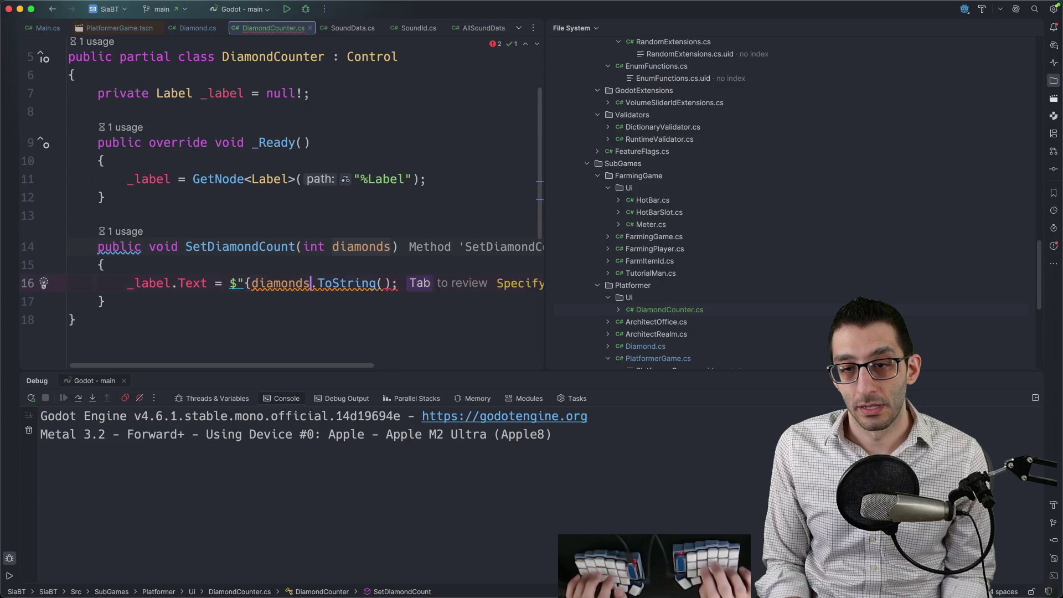
key(End)
key(Left)
key(shift+alt+Left)
key(shift+alt+Left)
key(shift+alt+Left)
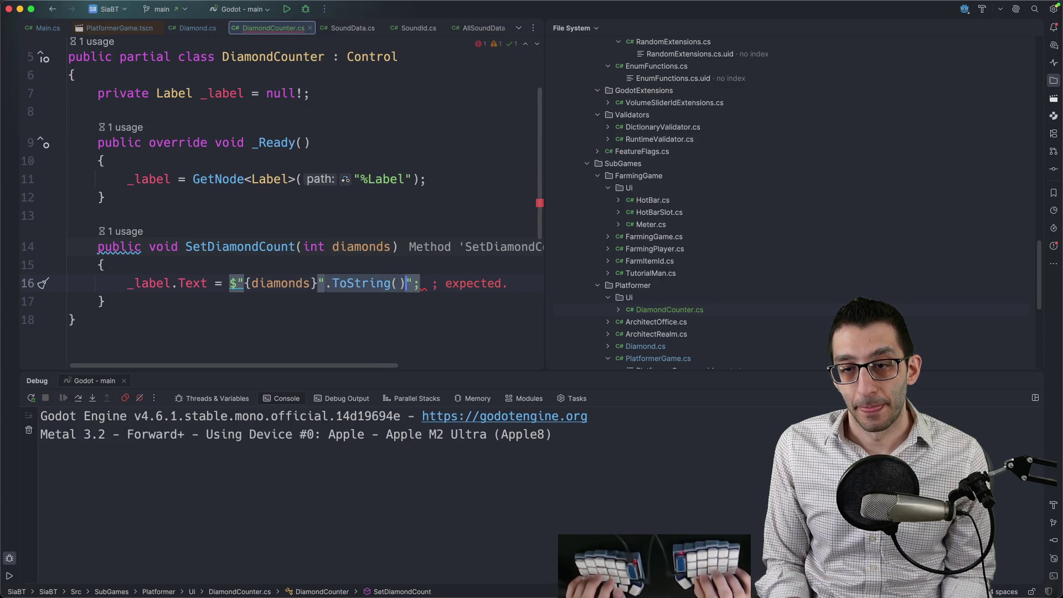
text(")
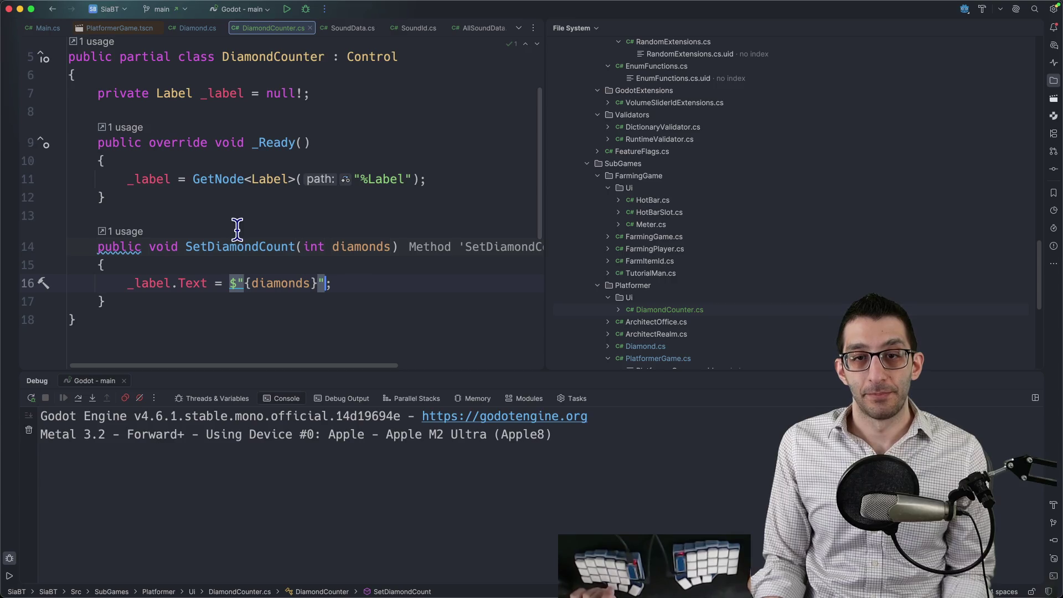
scroll(286, 229, up, 2)
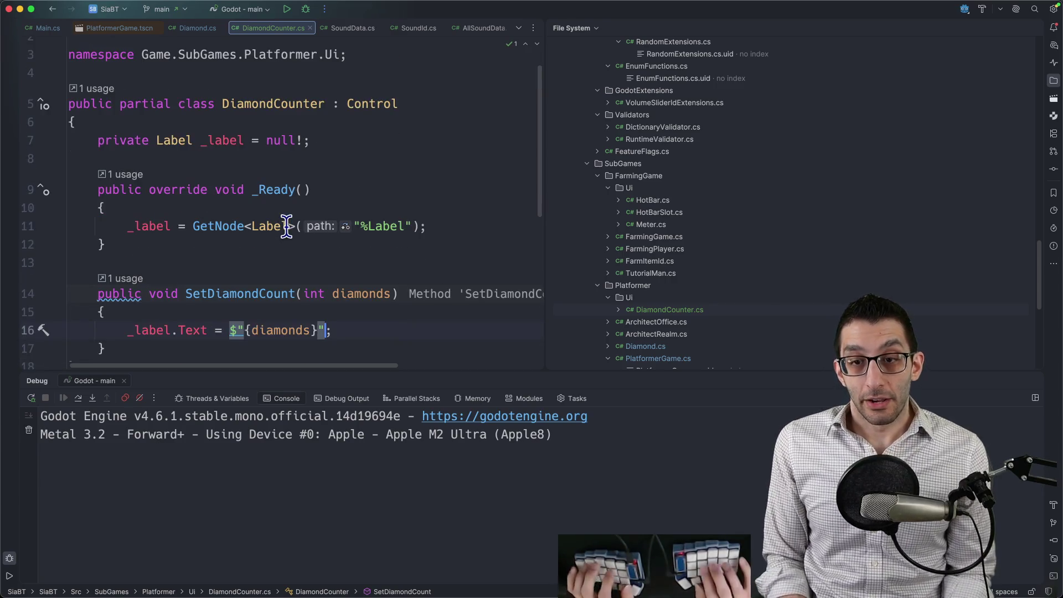
key(super+shift+F12)
Step: Open the PlatformerGame scene and instance DiamondCounter under CanvasLayer
mouse_move(682, 570)
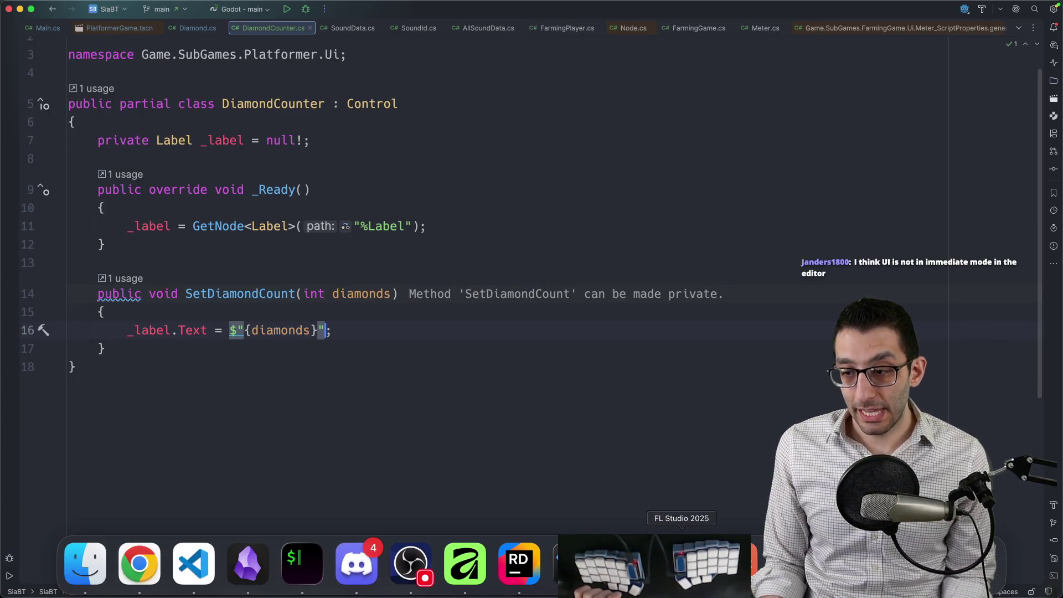
click(573, 562)
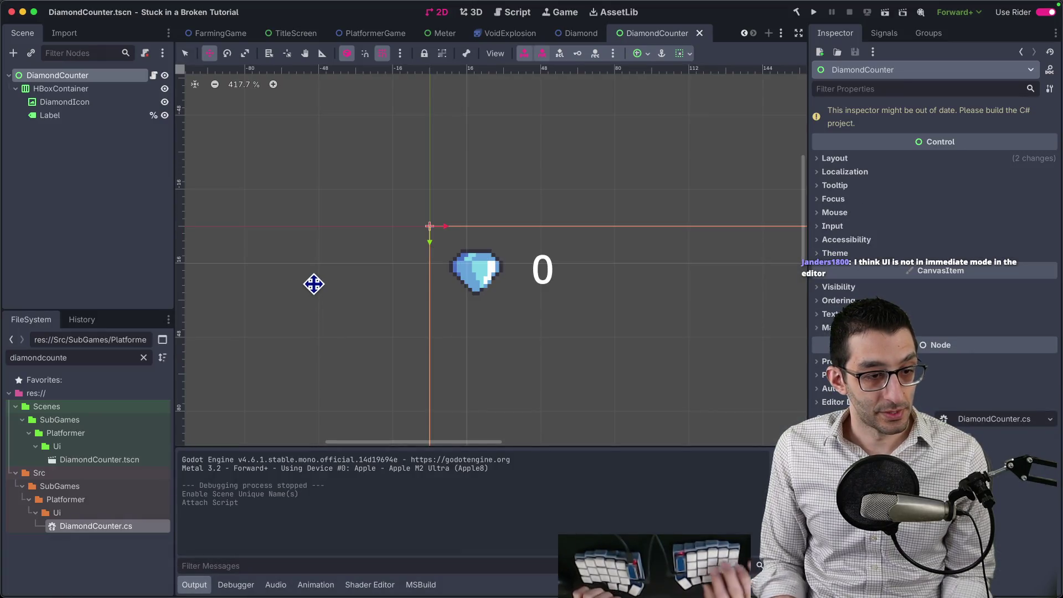
key(super+shift+o)
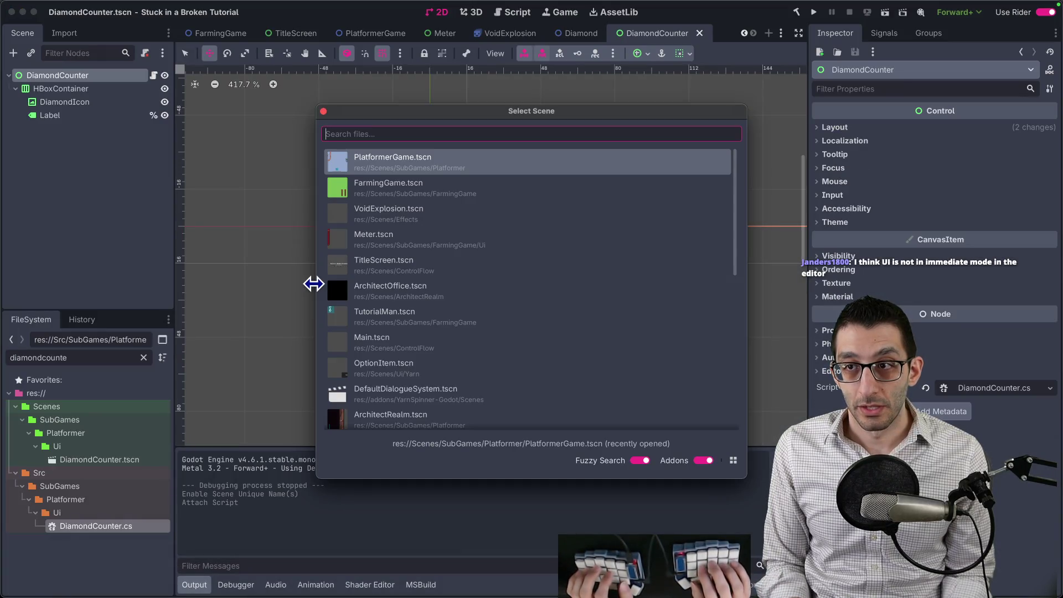
text(platgame)
key(Return)
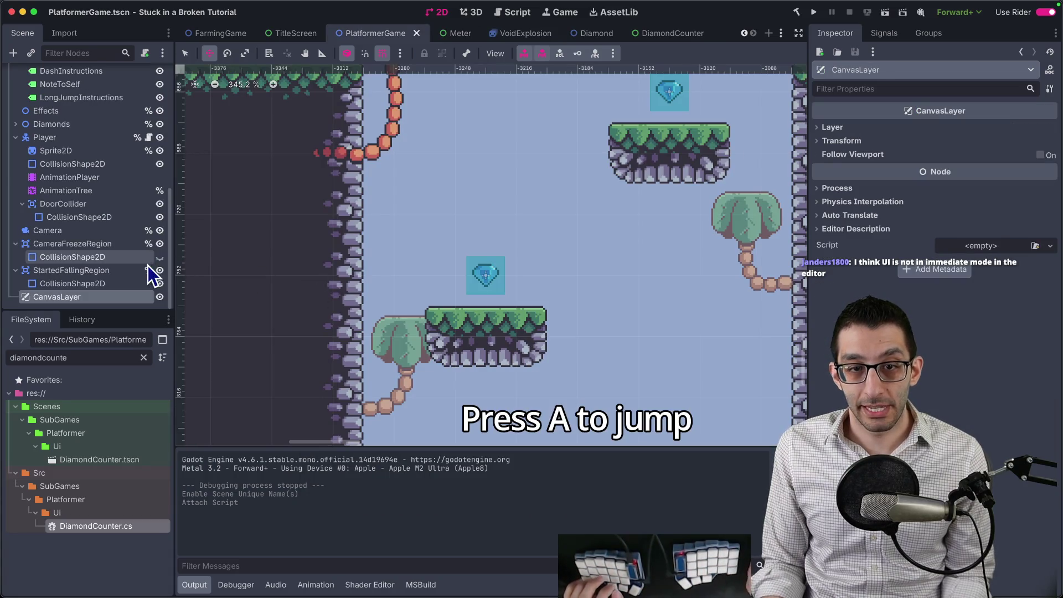
click(33, 53)
text(diam)
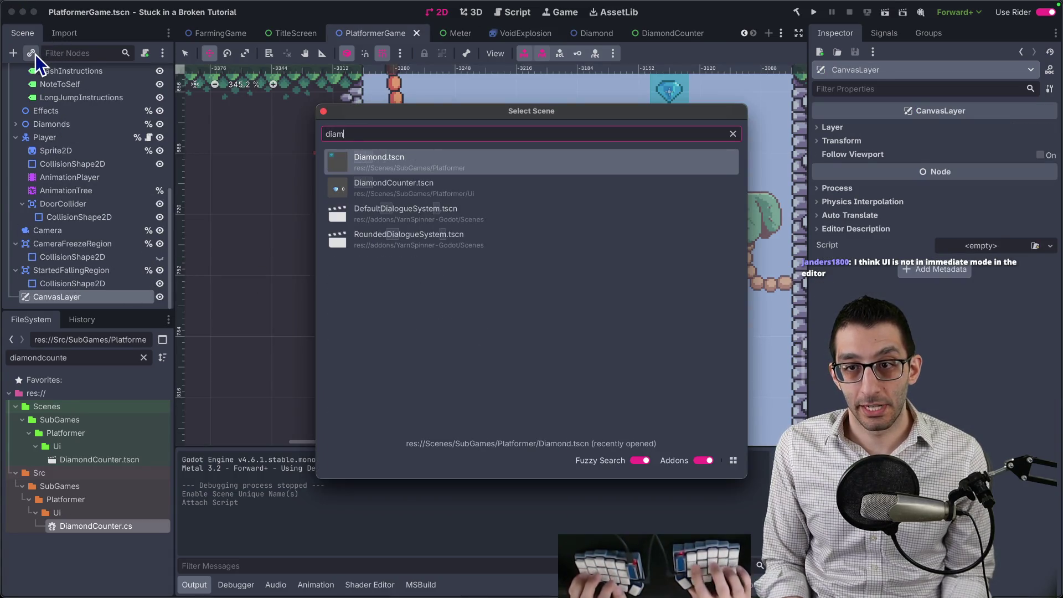
text(ondc)
key(Return)
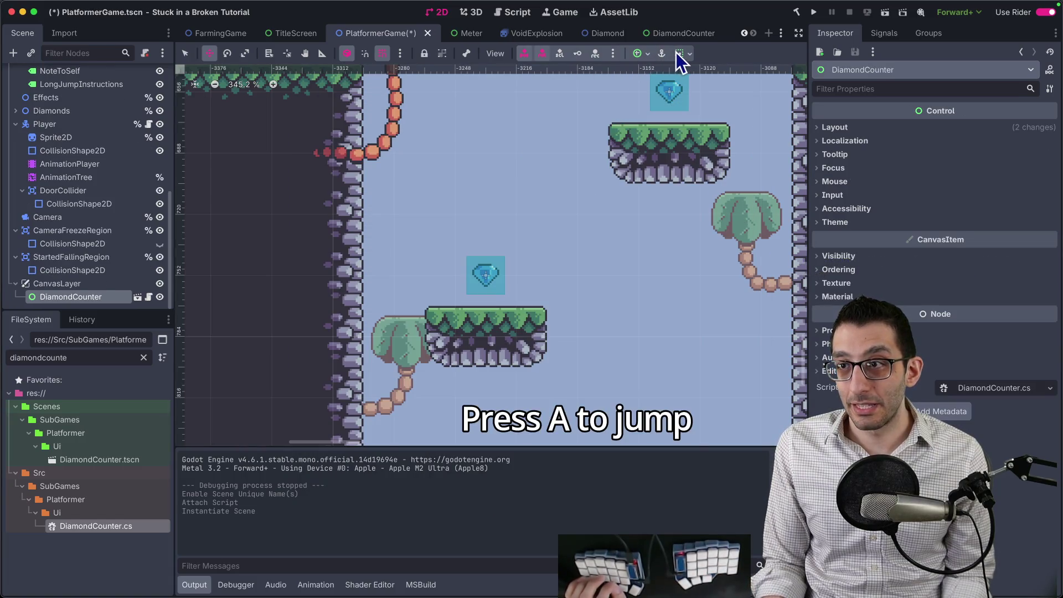
Step: Apply an anchor preset to DiamondCounter, then frame the counter in the viewport
click(681, 54)
click(659, 55)
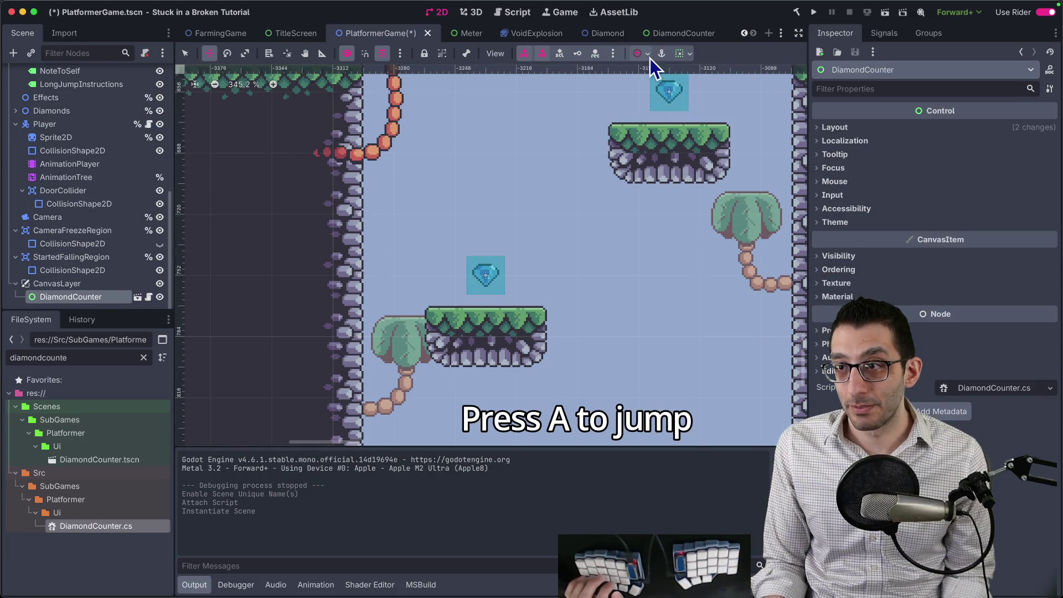
click(661, 53)
scroll(485, 151, down, 10)
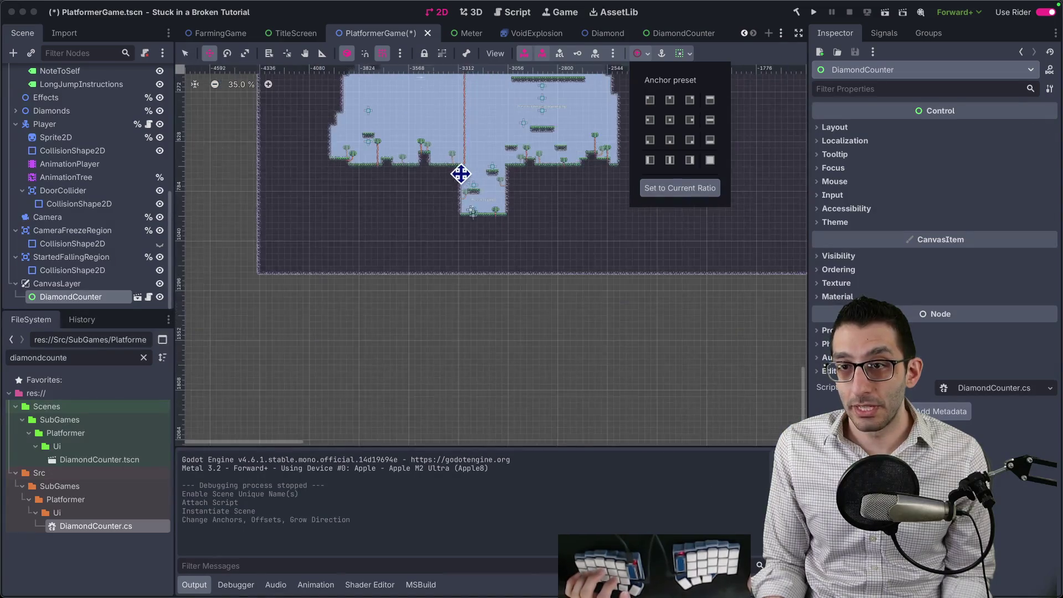
scroll(474, 278, up, 5)
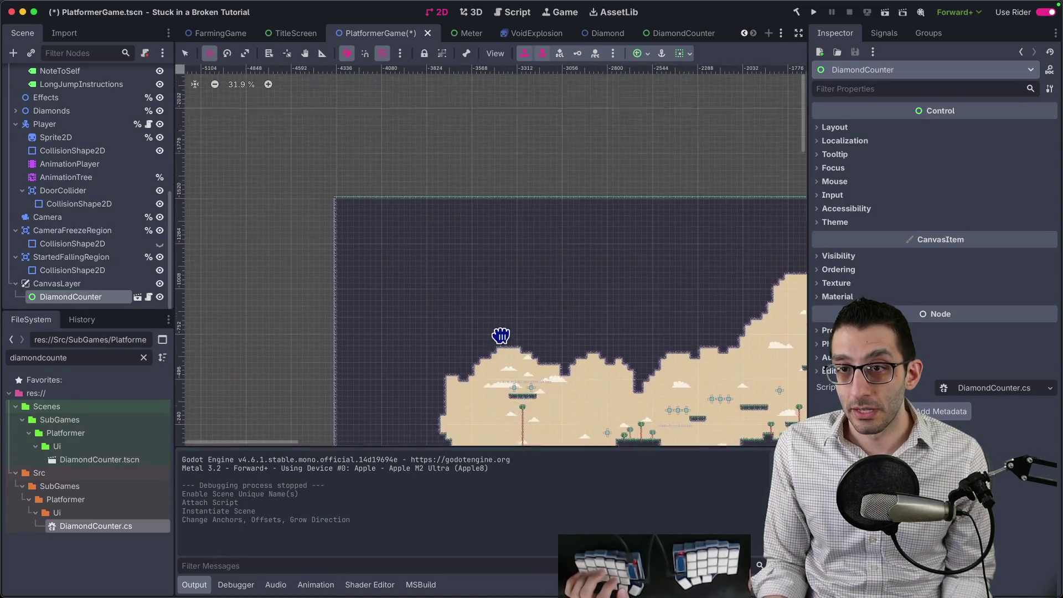
scroll(499, 337, right, 10)
scroll(428, 231, right, 5)
scroll(496, 249, down, 3)
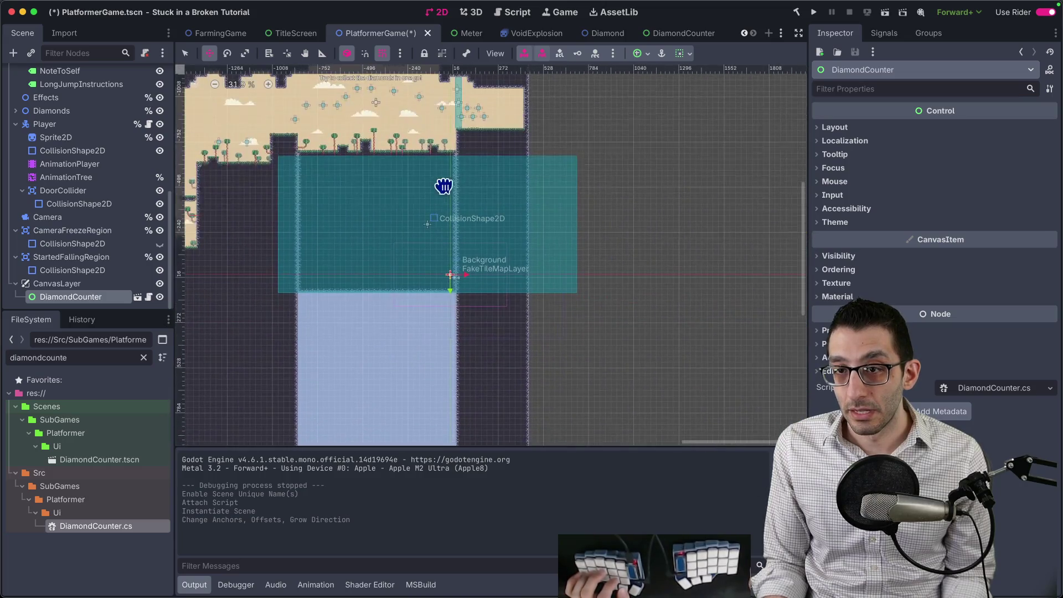
scroll(444, 183, left, 8)
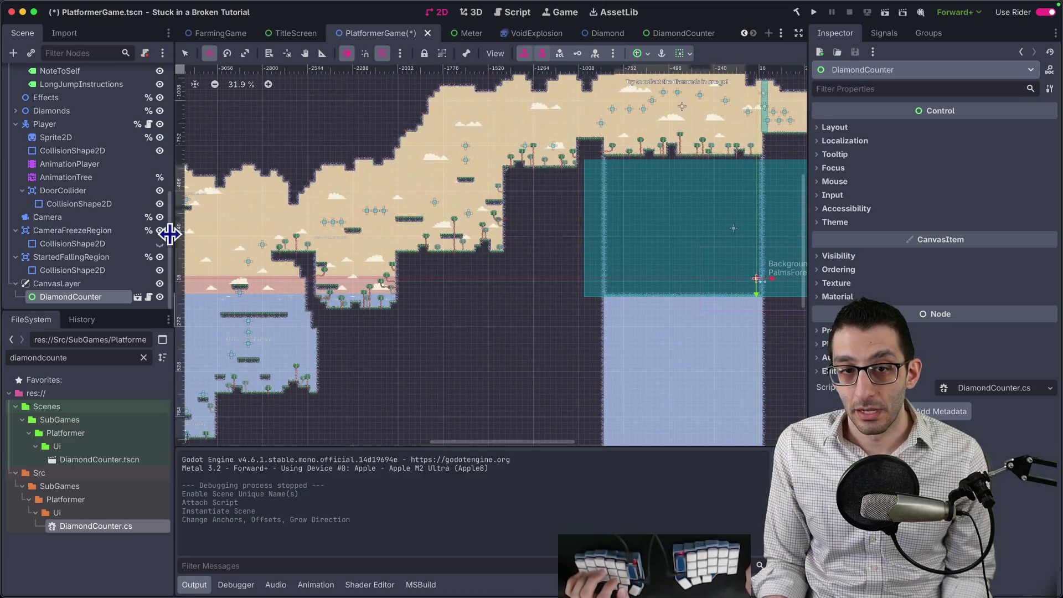
double_click(32, 296)
scroll(508, 226, up, 10)
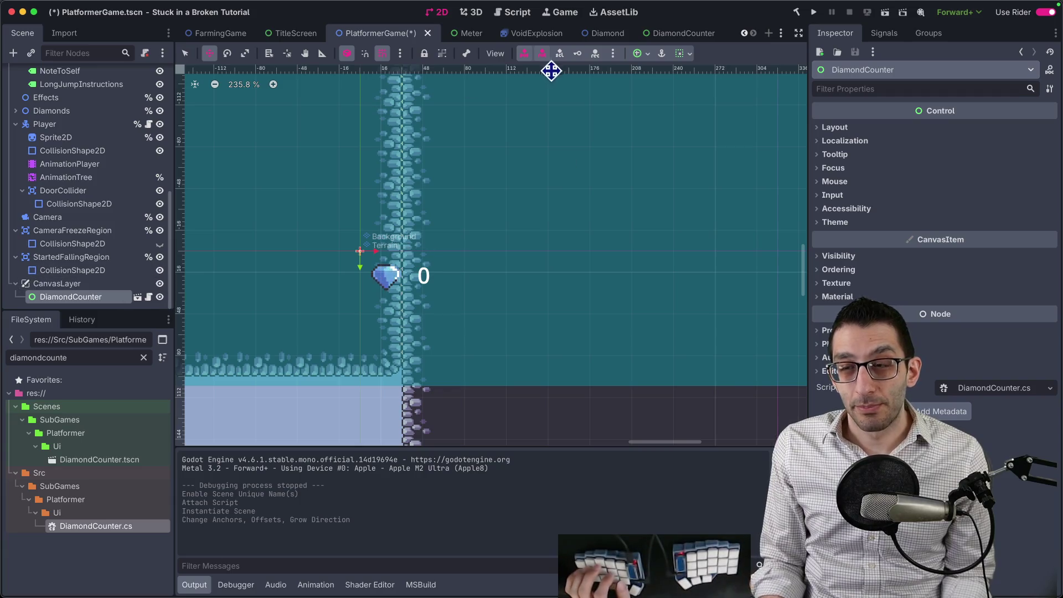
Step: In the DiamondCounter scene, give the Label a dark outline with Font Outline Color and Outline Size overrides
click(662, 34)
click(83, 115)
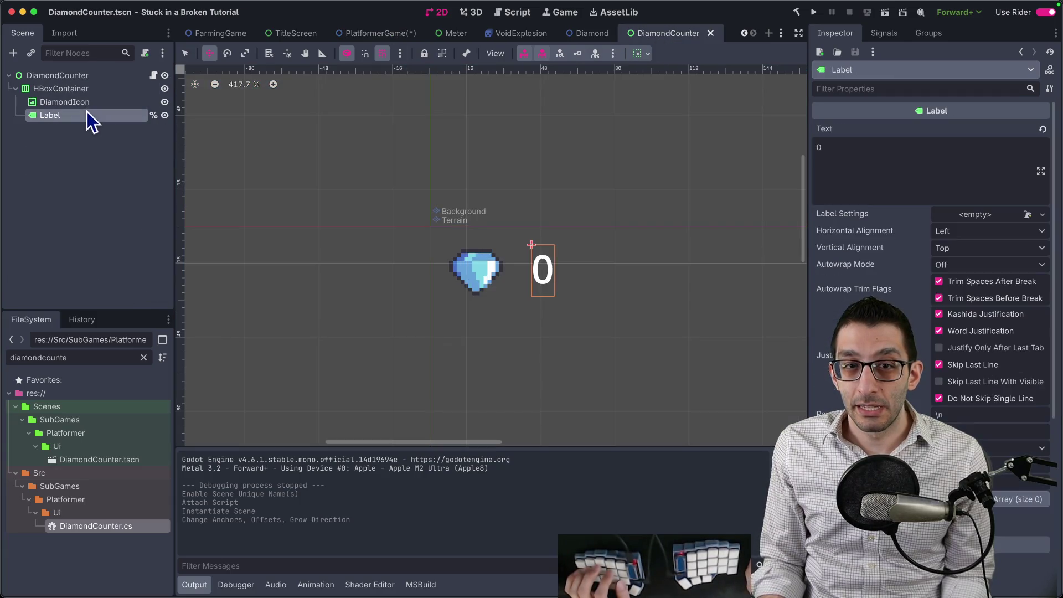
scroll(896, 292, down, 5)
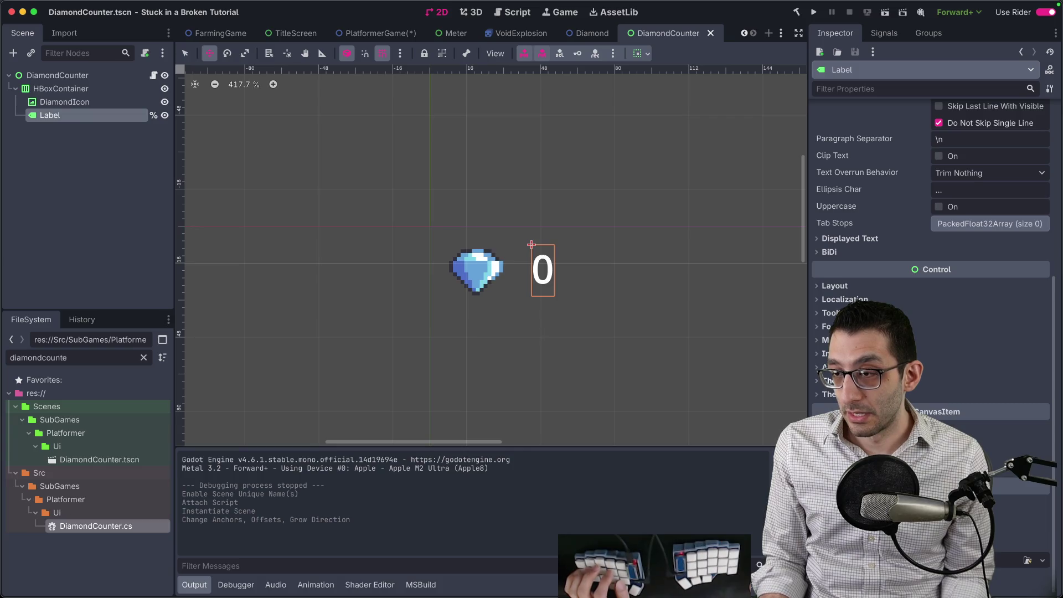
click(829, 394)
scroll(896, 292, down, 2)
click(825, 340)
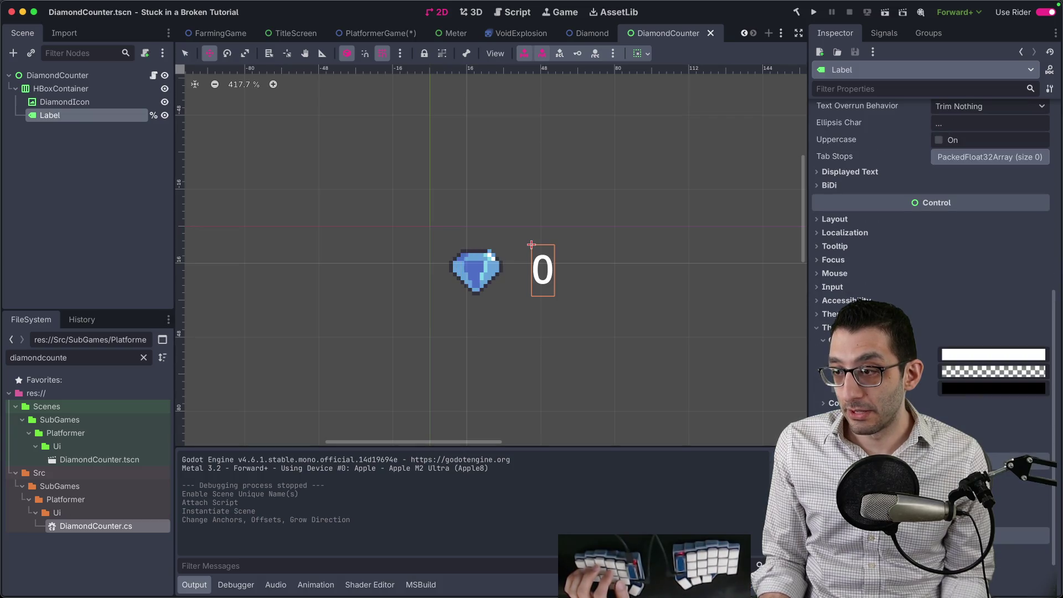
click(835, 388)
scroll(930, 249, down, 2)
click(824, 354)
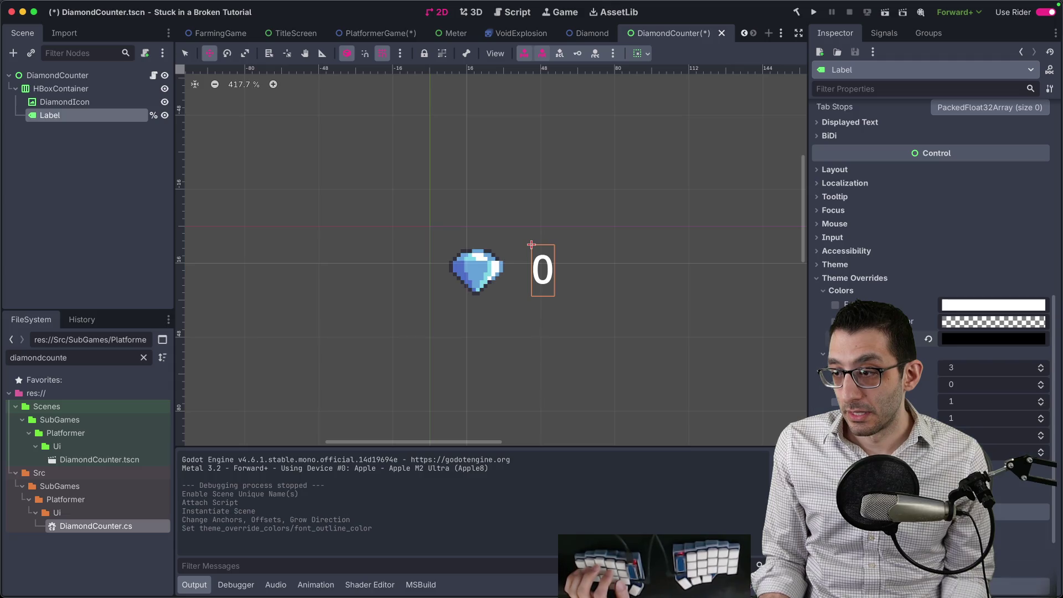
click(836, 385)
Step: Save the DiamondCounter scene and the PlatformerGame scene
key(ctrl+s)
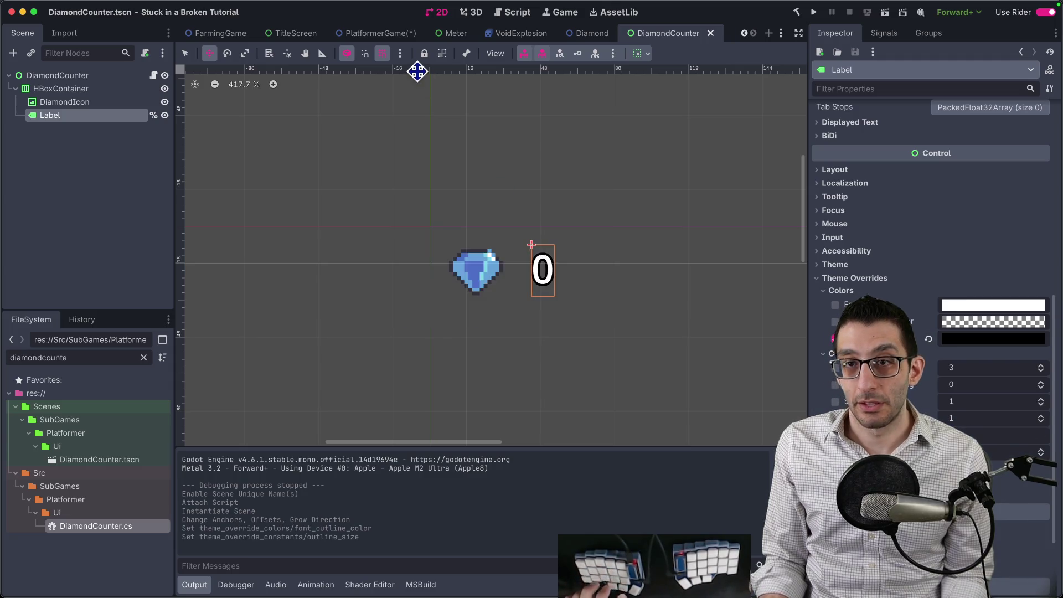
click(389, 38)
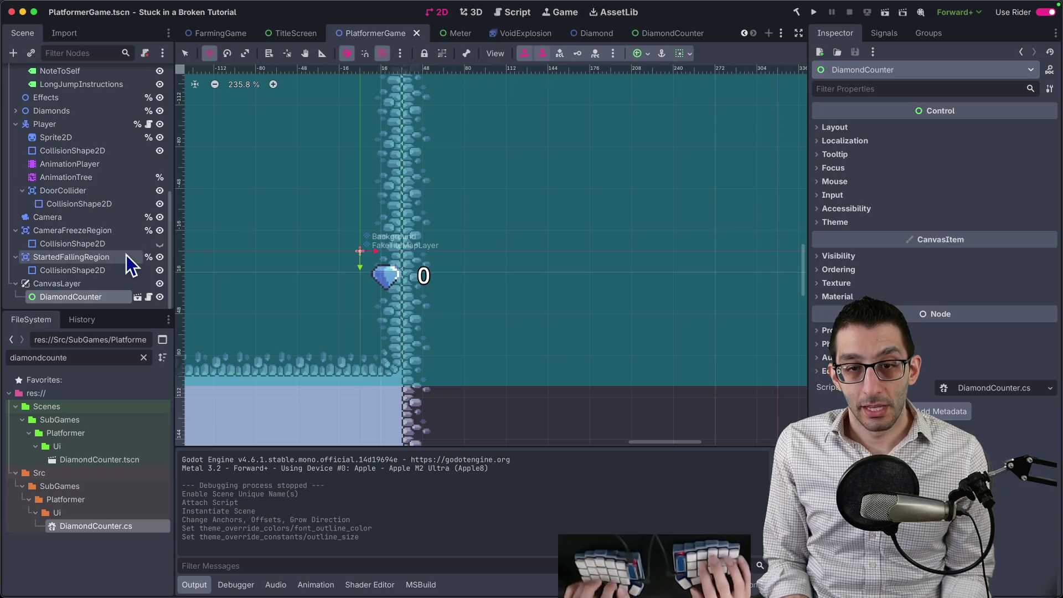
key(ctrl+s)
click(147, 69)
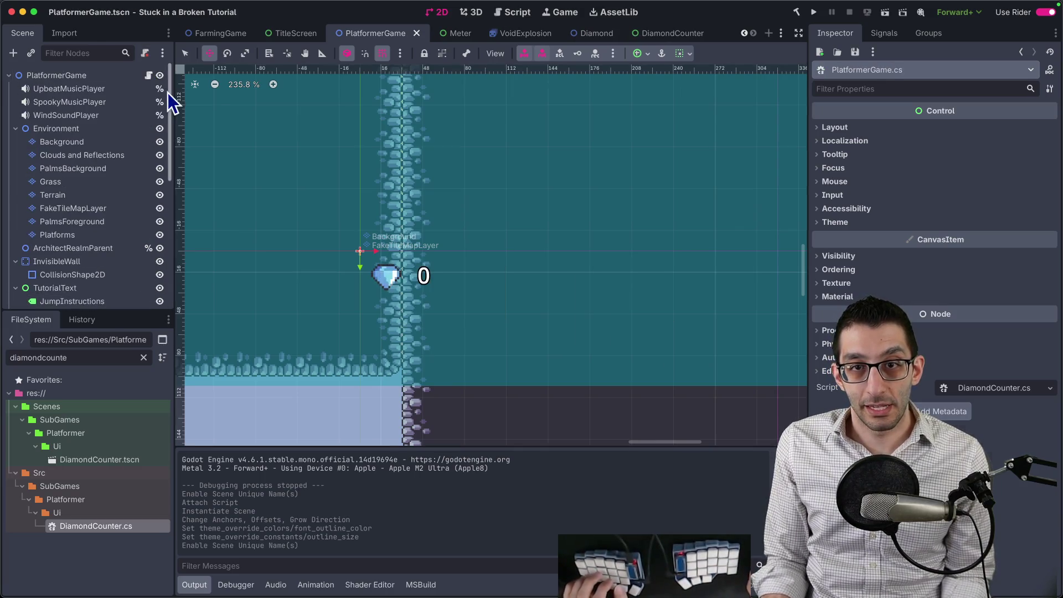
Step: Add a 'private DiamondCounter _diamondCounter = null!;' field and import the Platformer.Ui namespace
scroll(357, 314, down, 1)
click(440, 324)
key(Return)
text(private)
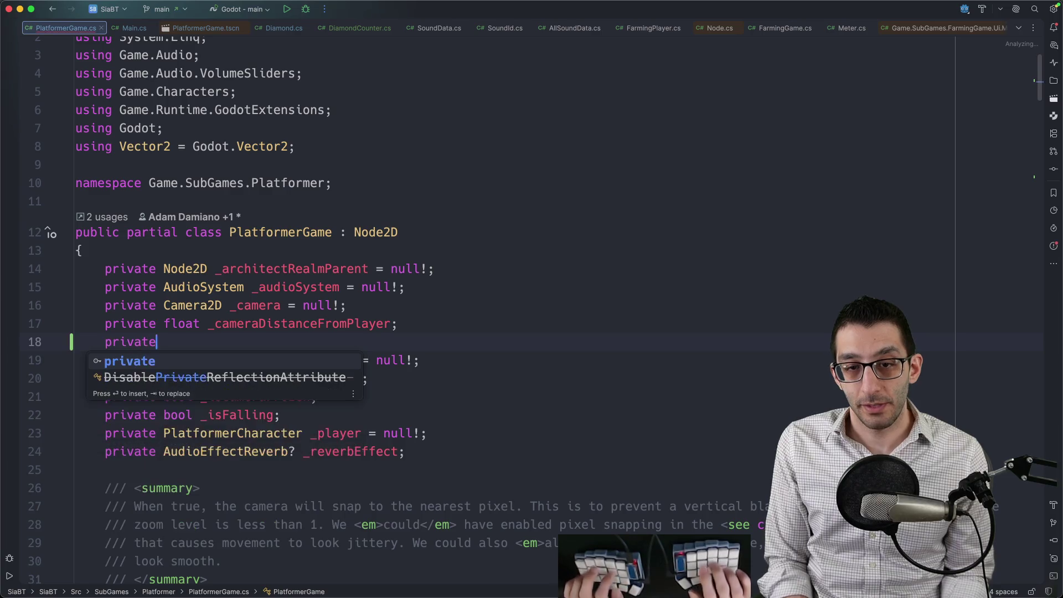
text( DiamondCount)
key(Return)
text(_dia)
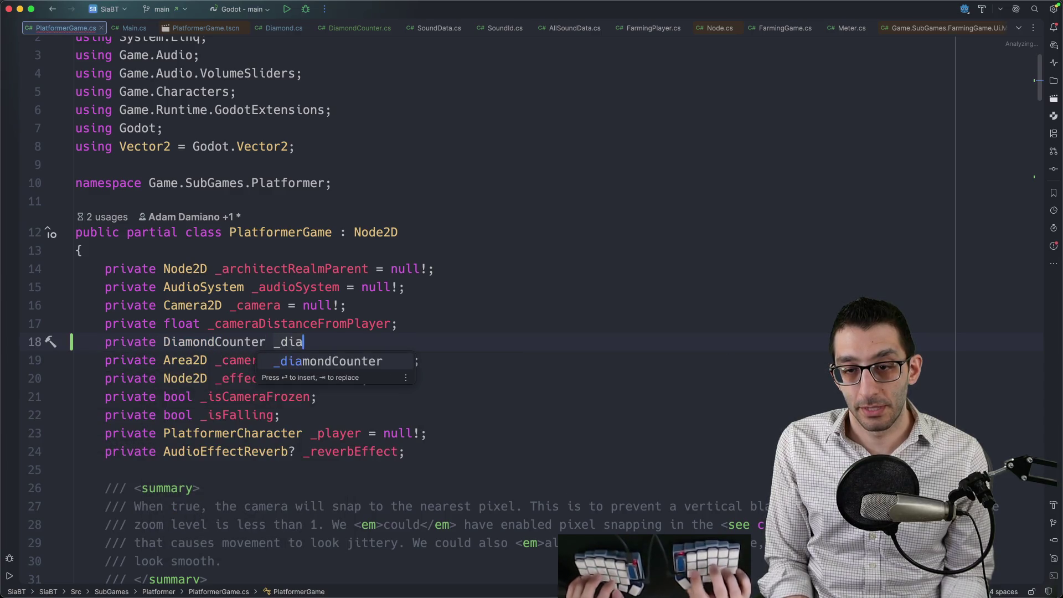
key(Return)
key(Tab)
click(157, 342)
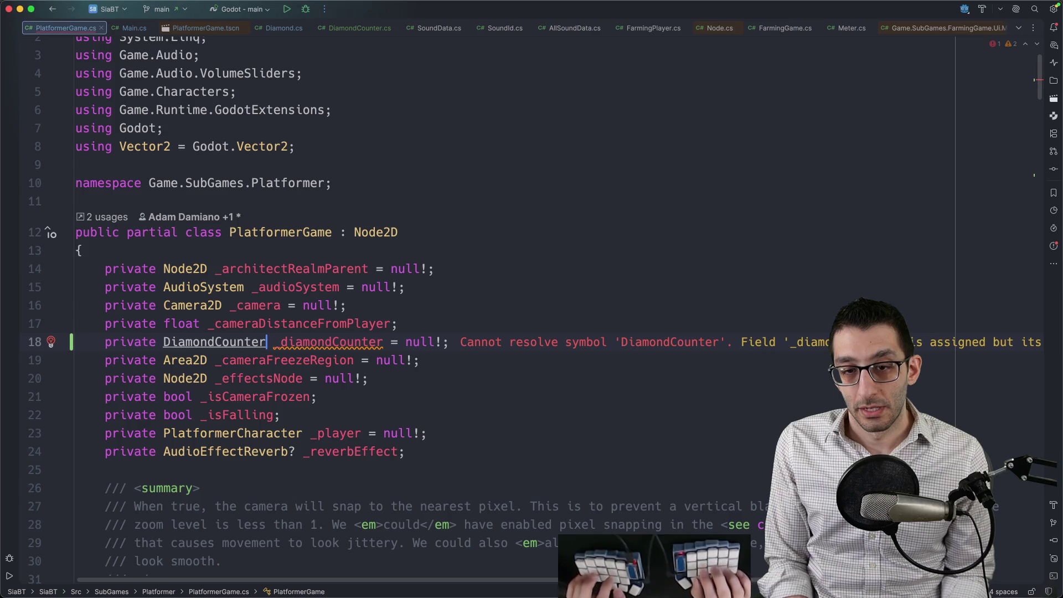
key(alt+Return)
key(Return)
Step: In _Ready, assign _diamondCounter from the %DiamondCounter node with GetNode
click(331, 342)
key(super+F12)
text(ready)
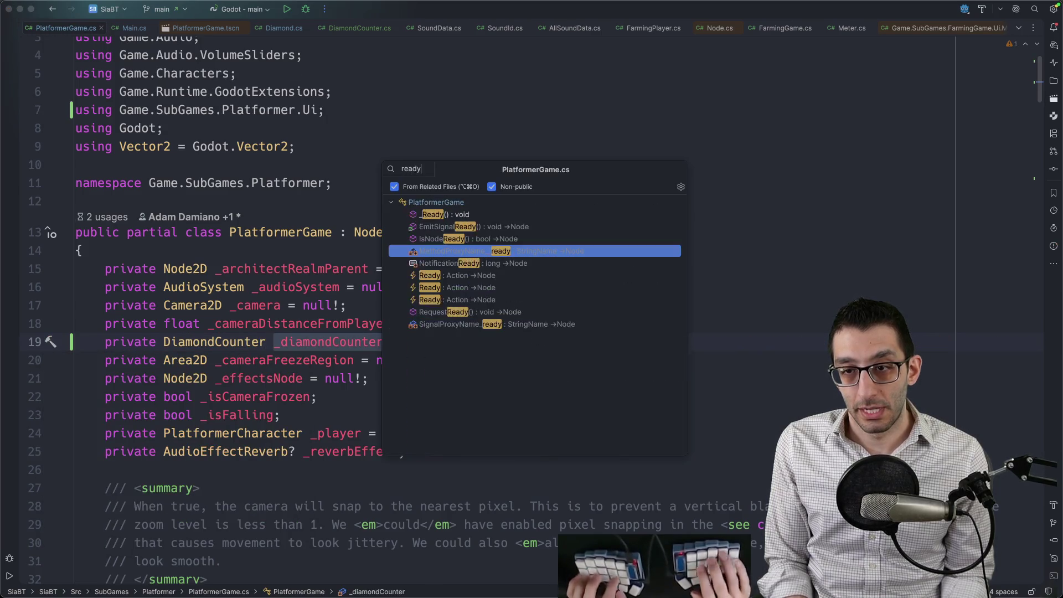
key(Return)
key(Escape)
key(super+bracketleft)
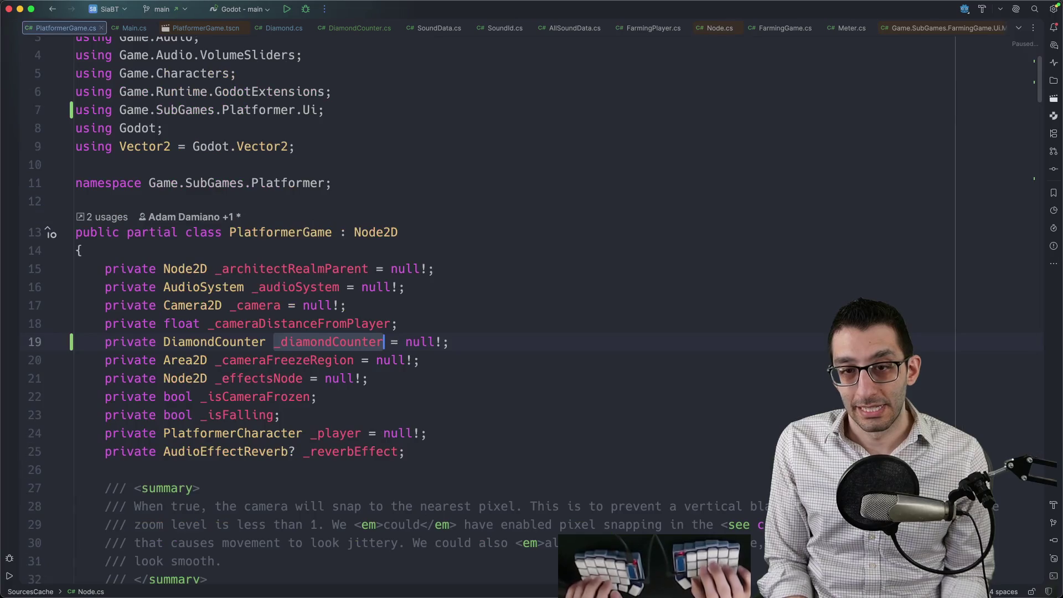
key(alt+Left)
key(super+F12)
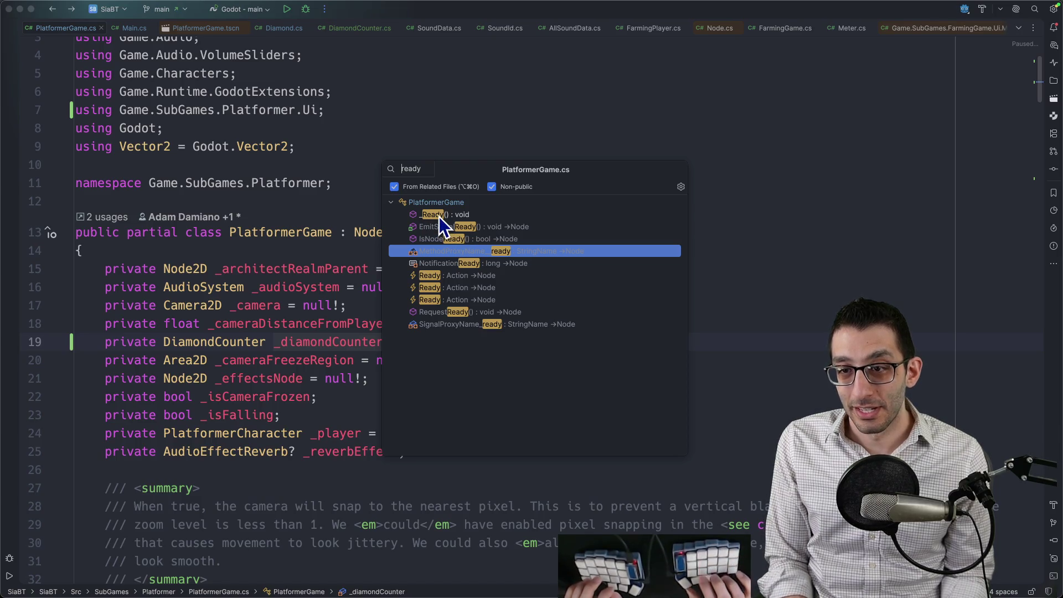
text(_)
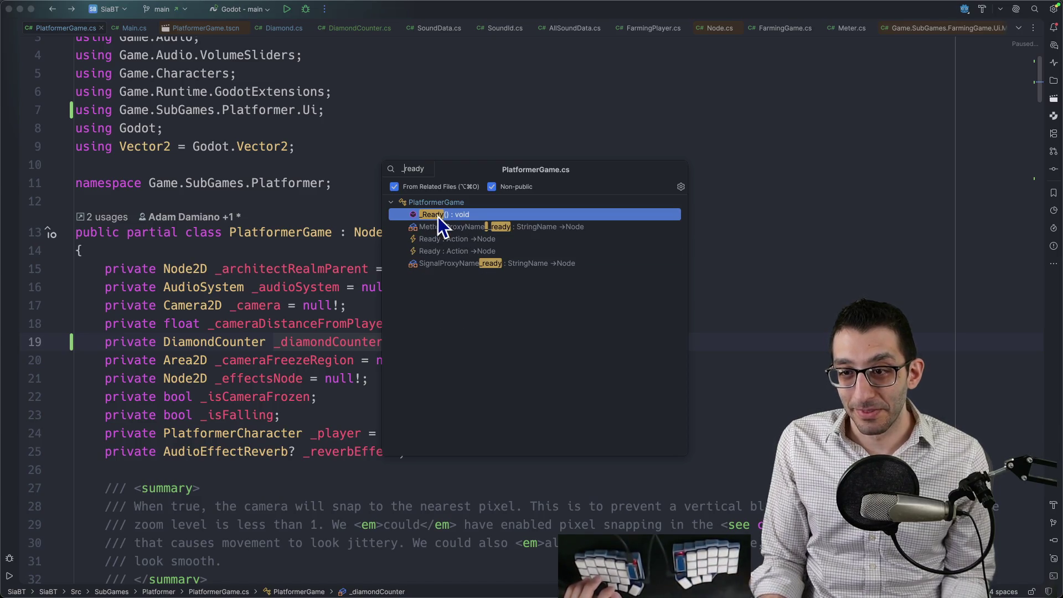
key(Return)
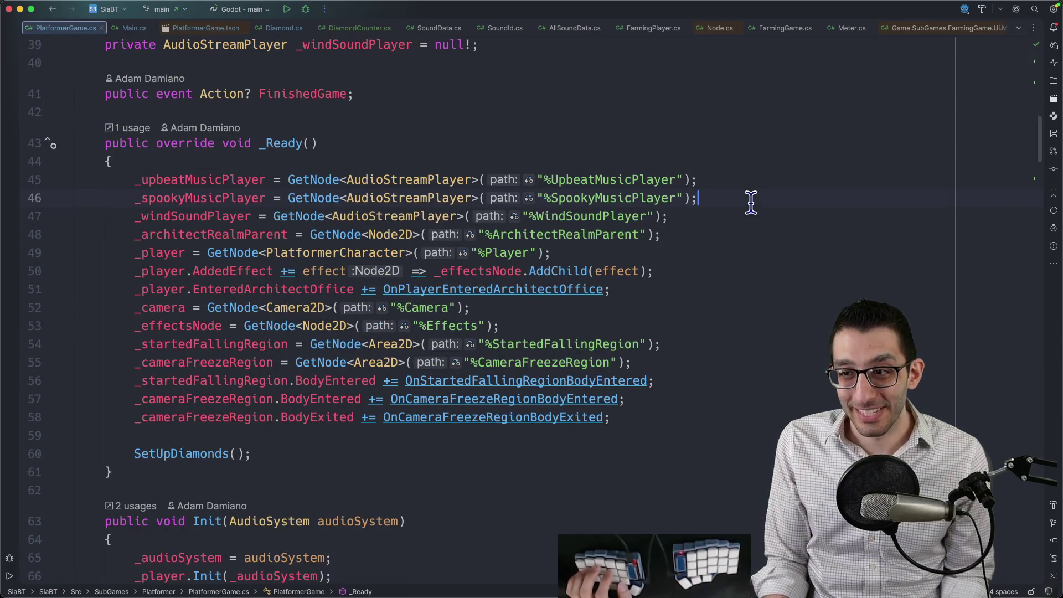
key(Return)
text(_diamondCounter)
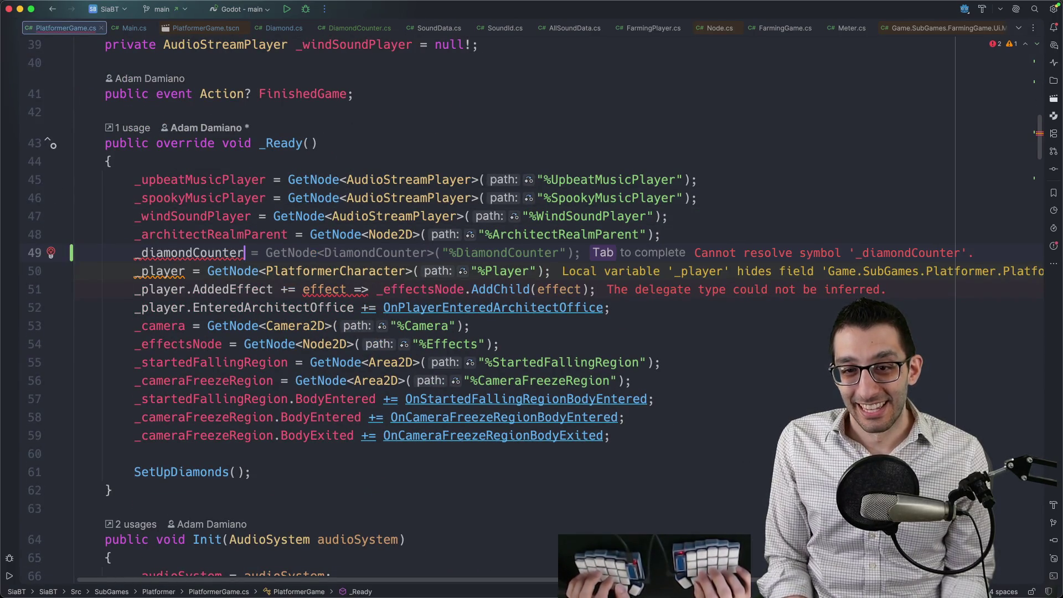
key(Tab)
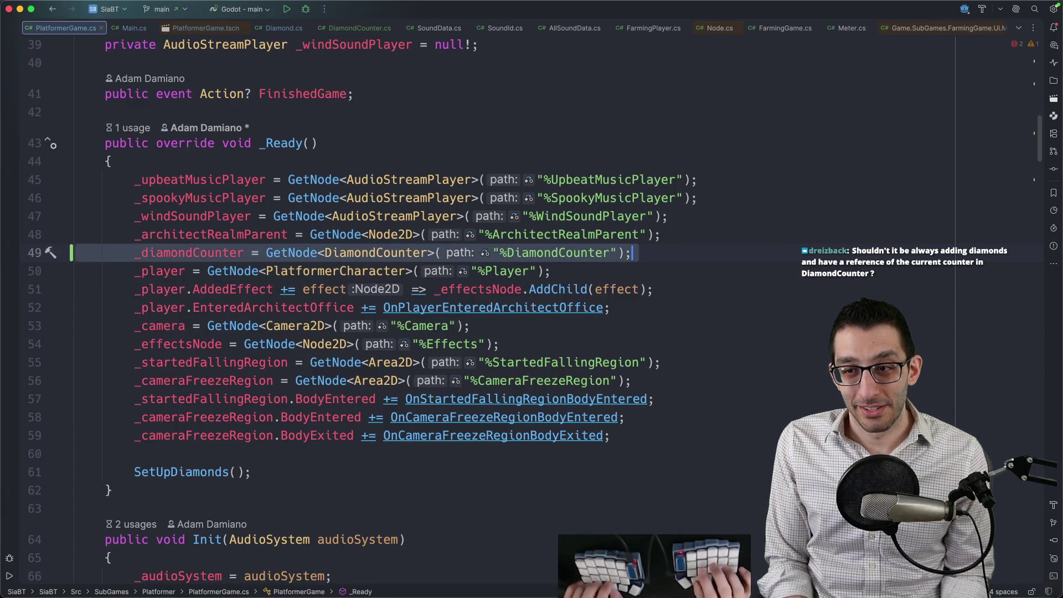
key(Home)
key(alt+Right)
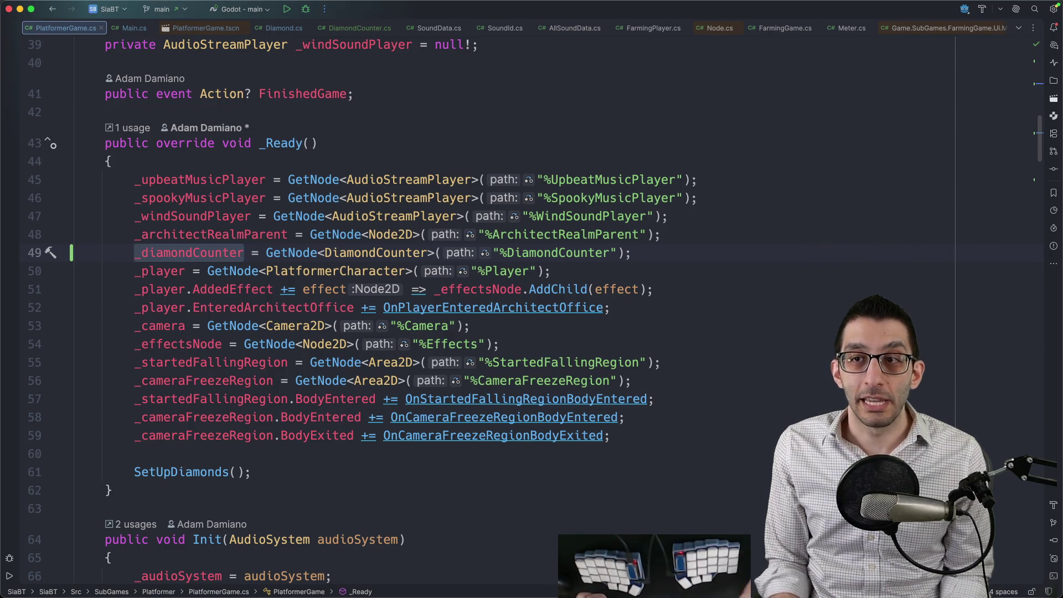
click(336, 29)
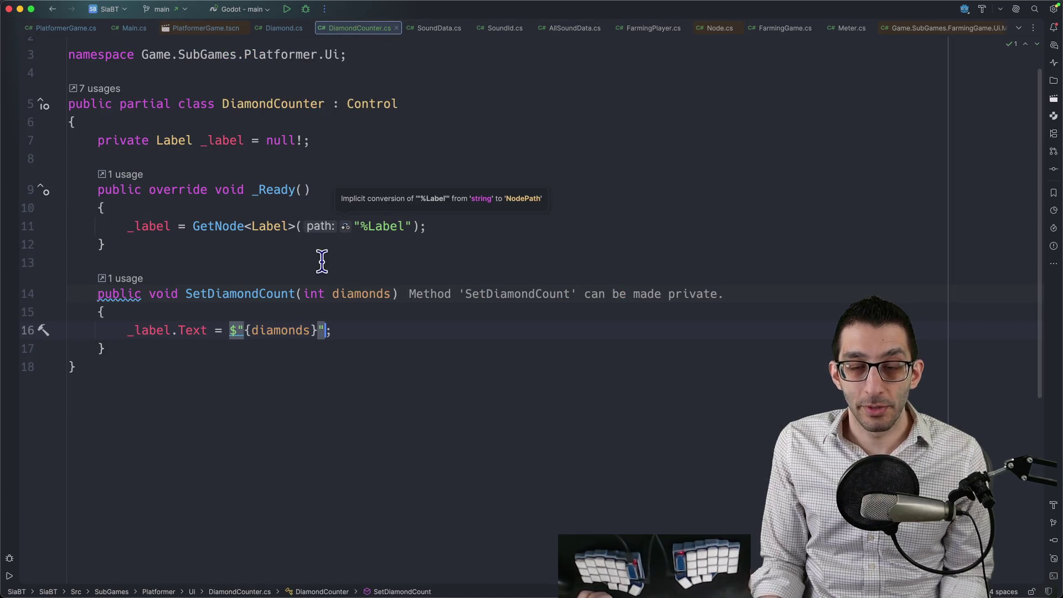
Step: Add a private int _numDiamonds field and store diamonds in it inside SetDiamondCount
click(362, 136)
key(Return)
text(priv)
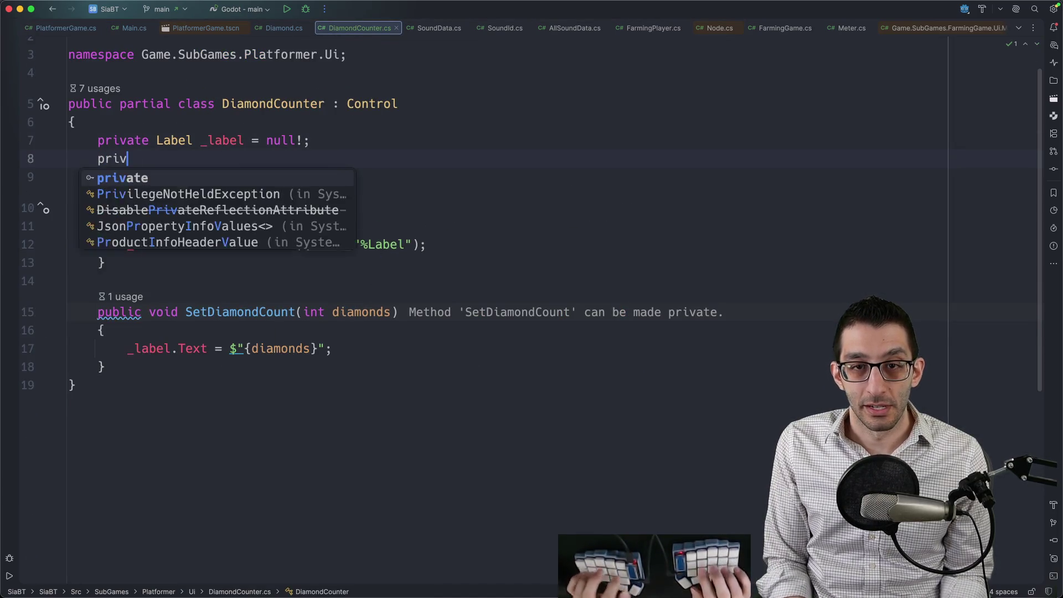
text(ate int _numDiamonds;)
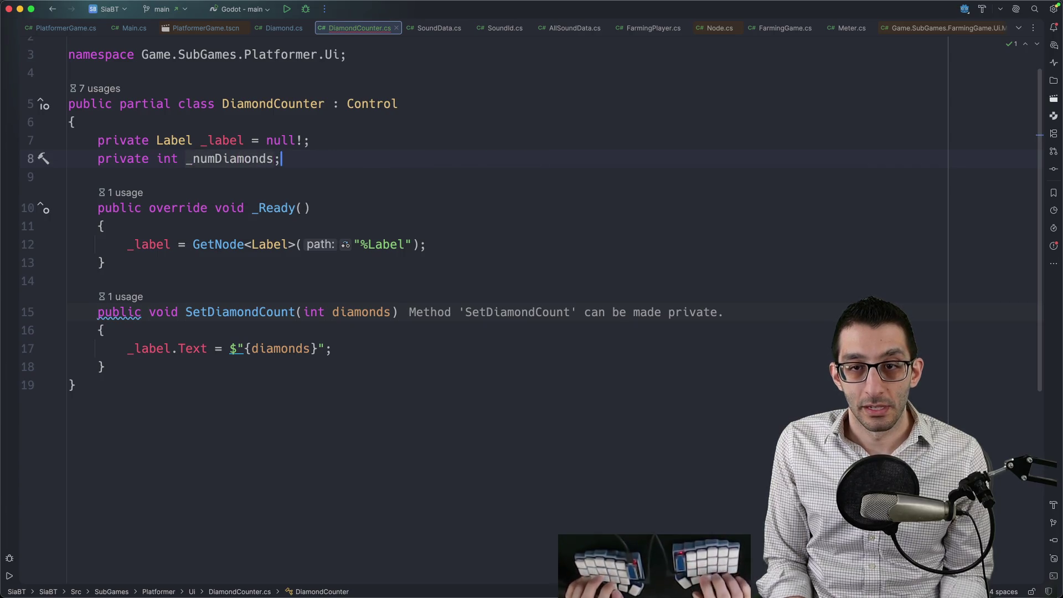
key(alt+Left)
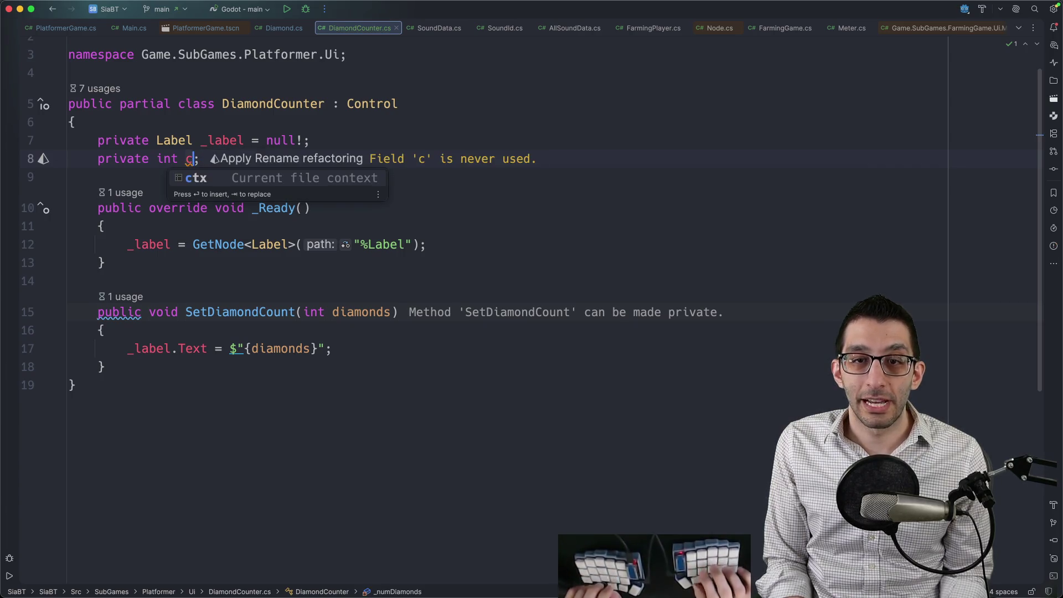
click(69, 281)
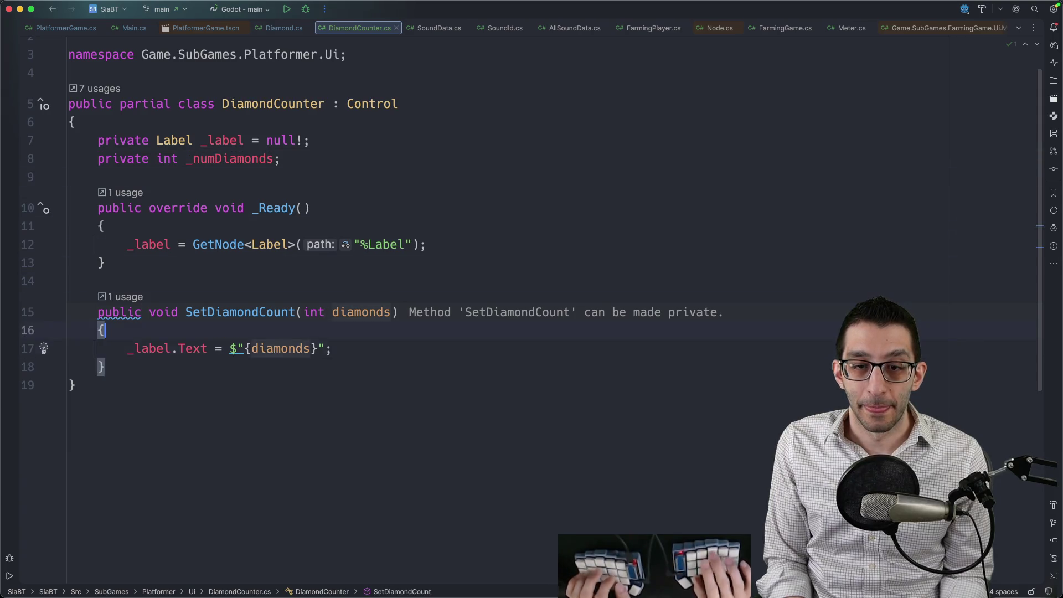
key(Return)
text(_numDiamonds = diamonds;)
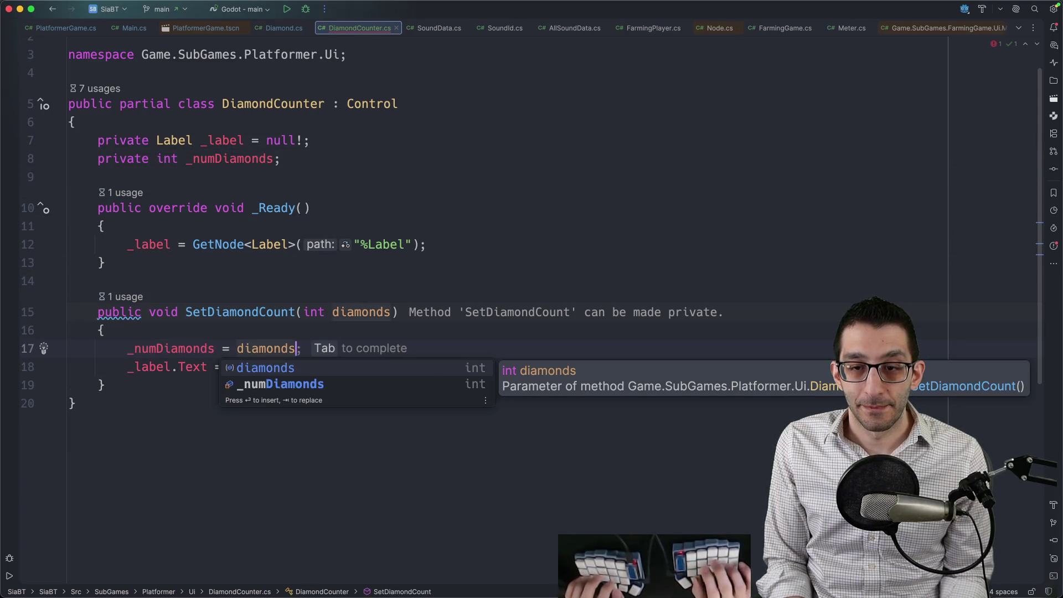
Step: Rename the method to AddDiamonds(int delta), adding delta to _numDiamonds and displaying the total
key(Escape)
key(Up)
key(Up)
key(shift+F6)
text(Add)
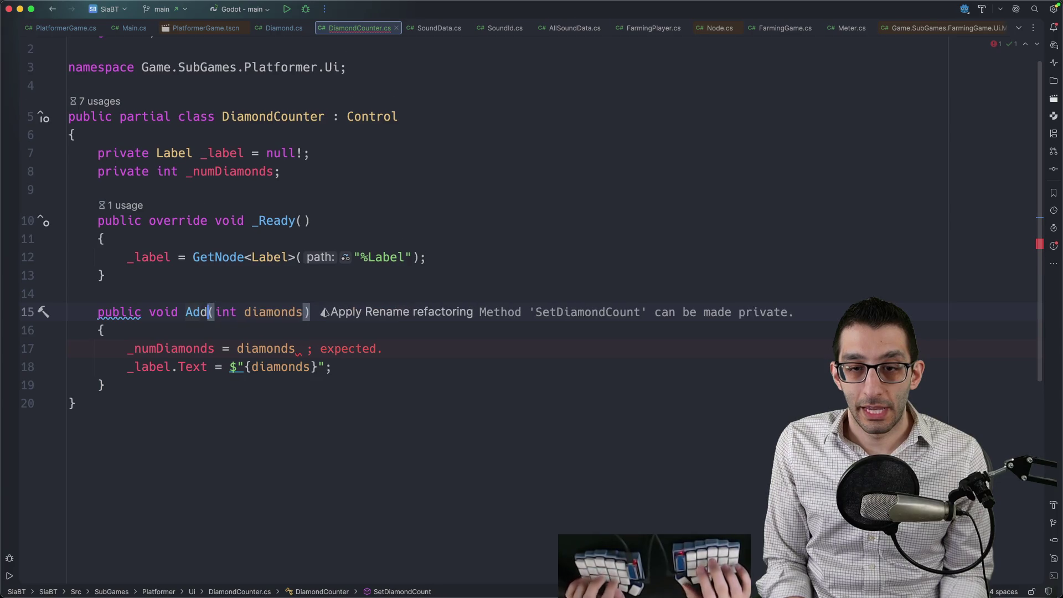
text(Diamonds(int )
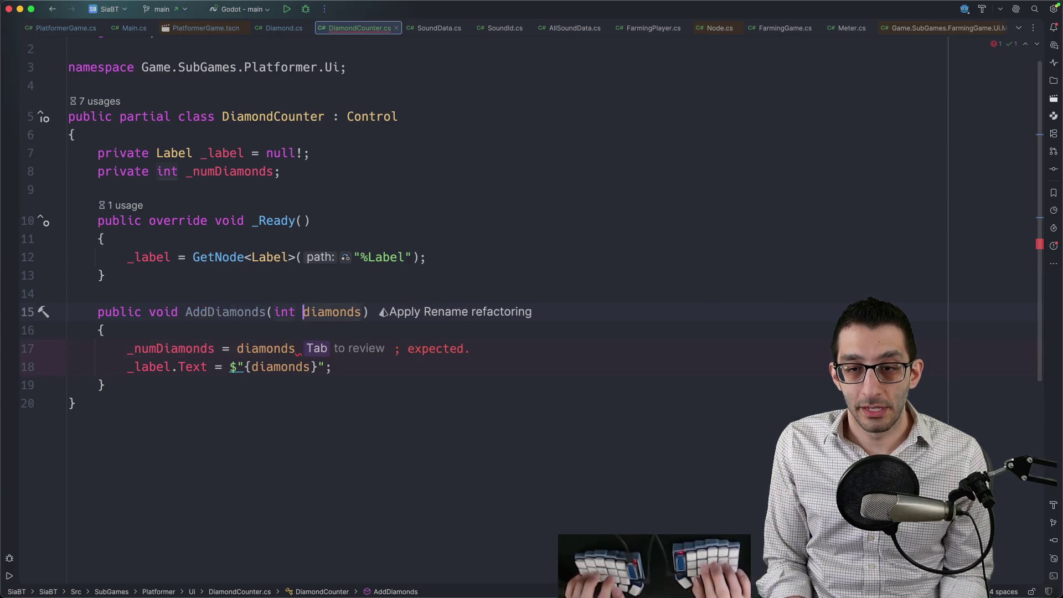
text(delta)
key(Down)
key(Down)
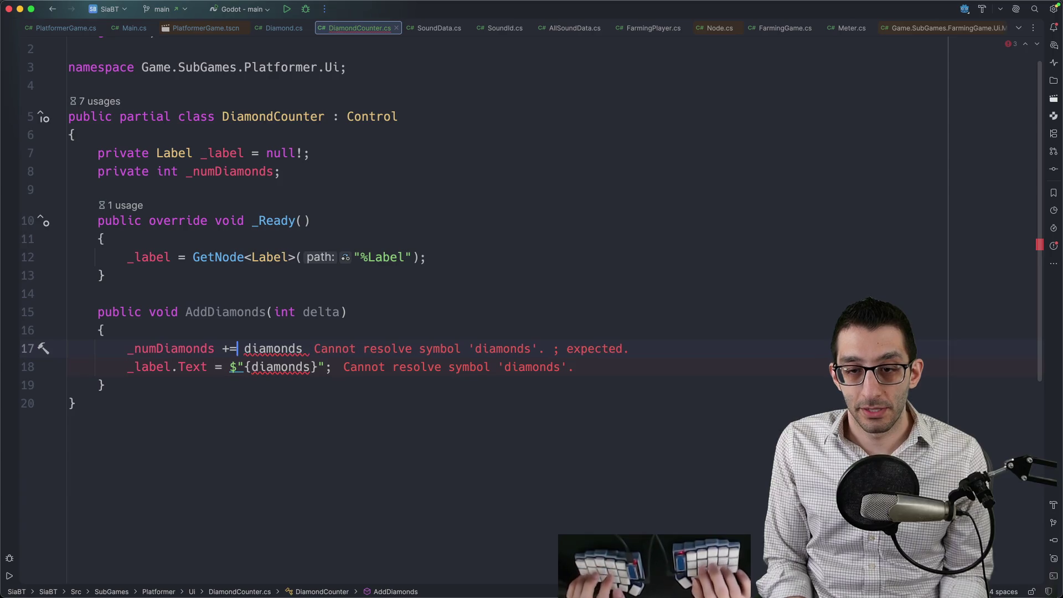
key(alt+shift+Right)
text(delta)
key(Tab)
text(_numD)
key(F2)
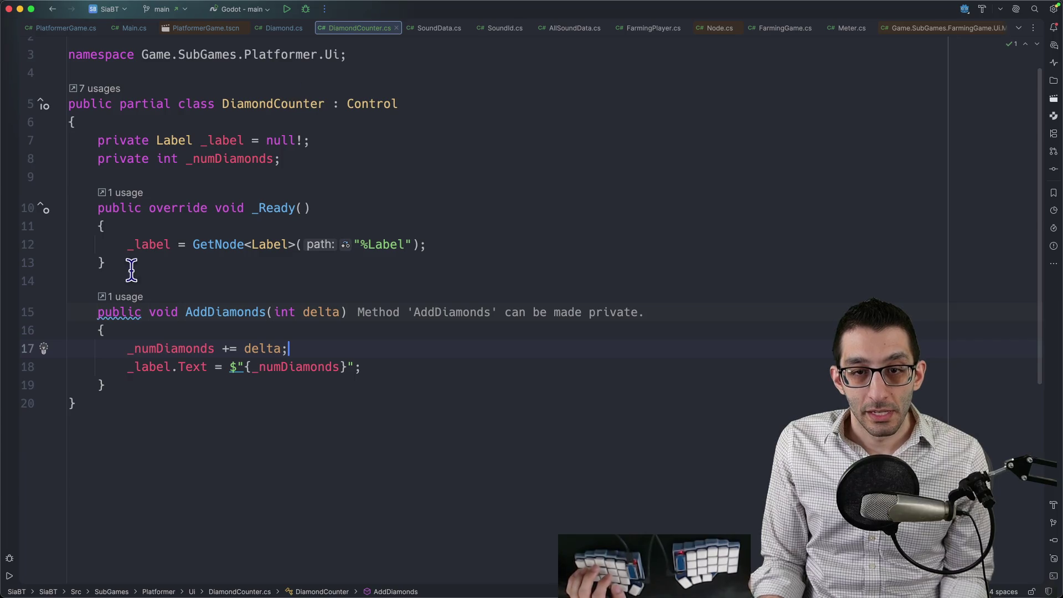
key(ctrl+Tab)
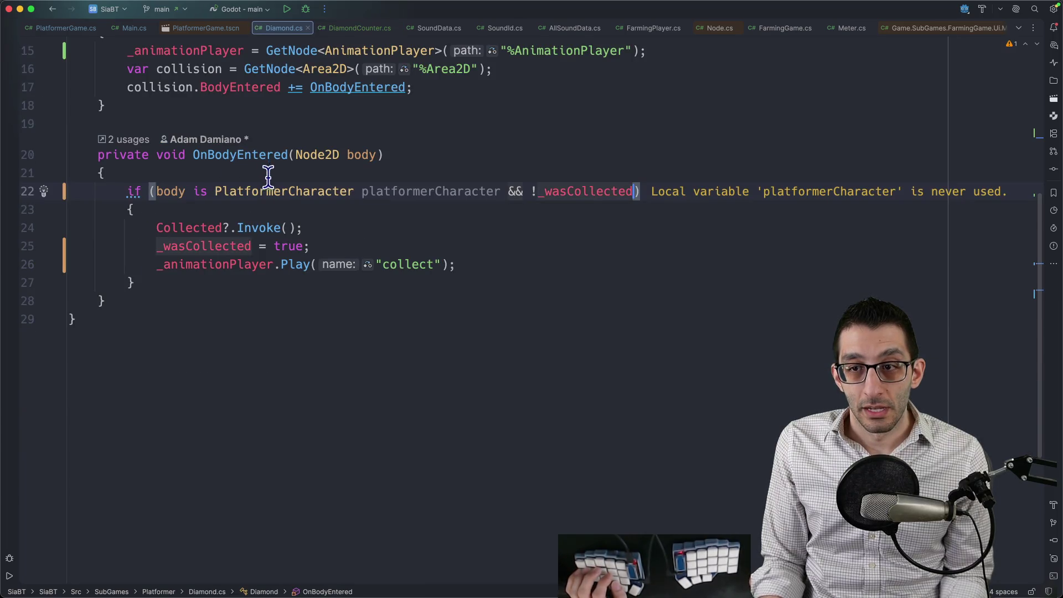
key(ctrl+Left)
key(ctrl+Left)
key(ctrl+Left)
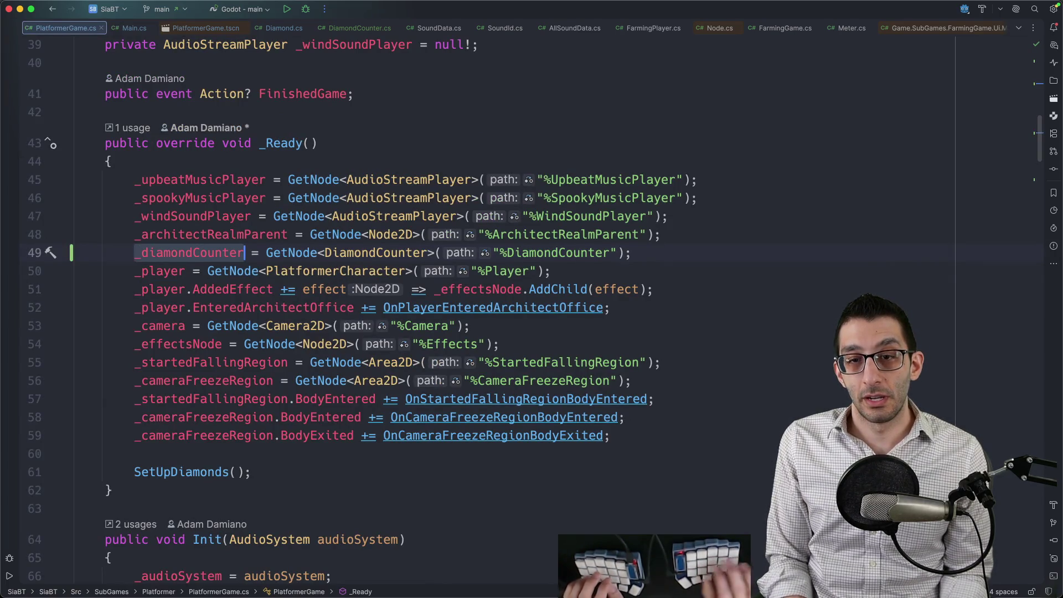
Step: Make OnDiamondCollected call _diamondCounter.AddDiamonds(5) after the sound
key(super+b)
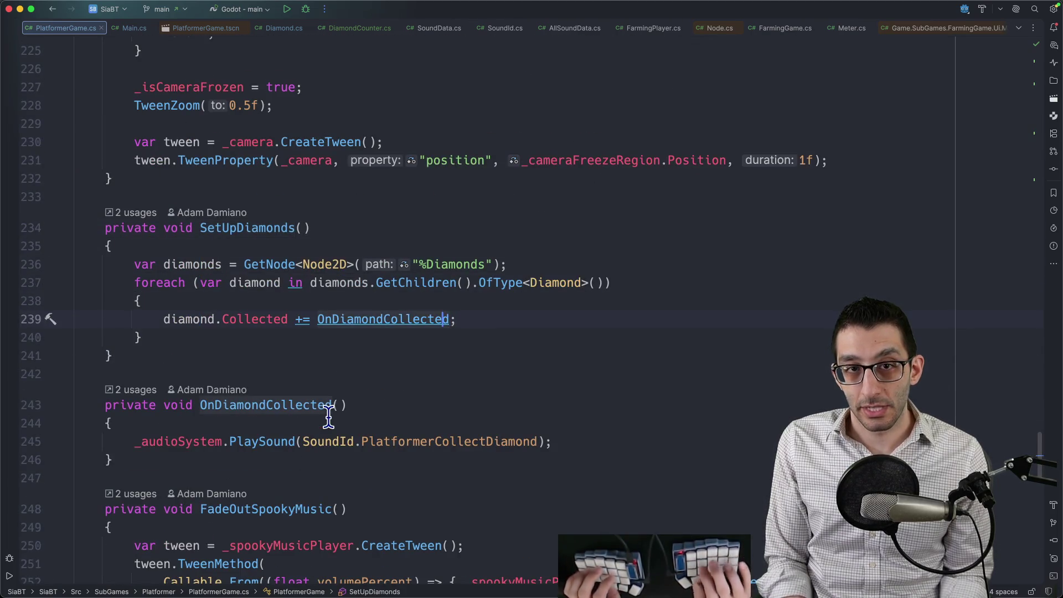
key(shift+Return)
text(_diamondCounter)
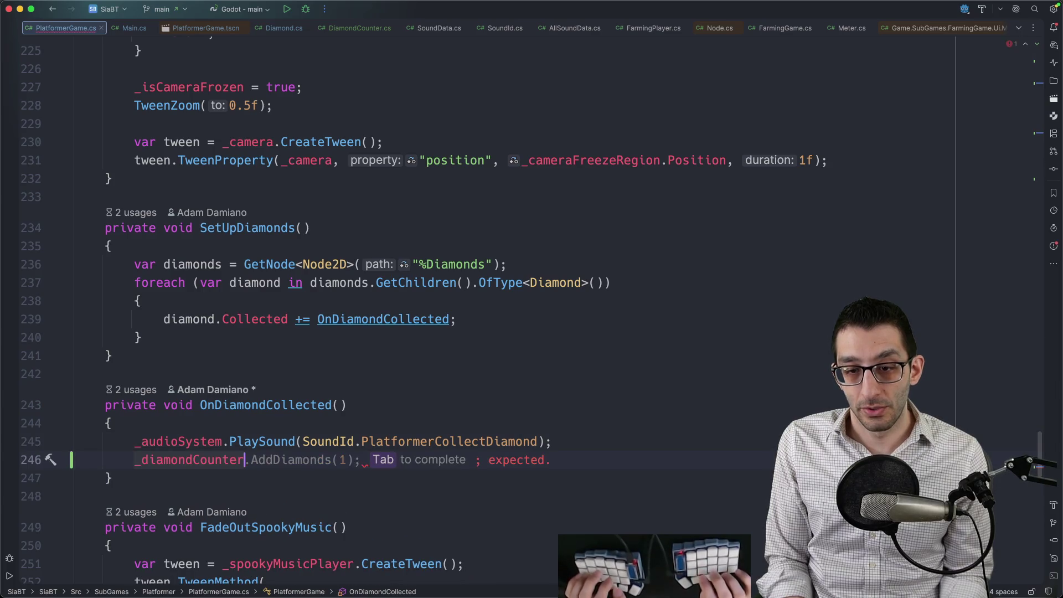
text(.Ad)
key(Tab)
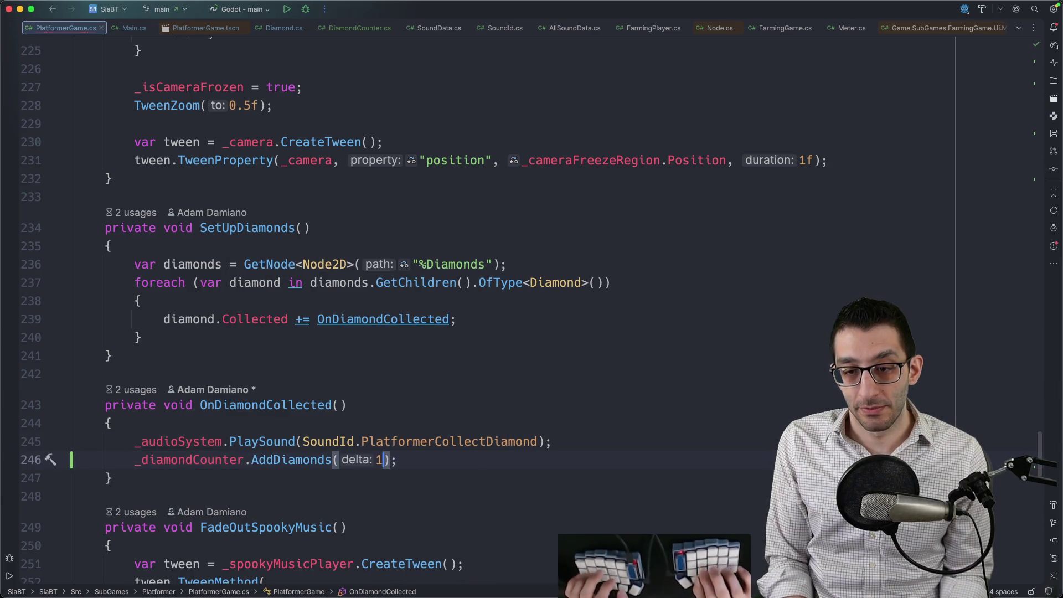
Step: Declare const int diamondsPerCollection = 5, commented as matching the number of particles
key(super+Home)
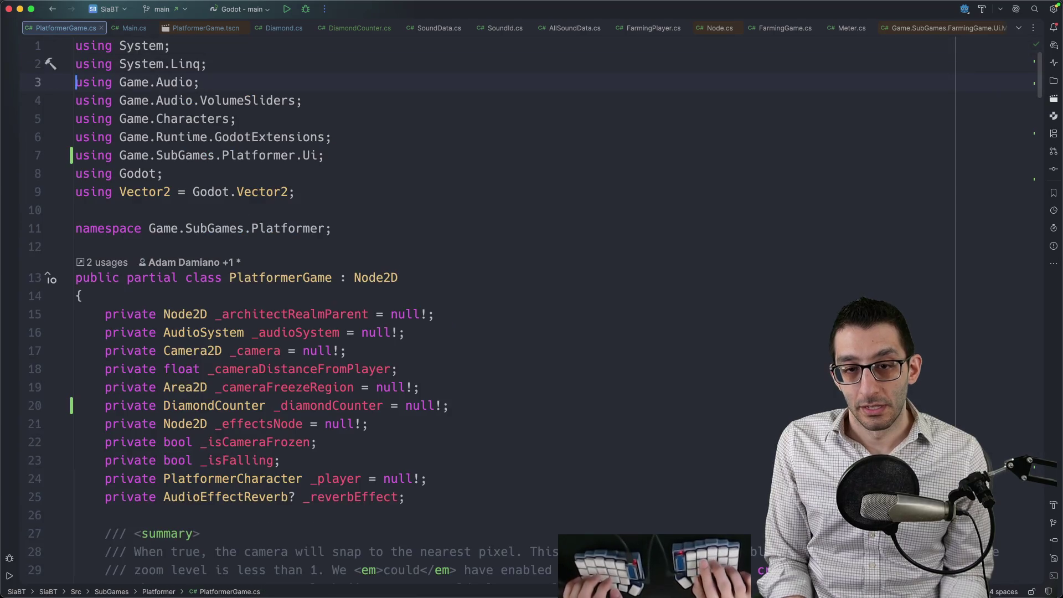
key(super+shift+BackSpace)
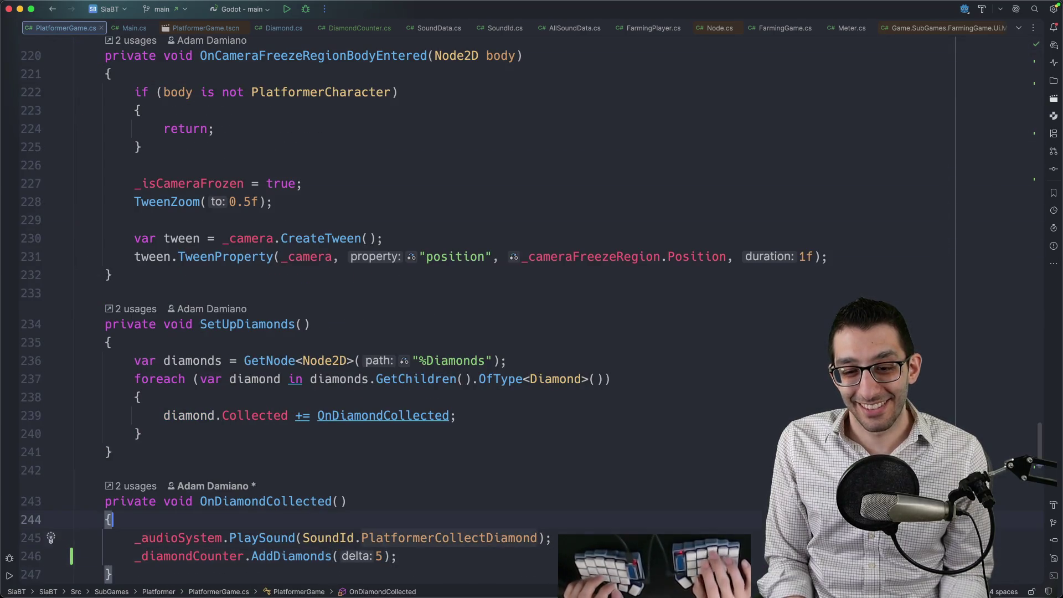
key(Return)
text(const int )
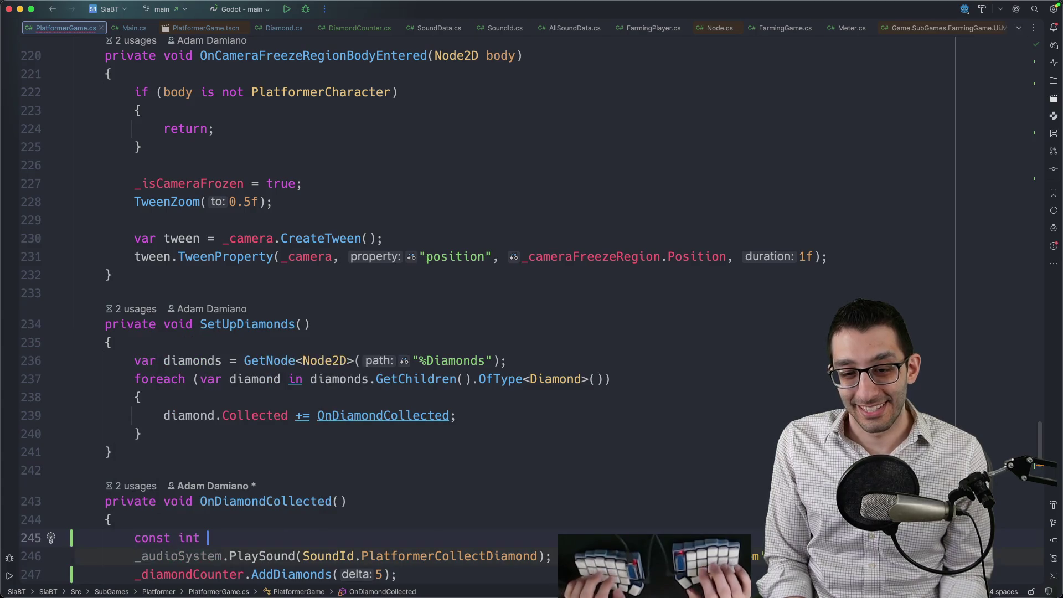
text(diamondsPerCollection = 5;)
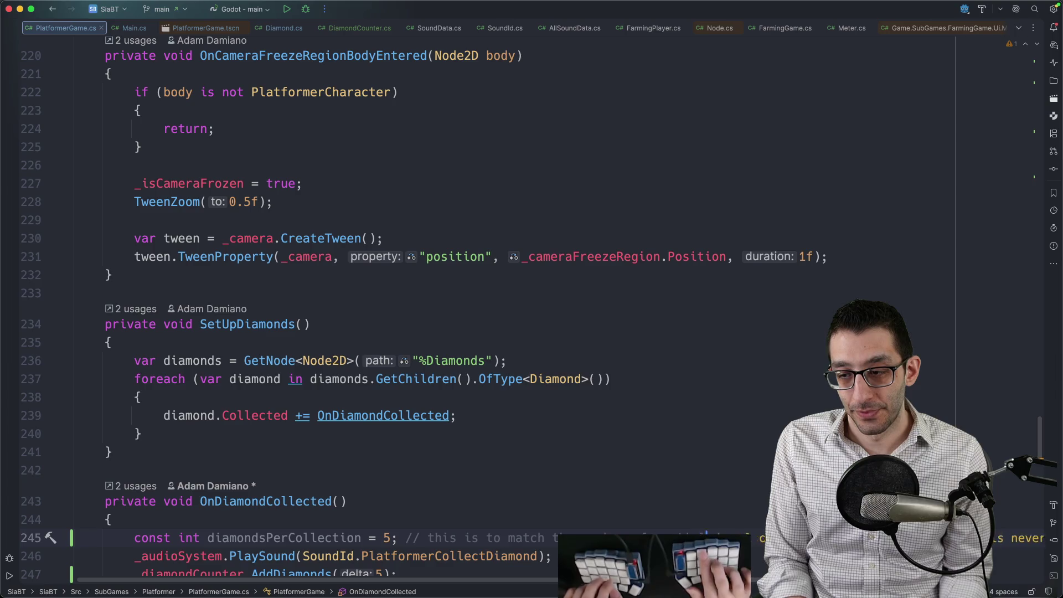
scroll(379, 391, down, 5)
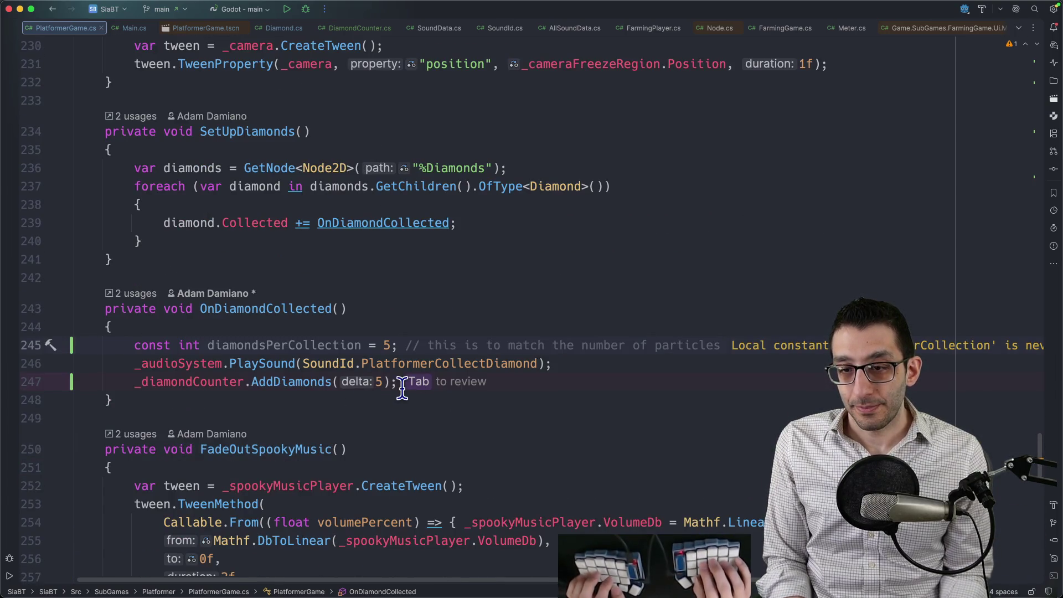
key(Escape)
key(super+Home)
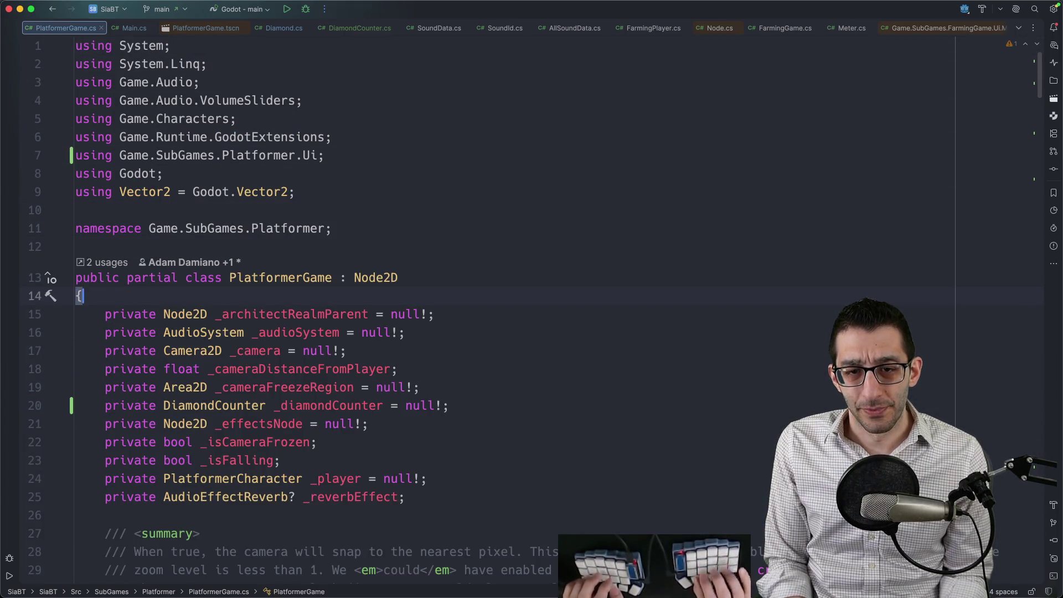
Step: Move the constant to the class top as a private const with a /// summary comment
key(Return)
text(const int diamondsPerCollection = 5; // this is to match the number of particles)
text(pri)
key(Return)
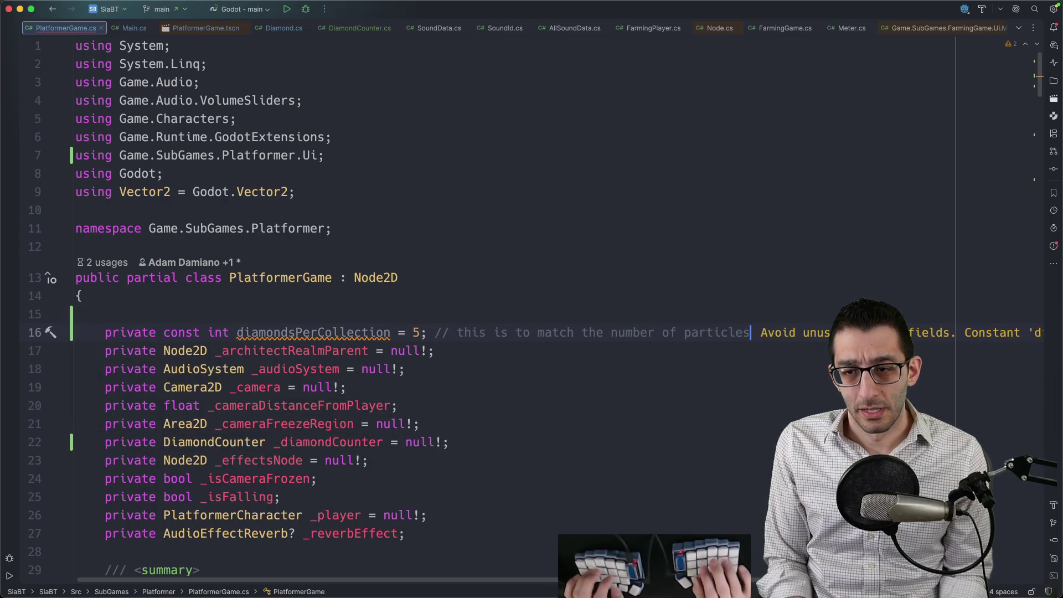
key(Up)
key(Return)
text(///)
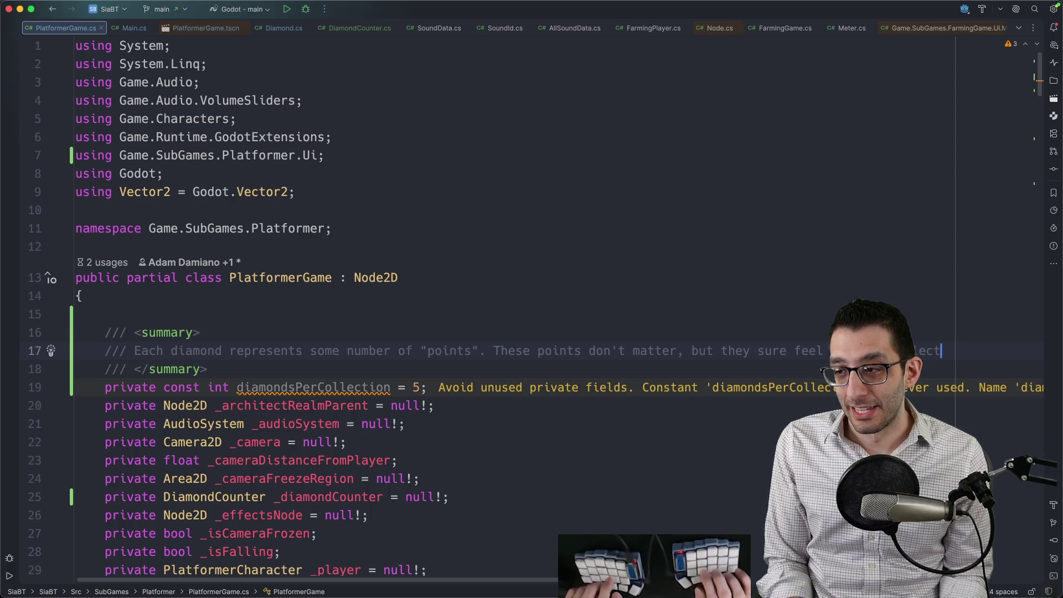
text(!)
key(super+shift+Up)
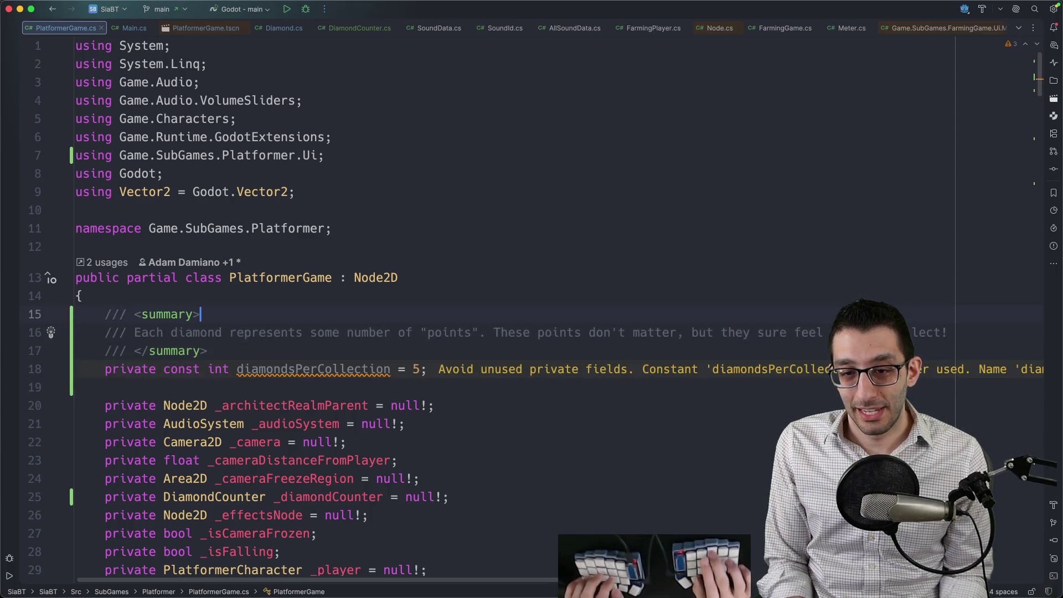
Step: Rename the constant DiamondsPerCollection, pass it to AddDiamonds, and start a debug run
key(alt+Return)
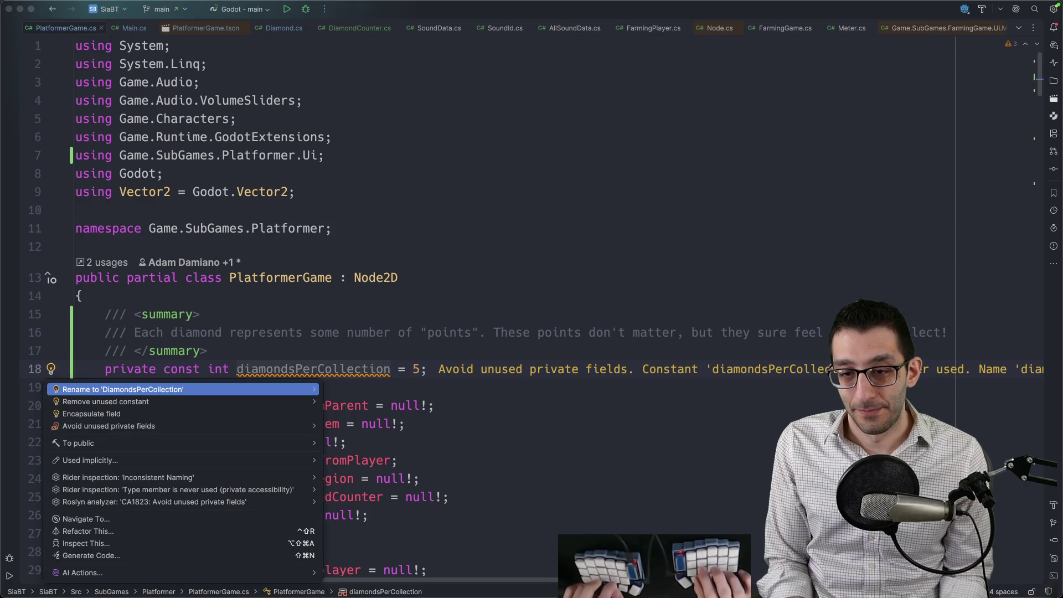
key(Return)
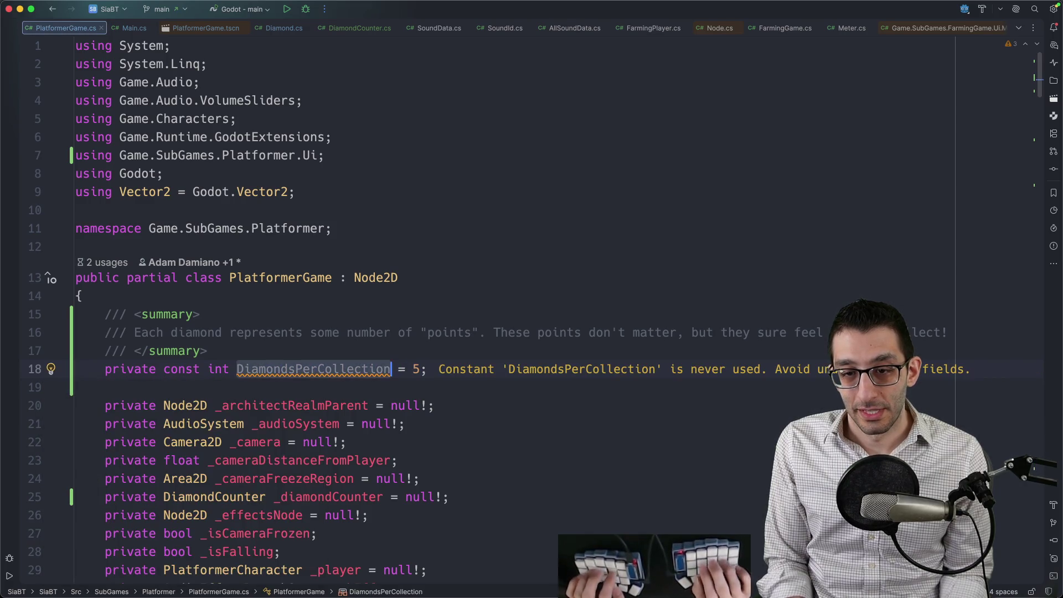
key(super+F12)
text(collect)
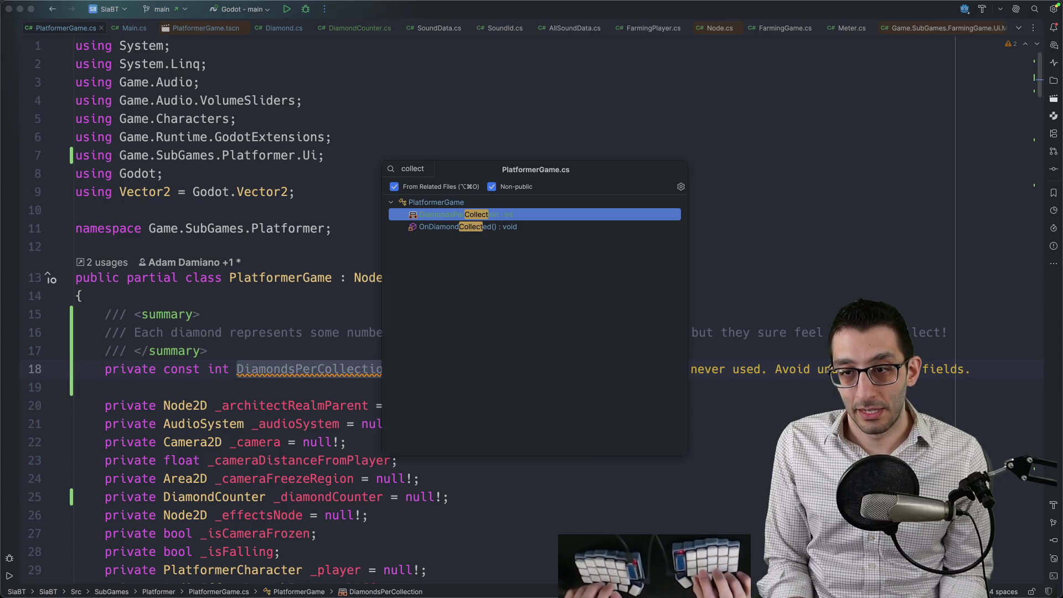
key(Down)
key(Return)
text(DiamondsPerCollection);)
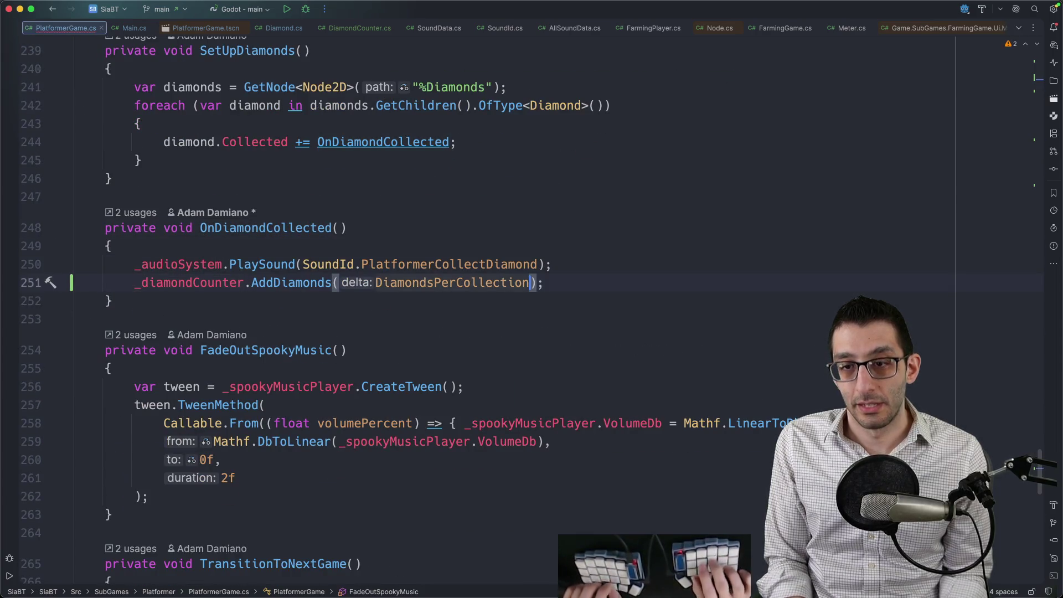
key(Up)
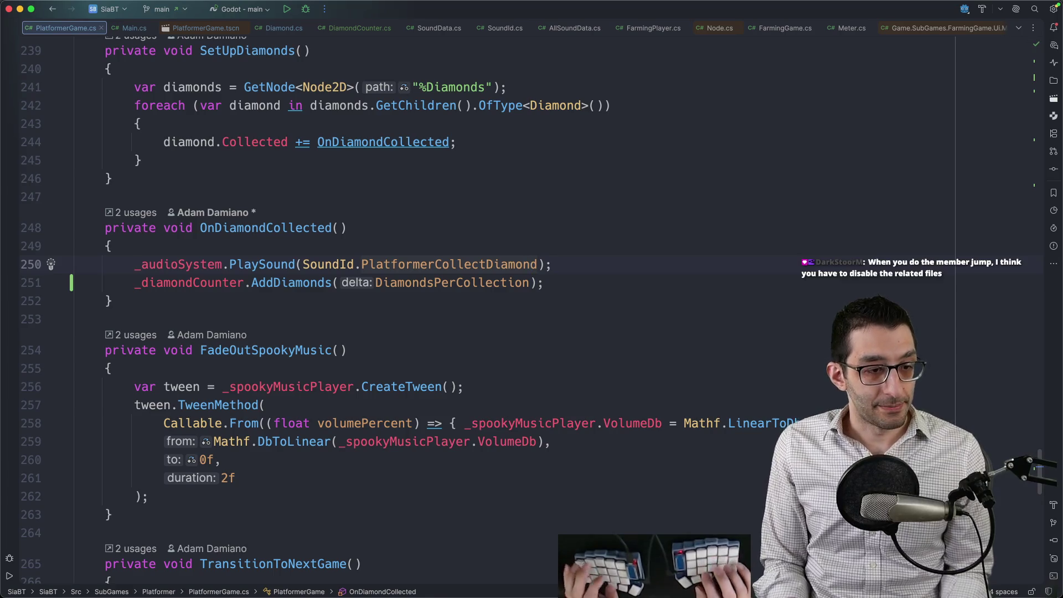
key(ctrl+d)
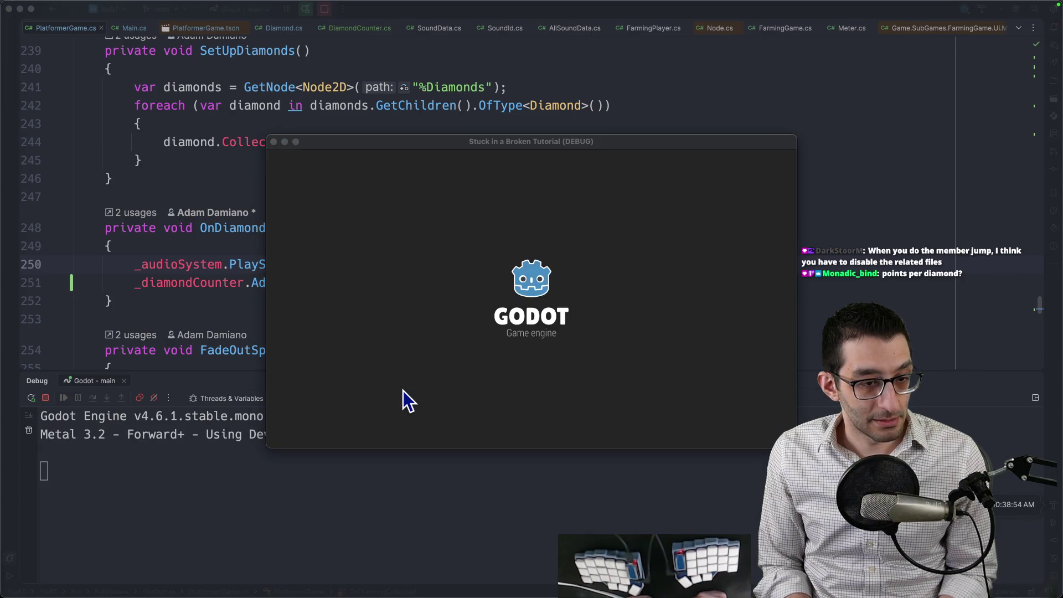
Step: Run and jump to grab the first diamonds and climb to the higher platforms
key(Left)
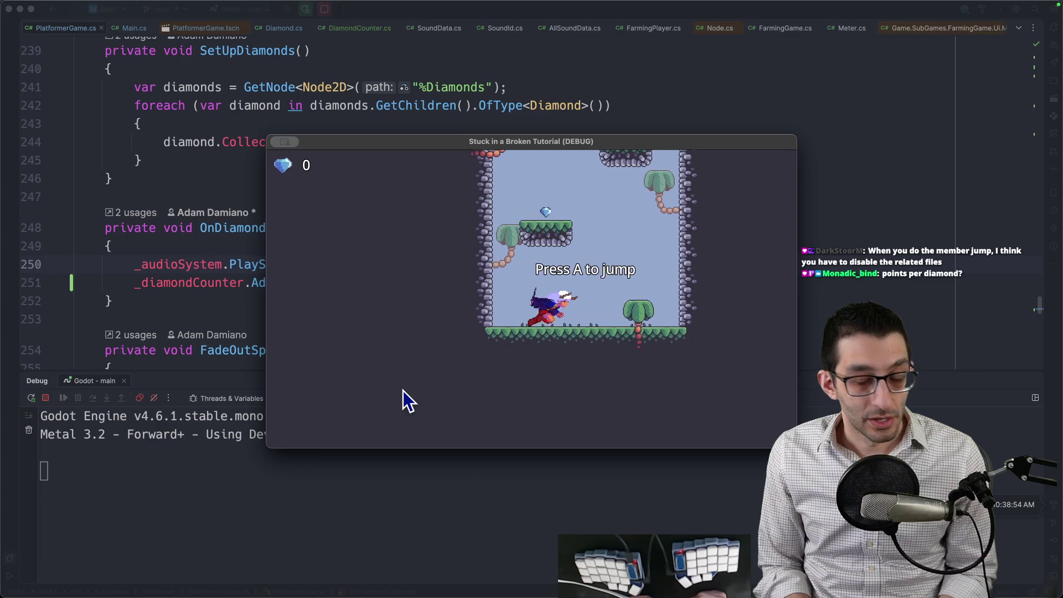
key(Right)
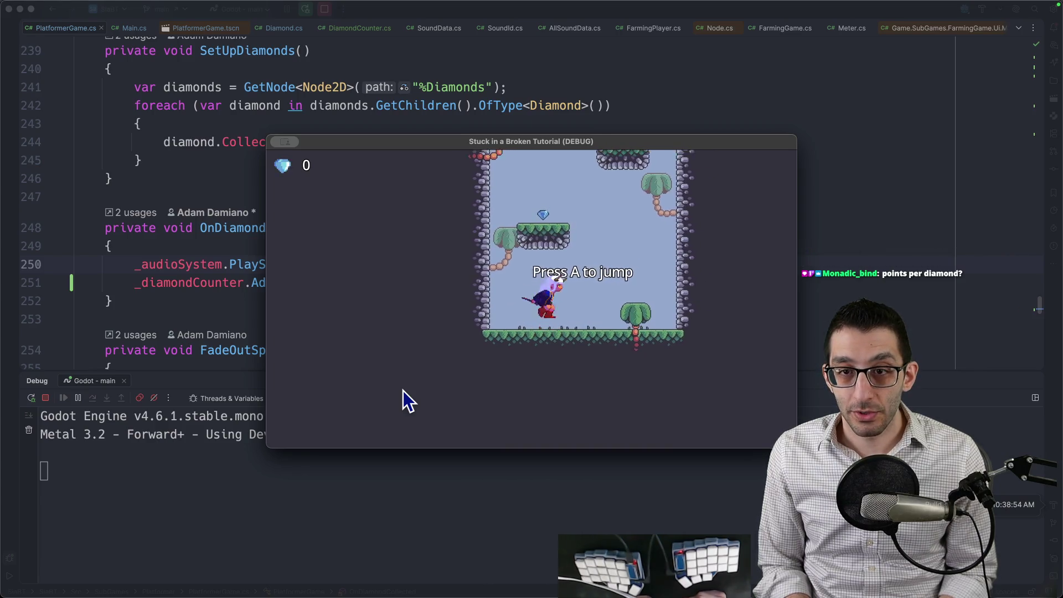
key(a)
key(Right)
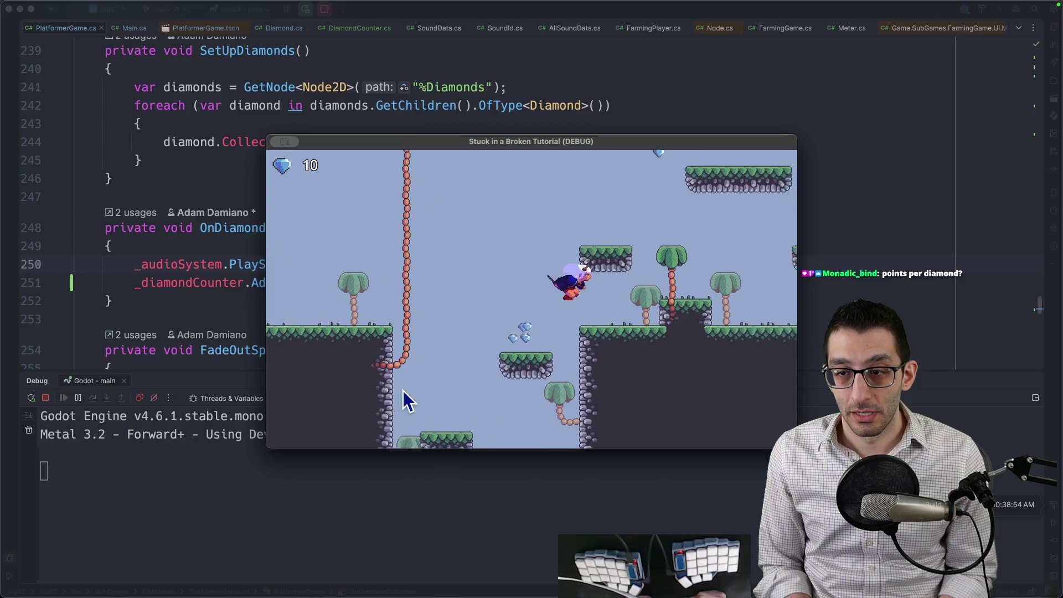
key(a)
key(a)
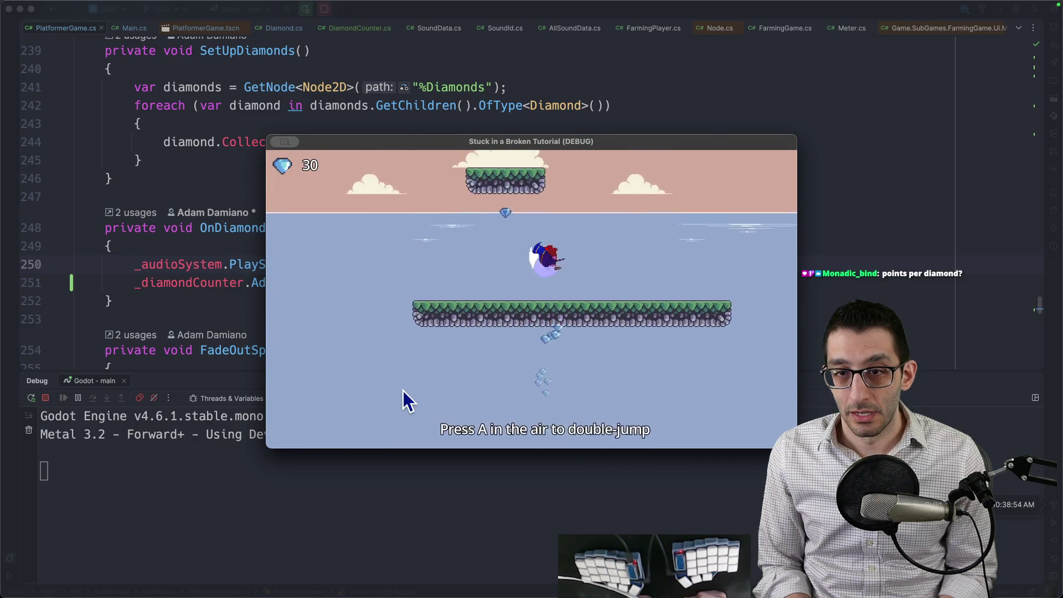
key(a)
key(a)
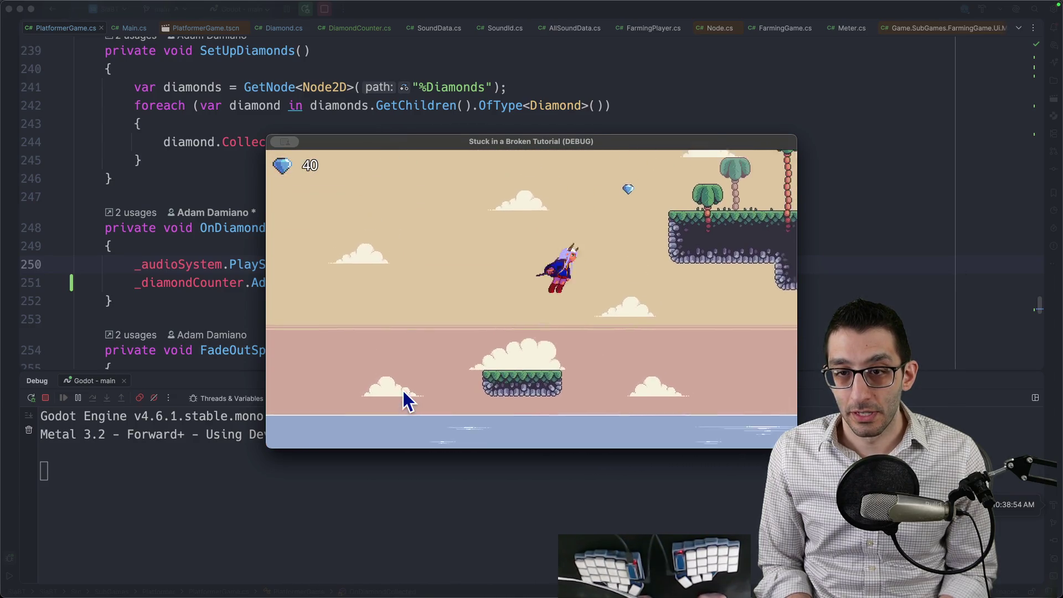
Step: Dash across platforms collecting diamonds up to 95, then make the game fullscreen
key(r)
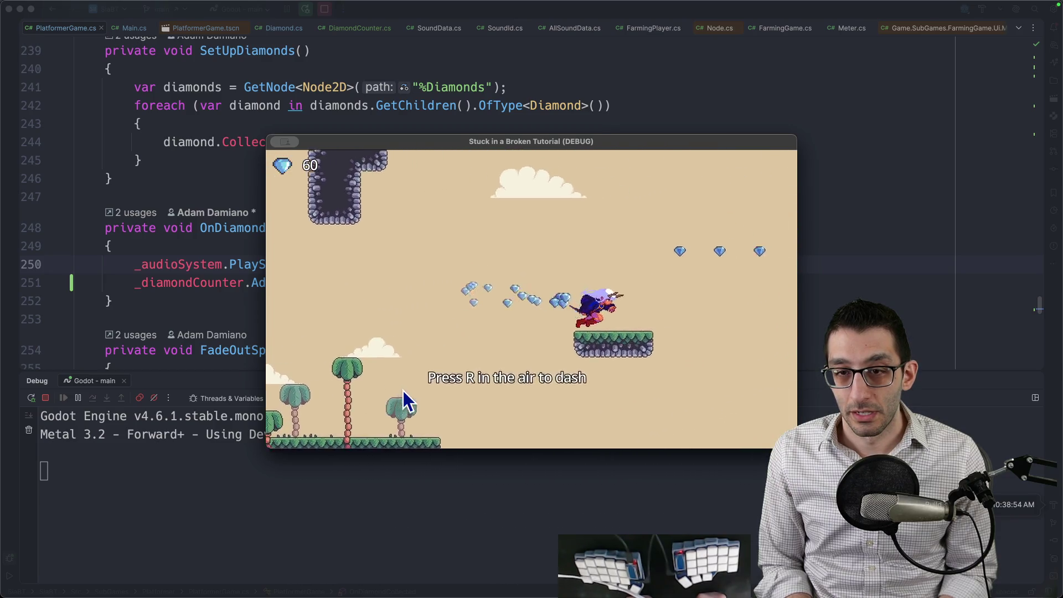
key(a)
key(r)
key(a)
key(r)
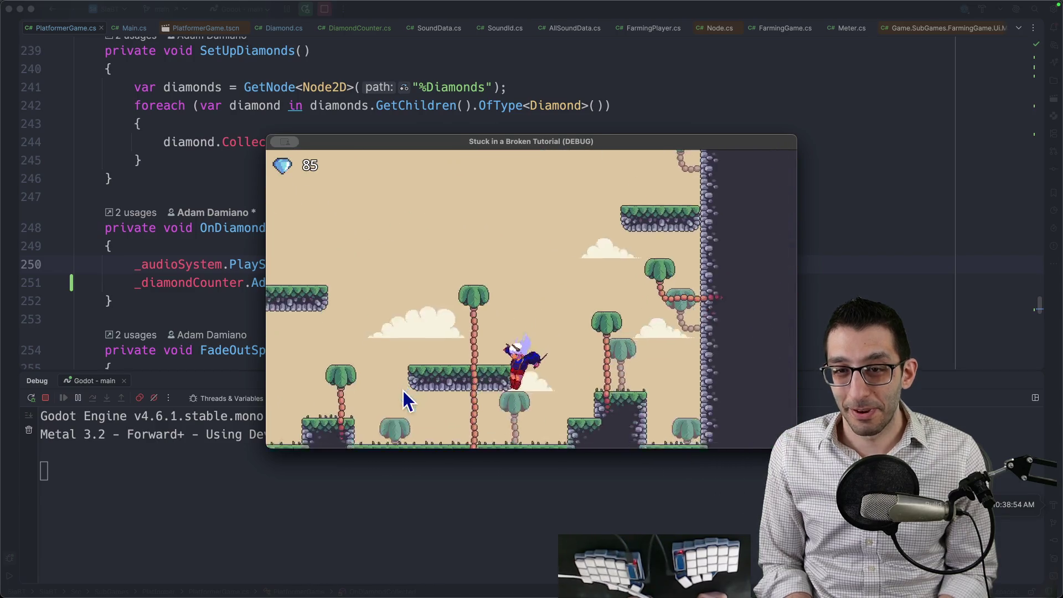
key(r)
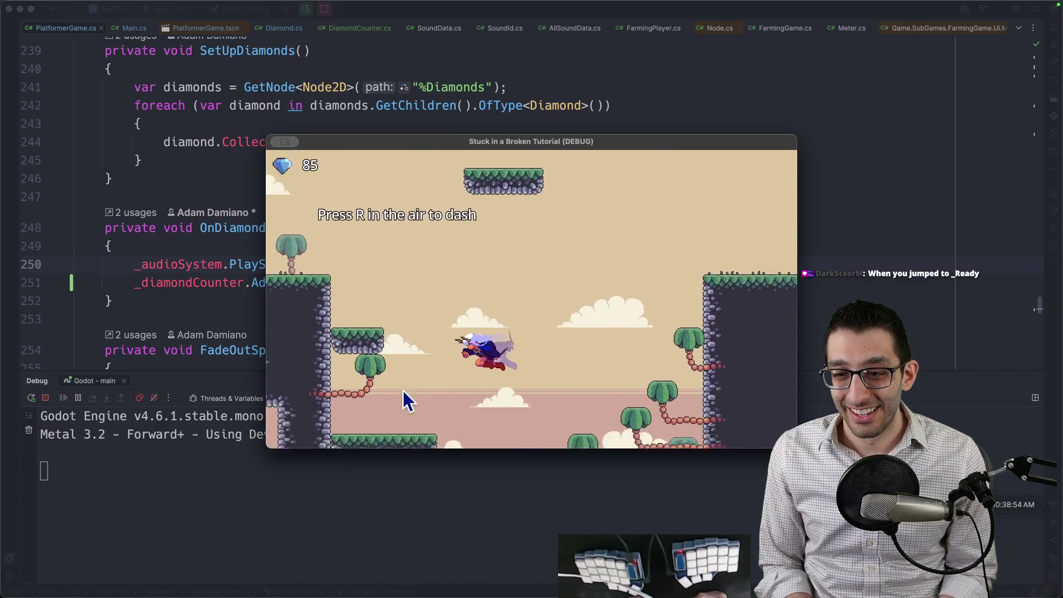
key(r)
key(a)
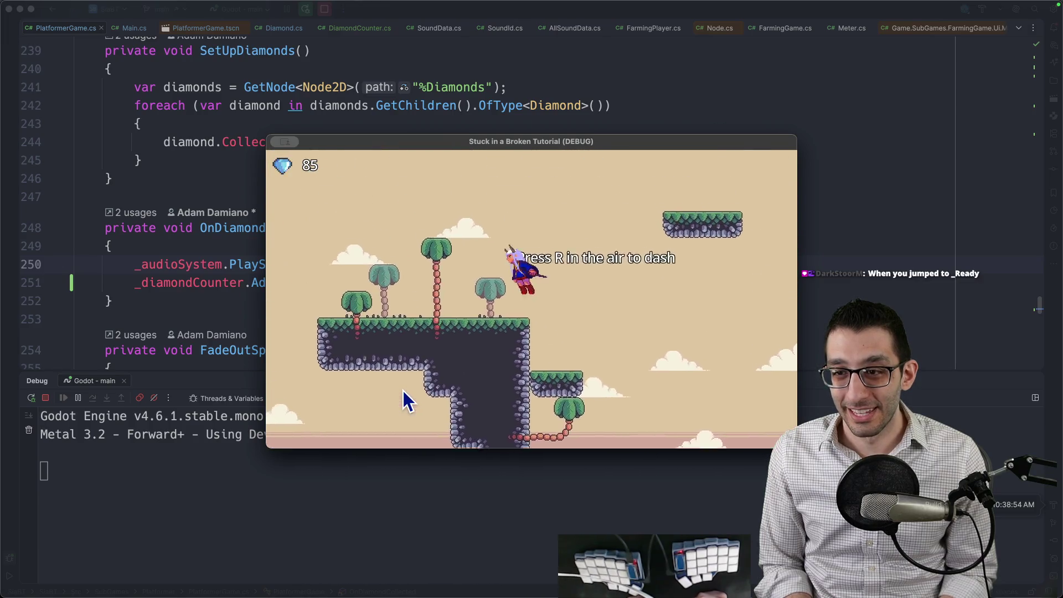
key(r)
key(r)
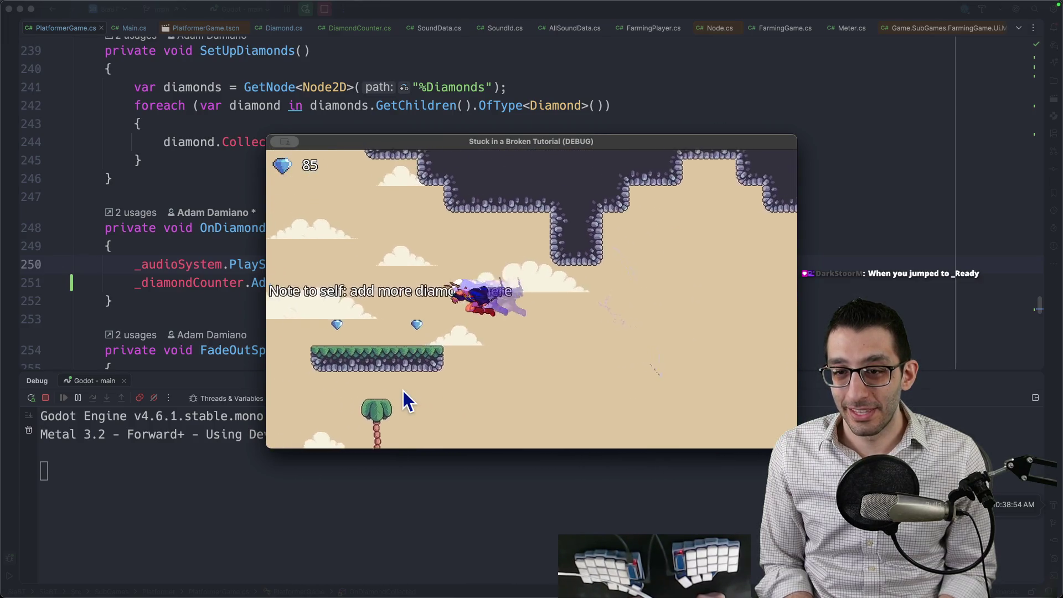
key(a)
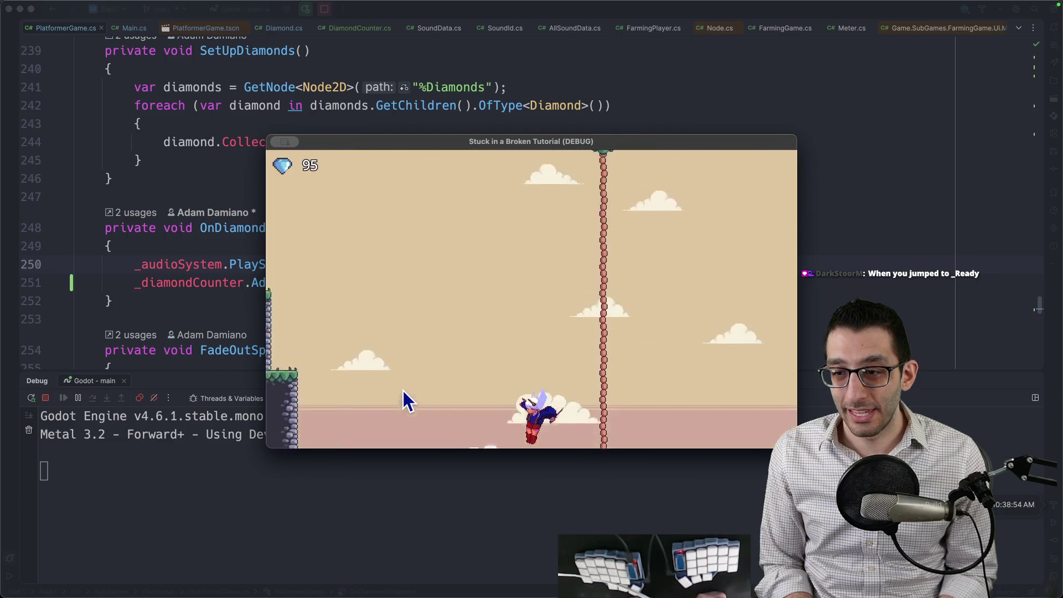
key(r)
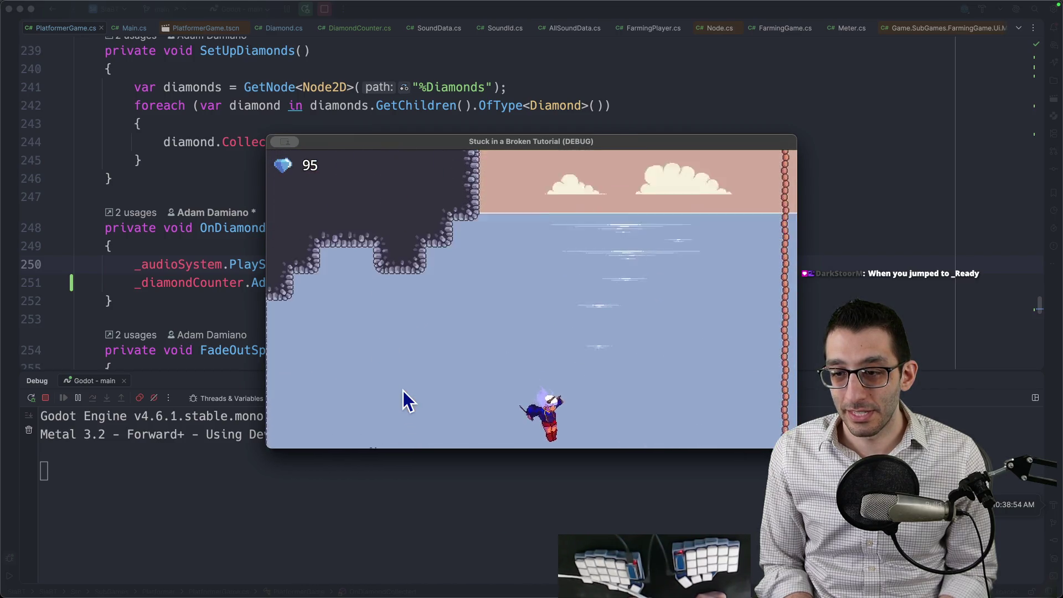
key(a)
key(F11)
Step: Dash and fly through the shaft area, pushing the diamond counter past 105
key(r)
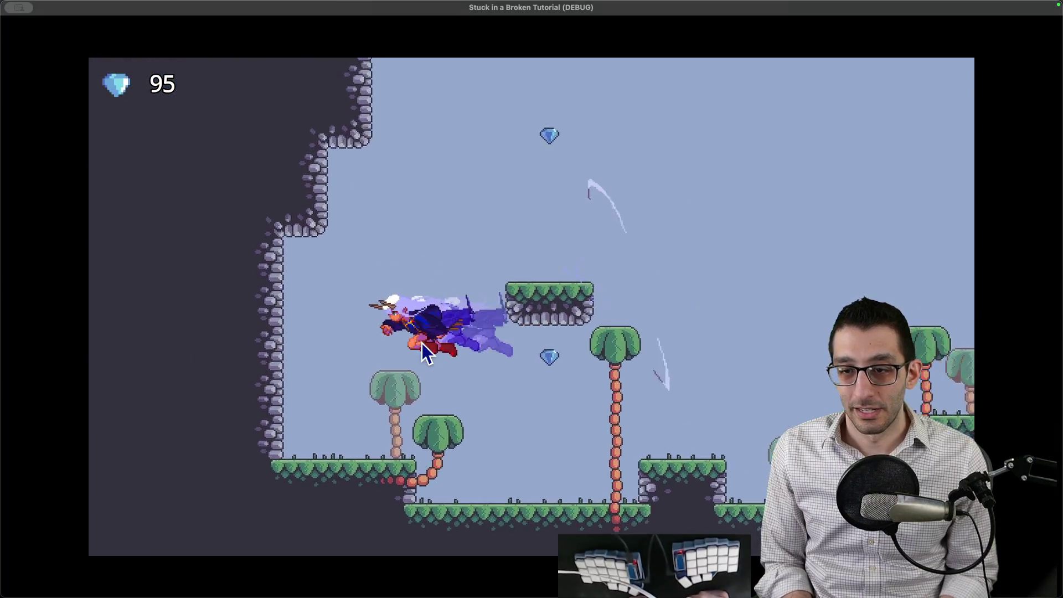
key(d)
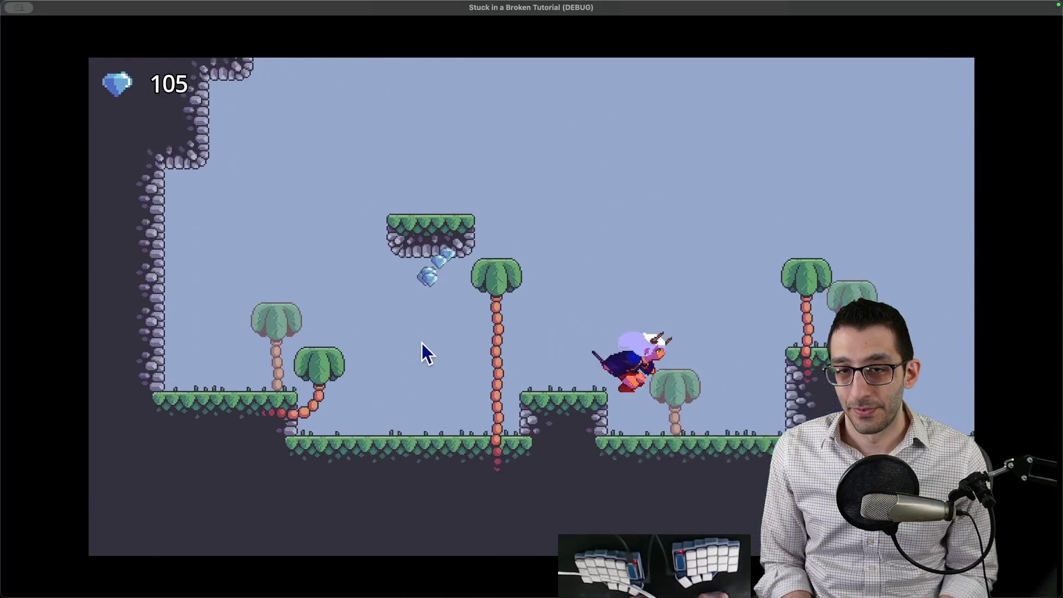
key(r)
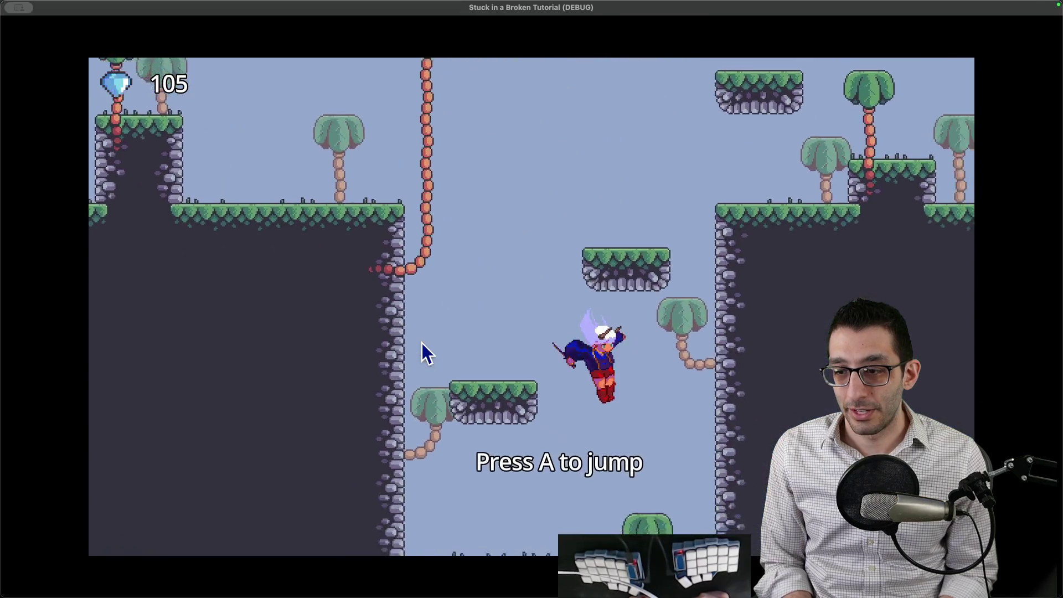
key(a)
key(a)
key(r)
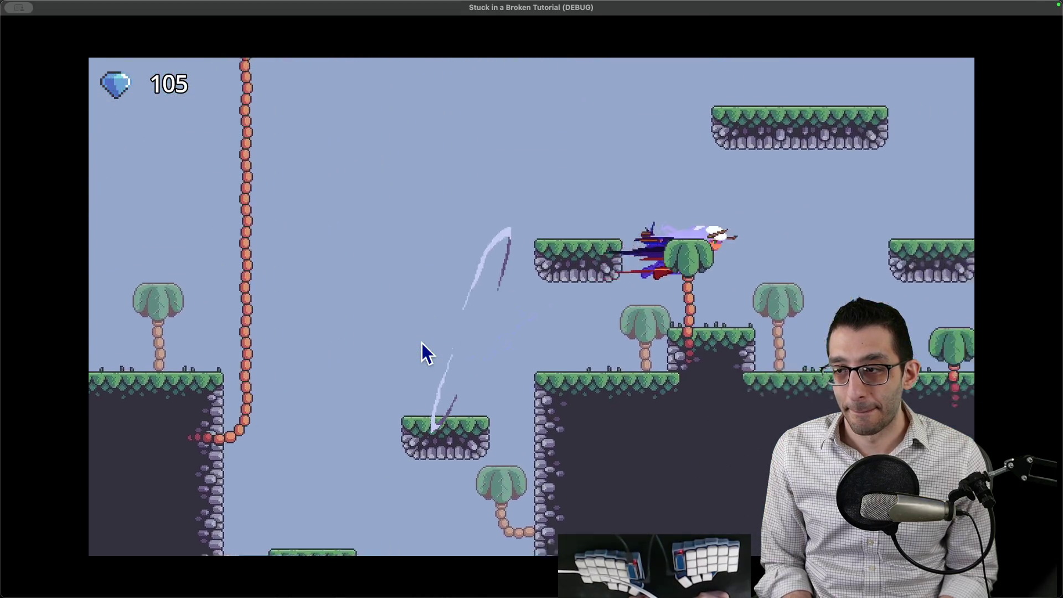
key(r)
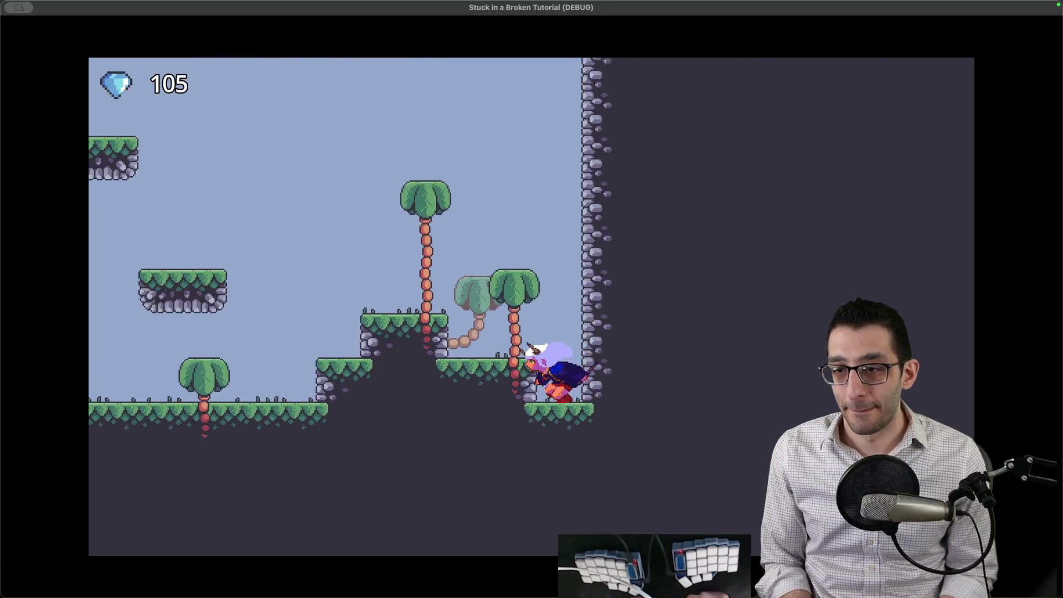
key(a)
key(r)
Step: Jump and dash through the sky area across cloud and tree-top platforms
key(a)
key(a)
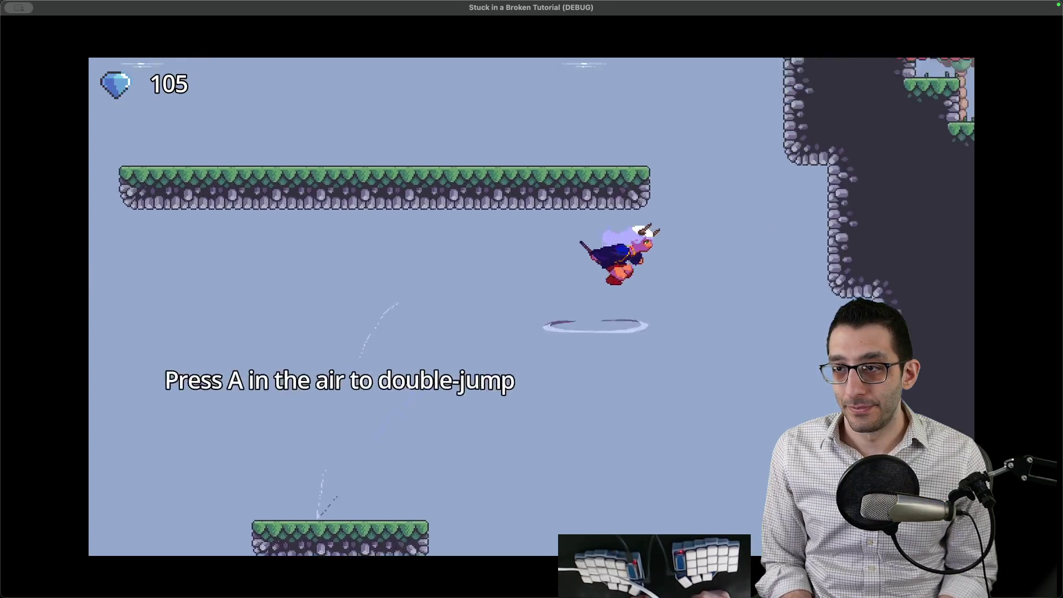
key(r)
key(a)
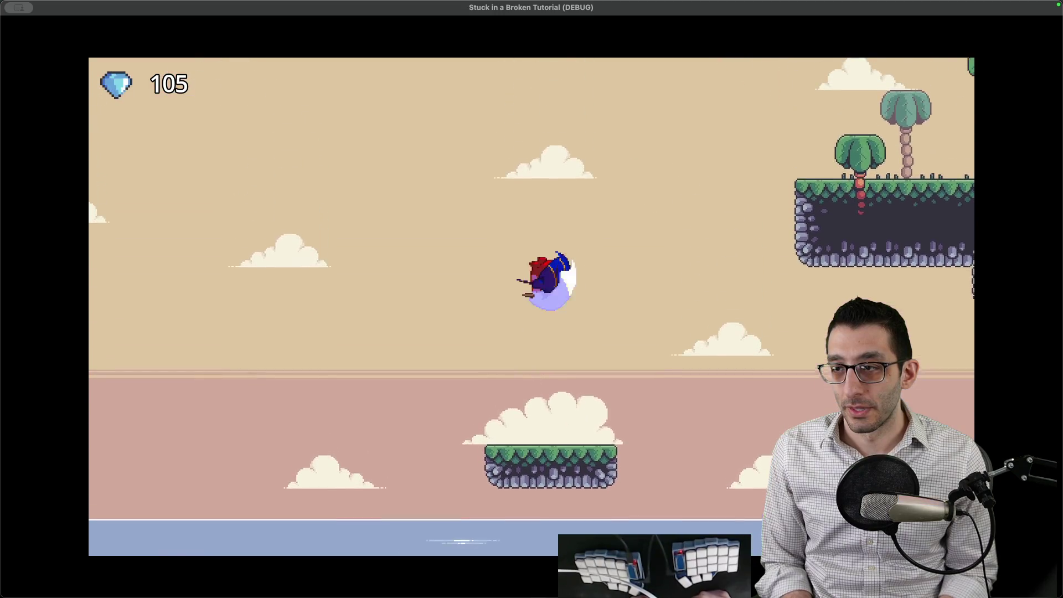
key(a)
key(a)
key(r)
key(a)
key(r)
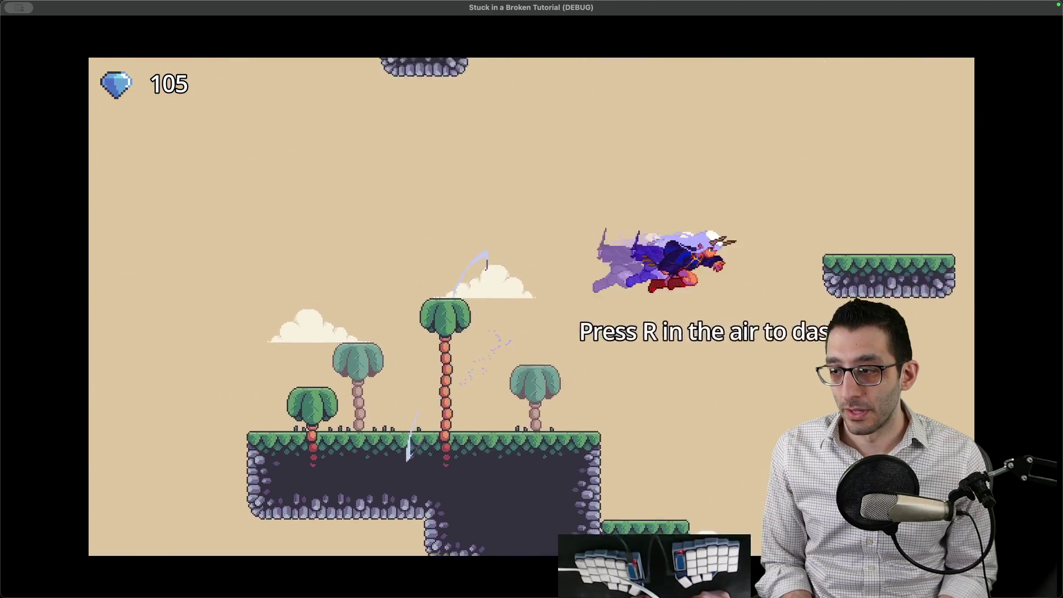
key(a)
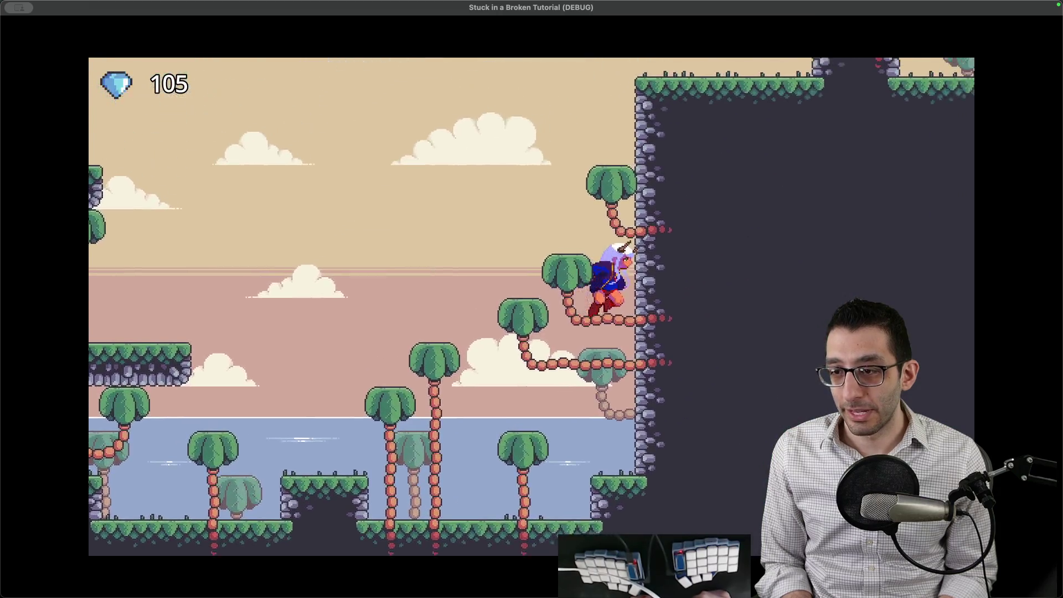
key(a)
key(r)
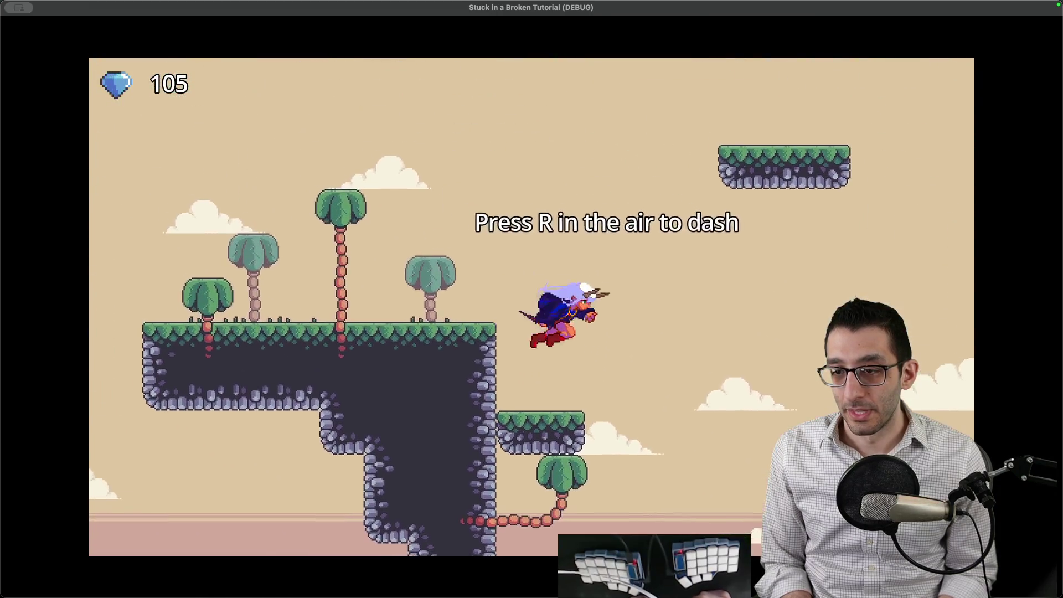
key(a)
key(r)
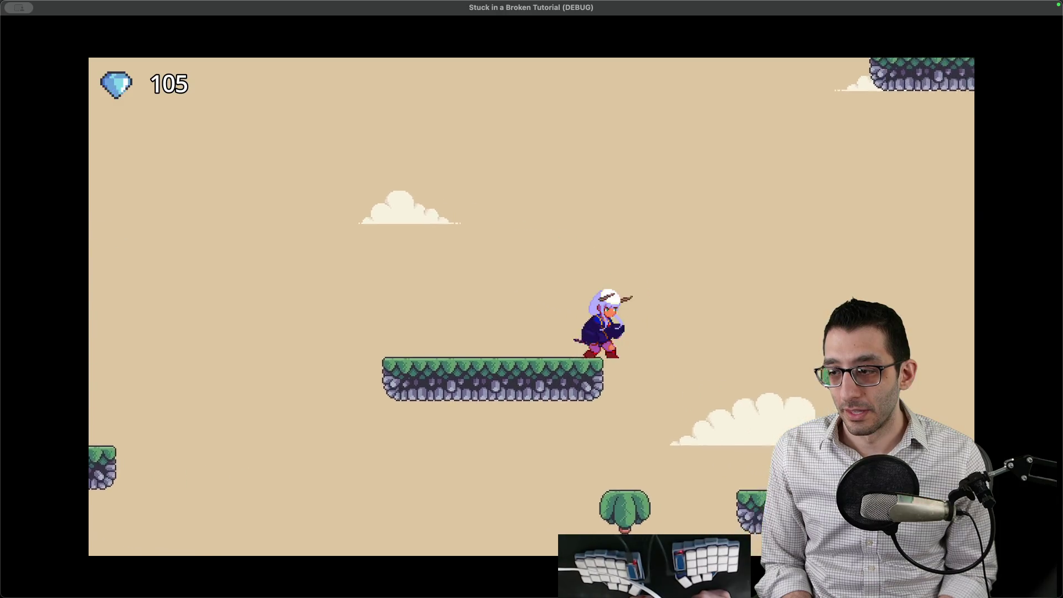
Step: Jump and dash through the remaining diamond rows until the counter reaches 165
key(a)
key(r)
key(a)
key(r)
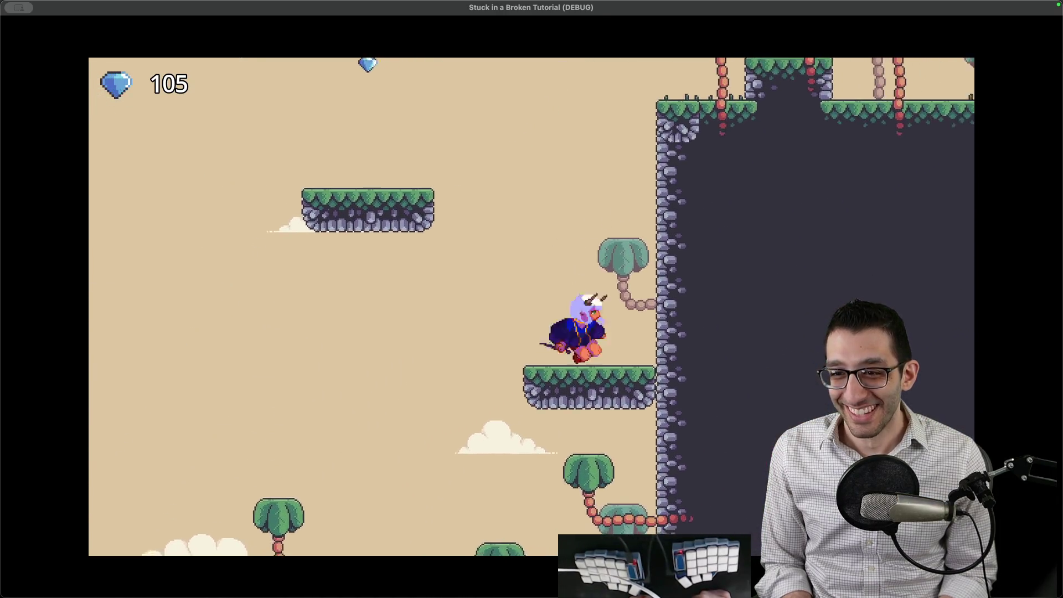
key(a)
key(a)
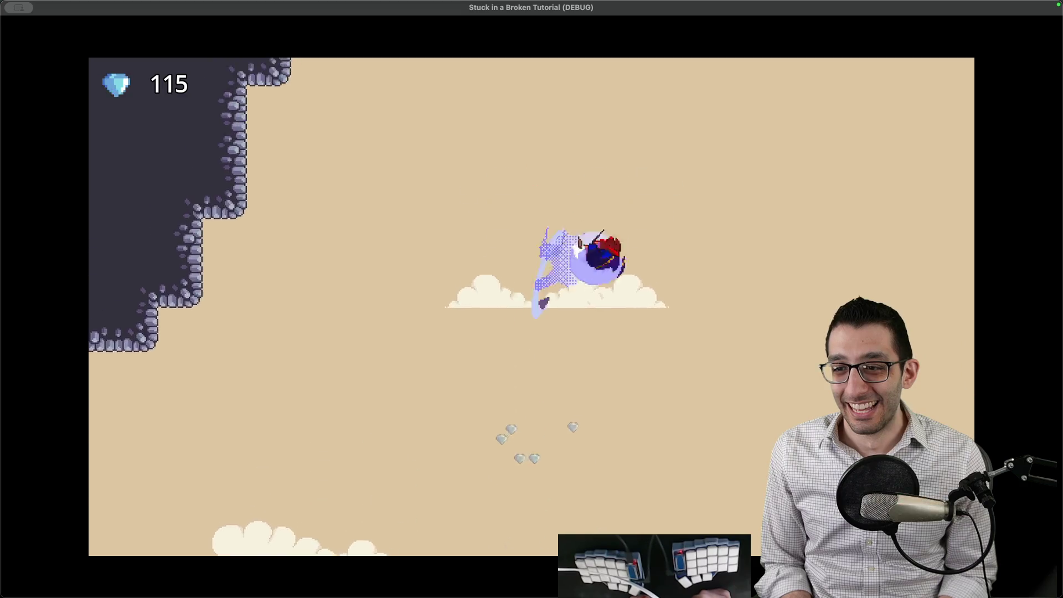
key(r)
key(a)
key(r)
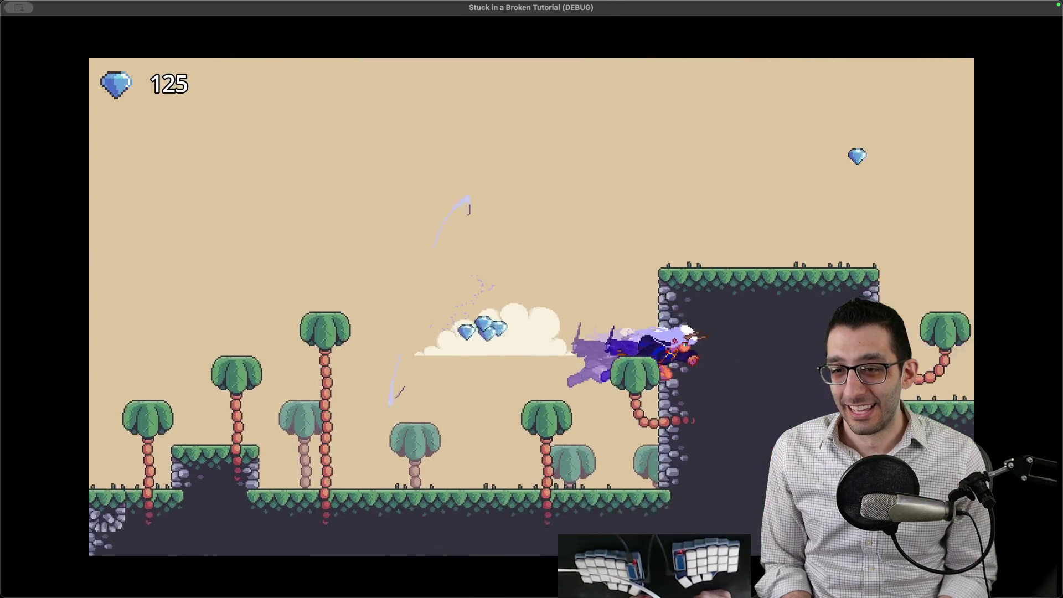
key(a)
key(a)
key(r)
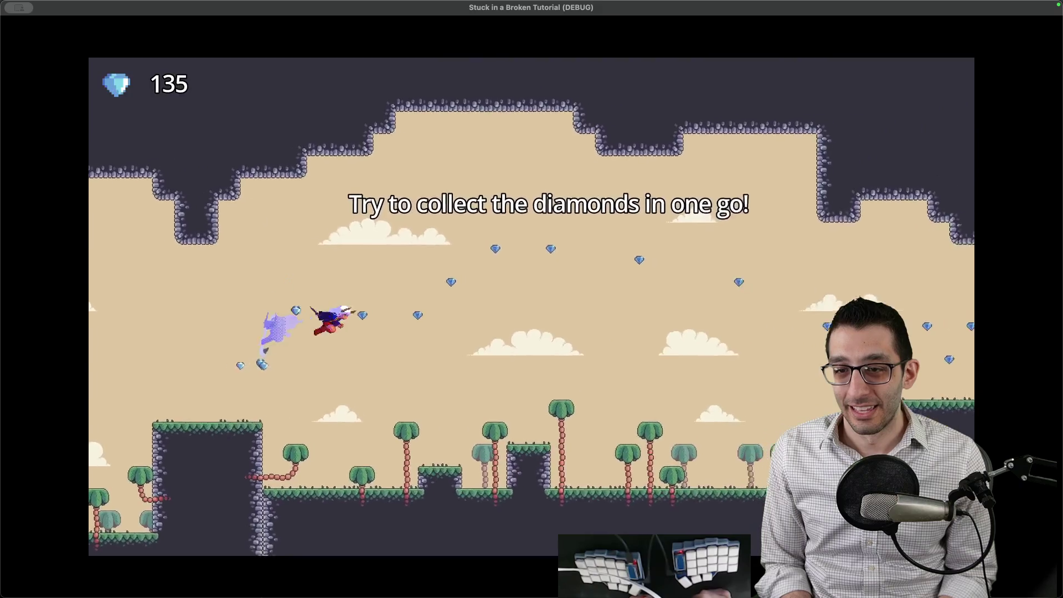
key(a)
key(r)
key(Left)
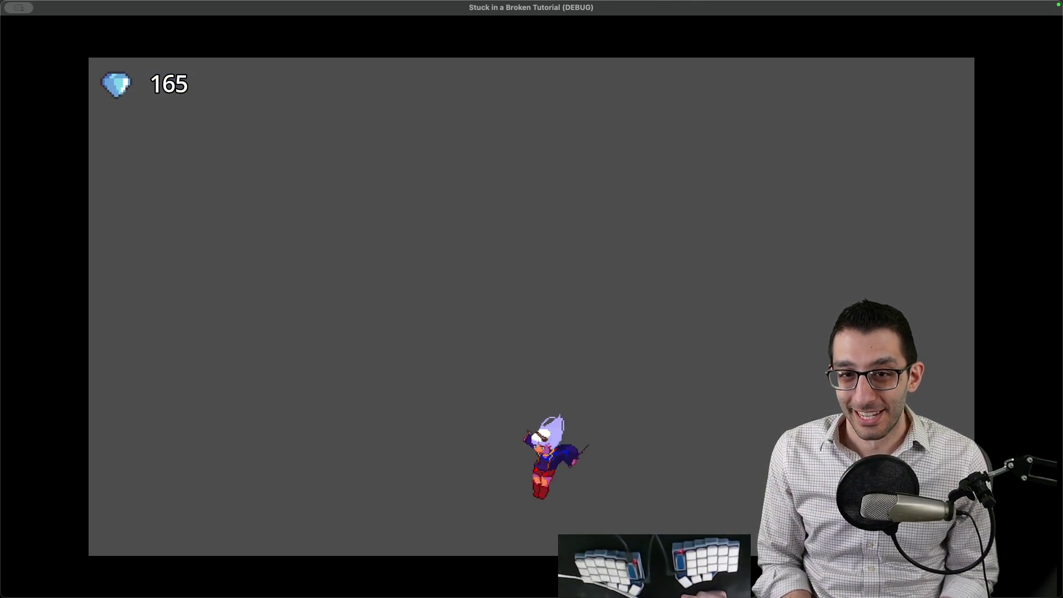
Step: Quit the game from the pause menu and return to OnDiamondCollected in PlatformerGame.cs
key(Escape)
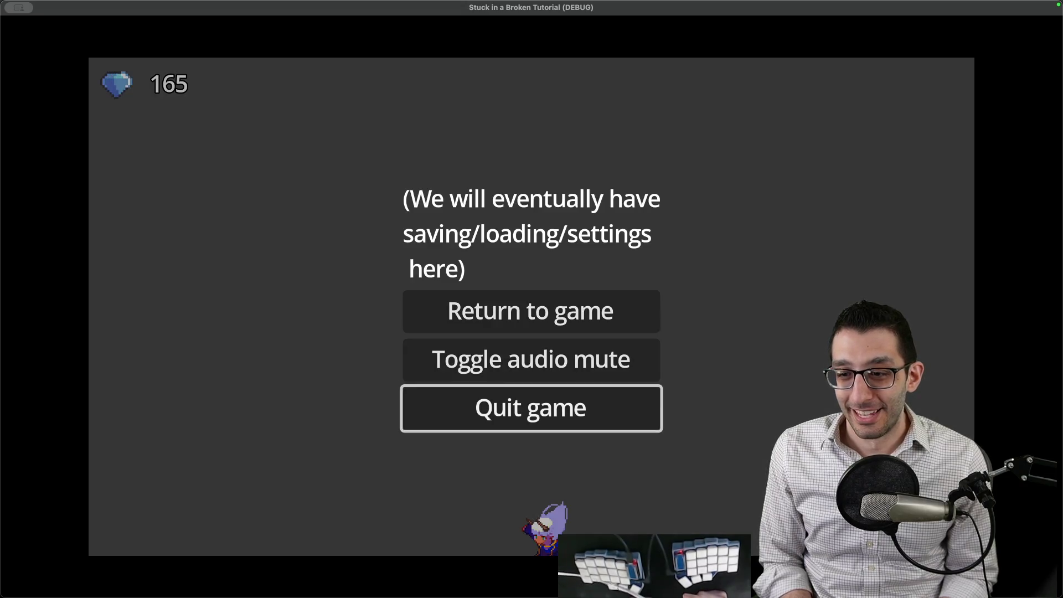
key(Return)
click(524, 250)
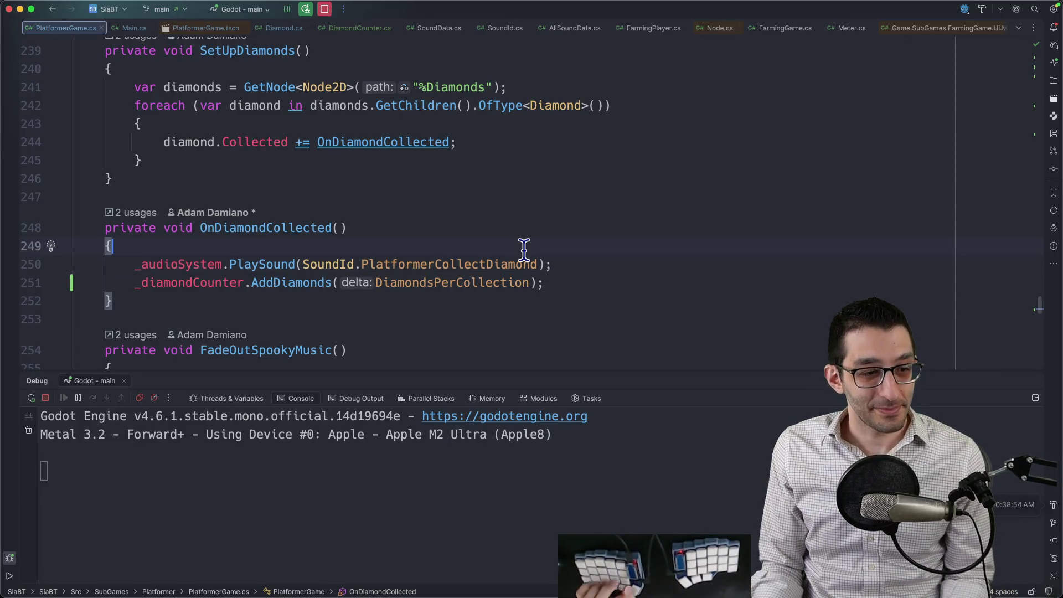
scroll(524, 250, up, 1)
Step: Search the File Structure popup for 'ready', then close it without navigating
key(super+F12)
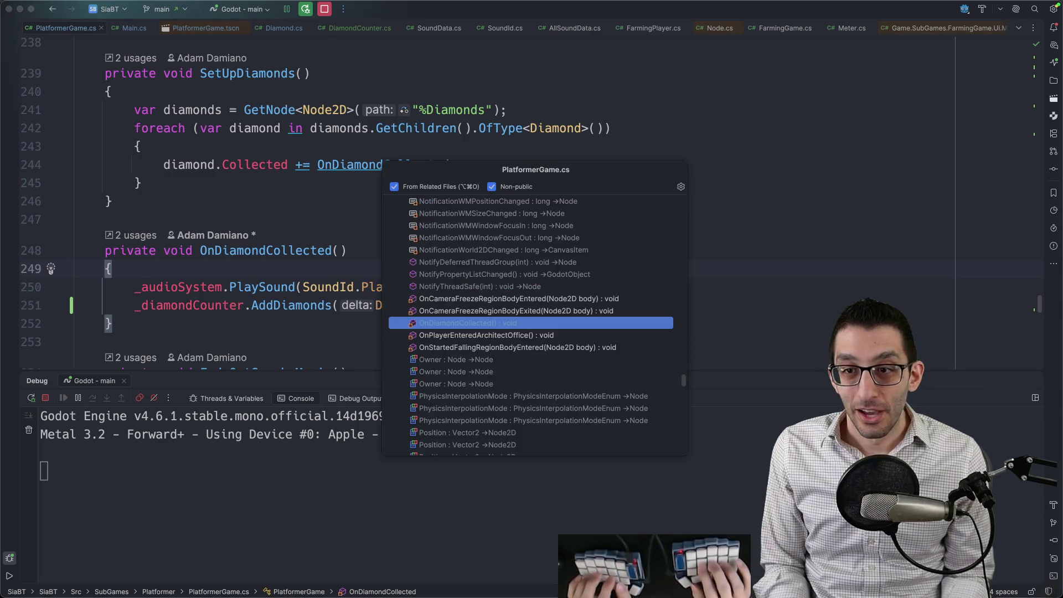
text(ready)
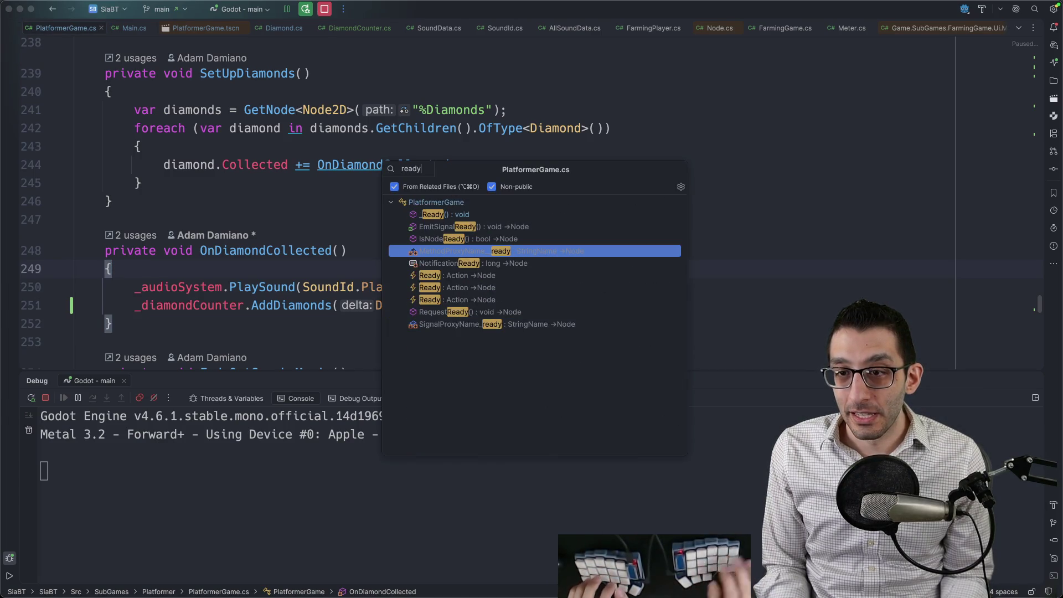
click(395, 188)
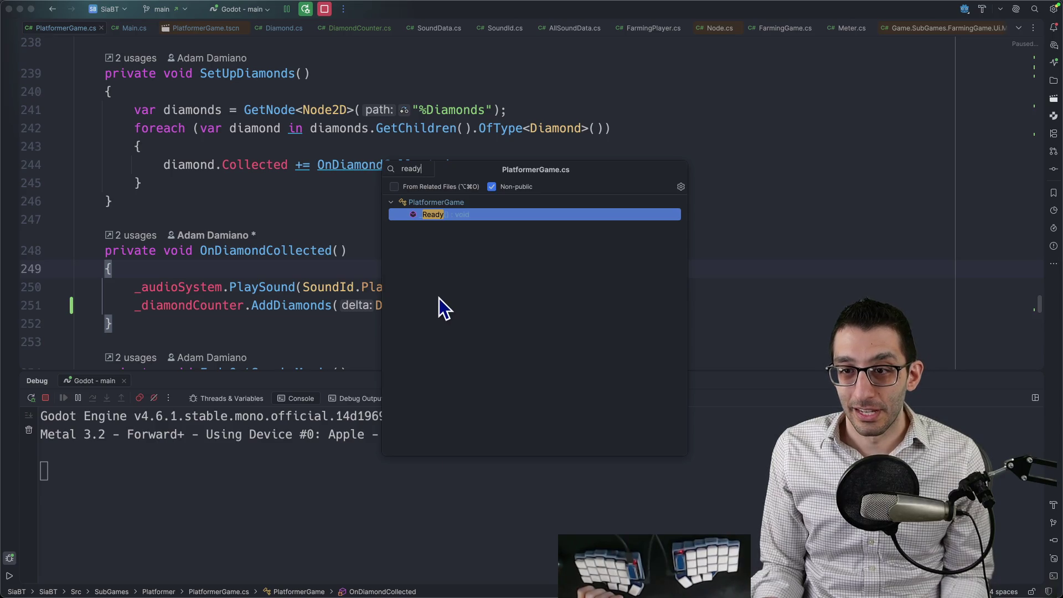
key(BackSpace)
key(BackSpace)
key(BackSpace)
key(Escape)
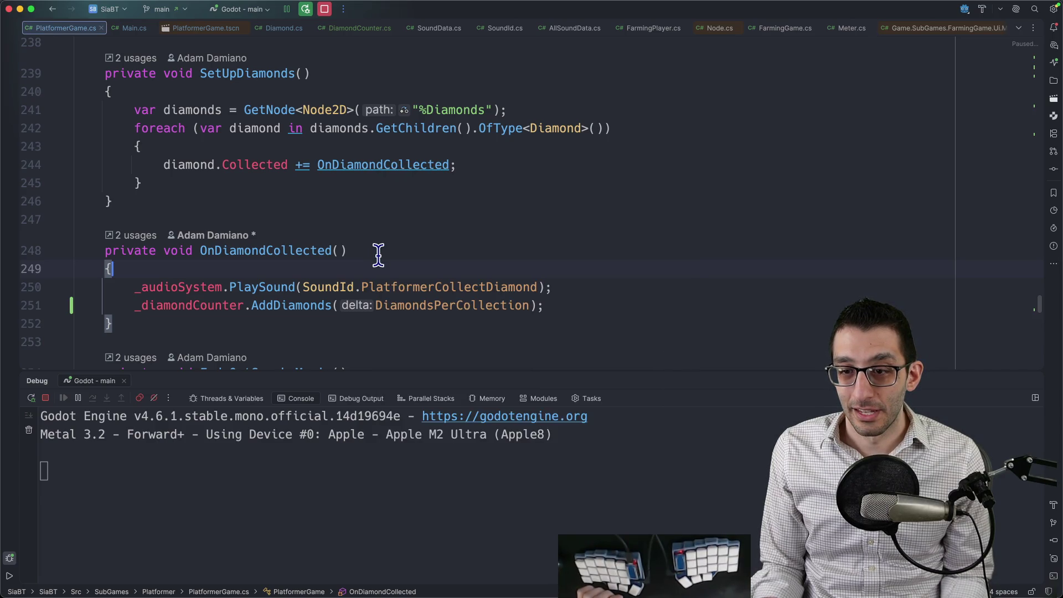
key(super+F12)
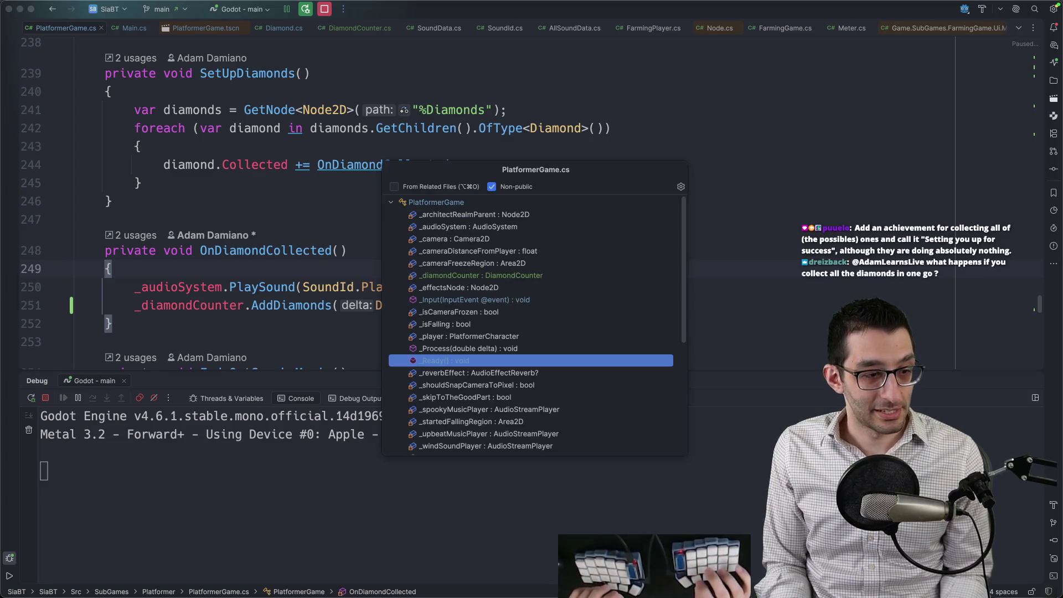
key(Escape)
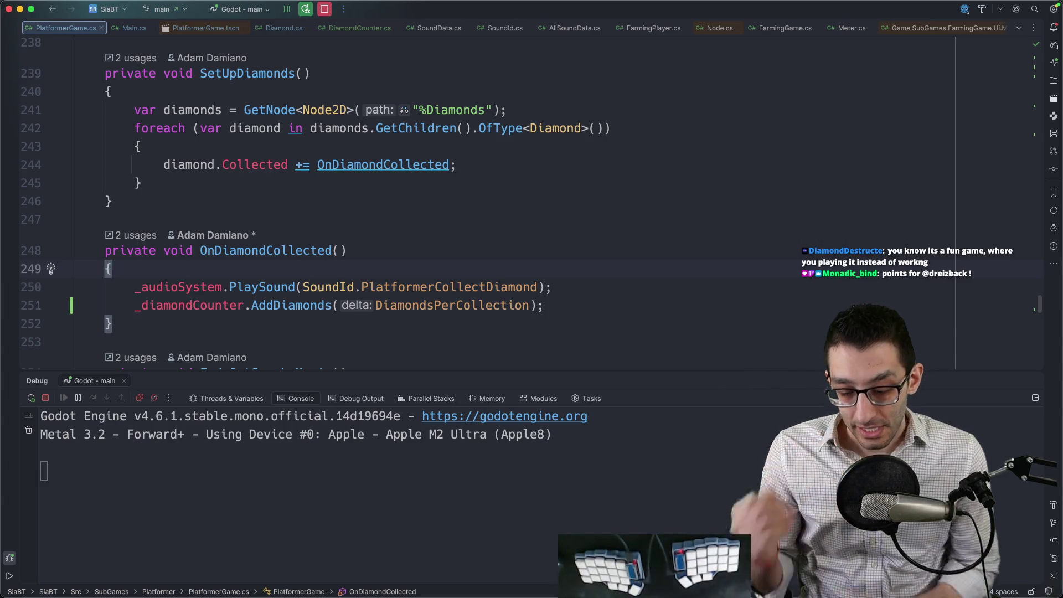
Step: Start a new untitled note reading 'minute #37: achievement'
key(super+Tab)
key(super+n)
text(minute #)
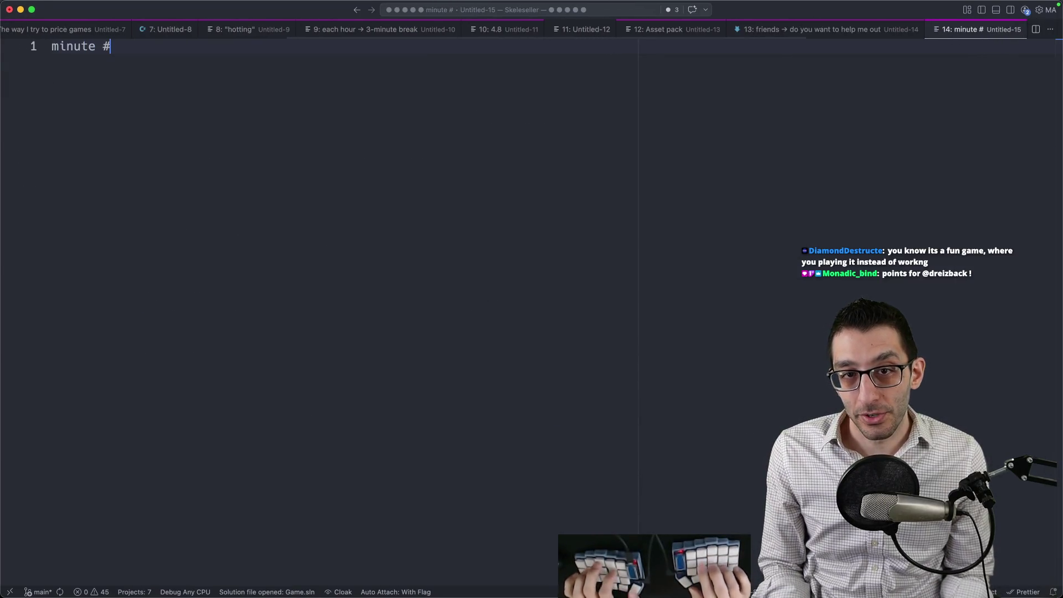
text(37: achievement)
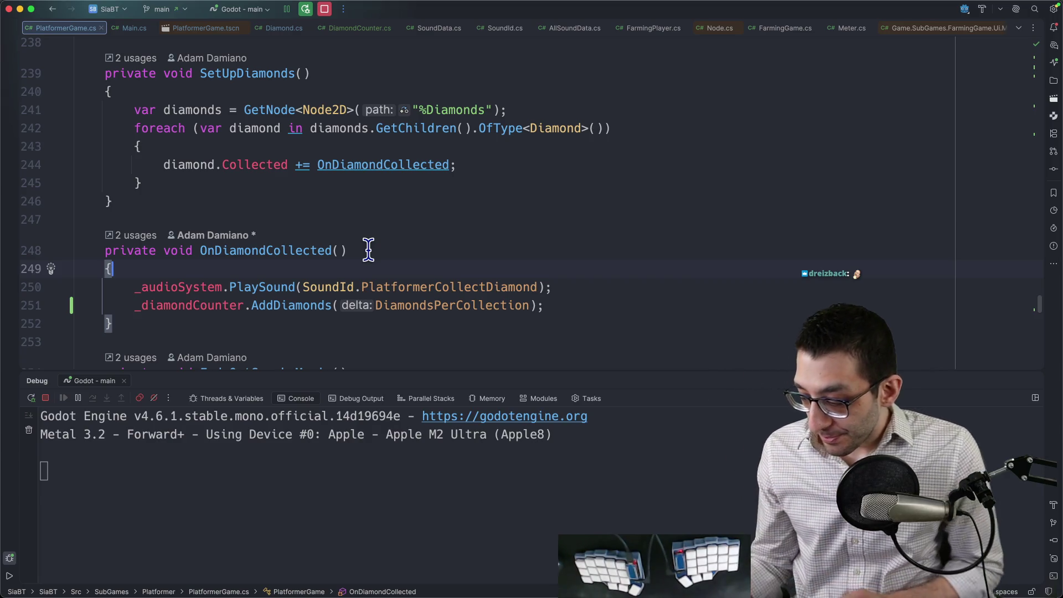
Step: Reload the out-of-date TODO document and select the diamond counter task line
key(super+Tab)
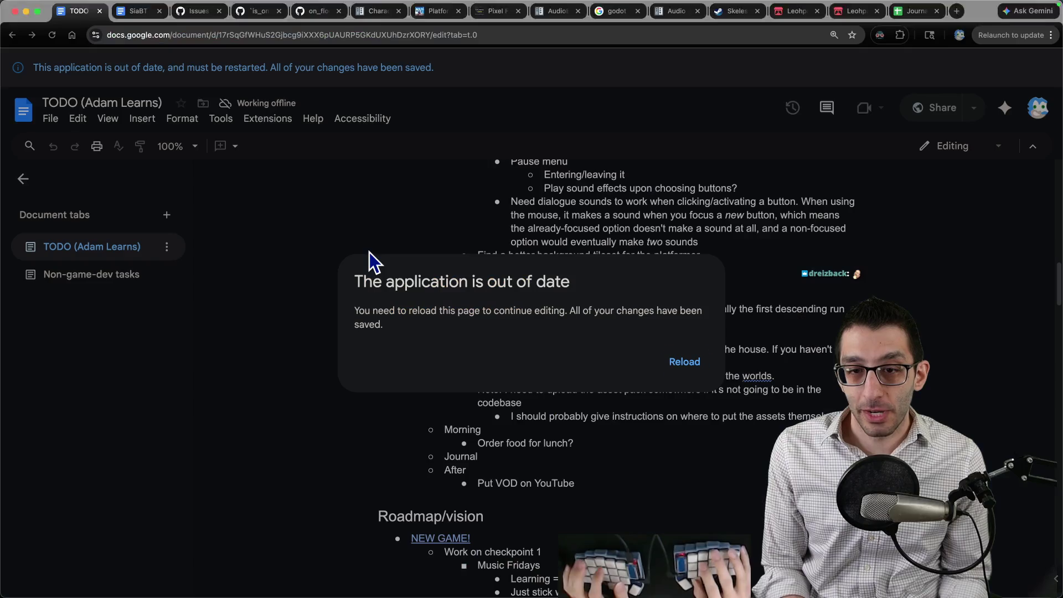
click(686, 363)
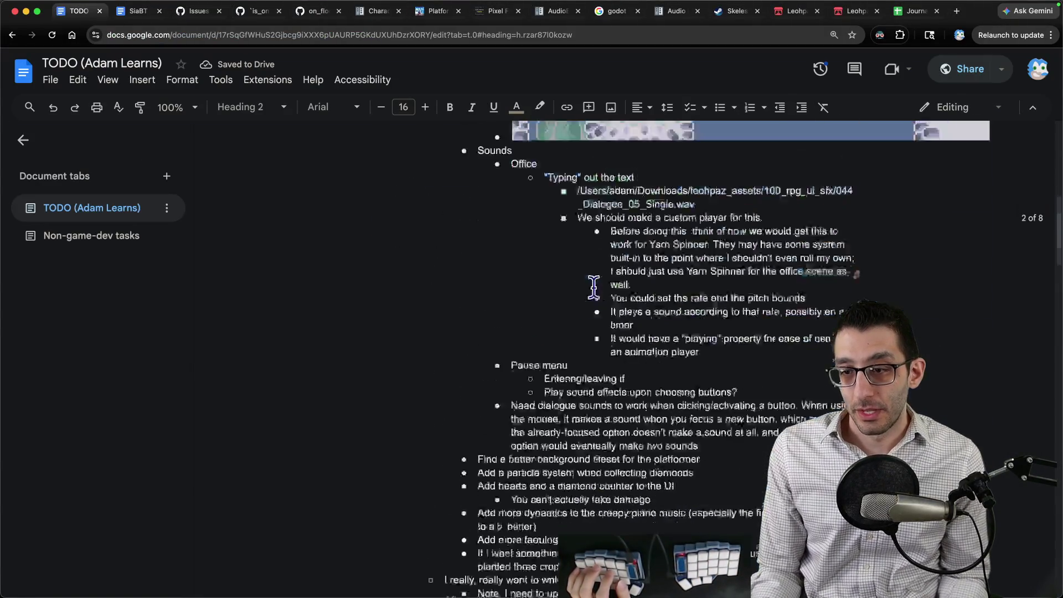
scroll(595, 287, up, 3)
triple_click(554, 266)
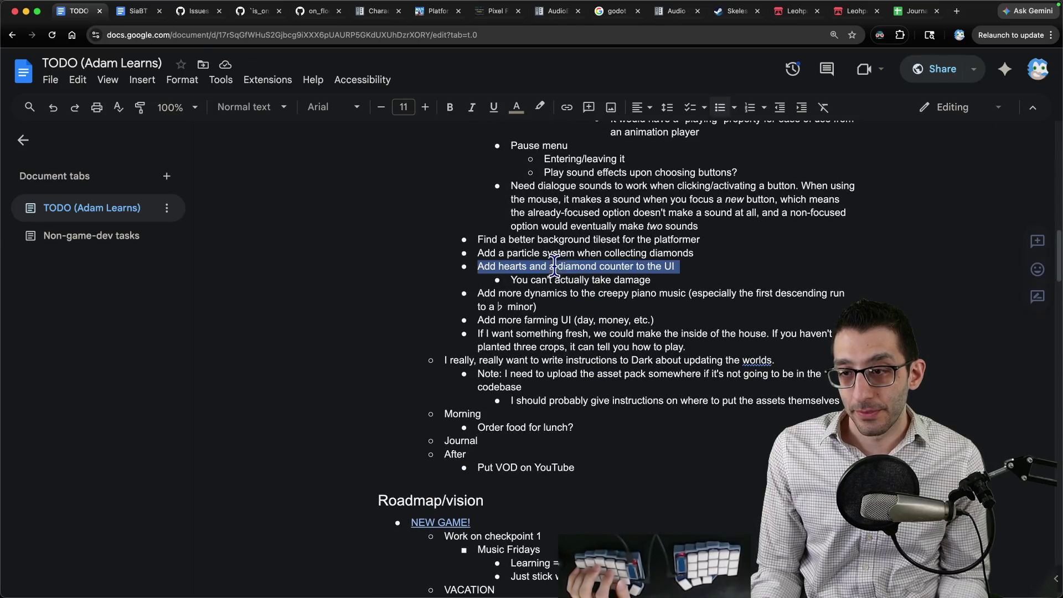
key(super+Tab)
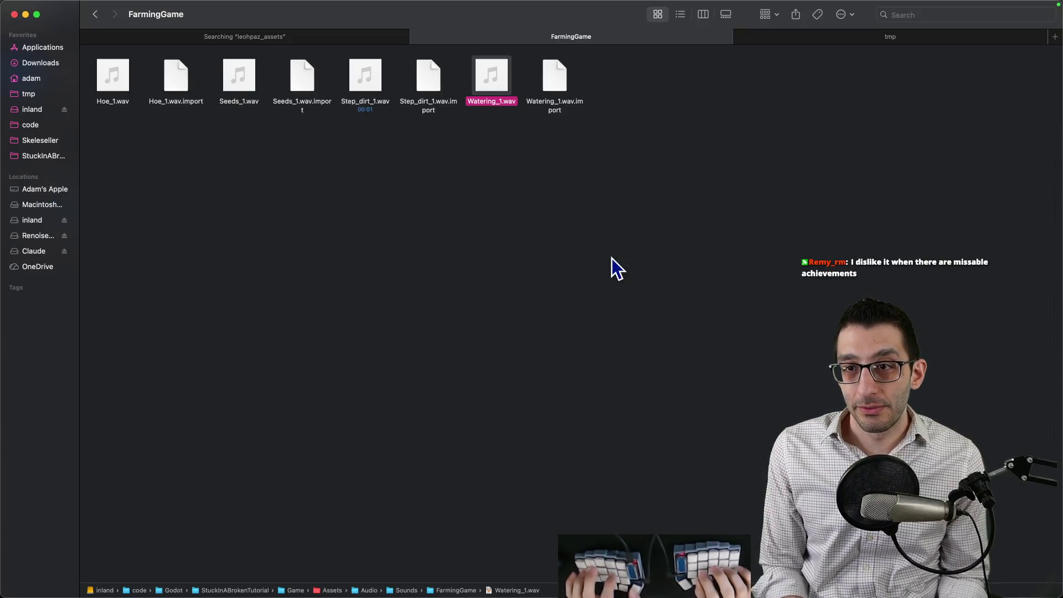
Step: Open a second Finder window beside the sound files and browse Downloads to 'Assets I bought for SiaBT'
key(super+n)
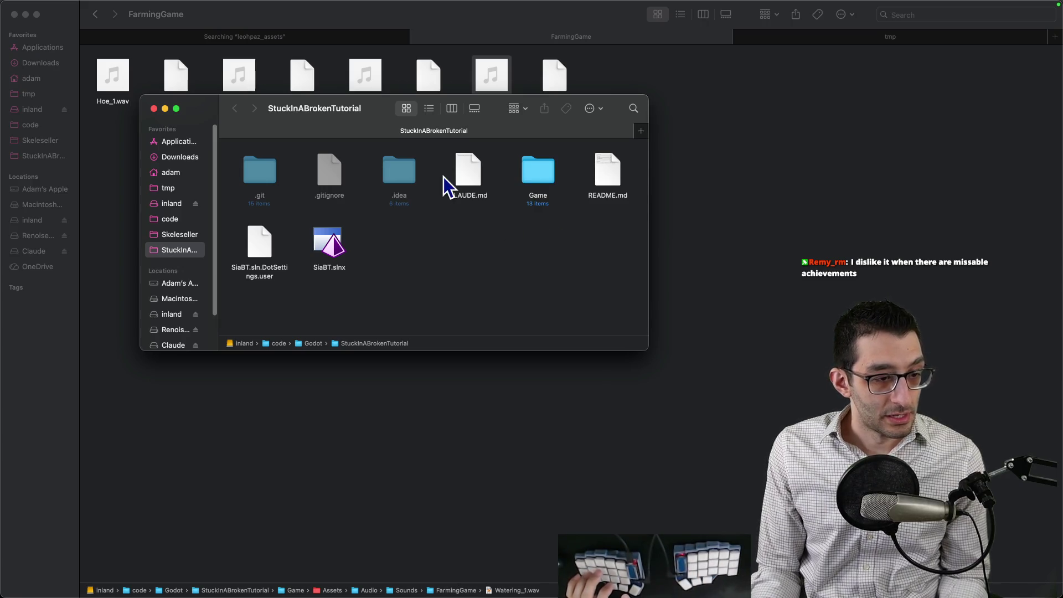
drag(364, 106, 518, 145)
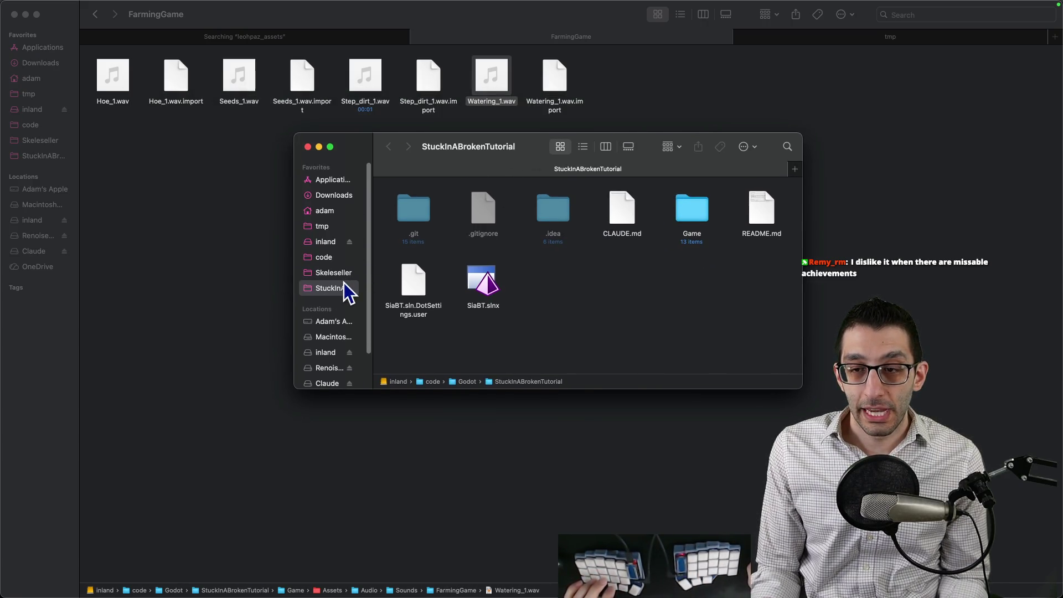
click(339, 198)
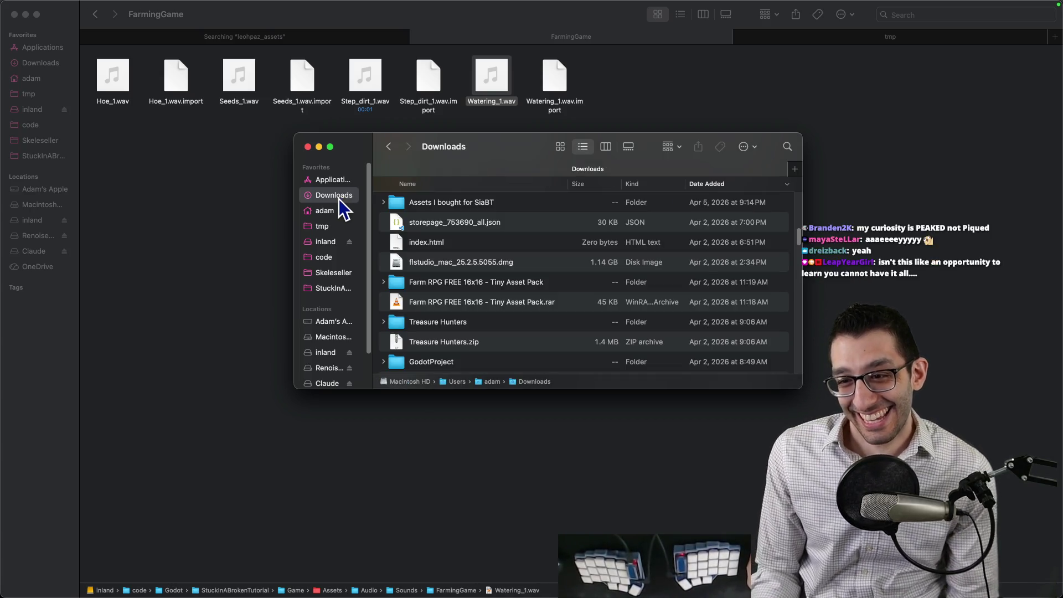
click(415, 203)
scroll(423, 216, down, 5)
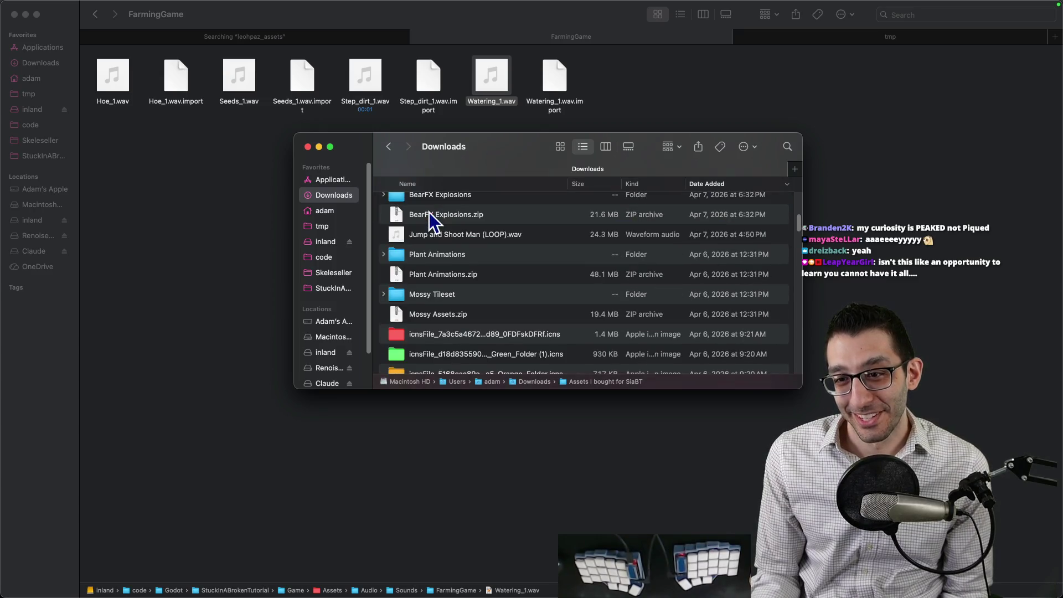
scroll(432, 222, up, 5)
scroll(453, 221, up, 3)
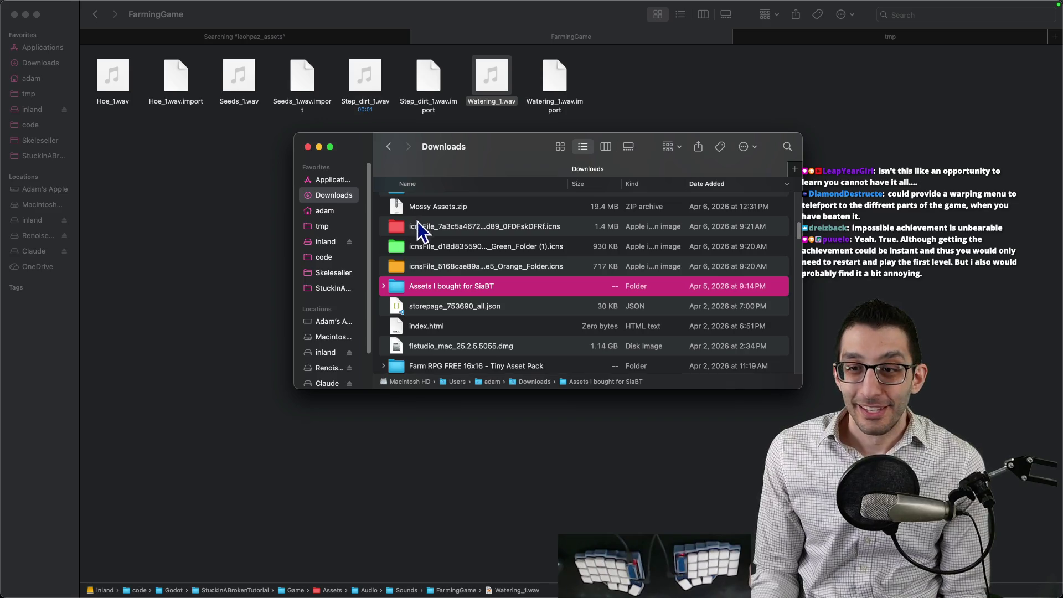
scroll(462, 241, up, 5)
scroll(461, 239, down, 8)
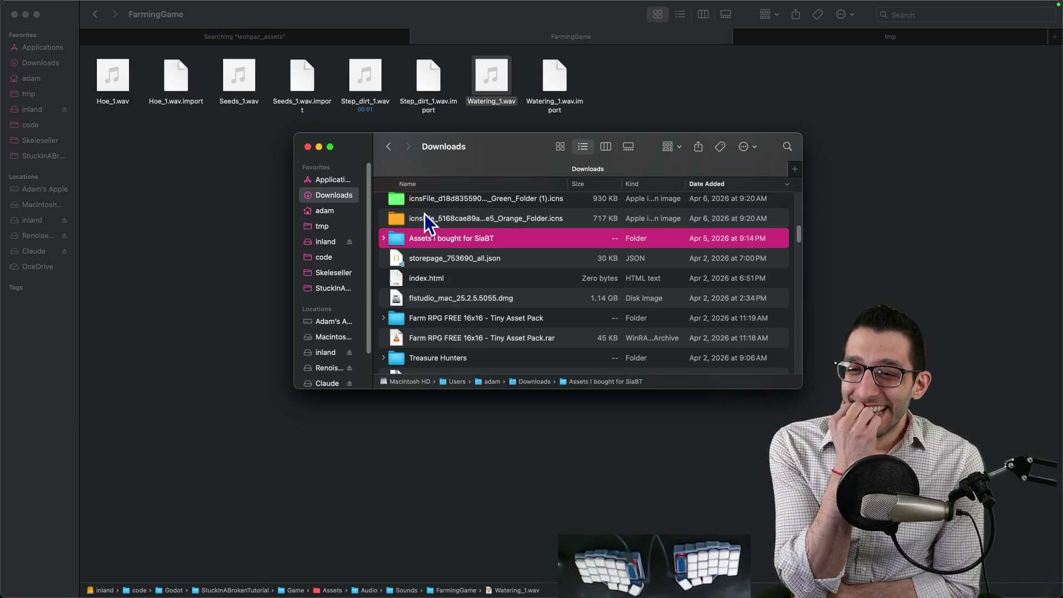
Step: Go to the Main > Jokes section of the SiaBT game design document
key(super+Tab)
key(ctrl+Tab)
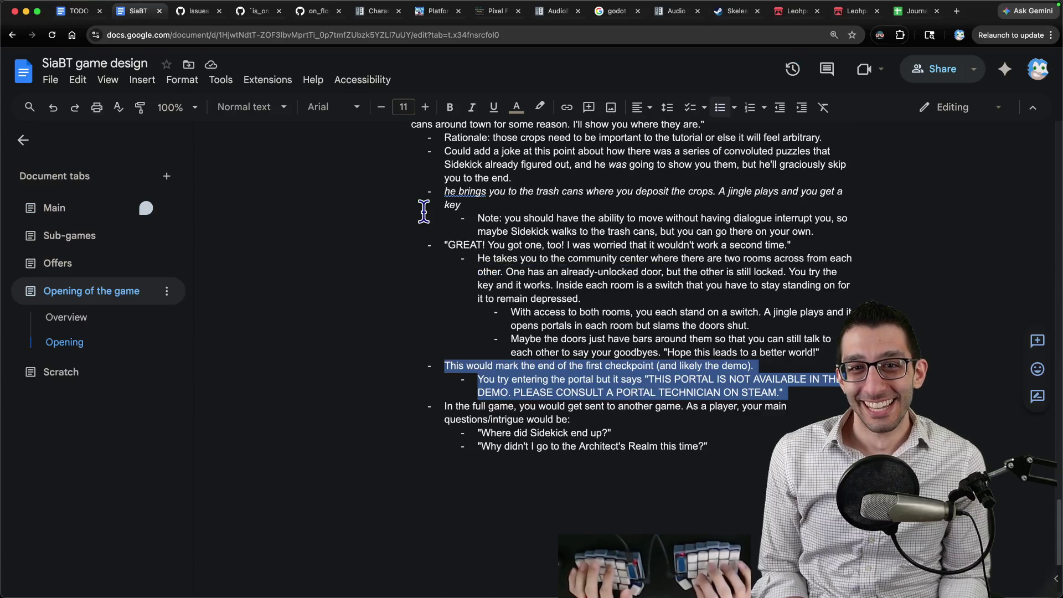
click(72, 215)
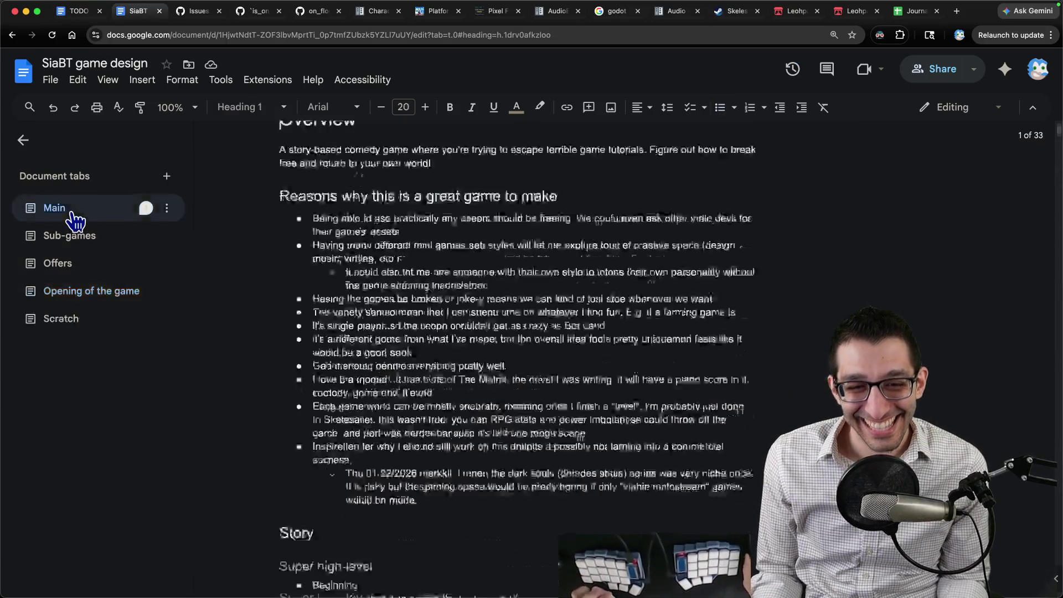
scroll(92, 238, down, 10)
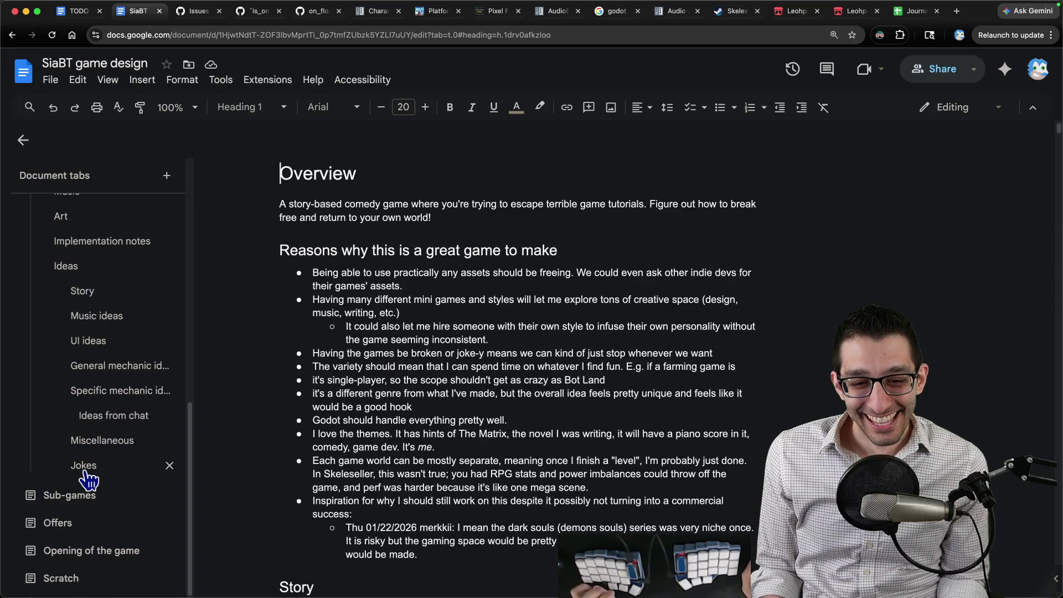
click(66, 466)
scroll(485, 368, down, 20)
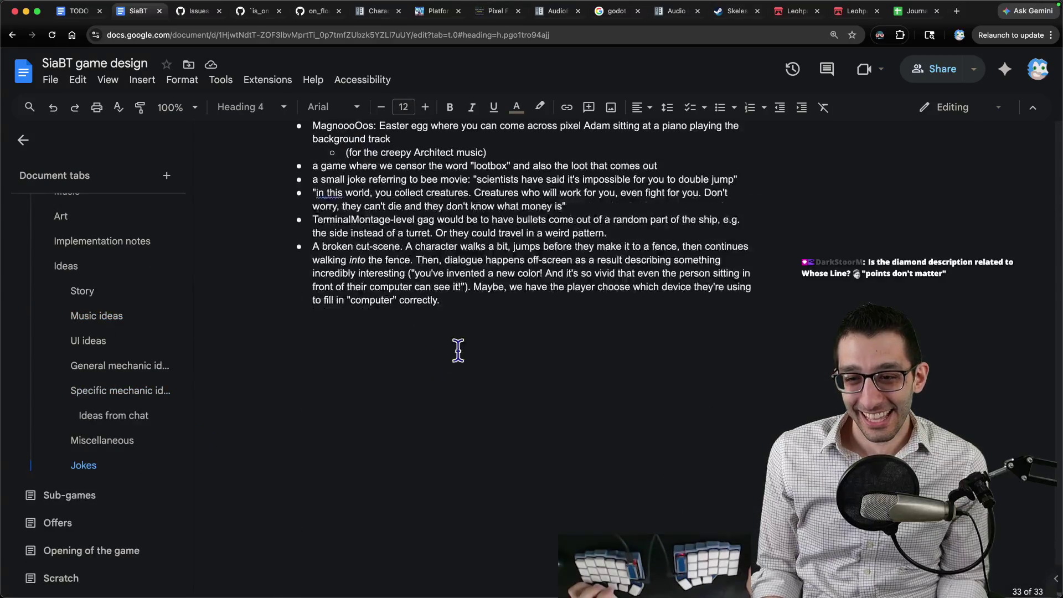
Step: Add a bullet after the last joke proposing a "DON'T get all of the diamonds" achievement
click(477, 314)
key(Return)
key(Return)
text(We)
click(313, 324)
key(BackSpace)
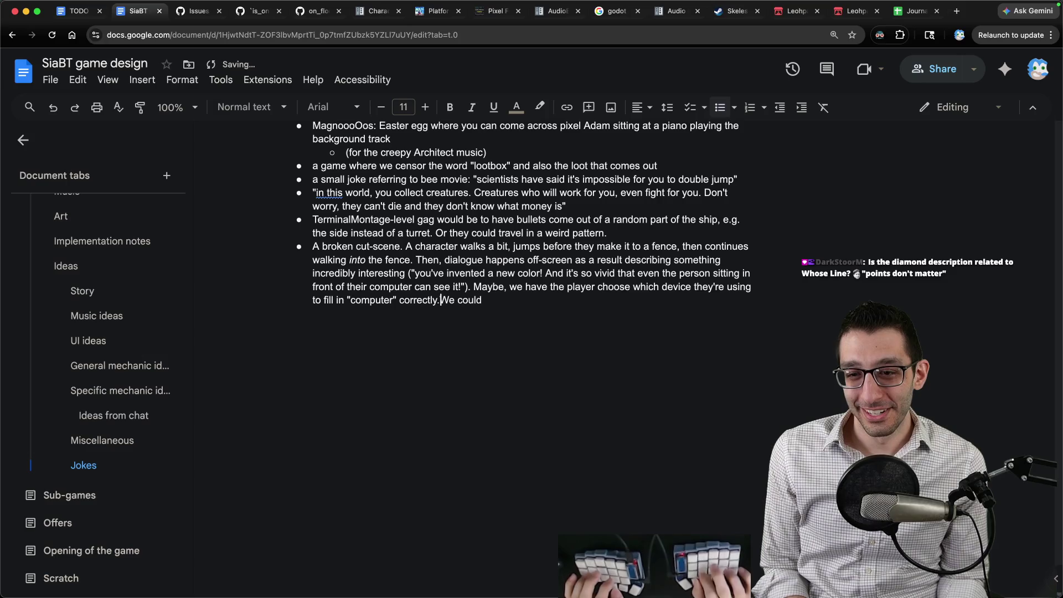
key(Return)
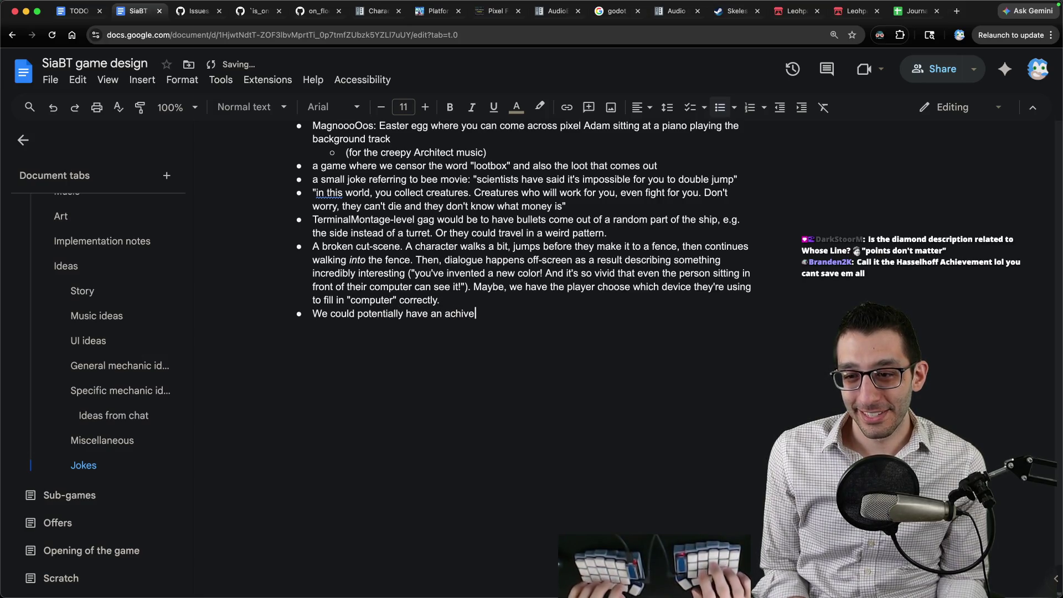
text(v)
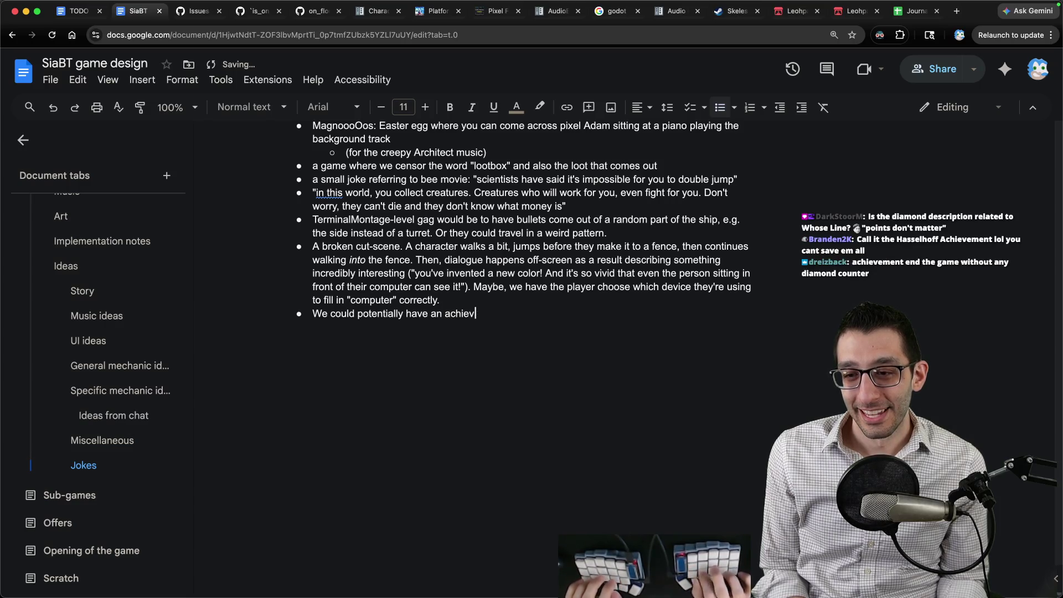
text(mement in the first platformer saying "DON'T g)
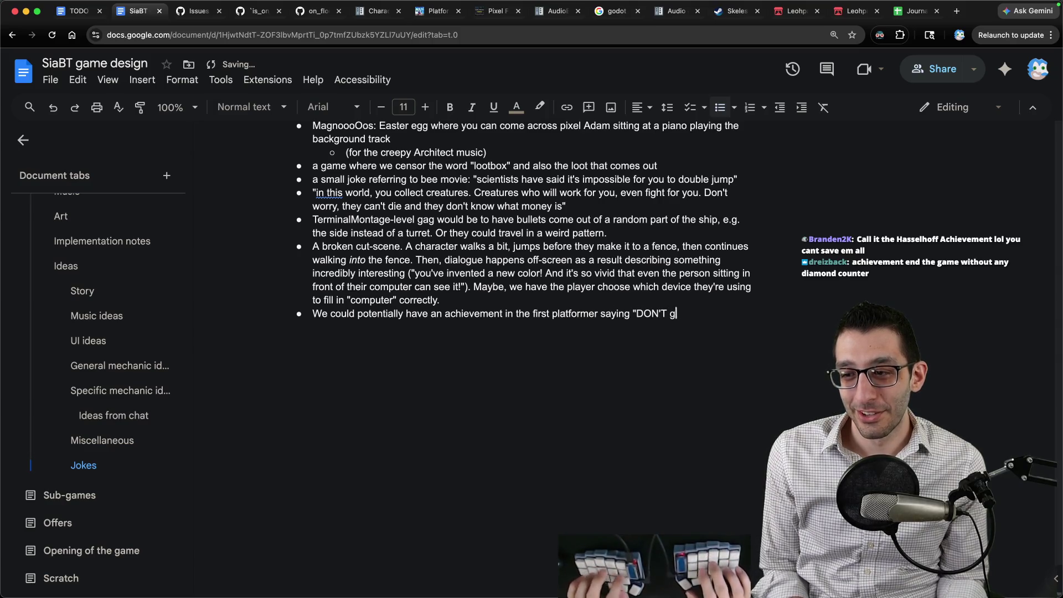
text(et all of the diamonds". It's not possible t)
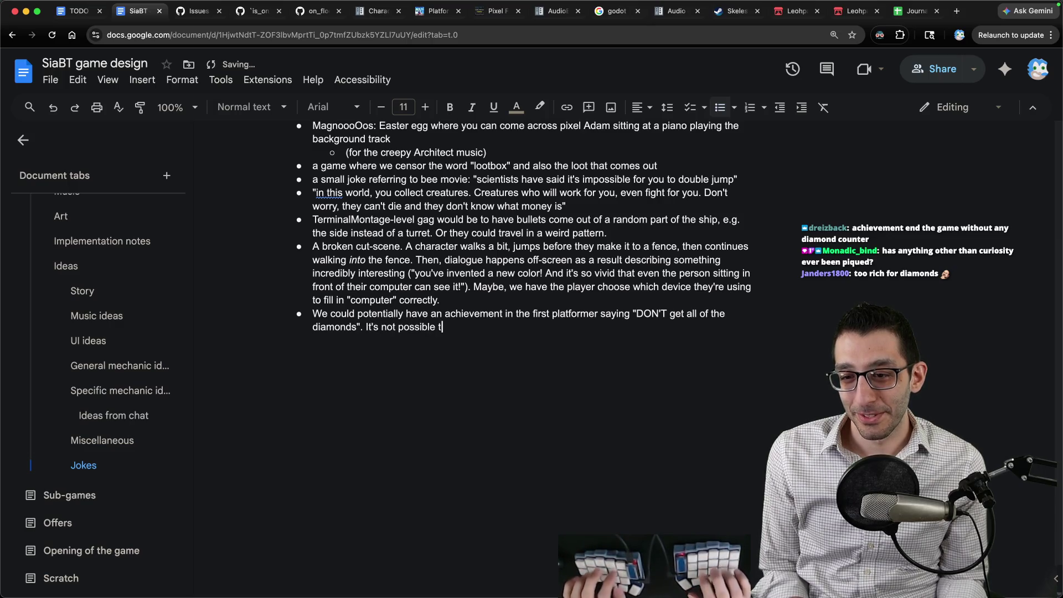
key(BackSpace)
key(BackSpace)
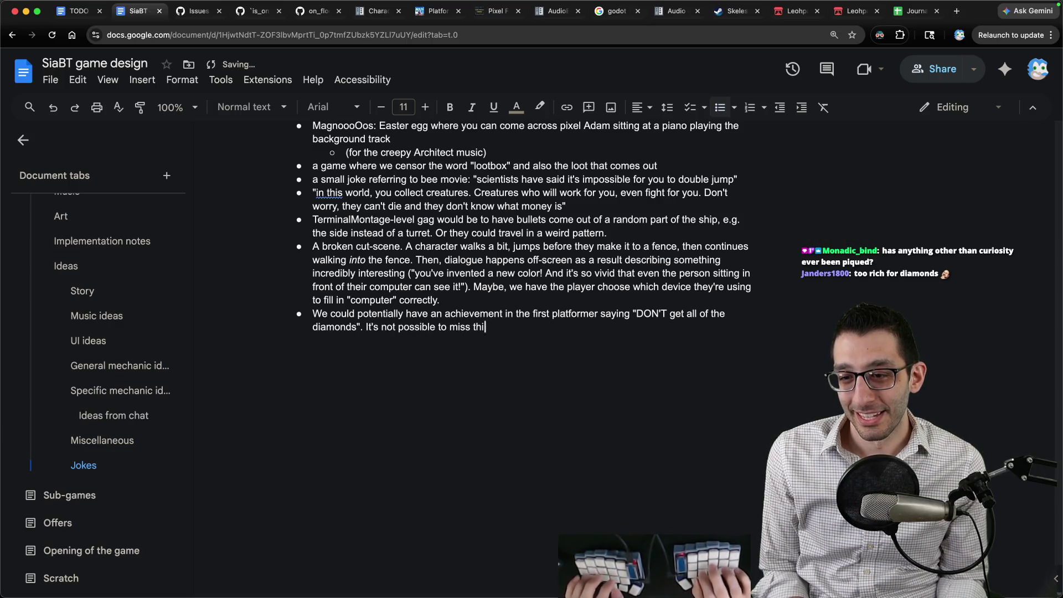
text(It could just be af)
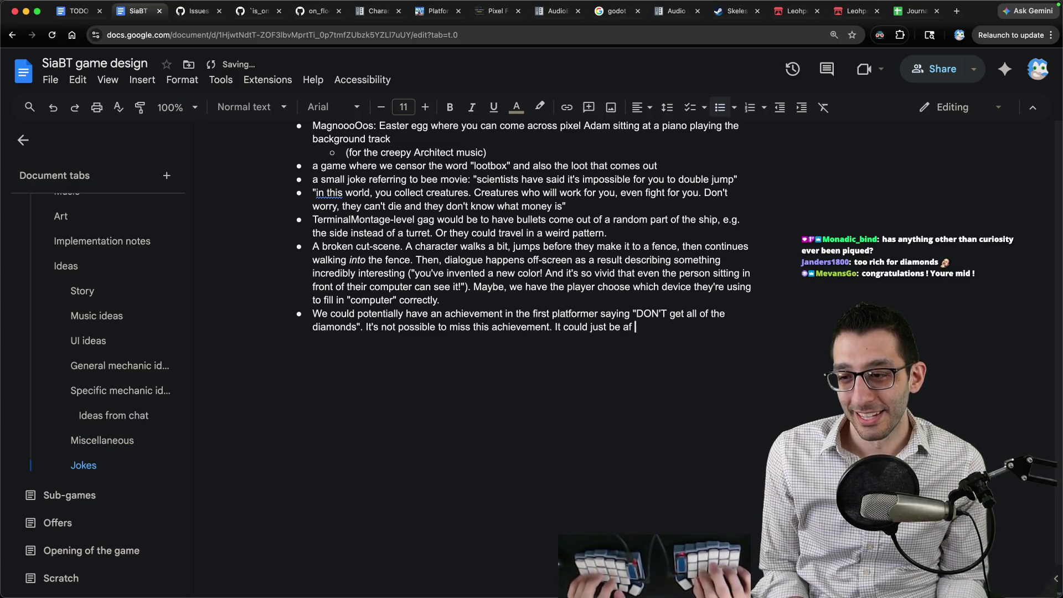
text(ing w)
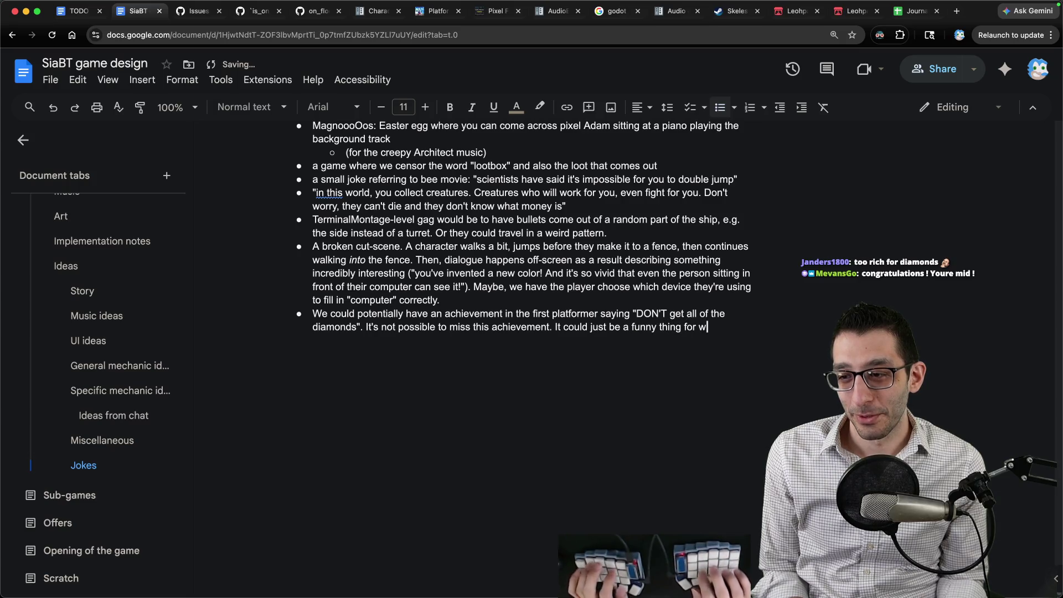
text(hen you're)
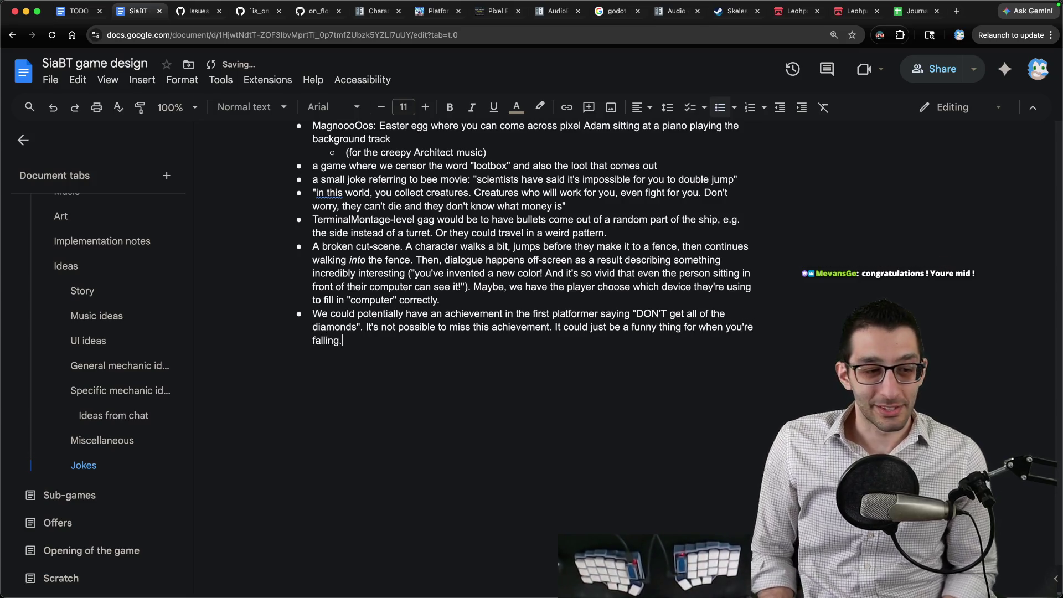
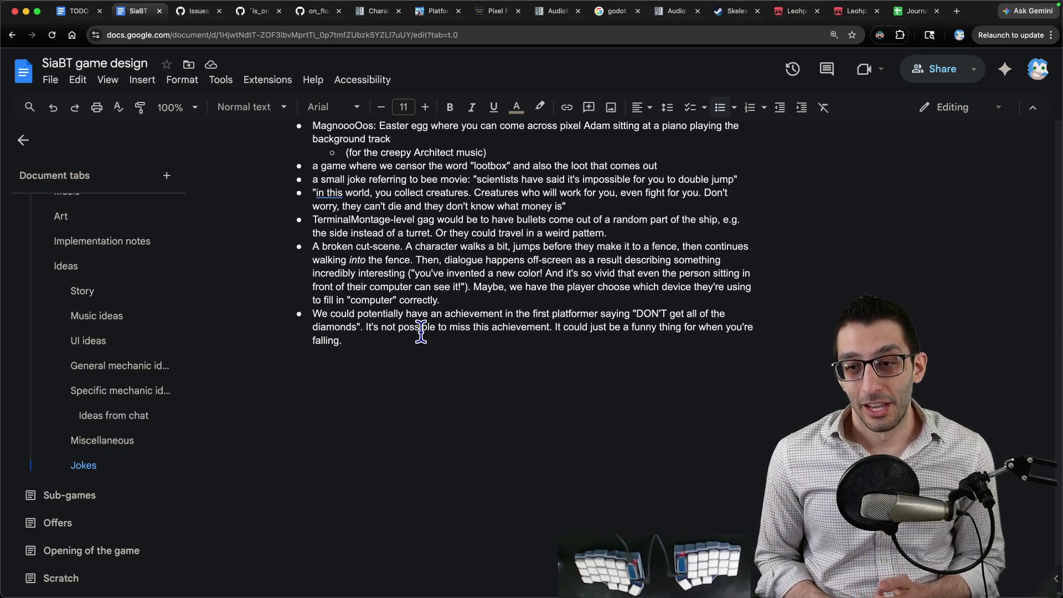
Step: Select the diamonds-achievement joke bullet, then move to the blank Untitled-16 note in VS Code
mouse_move(401, 340)
mouse_down()
mouse_move(283, 308)
mouse_move(311, 313)
mouse_up()
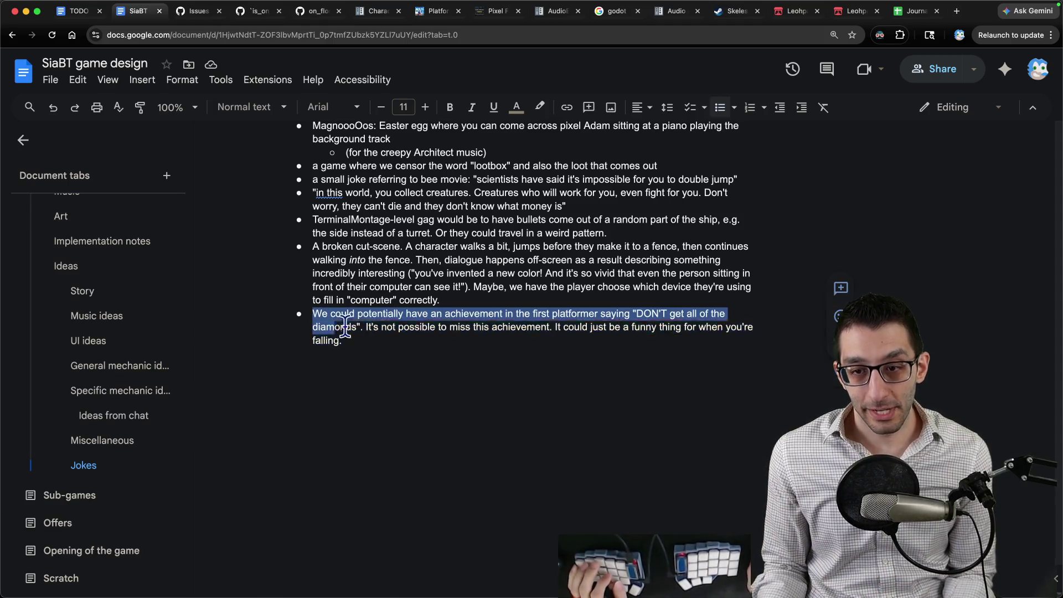
key(super+Tab)
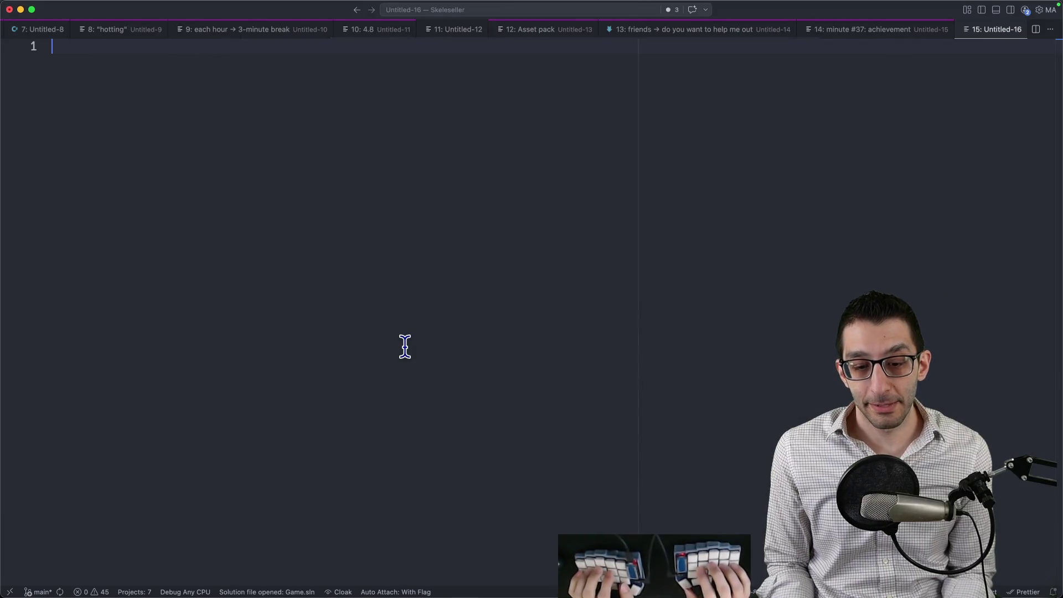
Step: Write the lines 'Event in the game → achievement' and 'UI shows up in a corner of the screen'
text(Event in the game → a)
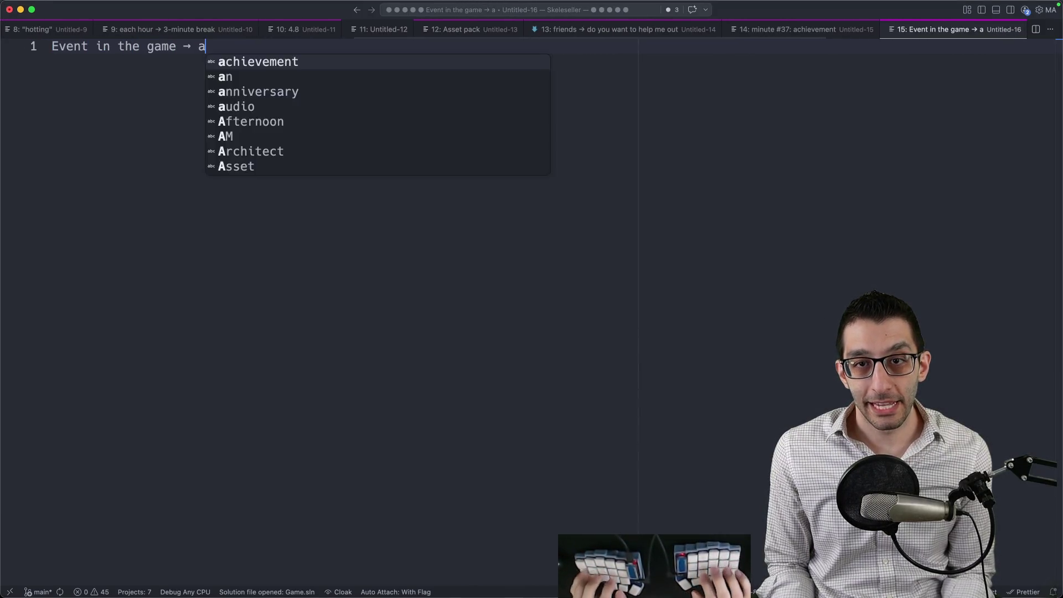
text(chievement)
key(Return)
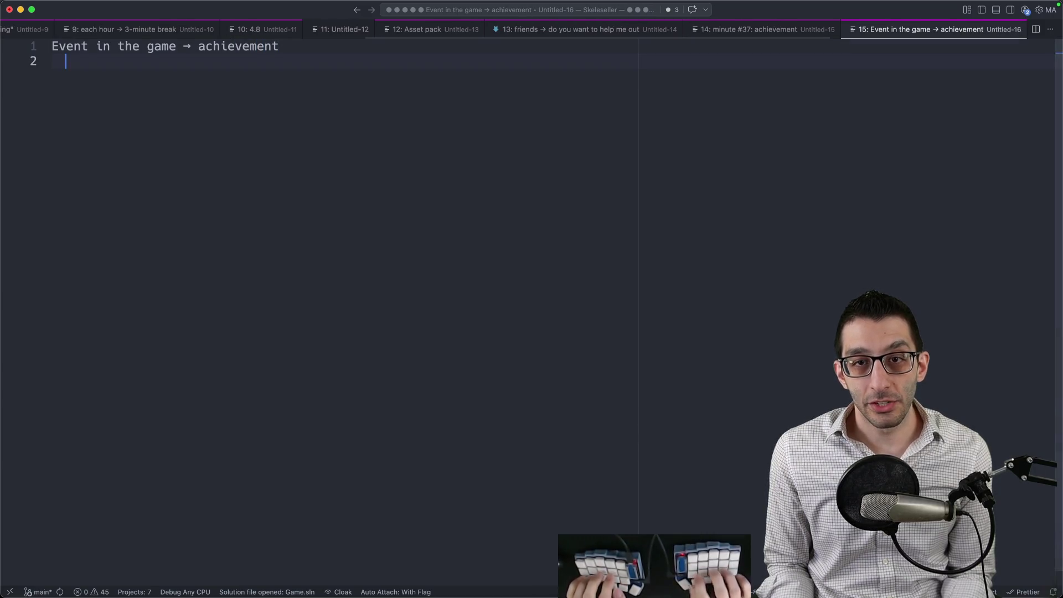
text(UI shows up at the bot)
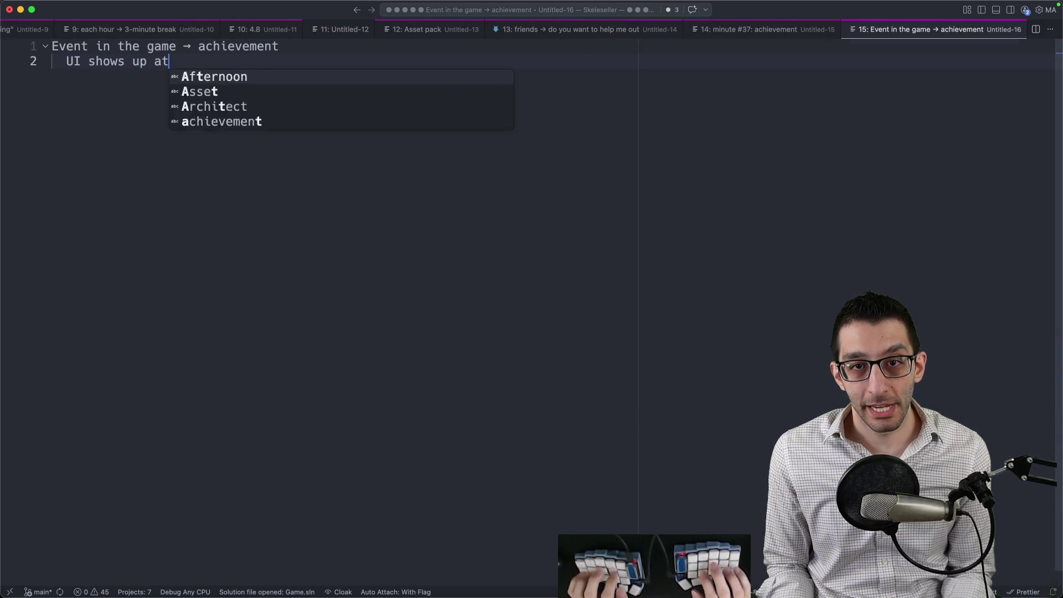
text(tom right)
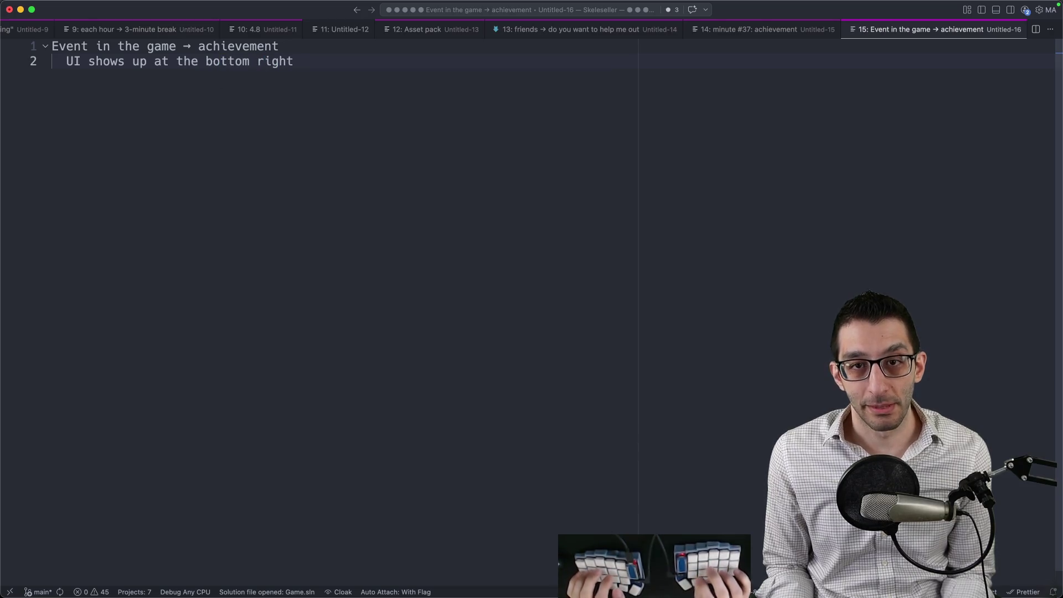
text(in t)
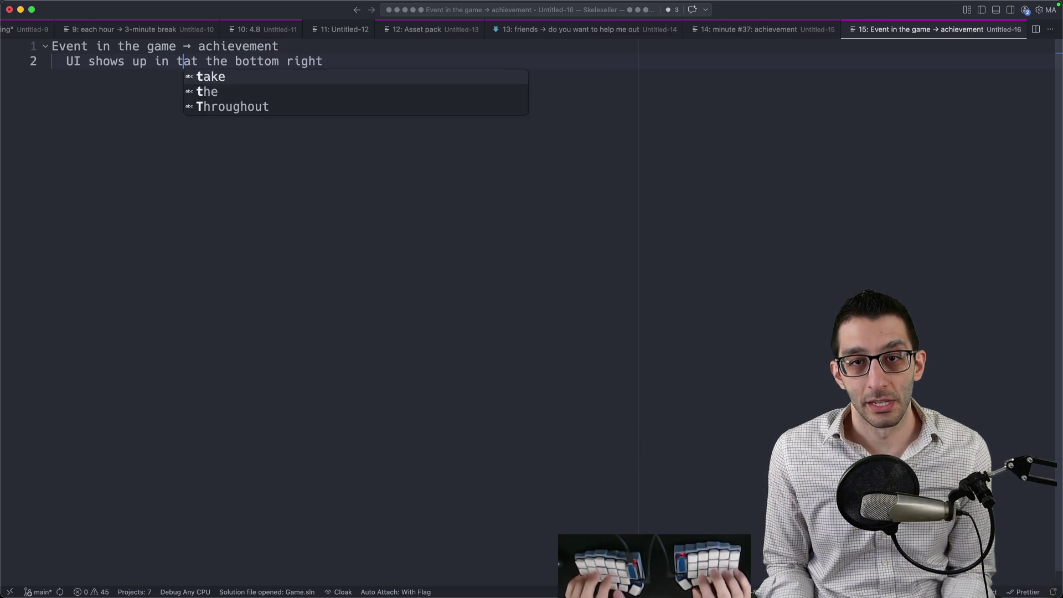
key(BackSpace)
text(a corner of t)
text(he screen)
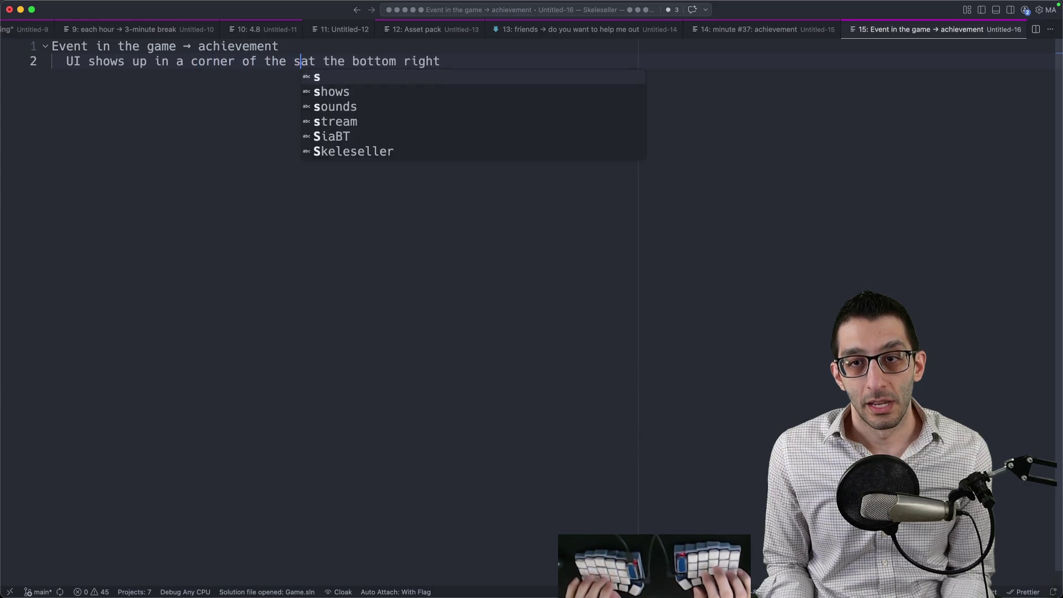
Step: Add an indented line about drawing the player's attention away, and pin the note's tab
key(shift+End)
key(Return)
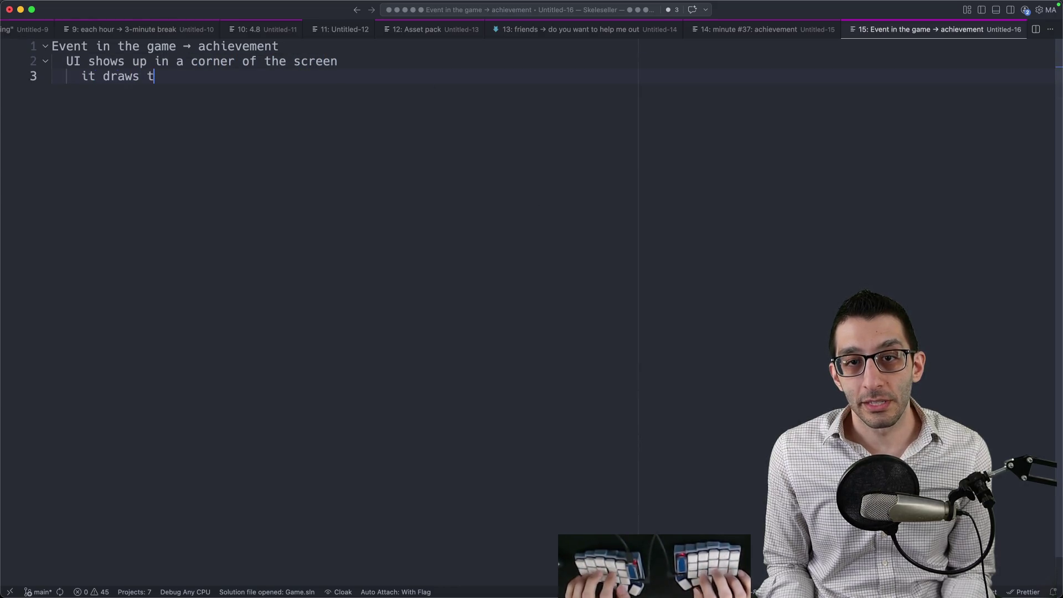
text(he player's att)
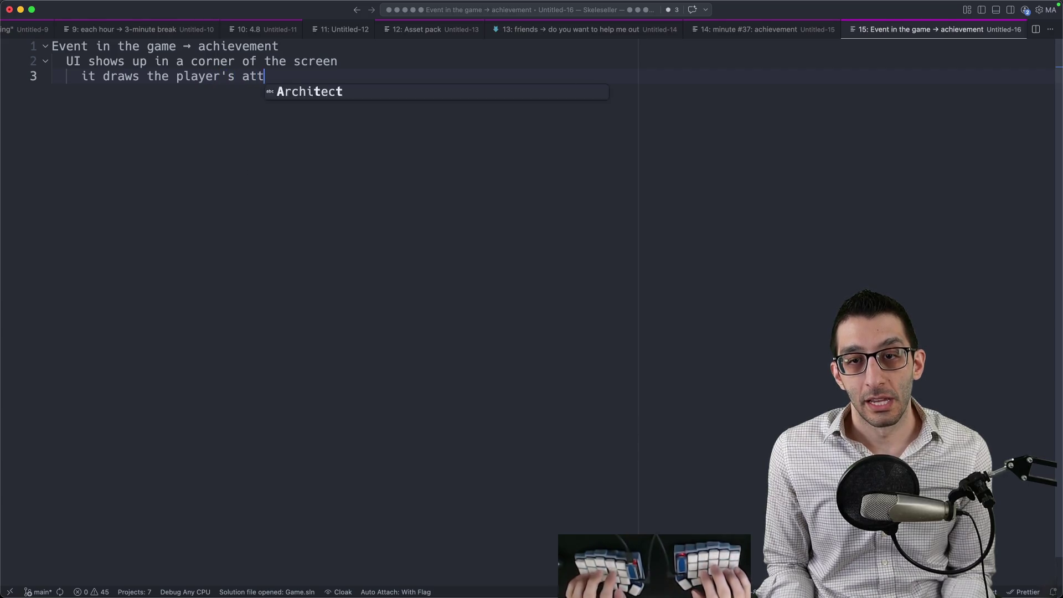
text(ention away)
key(super+k)
key(shift+Return)
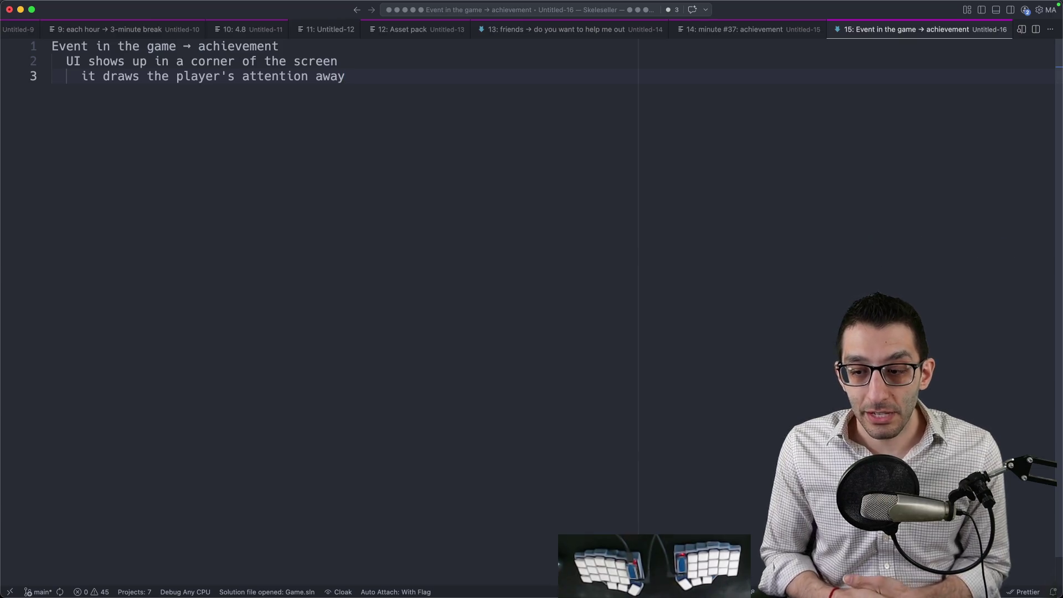
Step: Back in the design doc, retype the final period of the diamonds achievement joke bullet
key(super+Tab)
drag(398, 340, 308, 319)
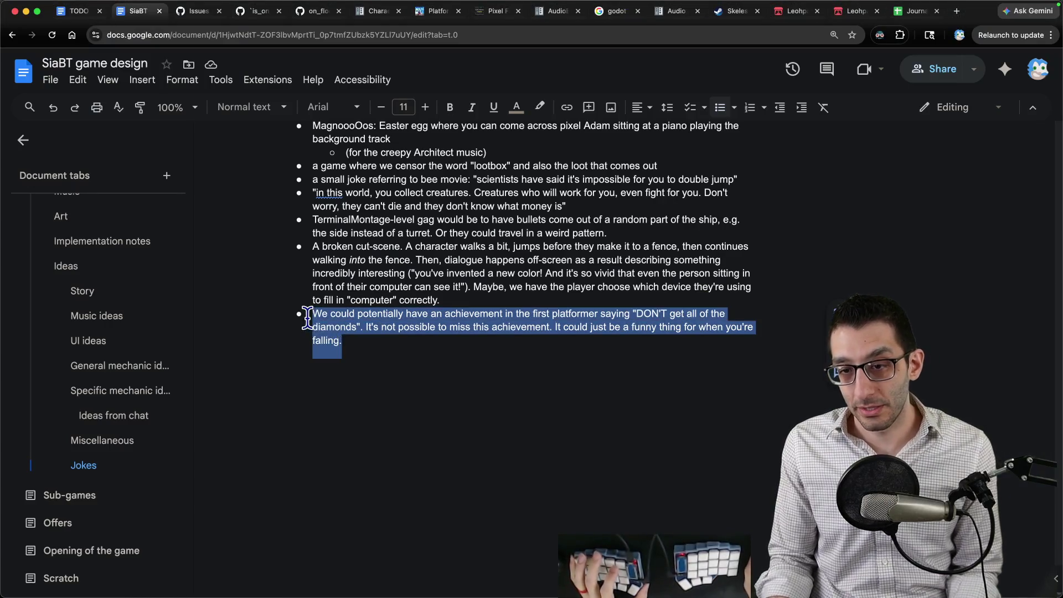
click(540, 368)
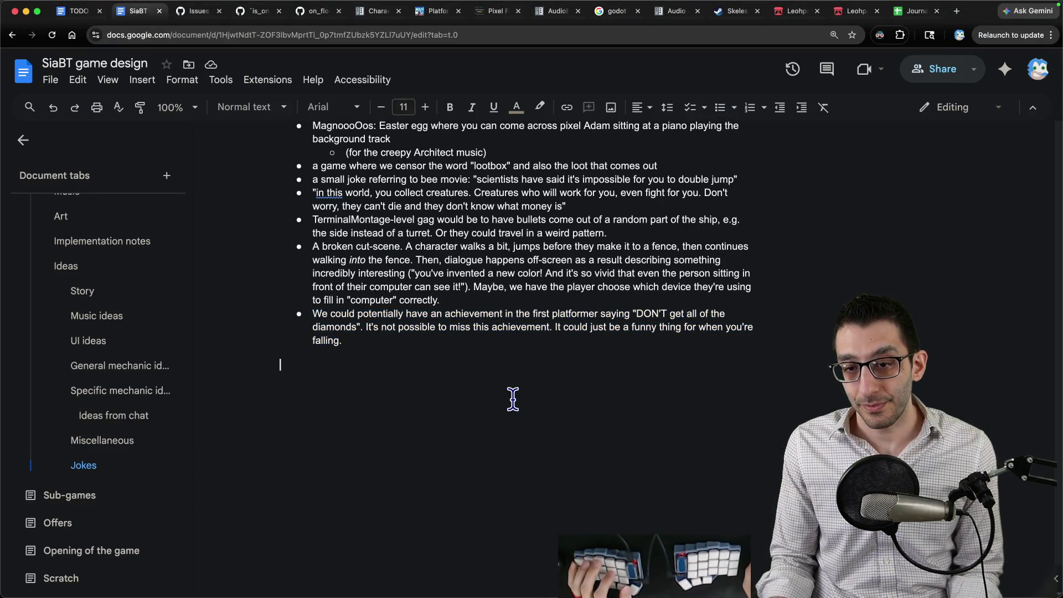
key(BackSpace)
key(BackSpace)
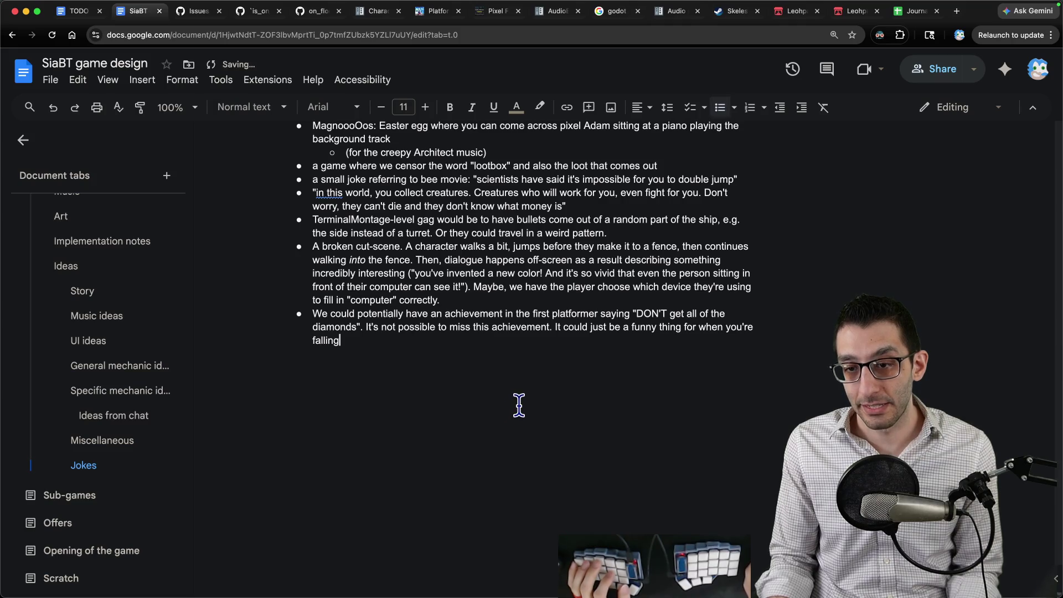
text(.)
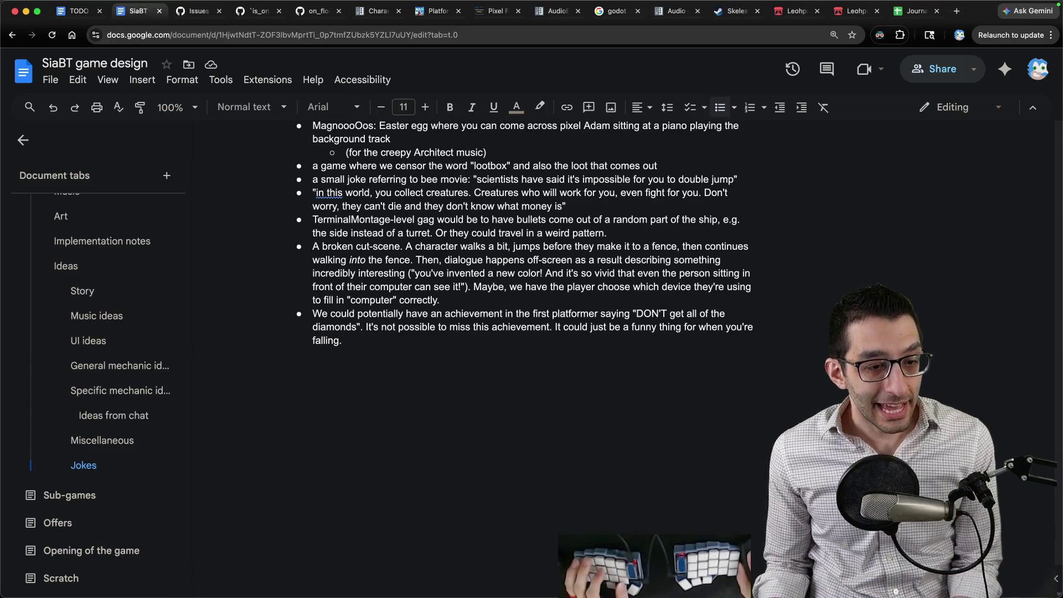
Step: Search the game design document for 'achievement'
key(super+Tab)
key(super+Tab)
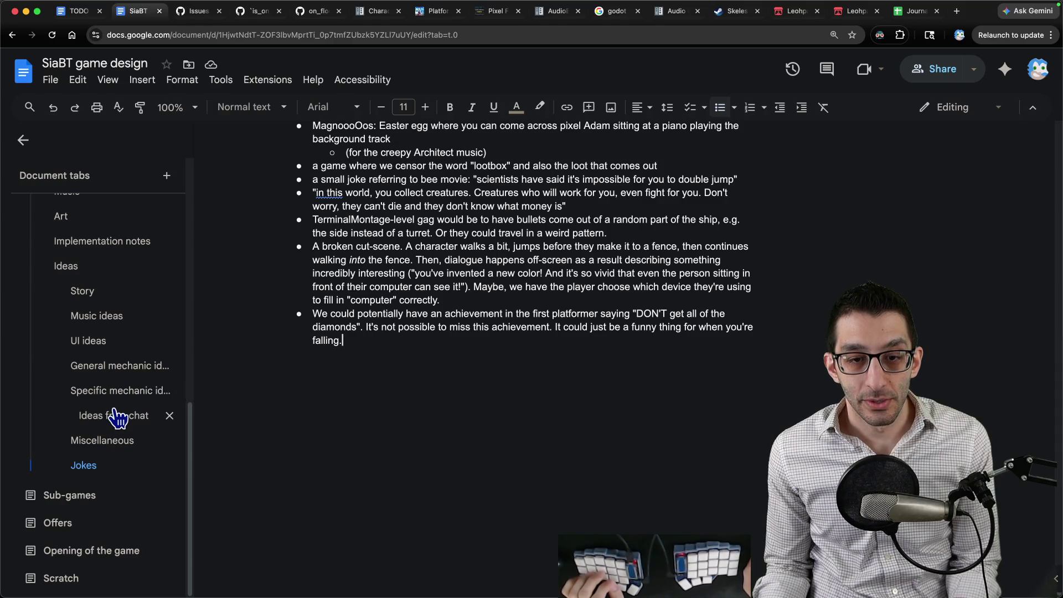
scroll(114, 413, up, 1)
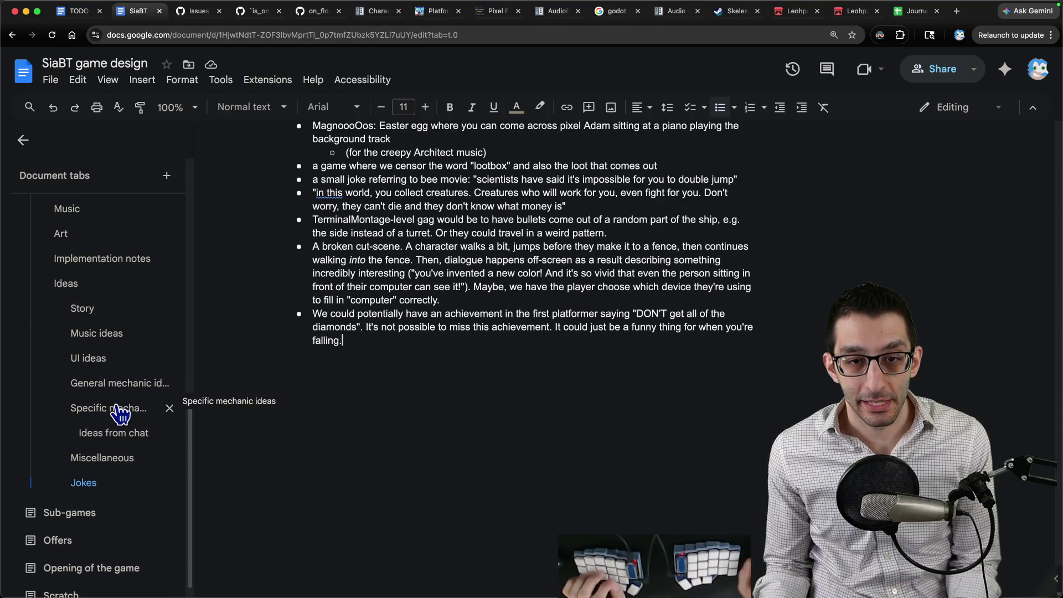
key(ctrl+f)
text(achievement)
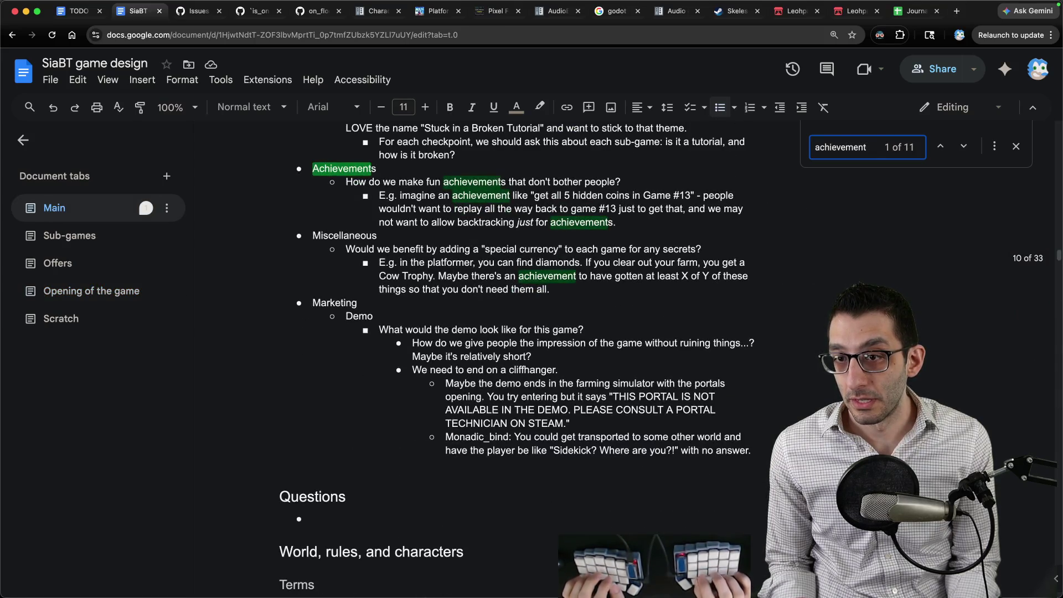
Step: Paste the chat suggestion without its timestamp into a new bullet under Achievements
key(Escape)
click(616, 222)
key(Return)
key(ctrl+v)
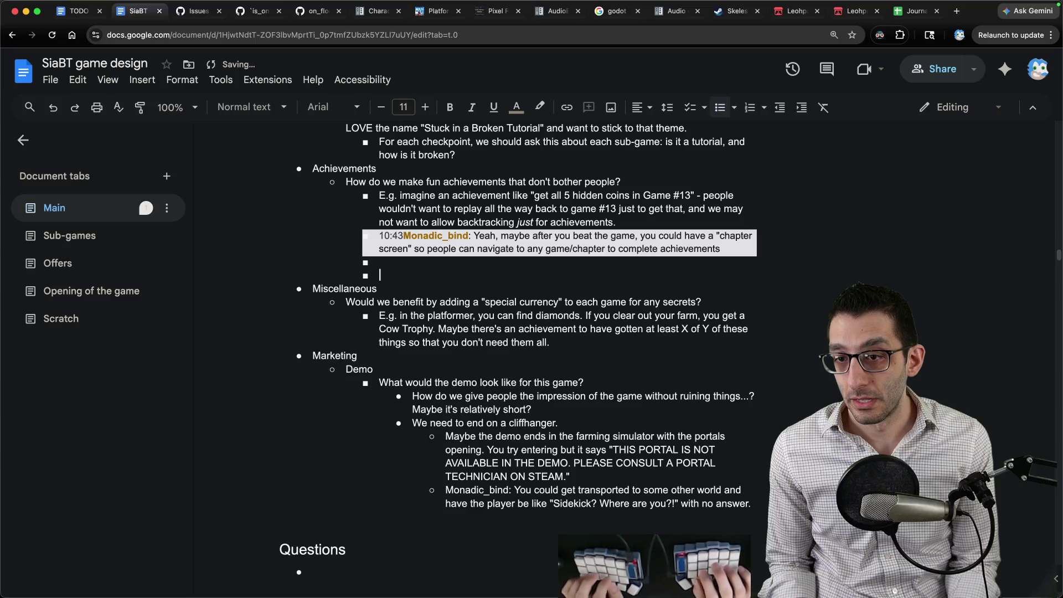
key(ctrl+z)
key(ctrl+v)
Step: Remove the empty bullets around it and prefix the line with 'Fri 04/17/2026 -'
key(Delete)
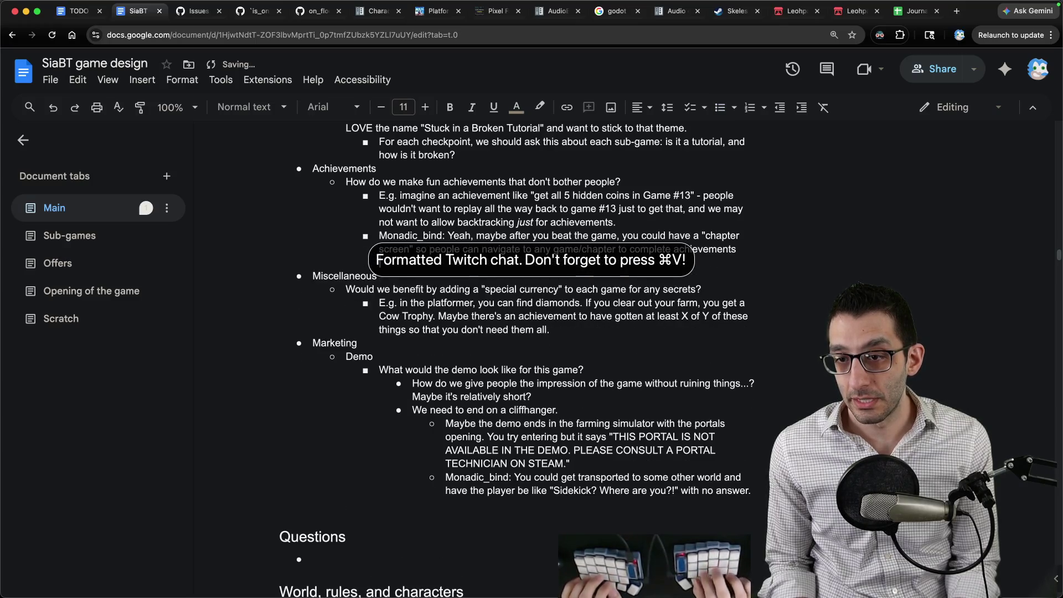
key(End)
key(Delete)
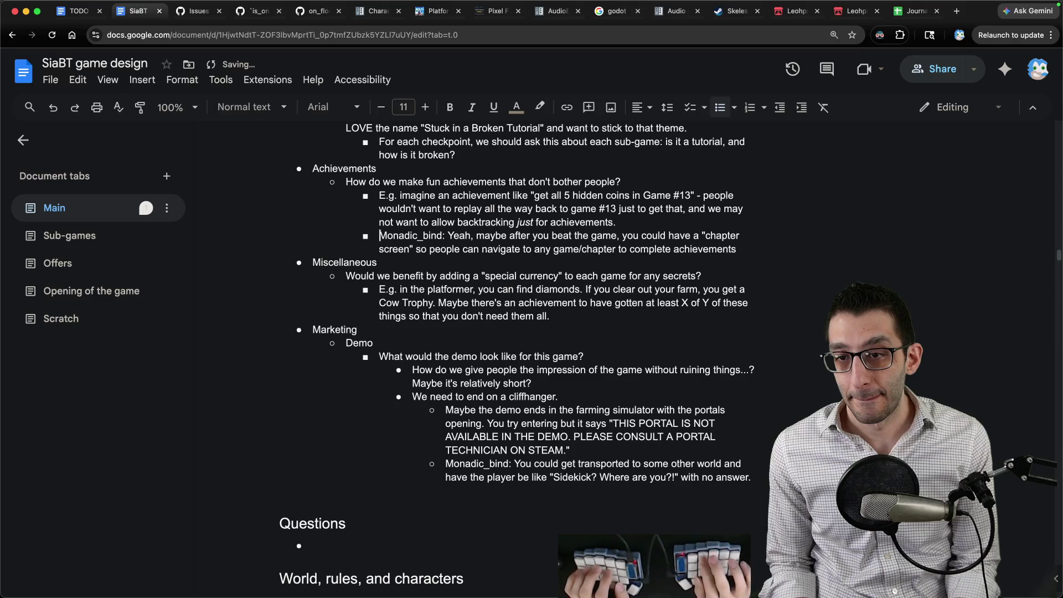
text(Fri 04/17/2026 -)
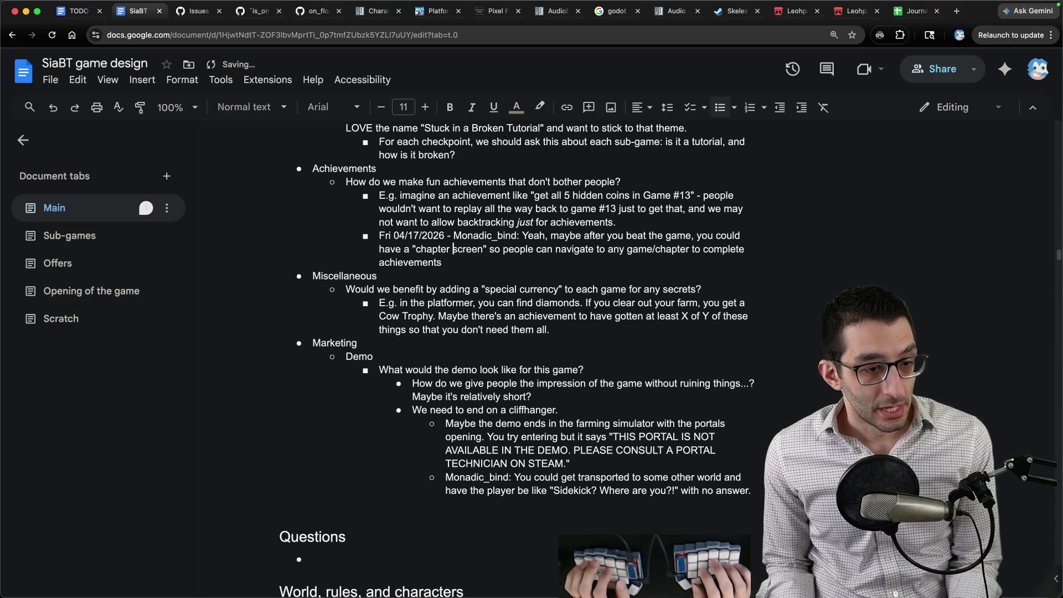
key(super+Tab)
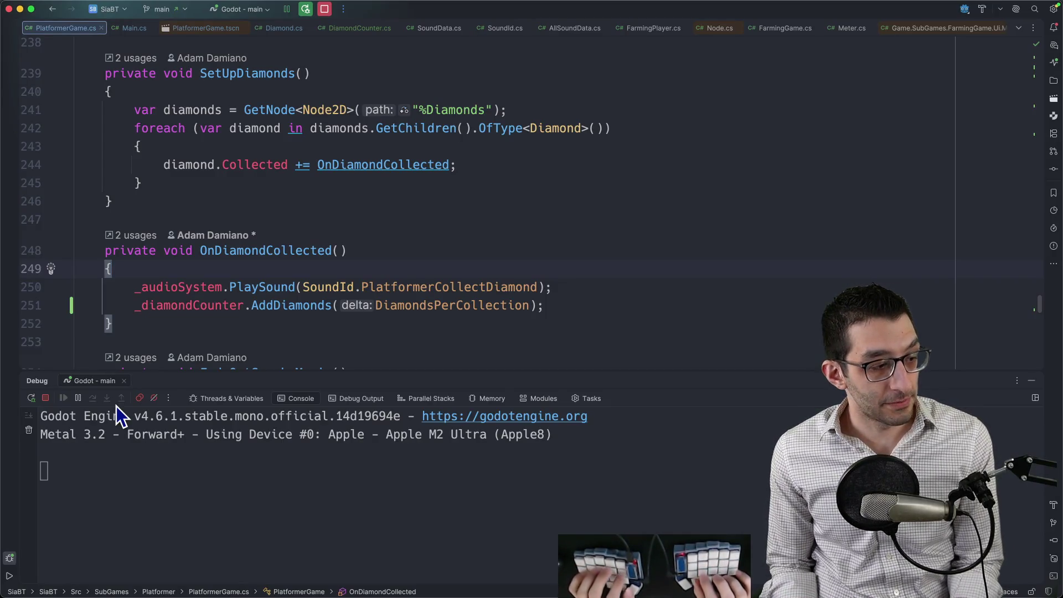
Step: In Finder, navigate from Downloads into the Treasure Hunters sprite folders
key(super+Tab)
key(super+Down)
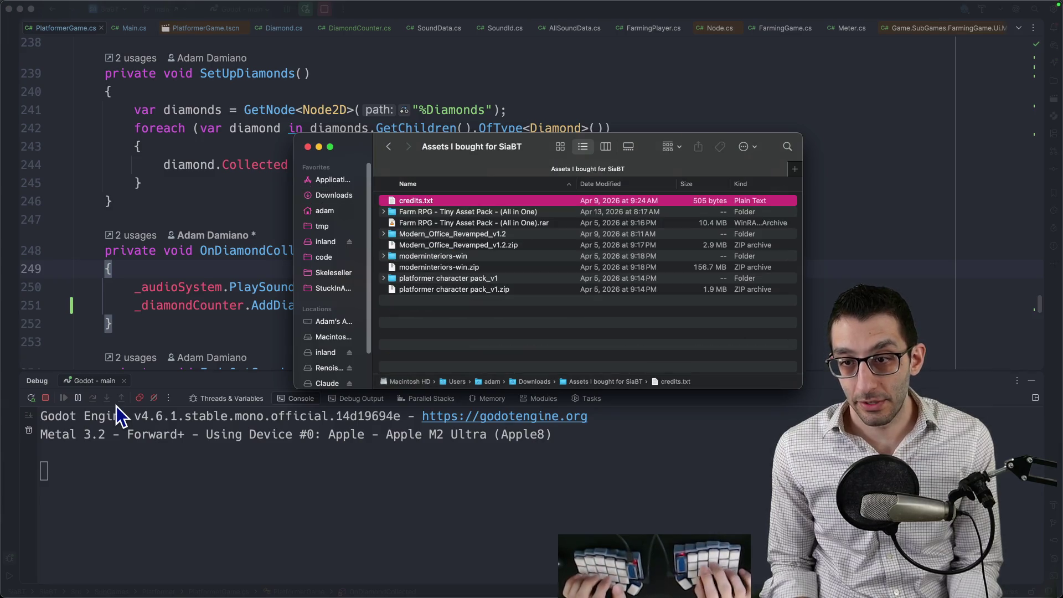
key(Down)
key(Down)
key(Down)
key(super+Up)
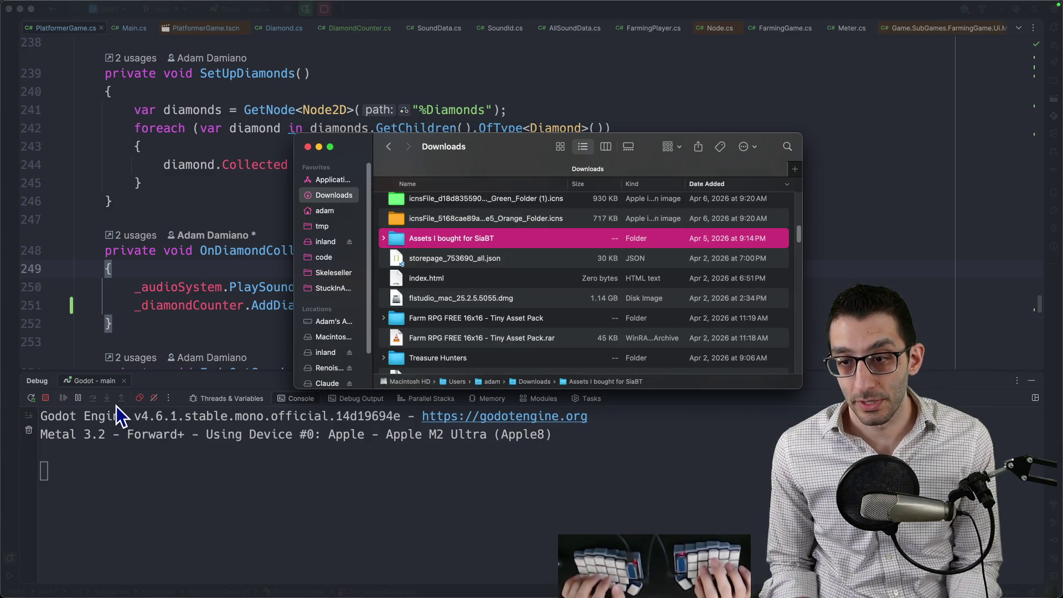
key(Down)
key(Up)
key(Up)
key(Down)
key(Down)
key(Down)
key(Down)
key(super+Down)
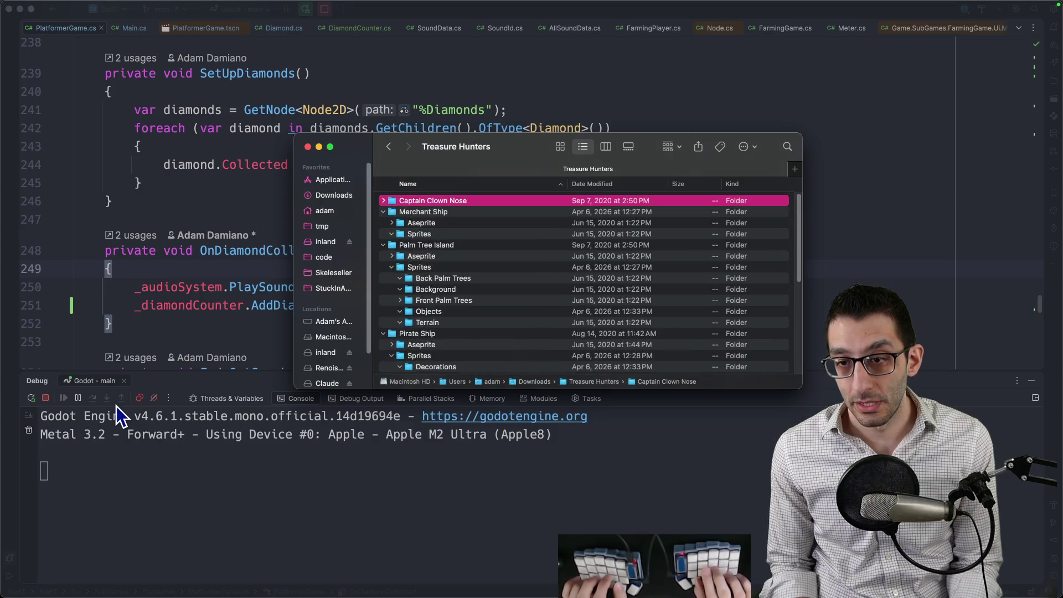
key(Down)
key(Down)
key(Down)
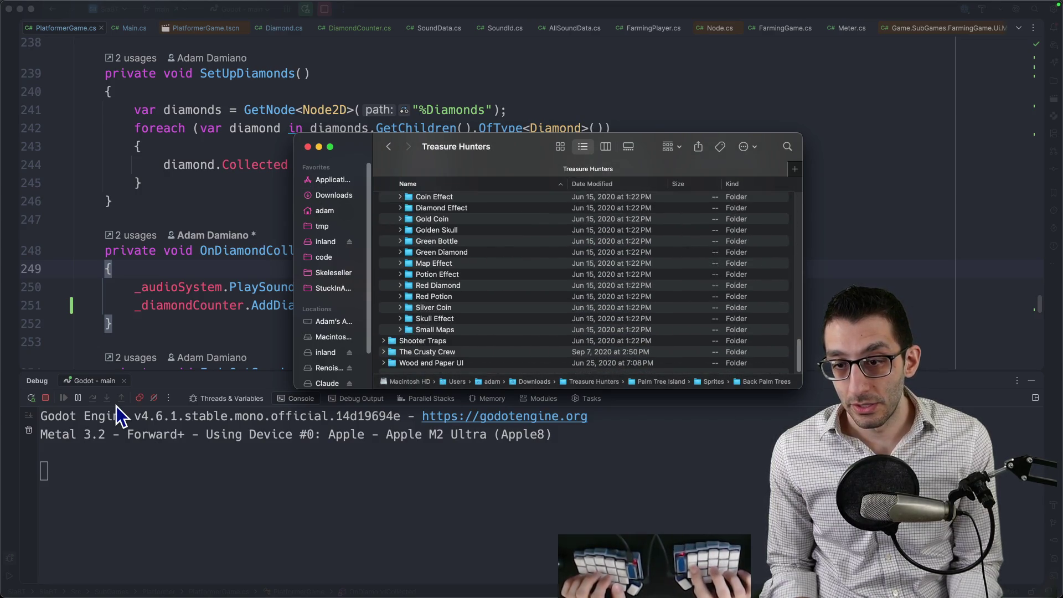
key(Down)
key(Down)
key(Down)
scroll(540, 278, down, 3)
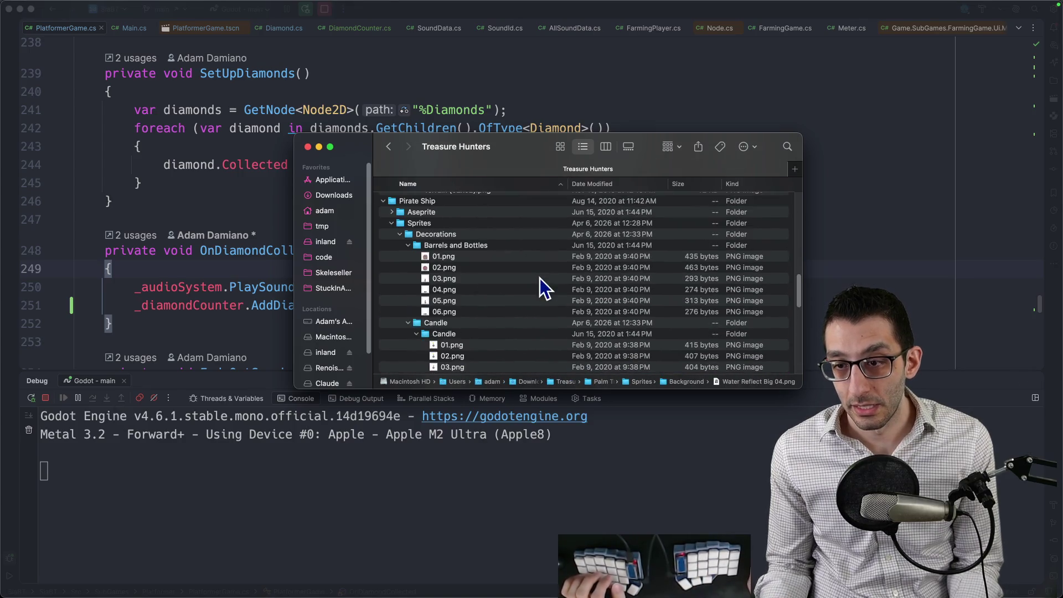
scroll(536, 283, down, 5)
Step: Open Wood and Paper UI › Sprites › Life Bars › Big Bars and preview 1.png–4.png
double_click(448, 363)
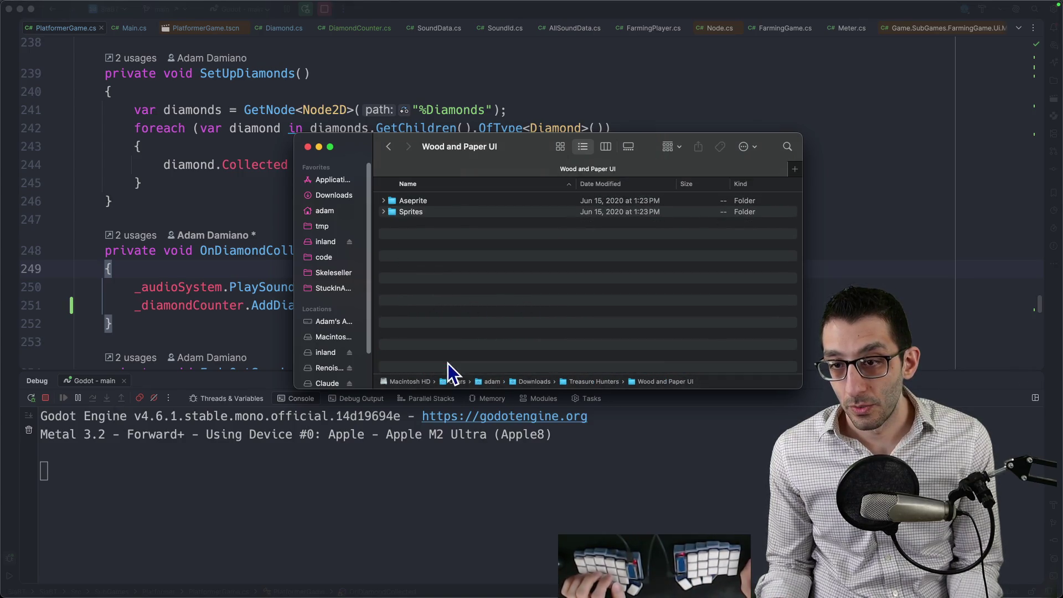
double_click(423, 215)
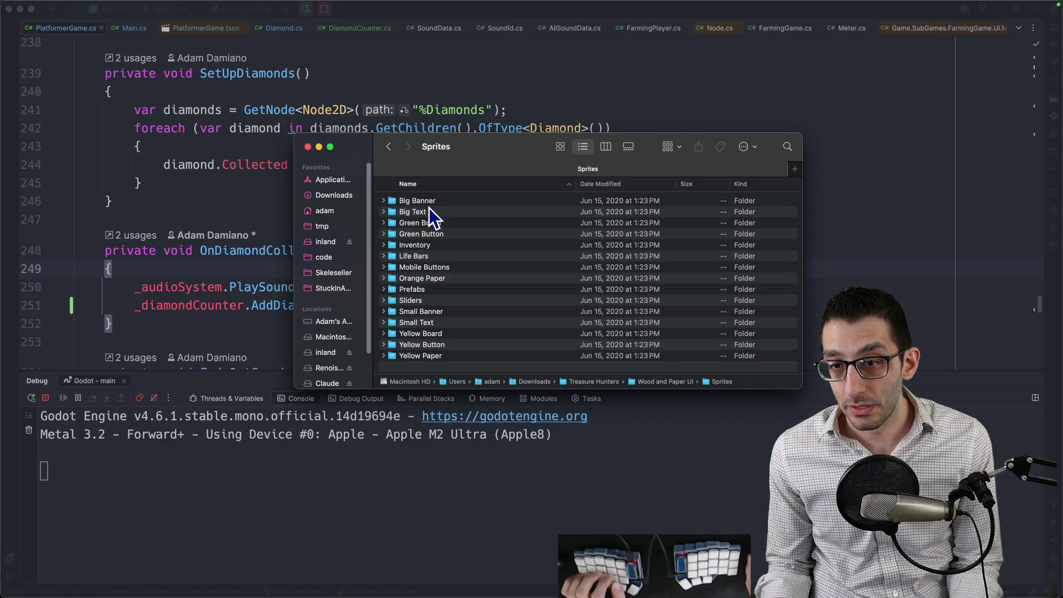
double_click(426, 257)
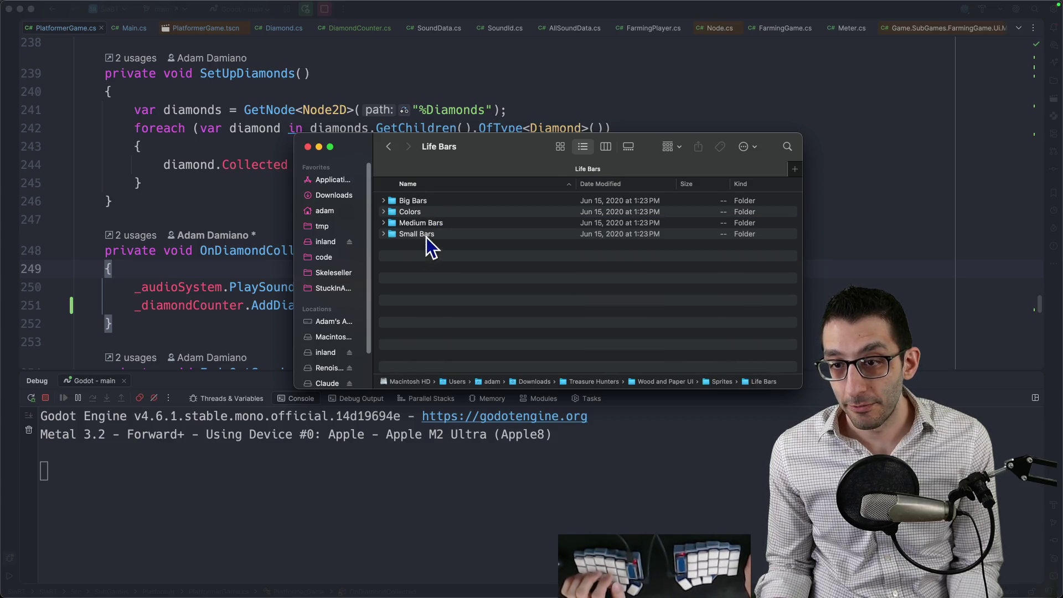
double_click(423, 203)
click(423, 203)
key(space)
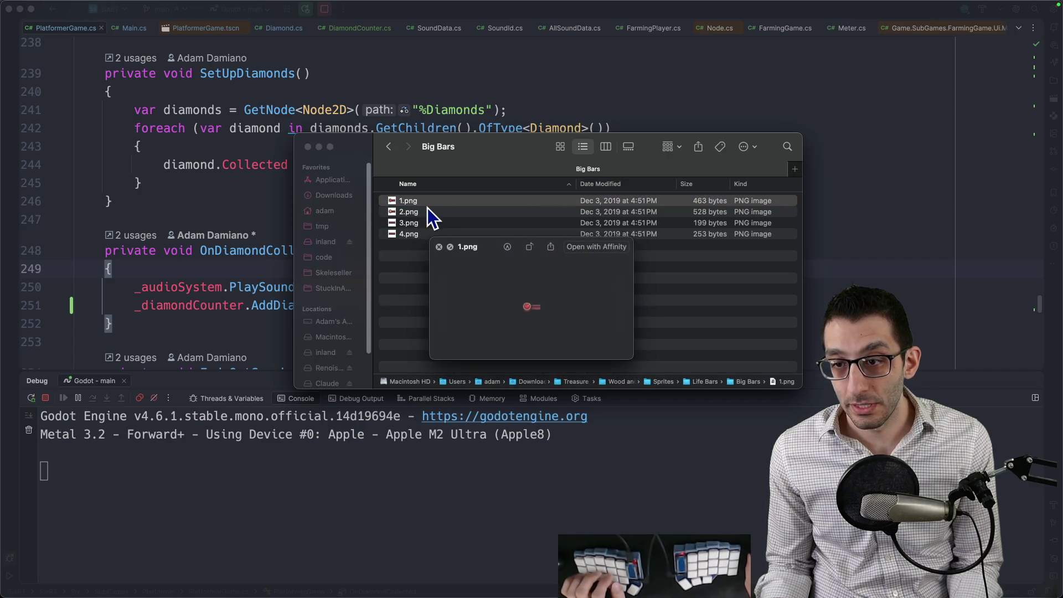
key(Down)
key(Down)
key(Down)
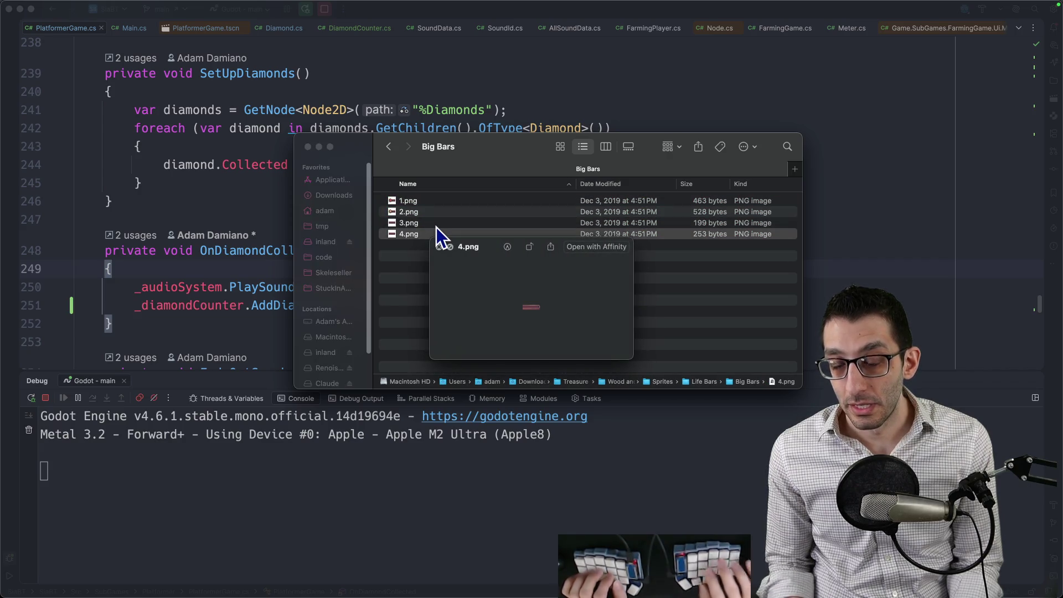
key(space)
Step: Preview the Colors folder images 1.png–4.png, then open 1.png in Affinity
key(super+Up)
key(Down)
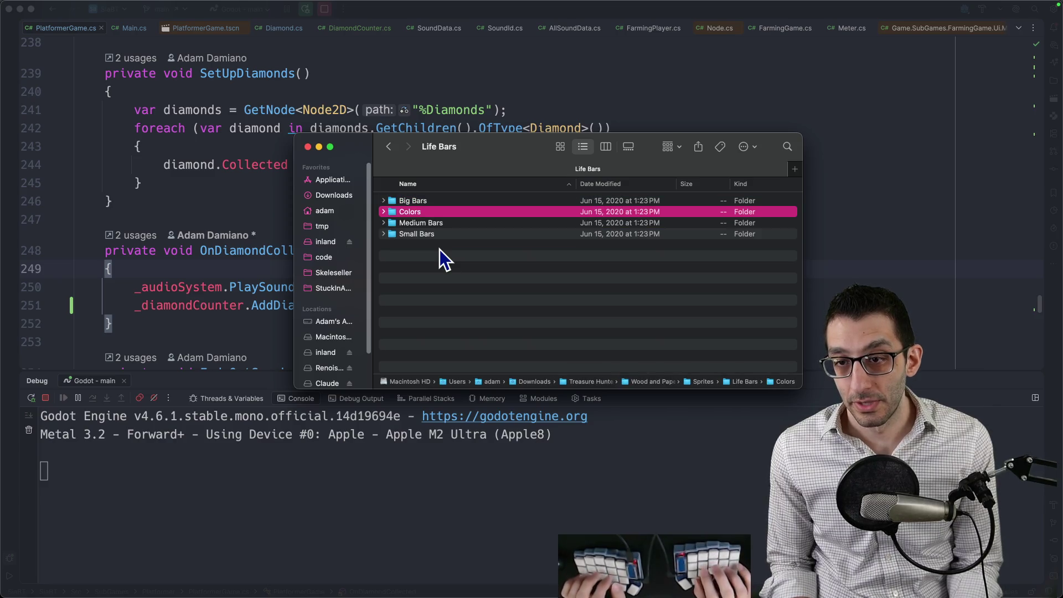
key(super+Down)
key(space)
key(Down)
key(Down)
key(Down)
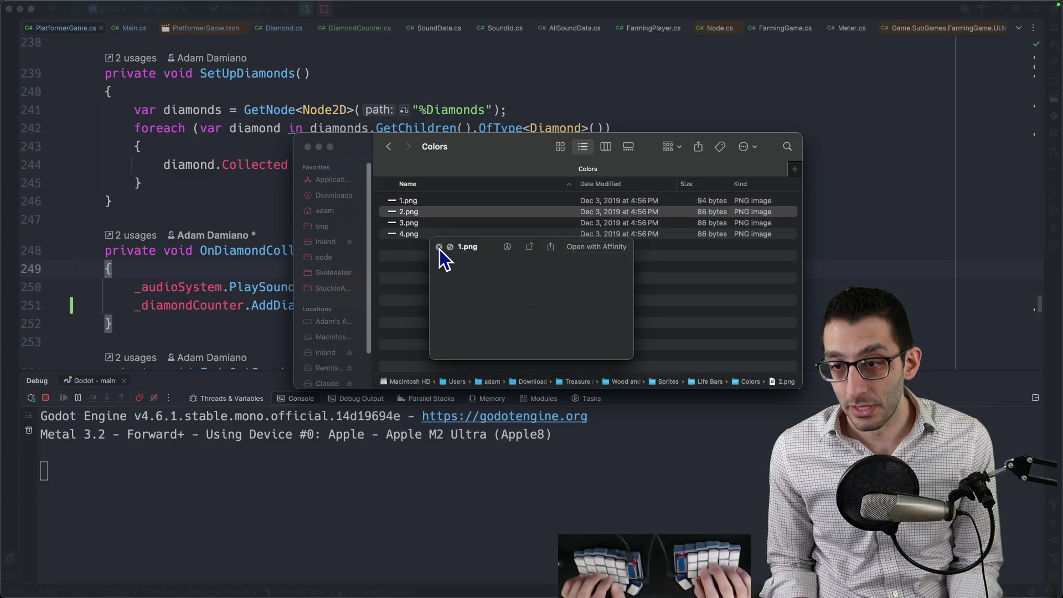
key(Up)
key(Up)
key(Up)
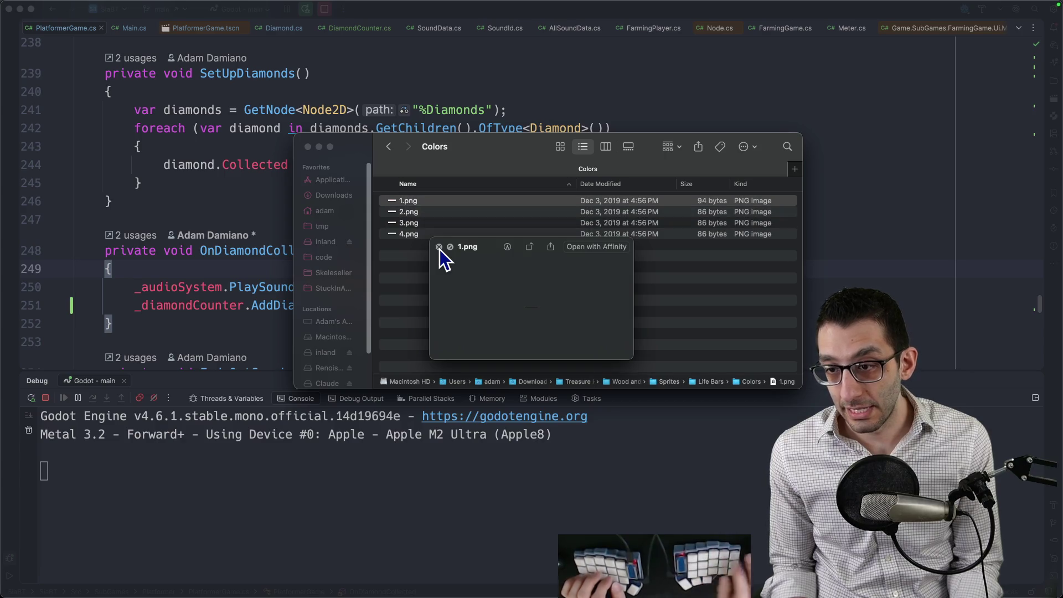
key(ctrl+super+f)
key(space)
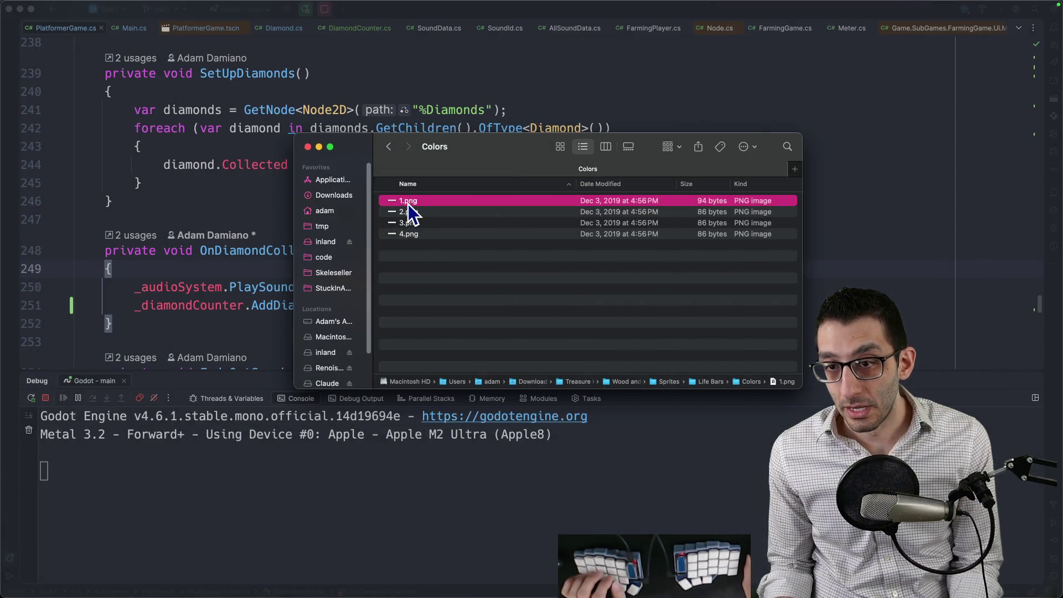
key(super+o)
Step: Check 1.png's info (32 × 2 pixels), then open the blue 2.png in Affinity
key(super+Tab)
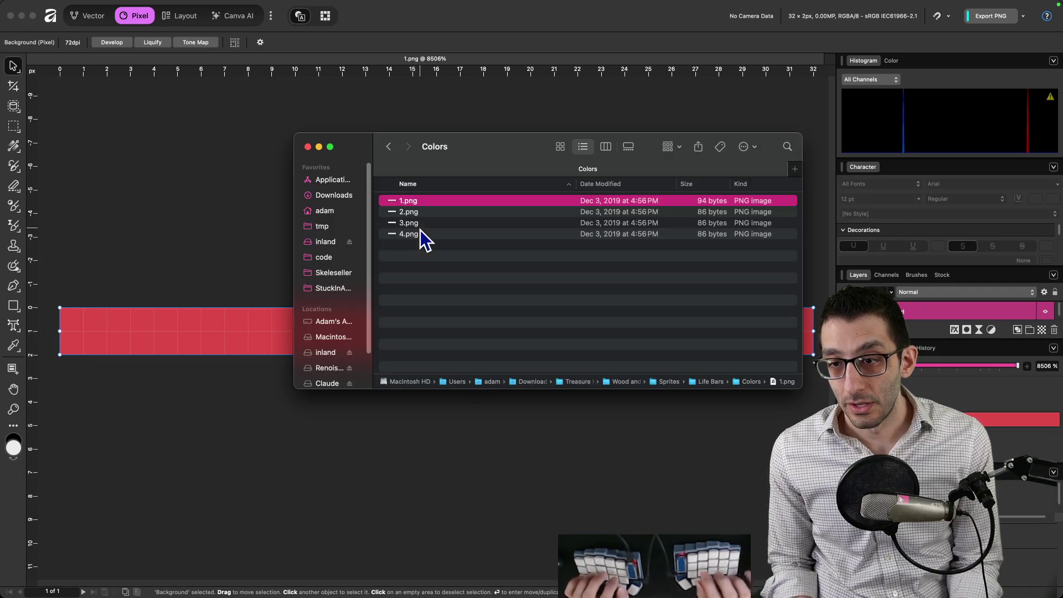
right_click(412, 202)
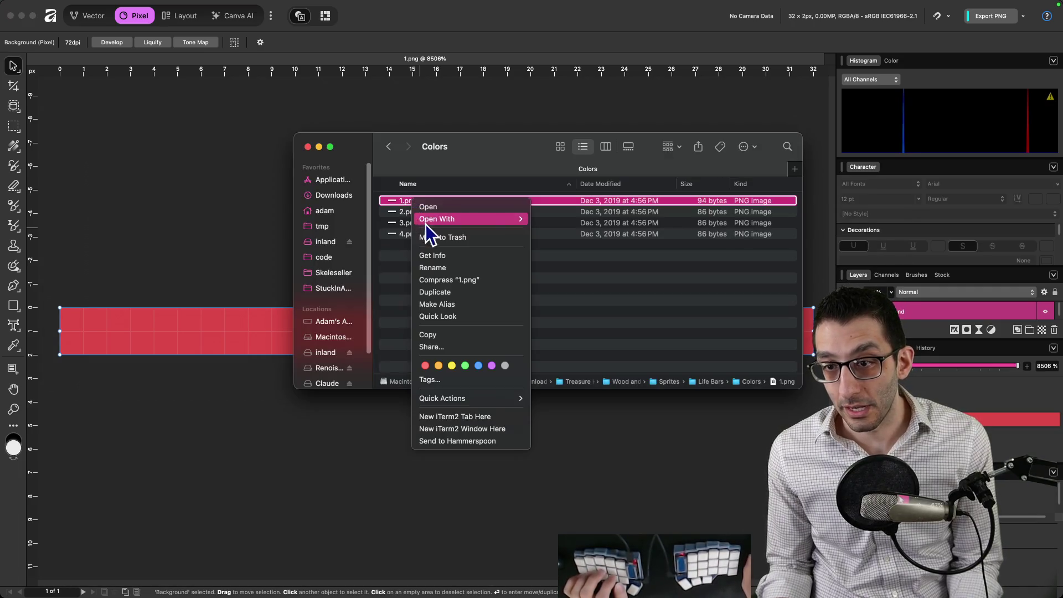
click(438, 255)
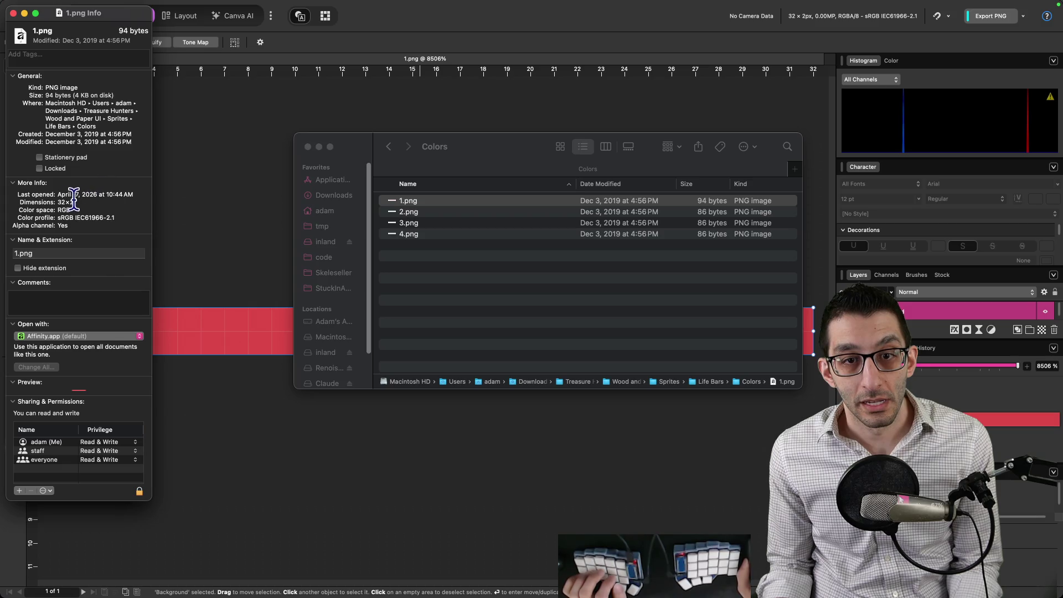
click(14, 13)
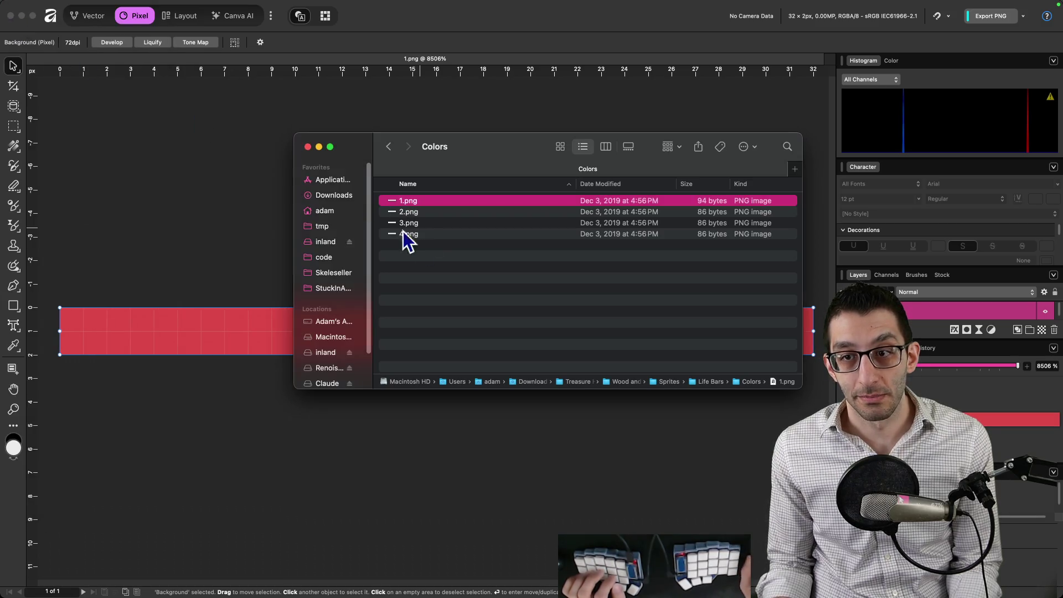
double_click(417, 215)
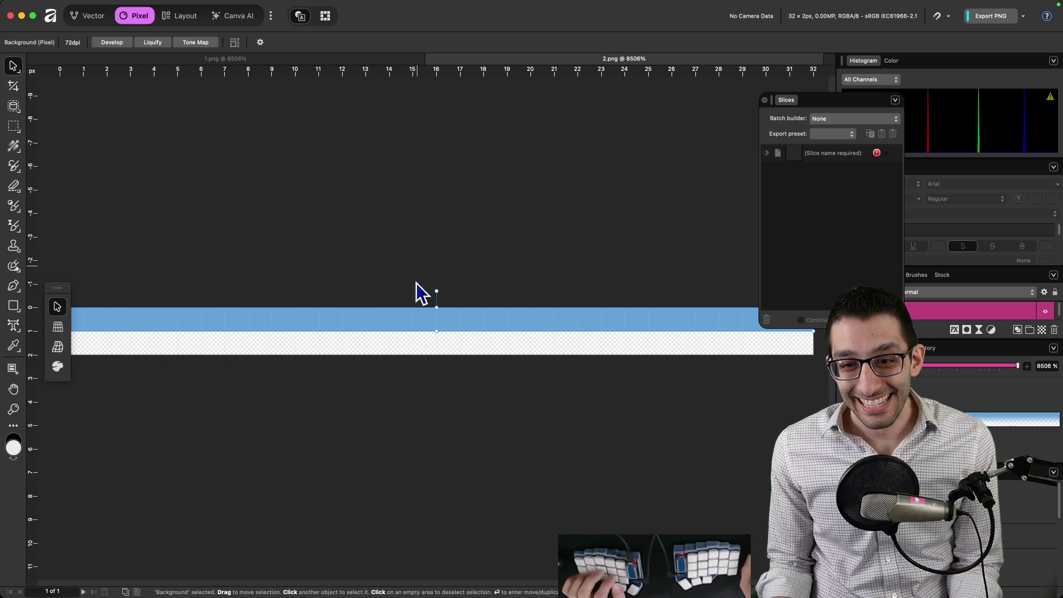
Step: Quick Look through the Medium Bars PNGs in the Life Bars folder
key(super+Tab)
key(super+Up)
key(Down)
key(Down)
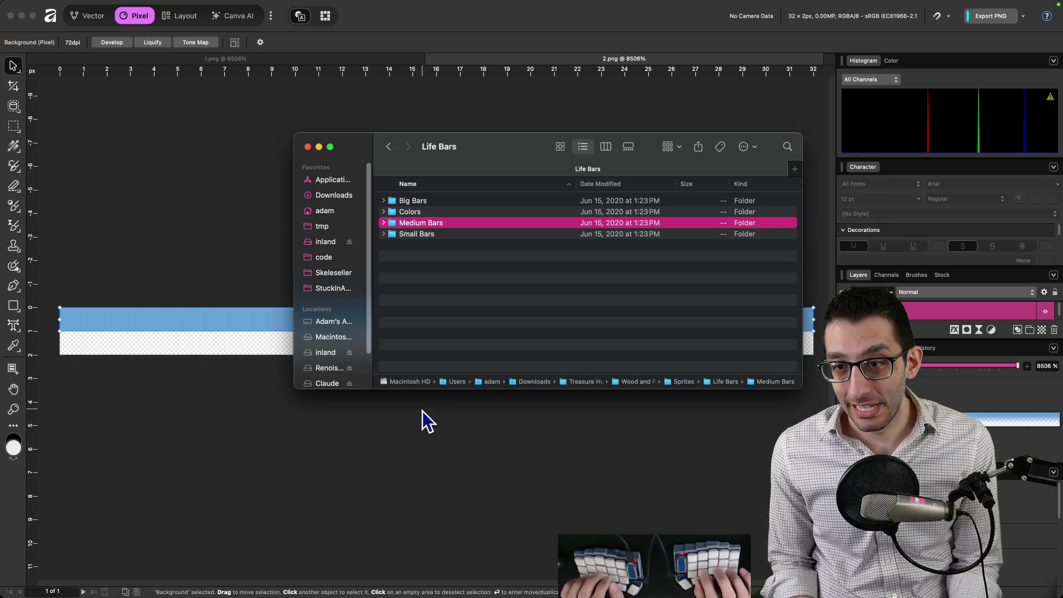
key(super+Down)
key(Down)
key(space)
key(Down)
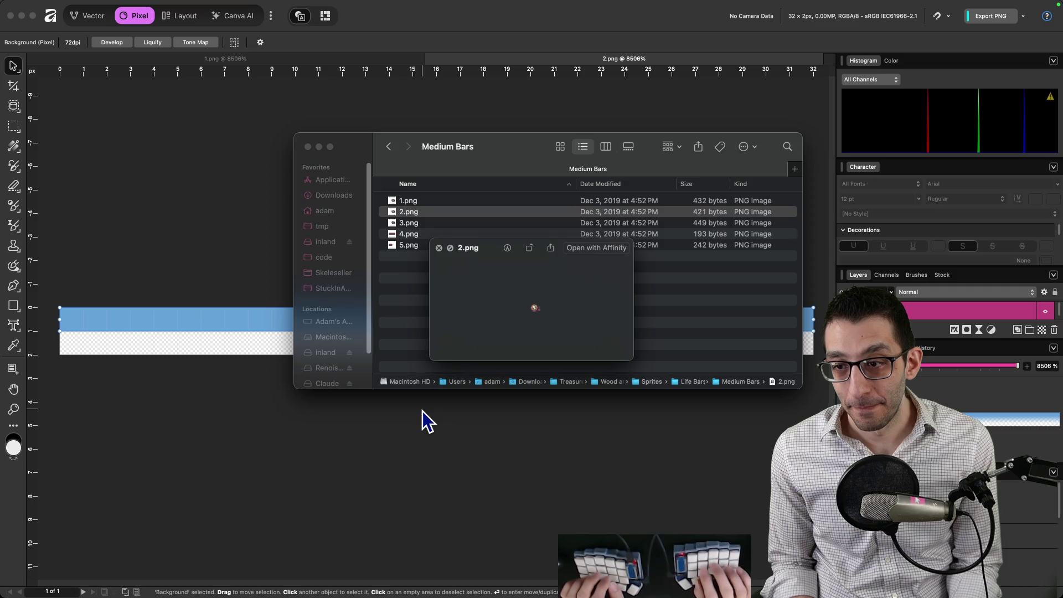
key(Down)
key(Down)
key(Down)
key(space)
click(498, 350)
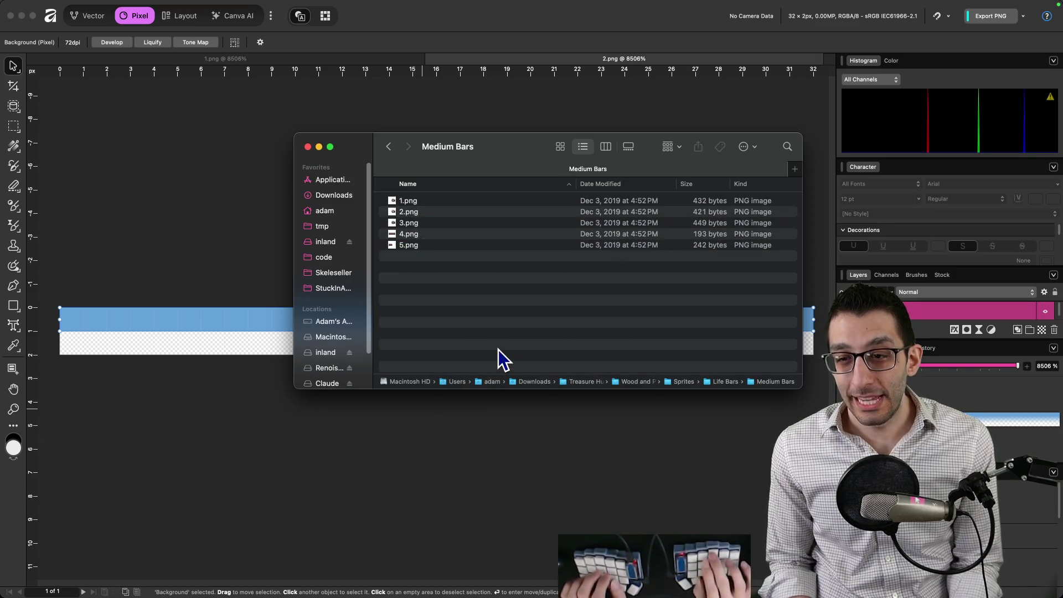
key(super+Up)
Step: Preview the Small Bars PNGs 1.png–5.png, then go back up to the Sprites folder
key(Down)
key(super+Up)
key(super+Down)
key(Down)
key(Down)
key(Down)
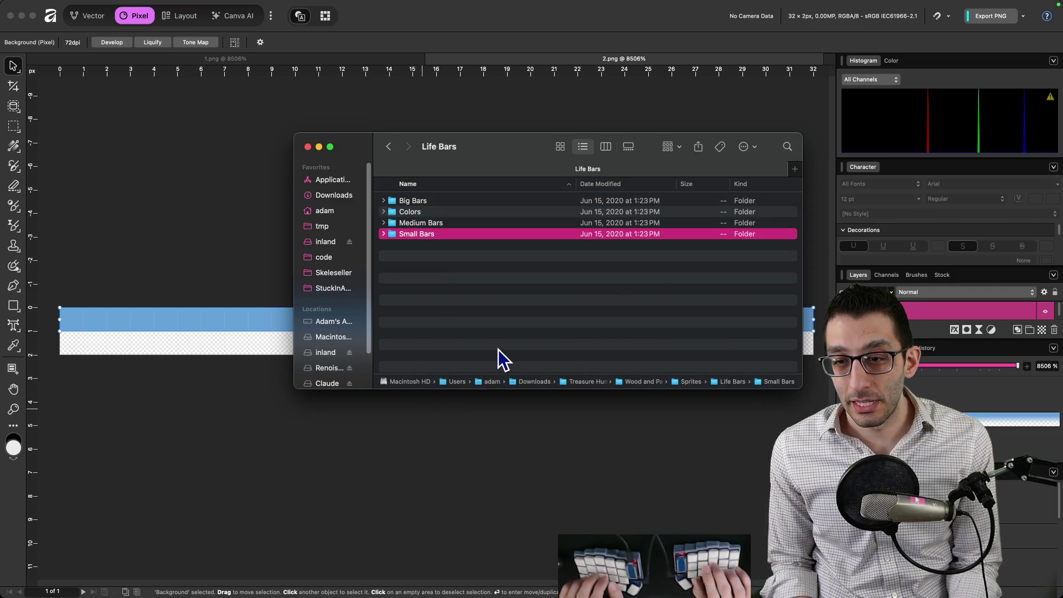
key(super+Down)
key(Down)
key(space)
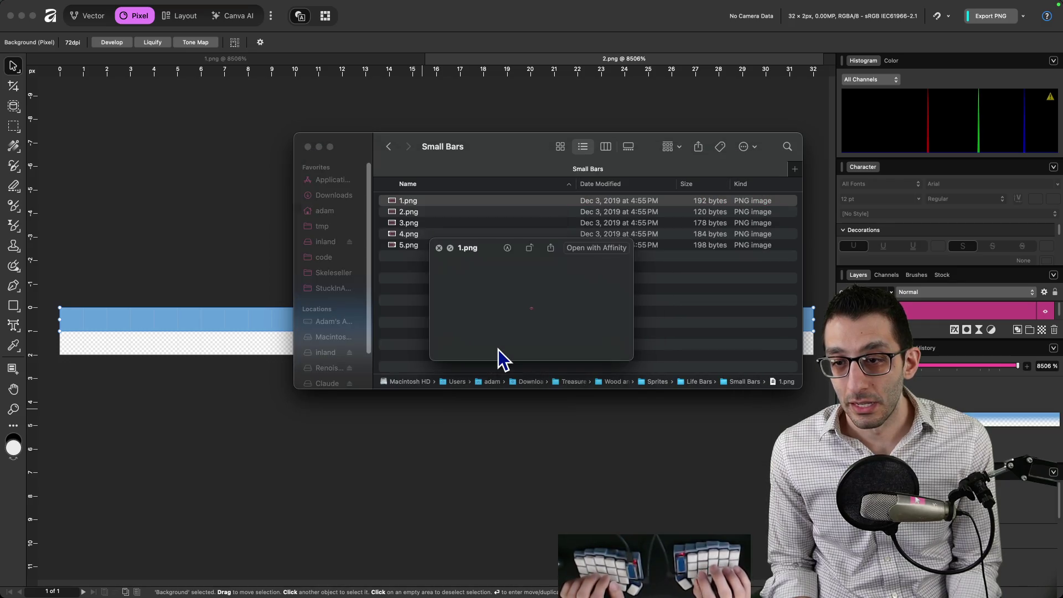
key(Down)
key(Down)
key(Down)
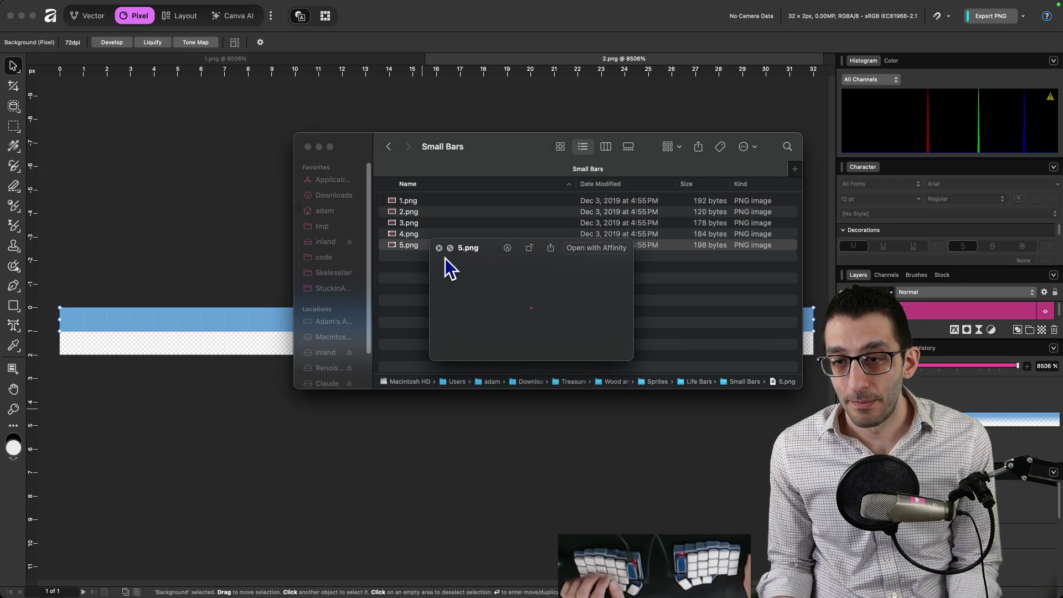
key(space)
key(super+Up)
key(super+Up)
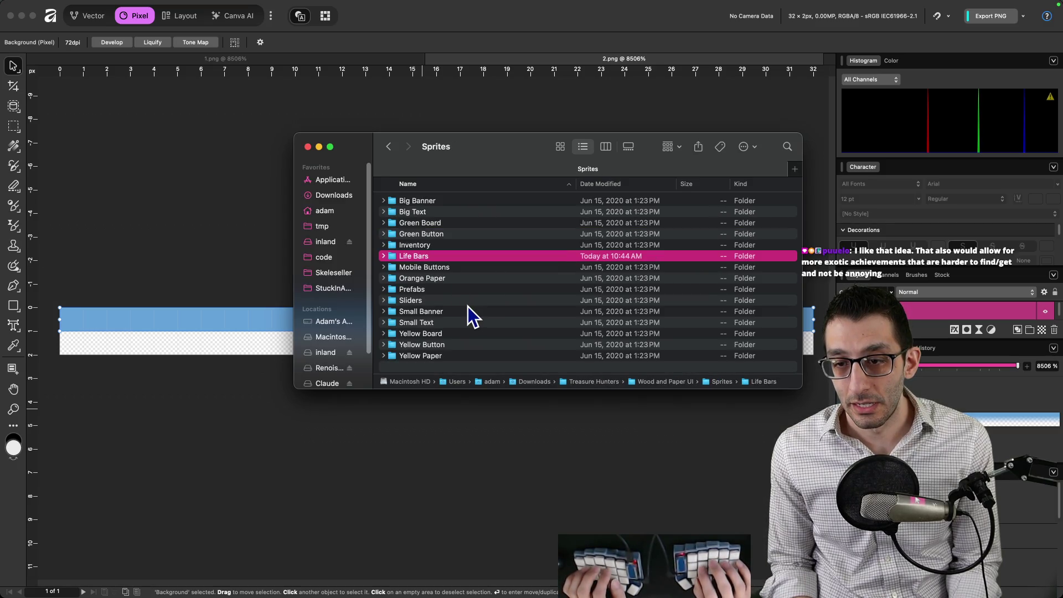
Step: Load the Treasure Hunters asset page on itch.io from a new browser tab
key(super+Tab)
key(super+t)
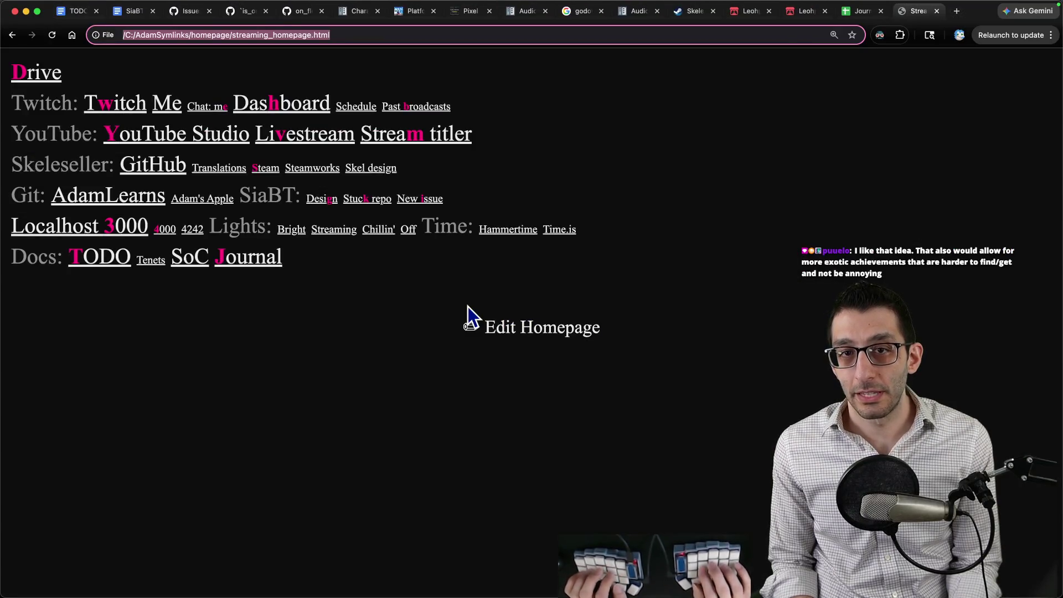
text(treasure)
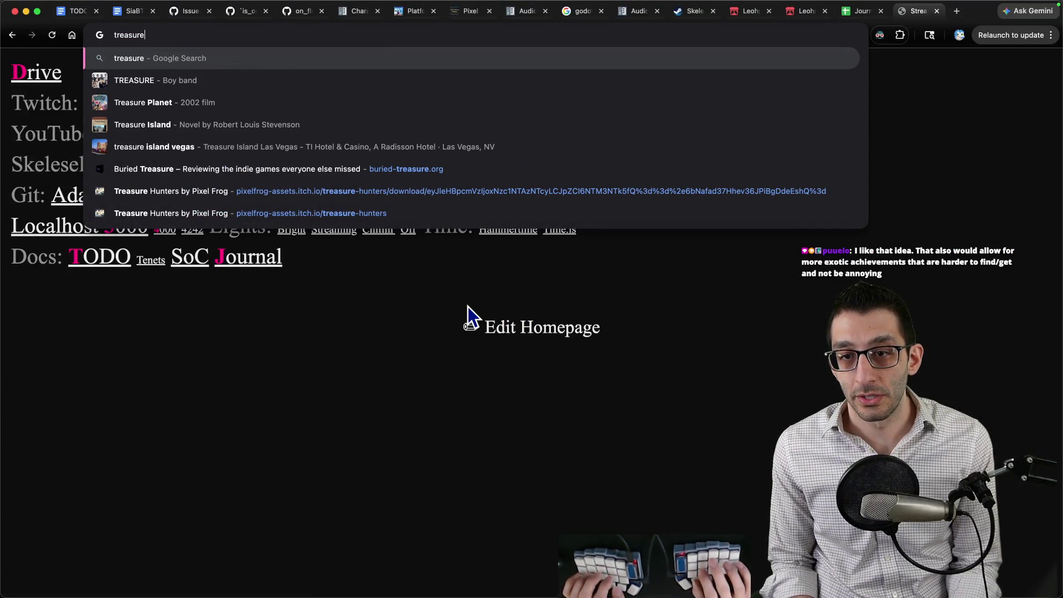
key(Up)
key(Return)
Step: Scroll down to the Wood and Paper UI screenshots and bring up the health-bar image's options
scroll(474, 290, down, 15)
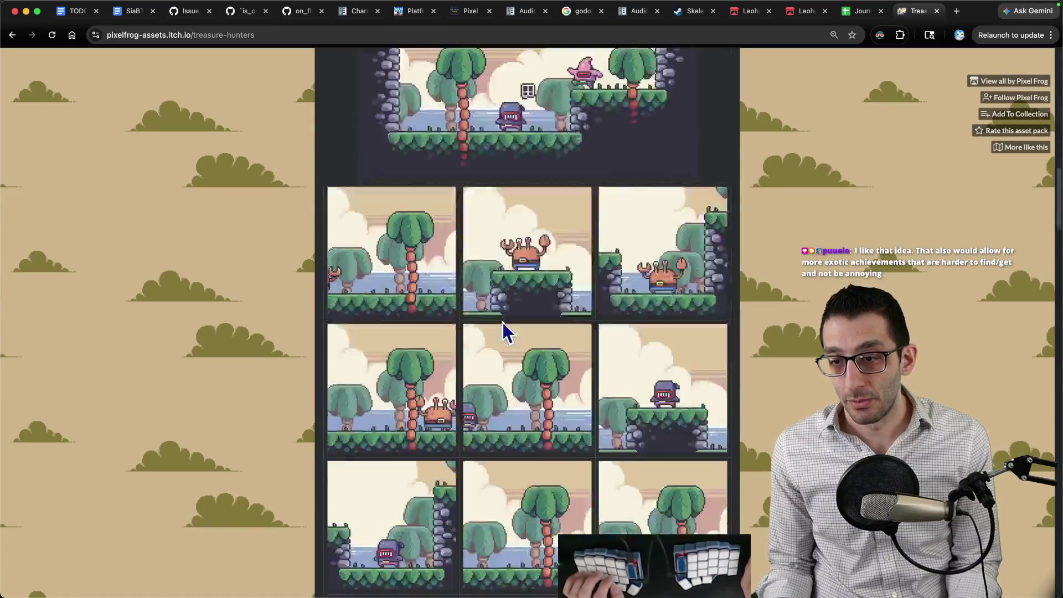
scroll(507, 327, down, 20)
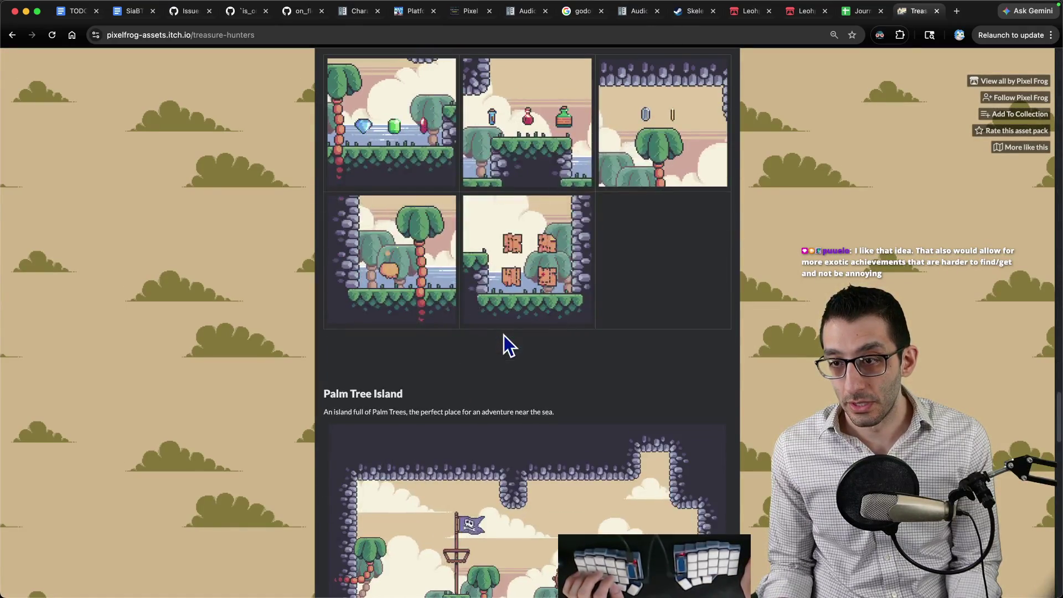
scroll(505, 332, up, 6)
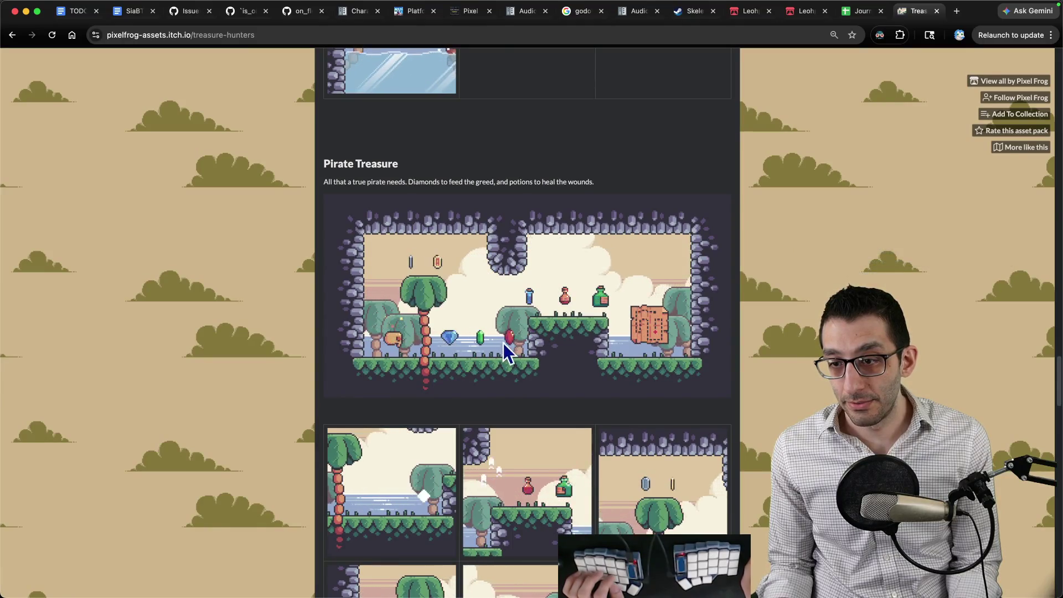
scroll(508, 347, down, 4)
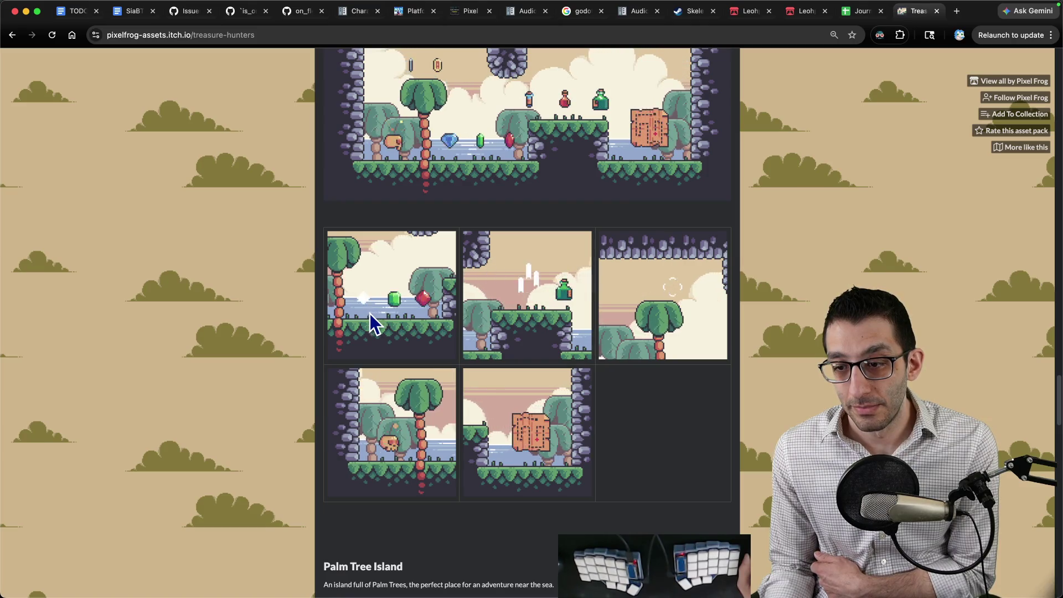
scroll(403, 312, down, 5)
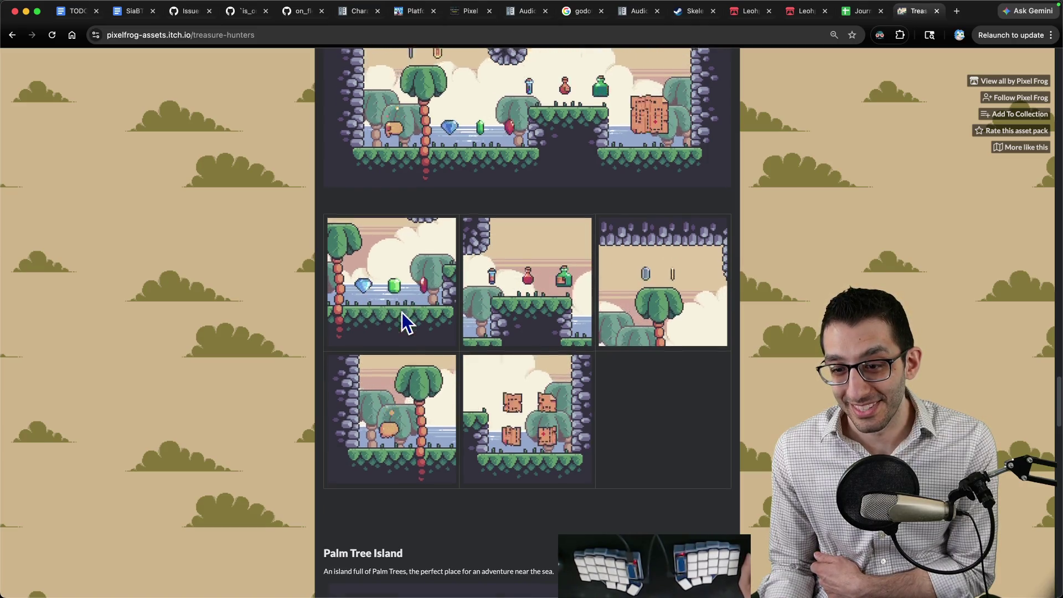
scroll(410, 307, down, 3)
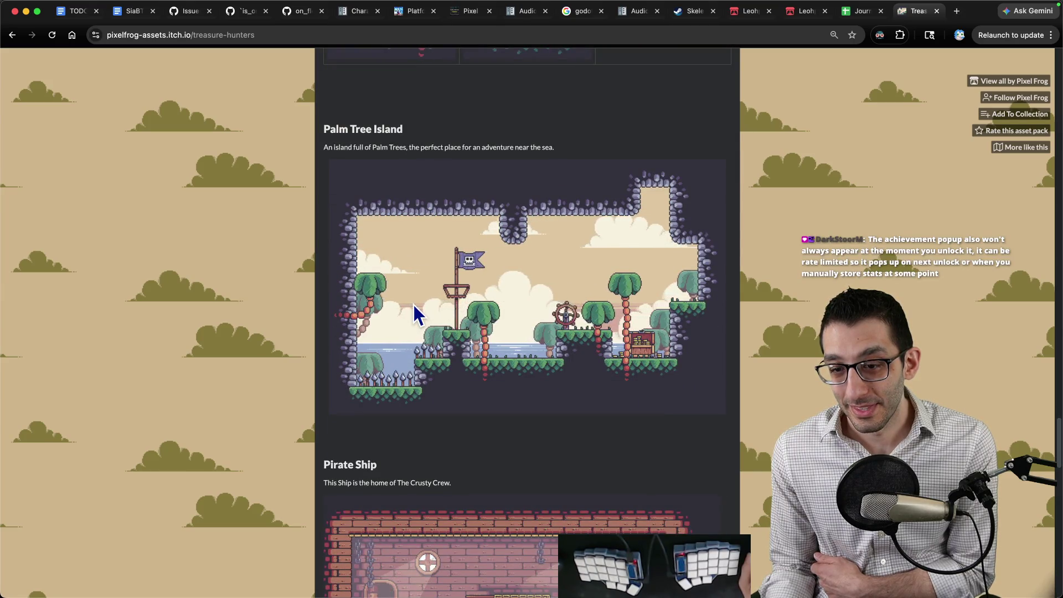
scroll(414, 306, down, 6)
scroll(414, 312, down, 11)
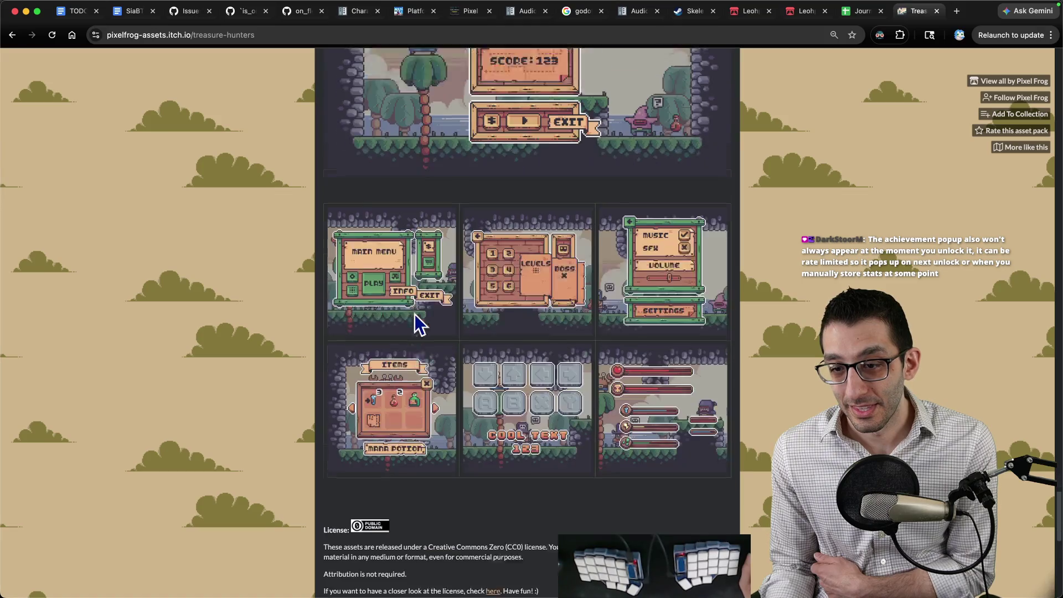
right_click(640, 327)
Step: View the health-bar screenshot full size in a new tab, then return to the SiaBT design doc
click(651, 332)
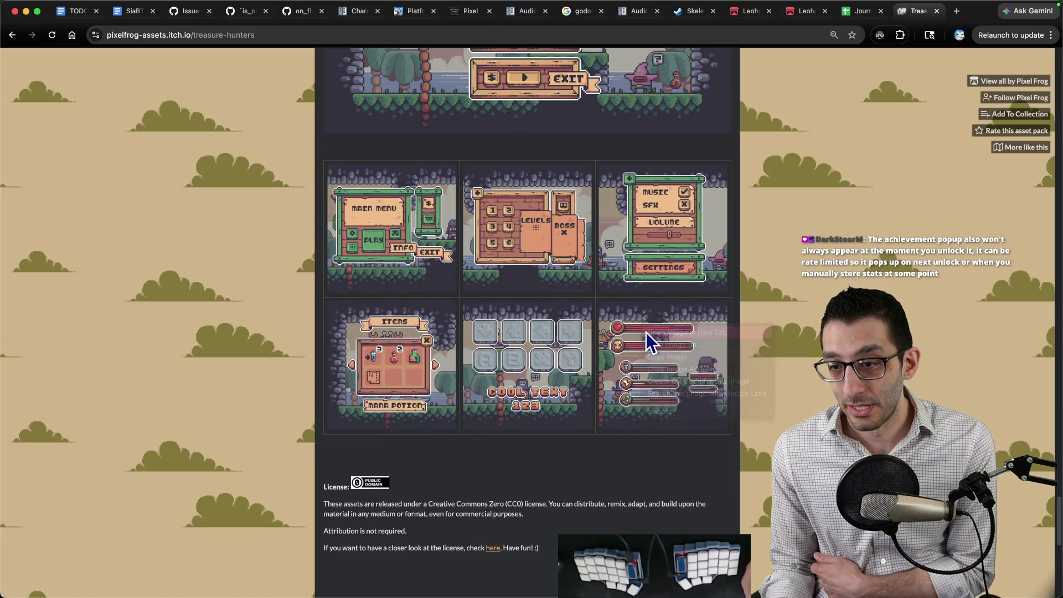
key(ctrl+Tab)
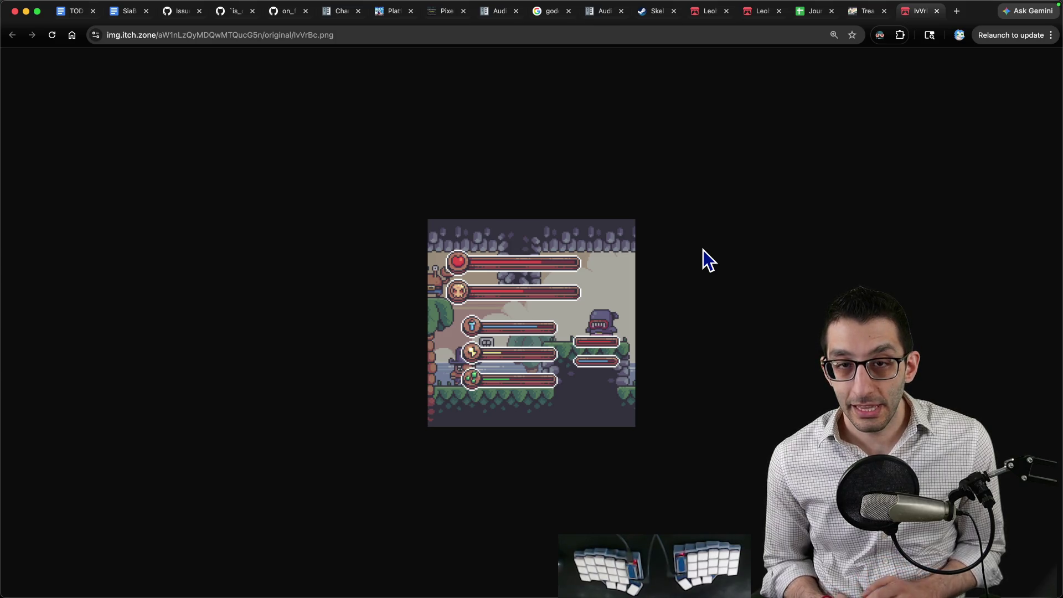
key(super+2)
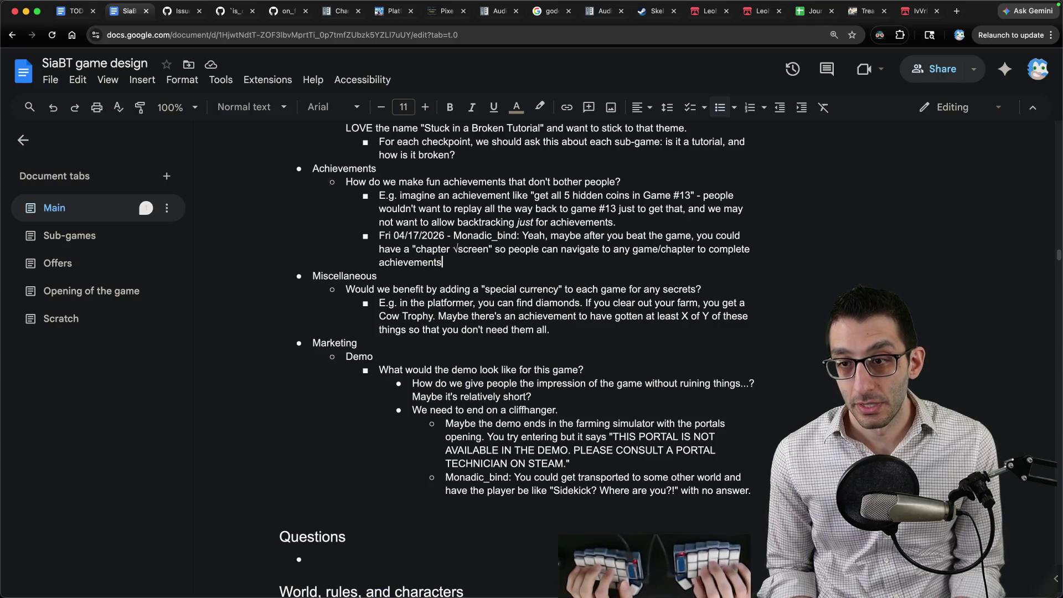
Step: Add the bullet 'This could add some replayability. They could all be funny achievements.' and return to the life-bar image
key(Return)
text(This c)
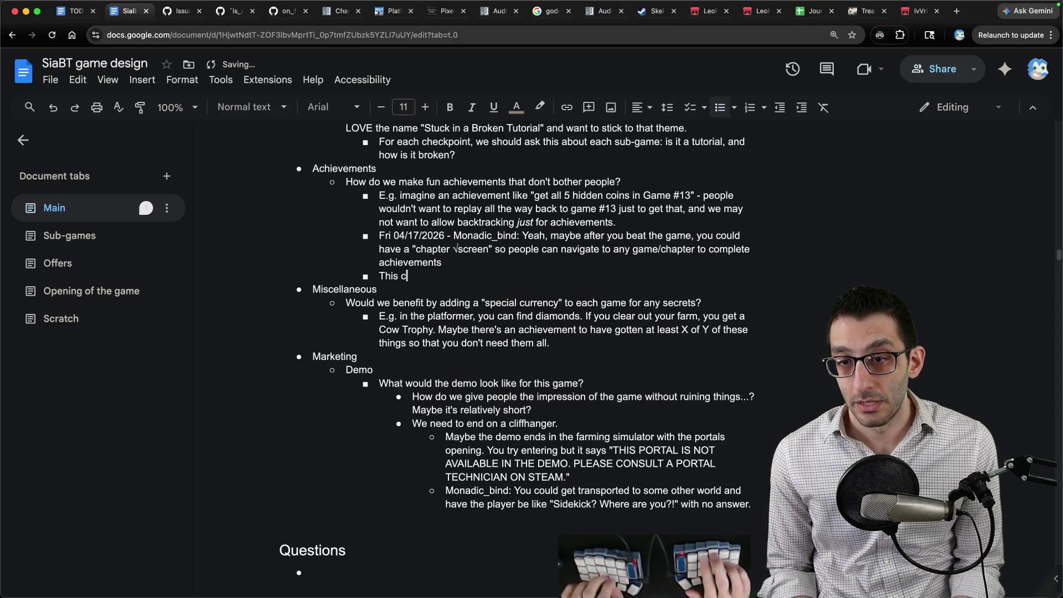
text(ould add some replayability)
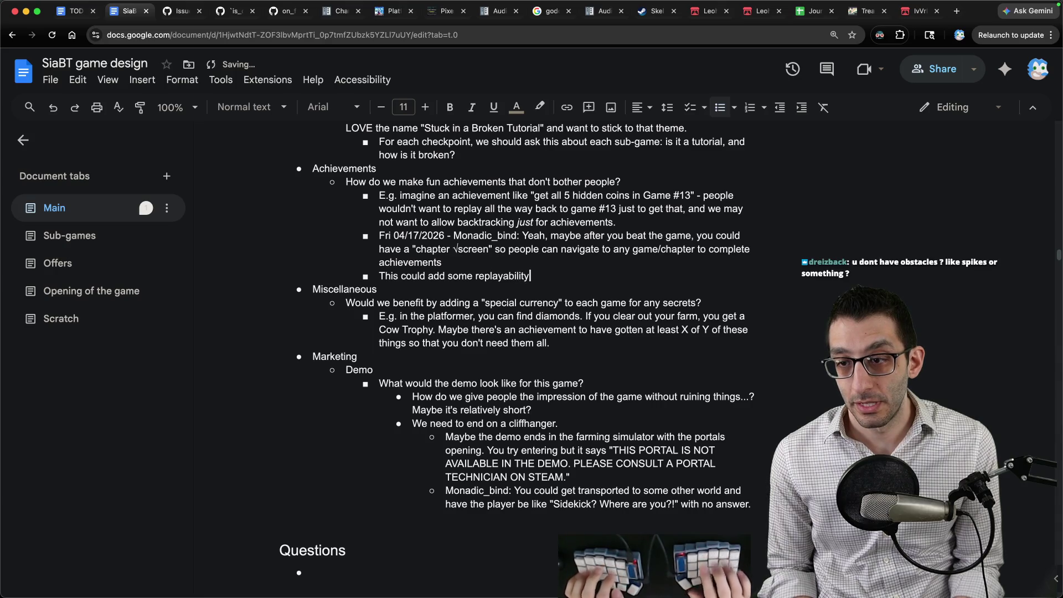
text(. They could all be funny achievements.)
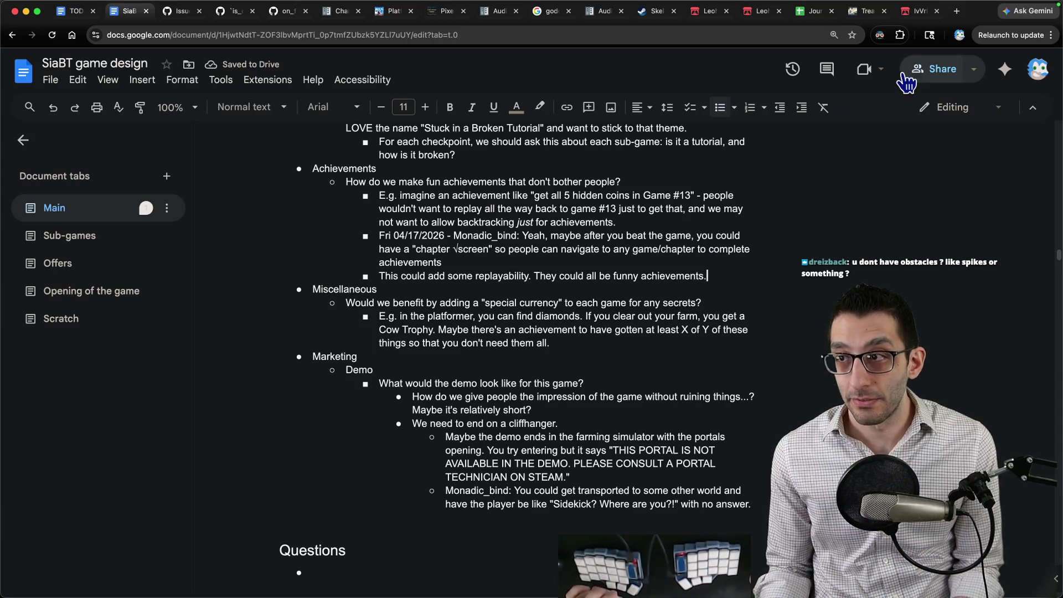
click(912, 12)
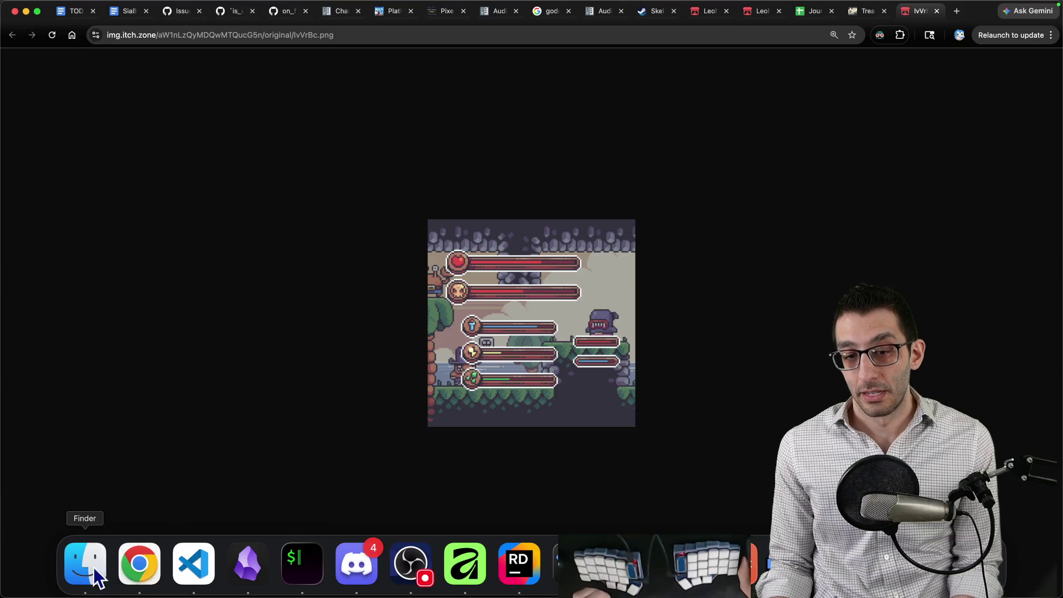
Step: Preview the Big Bars sprites 1–4.png and select all four for copying
click(89, 570)
key(super+Down)
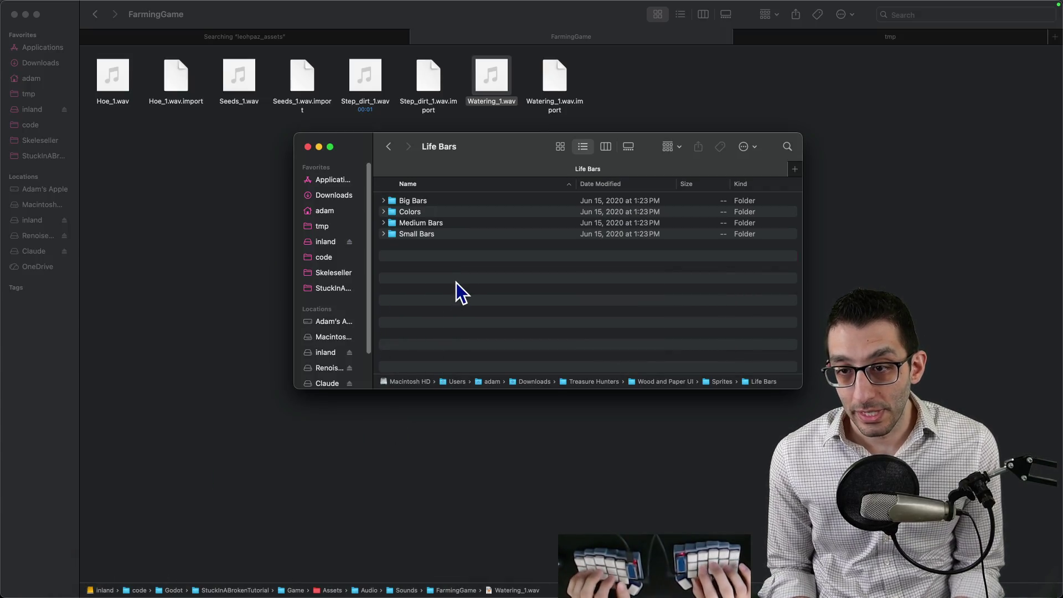
key(Down)
key(super+Down)
key(Down)
key(space)
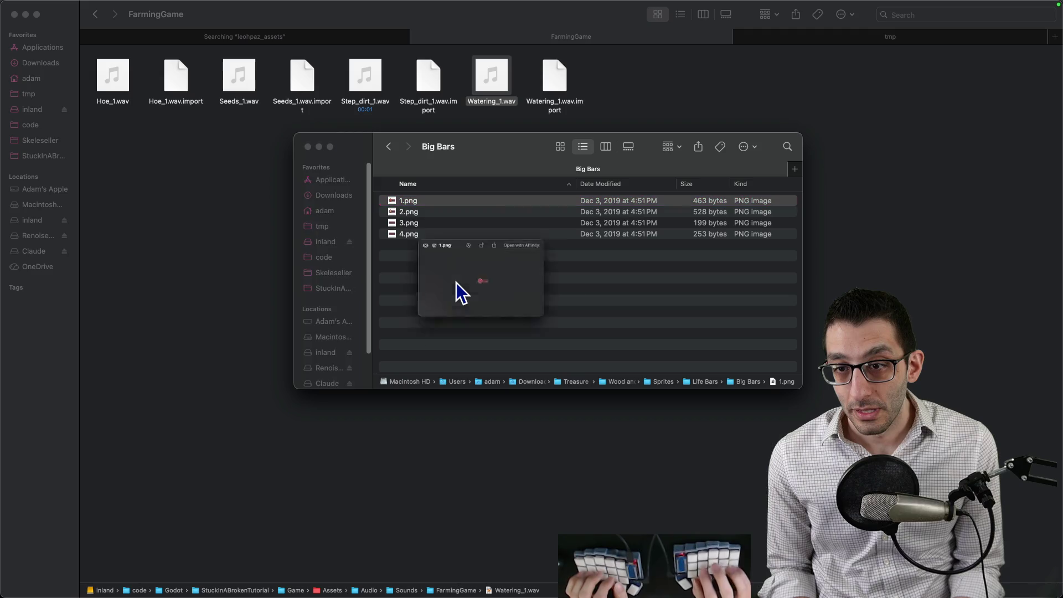
key(Down)
key(Down)
key(Down)
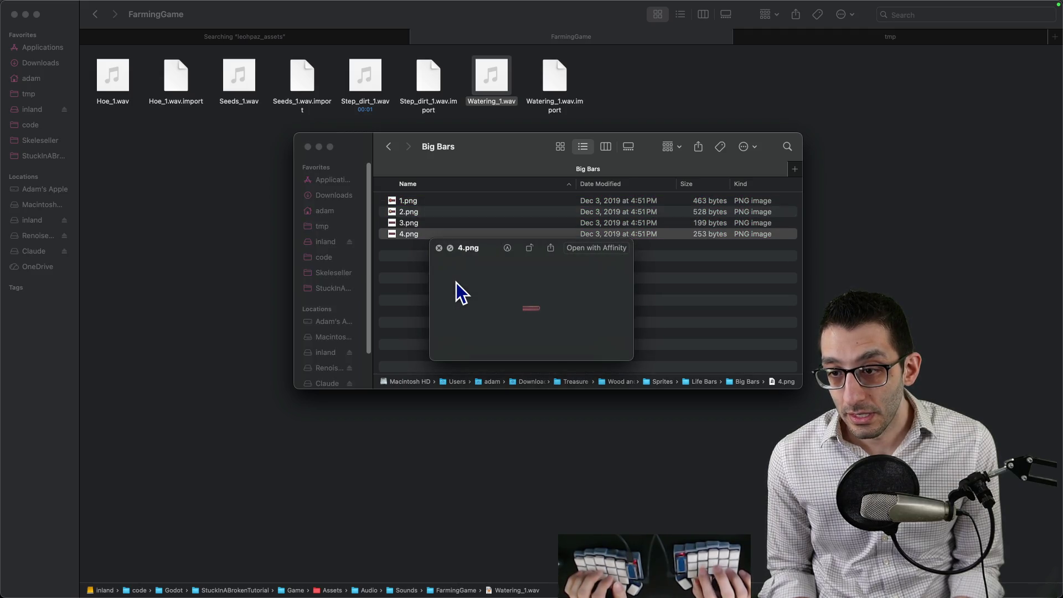
key(Up)
key(Up)
key(Up)
key(Down)
key(Down)
key(Down)
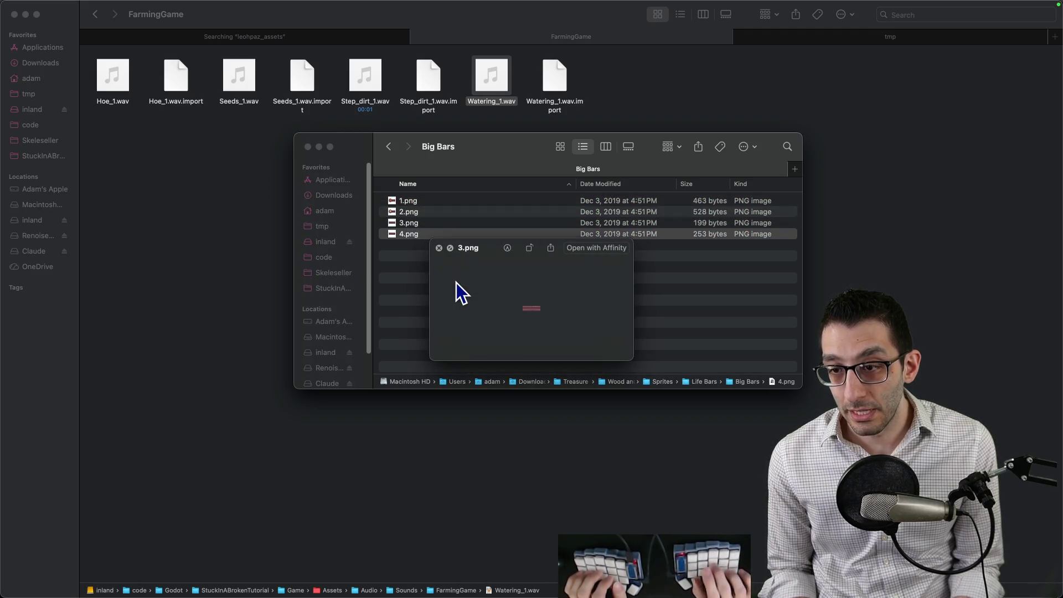
key(space)
click(446, 278)
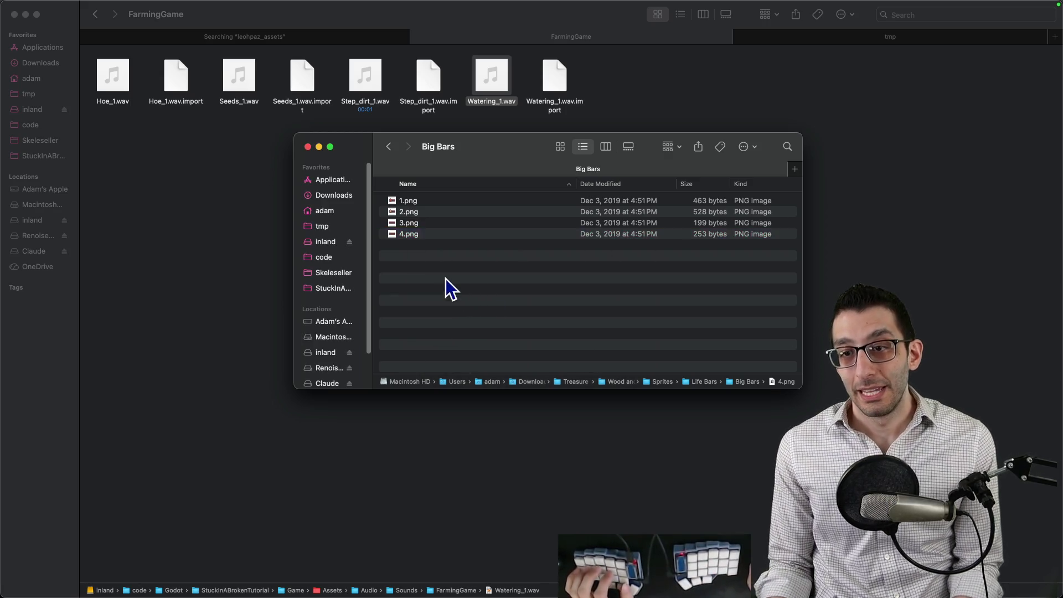
key(super+a)
key(super+w)
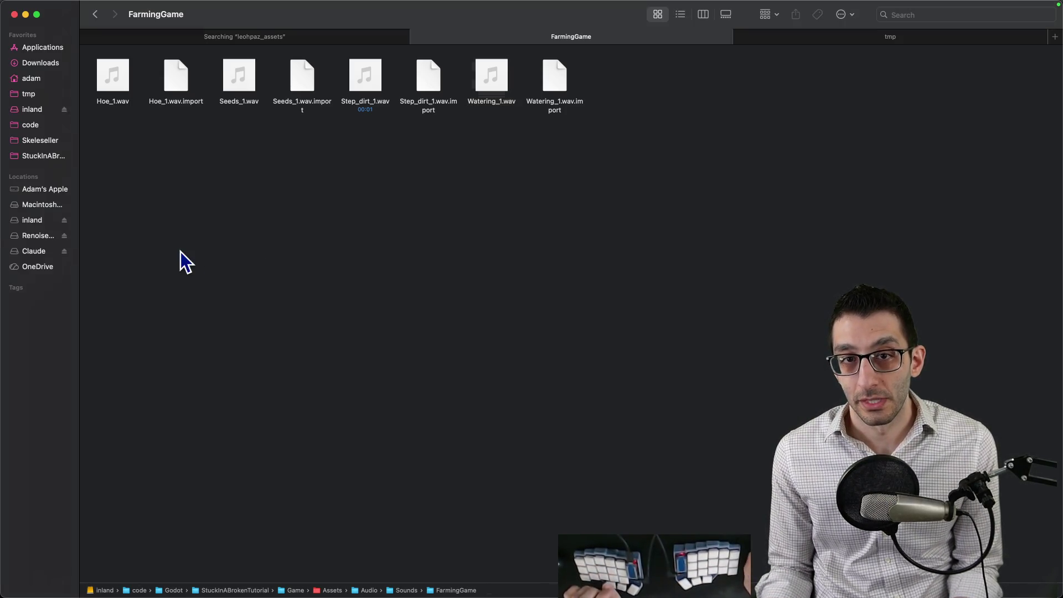
Step: Create a Platformer folder in Assets/Sprites/Ui and paste the four bar sprites into it
key(super+Up)
key(super+Up)
key(super+Up)
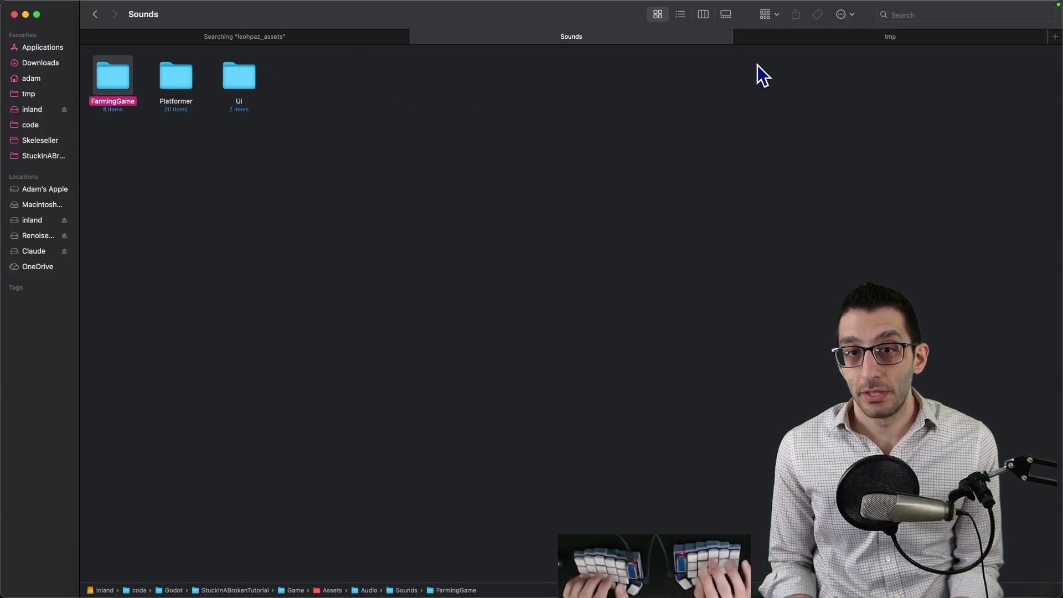
key(super+Up)
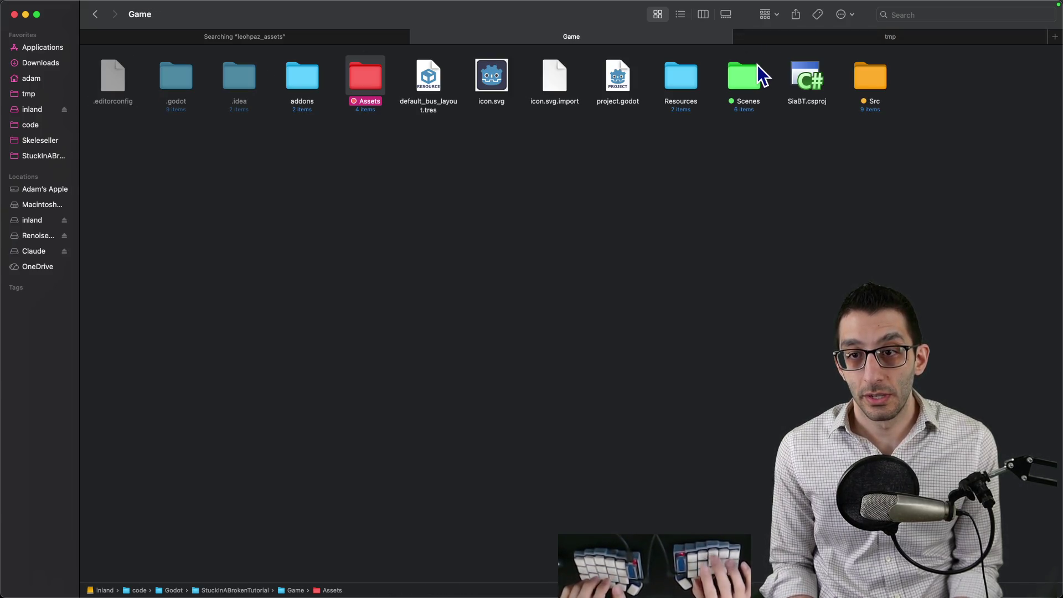
key(super+Down)
key(Right)
key(Right)
key(Right)
key(super+Down)
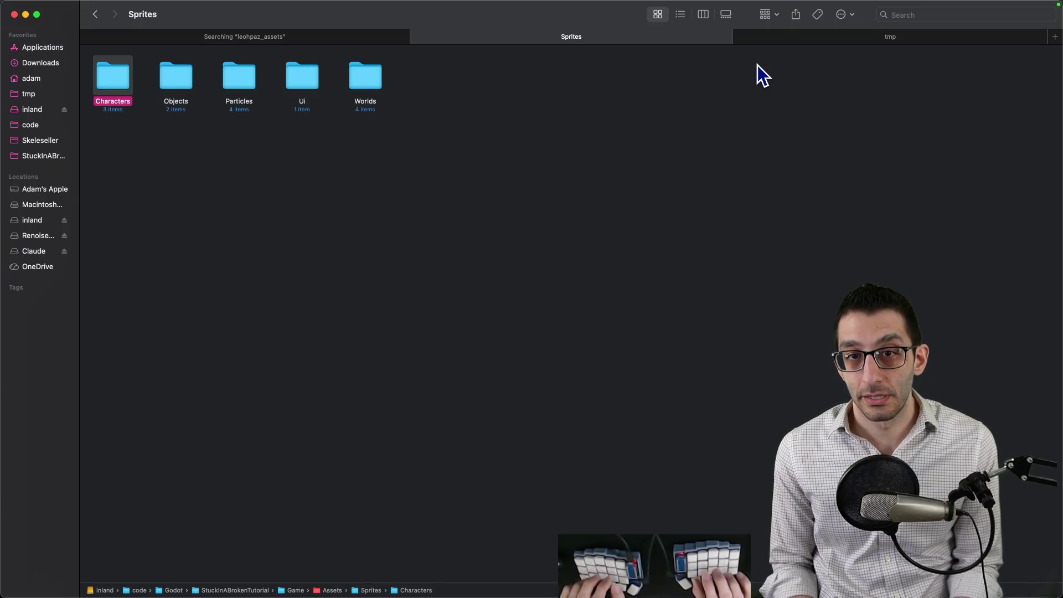
key(Right)
key(Right)
key(Right)
key(super+Down)
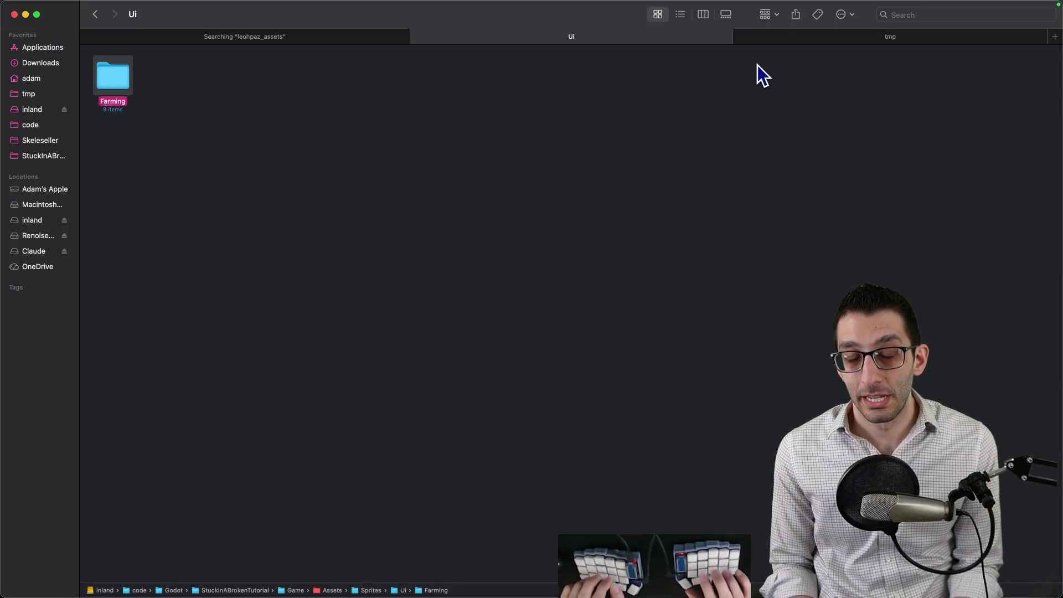
key(shift+super+n)
text(Platformer)
key(Return)
key(super+Down)
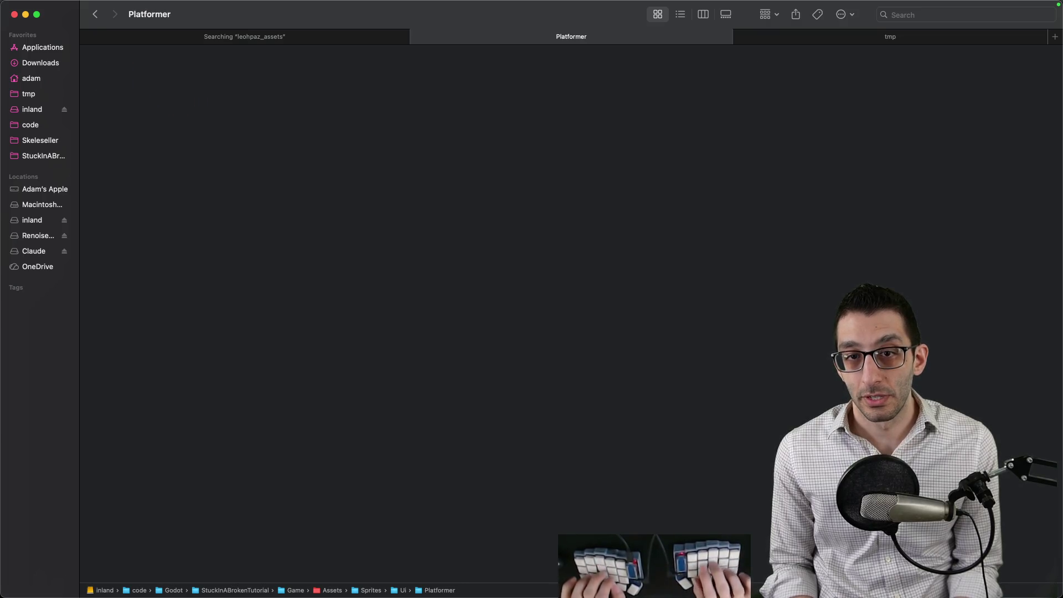
key(super+v)
Step: Make a LifeBar folder, delete the 2.png files, and move the remaining bar files into it
key(shift+super+n)
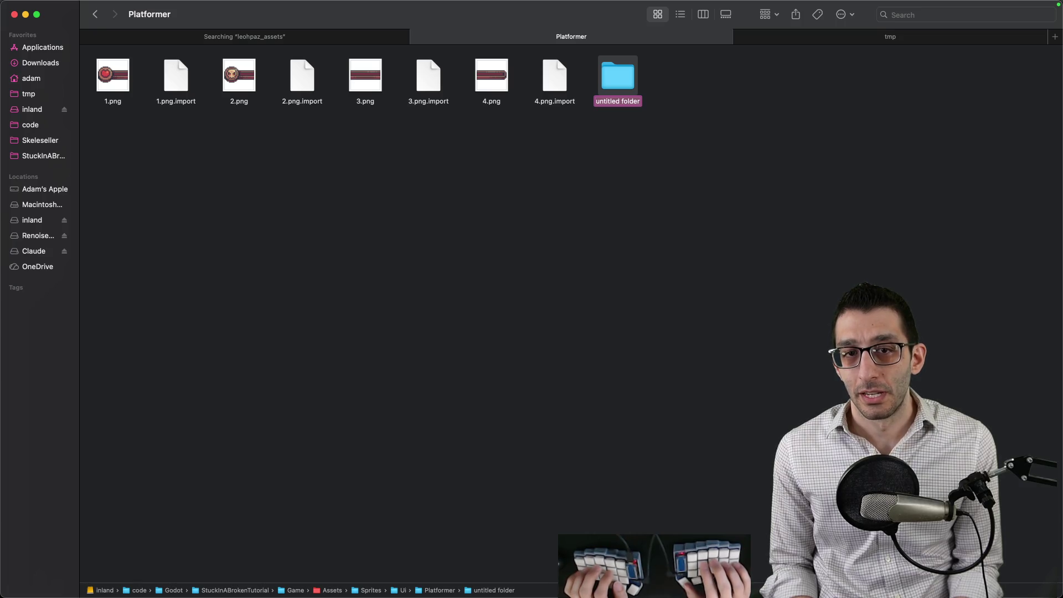
text(LifeBar)
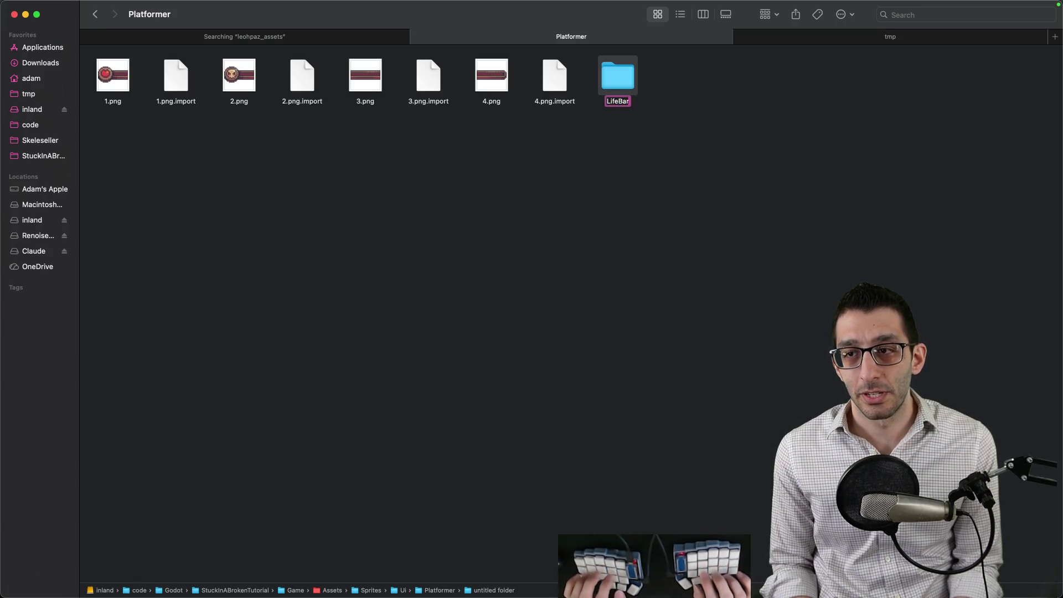
key(Return)
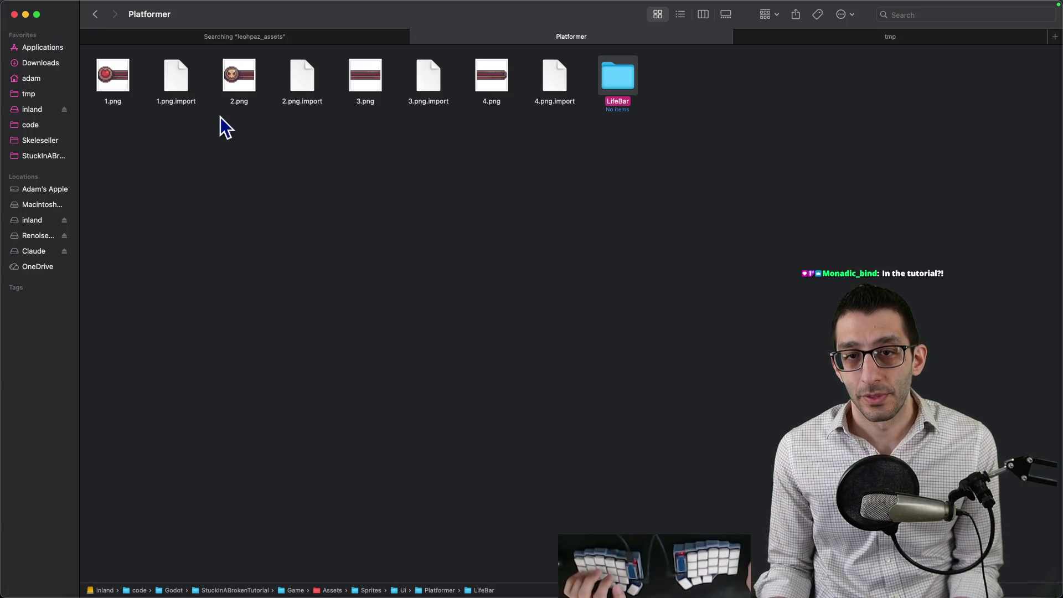
drag(220, 117, 320, 72)
key(super+BackSpace)
mouse_move(459, 146)
mouse_down()
mouse_move(257, 85)
mouse_move(108, 72)
mouse_move(482, 74)
mouse_up()
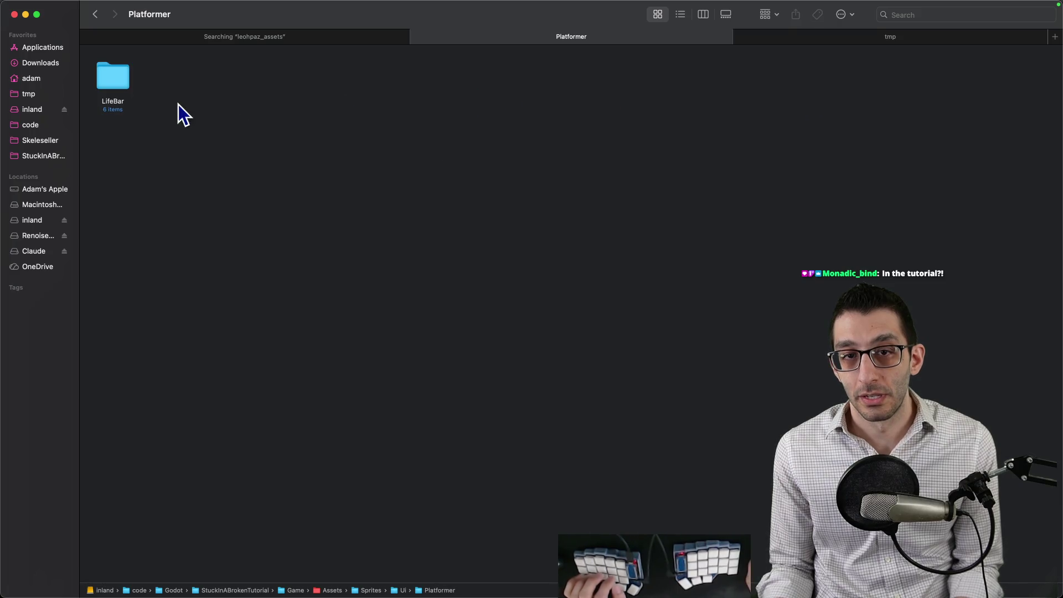
double_click(129, 88)
Step: Check 1.png in the LifeBar folder, then switch to the Godot editor's PlatformerGame scene
click(129, 88)
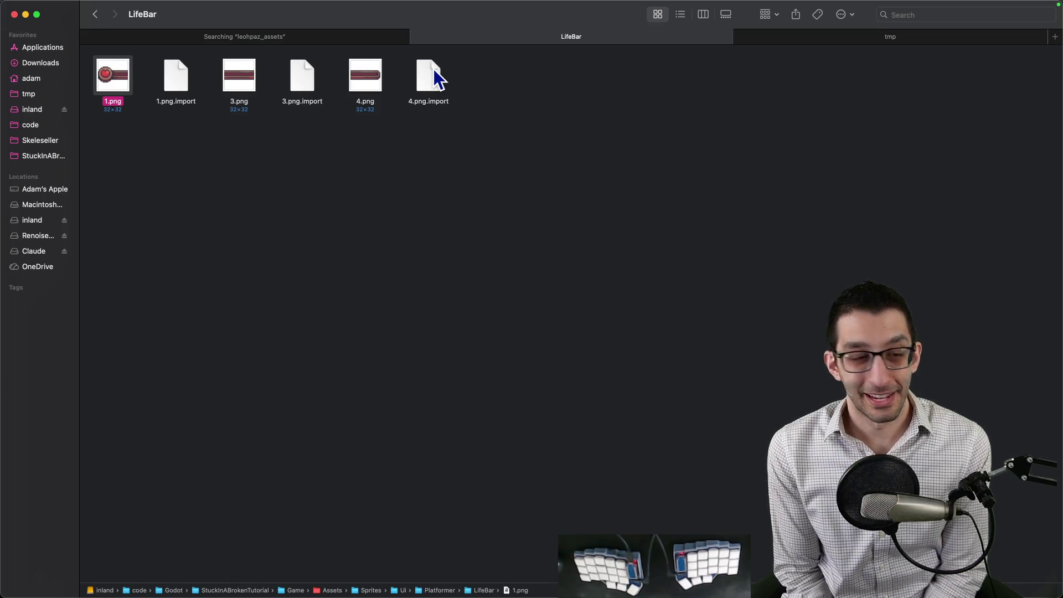
mouse_move(553, 592)
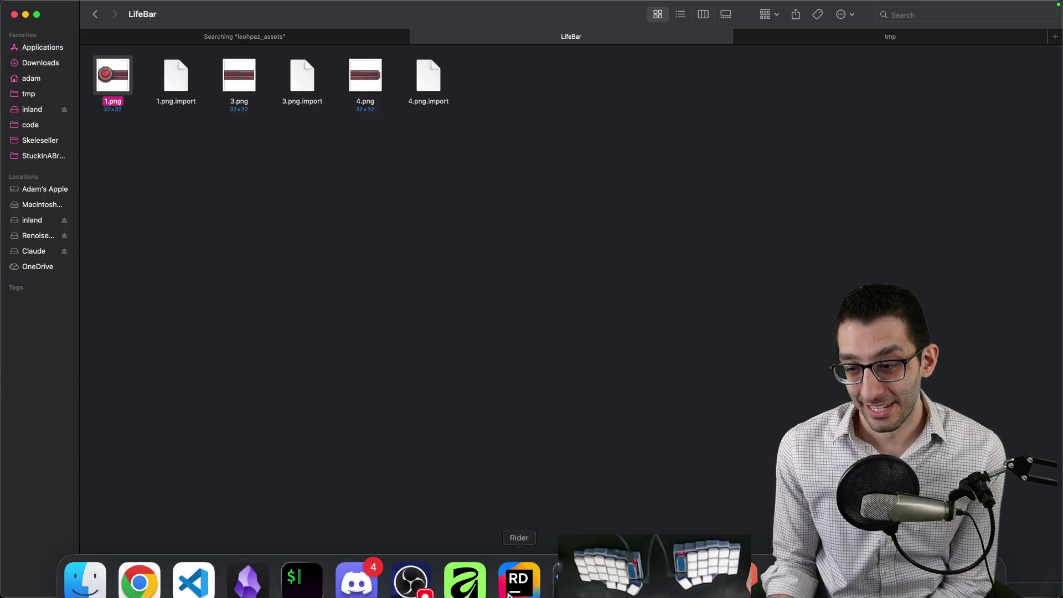
click(554, 562)
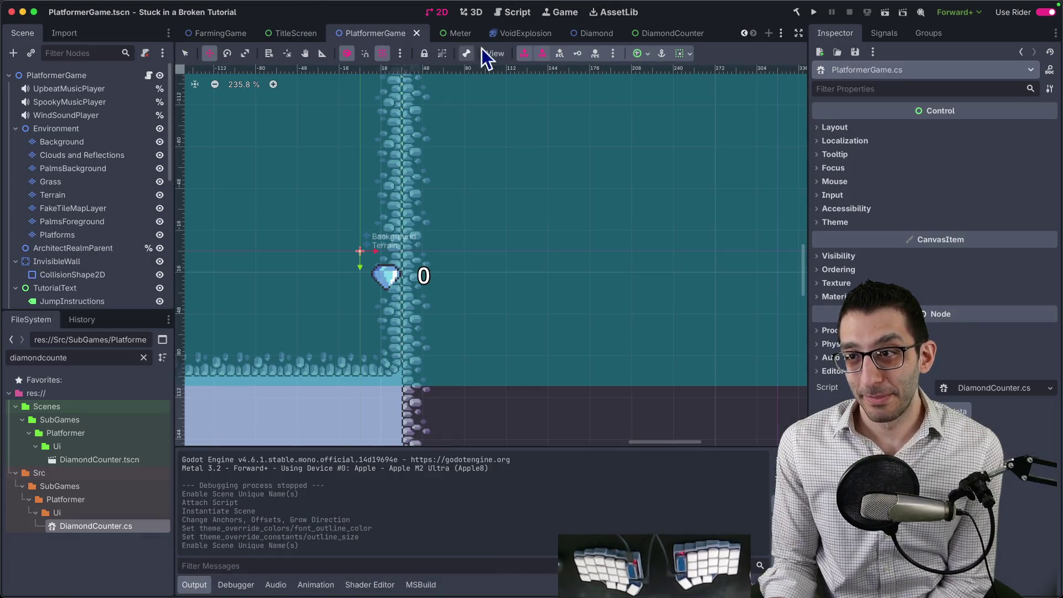
scroll(480, 184, down, 5)
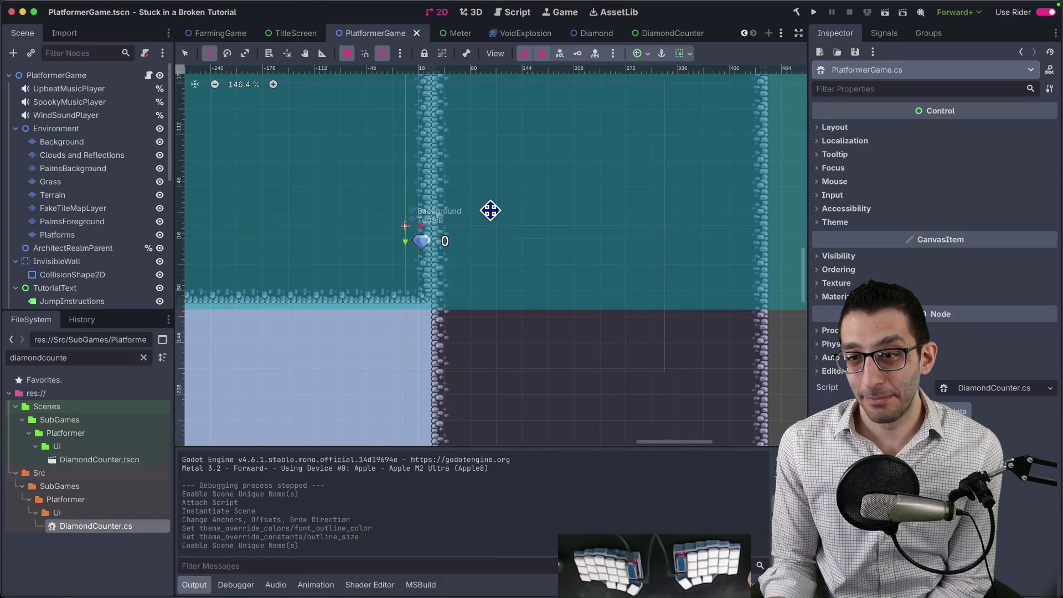
Step: Start a new scene with a User Interface Control root renamed LifeBar
click(781, 34)
click(770, 34)
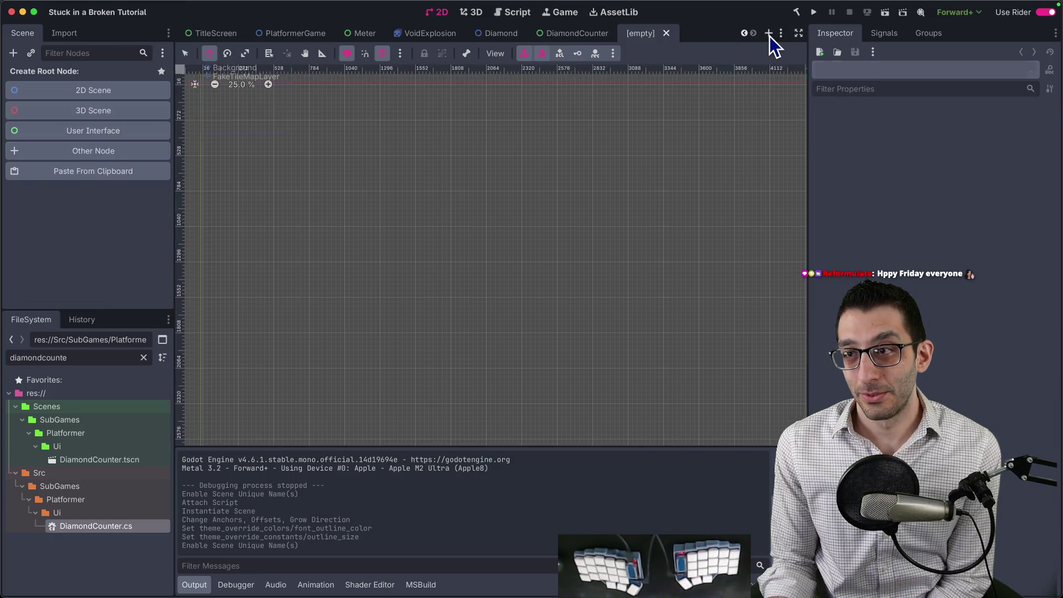
click(98, 129)
double_click(109, 76)
text(LifeBar)
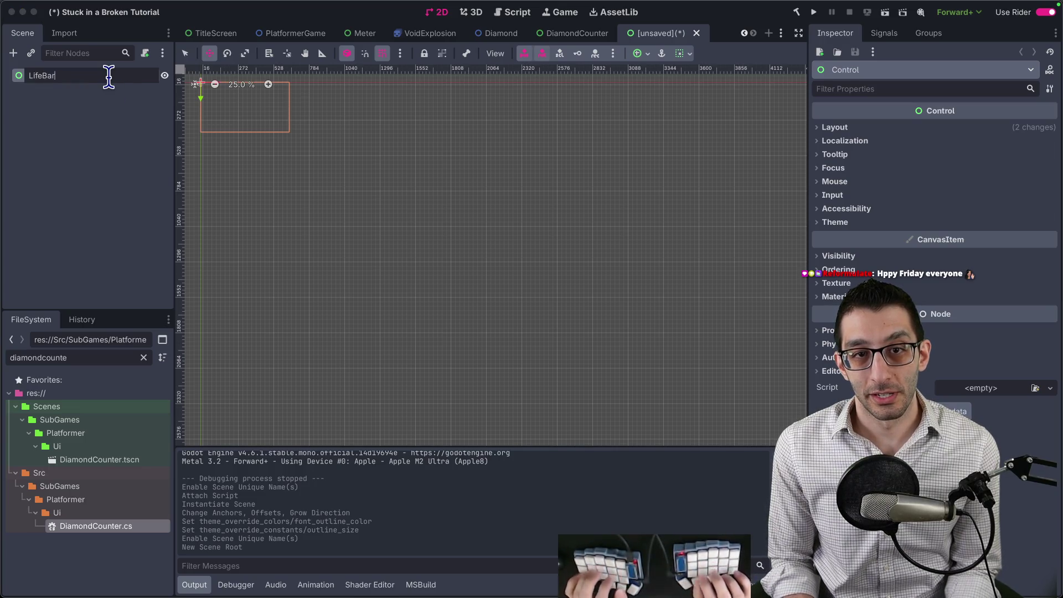
key(Return)
Step: Save the scene as LifeBar.tscn in the Platformer Ui folder
key(ctrl+s)
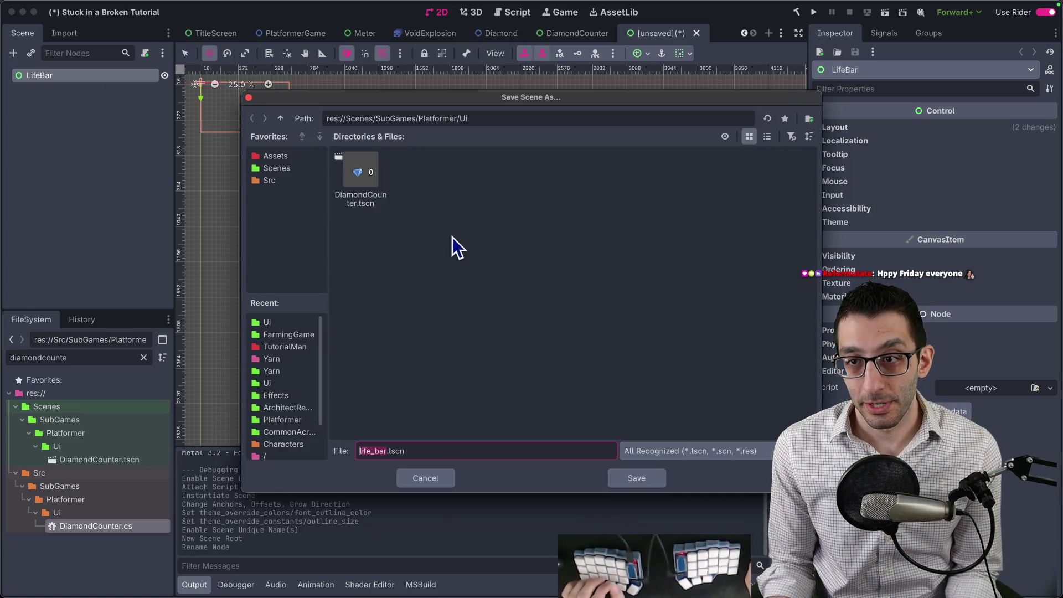
text(Lif)
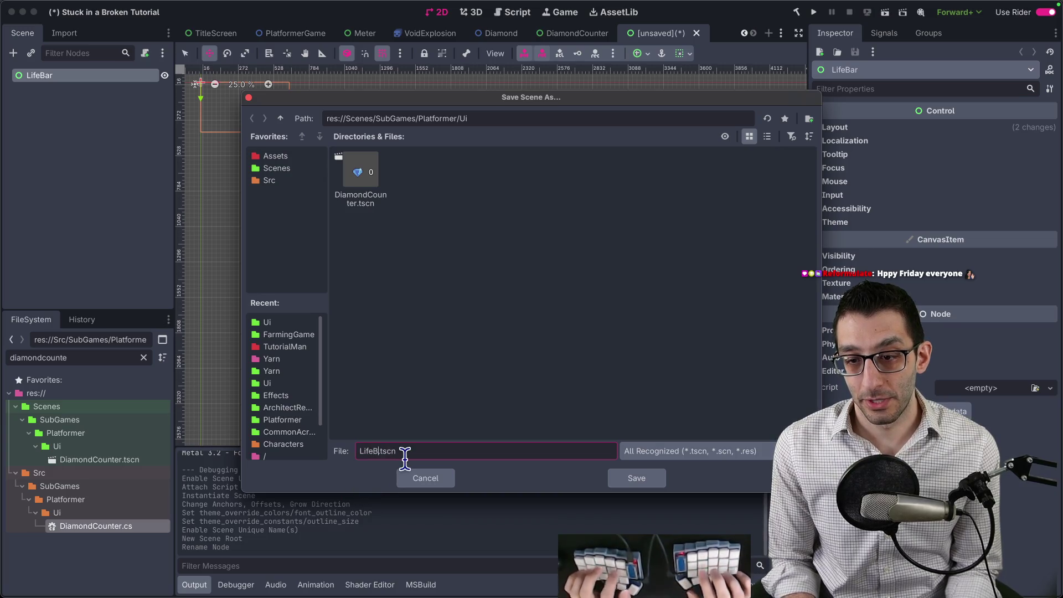
key(Return)
scroll(372, 254, up, 10)
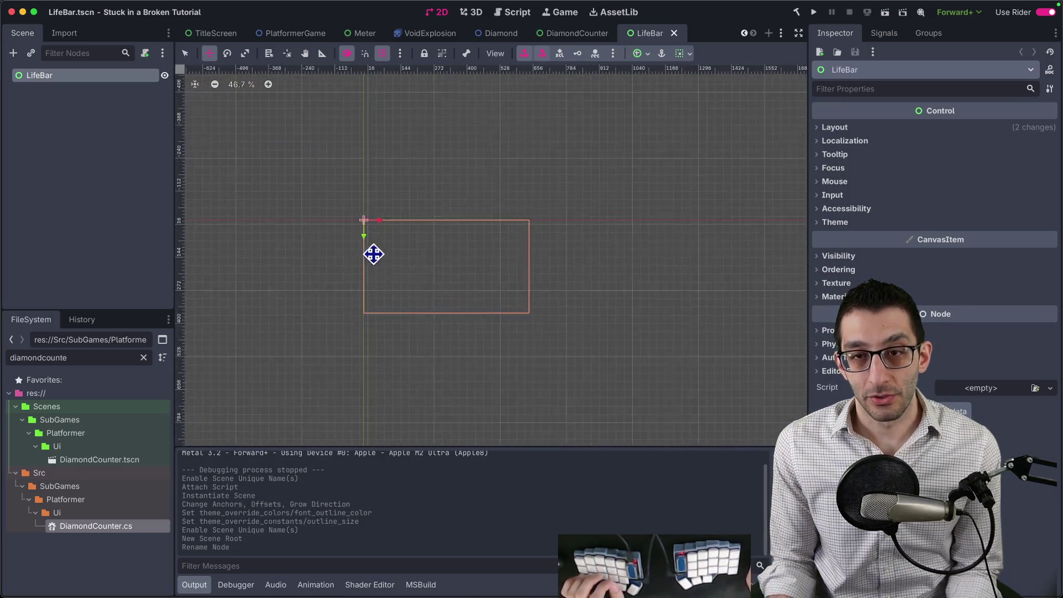
scroll(338, 206, down, 2)
scroll(338, 206, right, 2)
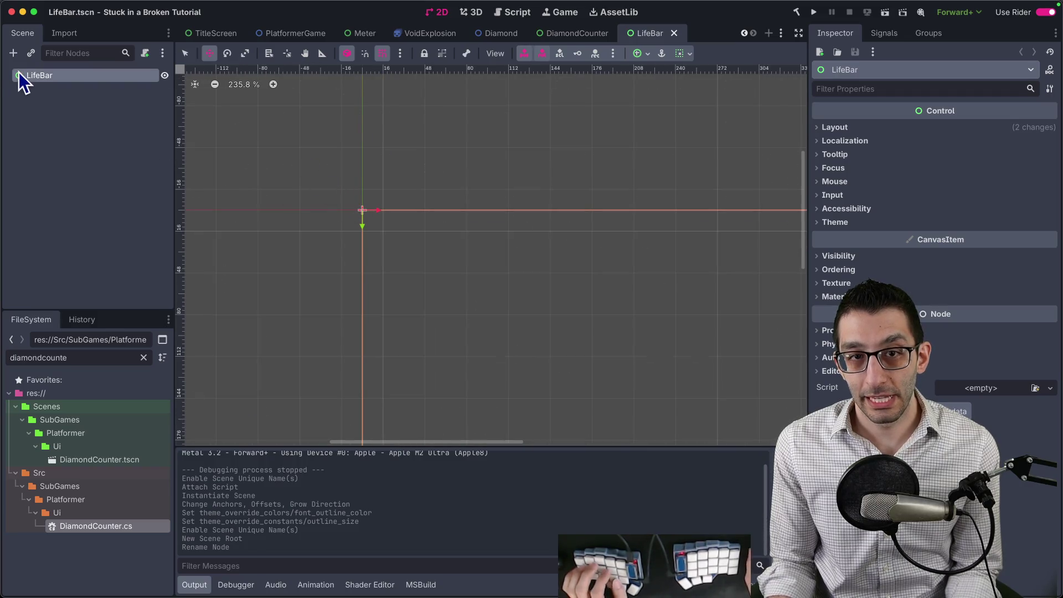
Step: Add an HBoxContainer under LifeBar with a TextureRect child
click(13, 54)
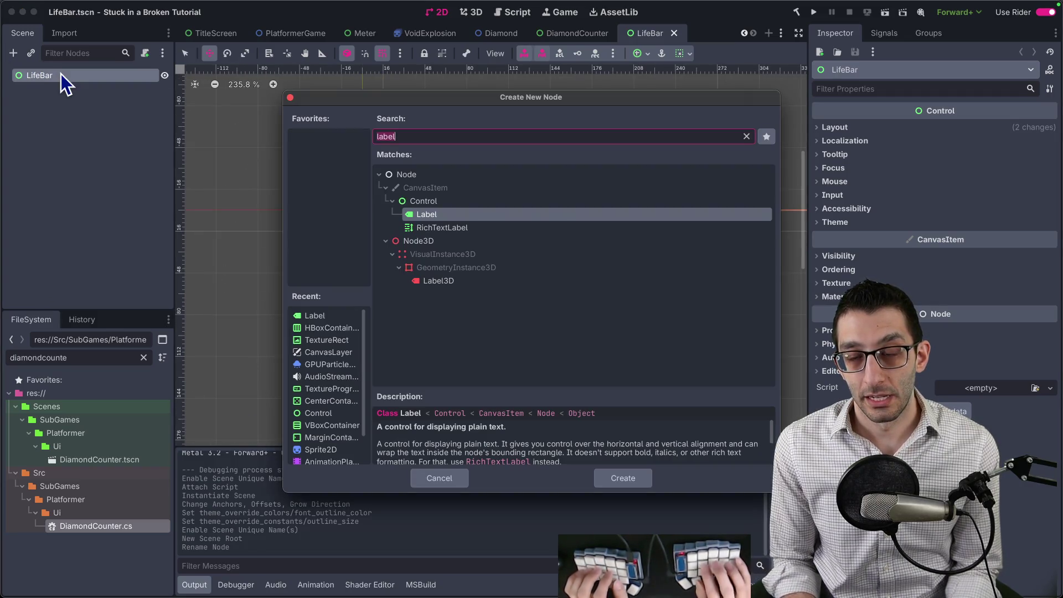
text(texture)
key(Up)
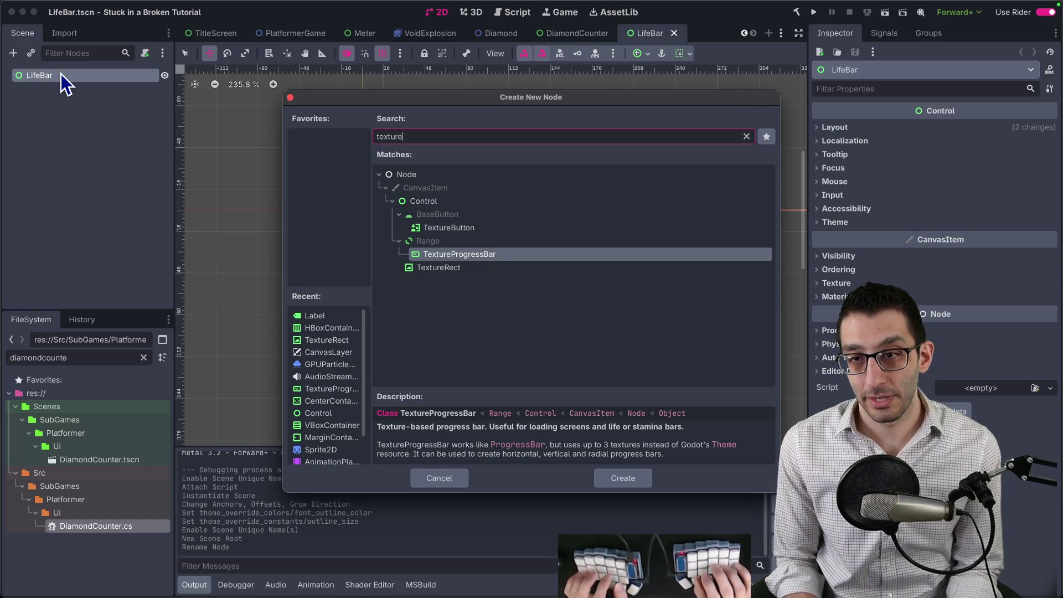
text(hbox)
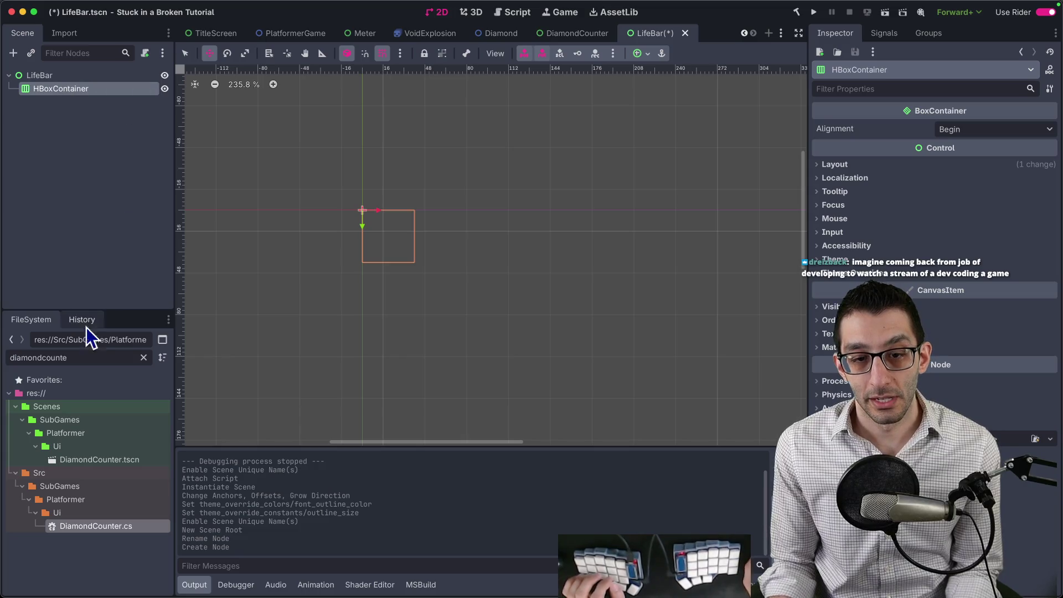
key(ctrl+a)
text(textur)
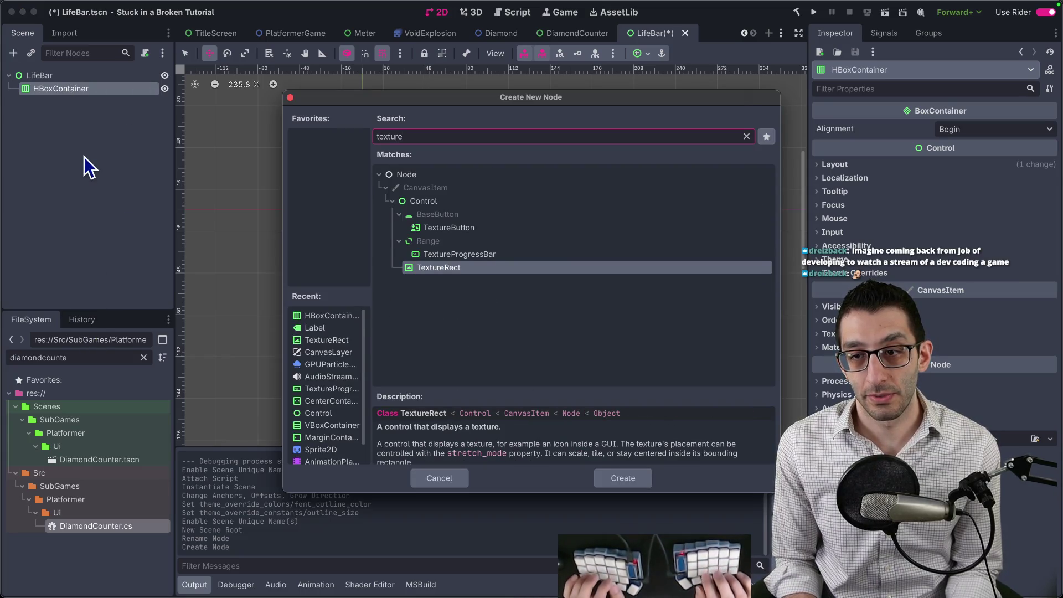
key(Return)
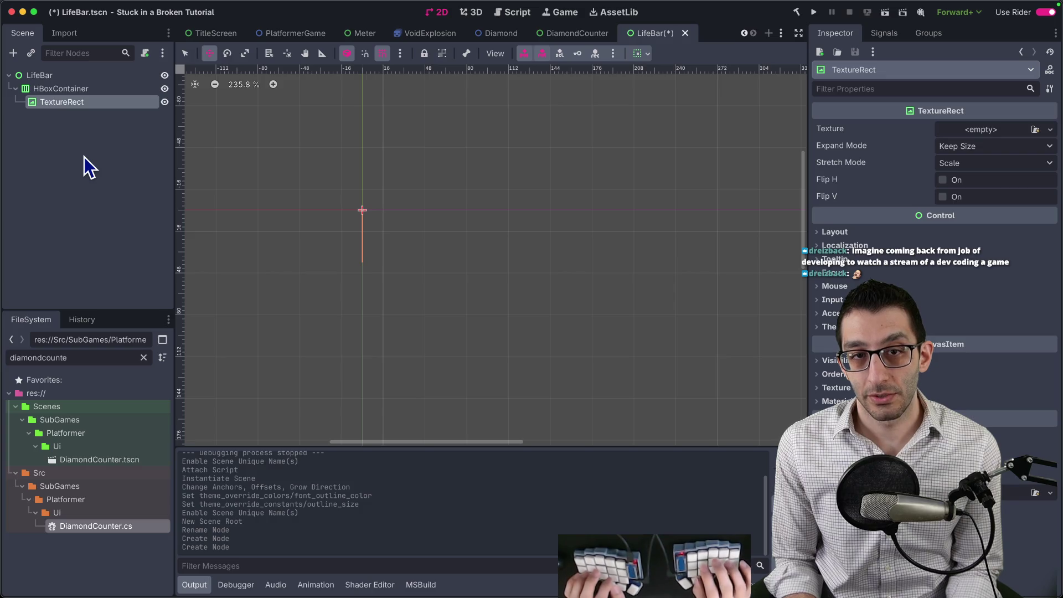
Step: Remove the stray pasted GPUParticles2D nodes and add TextureRect2 and TextureRect3 to the container
key(ctrl+shift+v)
key(ctrl+d)
key(Up)
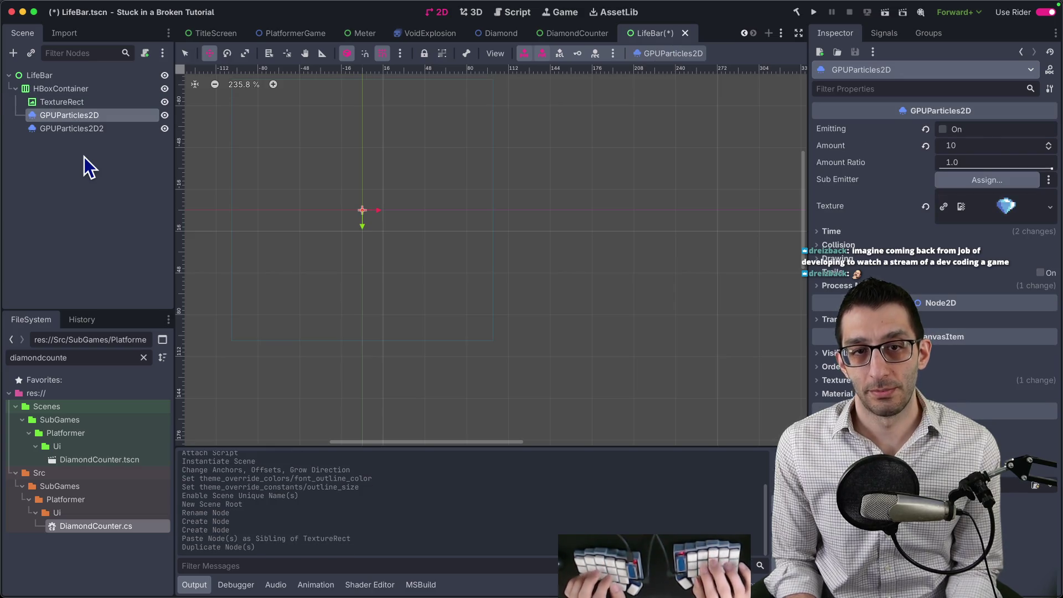
key(Delete)
key(Return)
key(Up)
key(Delete)
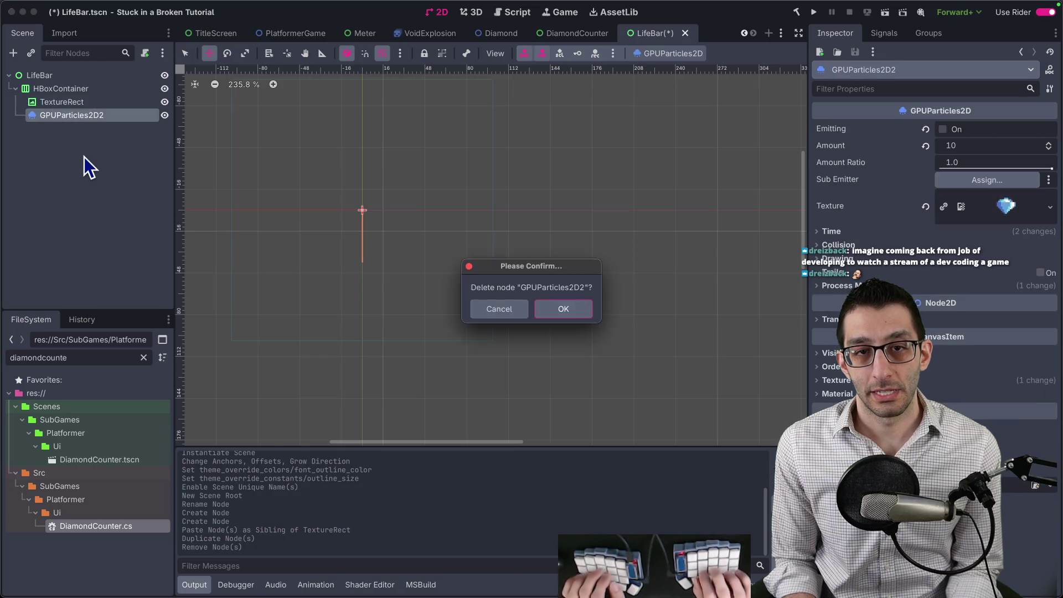
key(Return)
key(ctrl+d)
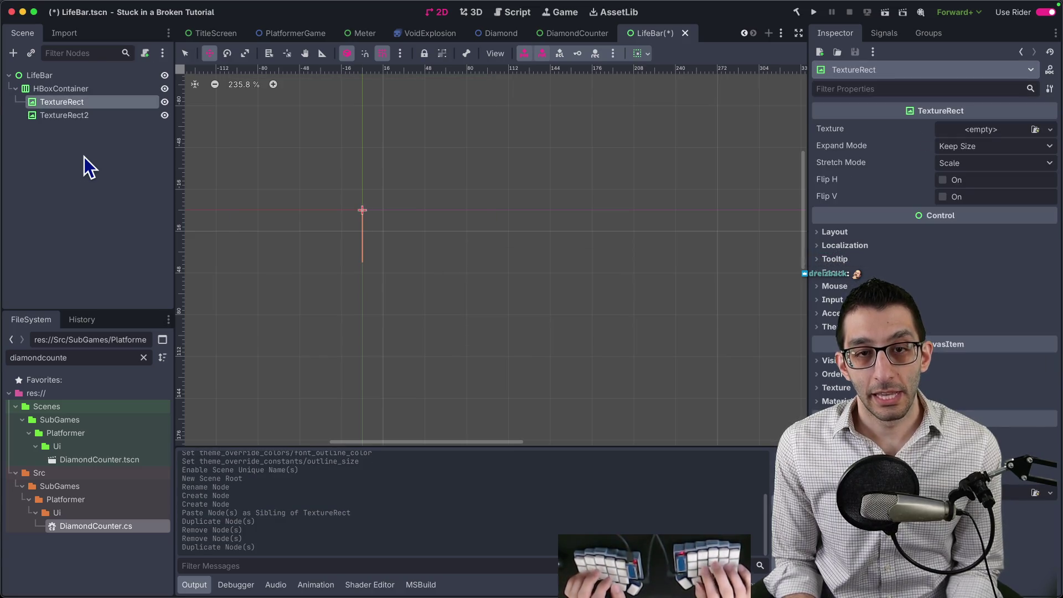
click(71, 87)
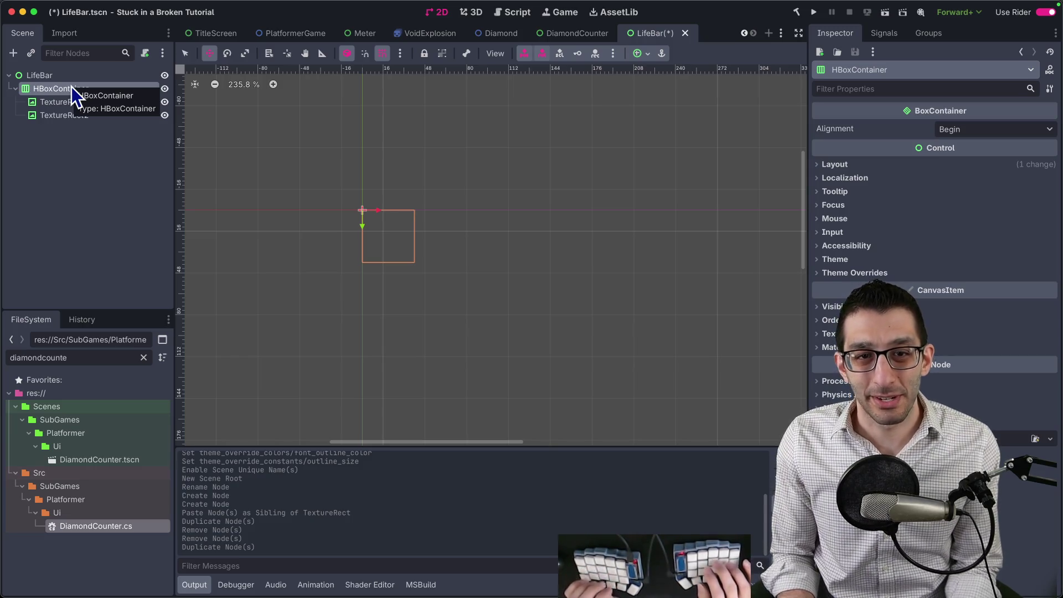
key(super+a)
text(texture)
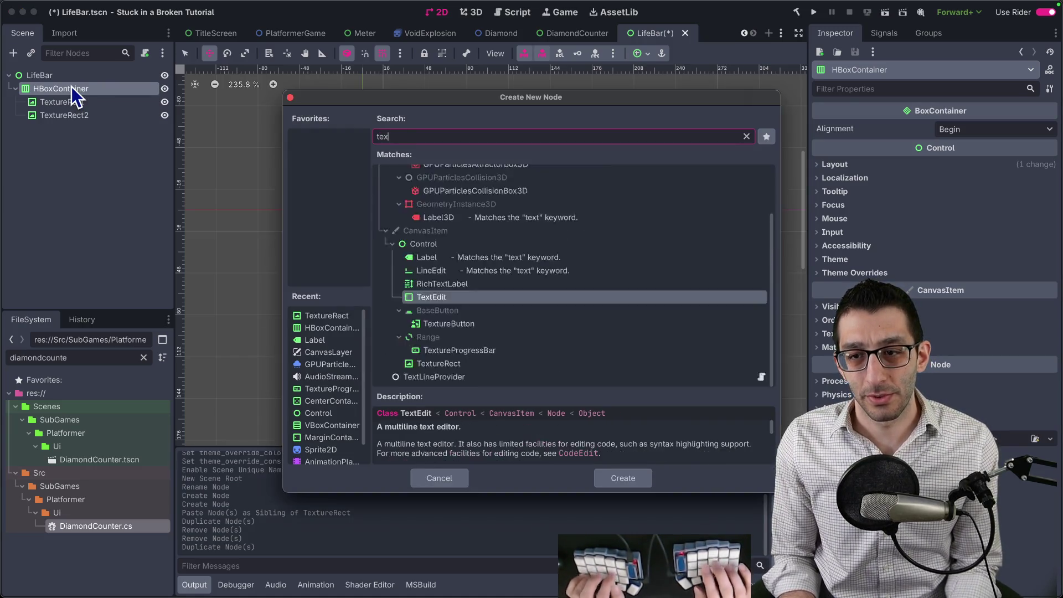
key(Return)
Step: Quick-load 1.png into TextureRect and the 3.png bar piece into TextureRect2
click(78, 102)
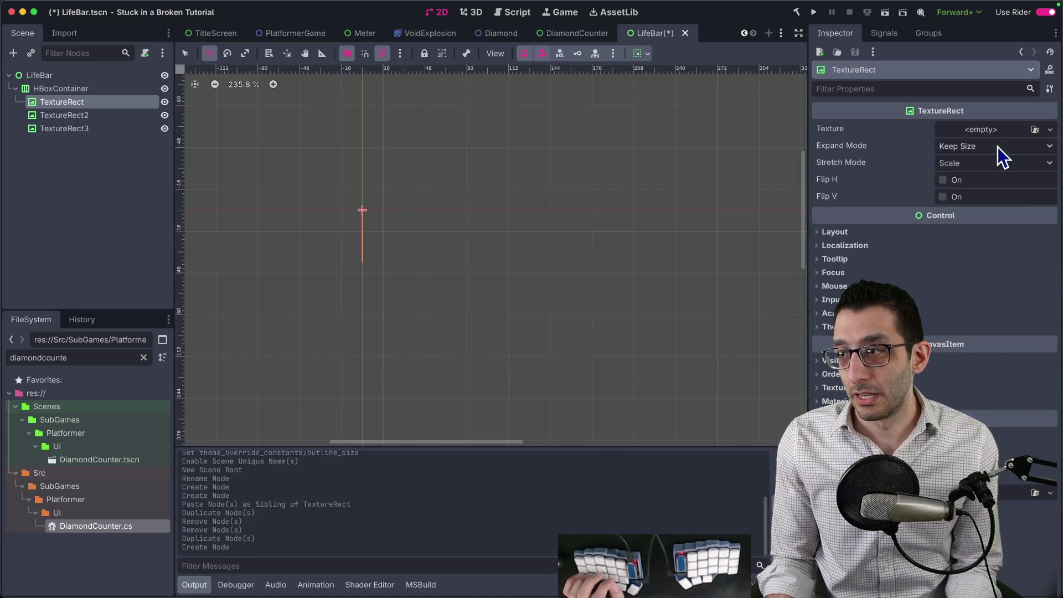
click(991, 130)
click(966, 387)
text(life)
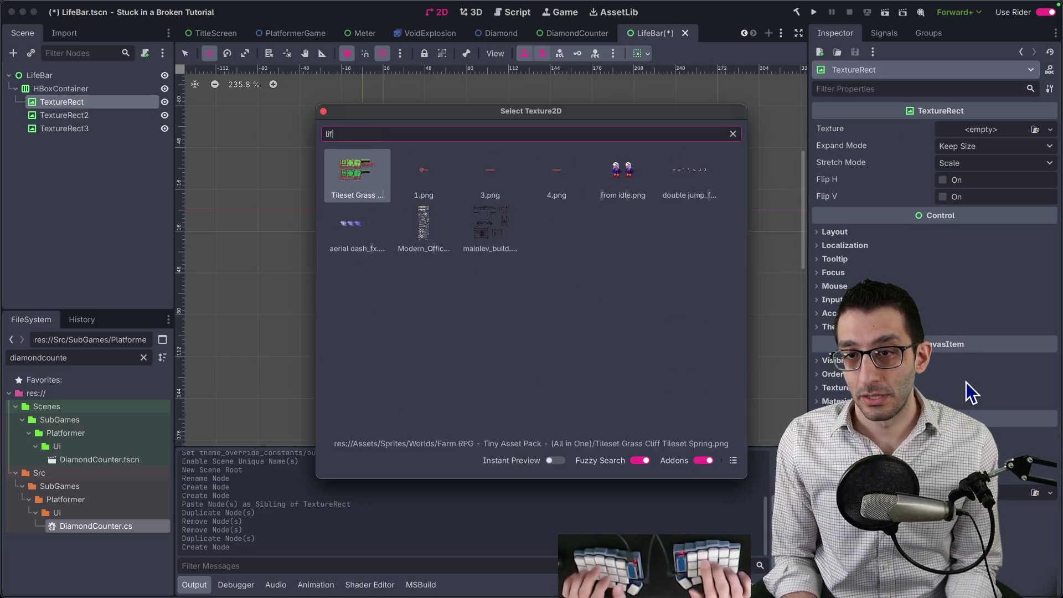
key(Return)
click(83, 116)
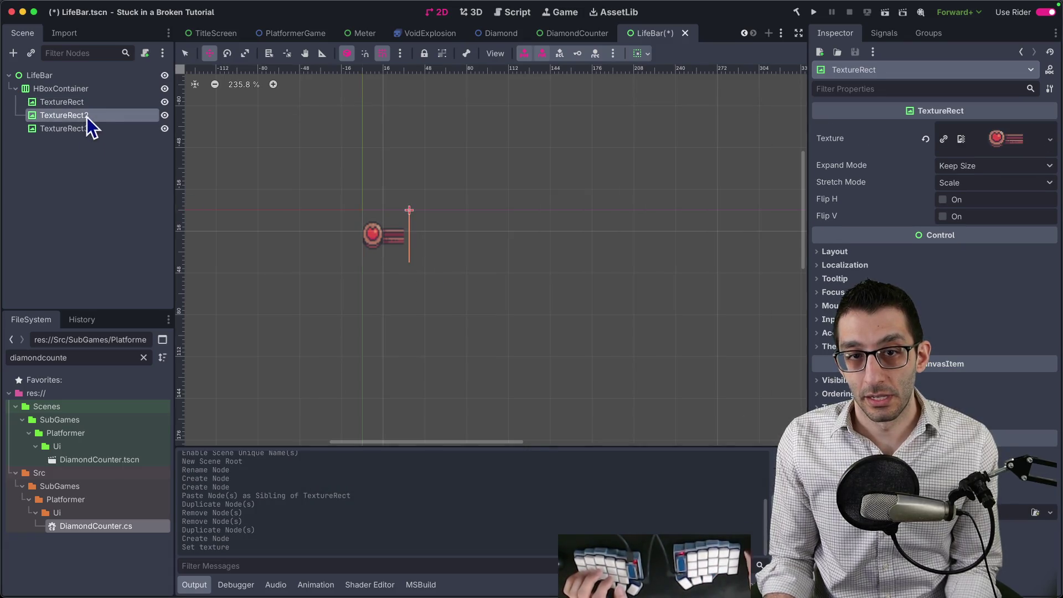
click(981, 130)
click(966, 387)
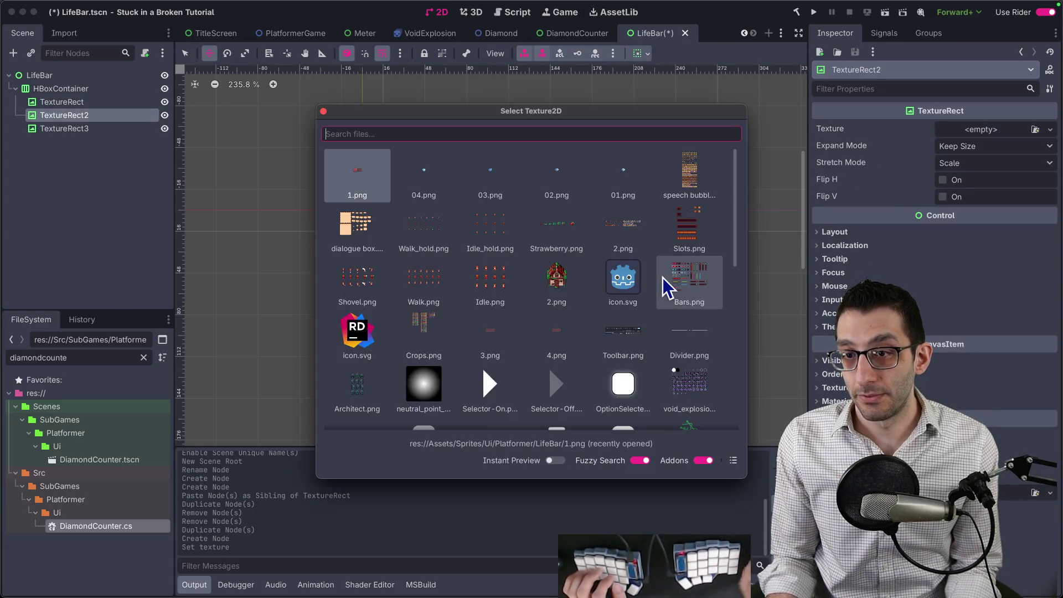
text(life)
key(Right)
key(Return)
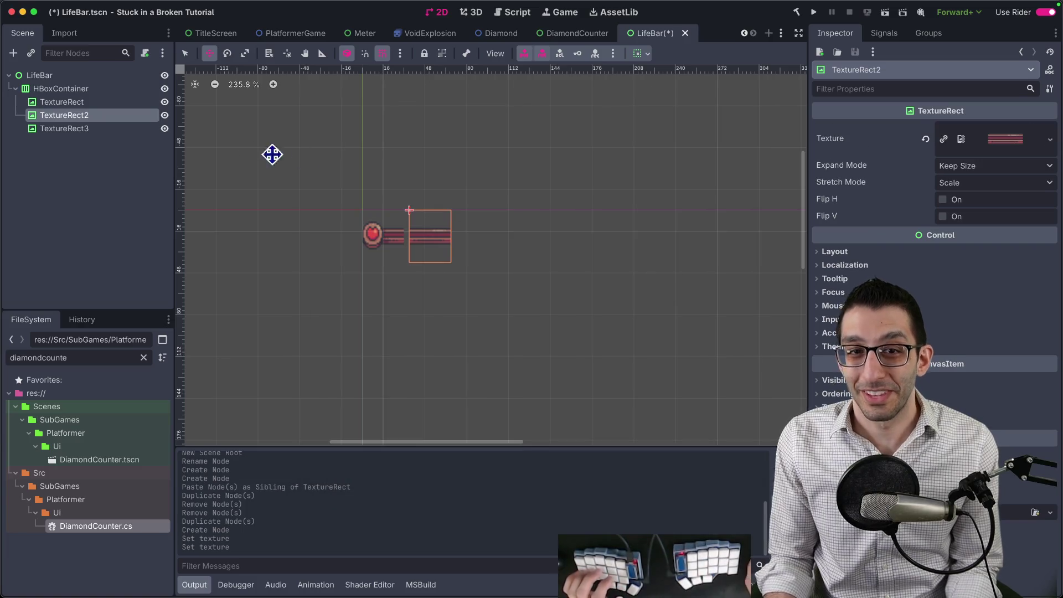
Step: Quick-load a LifeBar bar-piece texture into TextureRect3
click(89, 130)
click(1017, 127)
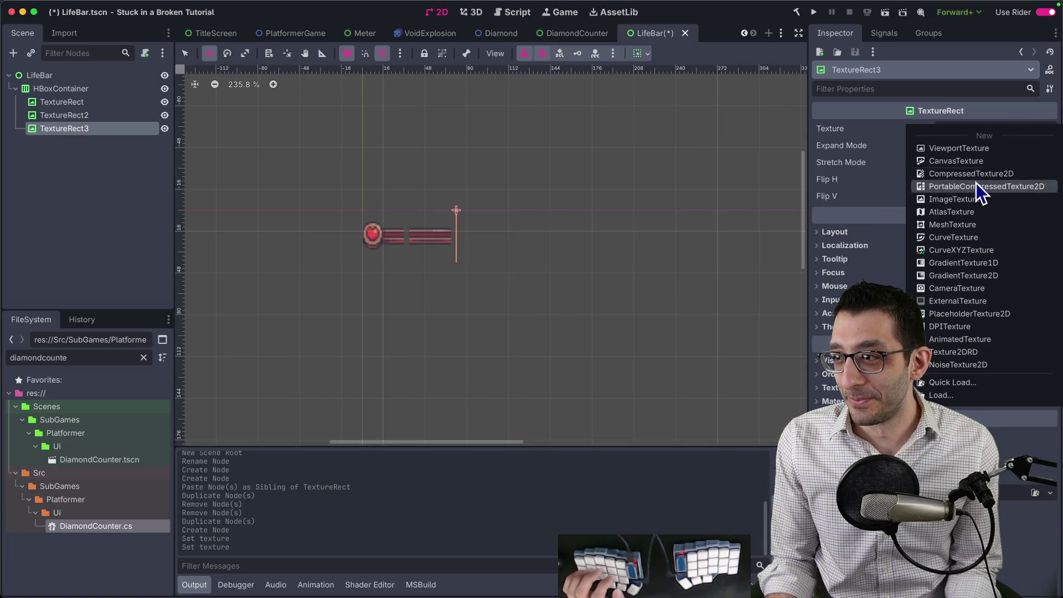
click(949, 382)
text(life)
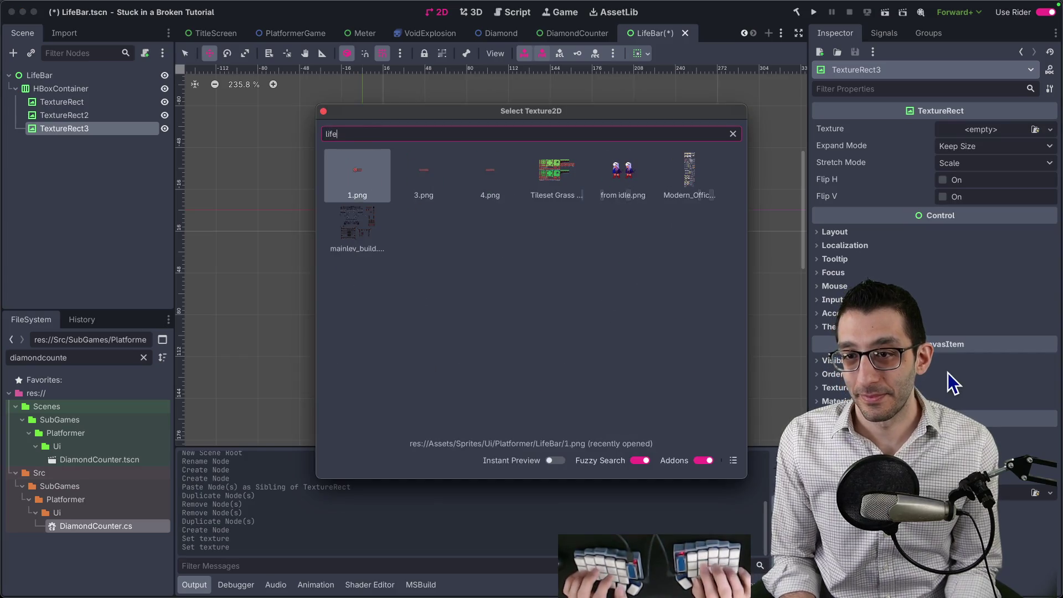
key(Right)
key(Return)
Step: Change the CanvasItem Texture Filter on all three TextureRects at once
shift+click(78, 103)
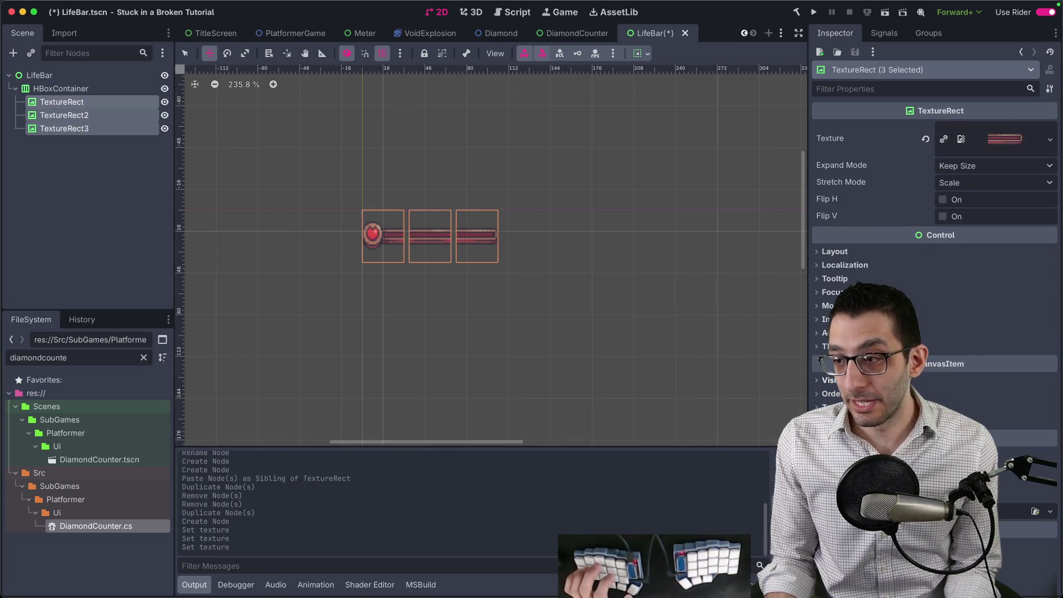
click(997, 438)
click(1014, 467)
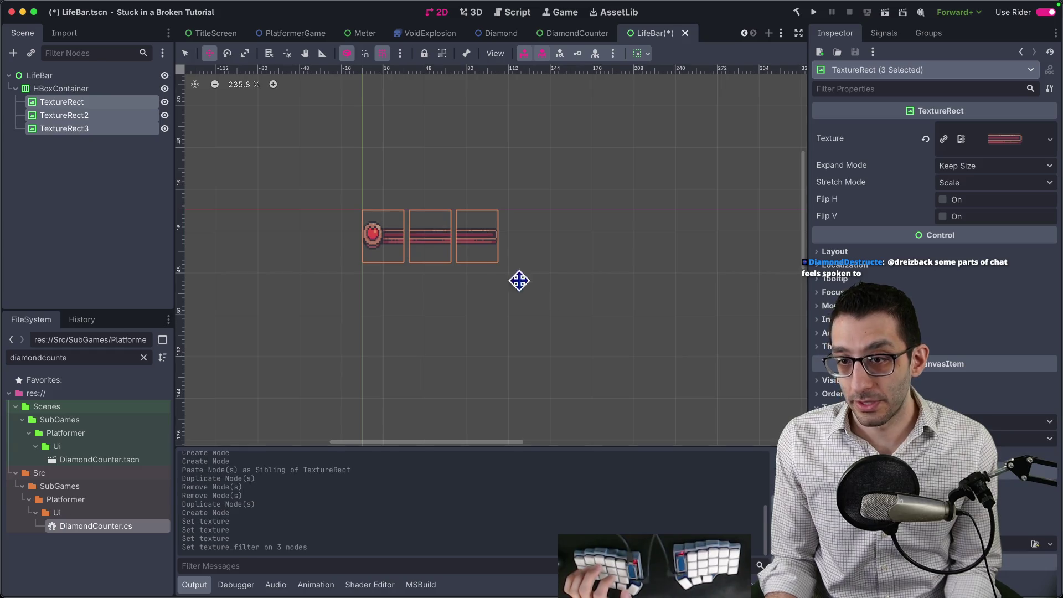
click(72, 89)
Step: Override the HBoxContainer's Separation constant to 0 so the pieces touch
click(852, 272)
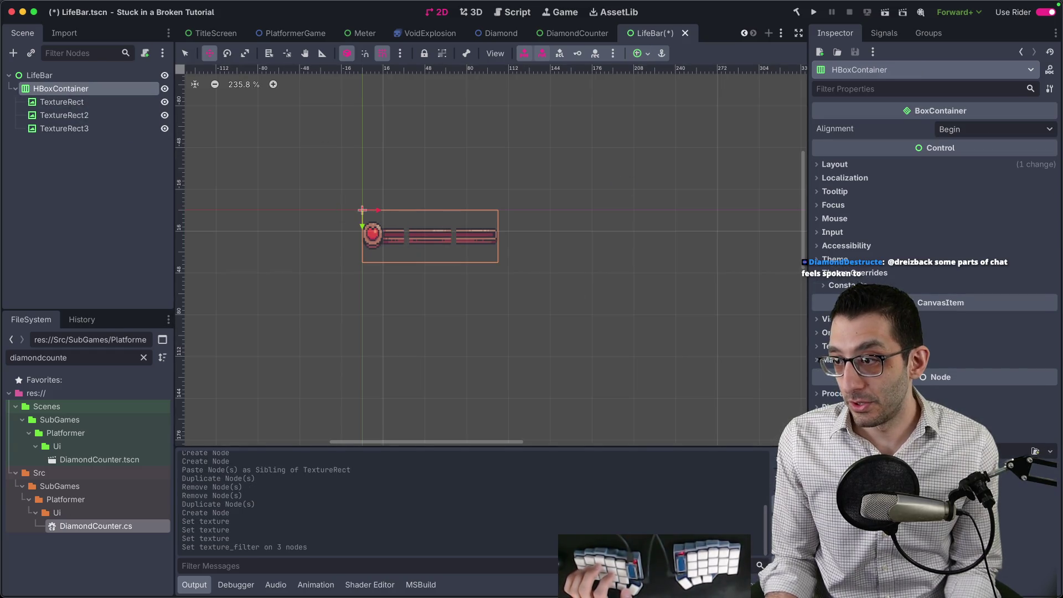
click(842, 285)
click(835, 300)
text(0)
key(Return)
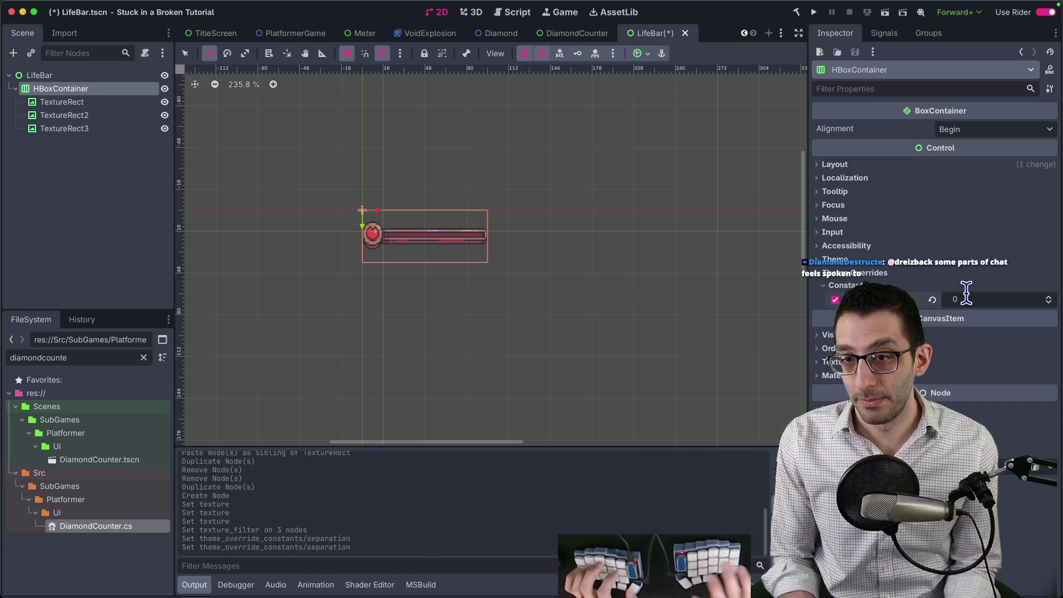
scroll(453, 230, up, 6)
drag(400, 246, 417, 250)
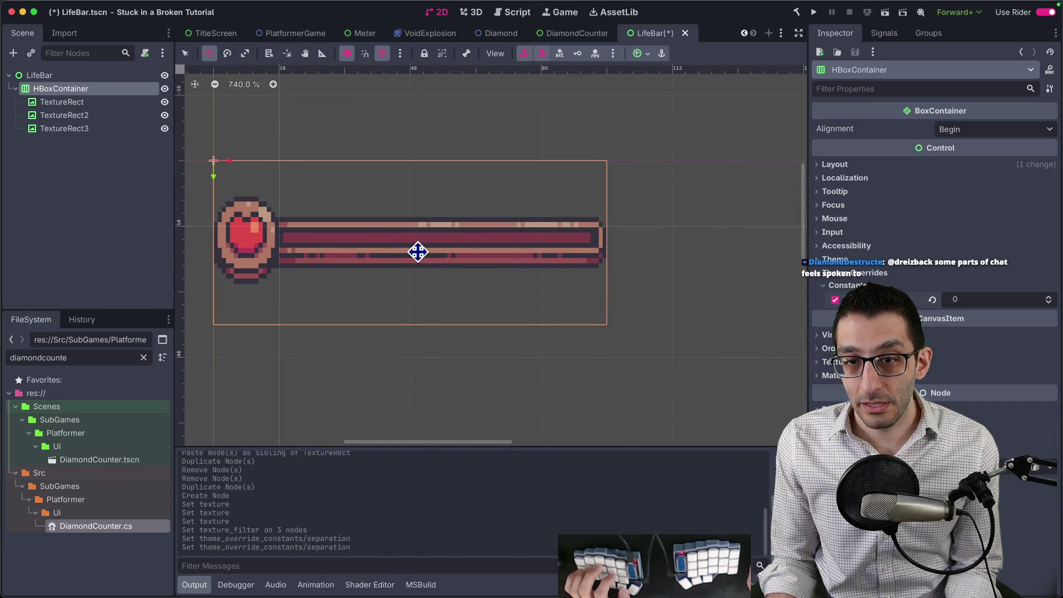
scroll(373, 247, down, 2)
scroll(366, 248, up, 3)
scroll(366, 249, up, 3)
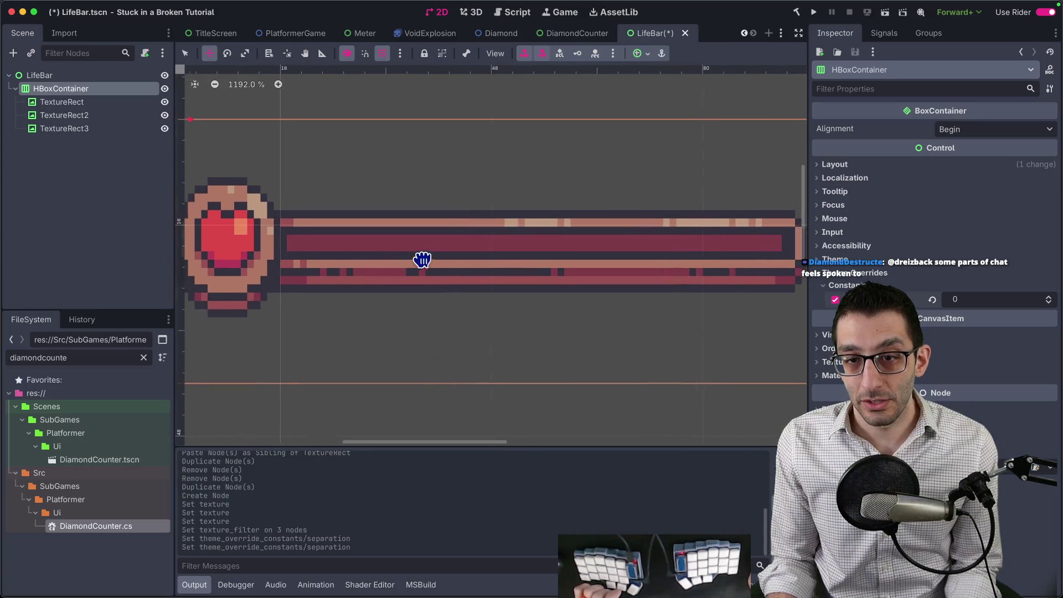
Step: Bring up the reference life-bar image and float it beside the editor for comparison
key(super+Tab)
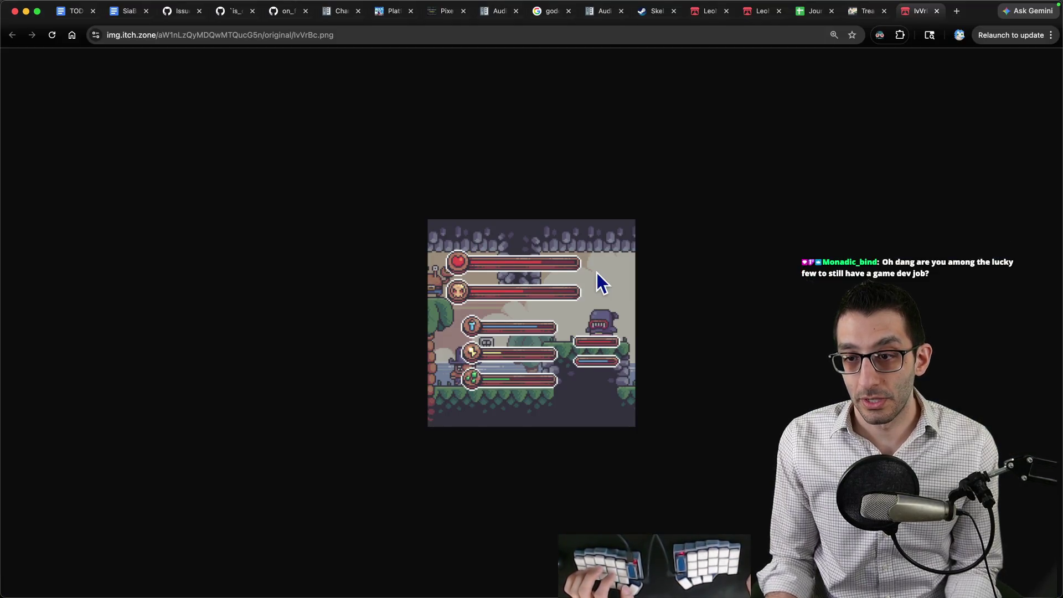
key(super+equal)
key(super+equal)
key(super+equal)
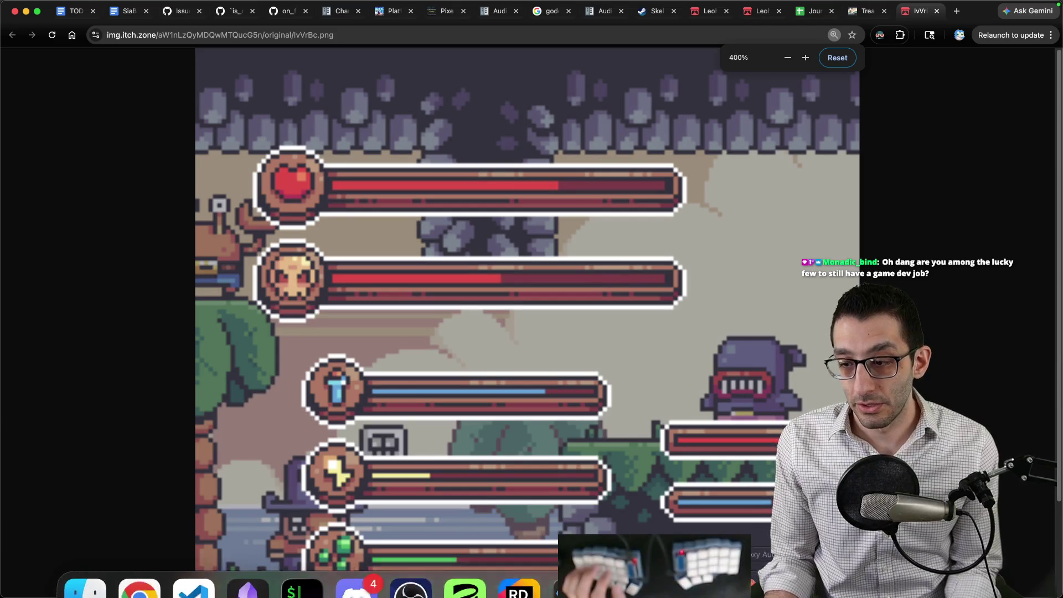
click(627, 562)
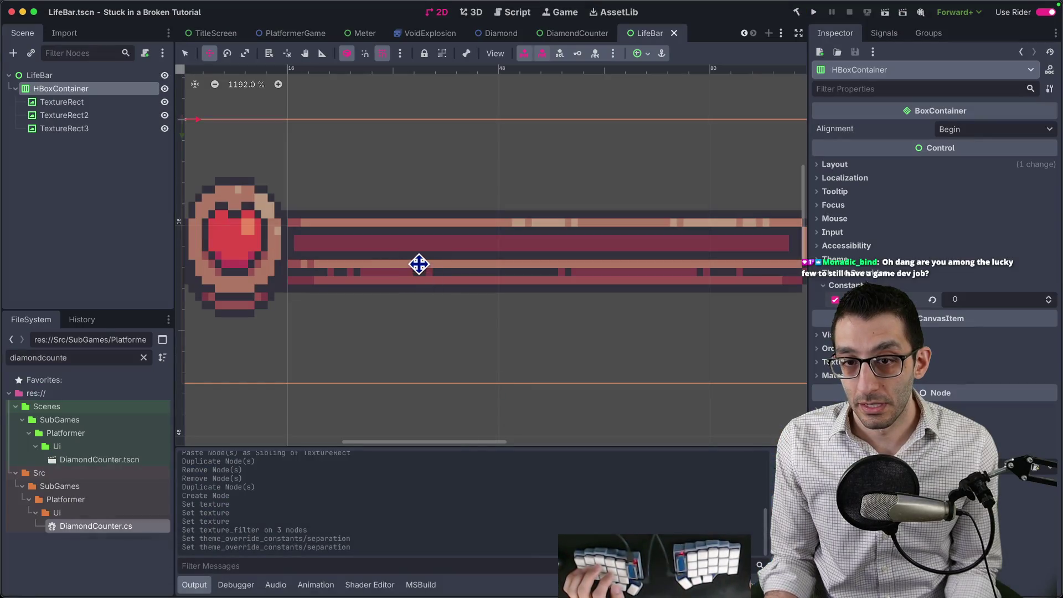
scroll(420, 262, down, 2)
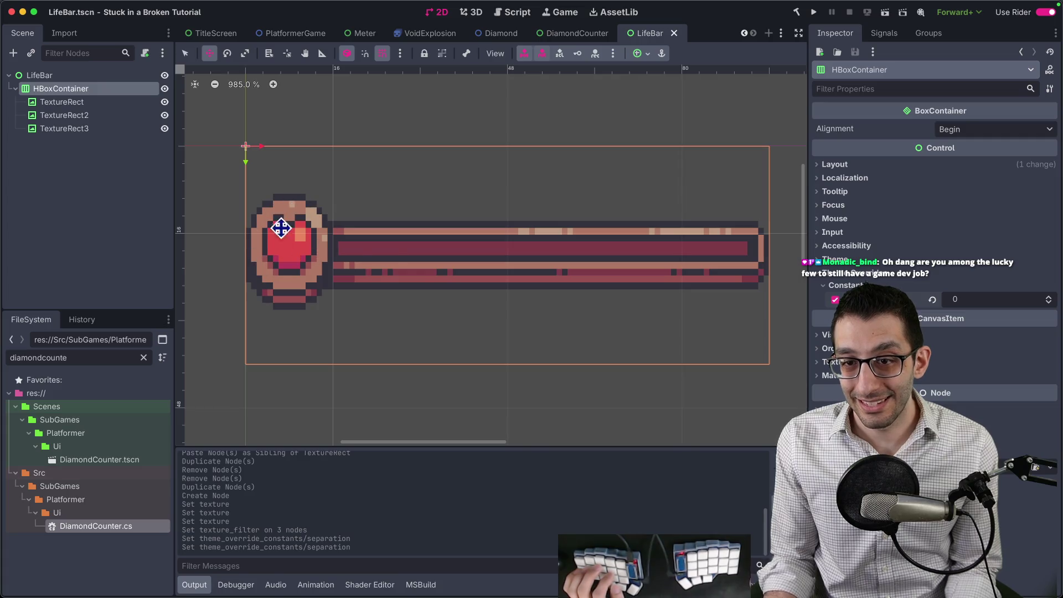
key(super+Tab)
key(ctrl+alt+Right)
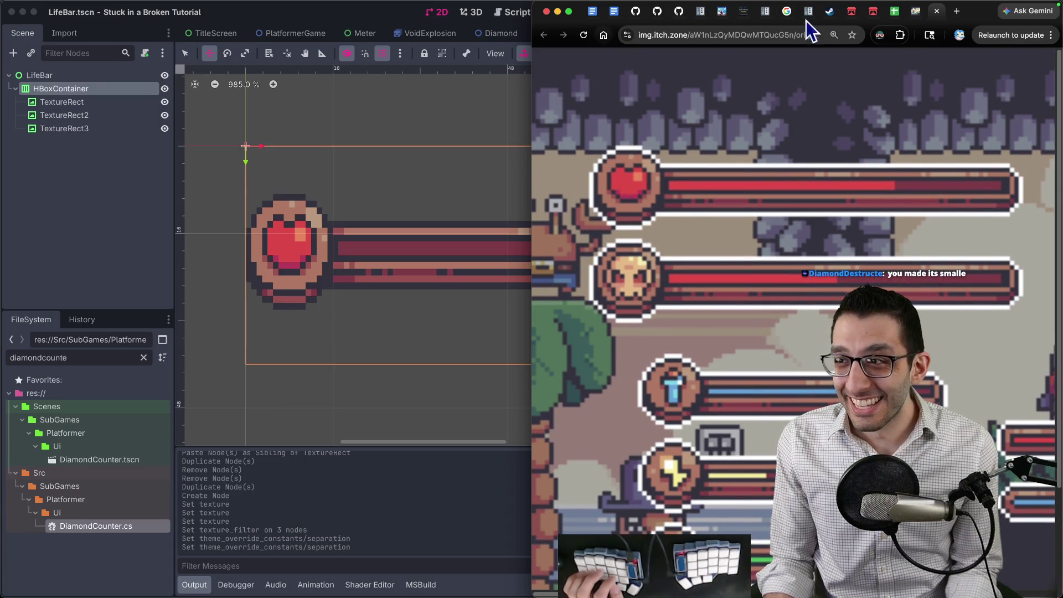
mouse_move(984, 19)
mouse_down()
mouse_move(973, 71)
mouse_move(858, 100)
mouse_move(781, 92)
mouse_up()
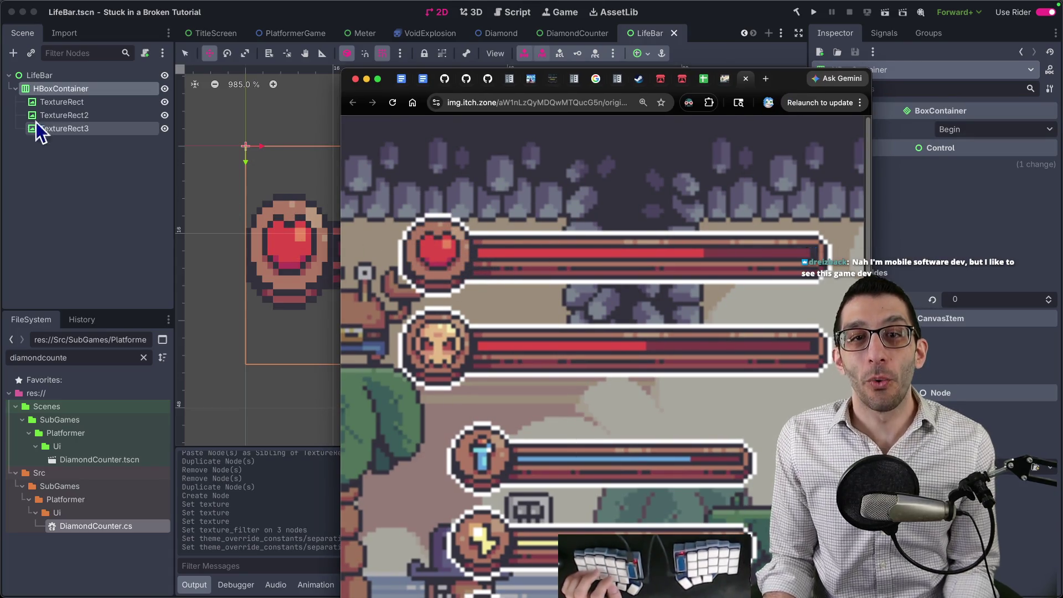
Step: Set TextureRect and TextureRect3 expand mode to Fit Width and change TextureRect2's expand mode
click(83, 102)
click(975, 169)
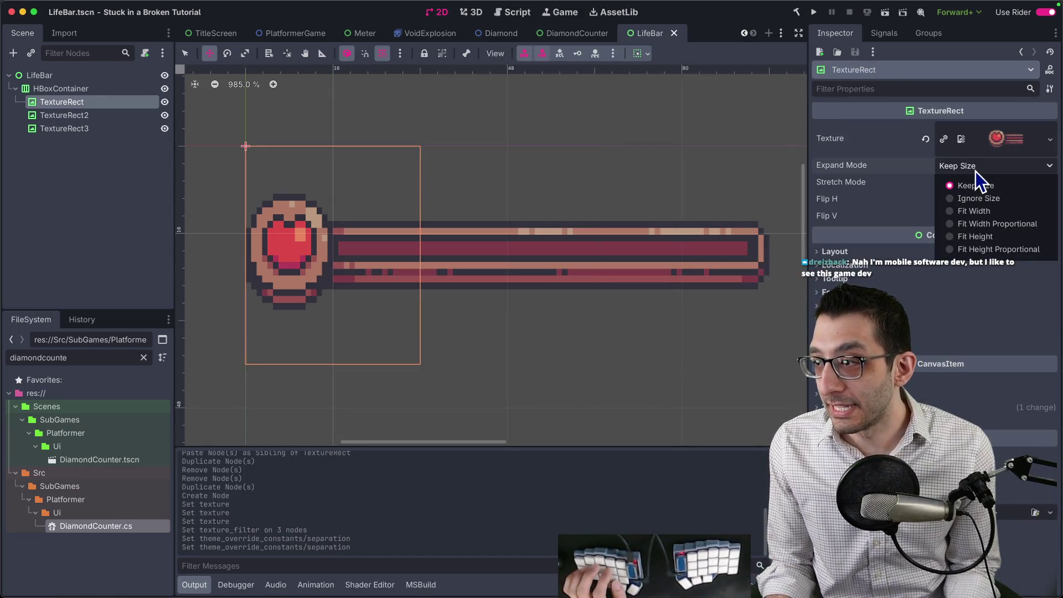
click(978, 207)
click(86, 116)
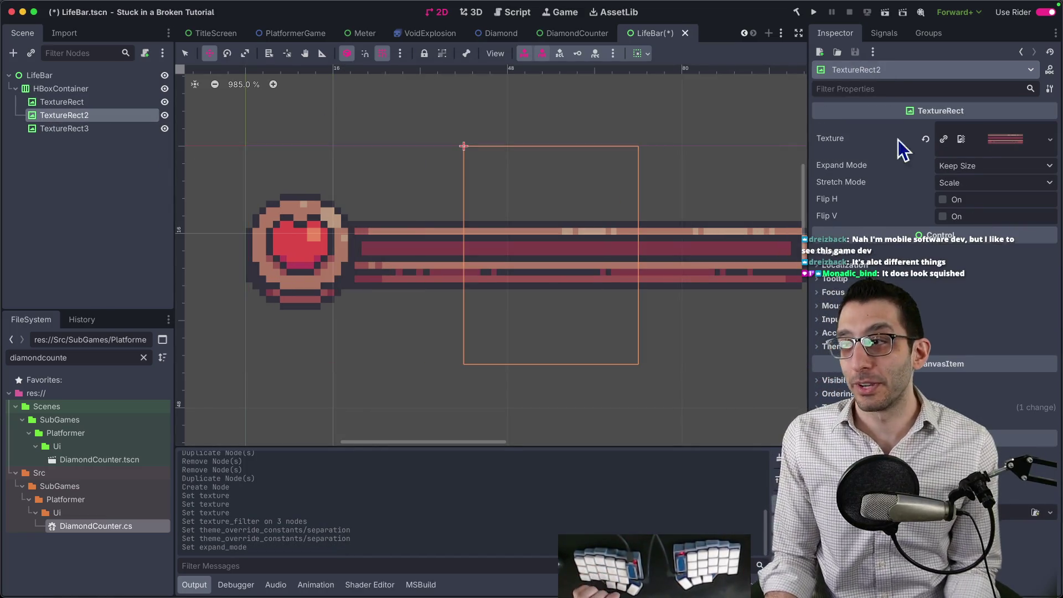
click(963, 168)
click(980, 216)
click(90, 131)
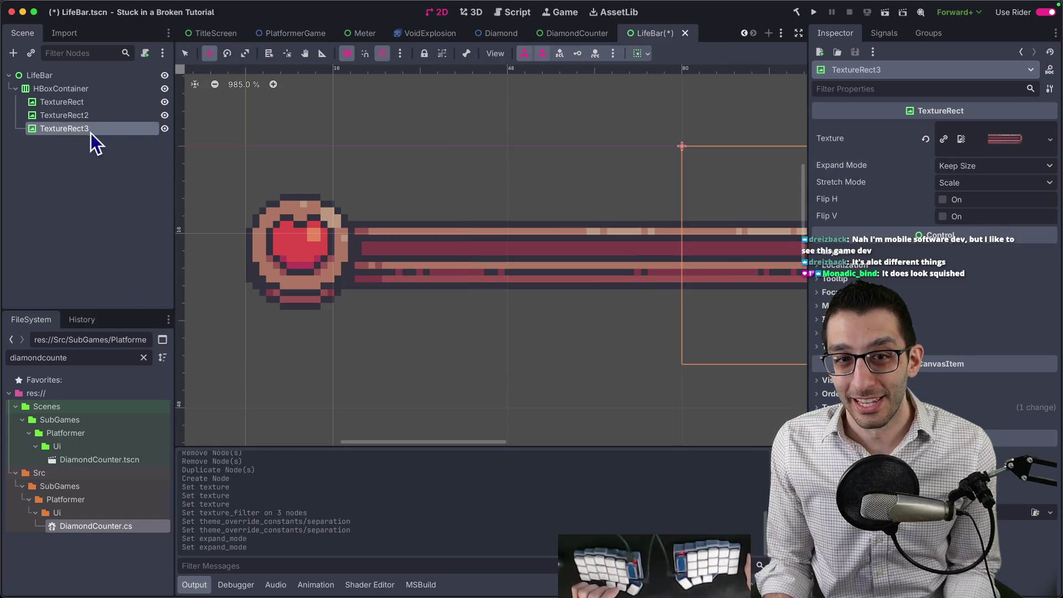
click(1021, 169)
click(1012, 215)
scroll(591, 177, down, 6)
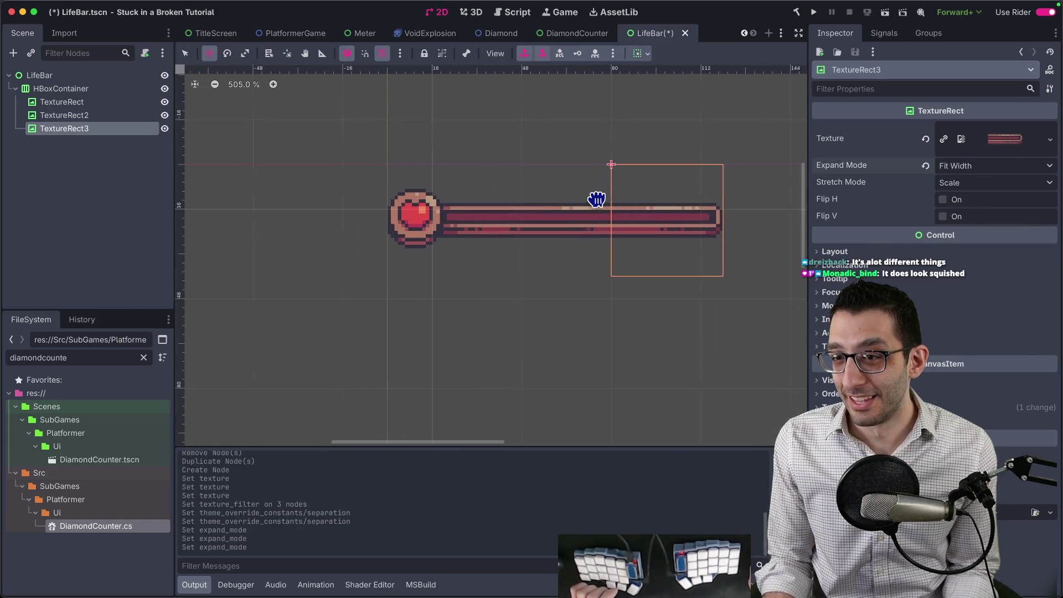